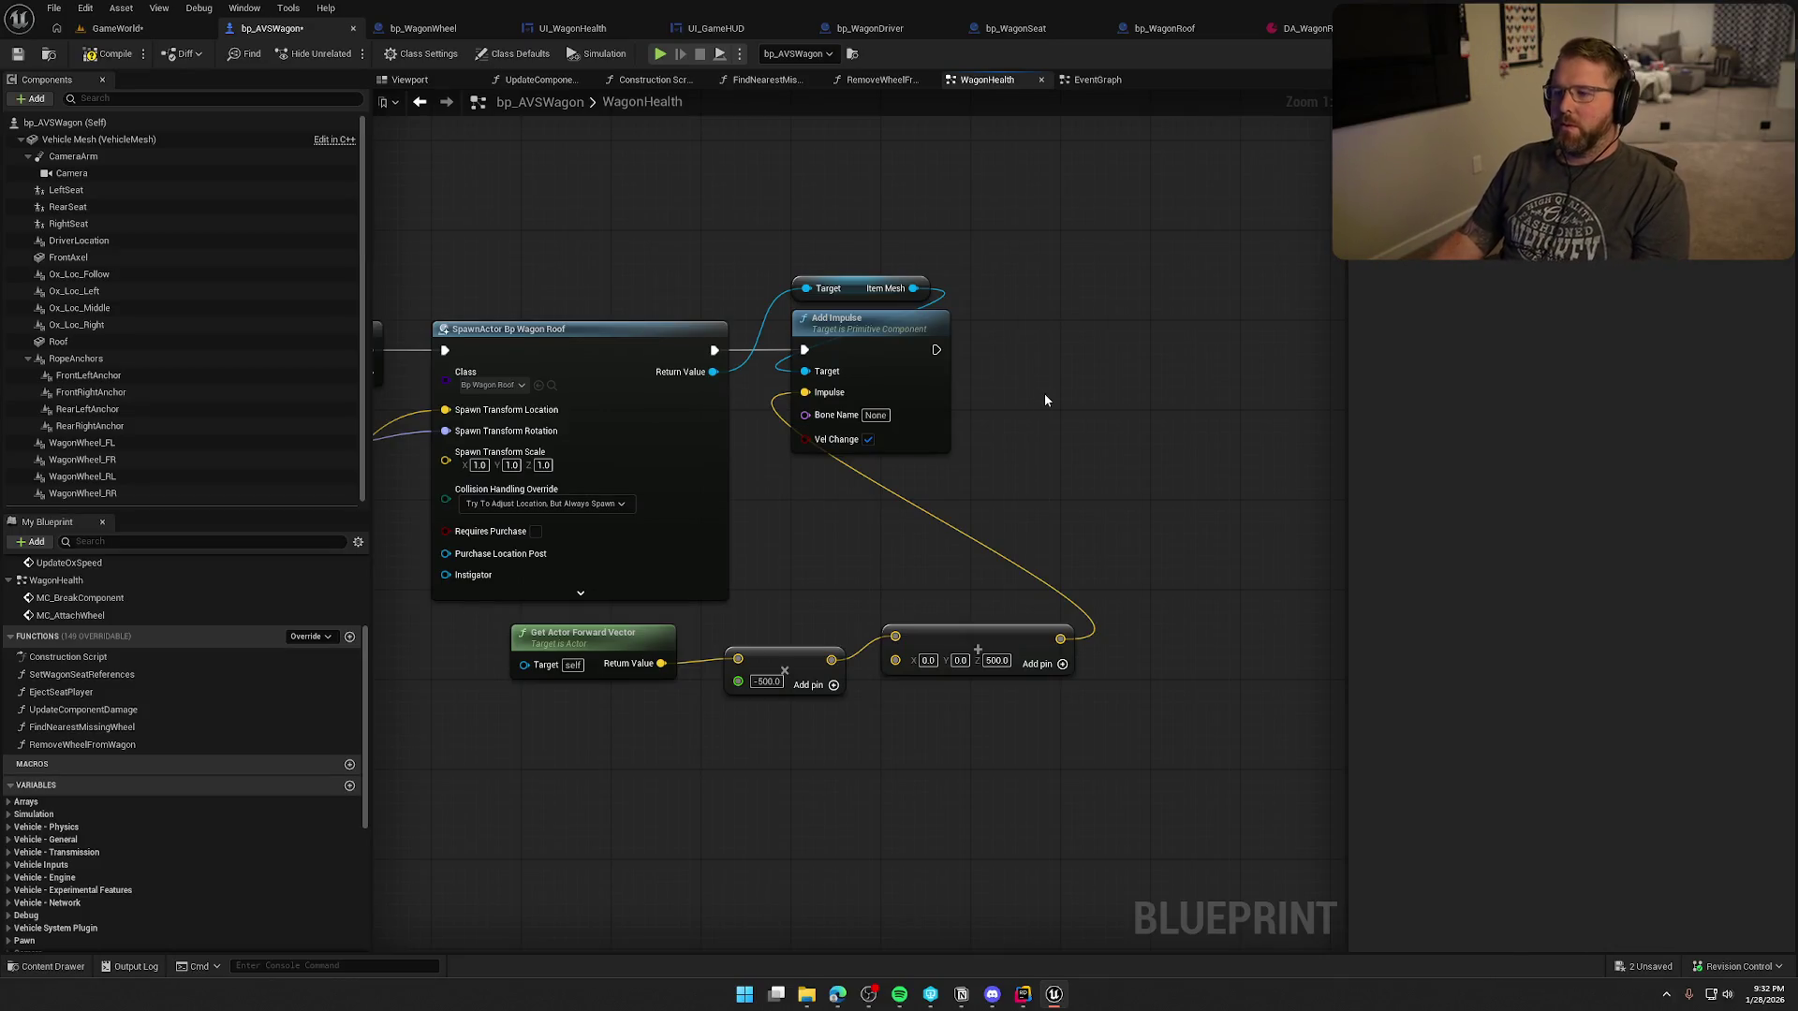
- Add an Add Impulse at Location node off the roof's Item Mesh, executed after SpawnActor
{"action": "mouse_move", "coordinate": [968, 418]}
{"action": "left_mouse_down"}
{"action": "mouse_move", "coordinate": [1332, 432]}
{"action": "mouse_move", "coordinate": [985, 447]}
{"action": "left_mouse_up"}
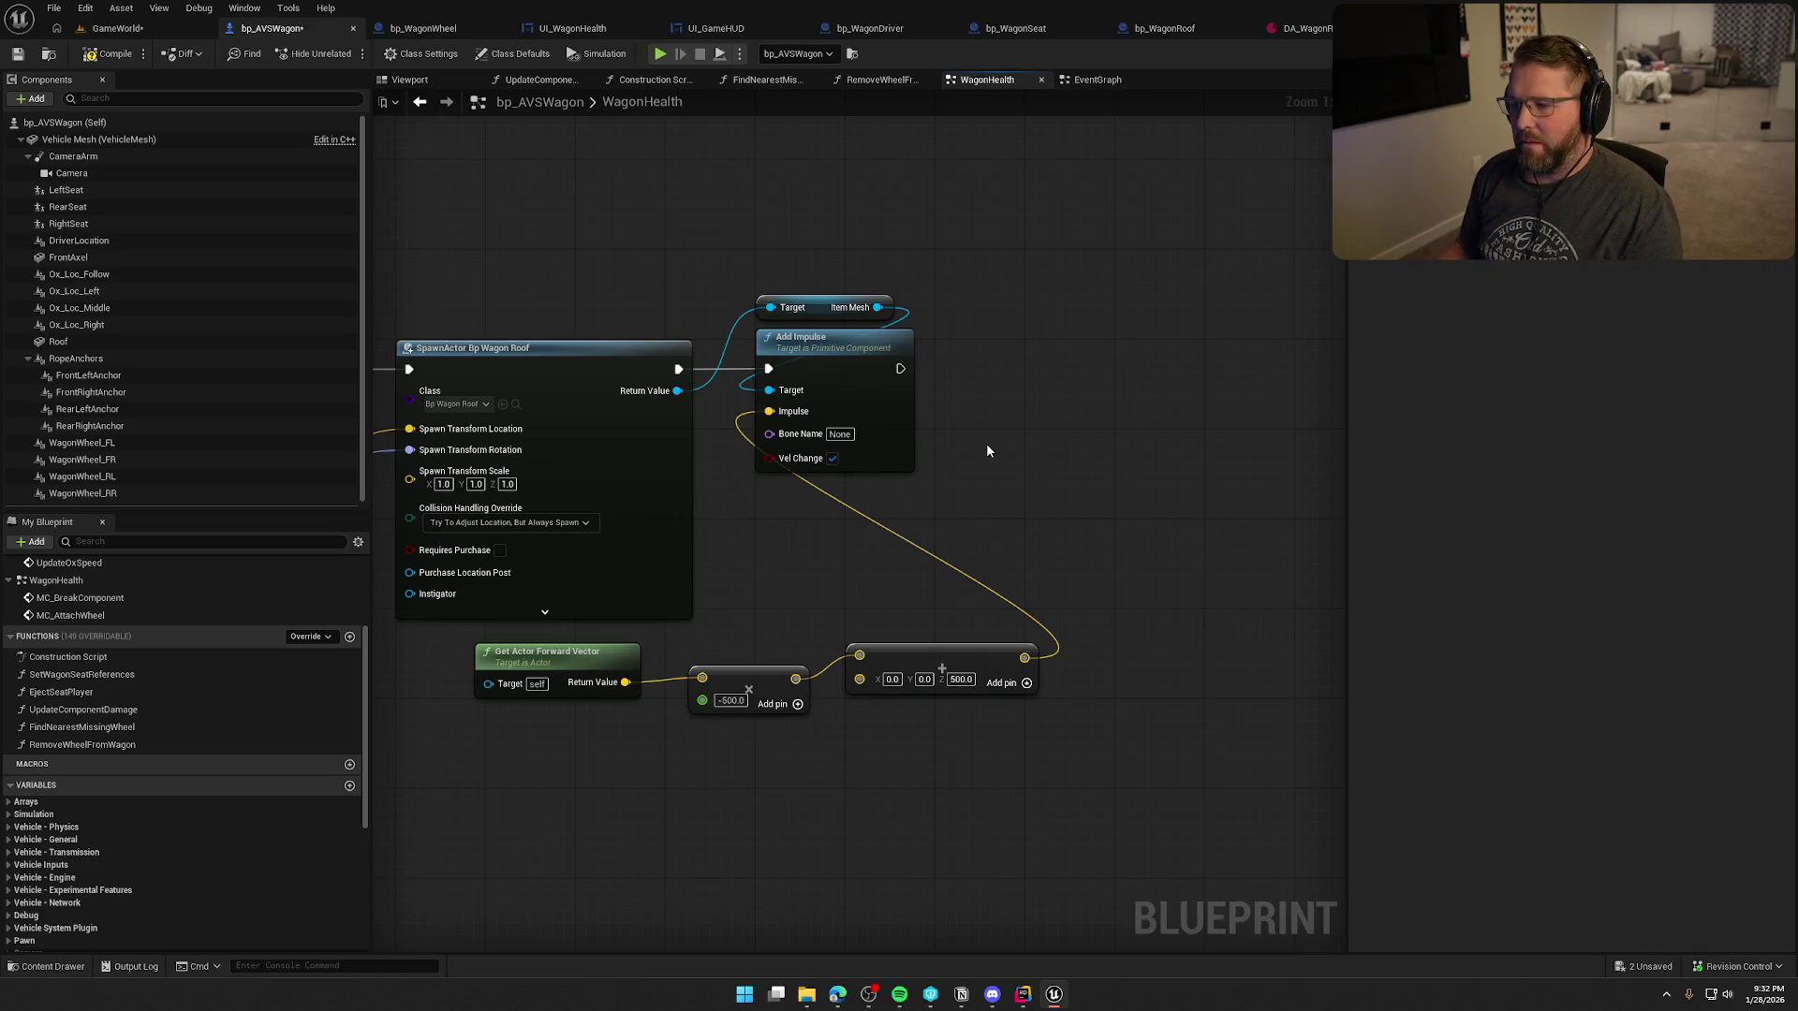
{"action": "left_click_drag", "start_coordinate": [986, 442], "coordinate": [1107, 469]}
{"action": "left_click_drag", "start_coordinate": [1013, 334], "coordinate": [1147, 435]}
{"action": "type", "text": "add impu"}
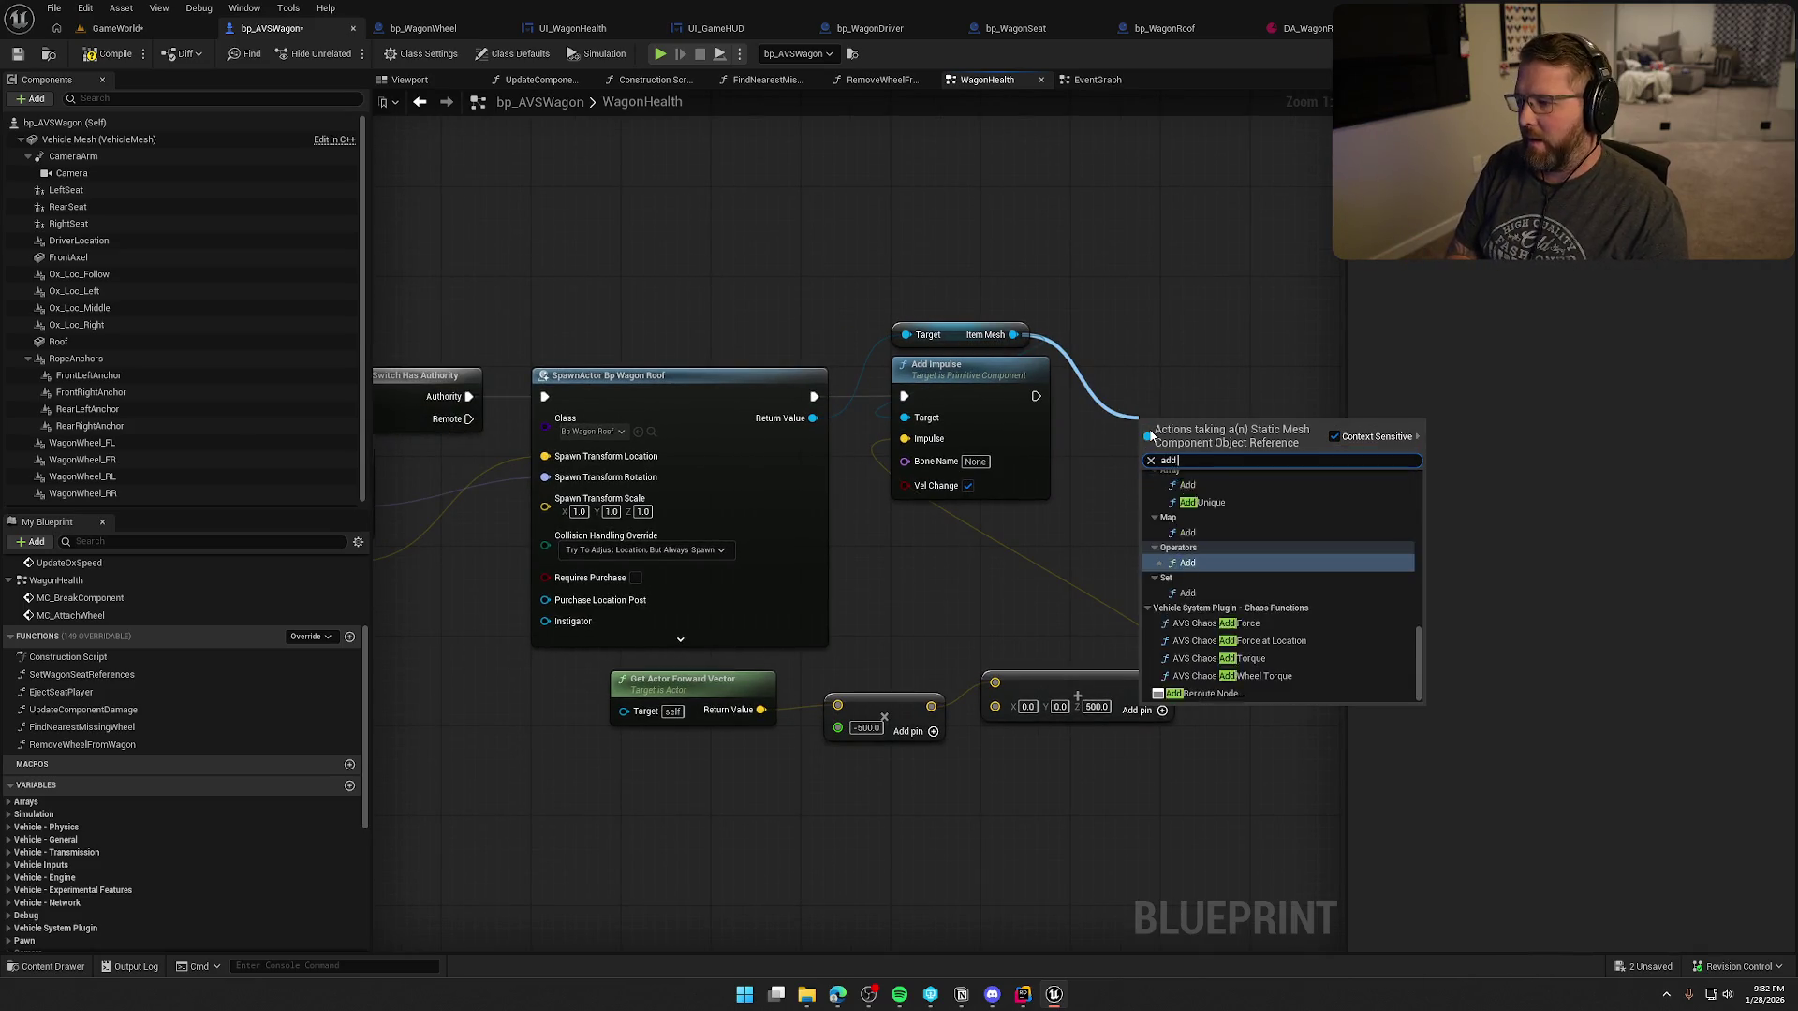
{"action": "key", "text": "Down"}
{"action": "key", "text": "Return"}
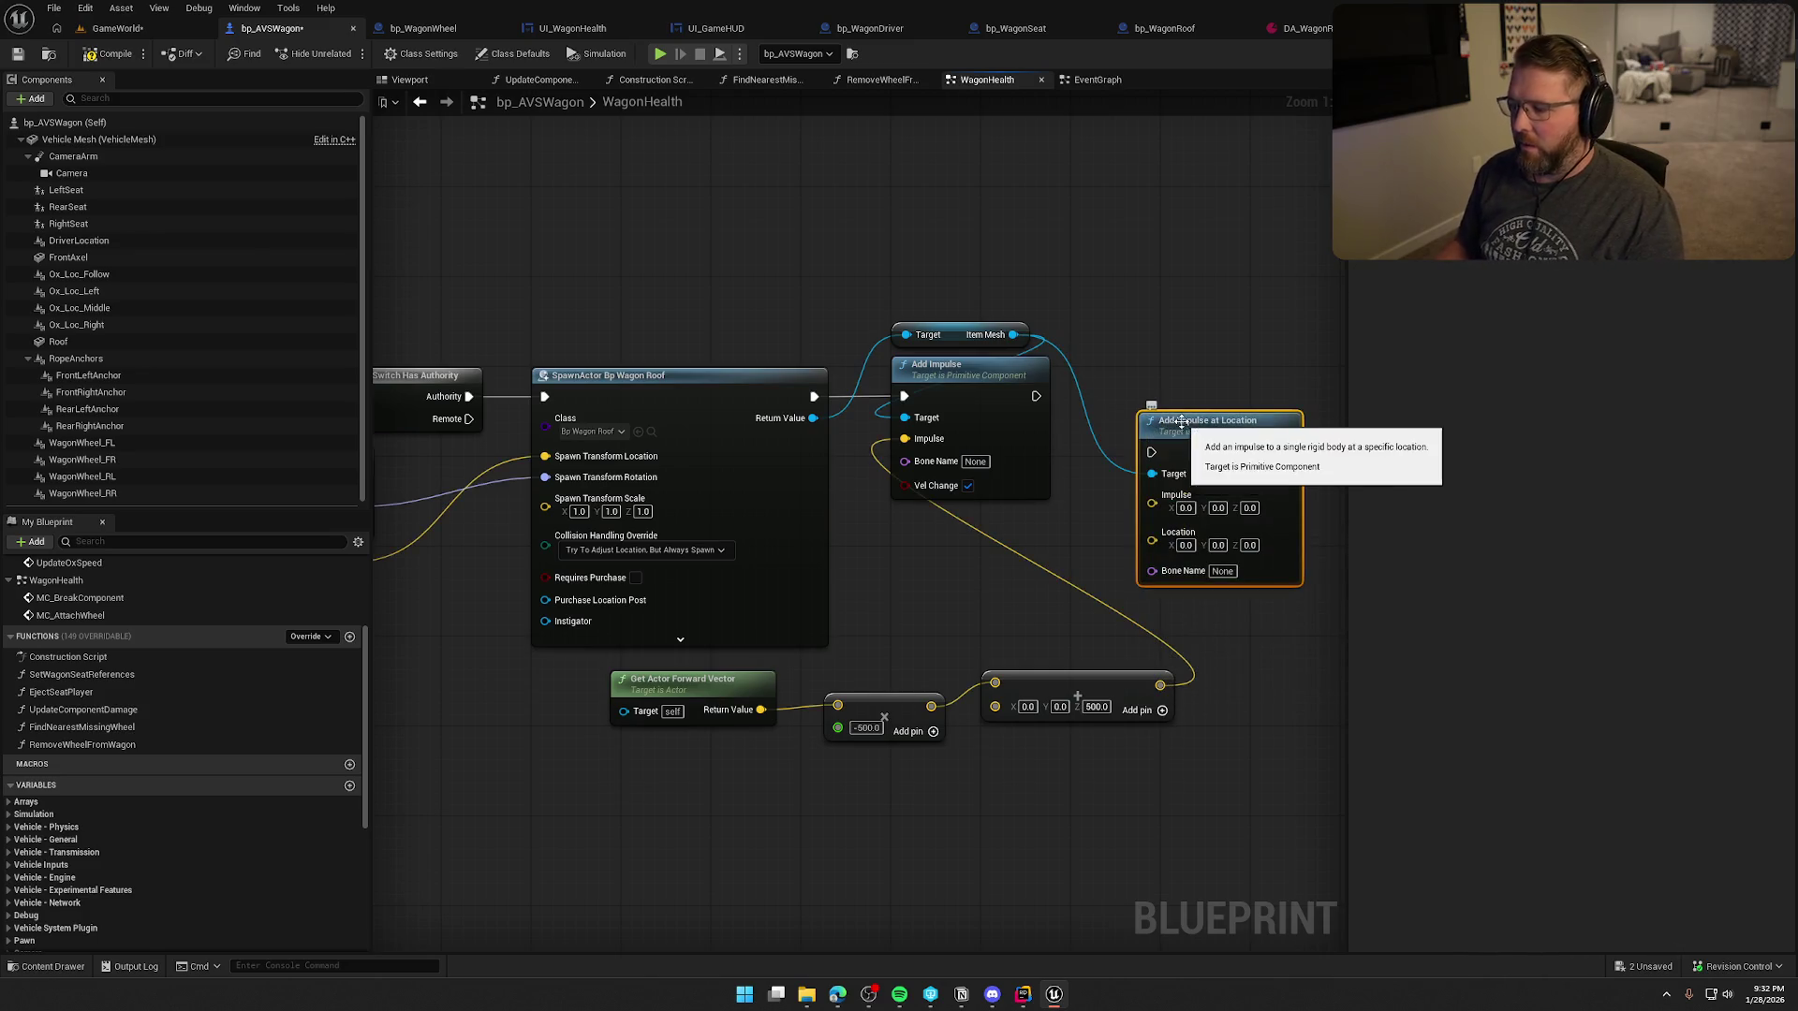
{"action": "left_click_drag", "start_coordinate": [1151, 452], "coordinate": [807, 400]}
- Feed the launch vector into the new impulse node, tidy nodes, and add a Driver Location reference
{"action": "left_click_drag", "start_coordinate": [1214, 440], "coordinate": [1191, 385]}
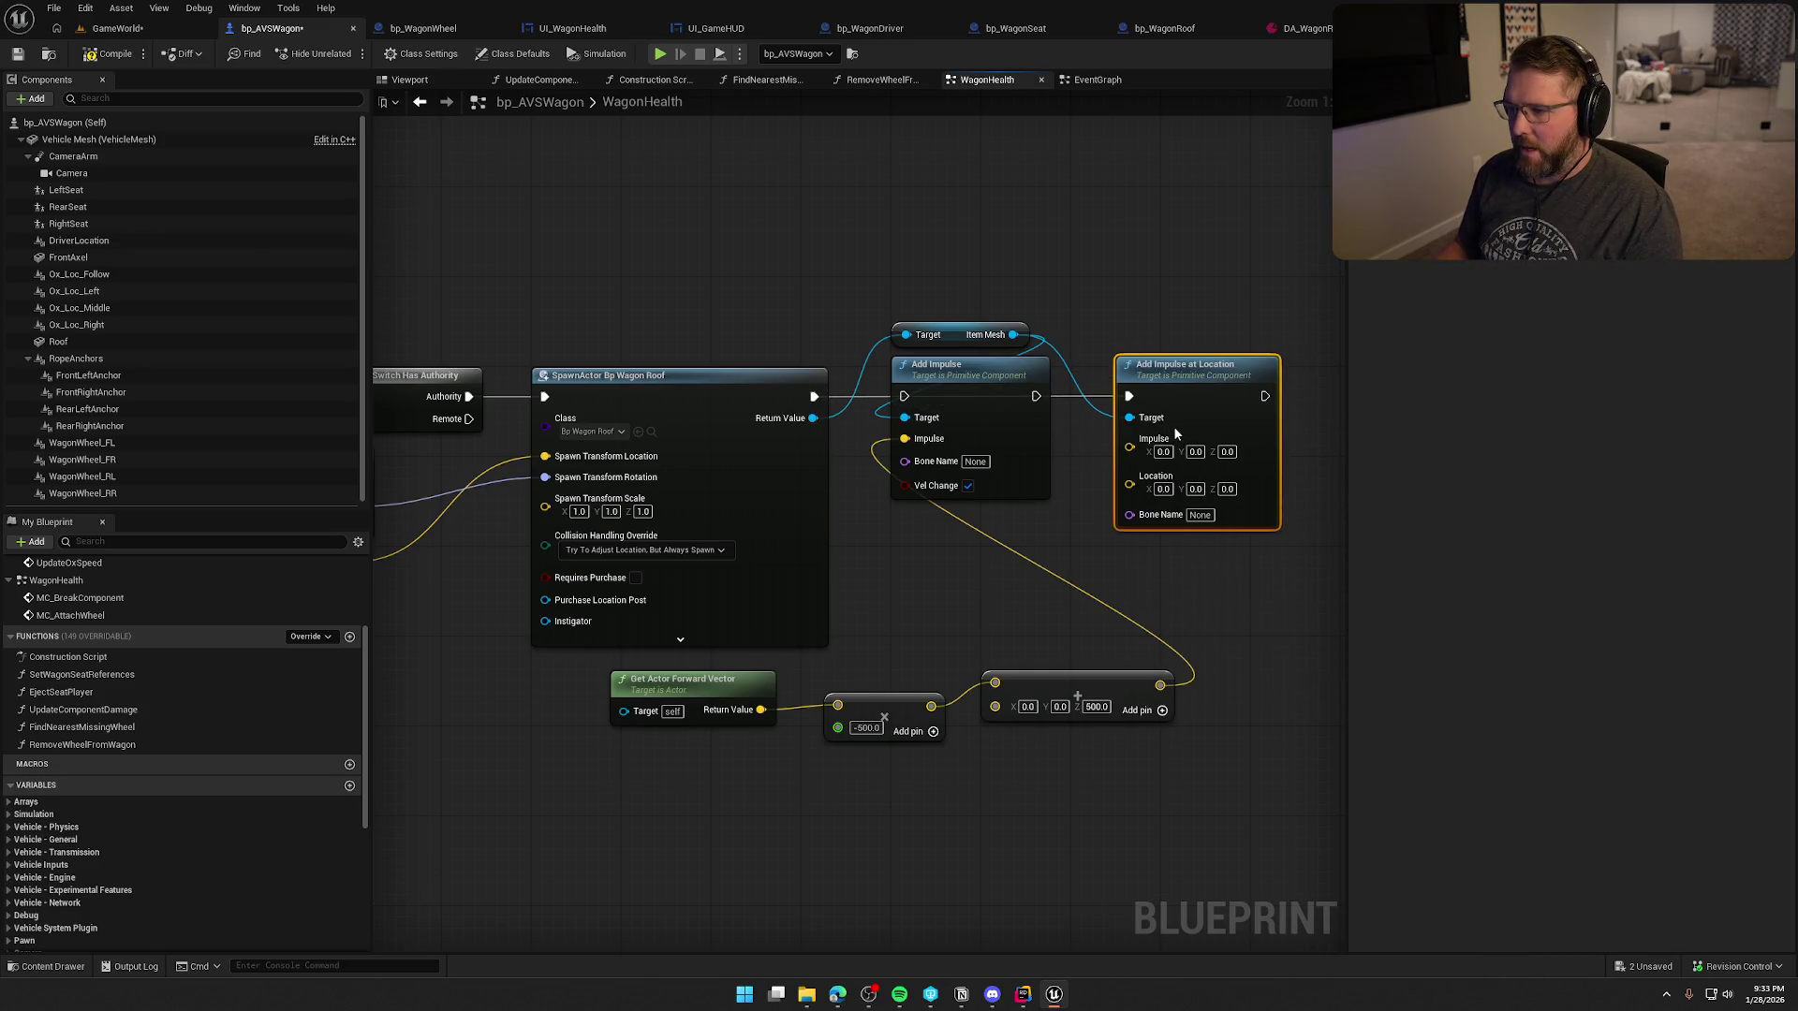
{"action": "left_click_drag", "start_coordinate": [1160, 684], "coordinate": [1129, 445]}
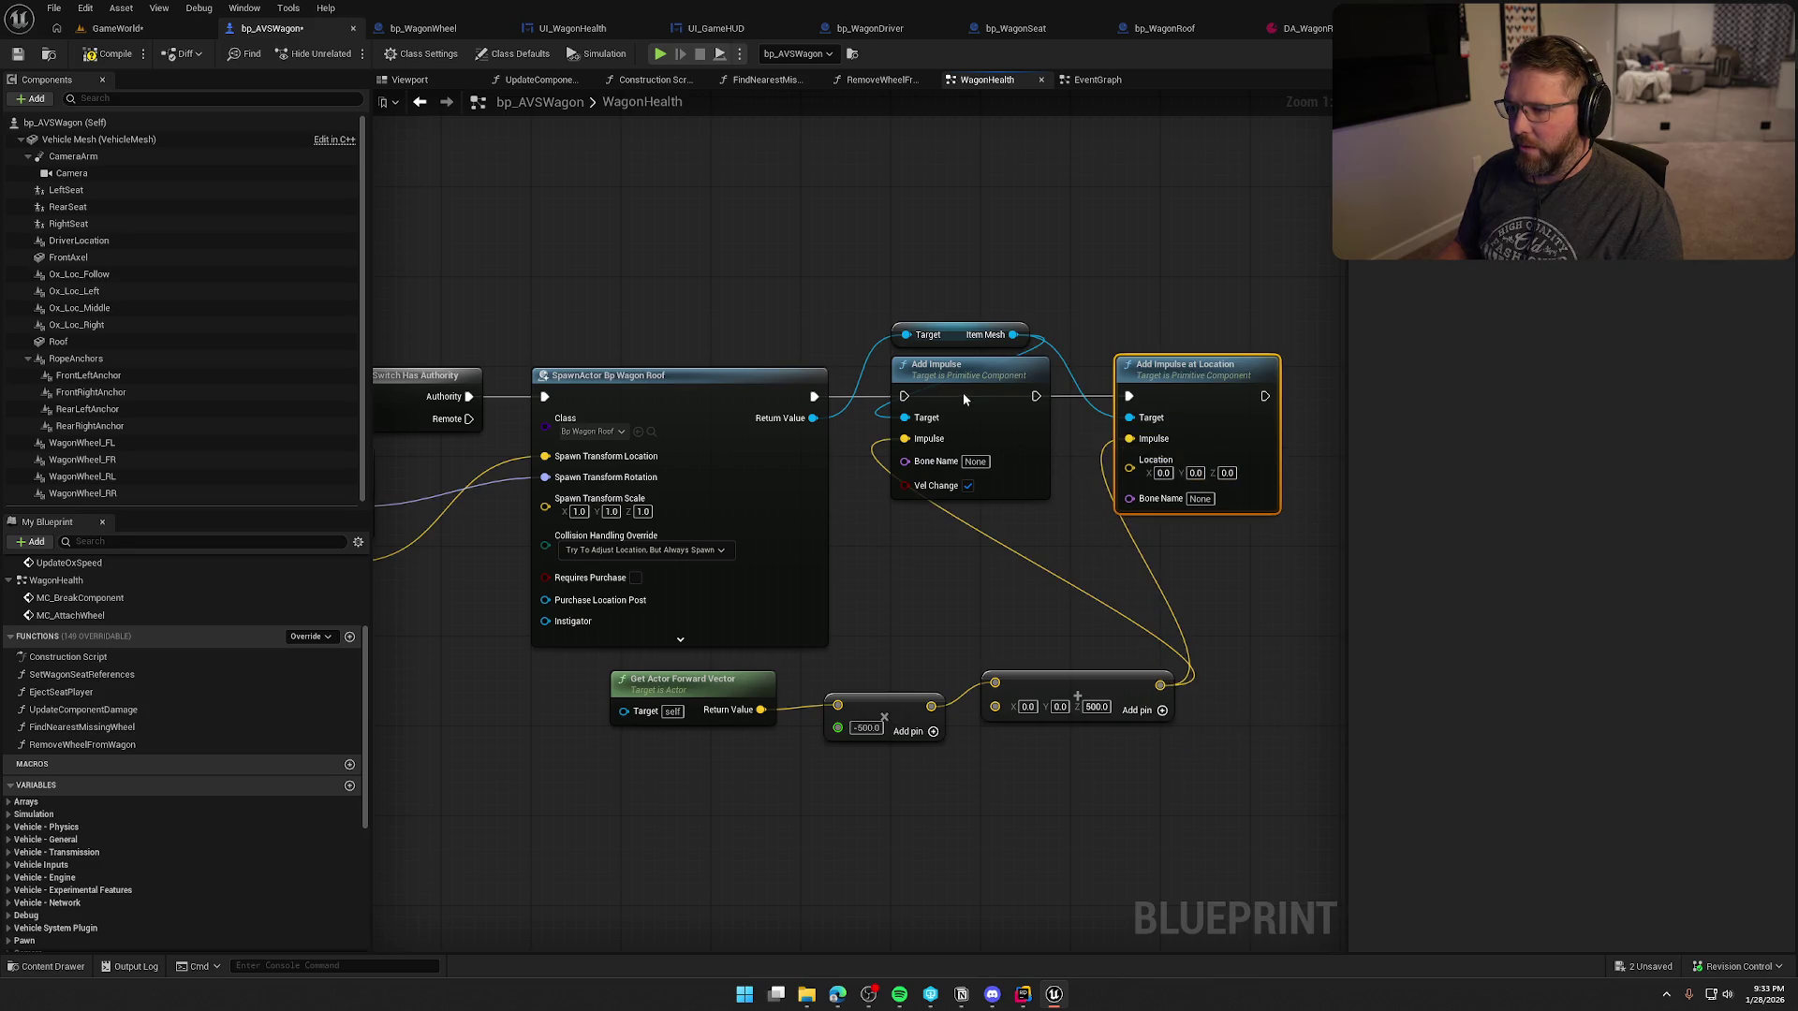
{"action": "left_click_drag", "start_coordinate": [962, 394], "coordinate": [954, 155]}
{"action": "left_click_drag", "start_coordinate": [1187, 396], "coordinate": [985, 386]}
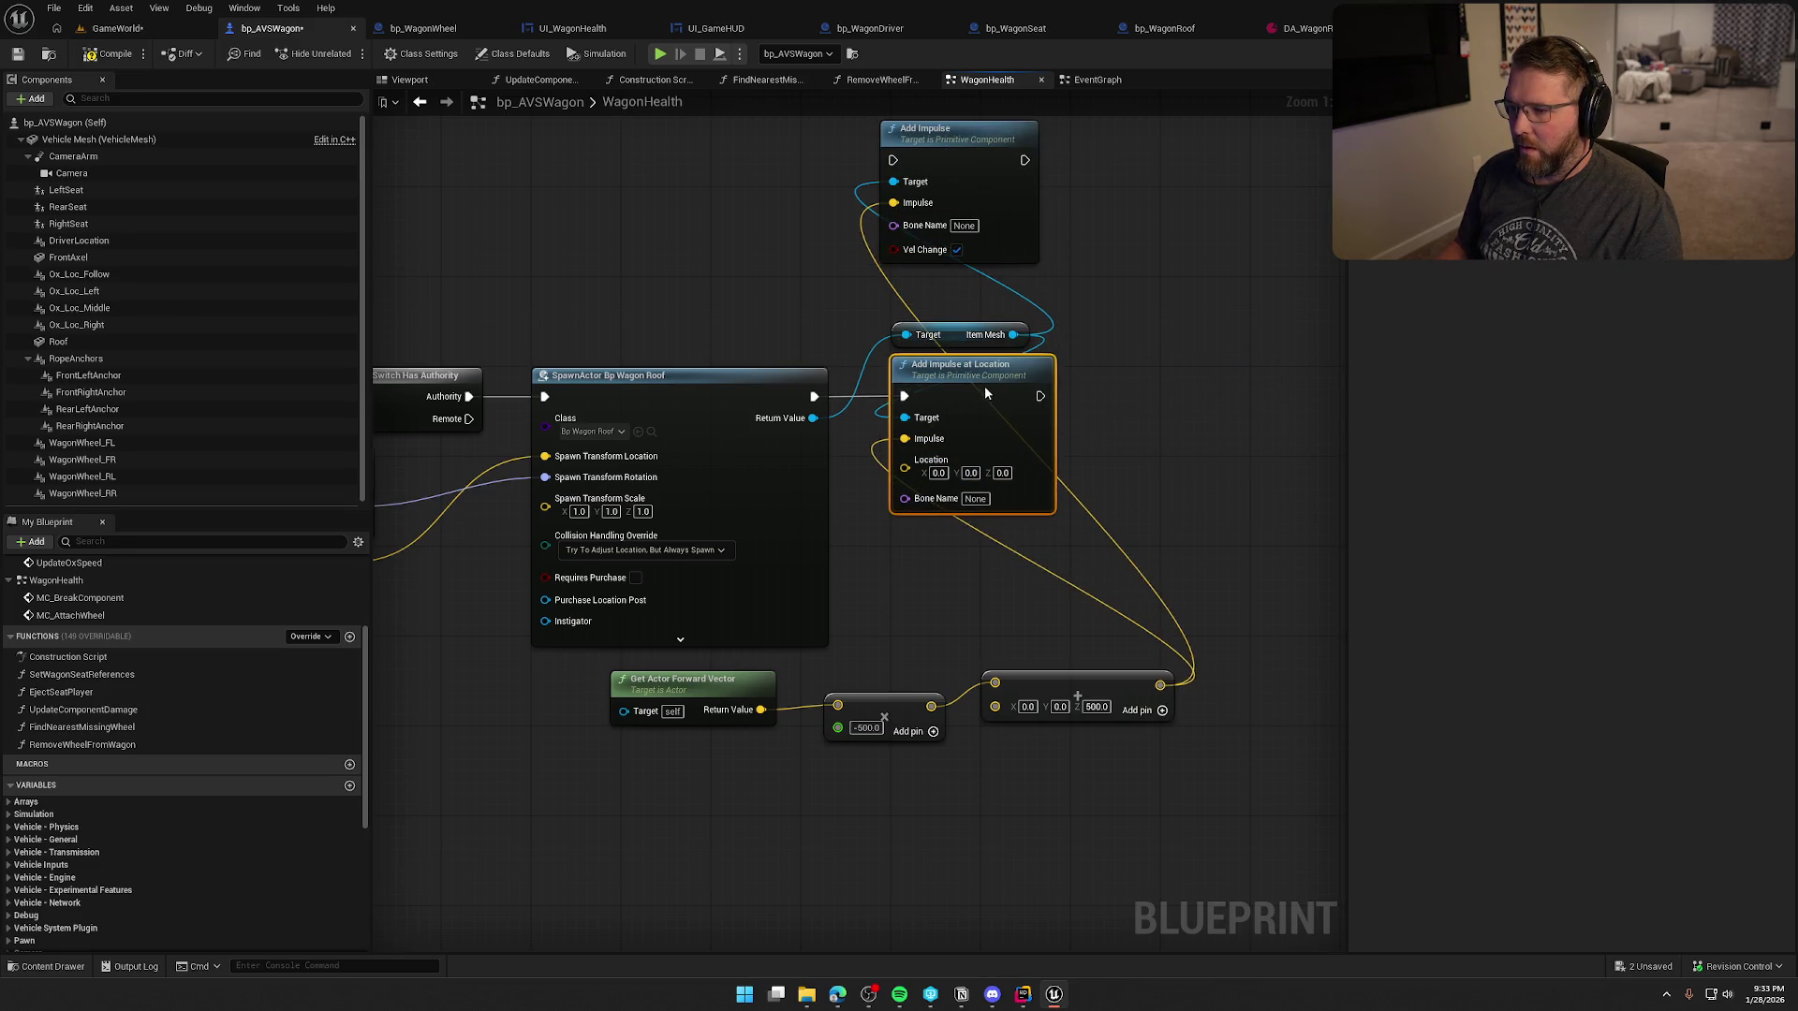
{"action": "mouse_move", "coordinate": [974, 607]}
{"action": "left_mouse_down"}
{"action": "mouse_move", "coordinate": [1060, 567]}
{"action": "mouse_move", "coordinate": [1052, 553]}
{"action": "mouse_move", "coordinate": [1302, 567]}
{"action": "mouse_move", "coordinate": [927, 610]}
{"action": "left_mouse_up"}
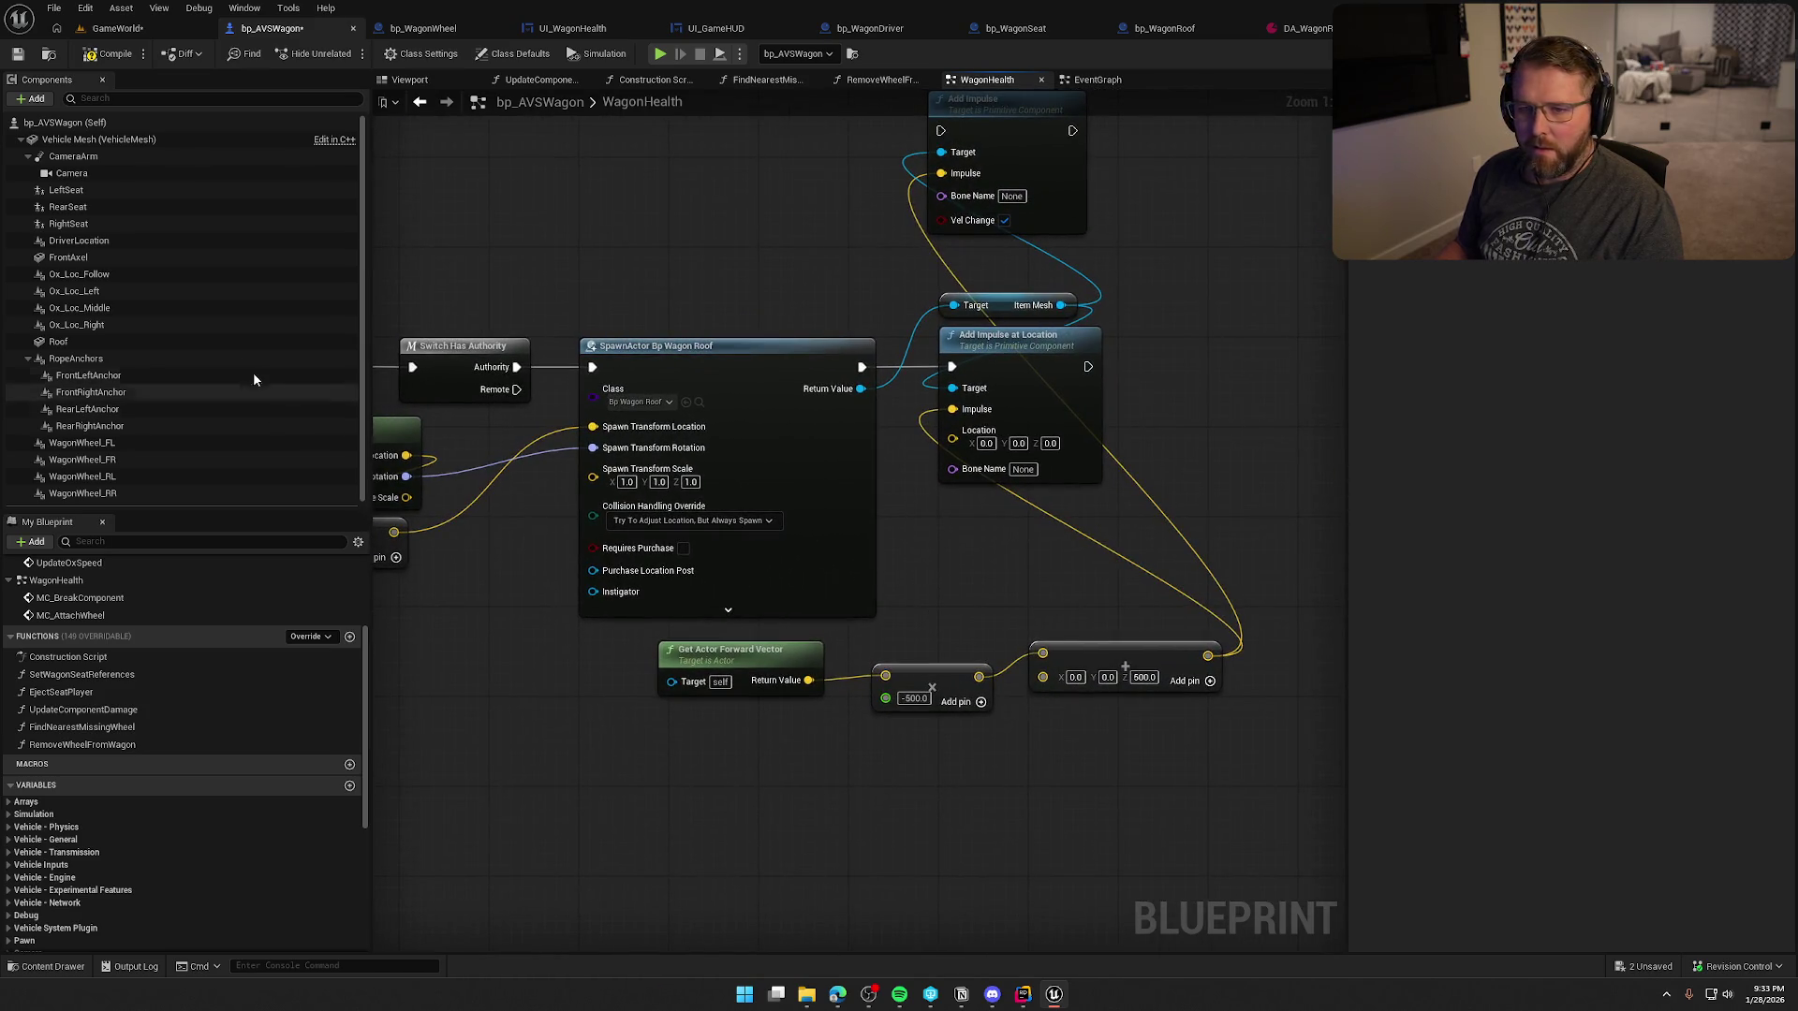
{"action": "mouse_move", "coordinate": [79, 241]}
{"action": "left_mouse_down"}
{"action": "mouse_move", "coordinate": [662, 309]}
{"action": "mouse_move", "coordinate": [816, 279]}
{"action": "left_mouse_up"}
- Wire the driver's Get World Location into the impulse Location, then compile and play-test
{"action": "type", "text": "get w"}
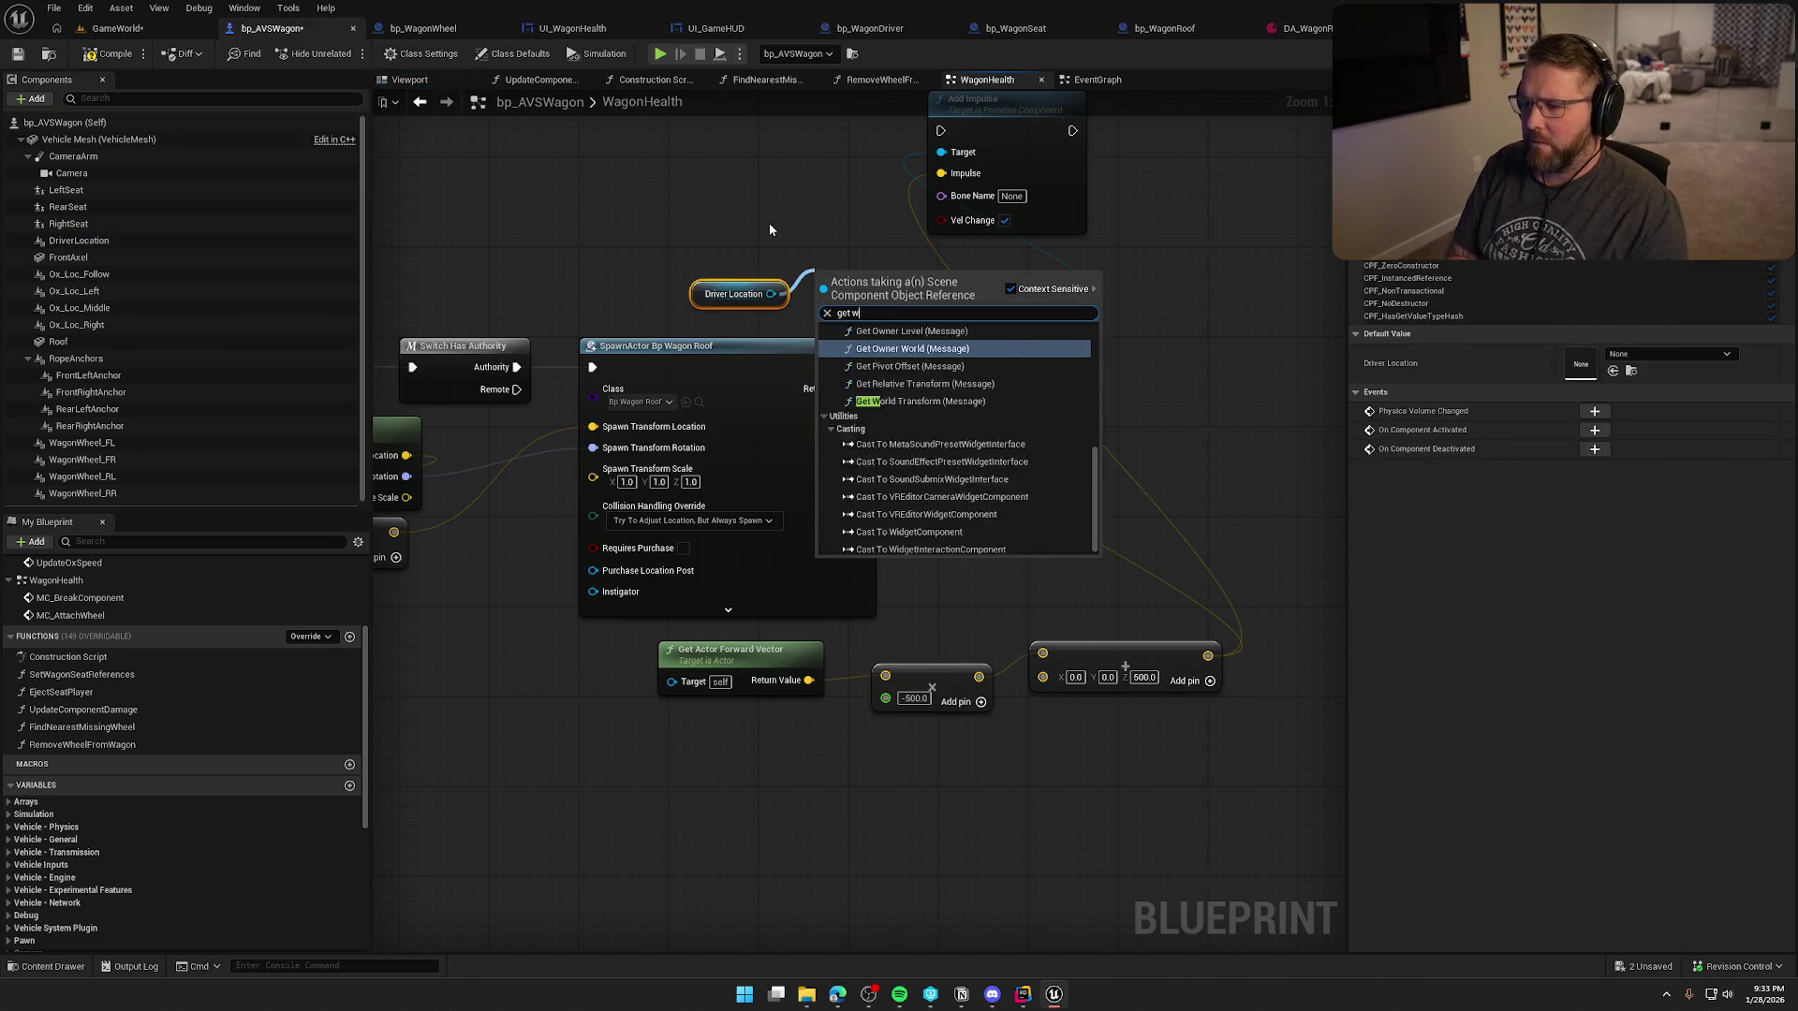
{"action": "type", "text": "orld loc"}
{"action": "key", "text": "Return"}
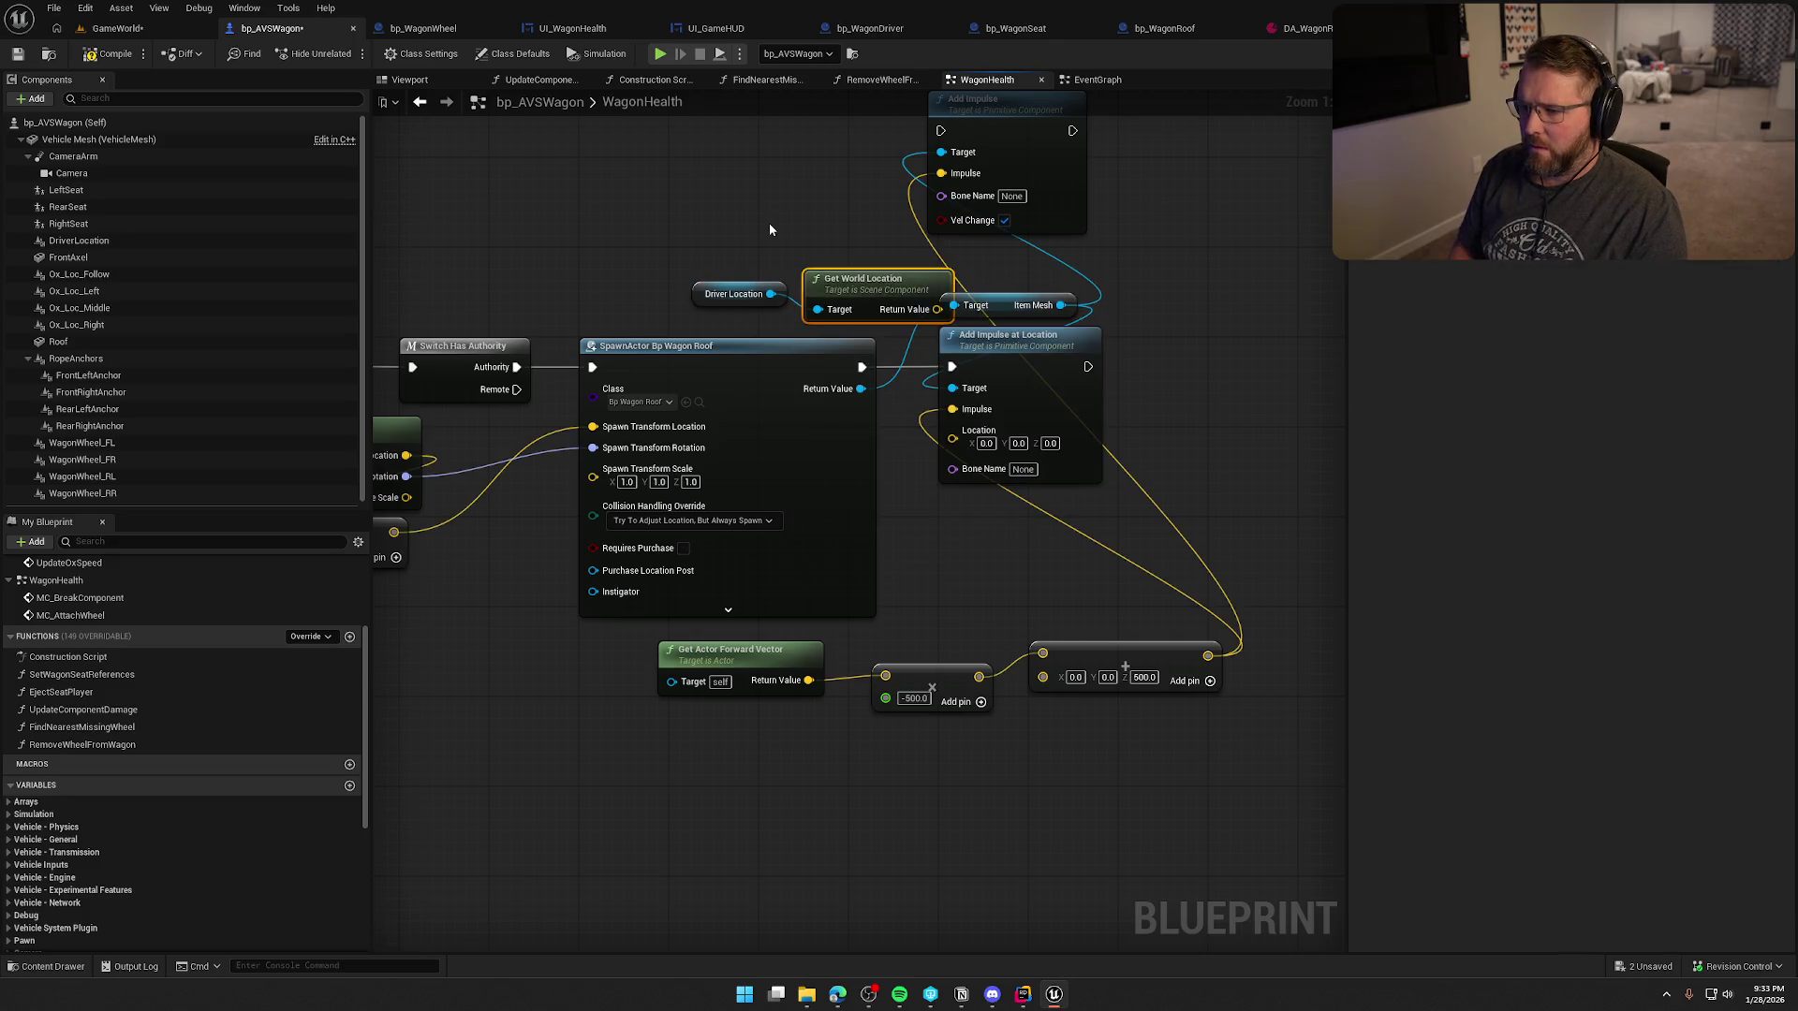
{"action": "mouse_move", "coordinate": [736, 204]}
{"action": "left_mouse_down"}
{"action": "mouse_move", "coordinate": [748, 238]}
{"action": "mouse_move", "coordinate": [843, 276]}
{"action": "mouse_move", "coordinate": [952, 430]}
{"action": "left_mouse_up"}
{"action": "left_click", "coordinate": [642, 178]}
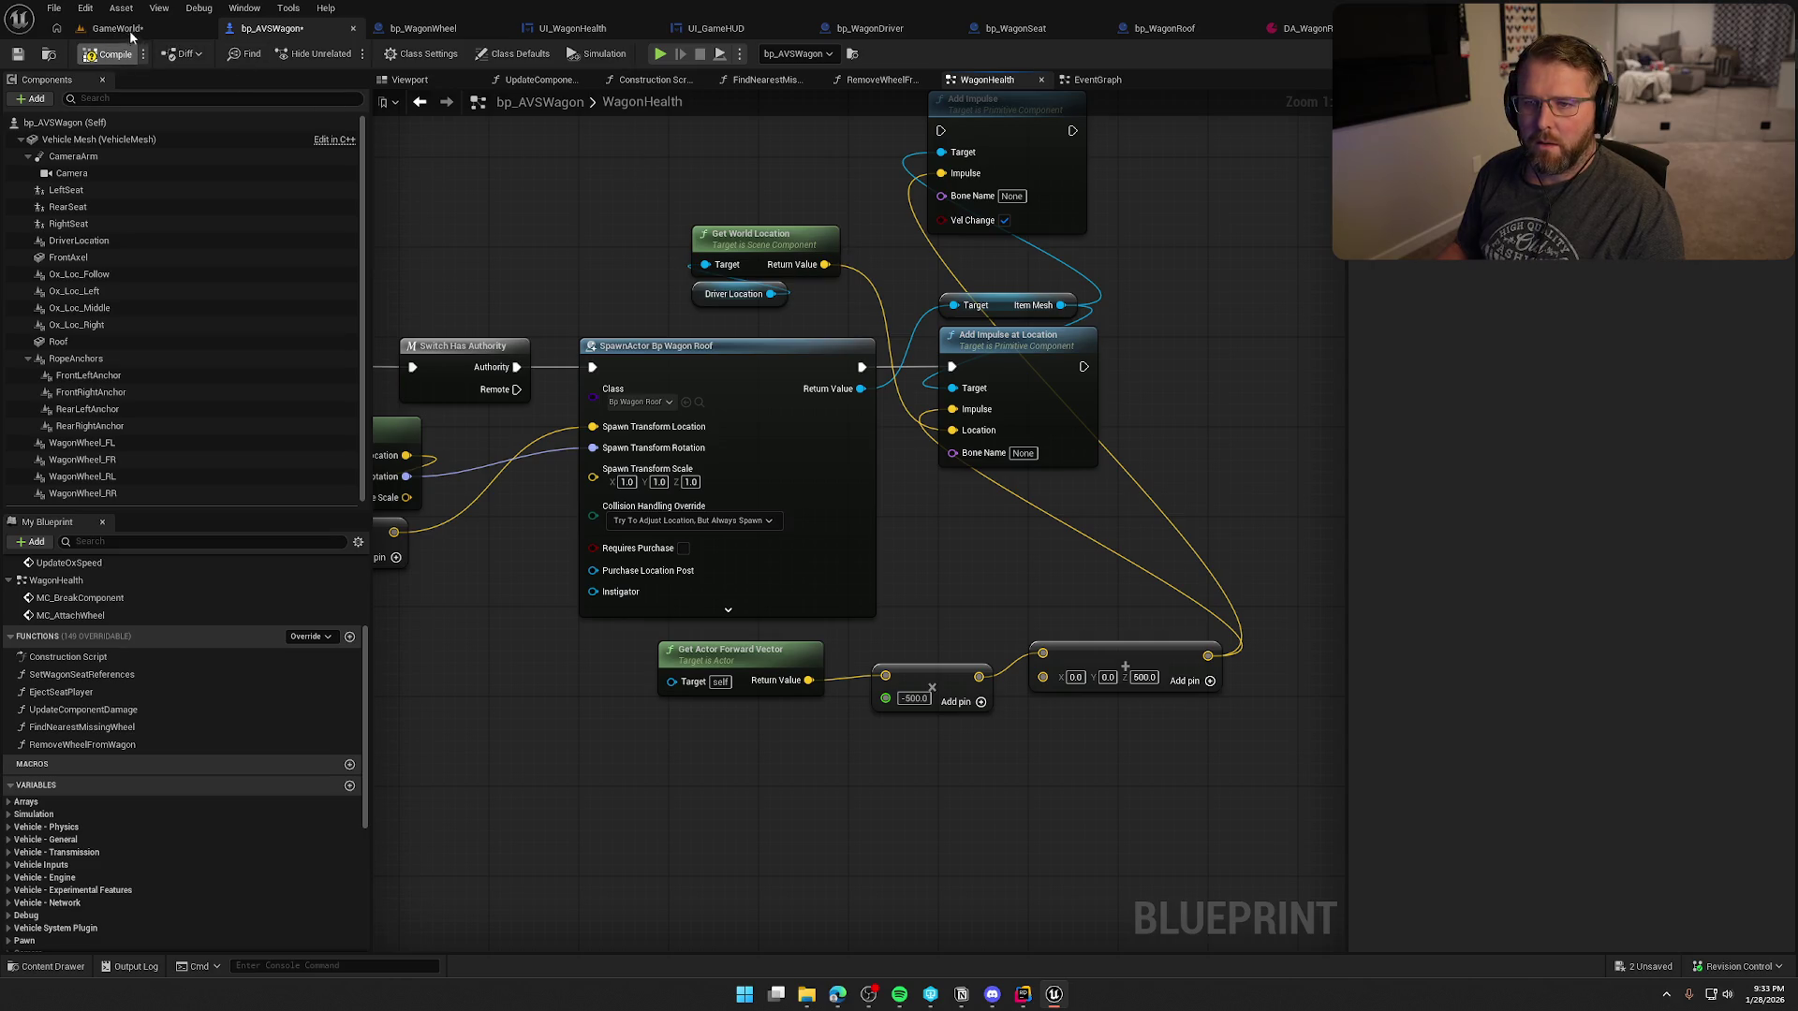
{"action": "left_click", "coordinate": [660, 54]}
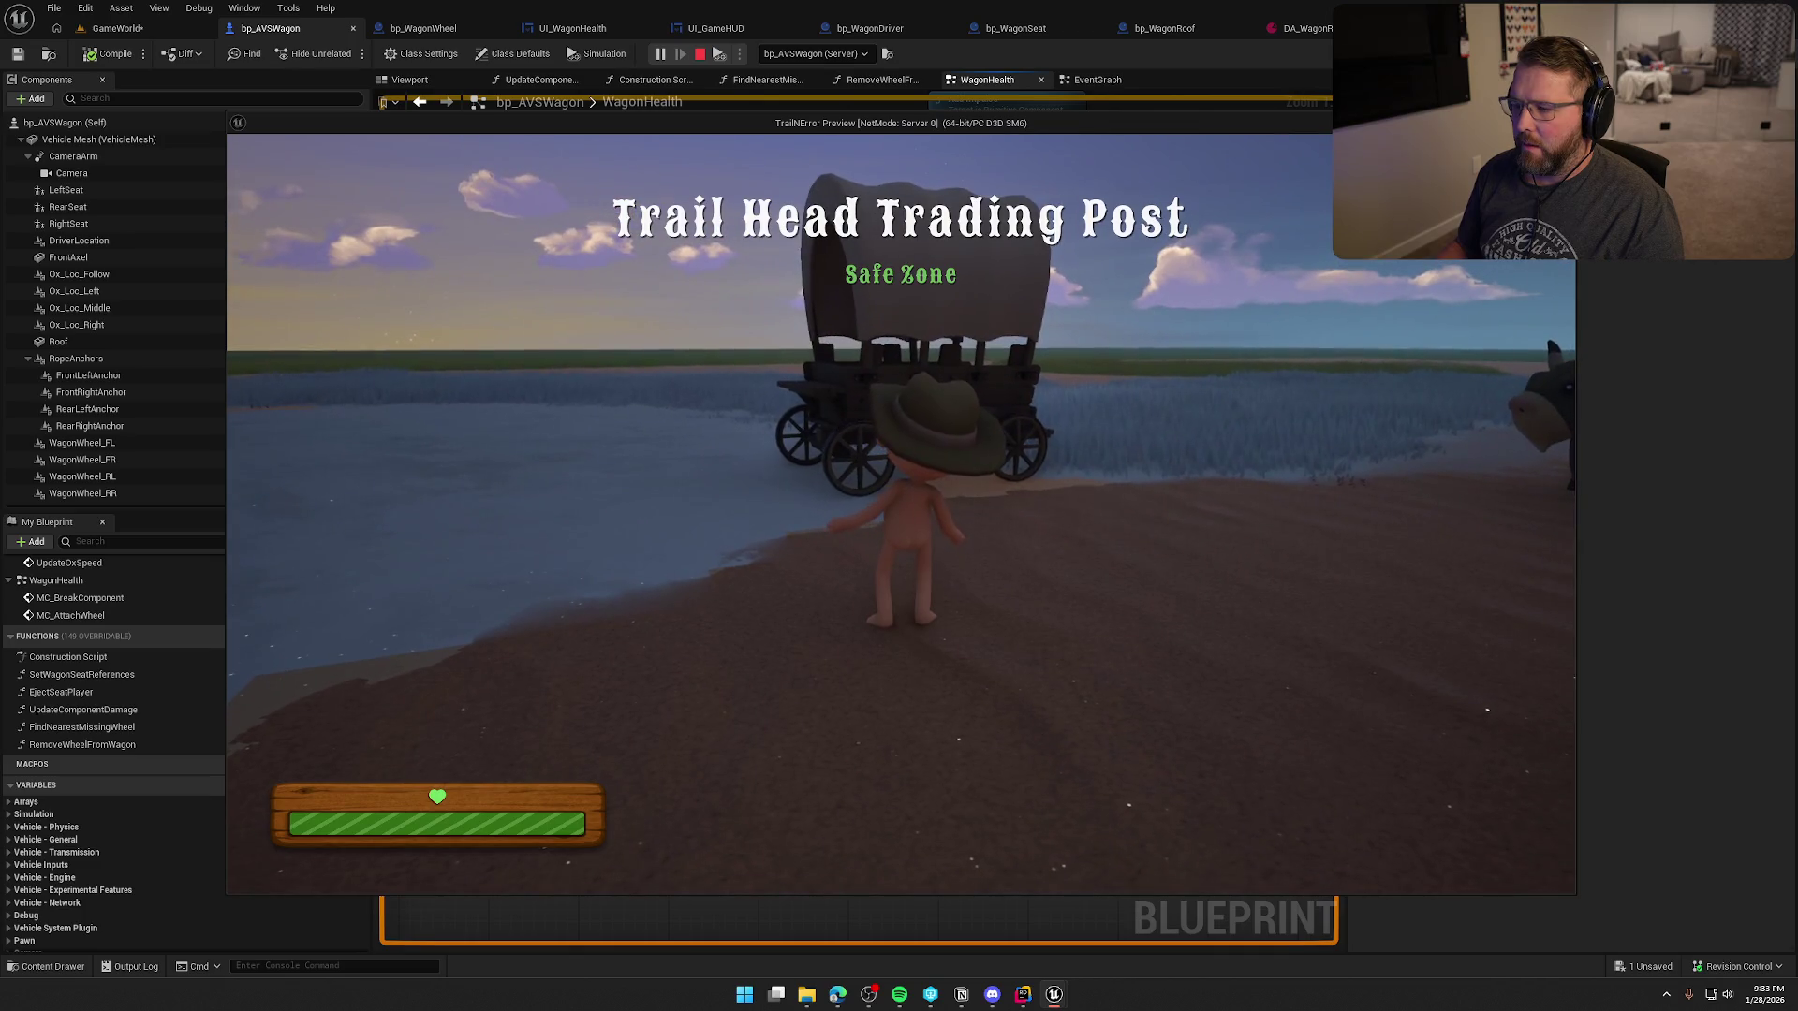
{"action": "key", "text": "Escape"}
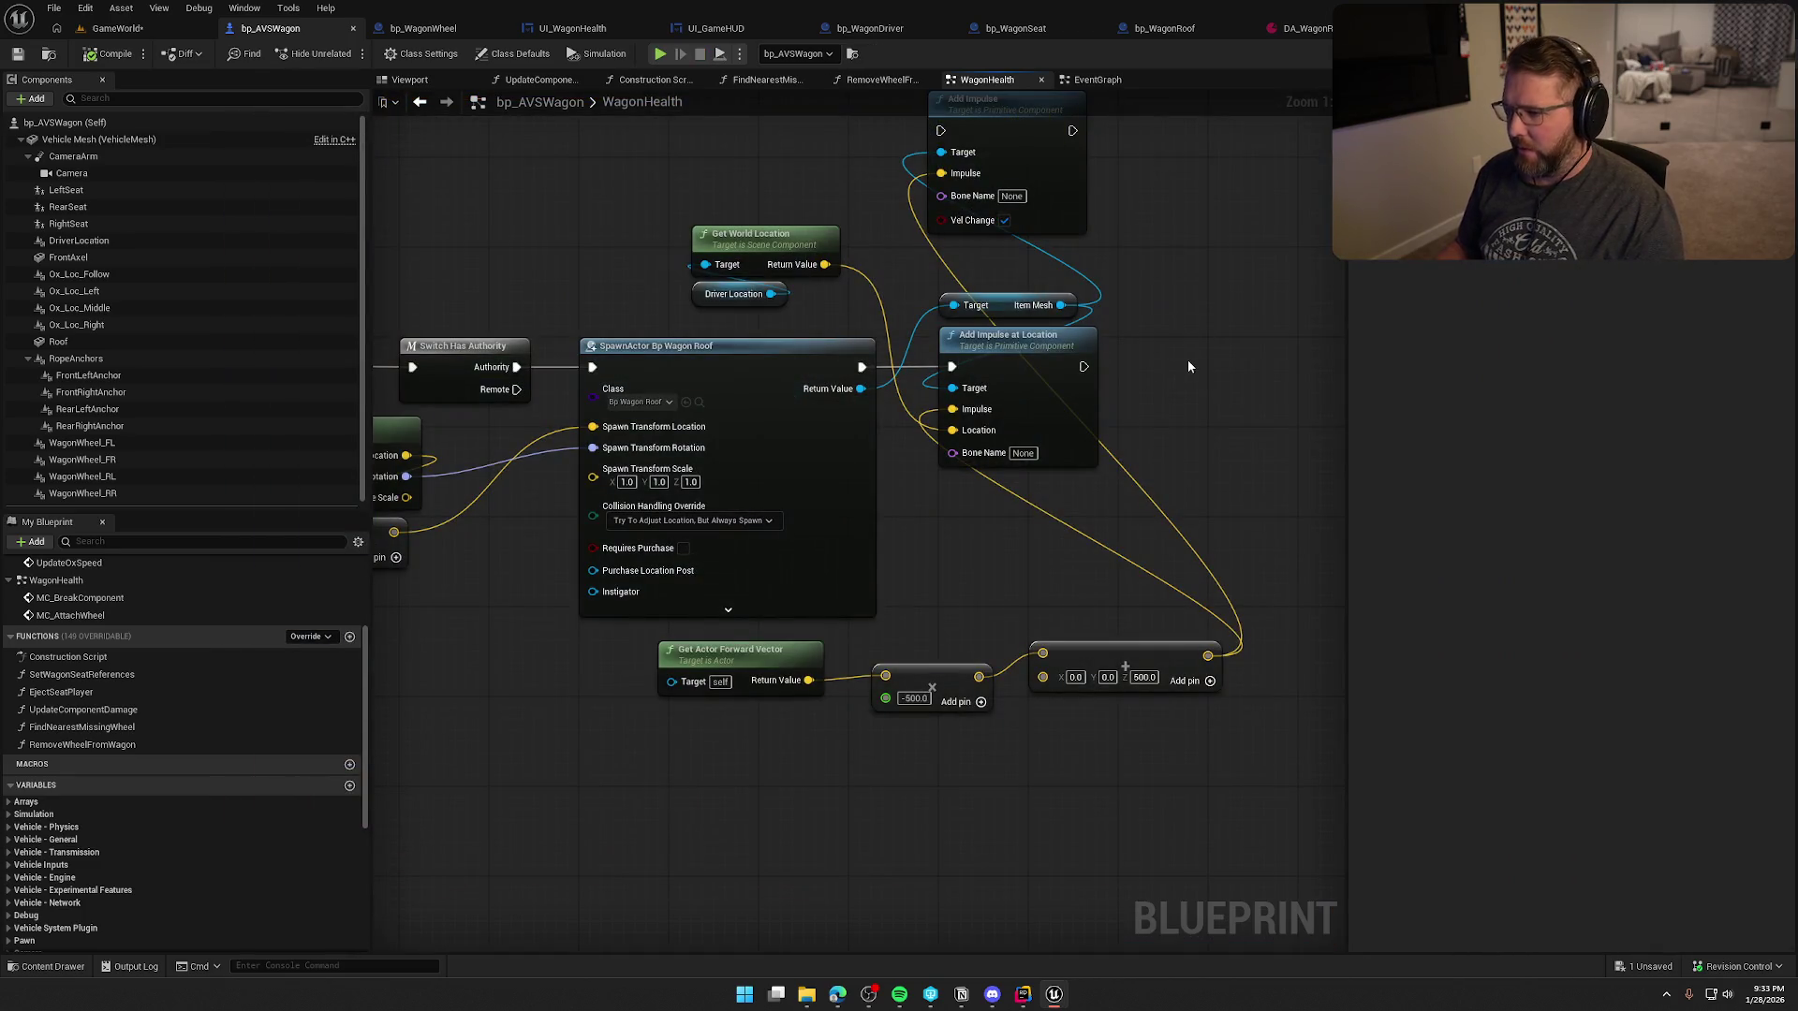
- Add 100 on Z to the driver's world location and feed it to the impulse Location
{"action": "left_click_drag", "start_coordinate": [1104, 758], "coordinate": [663, 639]}
{"action": "left_click", "coordinate": [1025, 542]}
{"action": "left_click_drag", "start_coordinate": [1025, 541], "coordinate": [1030, 609]}
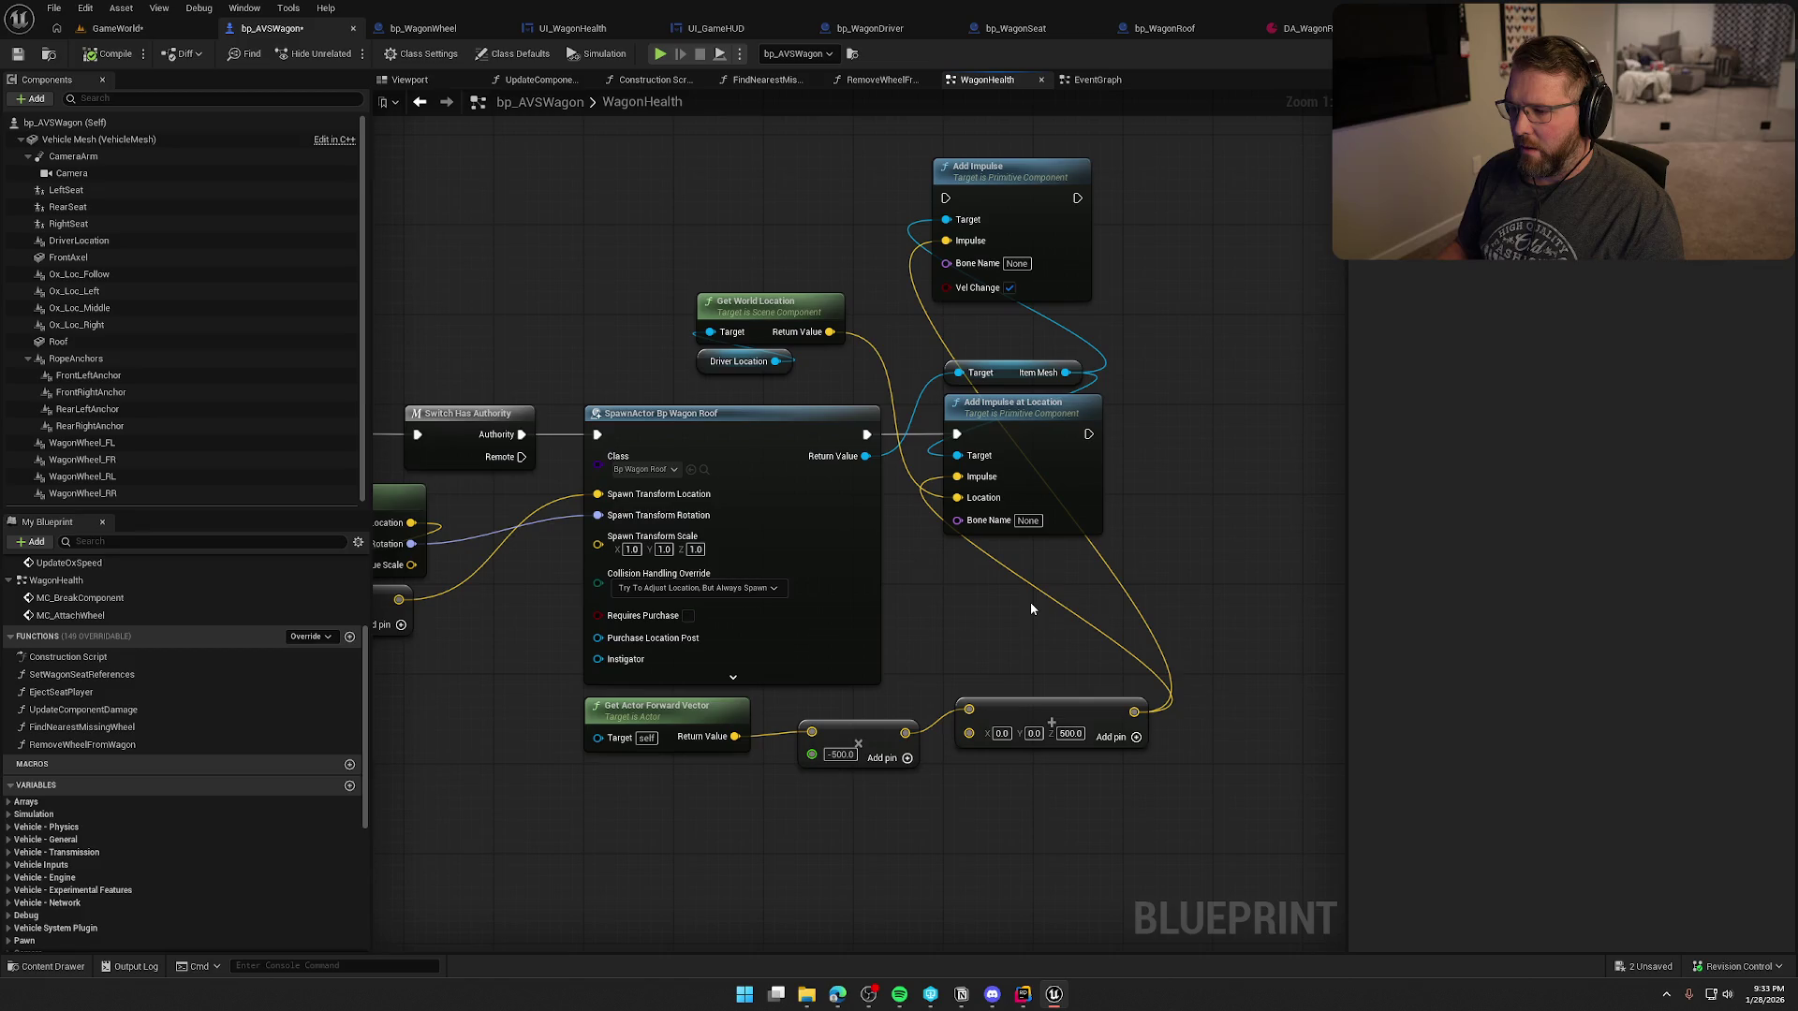
{"action": "left_click_drag", "start_coordinate": [1043, 600], "coordinate": [1132, 611]}
{"action": "mouse_move", "coordinate": [944, 408]}
{"action": "left_mouse_down"}
{"action": "mouse_move", "coordinate": [895, 323]}
{"action": "mouse_move", "coordinate": [748, 323]}
{"action": "mouse_move", "coordinate": [855, 345]}
{"action": "mouse_move", "coordinate": [899, 302]}
{"action": "mouse_move", "coordinate": [953, 307]}
{"action": "left_mouse_up"}
{"action": "type", "text": "+"}
{"action": "left_click", "coordinate": [962, 368]}
{"action": "left_click", "coordinate": [971, 320]}
{"action": "type", "text": "100"}
{"action": "key", "text": "Return"}
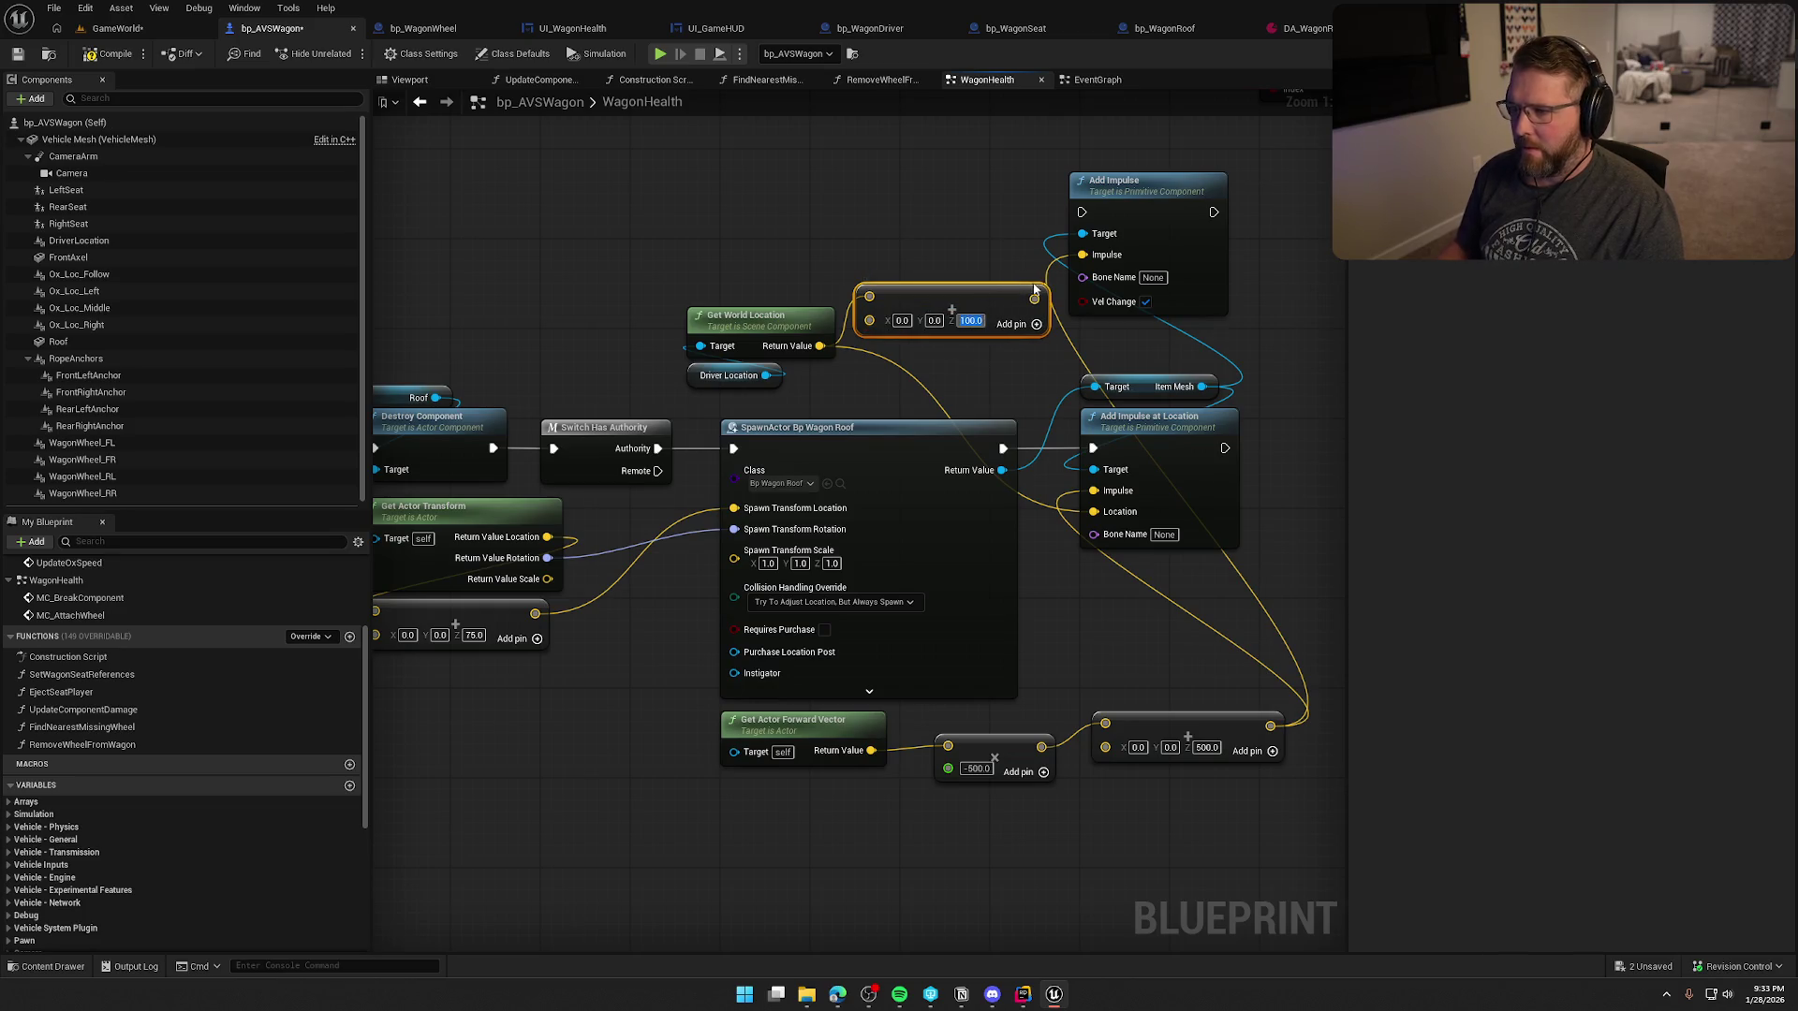
{"action": "mouse_move", "coordinate": [1034, 299]}
{"action": "left_mouse_down"}
{"action": "mouse_move", "coordinate": [1067, 506]}
{"action": "mouse_move", "coordinate": [1094, 511]}
{"action": "left_mouse_up"}
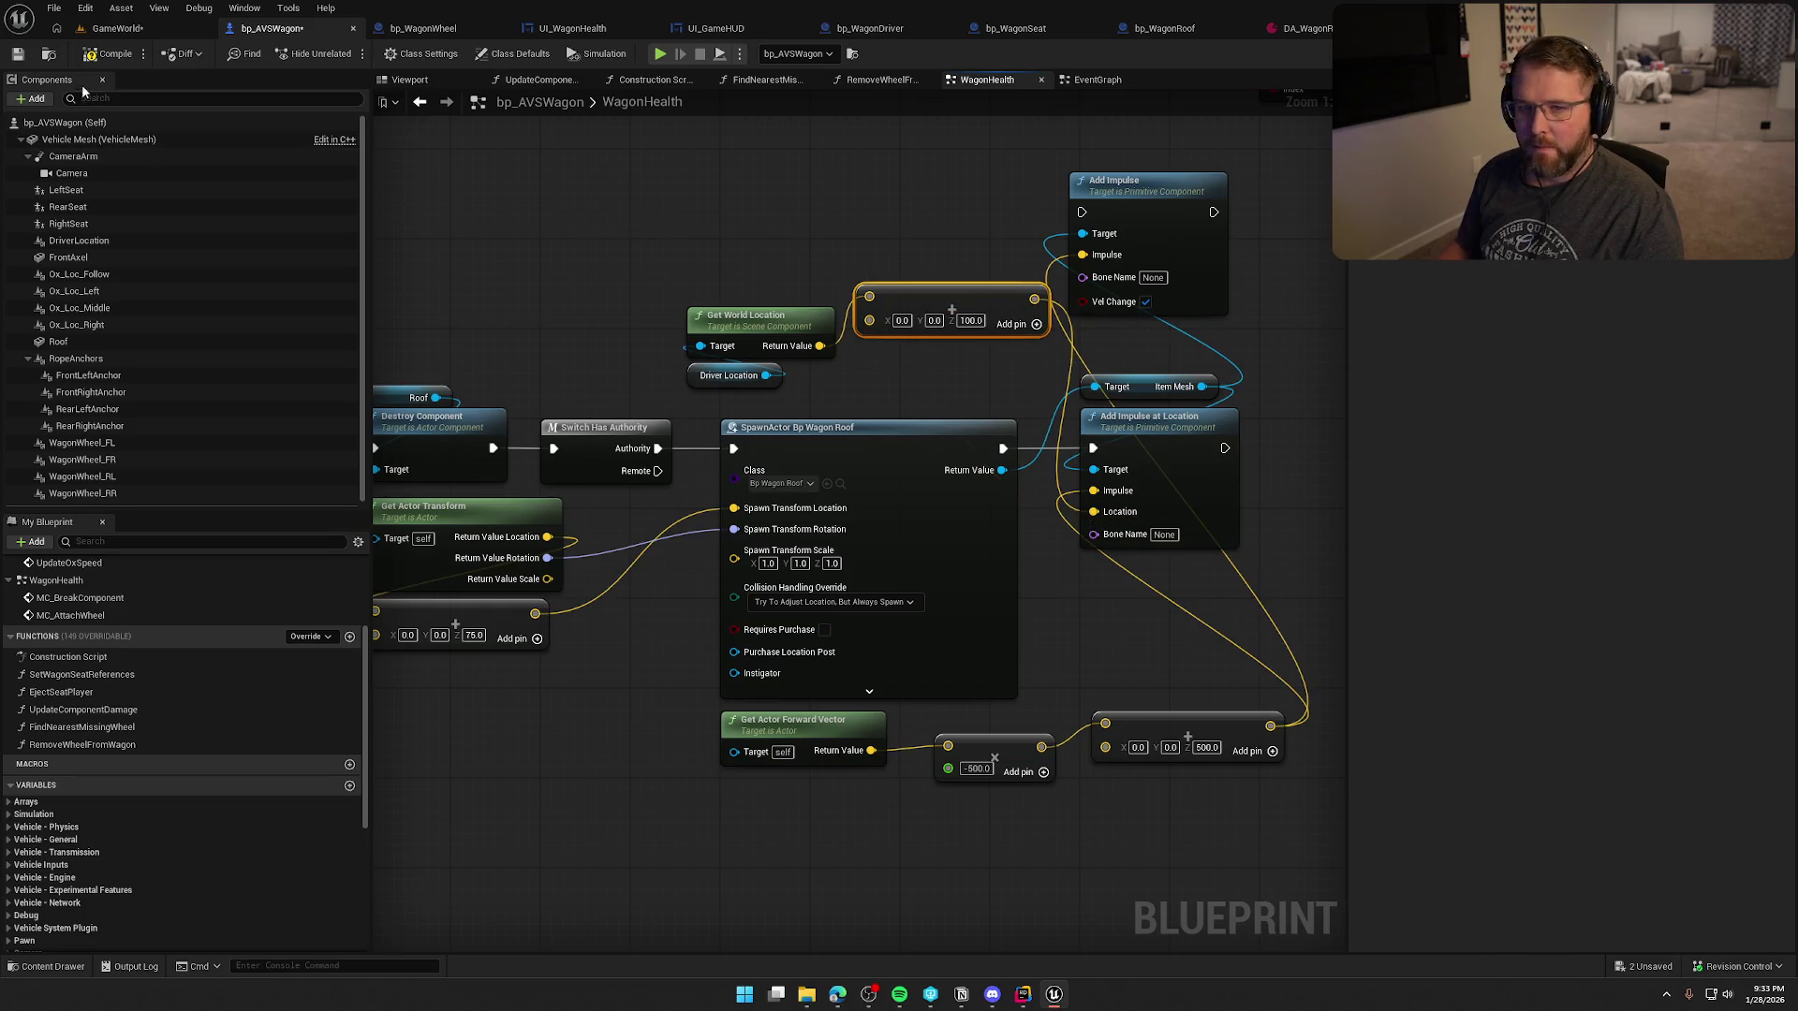
- Play-test the change in the GameWorld level, then return to bp_AVSWagon
{"action": "left_click", "coordinate": [117, 30]}
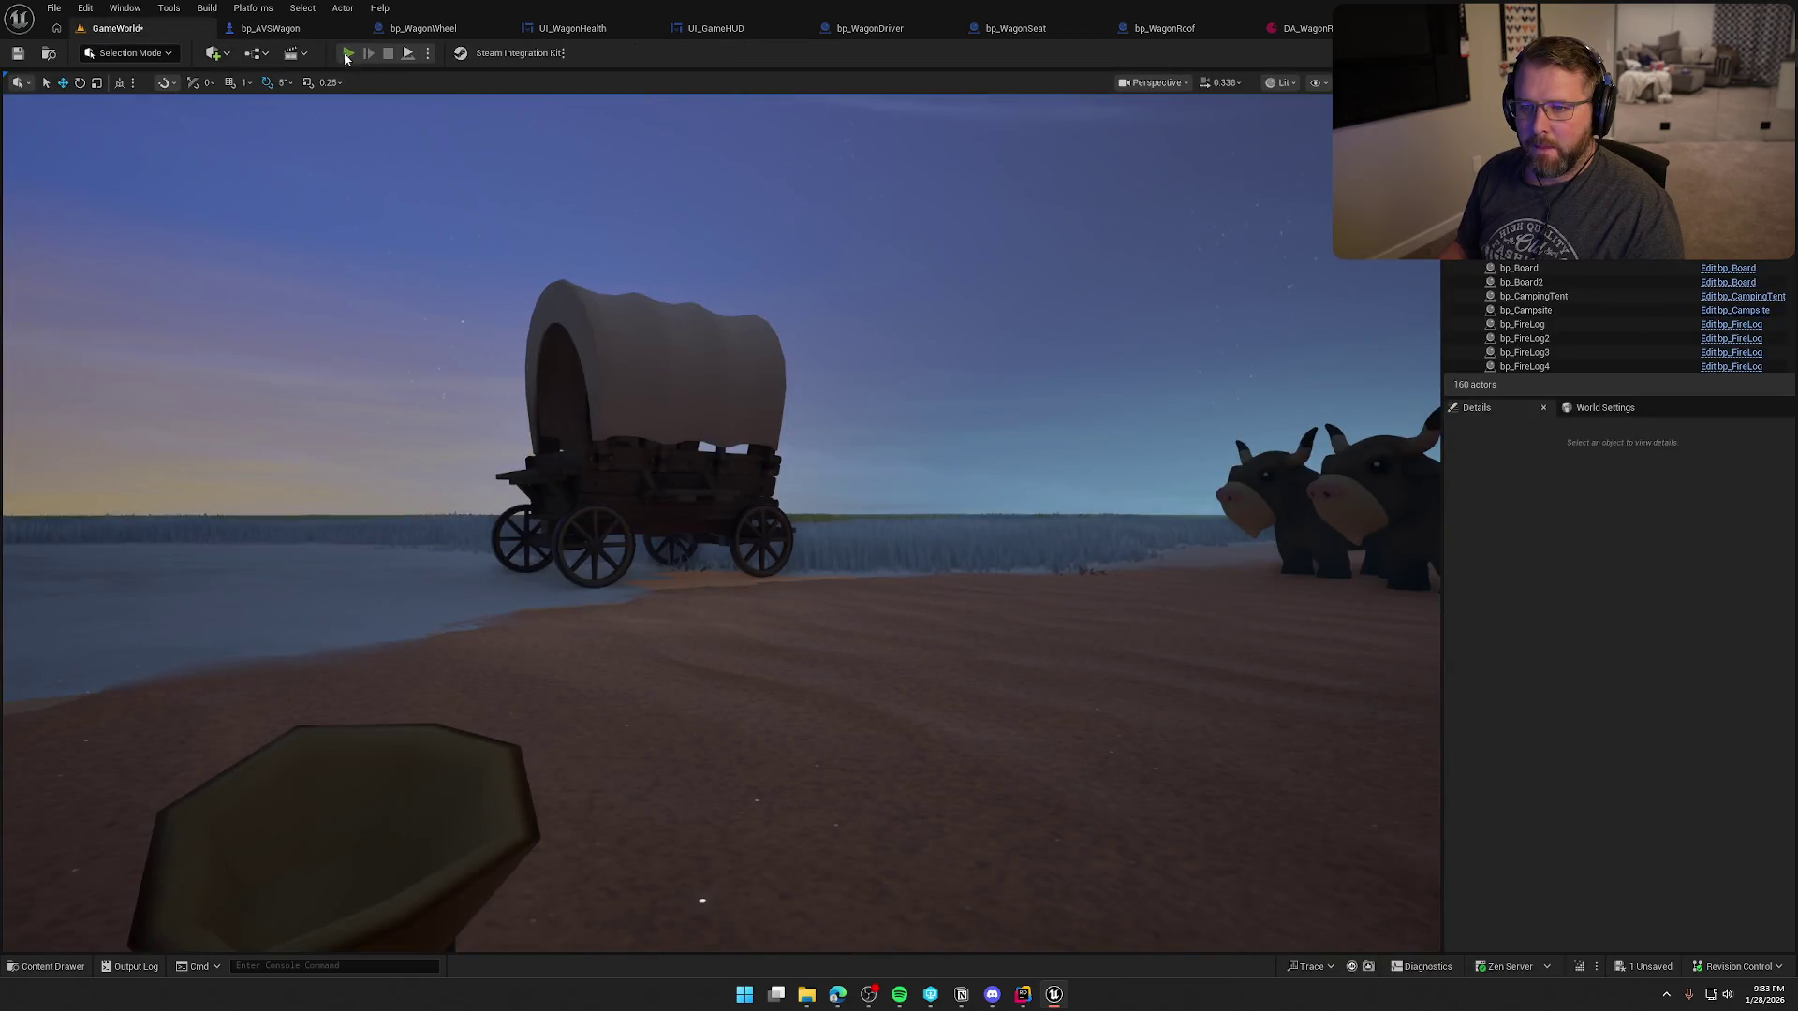
{"action": "left_click", "coordinate": [348, 54]}
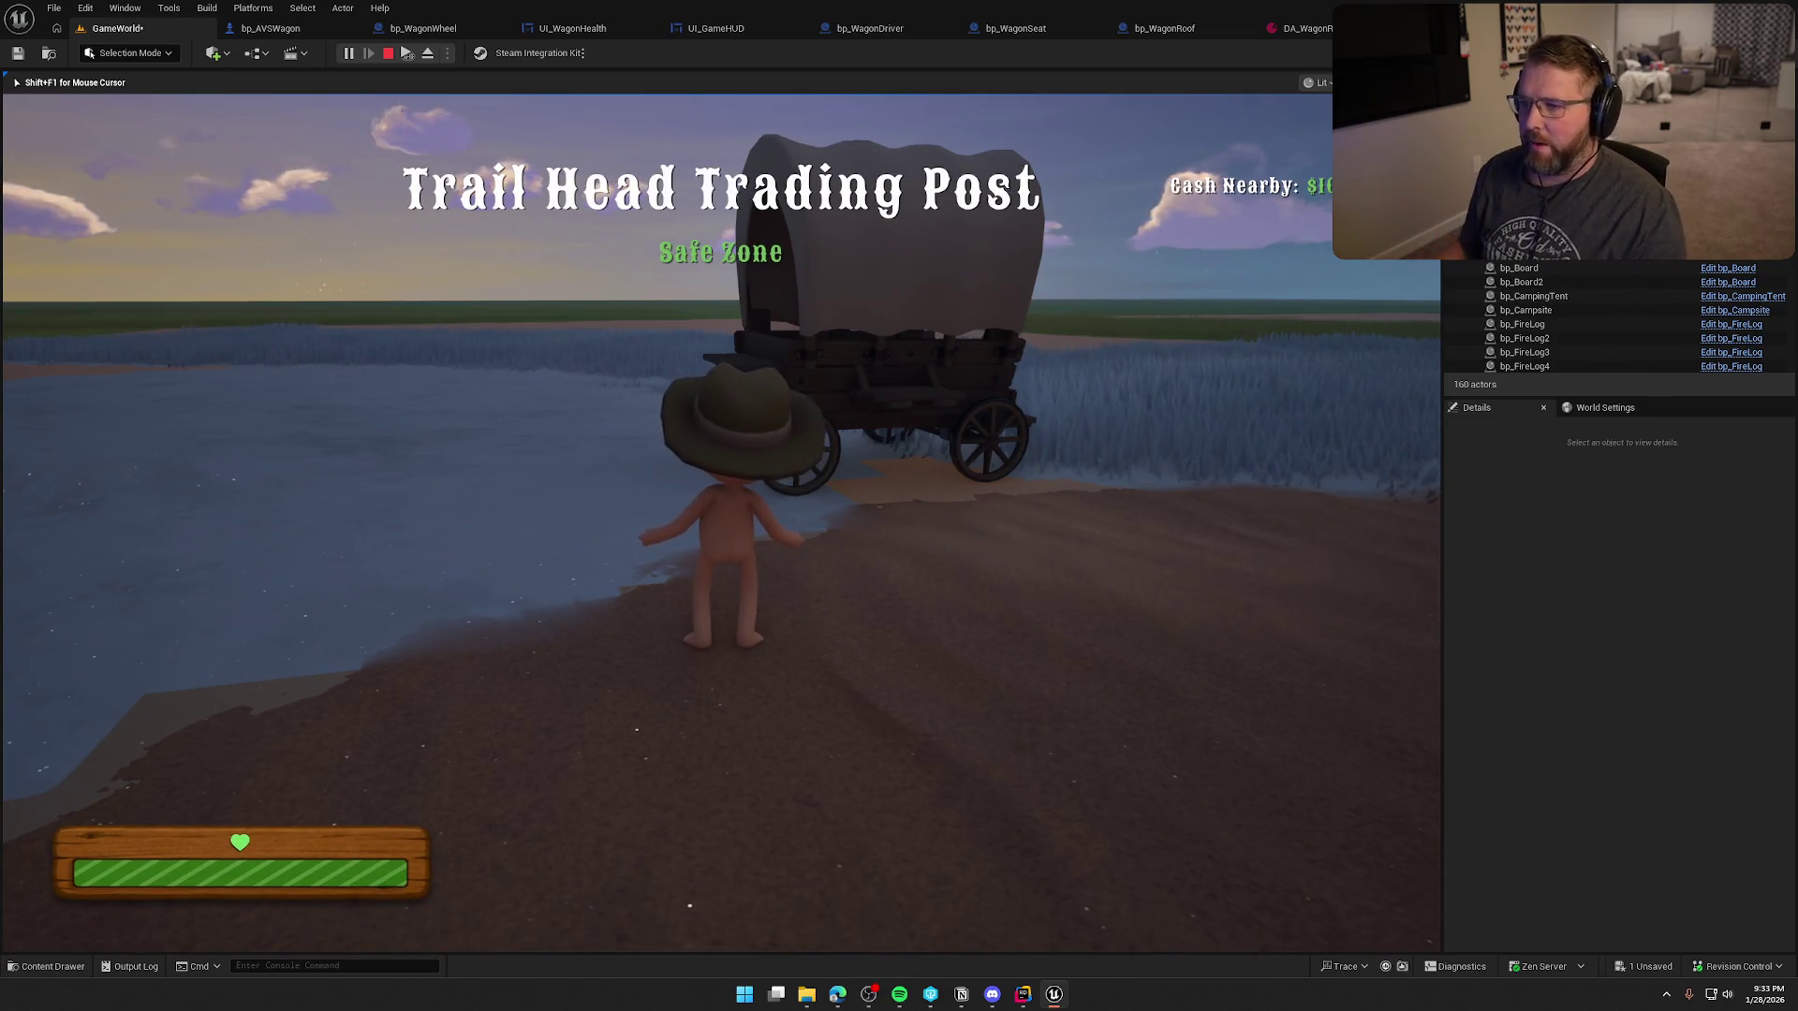
{"action": "key", "text": "Escape"}
{"action": "left_click", "coordinate": [271, 28]}
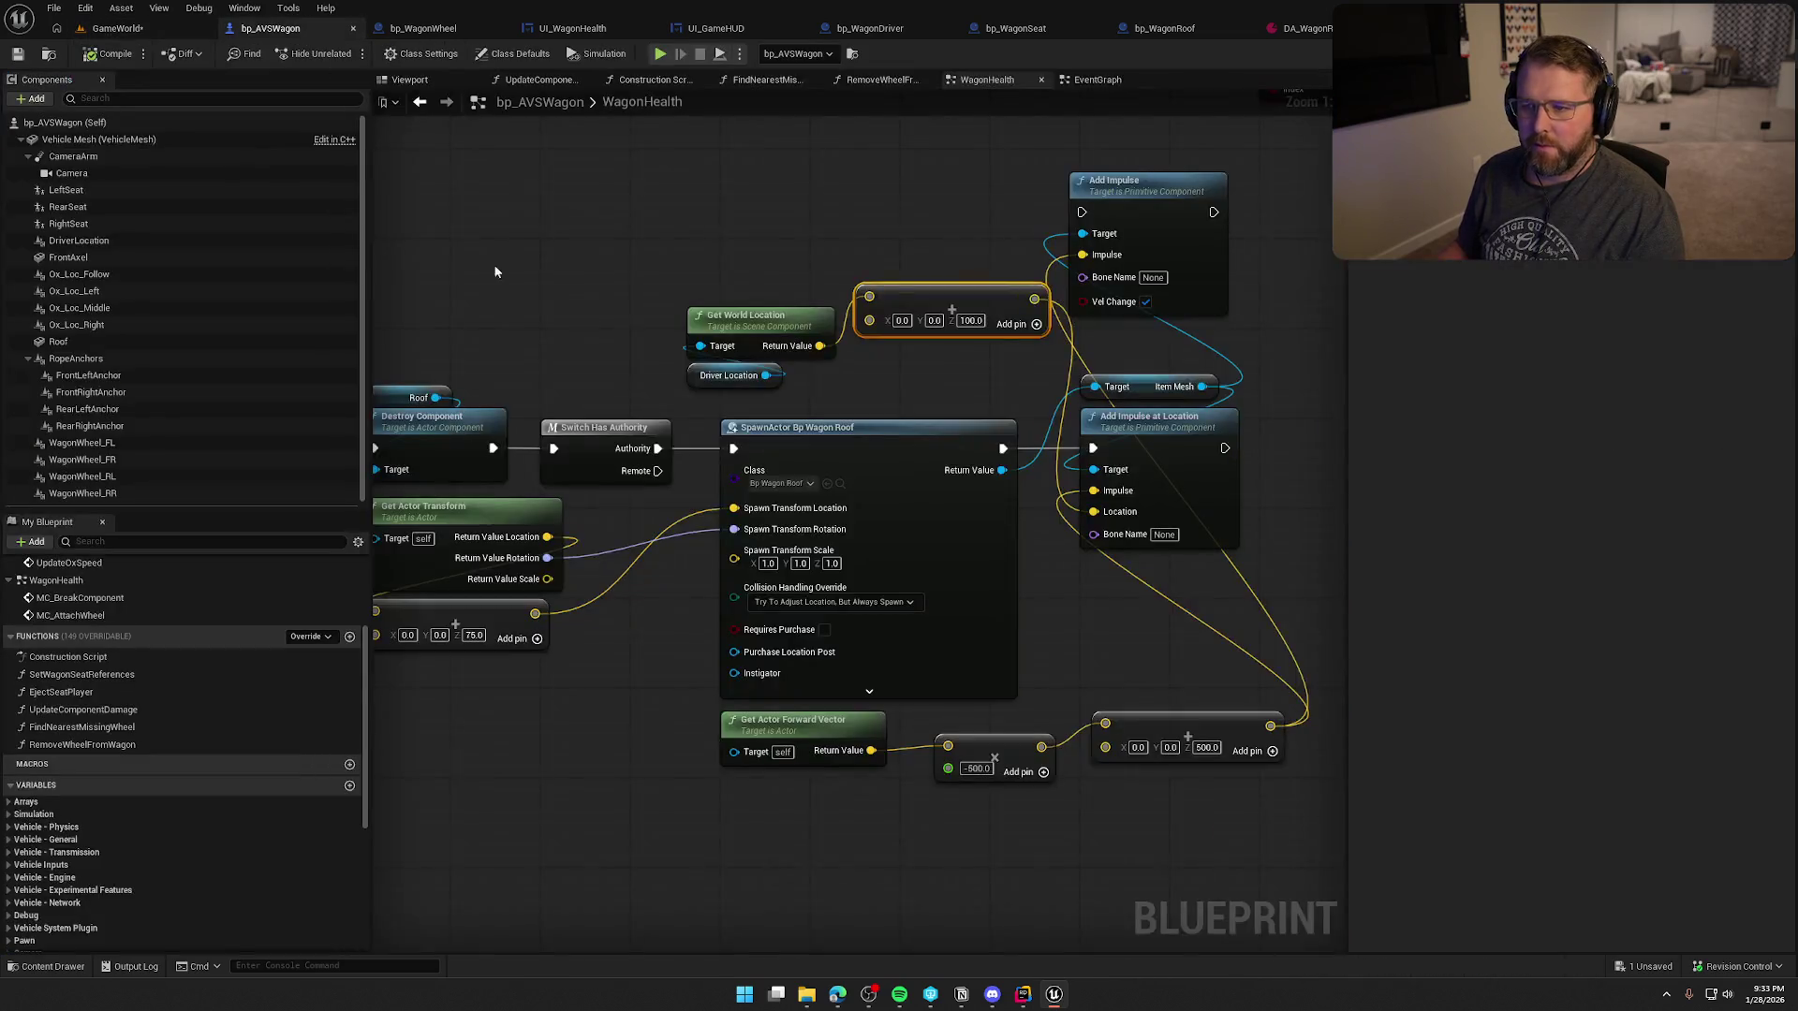
- Delete the Add Impulse at Location and driver location nodes, restoring the plain Add Impulse
{"action": "left_click_drag", "start_coordinate": [1167, 643], "coordinate": [1013, 643]}
{"action": "left_click", "coordinate": [1030, 520]}
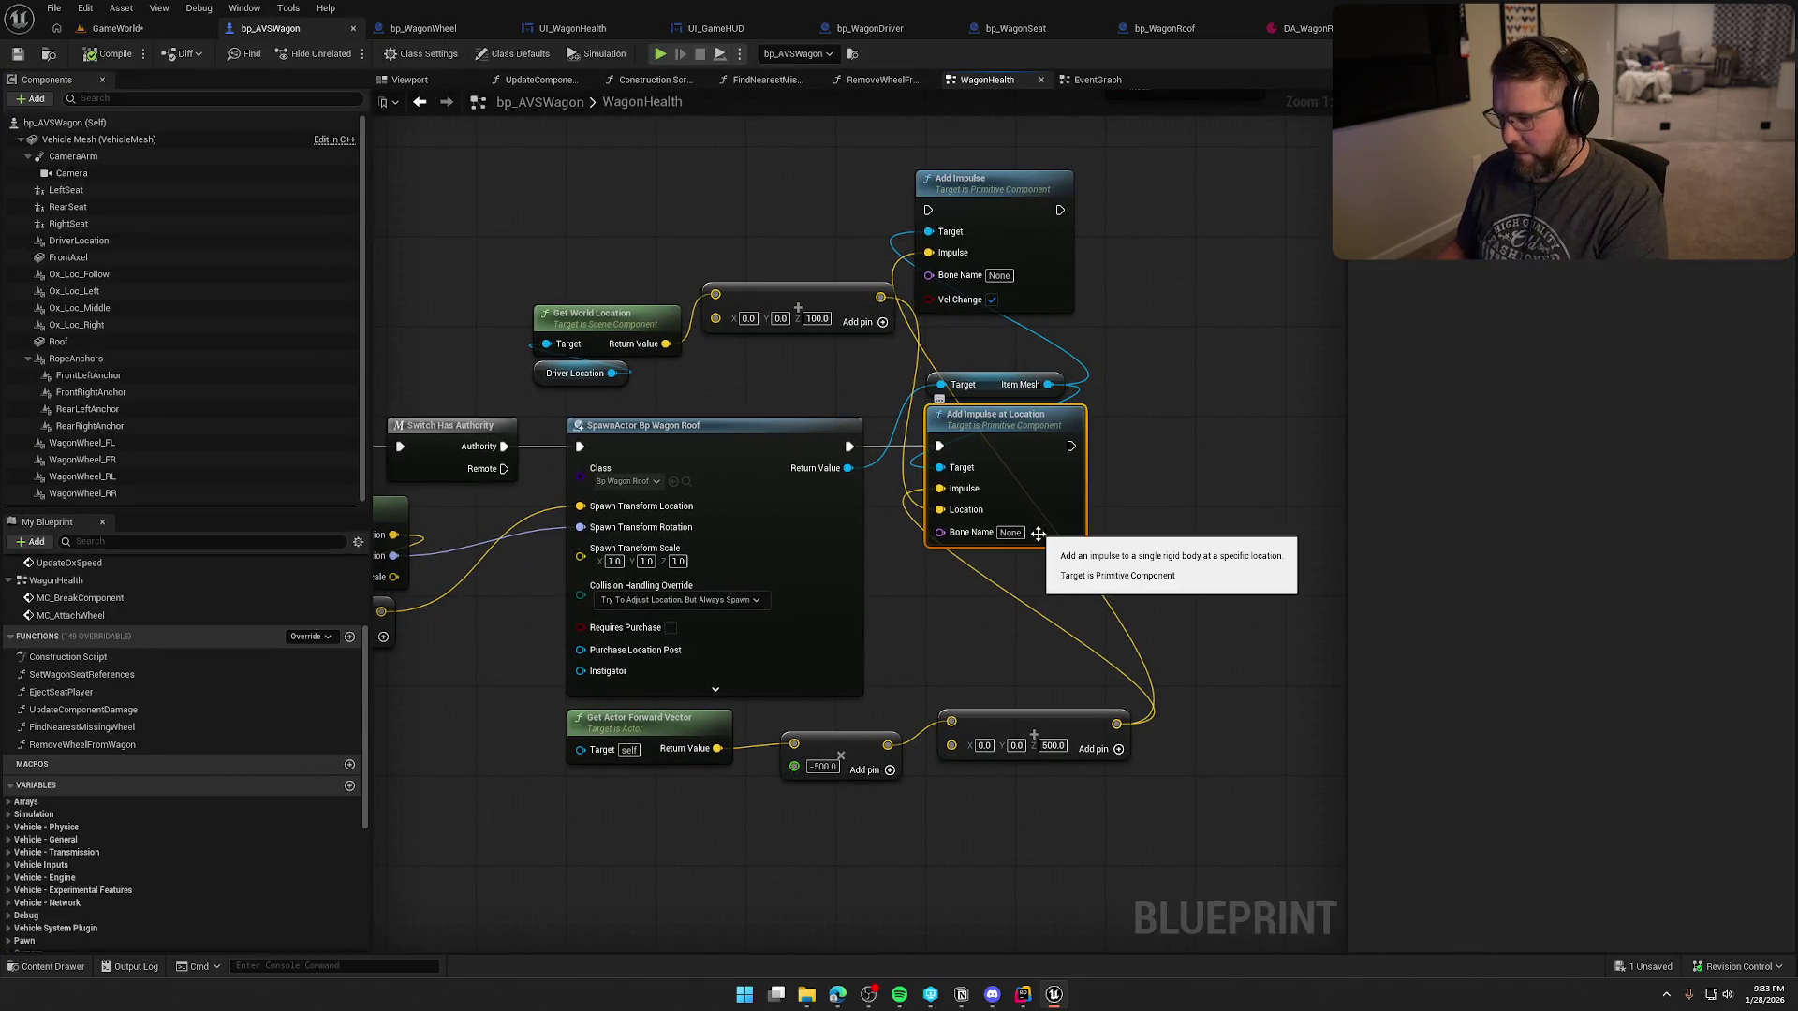
{"action": "key", "text": "Delete"}
{"action": "mouse_move", "coordinate": [996, 220]}
{"action": "left_mouse_down"}
{"action": "mouse_move", "coordinate": [1012, 469]}
{"action": "mouse_move", "coordinate": [849, 445]}
{"action": "mouse_move", "coordinate": [519, 267]}
{"action": "left_mouse_up"}
{"action": "key", "text": "Delete"}
- Stack the forward vector, multiply and 500 vector nodes under Add Impulse, then return to GameWorld
{"action": "left_click_drag", "start_coordinate": [702, 230], "coordinate": [678, 182]}
{"action": "mouse_move", "coordinate": [628, 665]}
{"action": "left_mouse_down"}
{"action": "mouse_move", "coordinate": [816, 759]}
{"action": "mouse_move", "coordinate": [841, 736]}
{"action": "left_mouse_up"}
{"action": "mouse_move", "coordinate": [813, 839]}
{"action": "left_mouse_down"}
{"action": "mouse_move", "coordinate": [767, 676]}
{"action": "mouse_move", "coordinate": [920, 731]}
{"action": "mouse_move", "coordinate": [942, 704]}
{"action": "mouse_move", "coordinate": [948, 500]}
{"action": "left_mouse_up"}
{"action": "left_click", "coordinate": [957, 652], "text": "ctrl"}
{"action": "left_click", "coordinate": [1021, 378]}
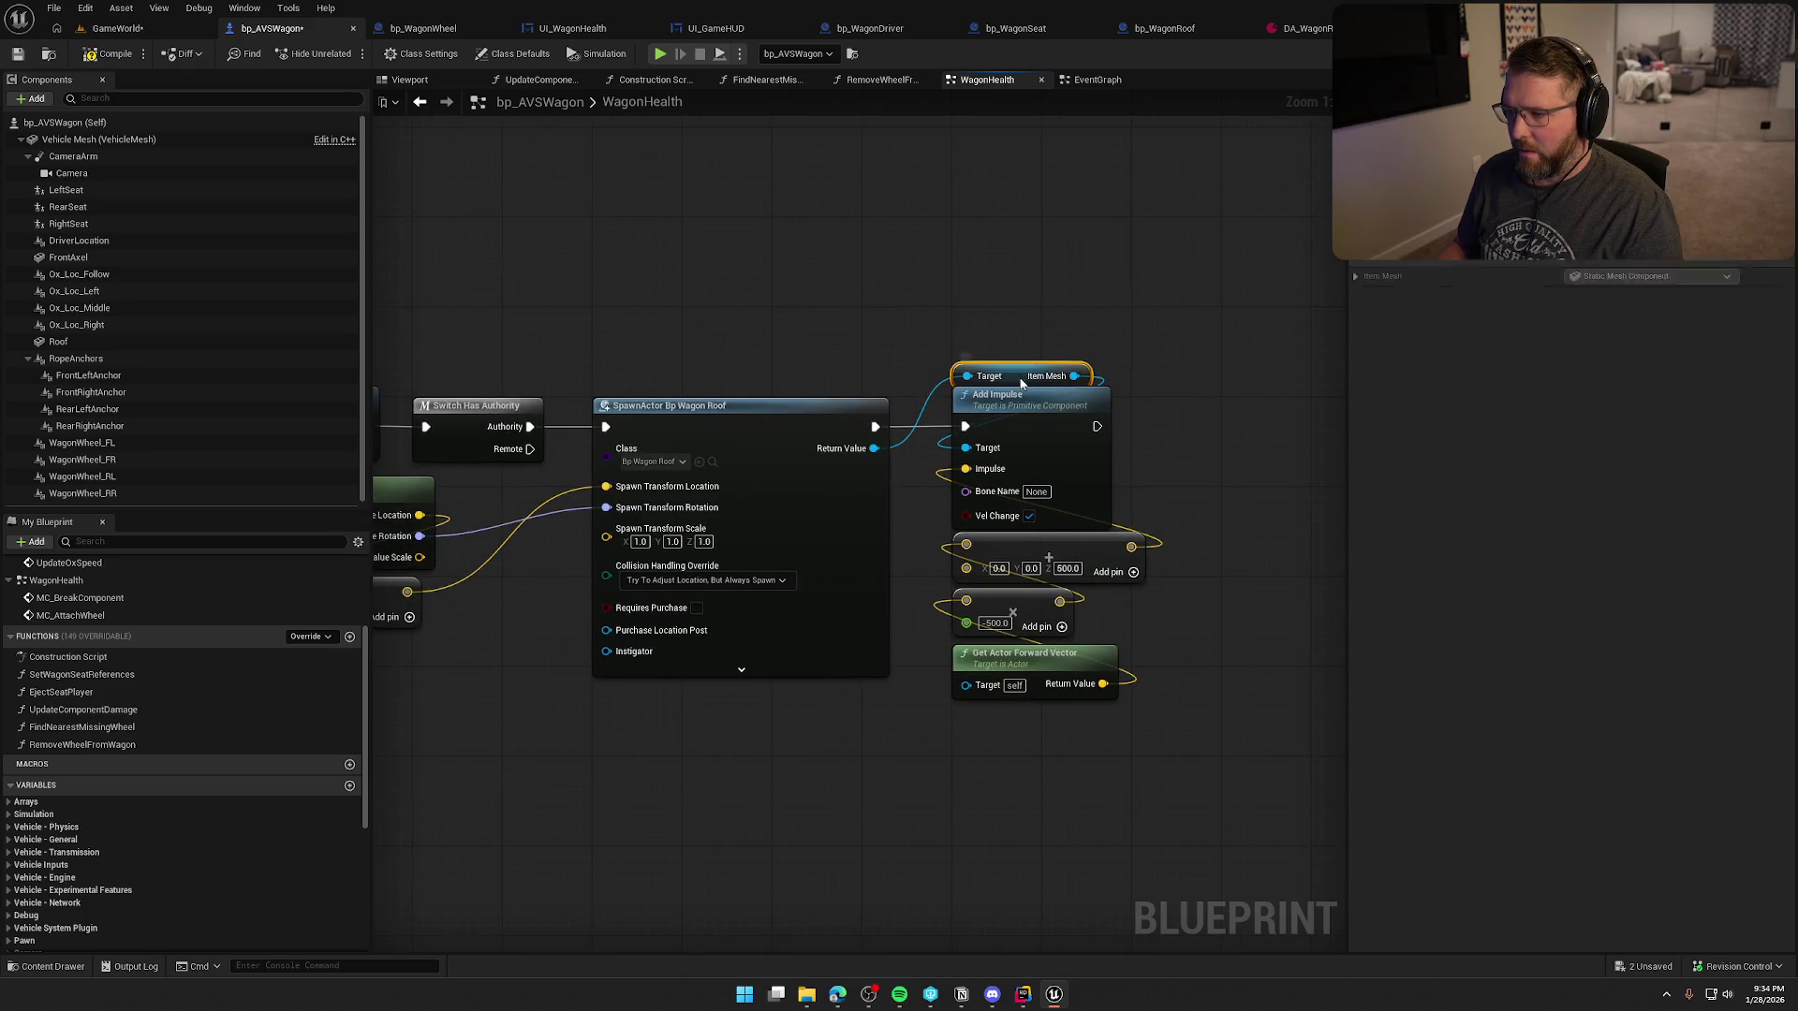
{"action": "left_click", "coordinate": [1011, 265]}
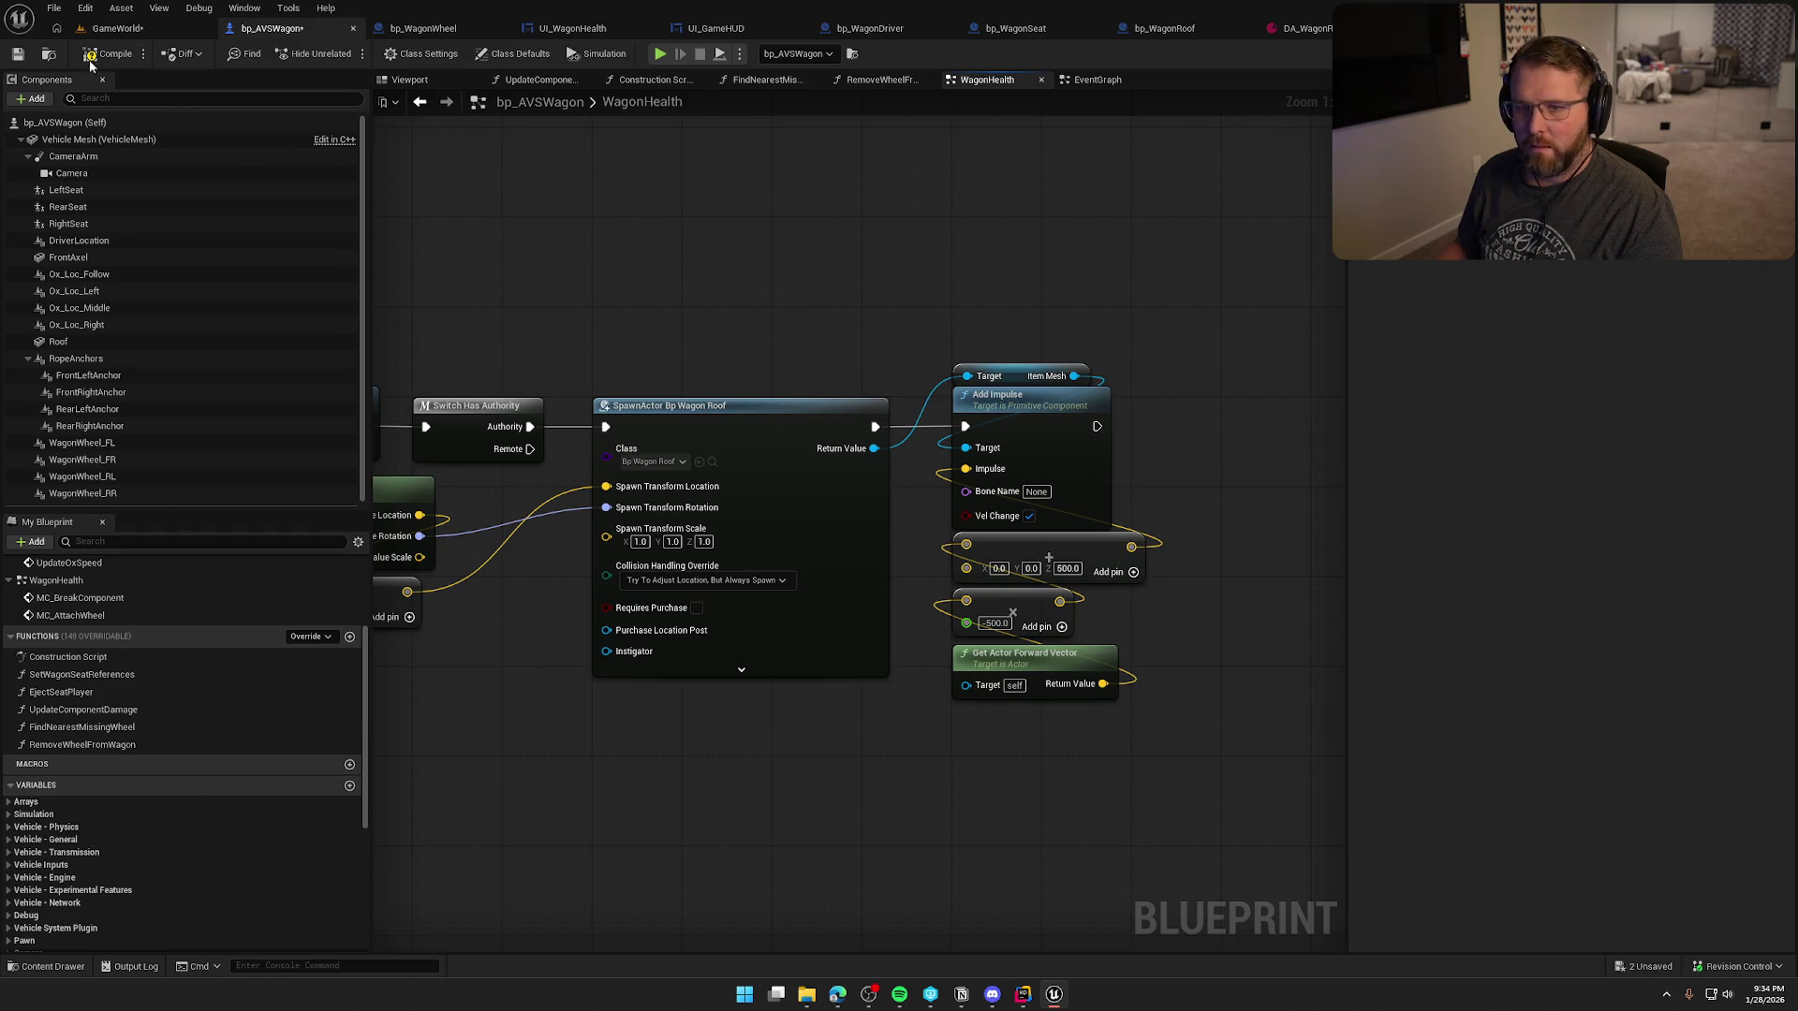
{"action": "left_click", "coordinate": [118, 29]}
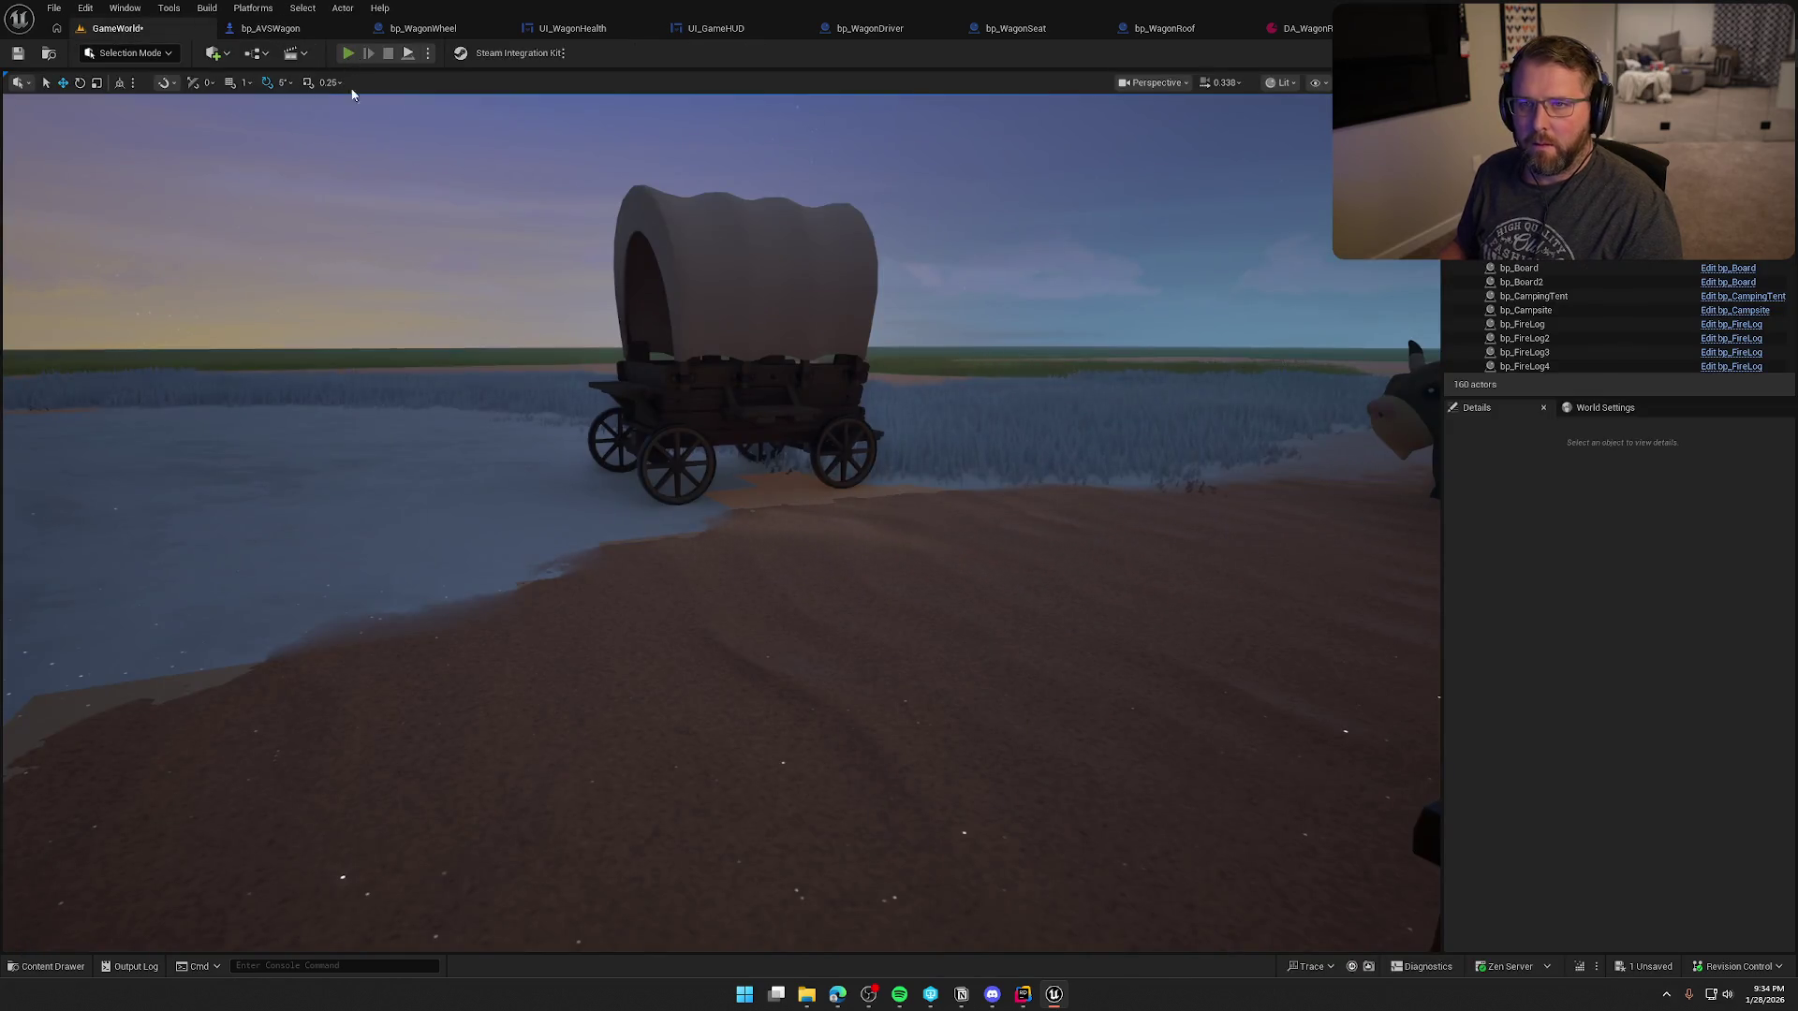
{"action": "left_click", "coordinate": [347, 52]}
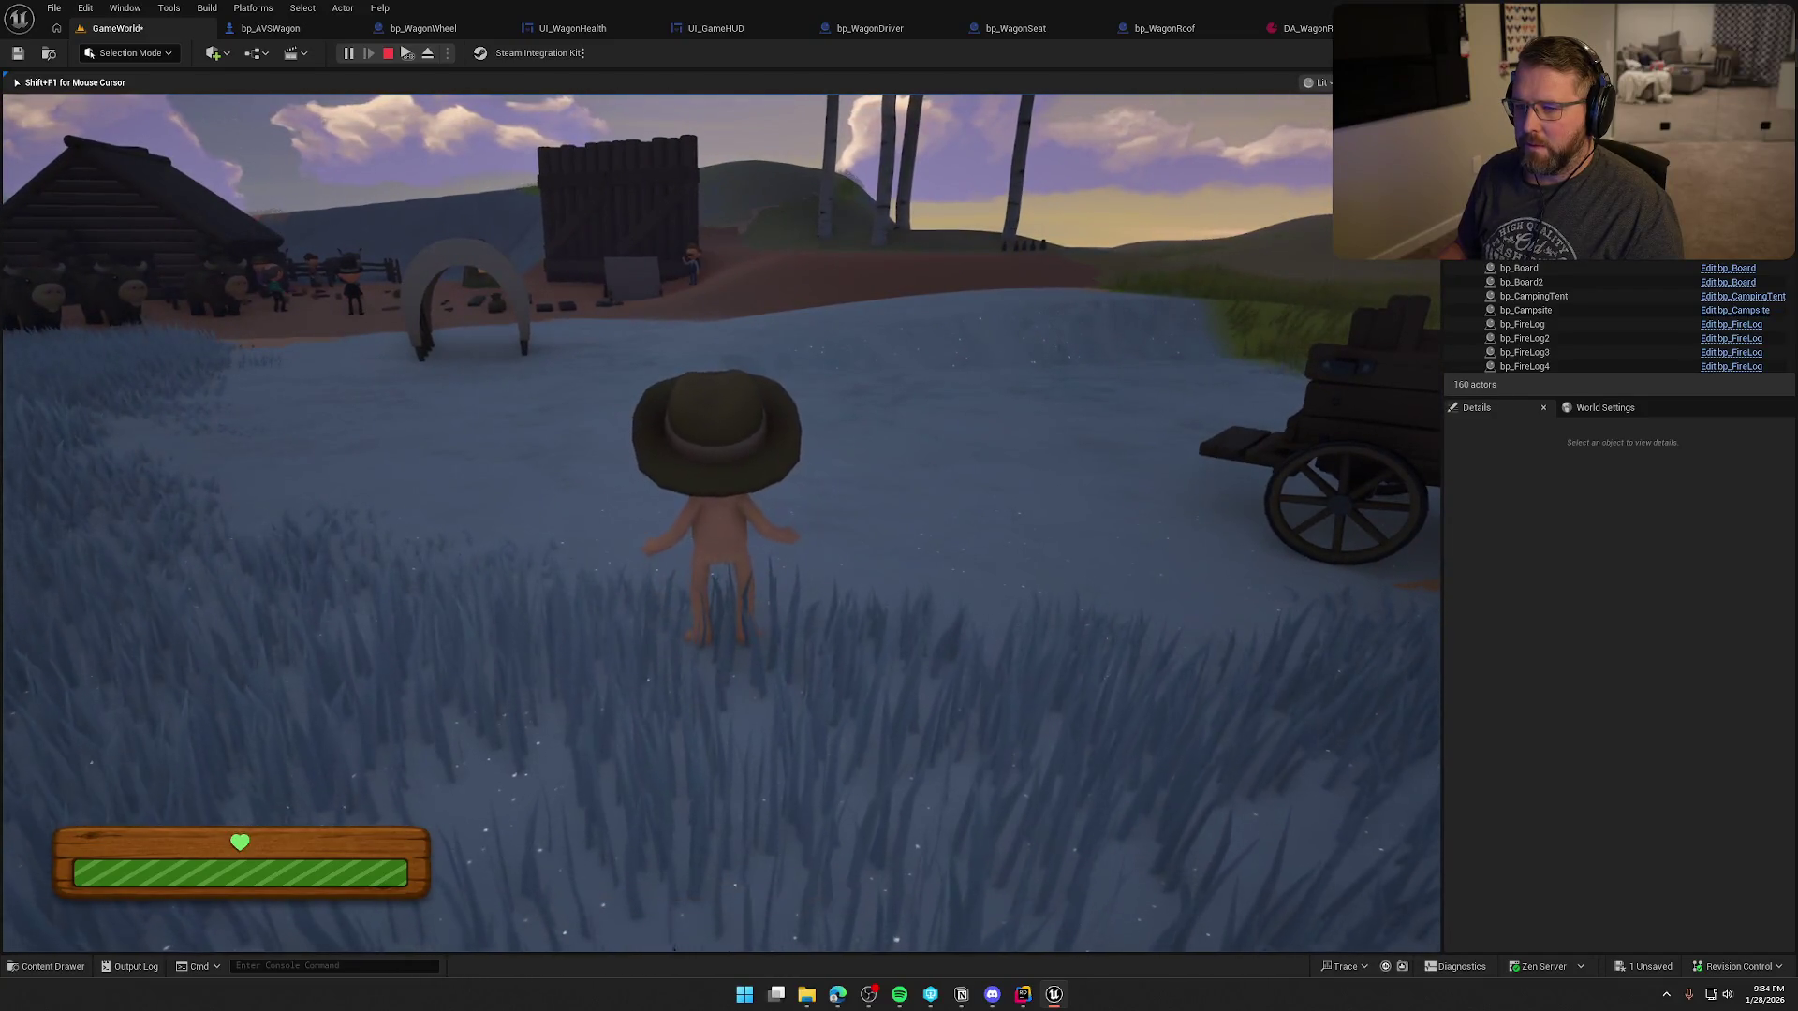
{"action": "key", "text": "shift+w"}
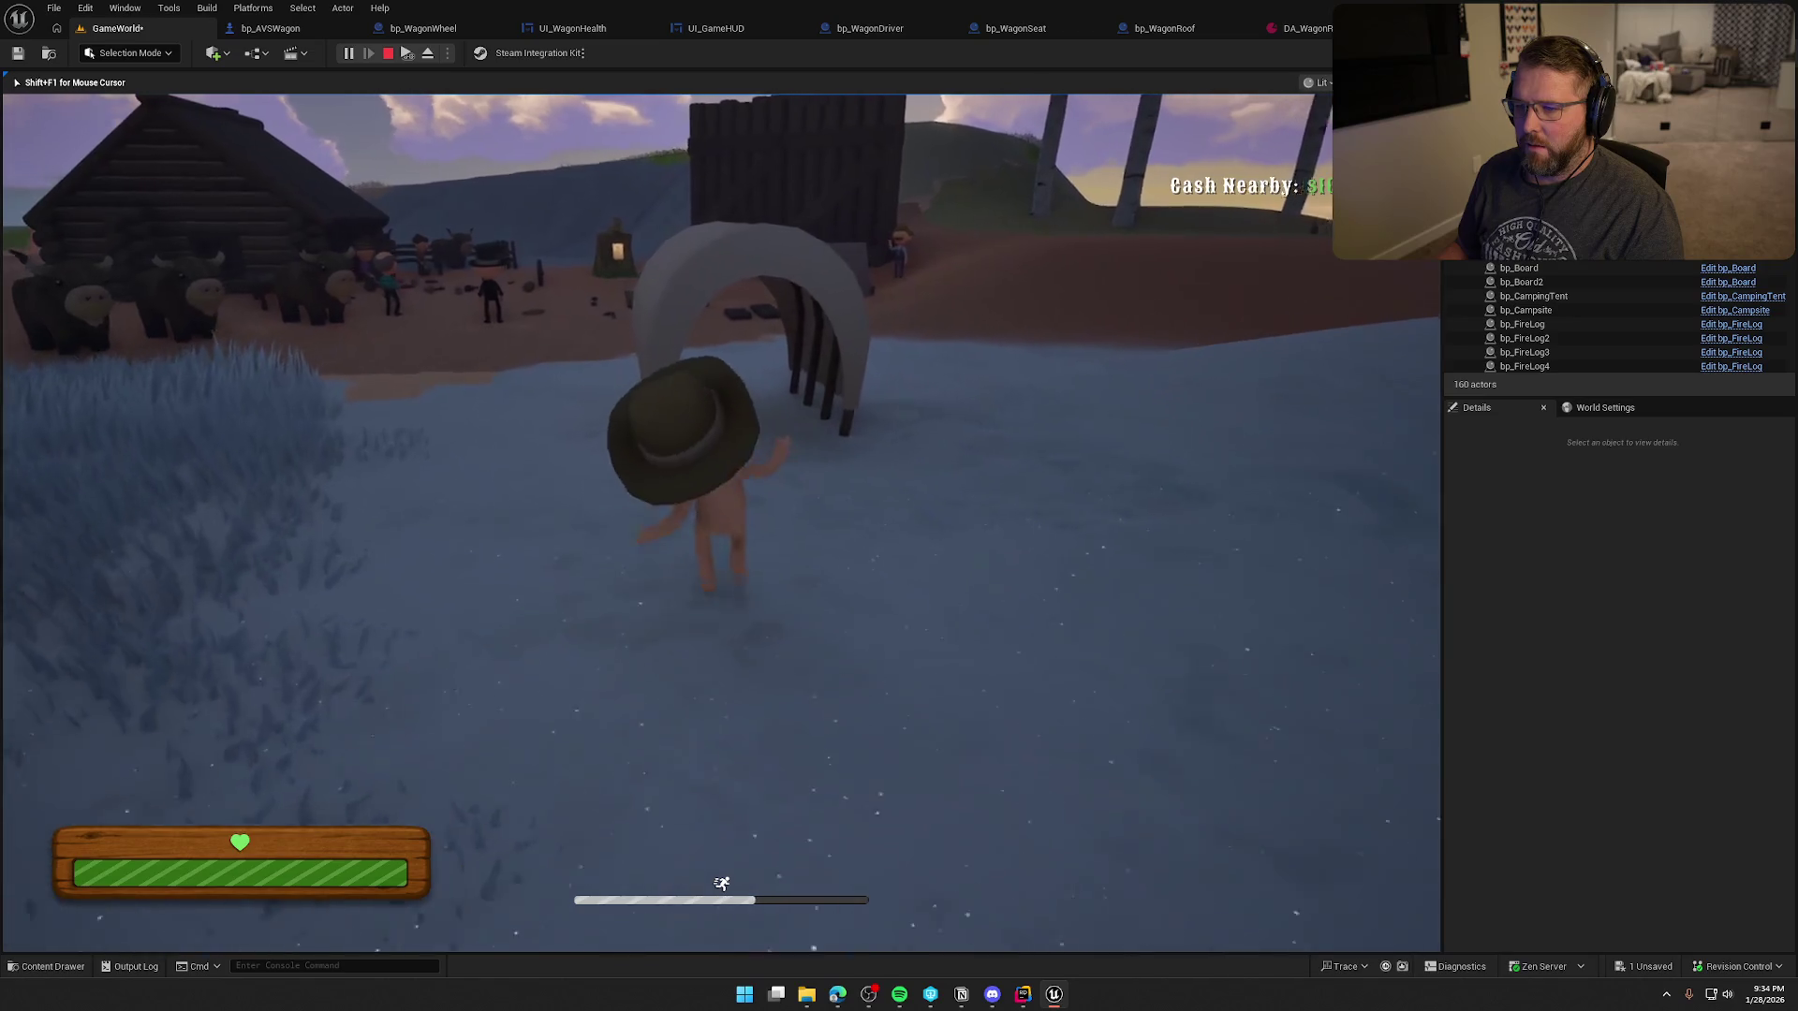
{"action": "key", "text": "w"}
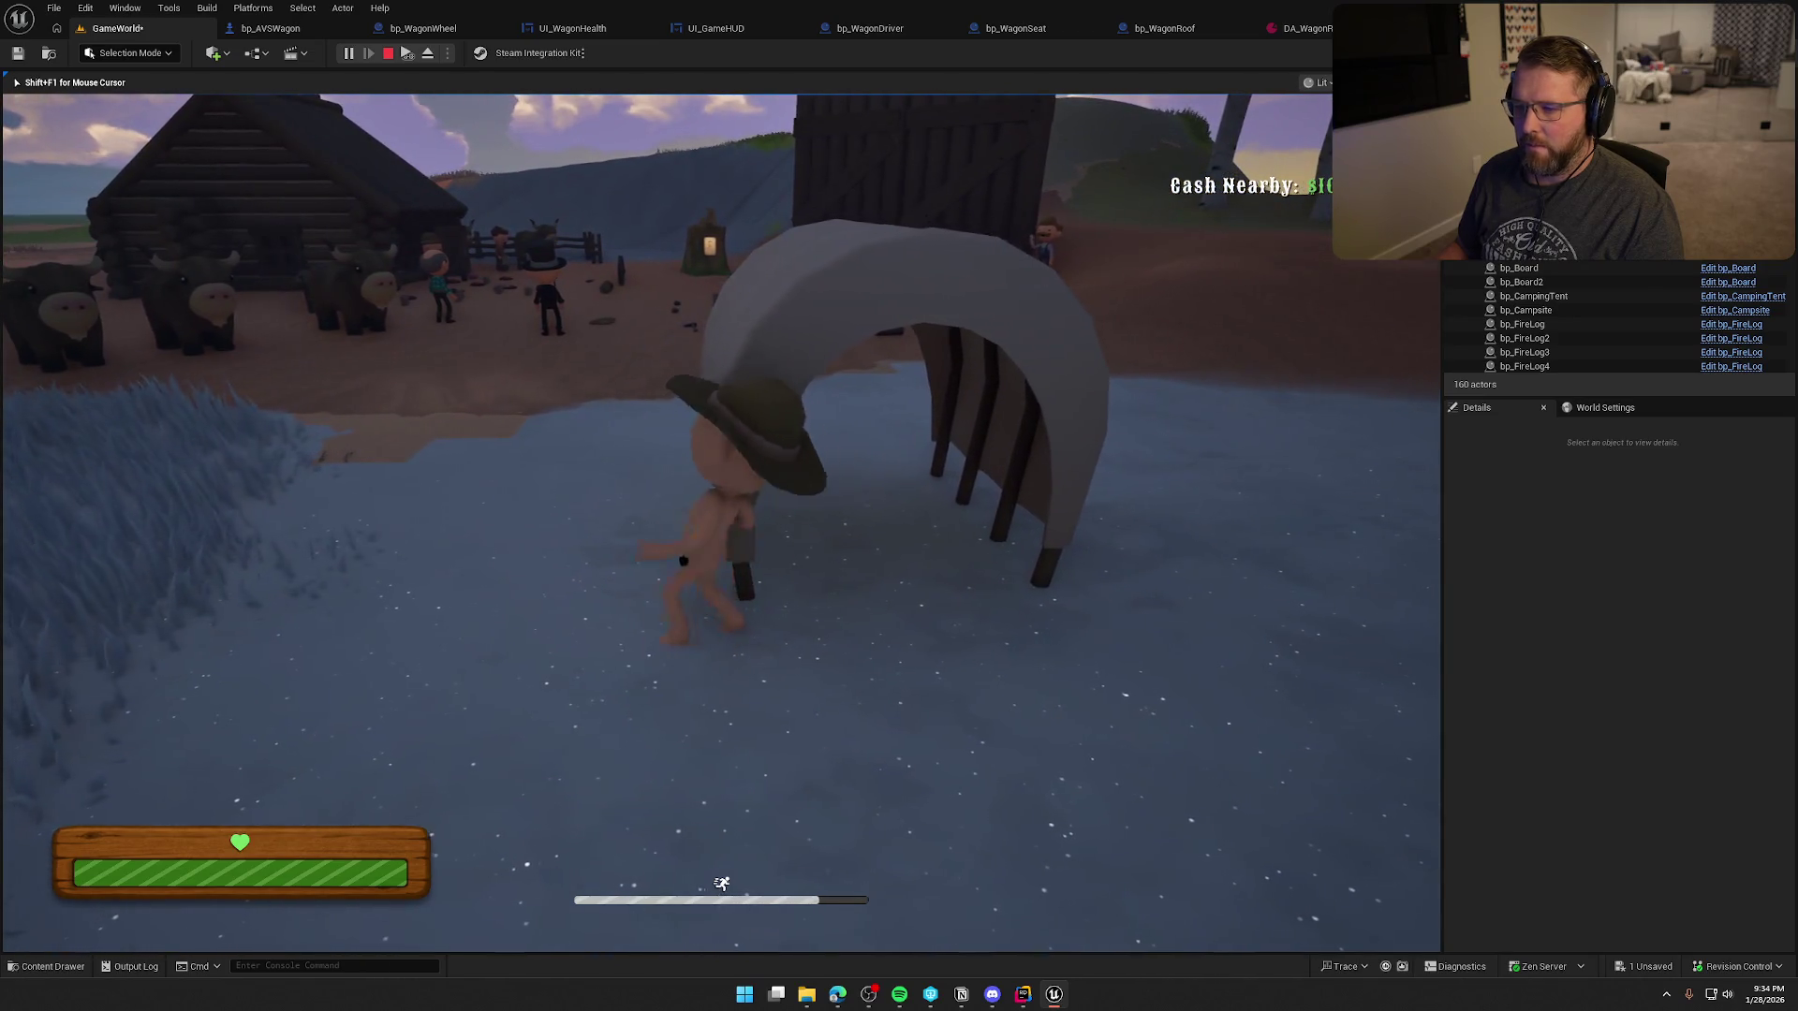
{"action": "key", "text": "s"}
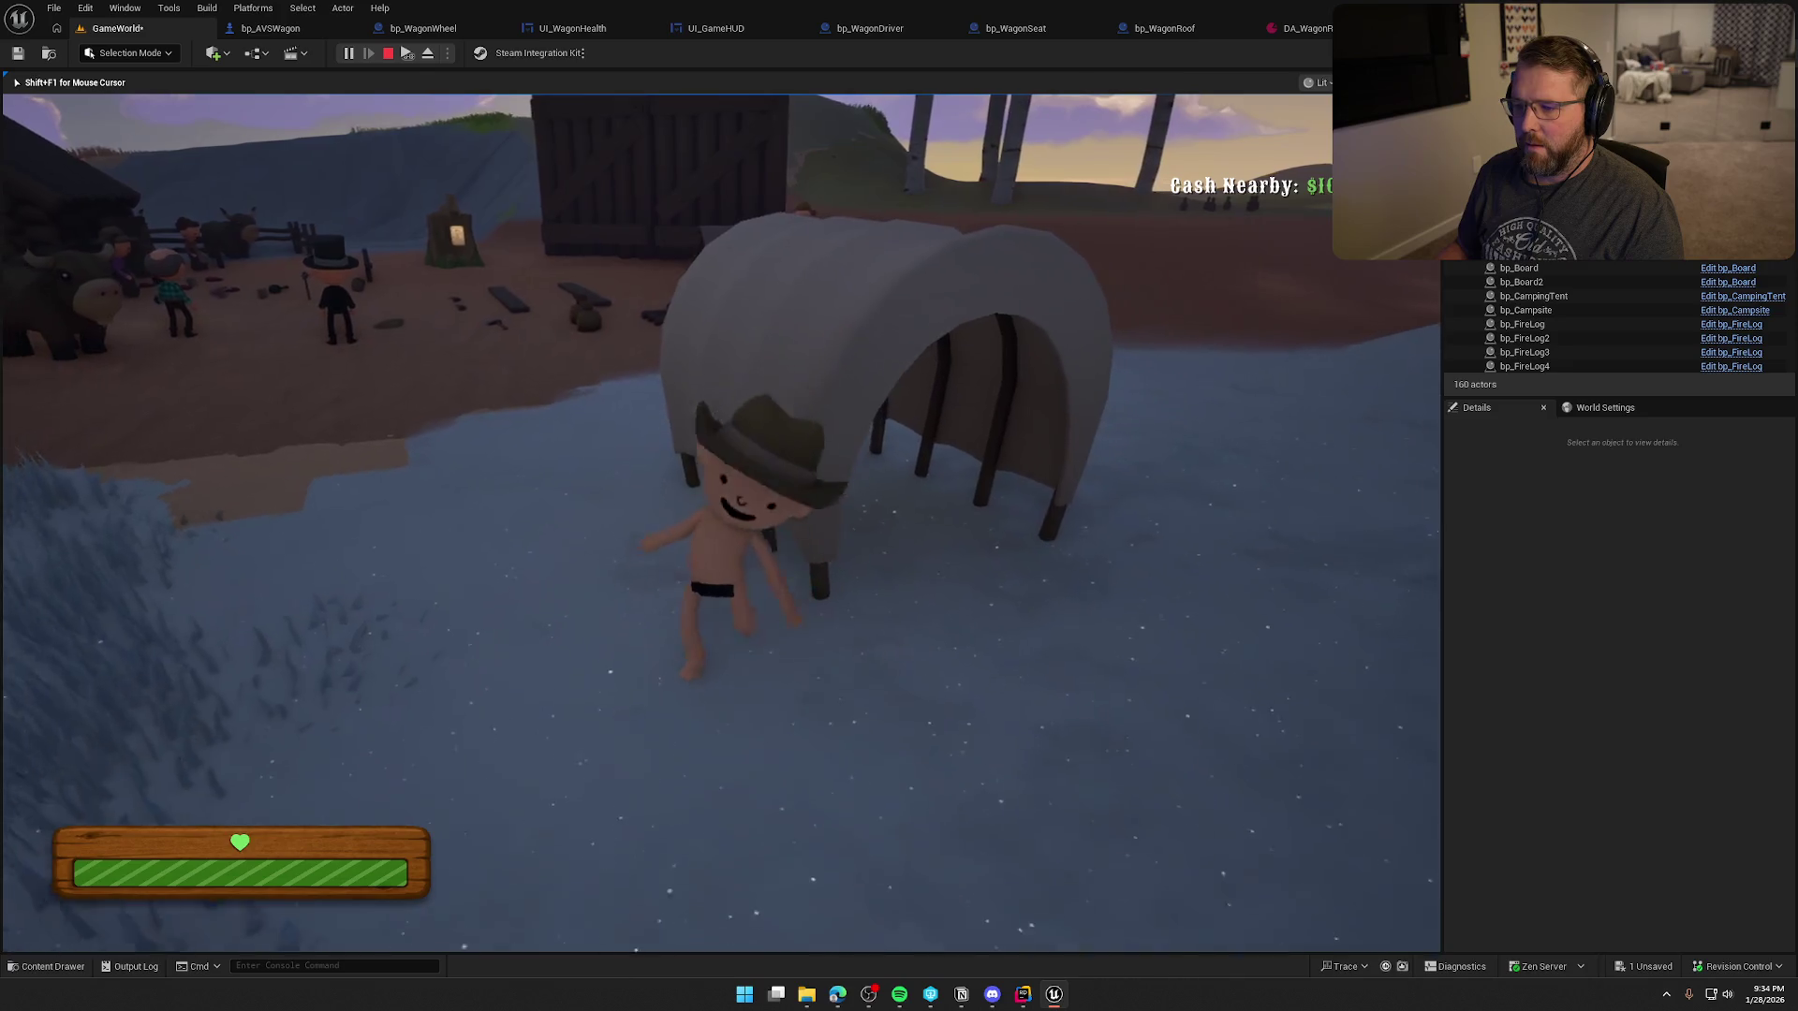
{"action": "key", "text": "w"}
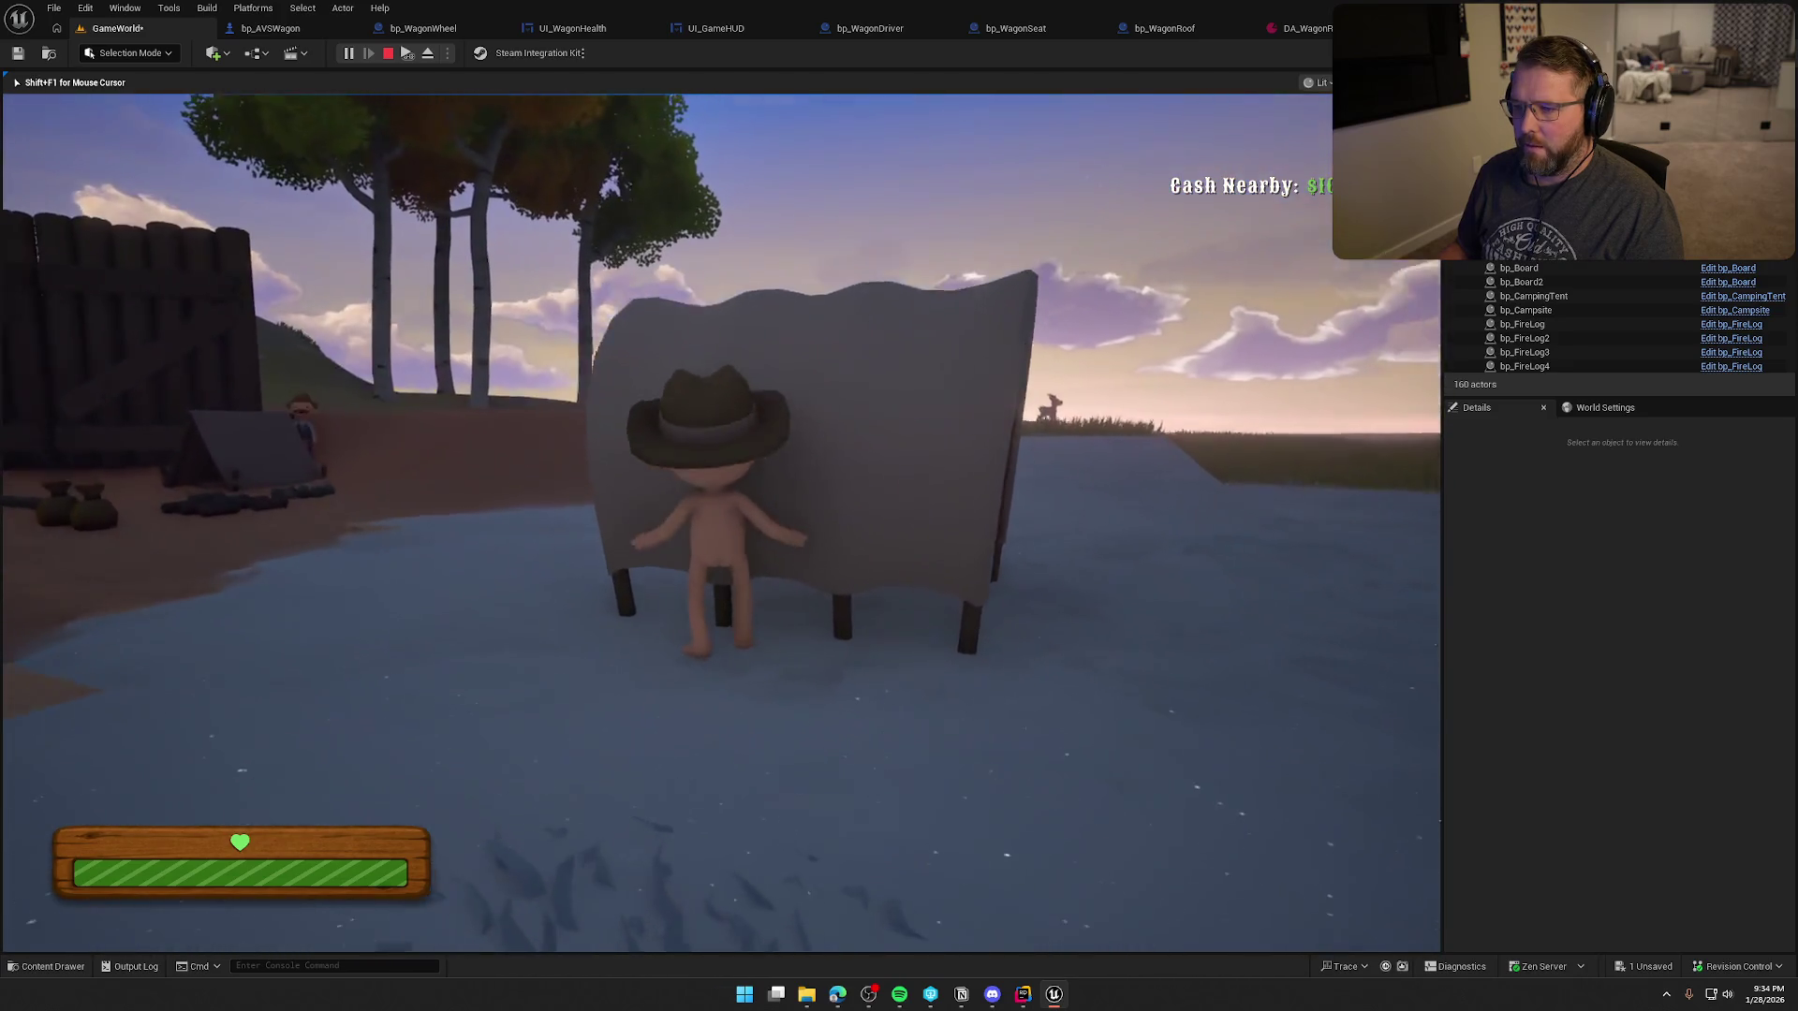
{"action": "key", "text": "s"}
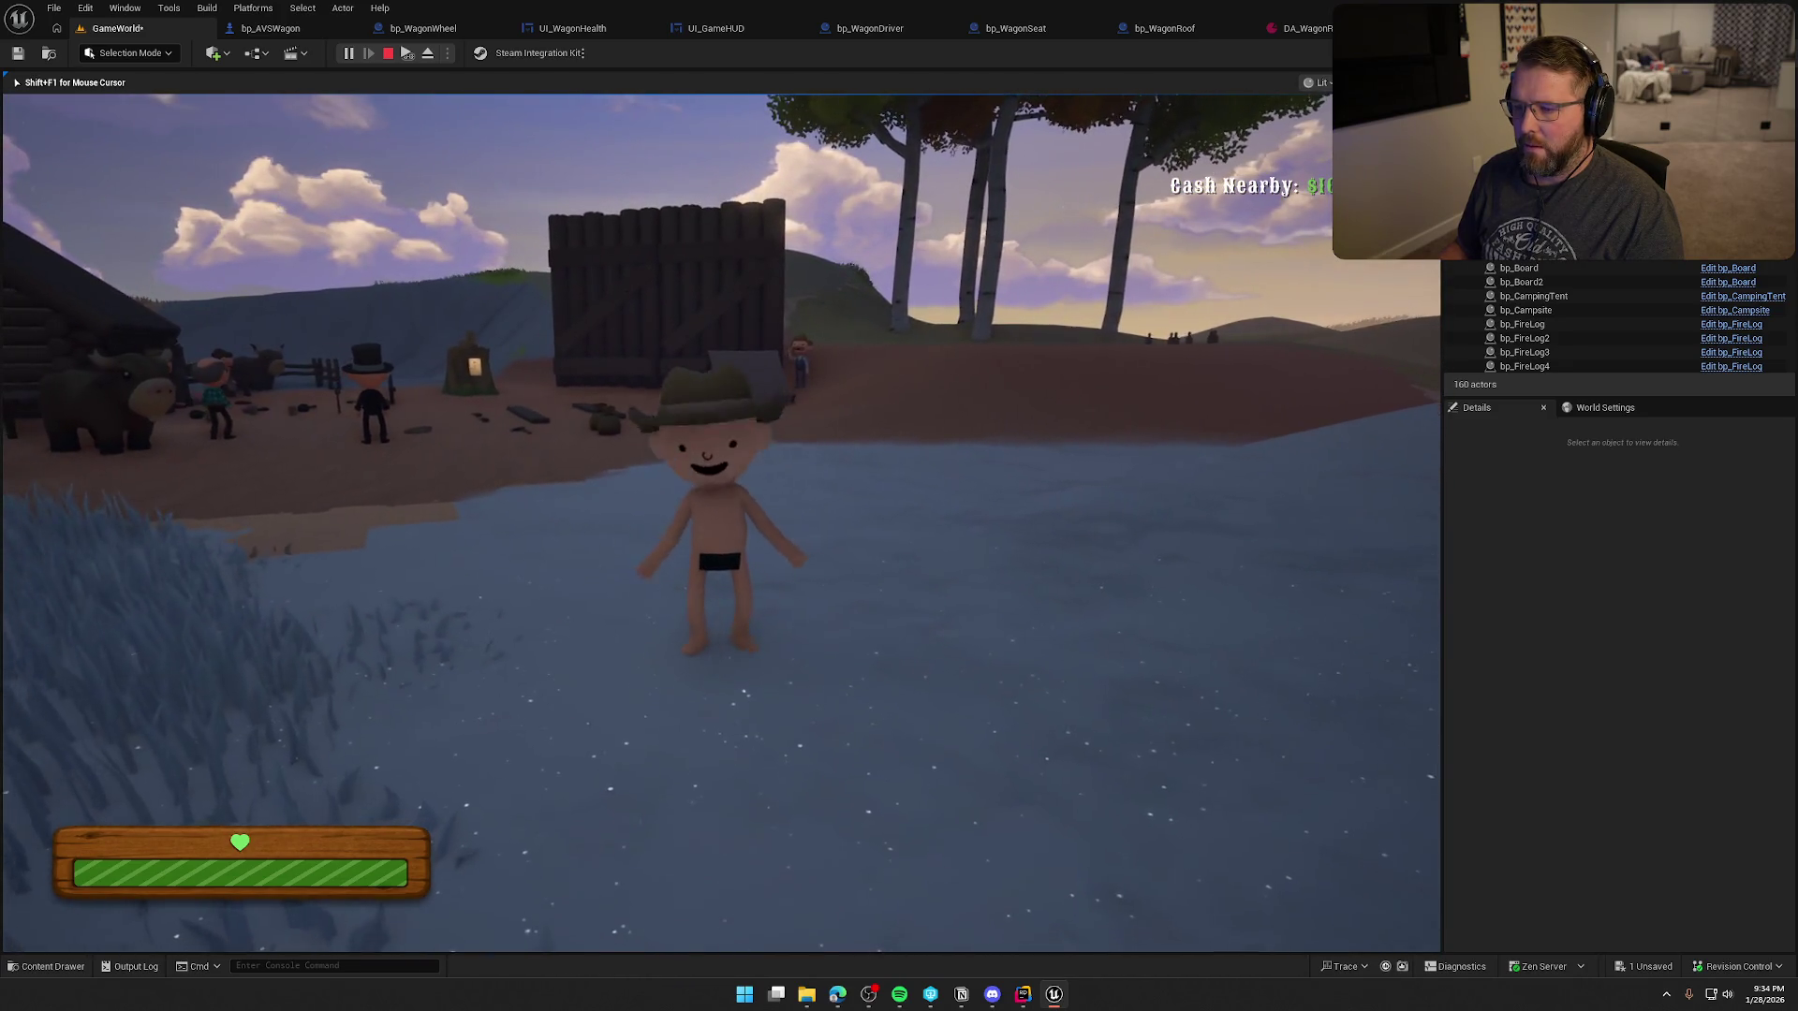
{"action": "key", "text": "Escape"}
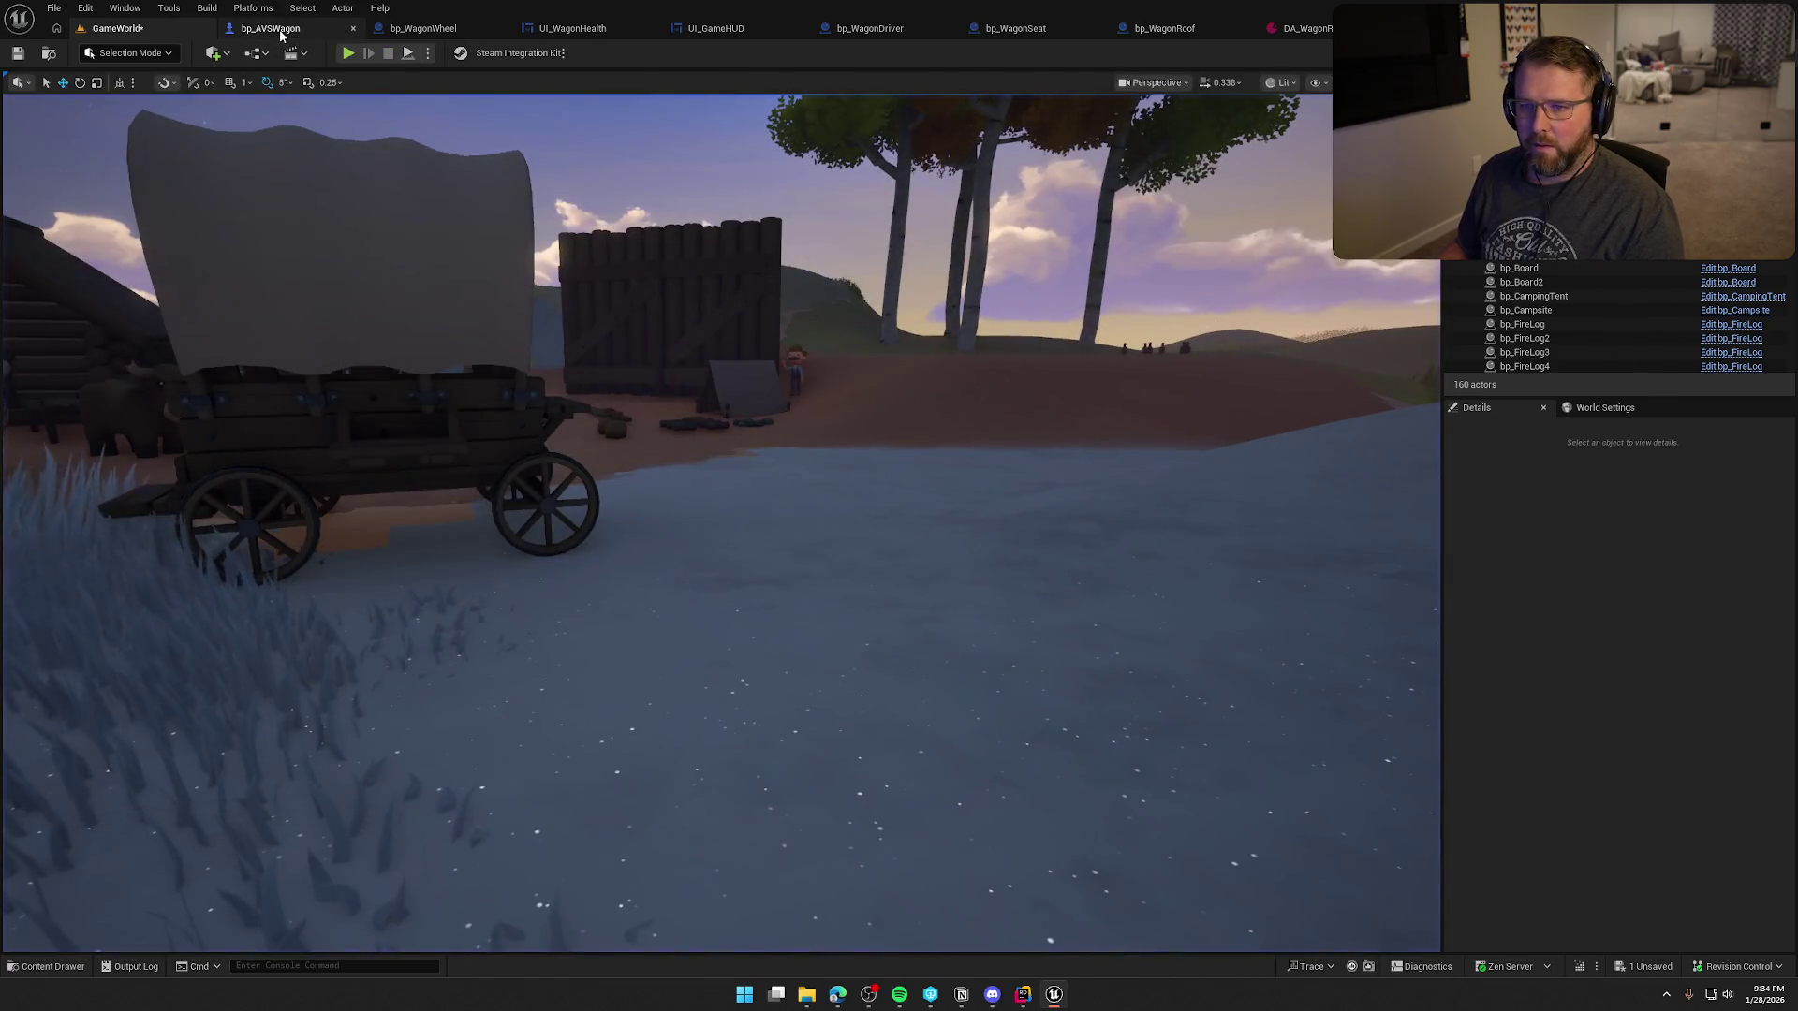
{"action": "left_click", "coordinate": [281, 34]}
- Check the roof preview in bp_WagonRoof and save that blueprint
{"action": "left_click_drag", "start_coordinate": [670, 187], "coordinate": [797, 293]}
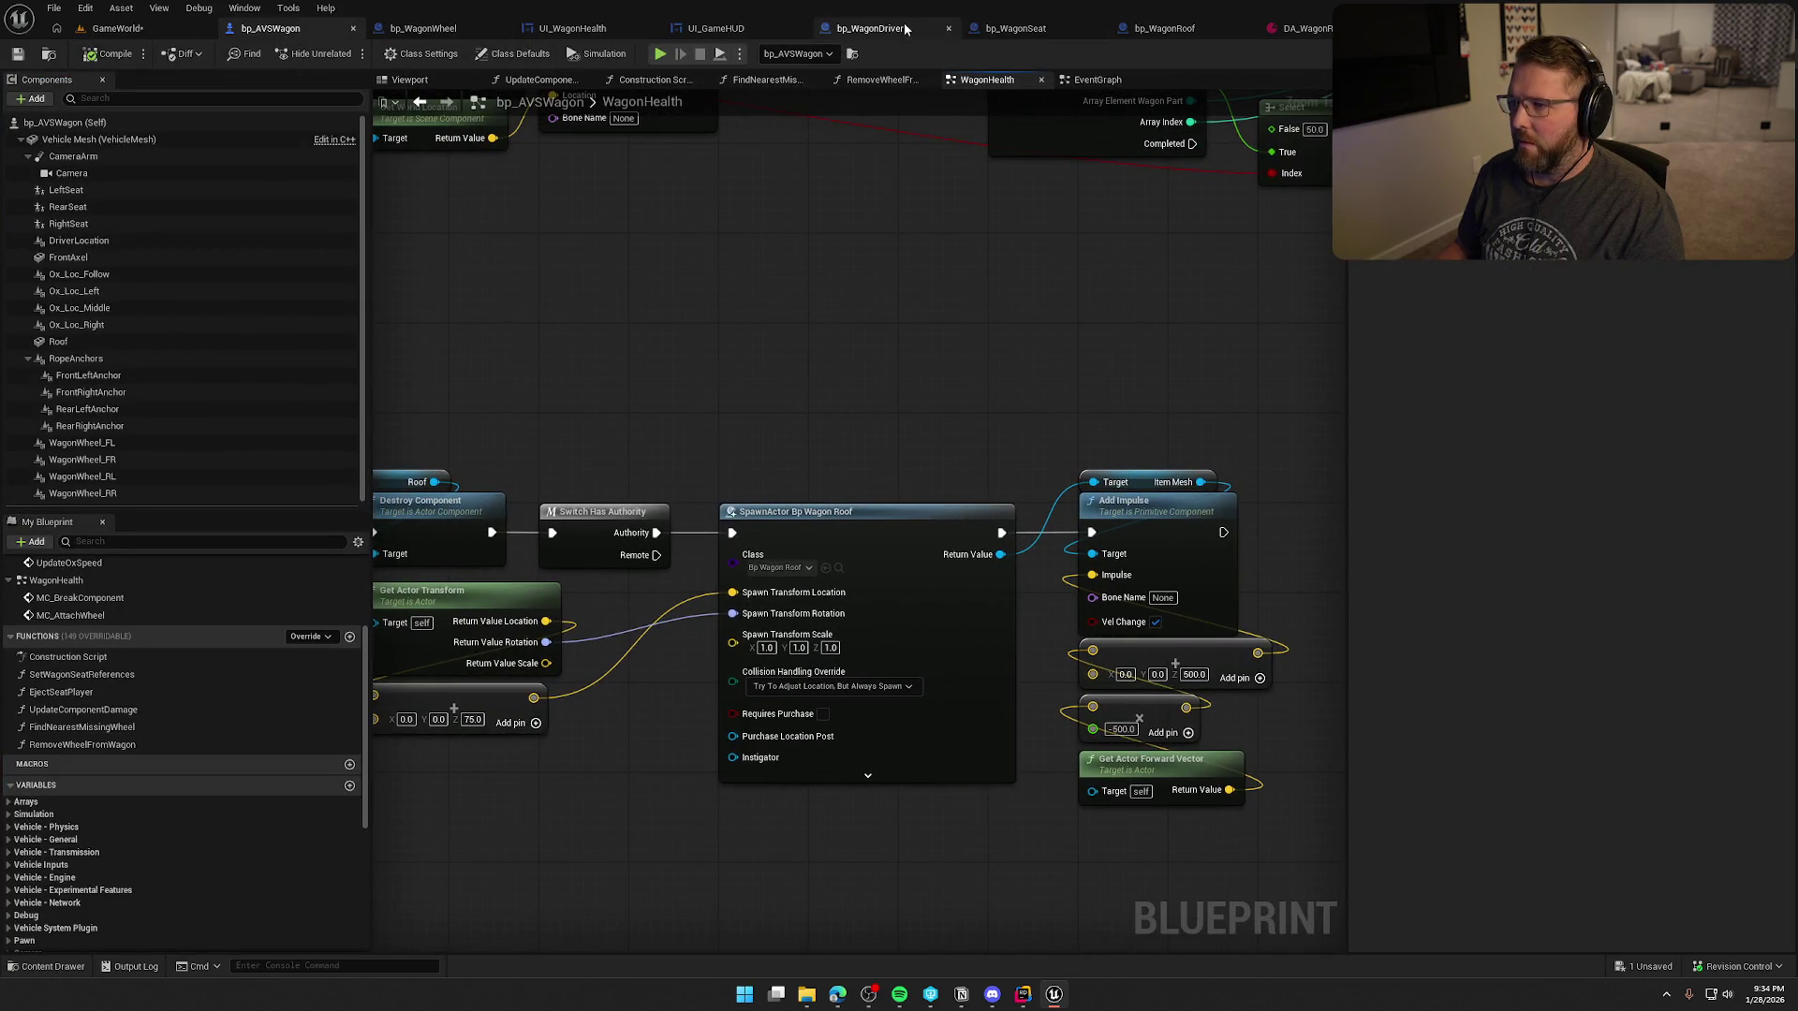
{"action": "left_click", "coordinate": [1170, 30]}
{"action": "scroll", "coordinate": [886, 279], "scroll_direction": "down", "scroll_amount": 5}
{"action": "mouse_move", "coordinate": [890, 281]}
{"action": "left_mouse_down"}
{"action": "mouse_move", "coordinate": [959, 330]}
{"action": "mouse_move", "coordinate": [835, 423]}
{"action": "mouse_move", "coordinate": [793, 411]}
{"action": "mouse_move", "coordinate": [790, 384]}
{"action": "left_mouse_up"}
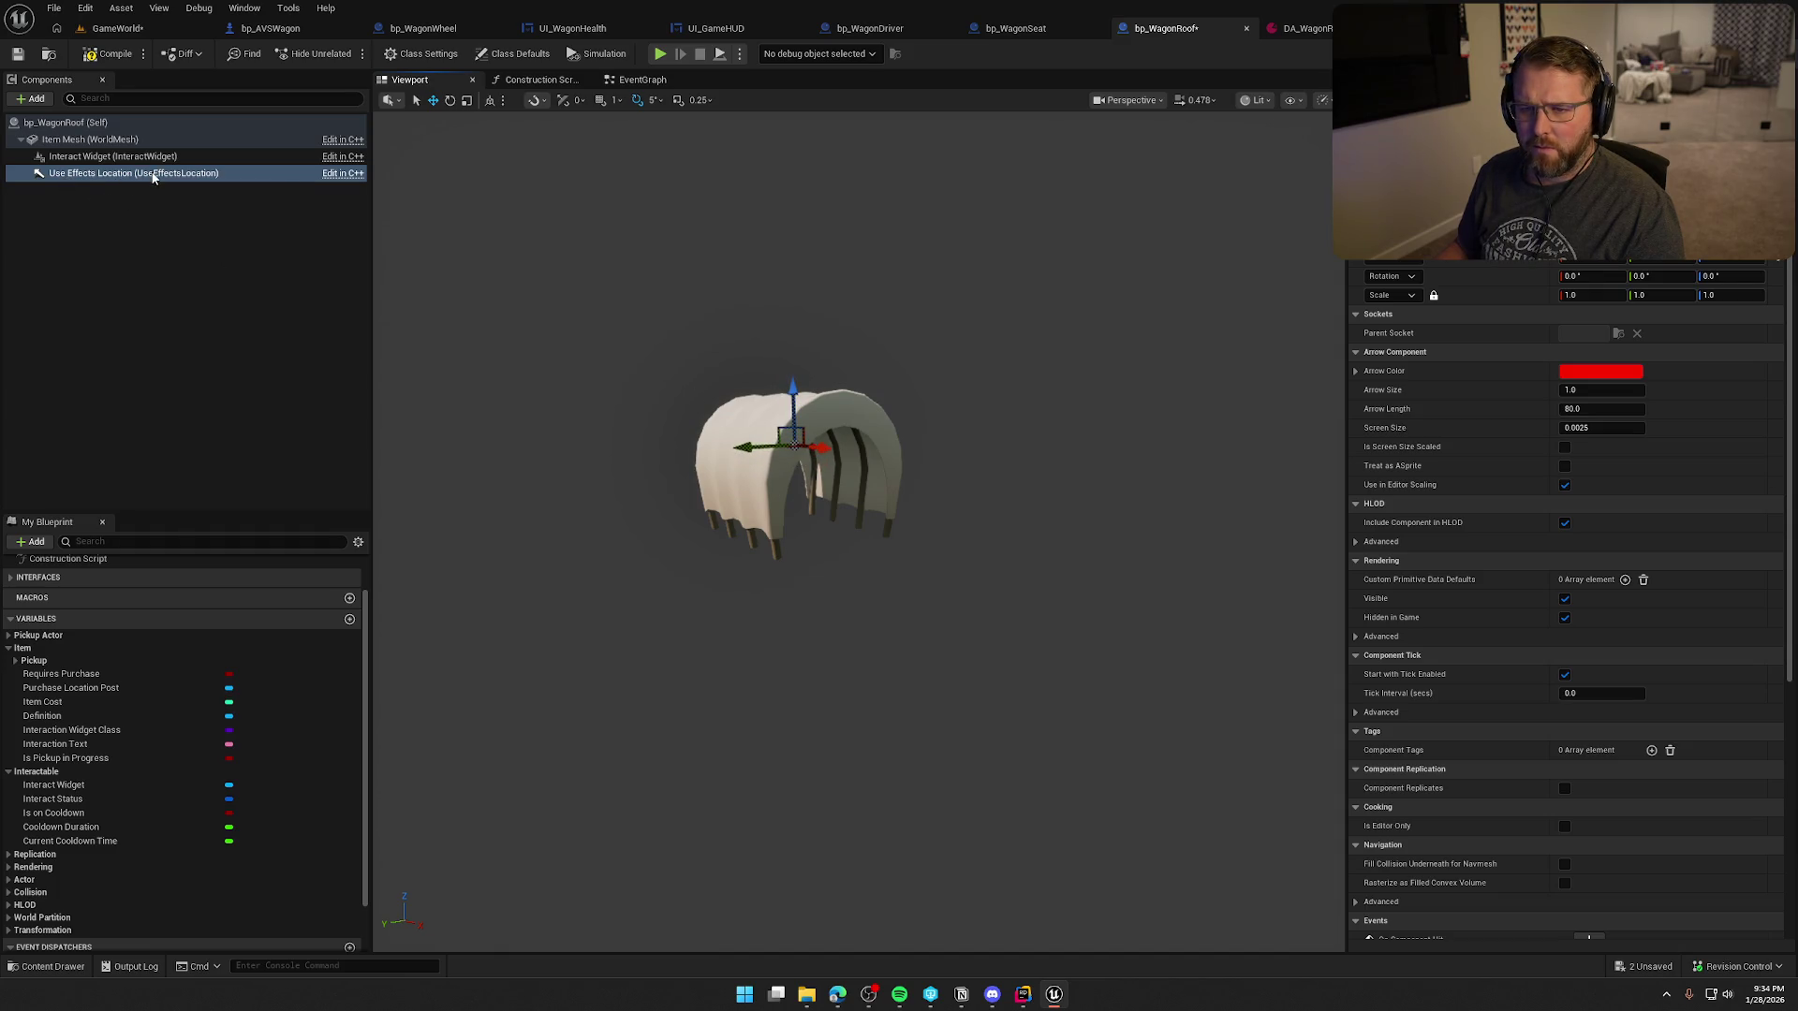
{"action": "left_click", "coordinate": [107, 53]}
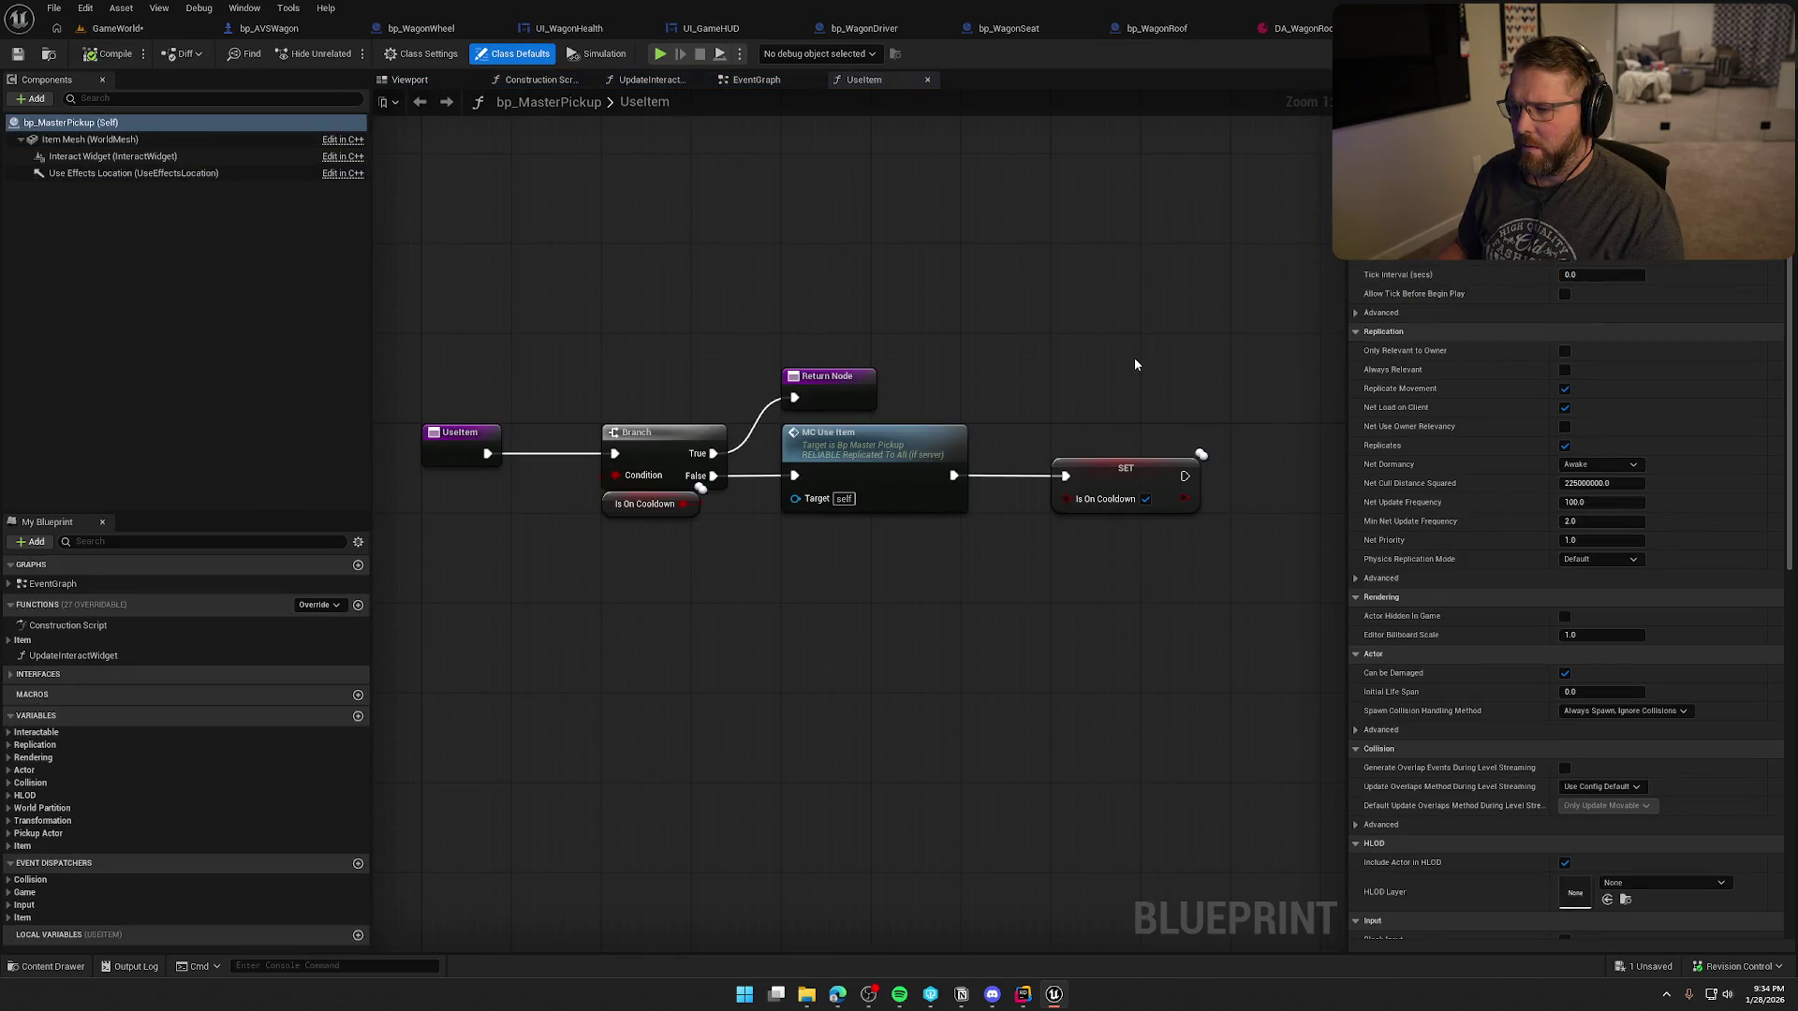
- Inspect the MC_UseItem custom event in bp_MasterPickup's EventGraph, then go to the code editor
{"action": "left_click", "coordinate": [755, 82]}
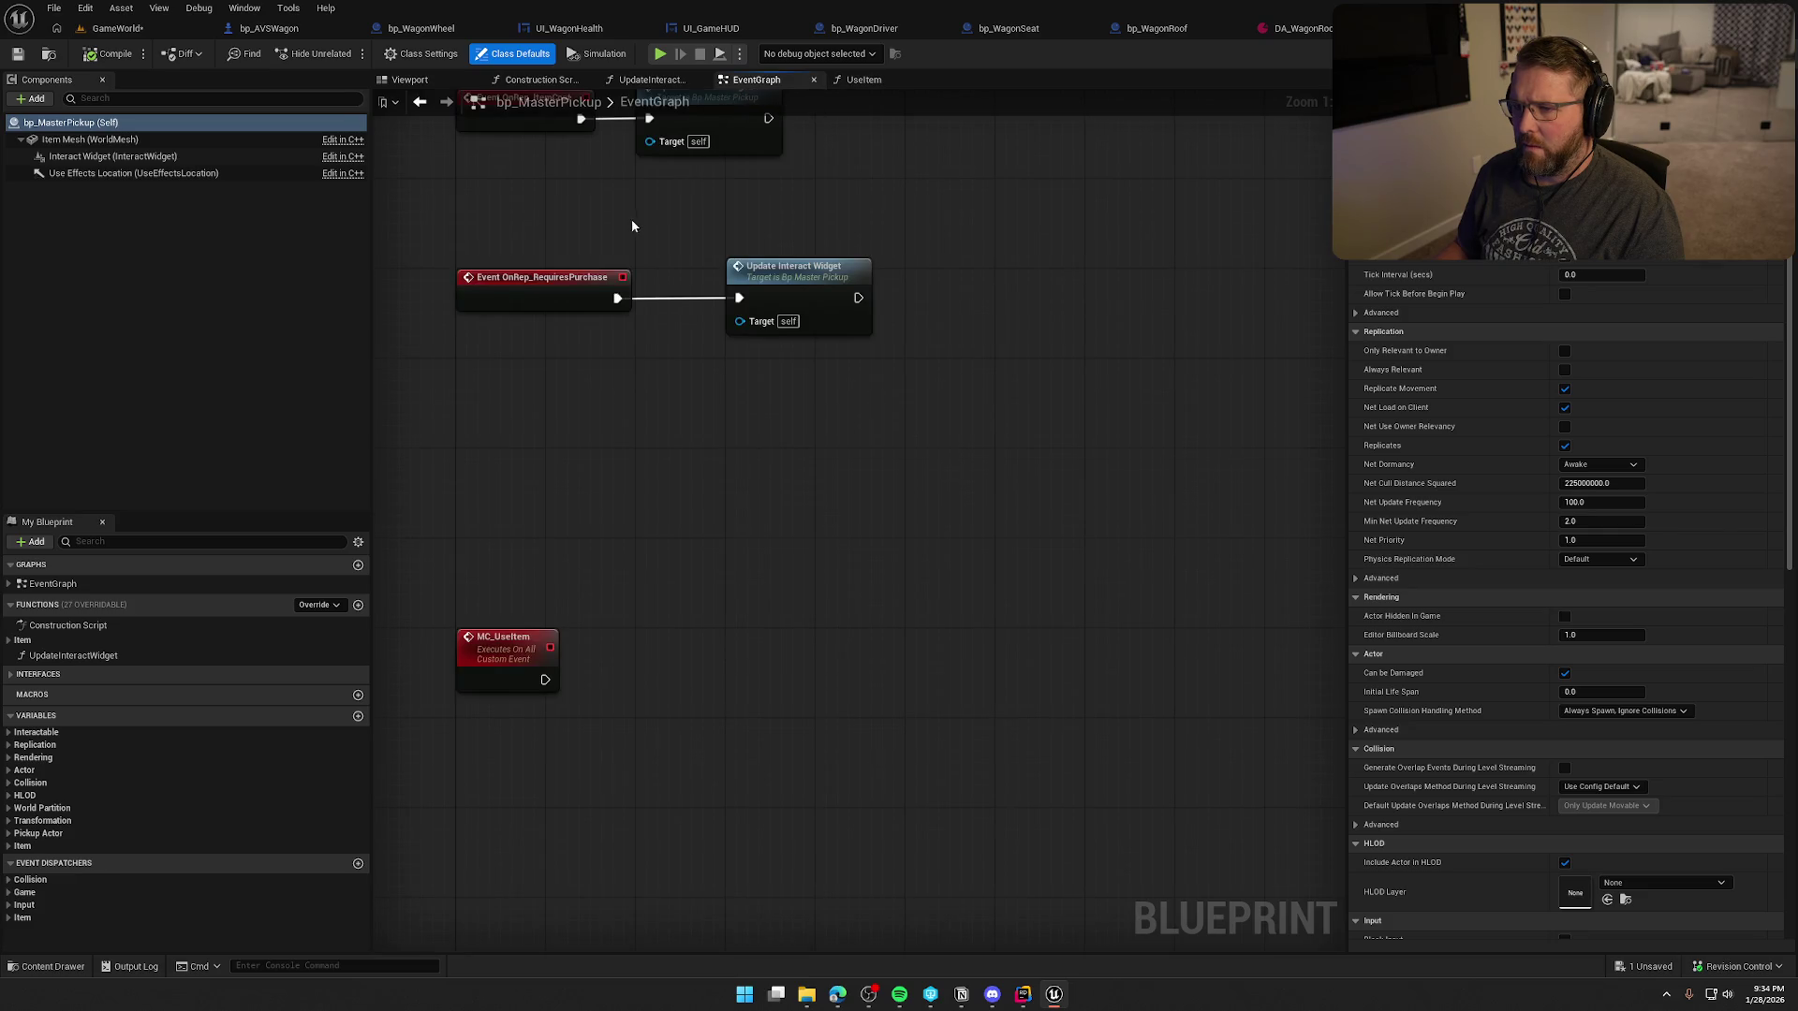
{"action": "left_click", "coordinate": [562, 511]}
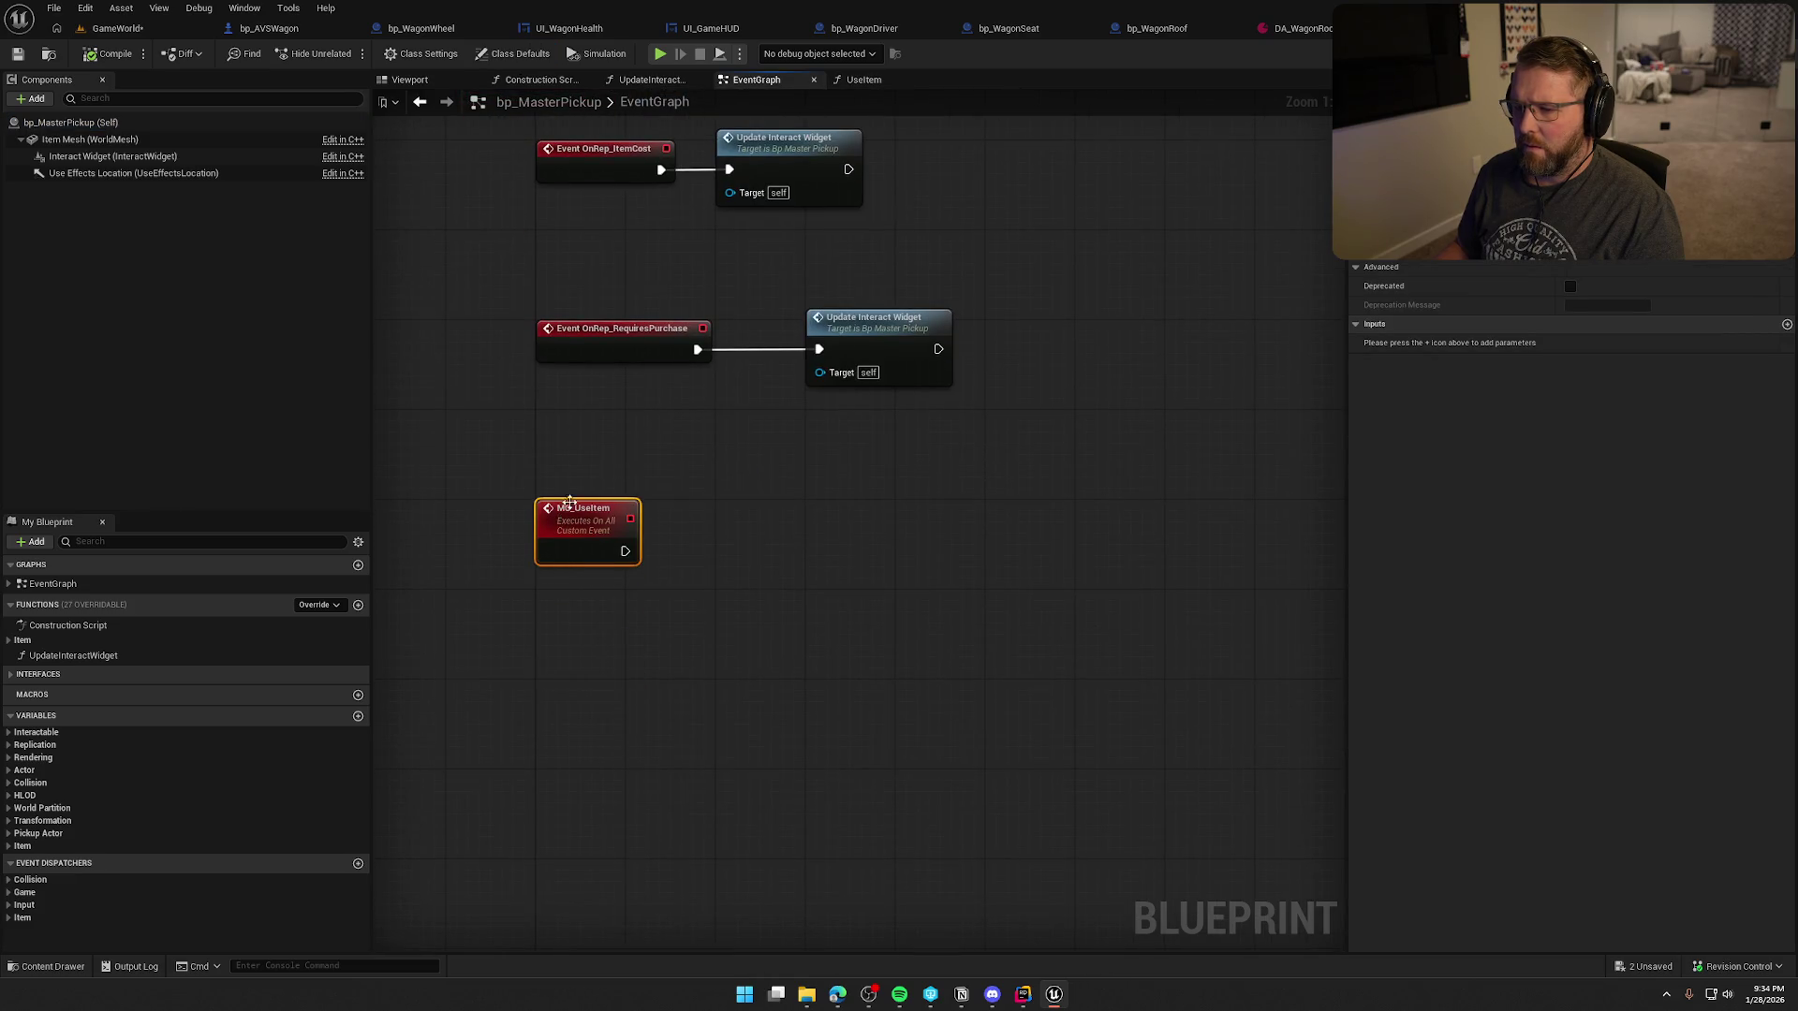
{"action": "left_click", "coordinate": [890, 652]}
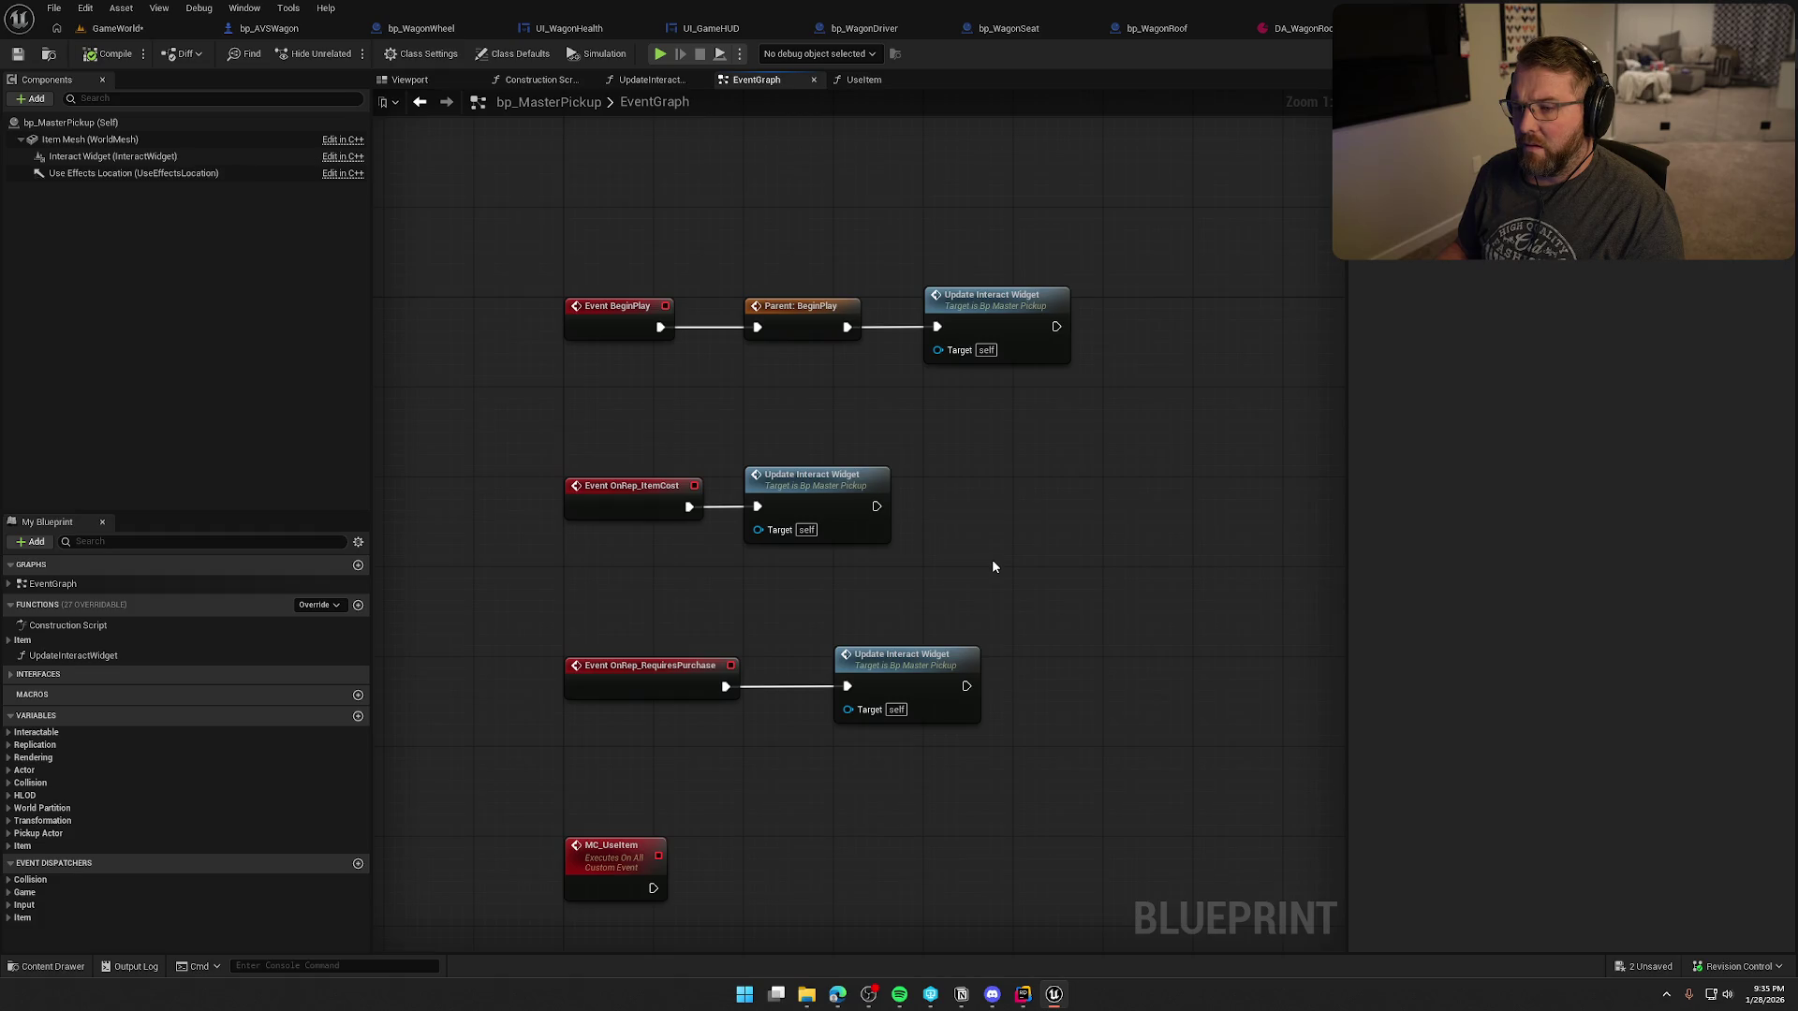
{"action": "key", "text": "alt+Tab"}
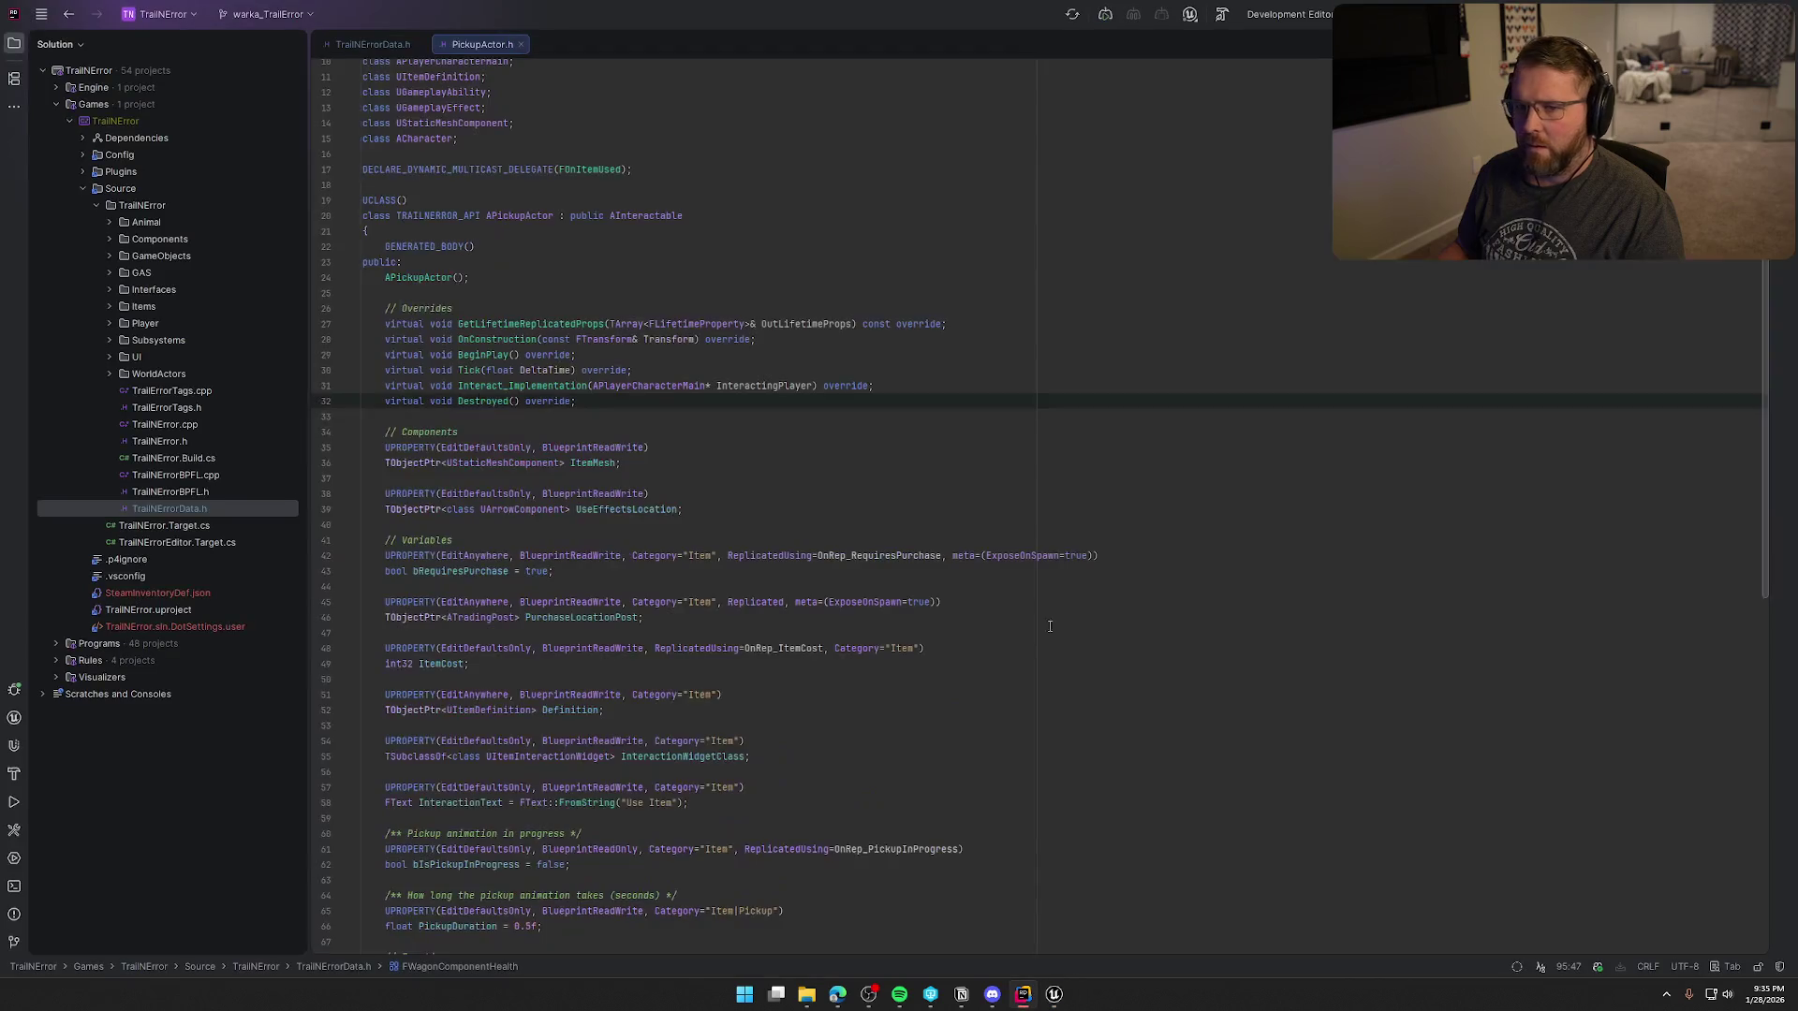
- Locate Destroyed() in PickupActor.cpp and grab the UseEffectsLocation name from PickupActor.h
{"action": "left_click", "coordinate": [470, 403], "text": "ctrl"}
{"action": "scroll", "coordinate": [836, 740], "scroll_direction": "down", "scroll_amount": 1}
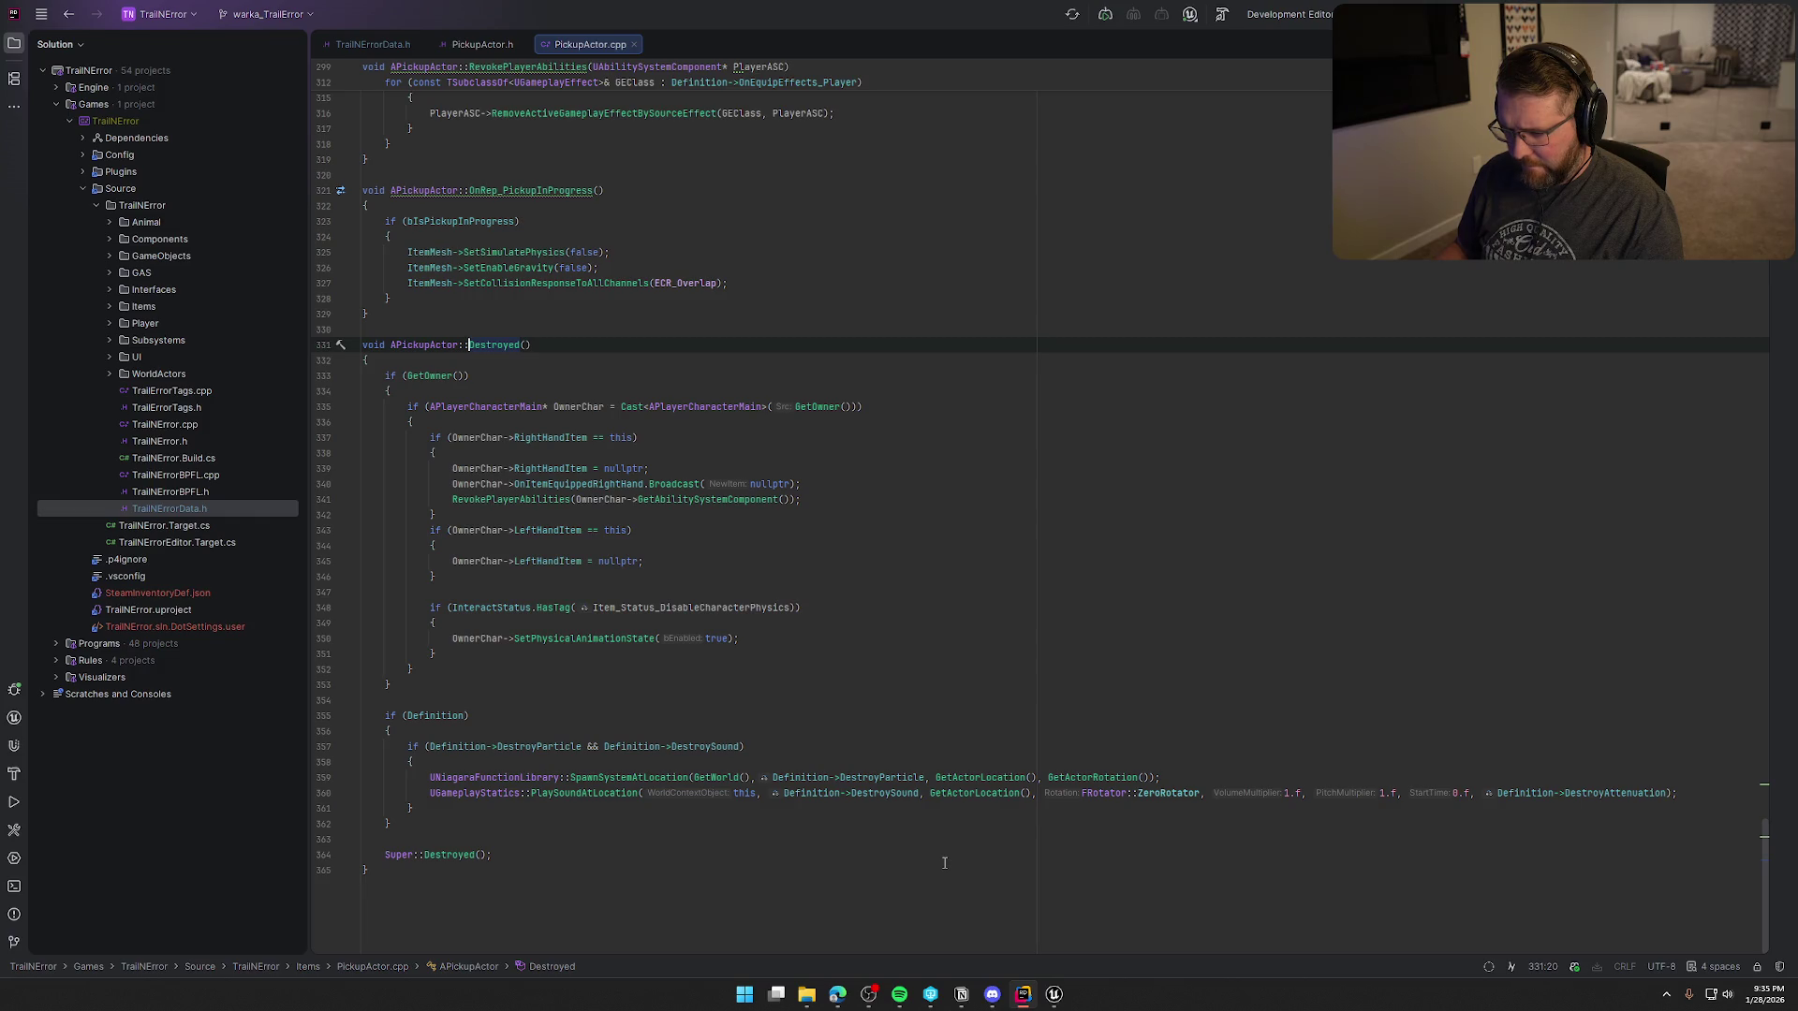
{"action": "left_click", "coordinate": [994, 778]}
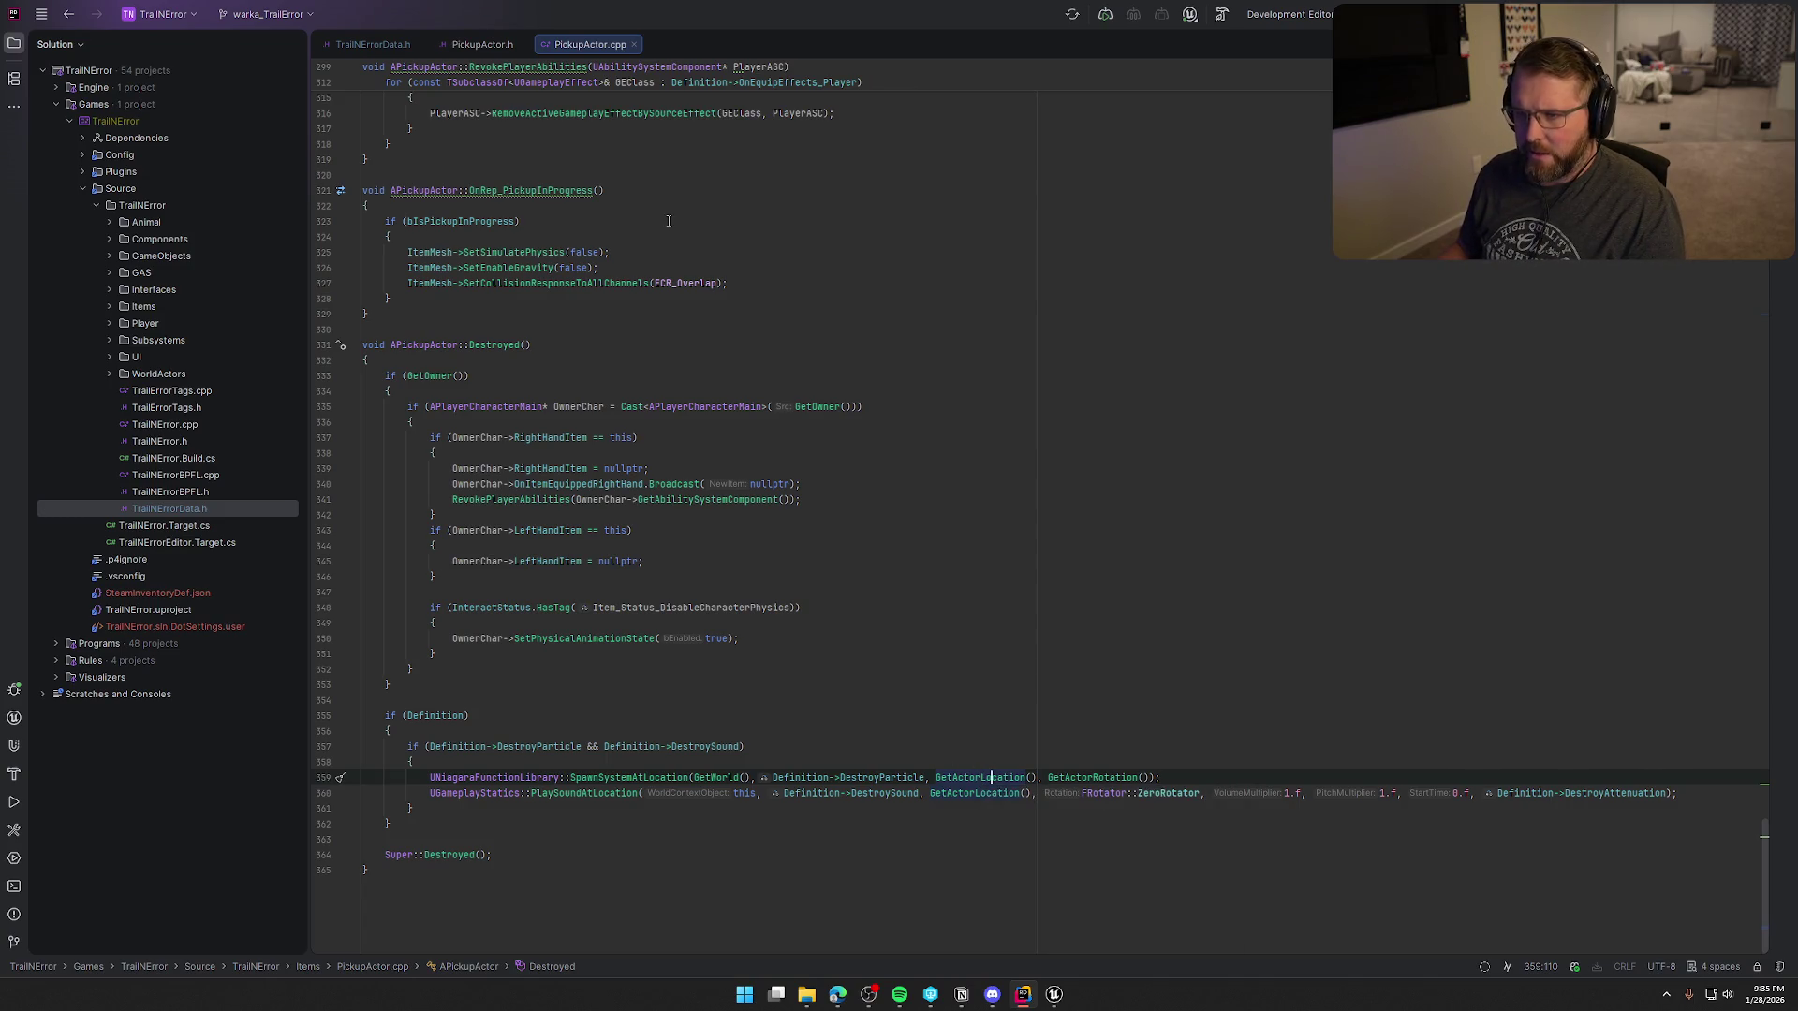
{"action": "left_click", "coordinate": [474, 45]}
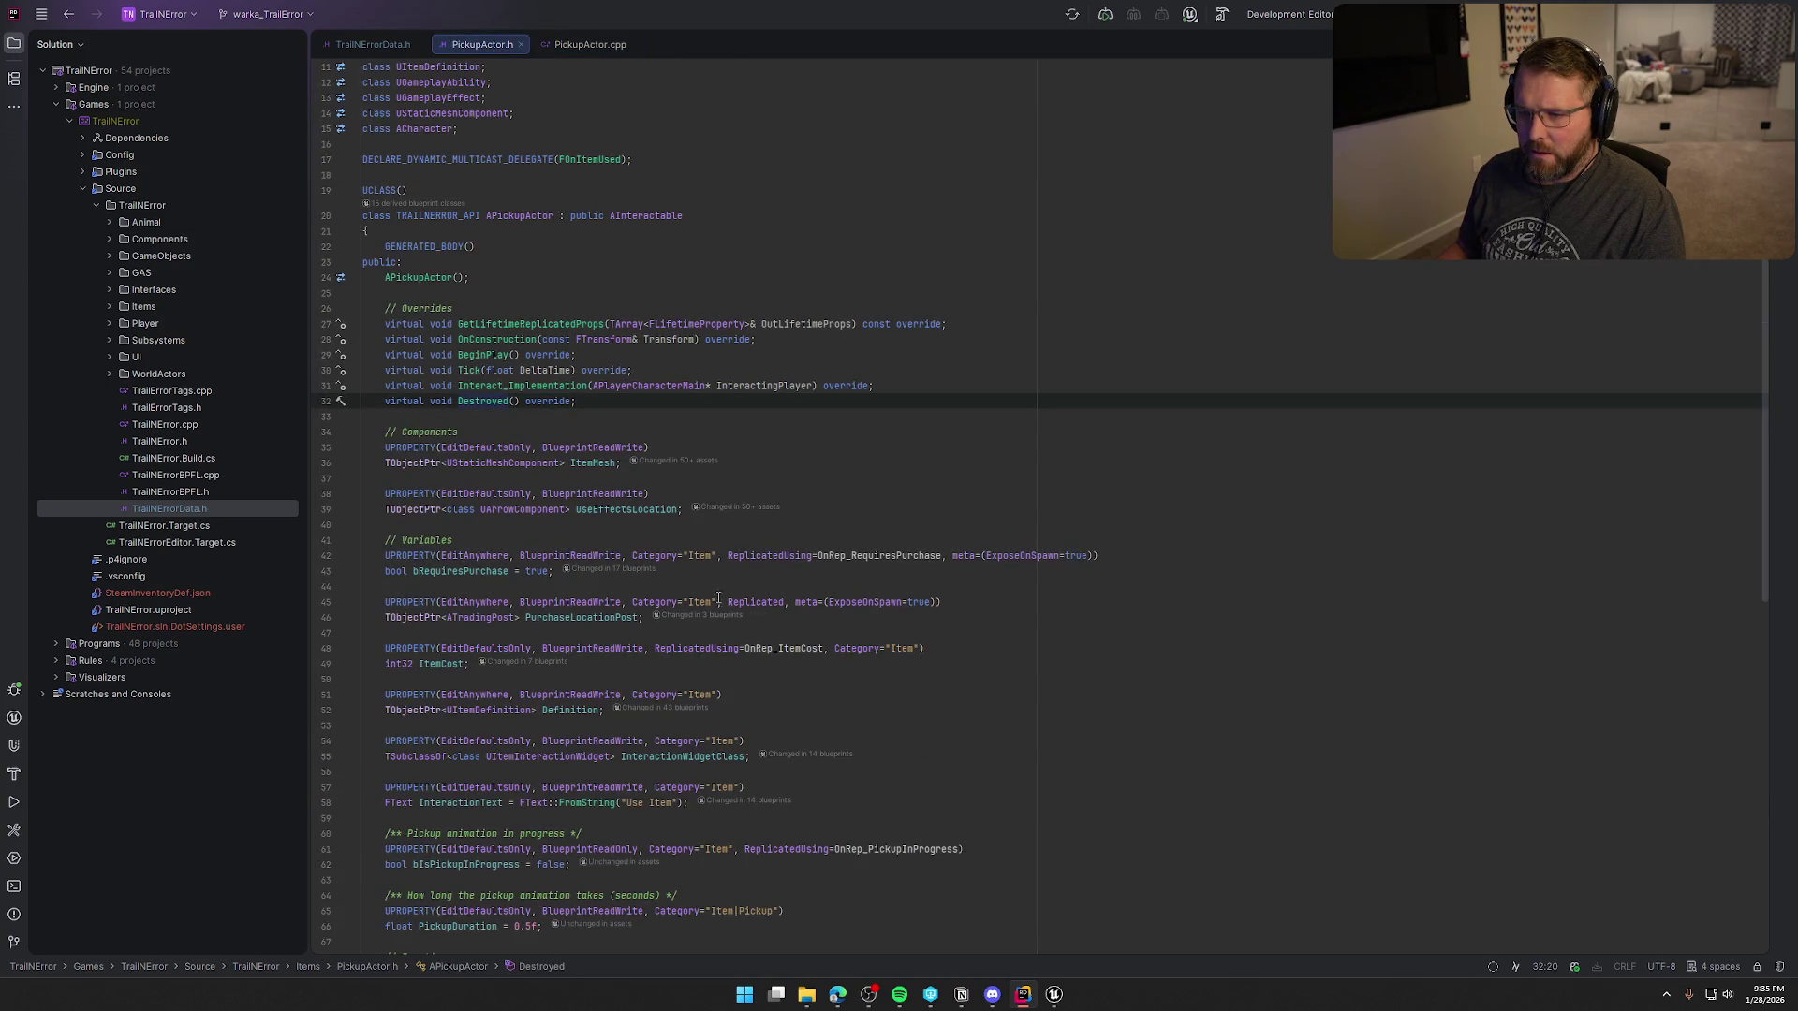
{"action": "left_click", "coordinate": [609, 509]}
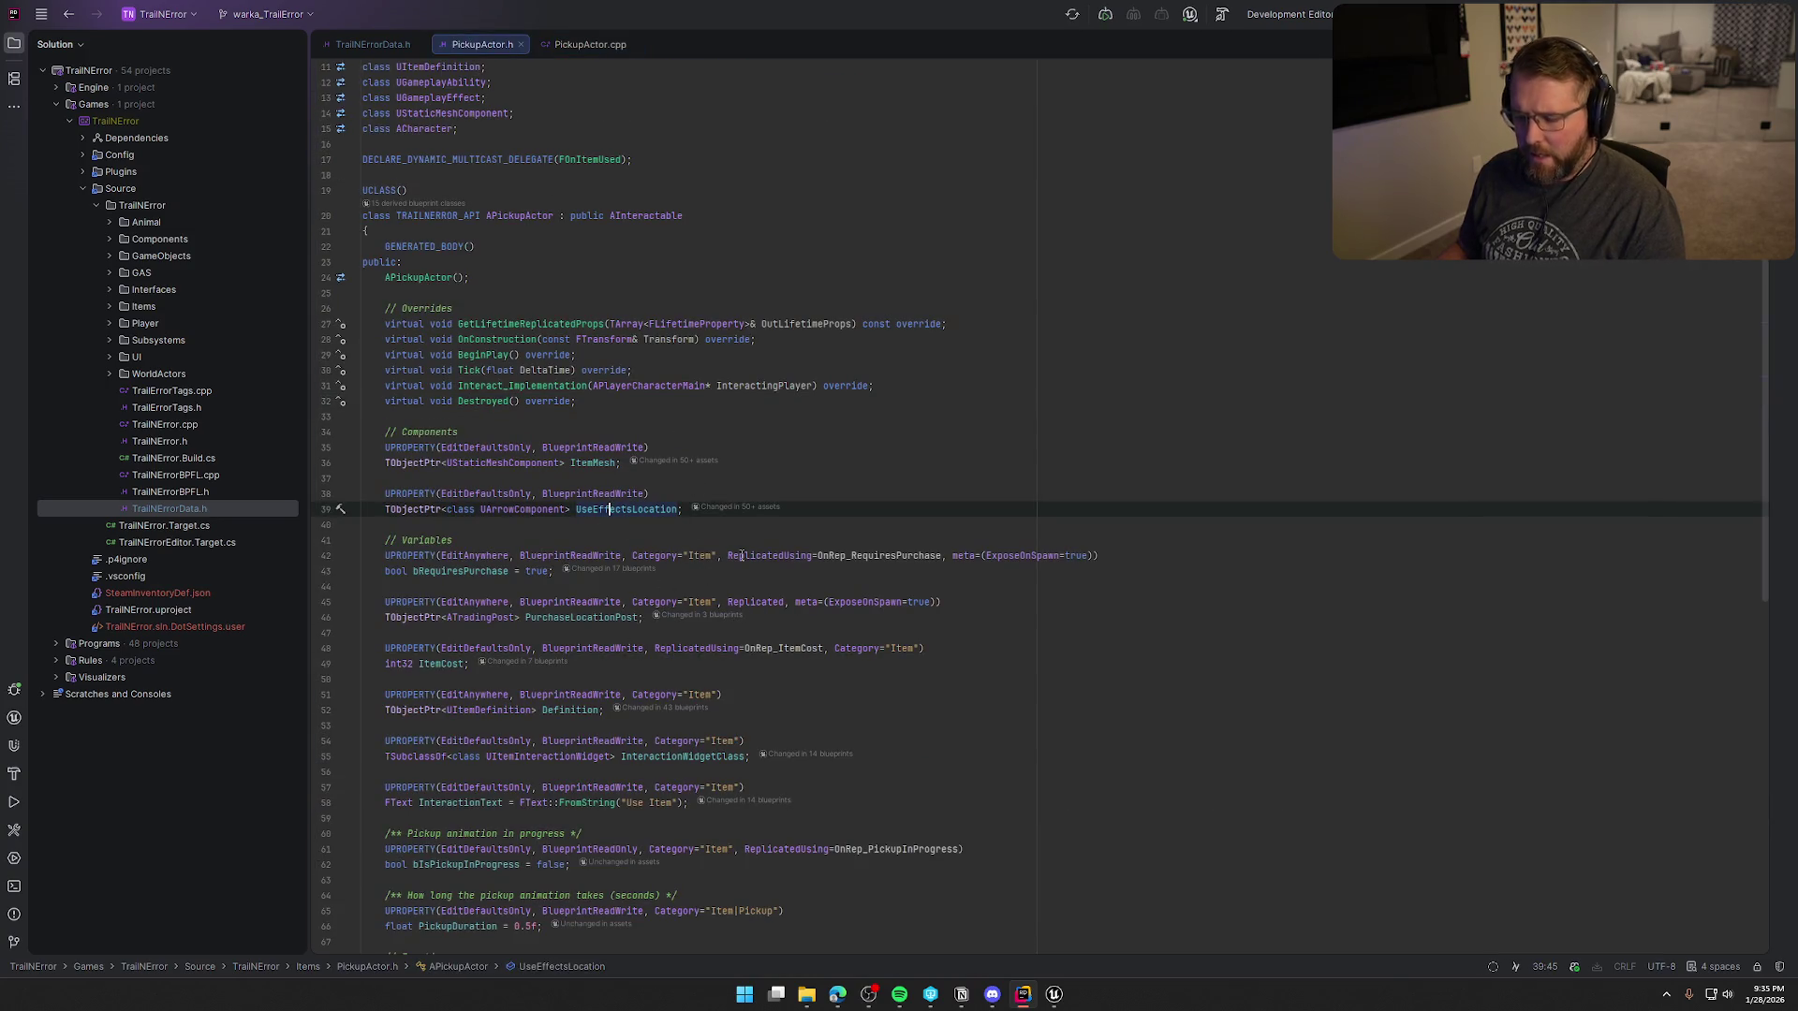
{"action": "double_click", "coordinate": [640, 511]}
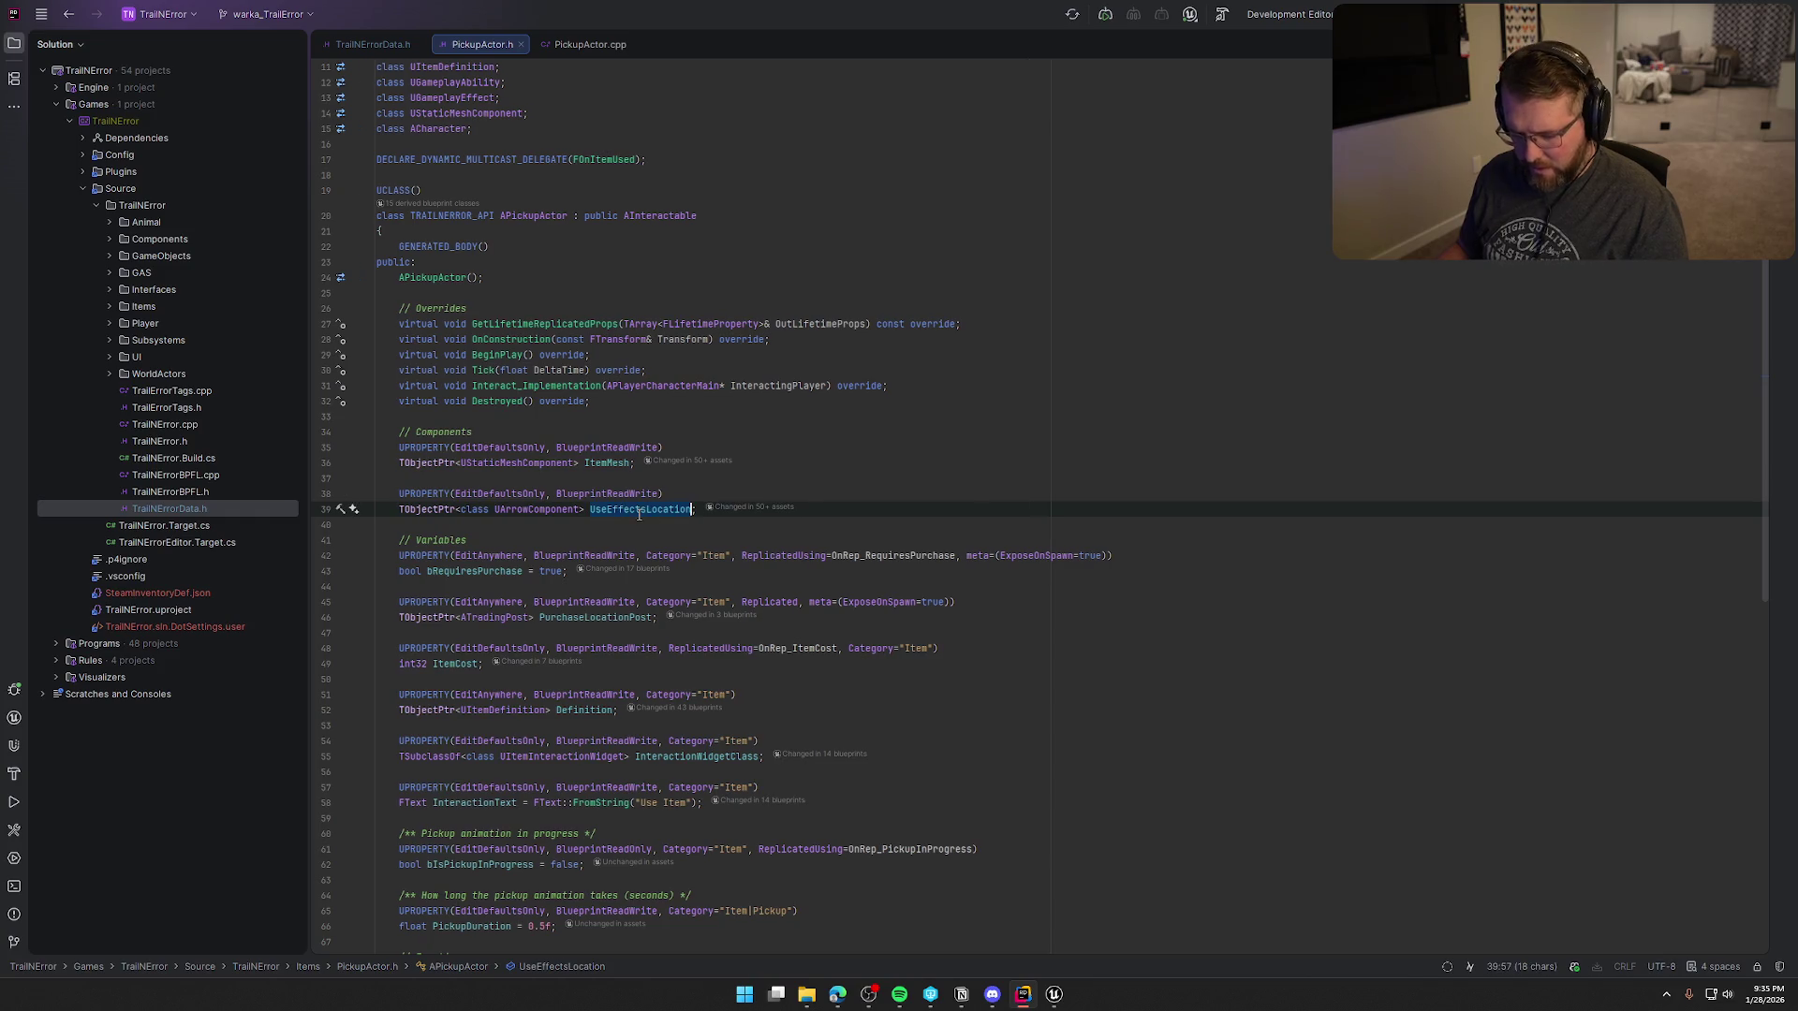
{"action": "left_click", "coordinate": [573, 45]}
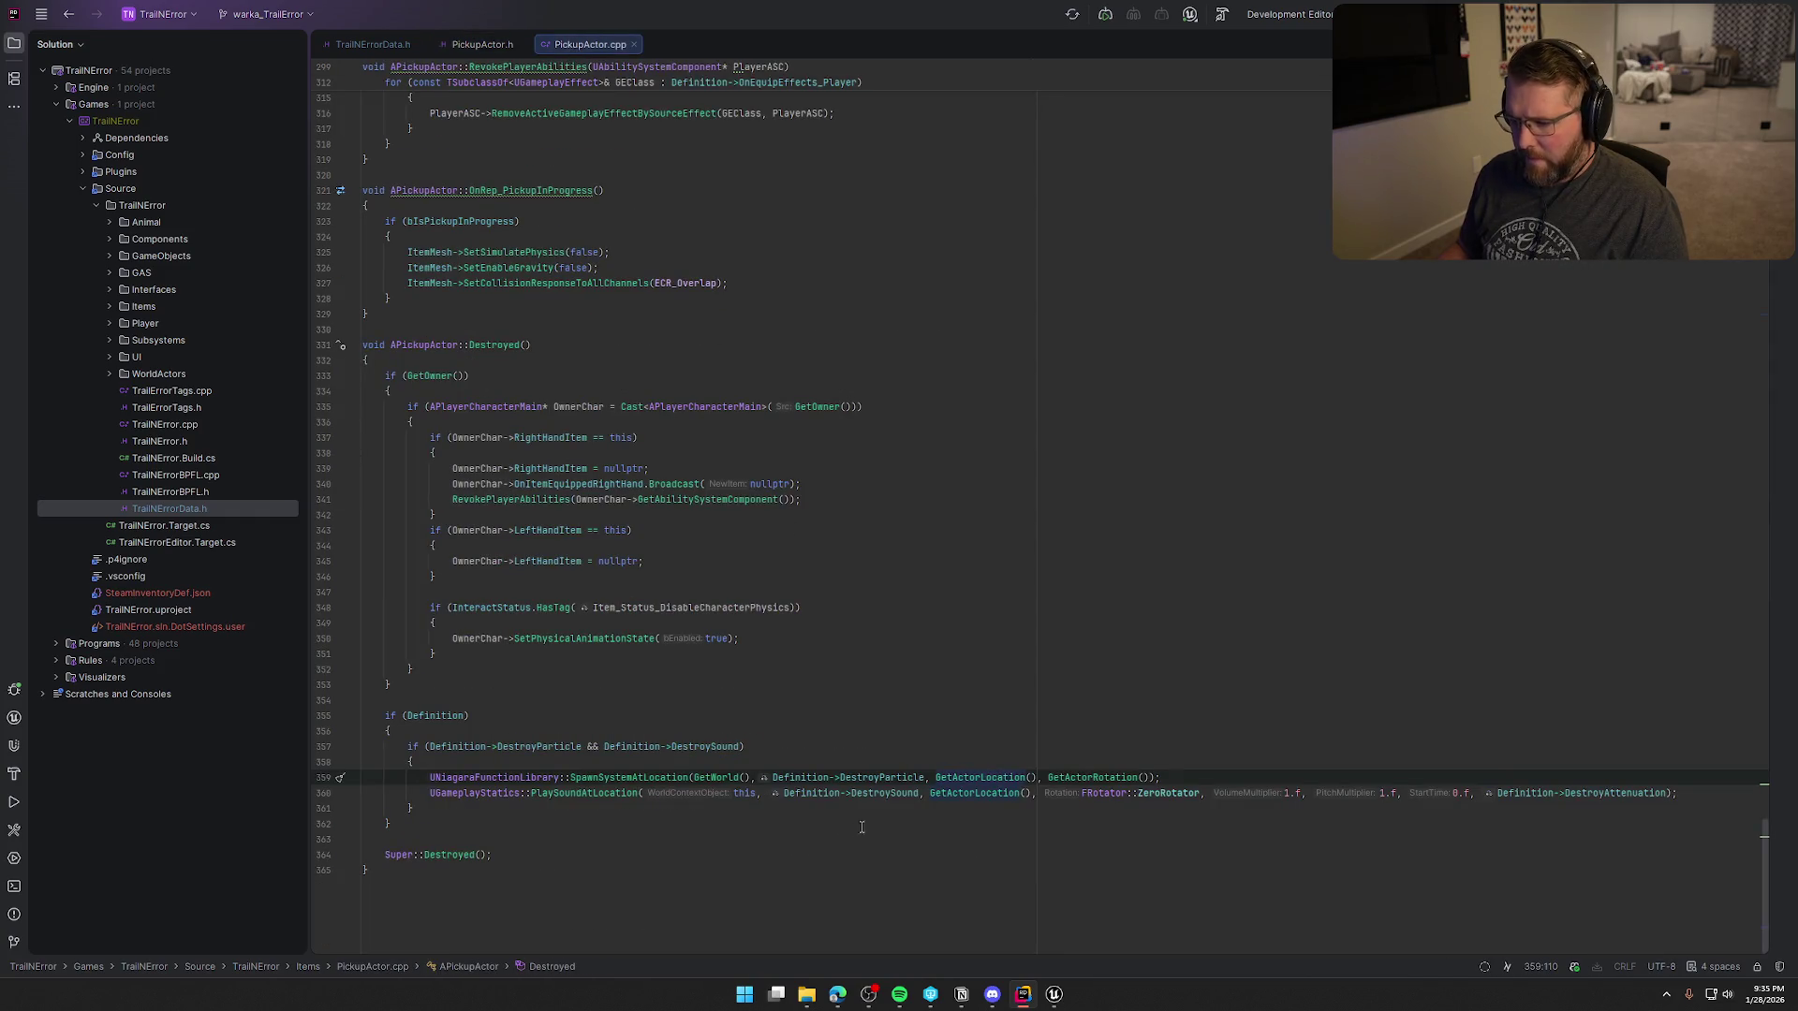
- Make the destroy particle spawn at UseEffectsLocation->GetComponentLocation()
{"action": "double_click", "coordinate": [976, 778]}
{"action": "key", "text": "BackSpace"}
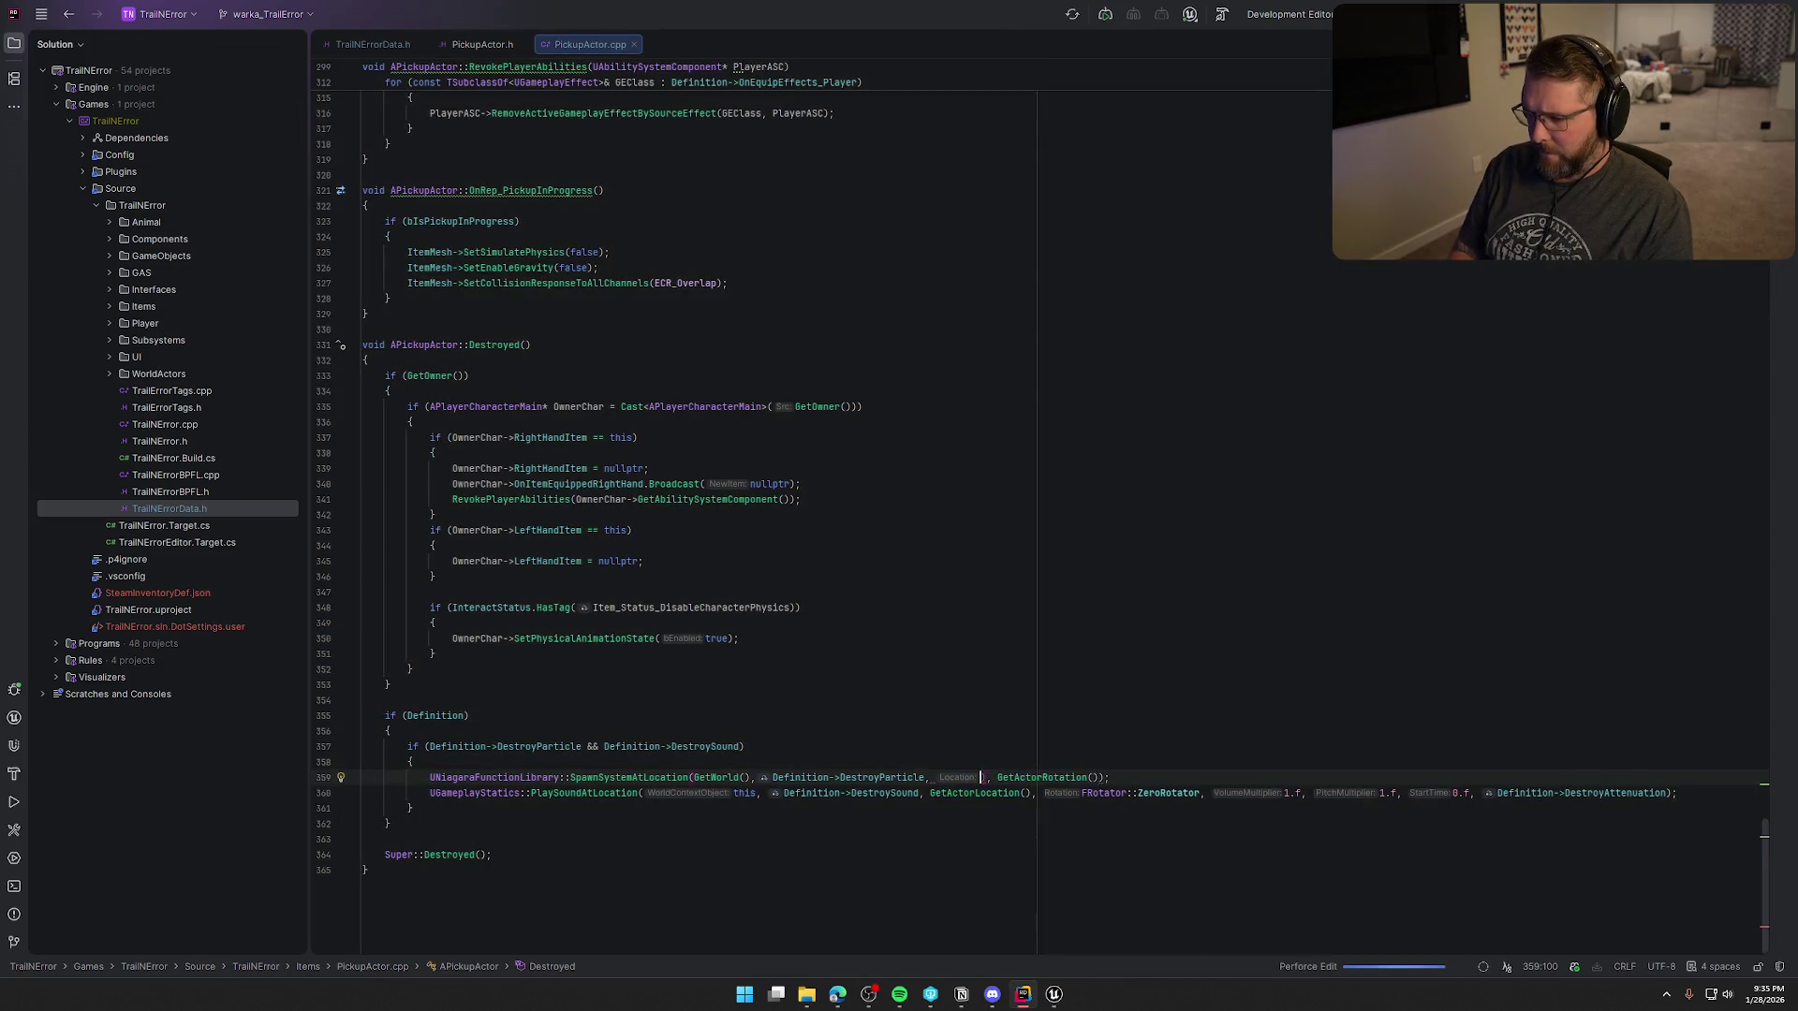
{"action": "type", "text": "UseEffectsLocation"}
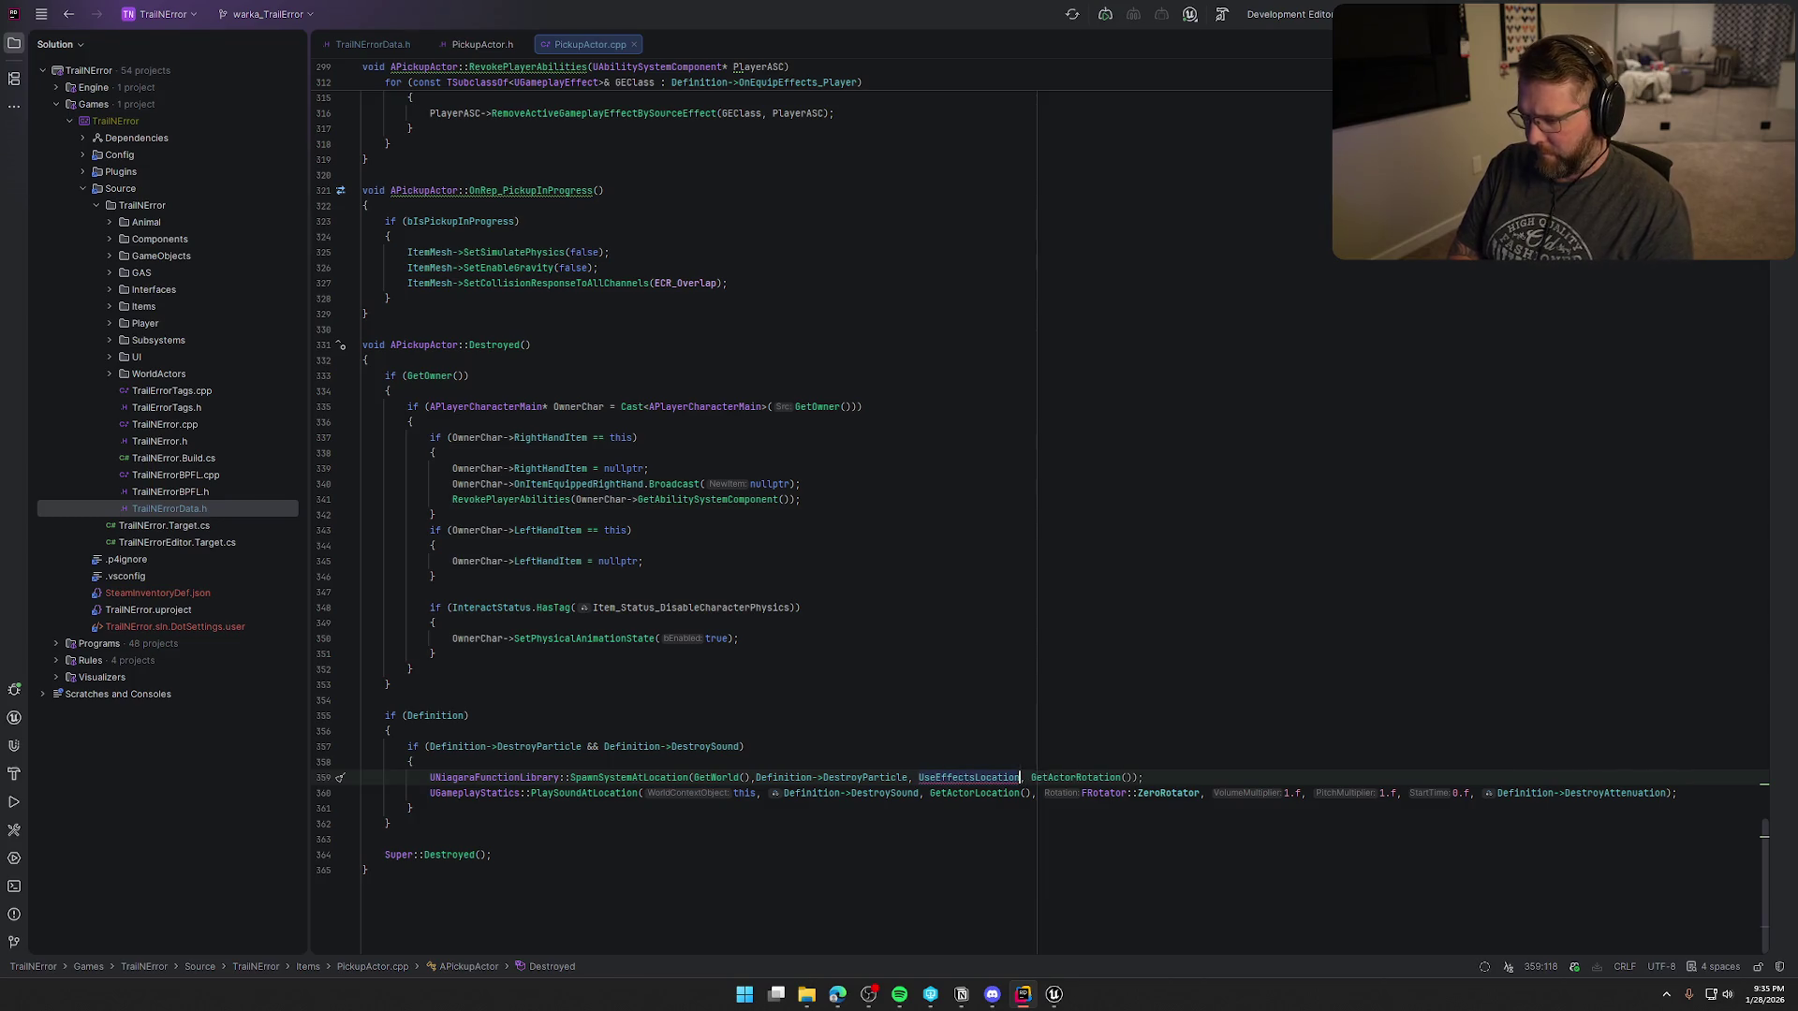
{"action": "type", "text": "->GetComponent"}
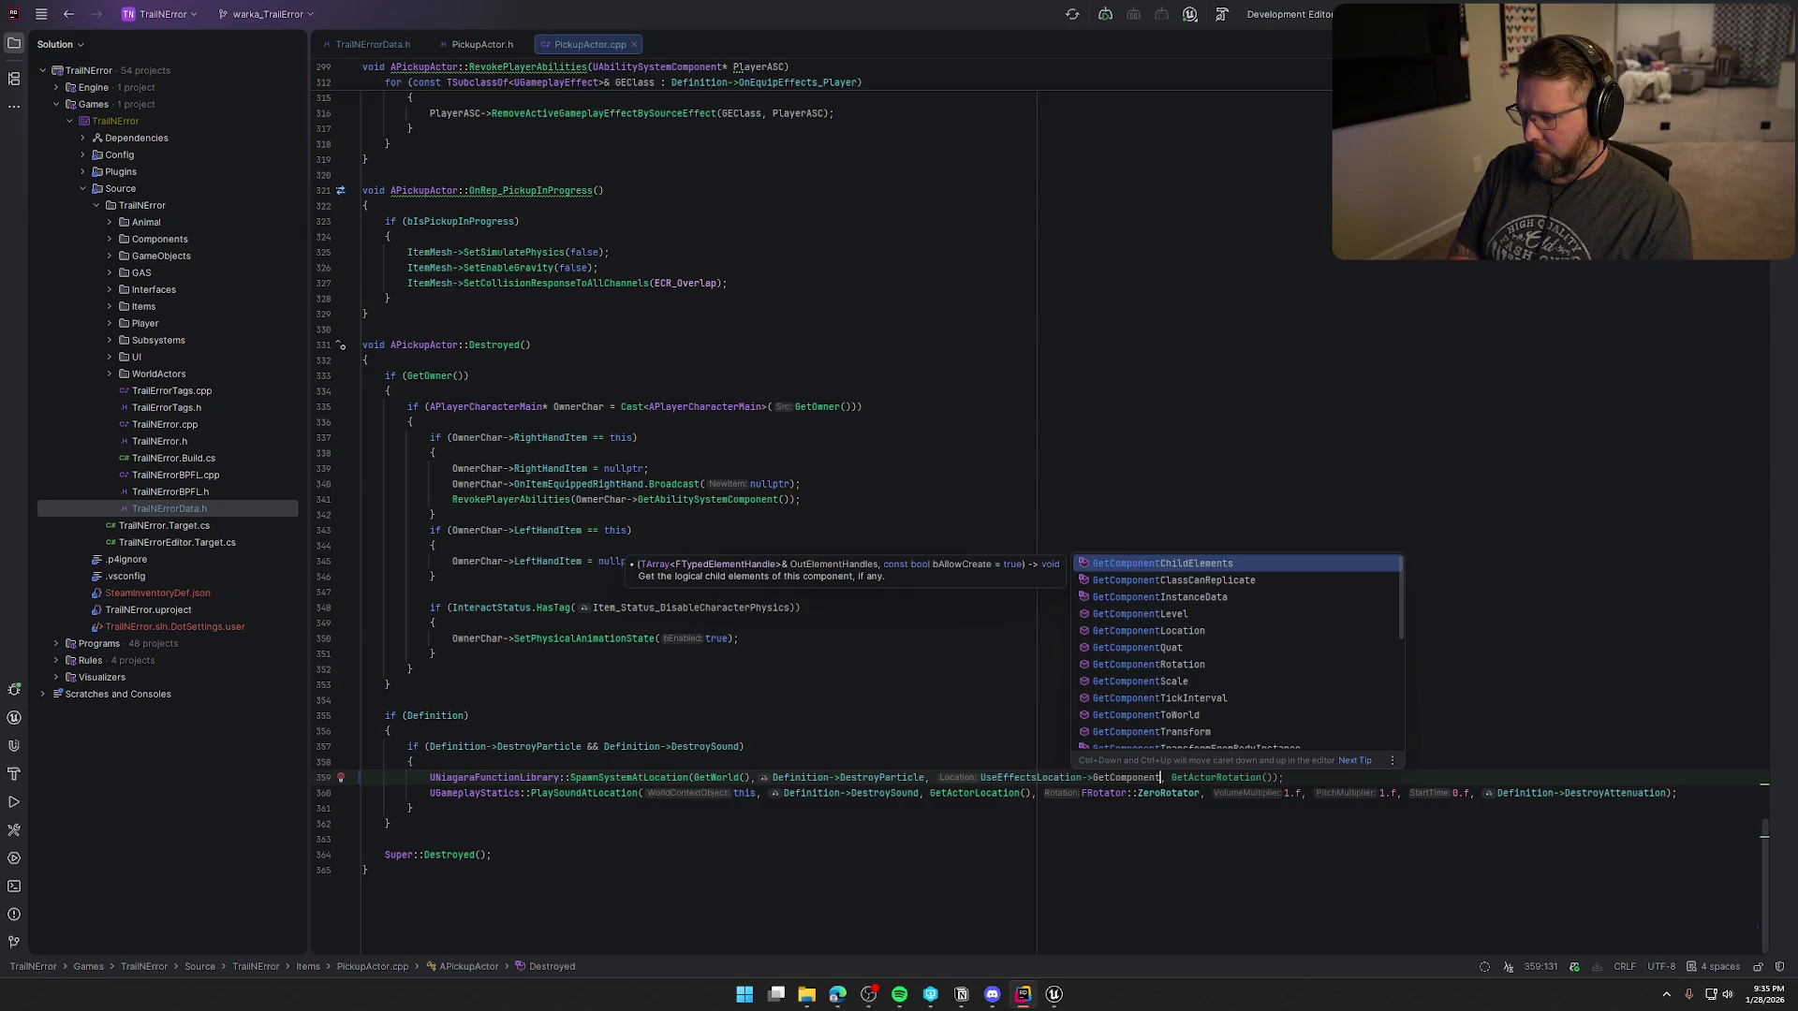
{"action": "type", "text": "Loc"}
{"action": "key", "text": "Return"}
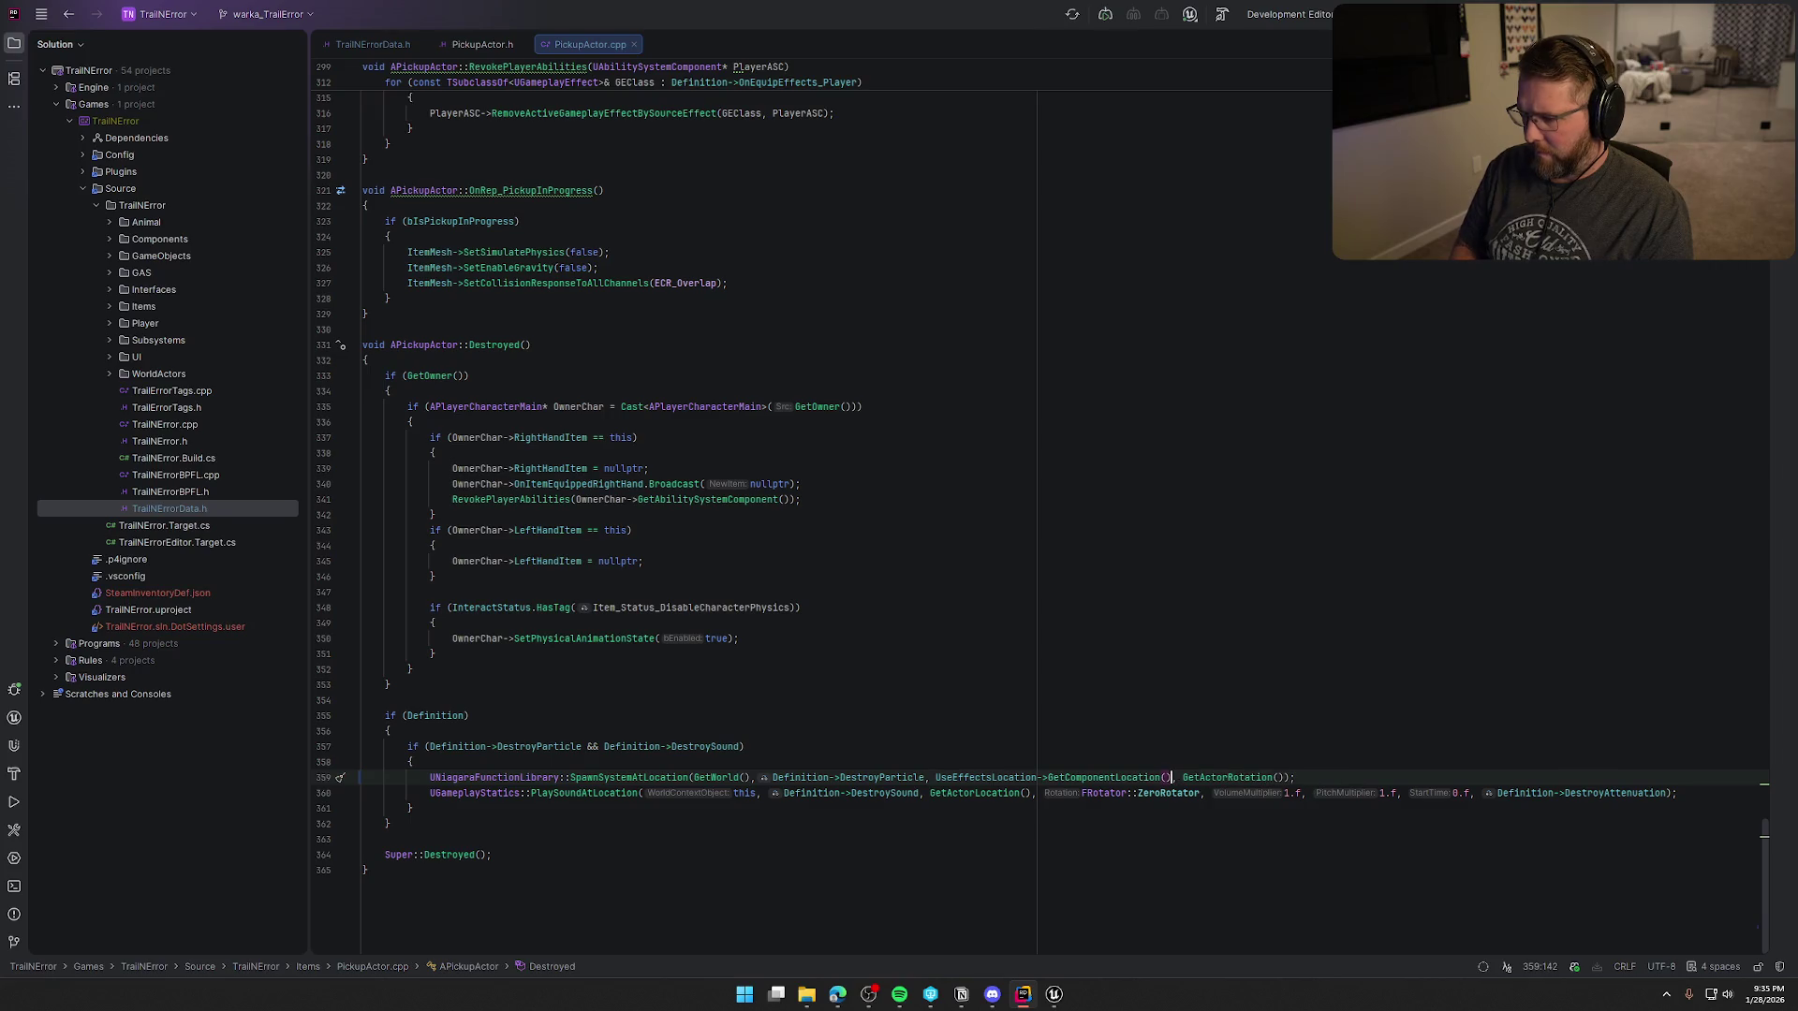
- Replace the sound's GetActorLocation() with the same UseEffectsLocation component location
{"action": "key", "text": "shift+Left"}
{"action": "key", "text": "shift+Left"}
{"action": "key", "text": "shift+Left"}
{"action": "key", "text": "shift+Left"}
{"action": "key", "text": "shift+Left"}
{"action": "key", "text": "ctrl+c"}
{"action": "key", "text": "Down"}
{"action": "key", "text": "ctrl+w"}
{"action": "key", "text": "ctrl+w"}
{"action": "key", "text": "Delete"}
{"action": "key", "text": "ctrl+v"}
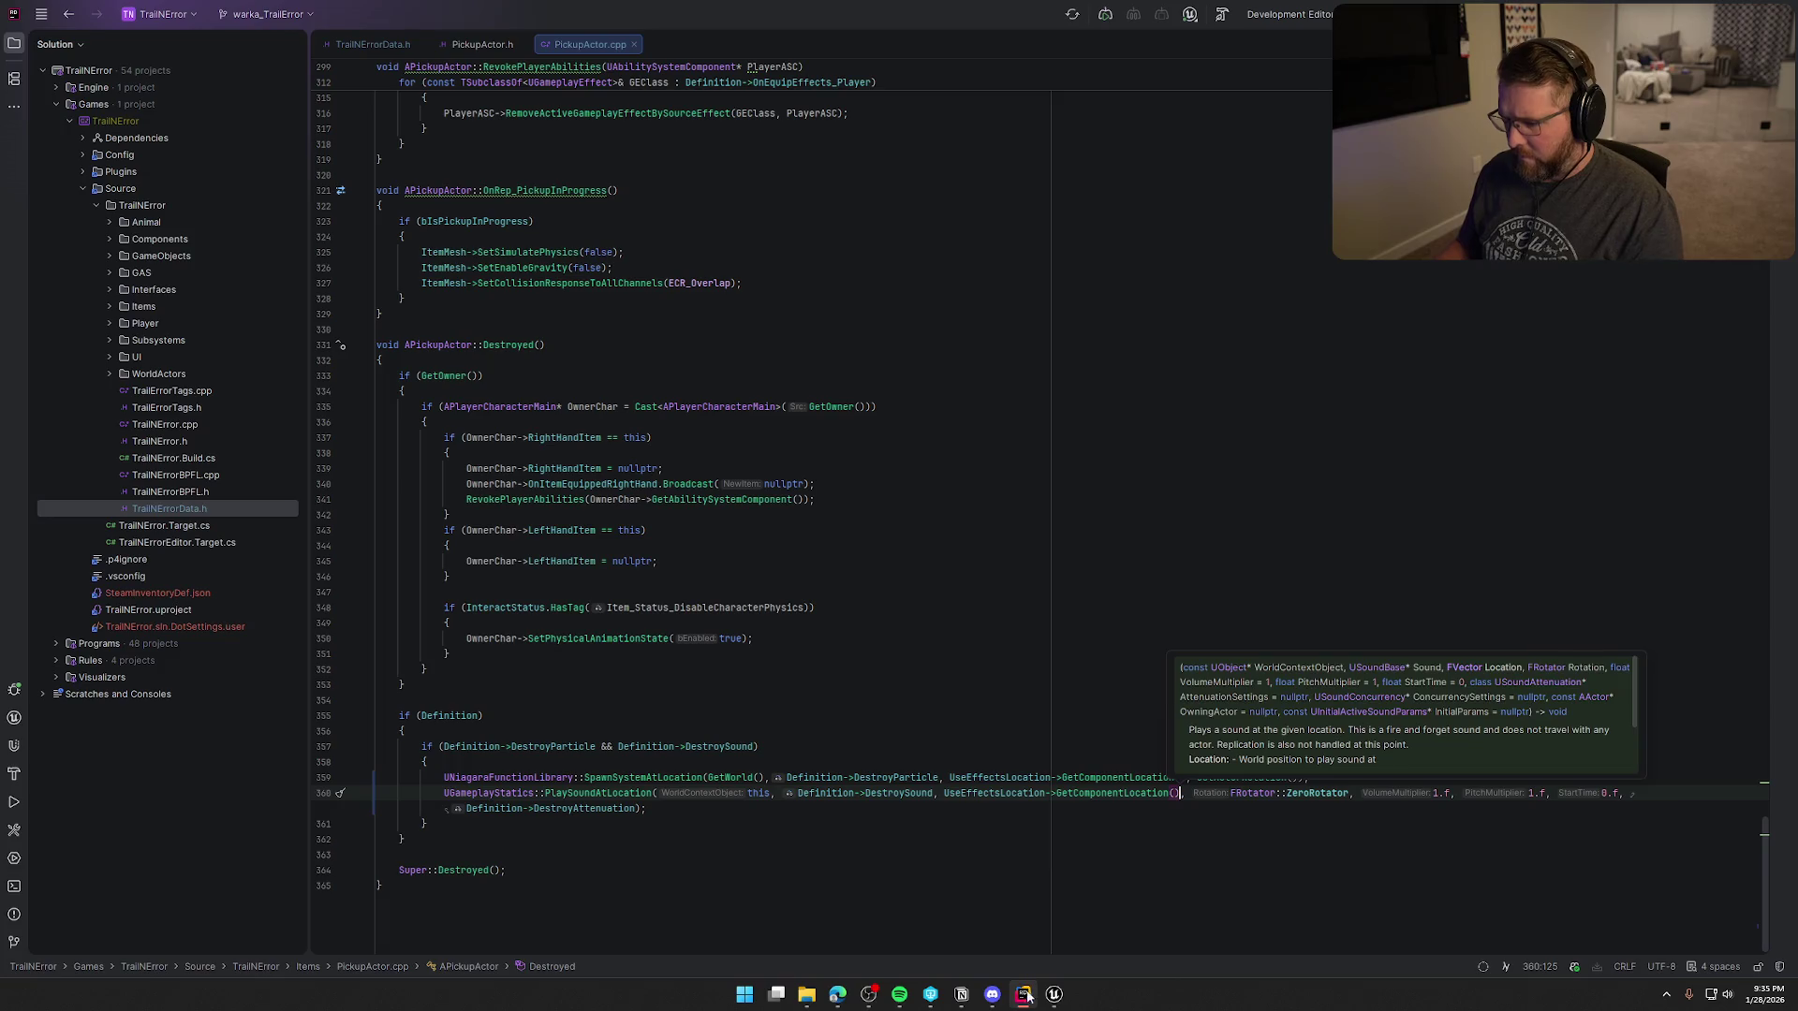
{"action": "left_click", "coordinate": [1054, 995]}
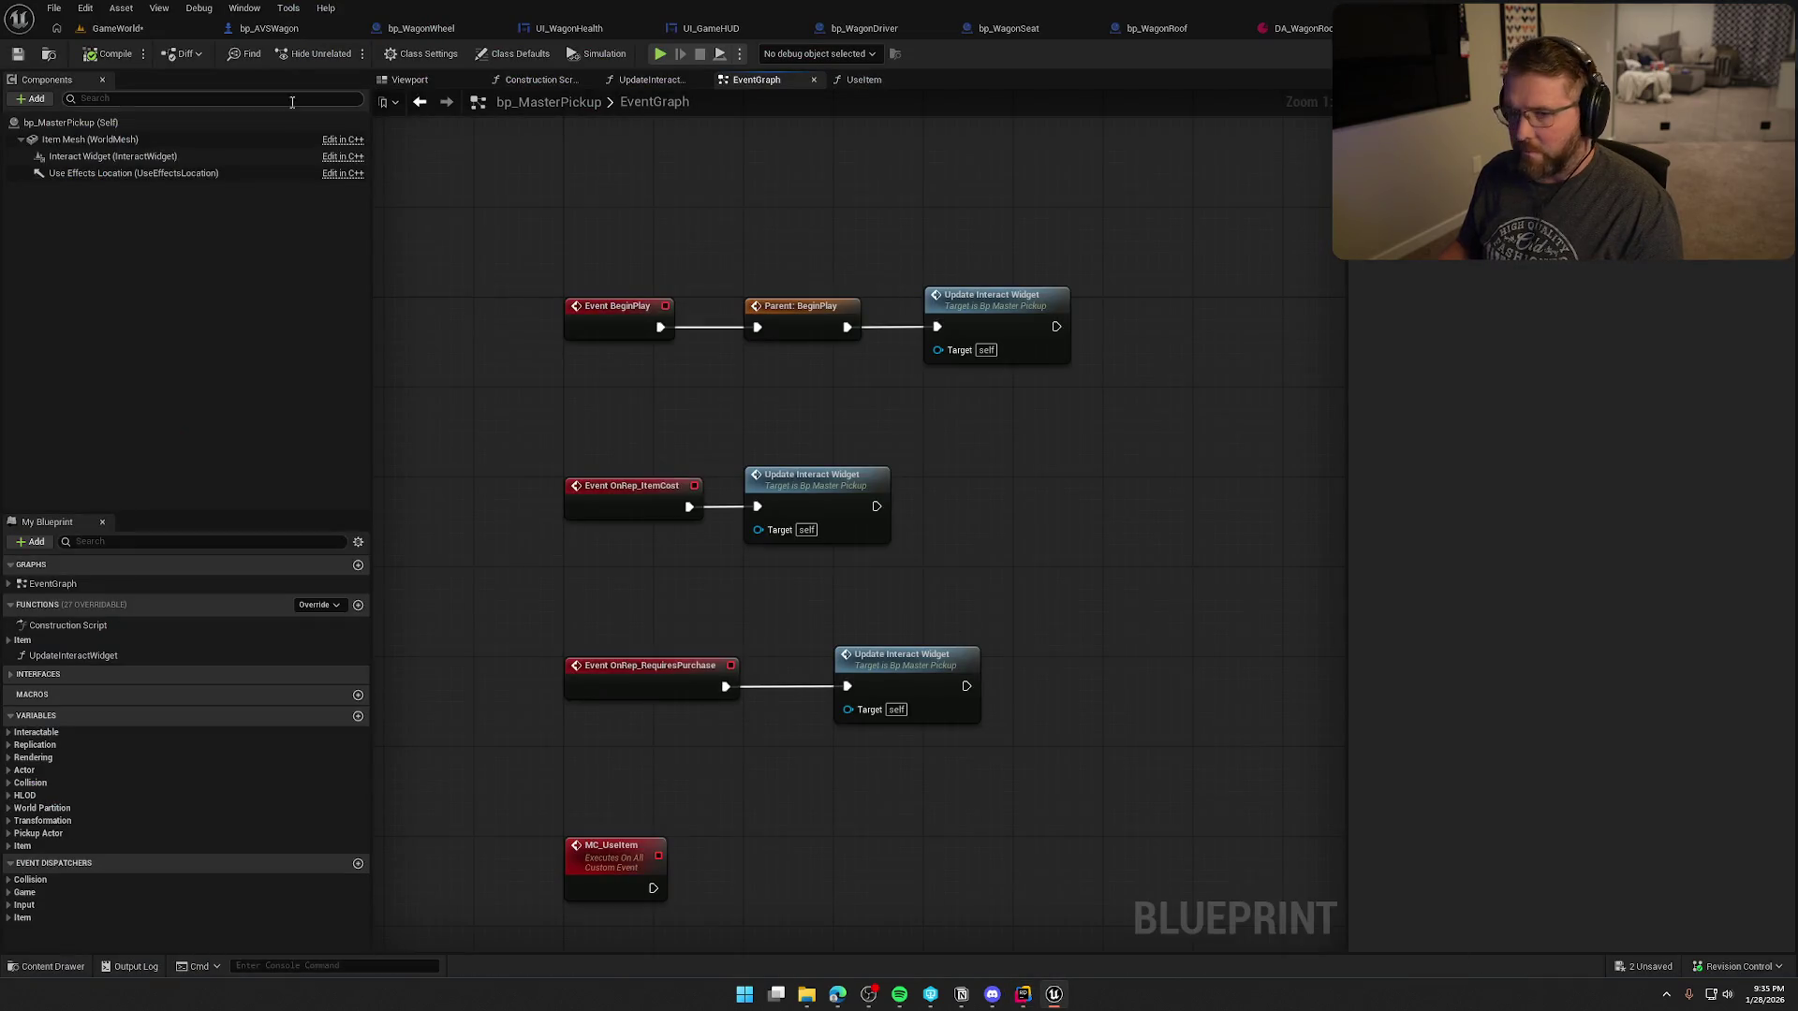
- Live-code recompile PickupActor.cpp with Ctrl+Alt+F11, check out and save assets, and start play
{"action": "left_click", "coordinate": [114, 30]}
{"action": "key", "text": "ctrl+alt+F11"}
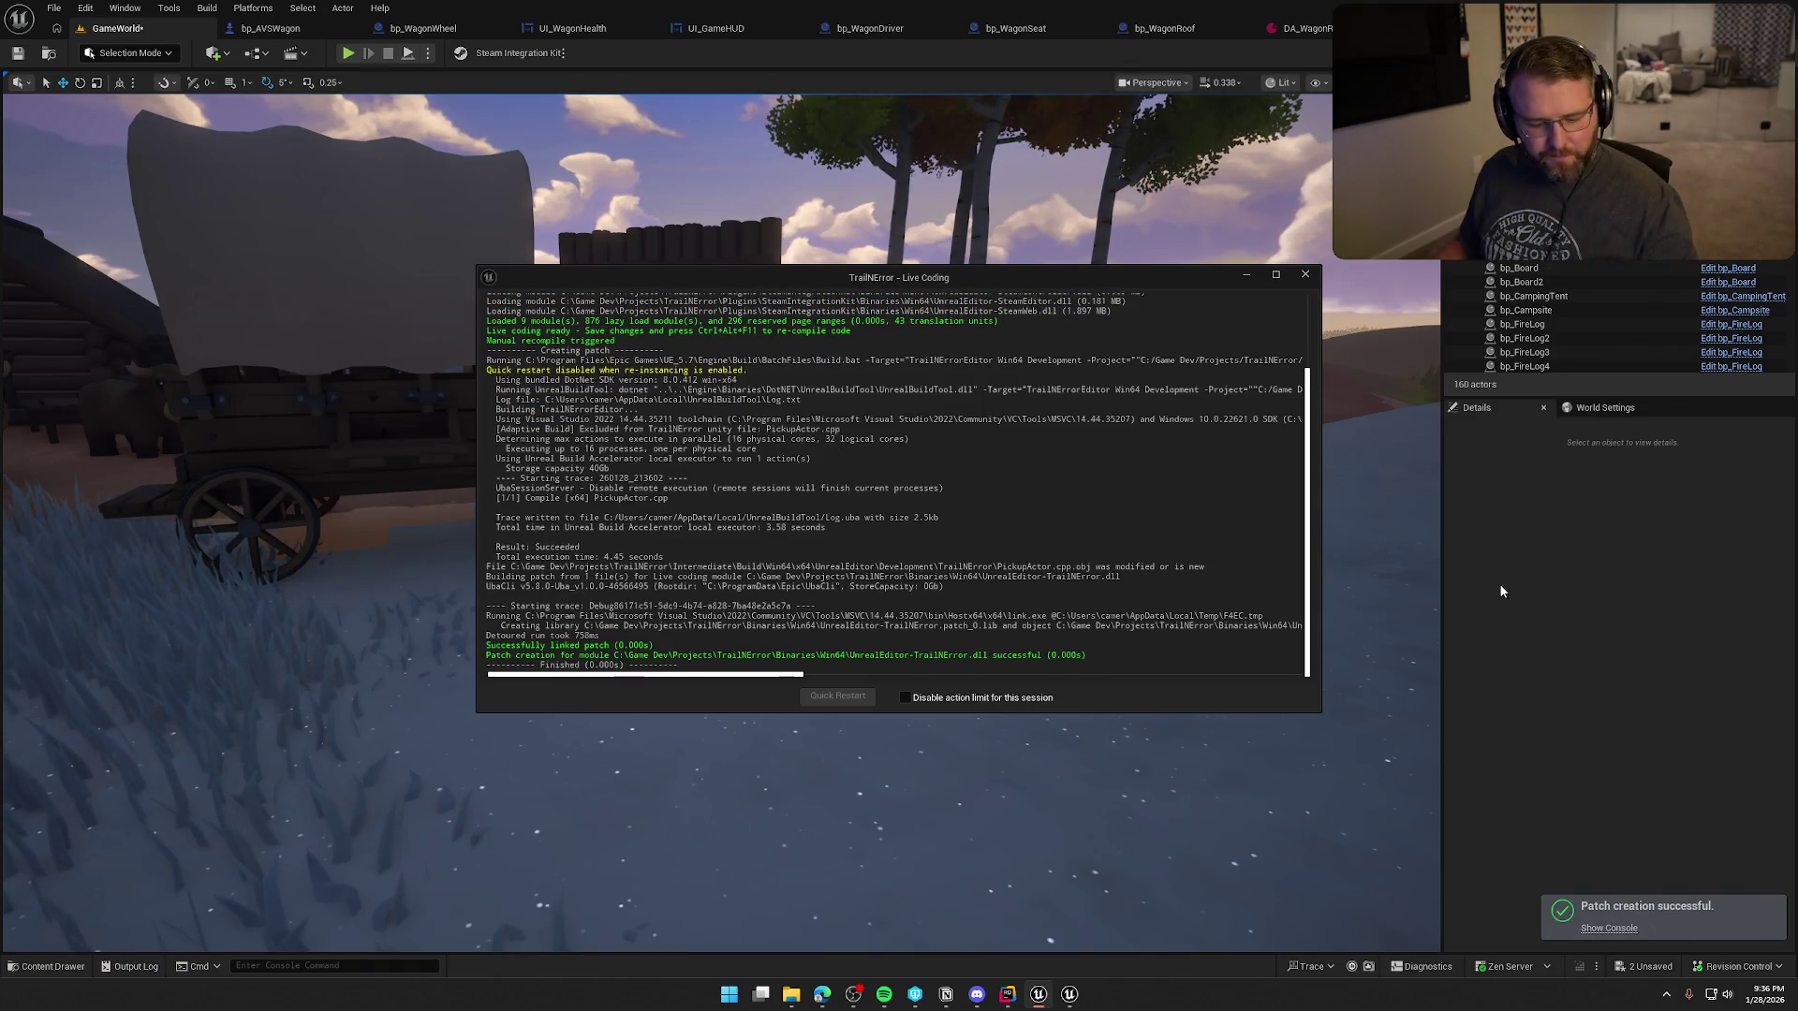
{"action": "left_click", "coordinate": [1307, 276]}
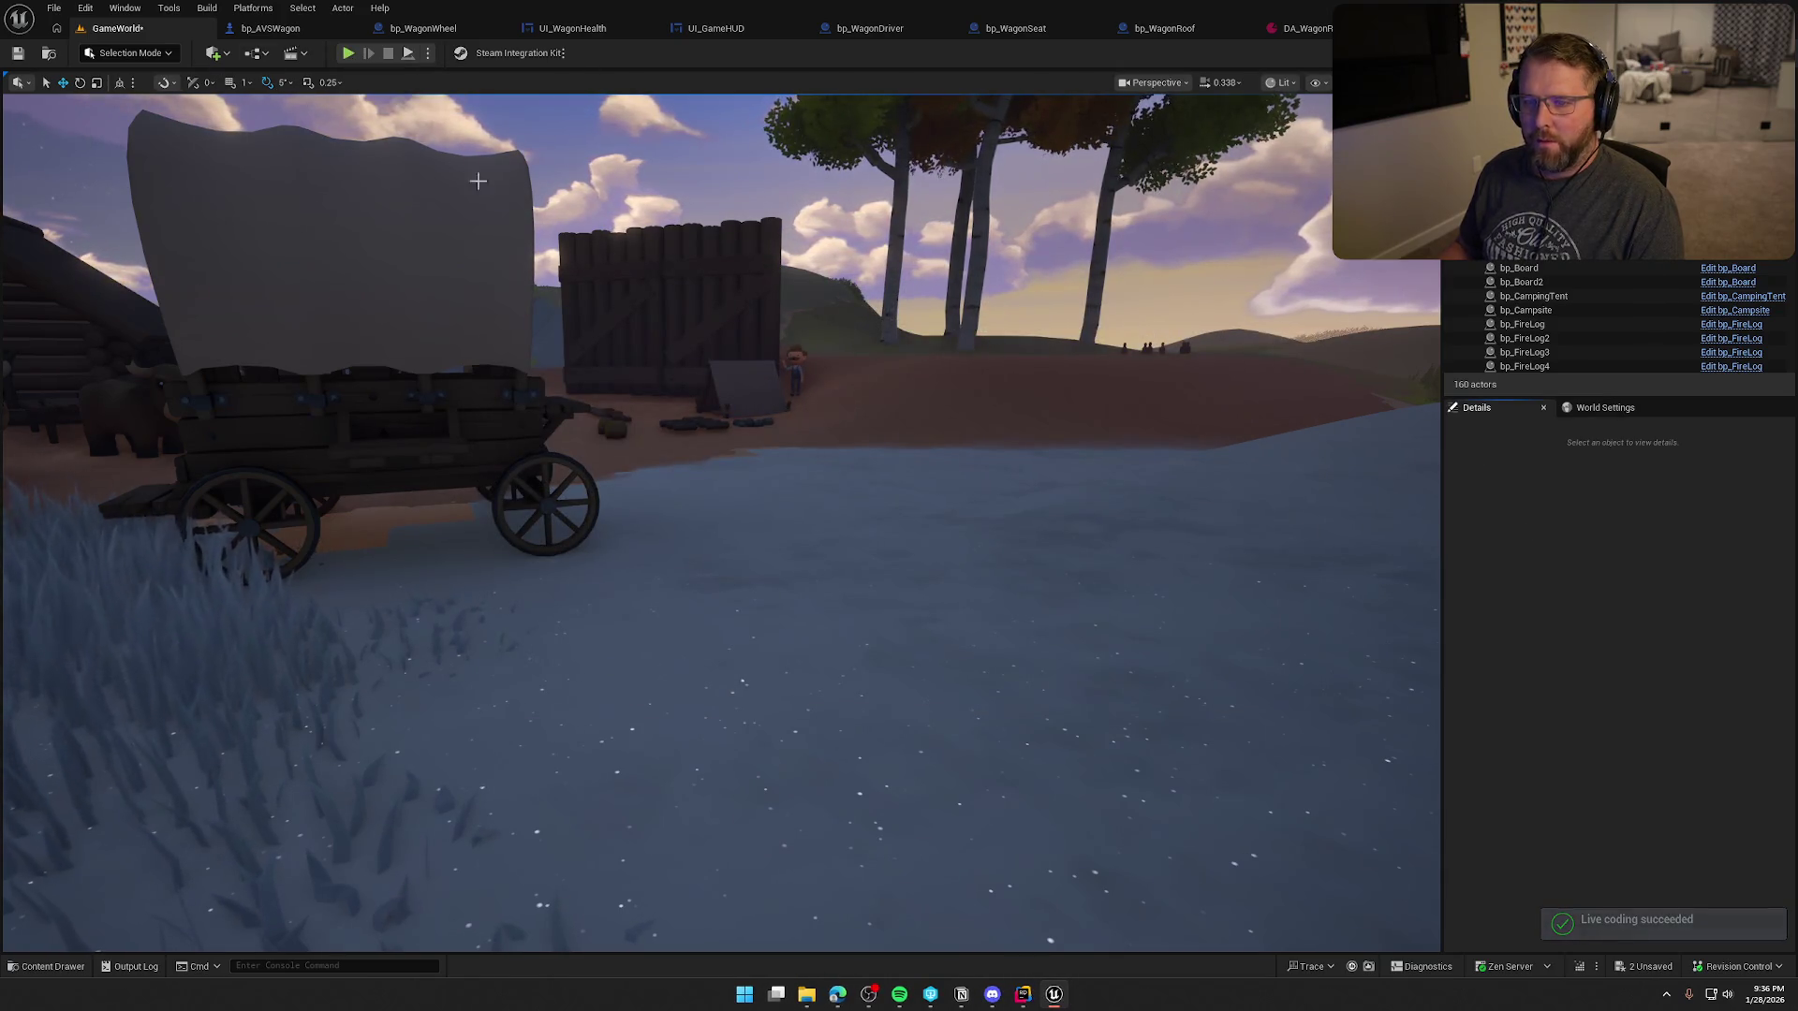
{"action": "left_click", "coordinate": [967, 654]}
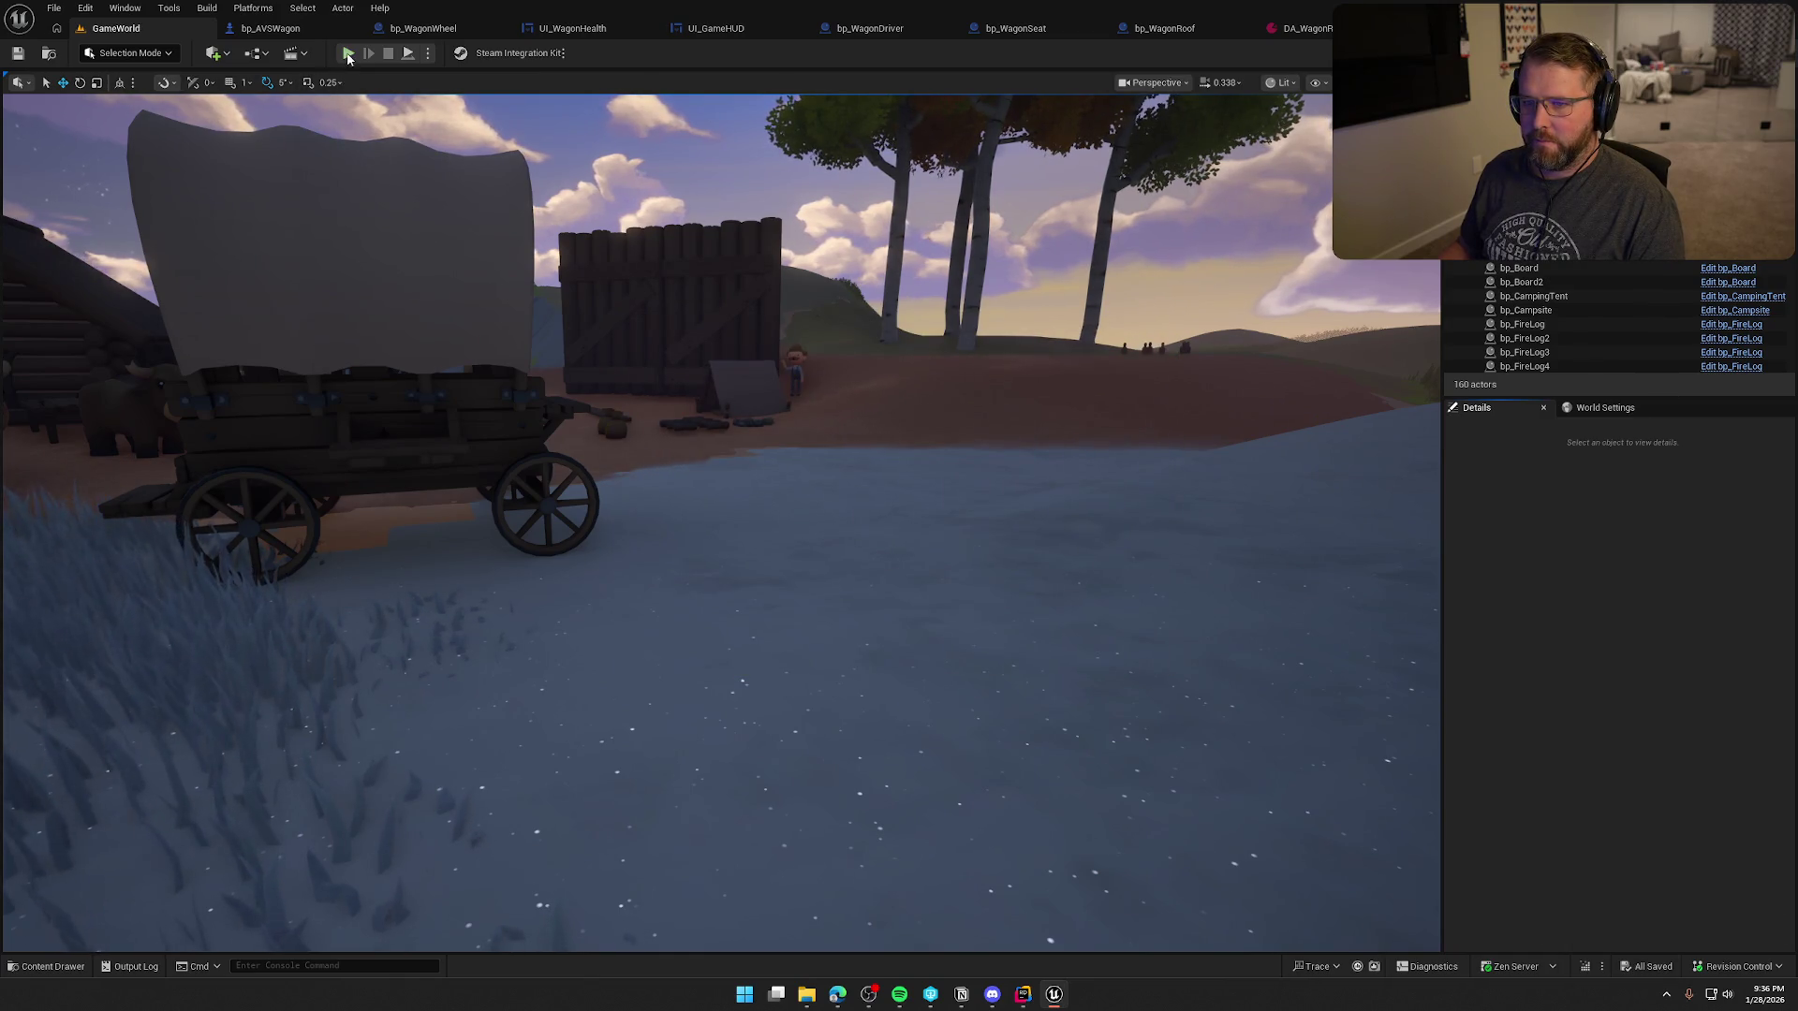
{"action": "key", "text": "alt+p"}
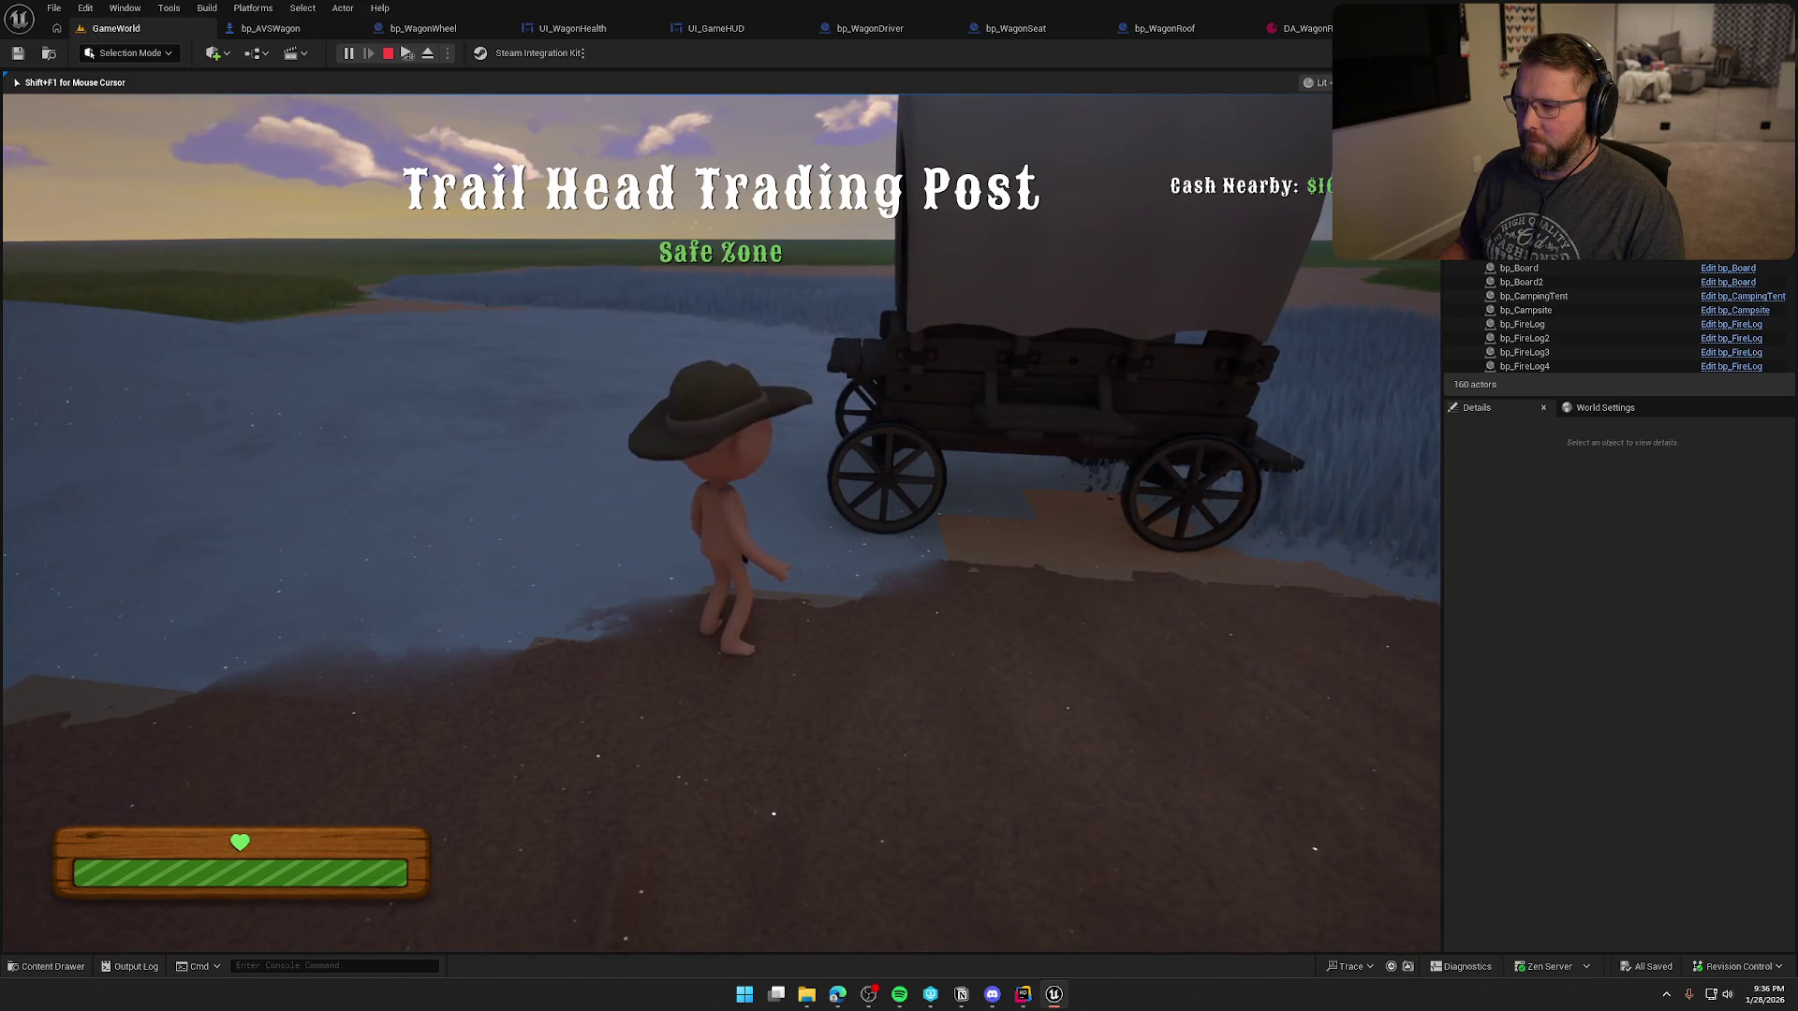
- Walk the character around the wagon and under its canopy in the play session
{"action": "key", "text": "shift+w"}
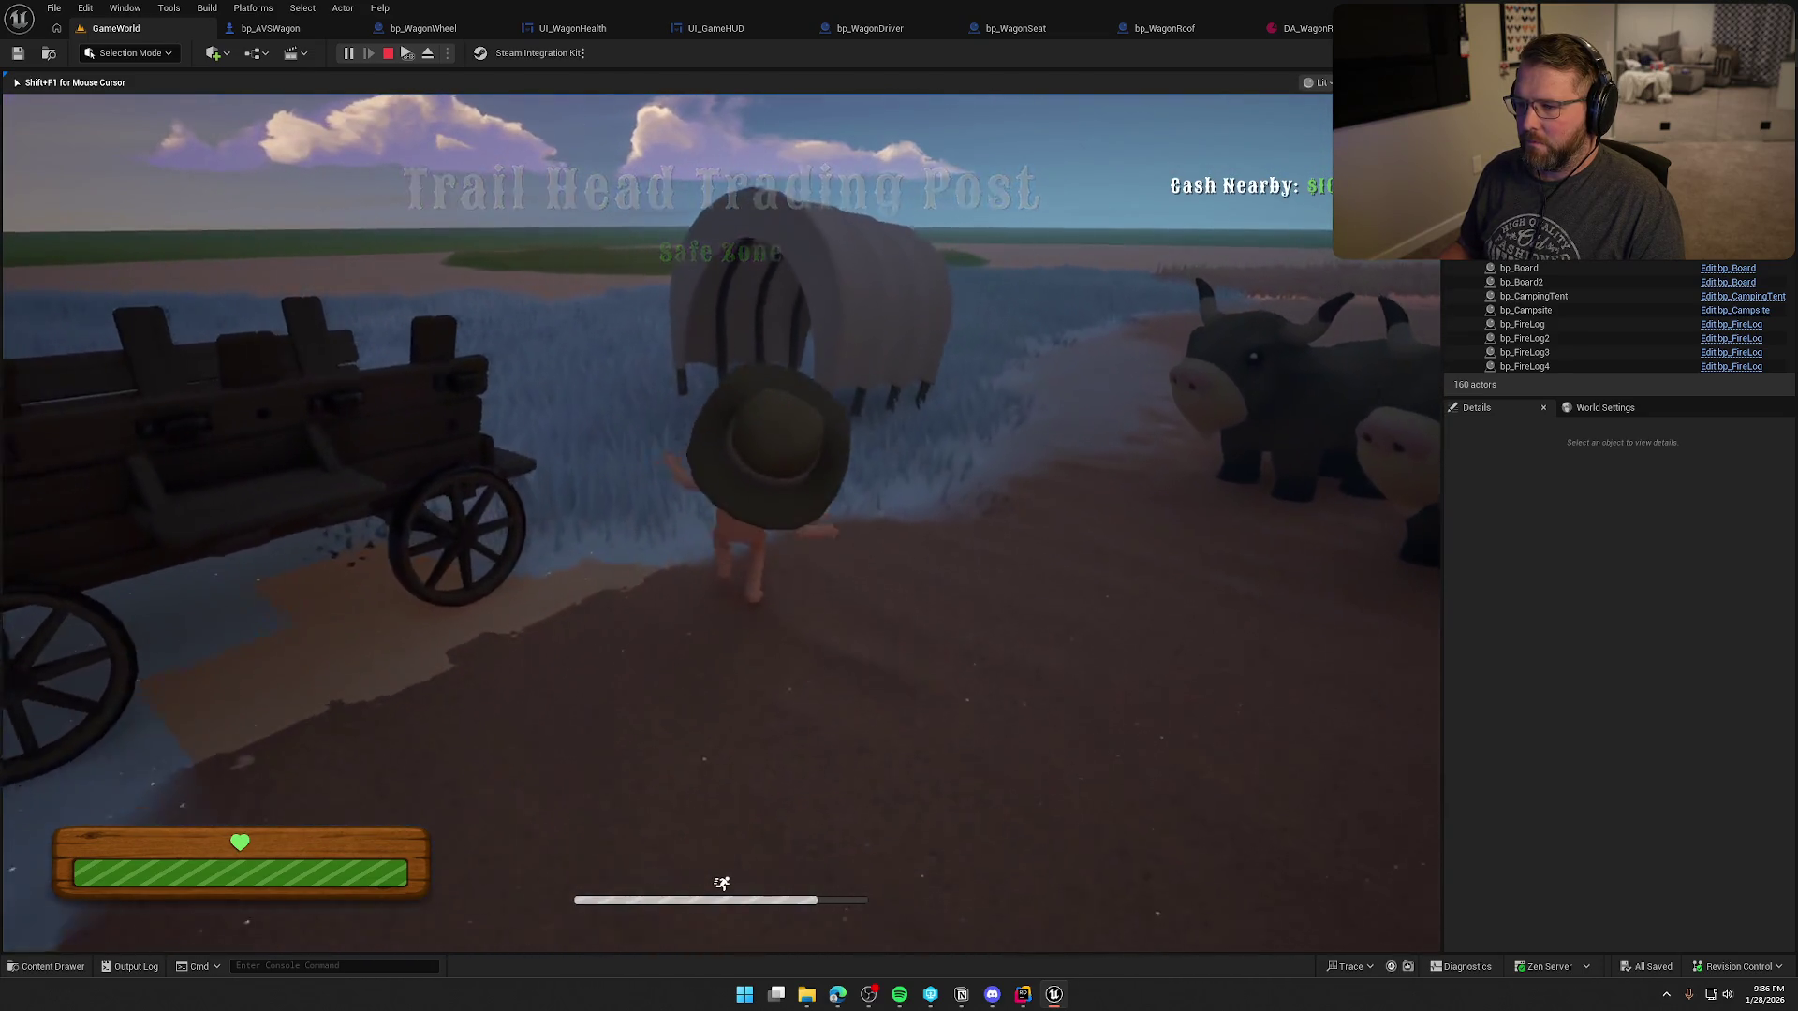
{"action": "key", "text": "a"}
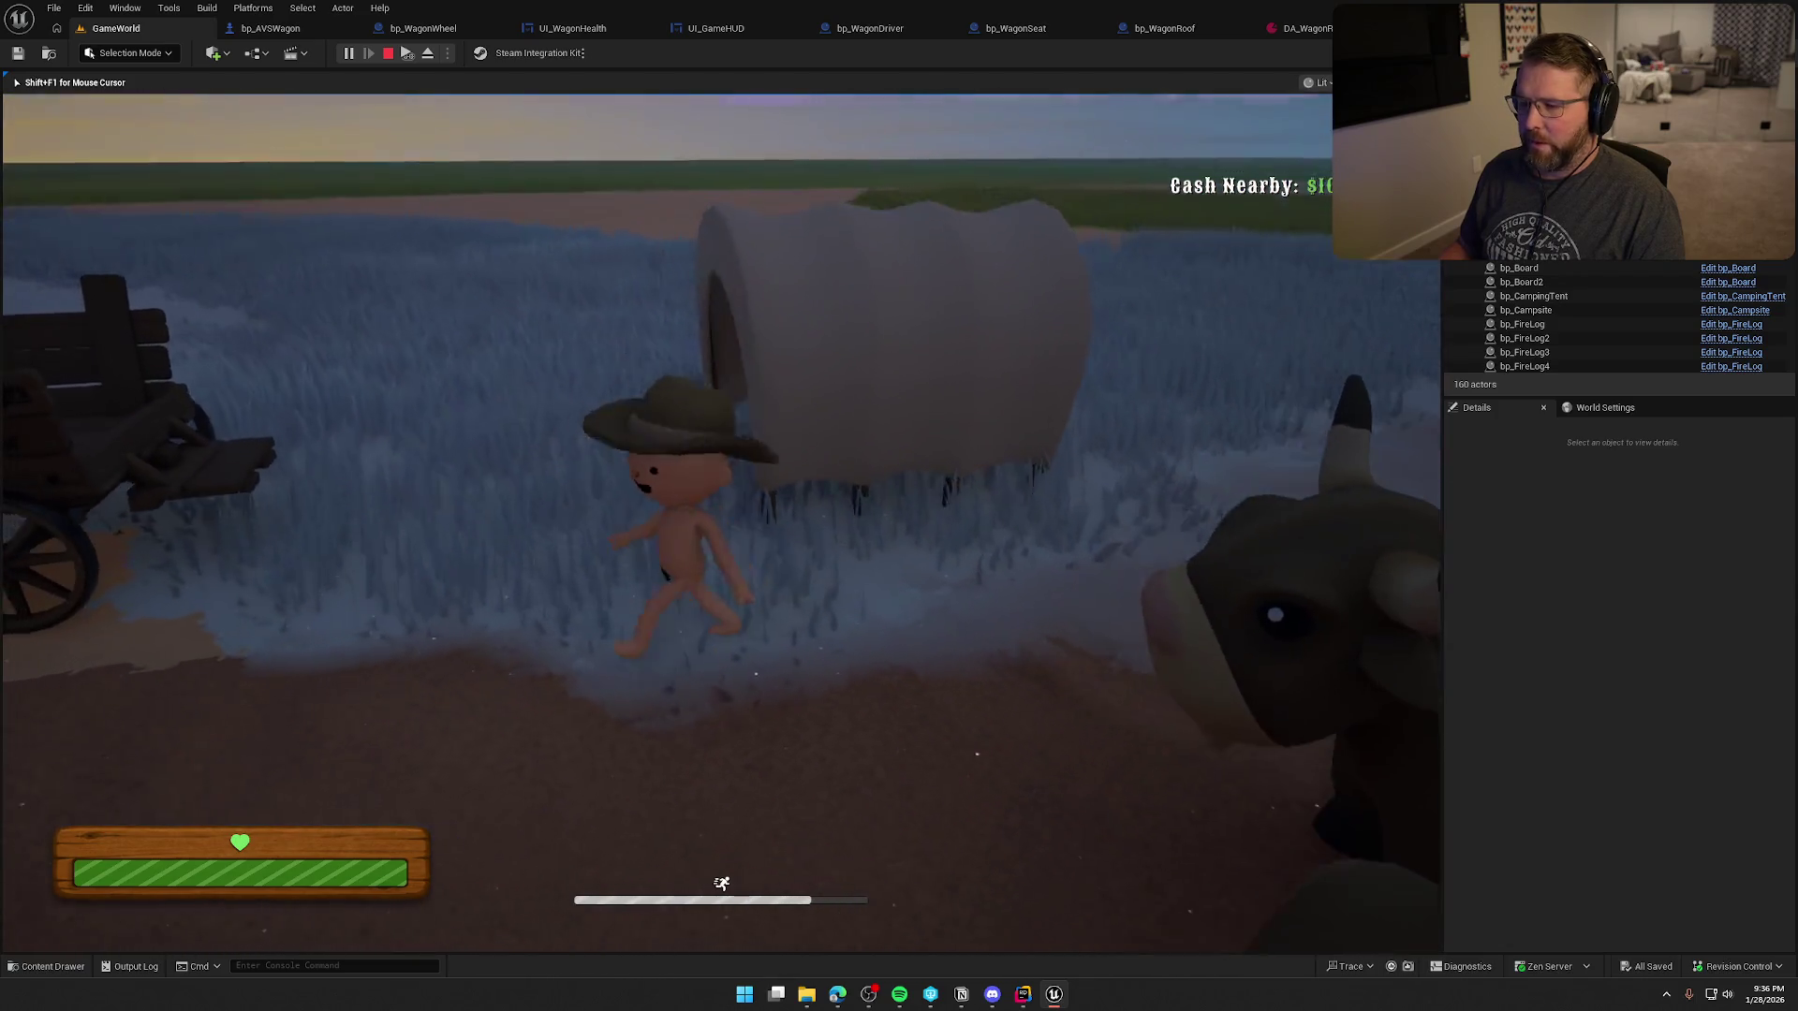
{"action": "key", "text": "w"}
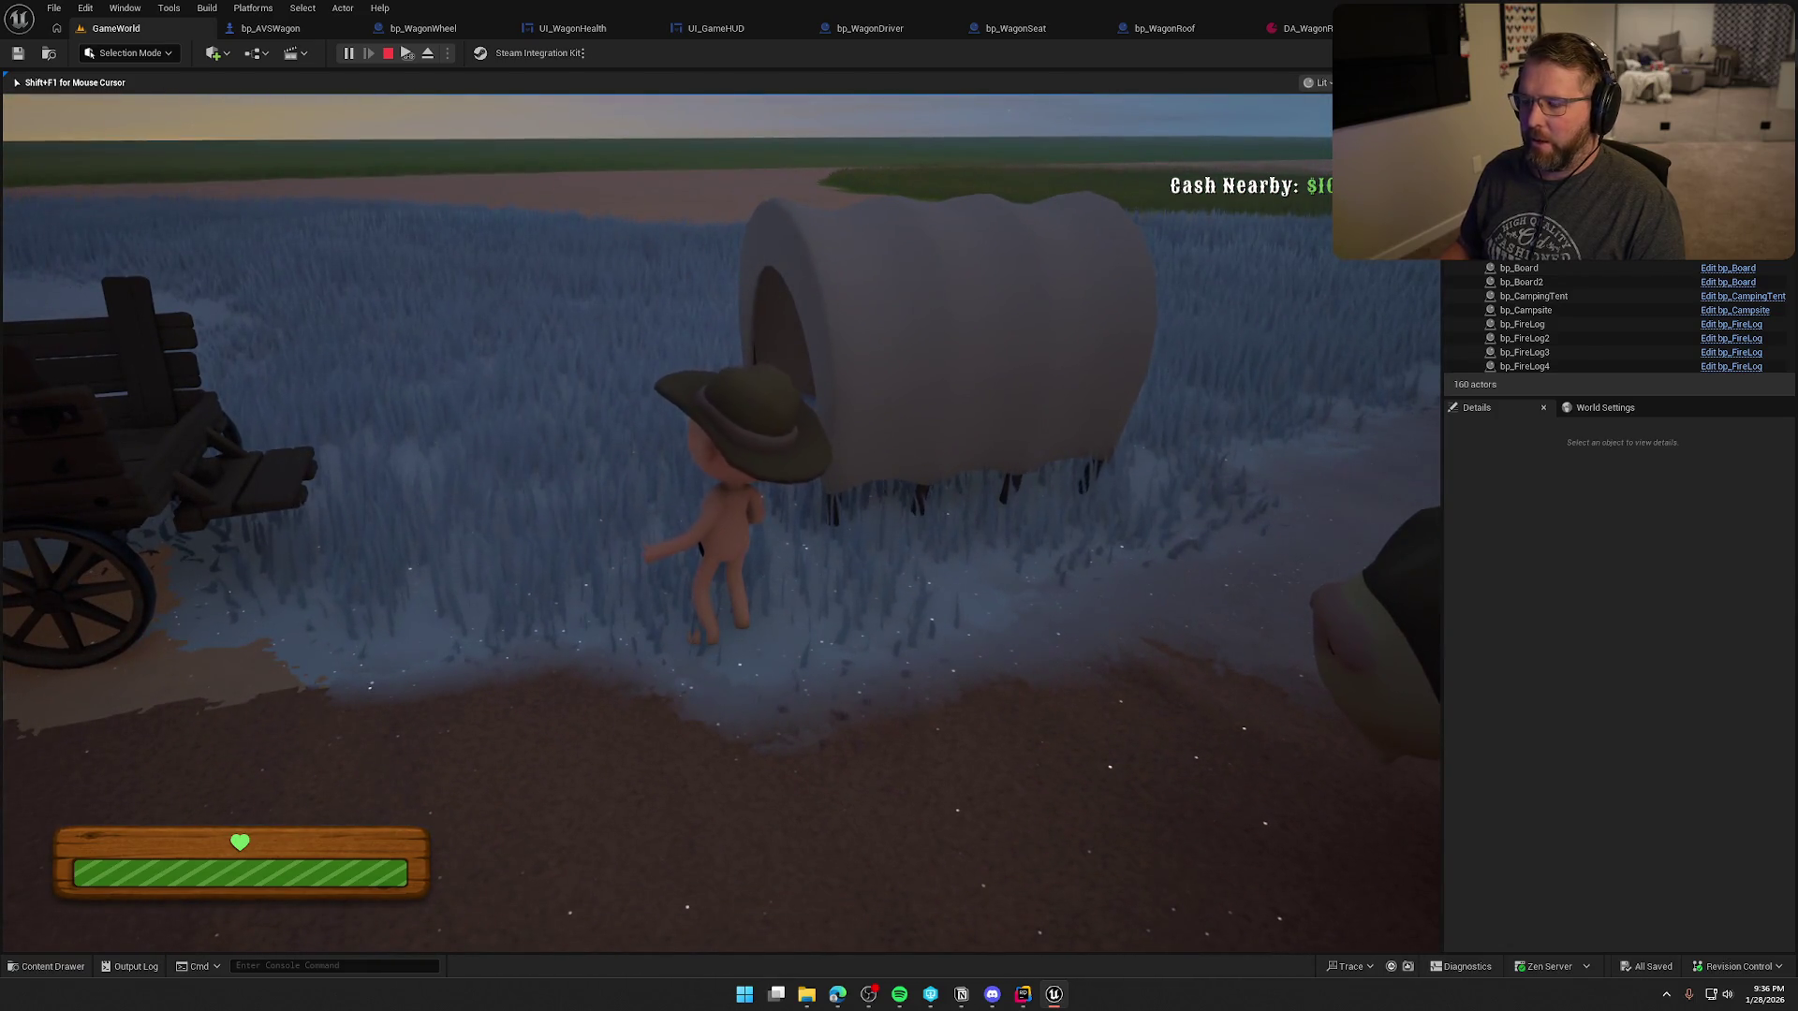
{"action": "key", "text": "w"}
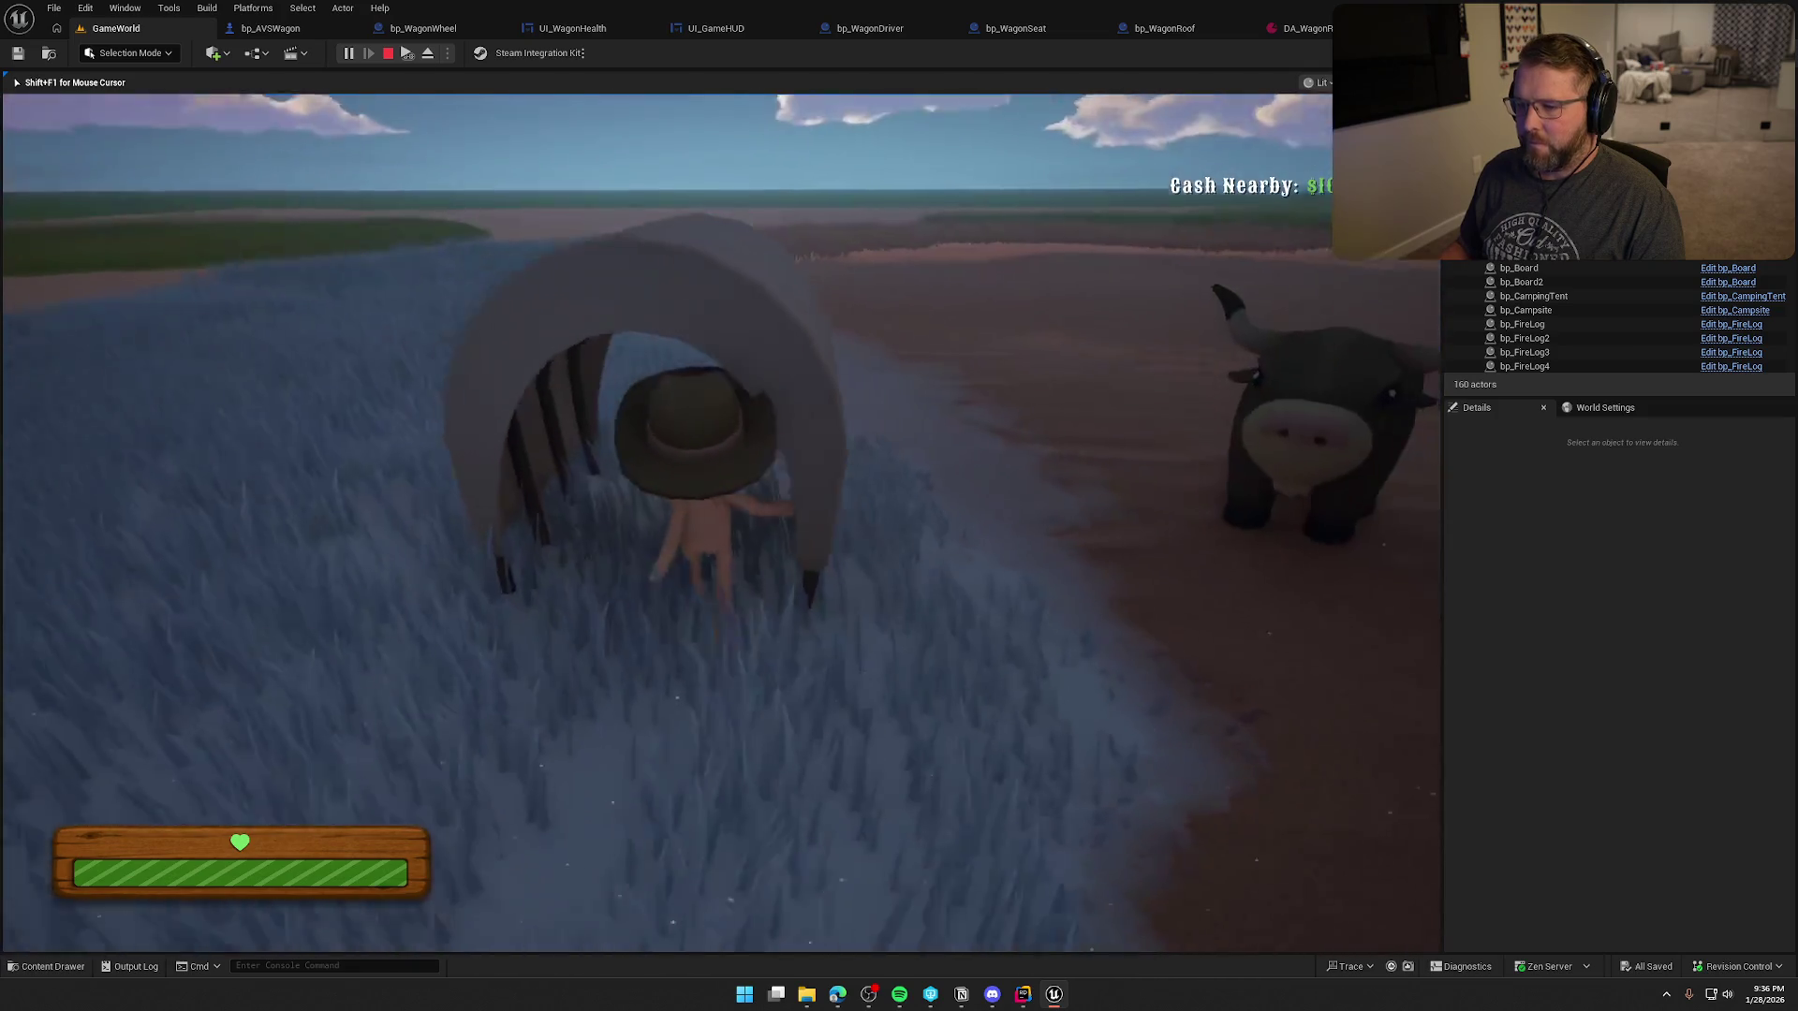
{"action": "key", "text": "s"}
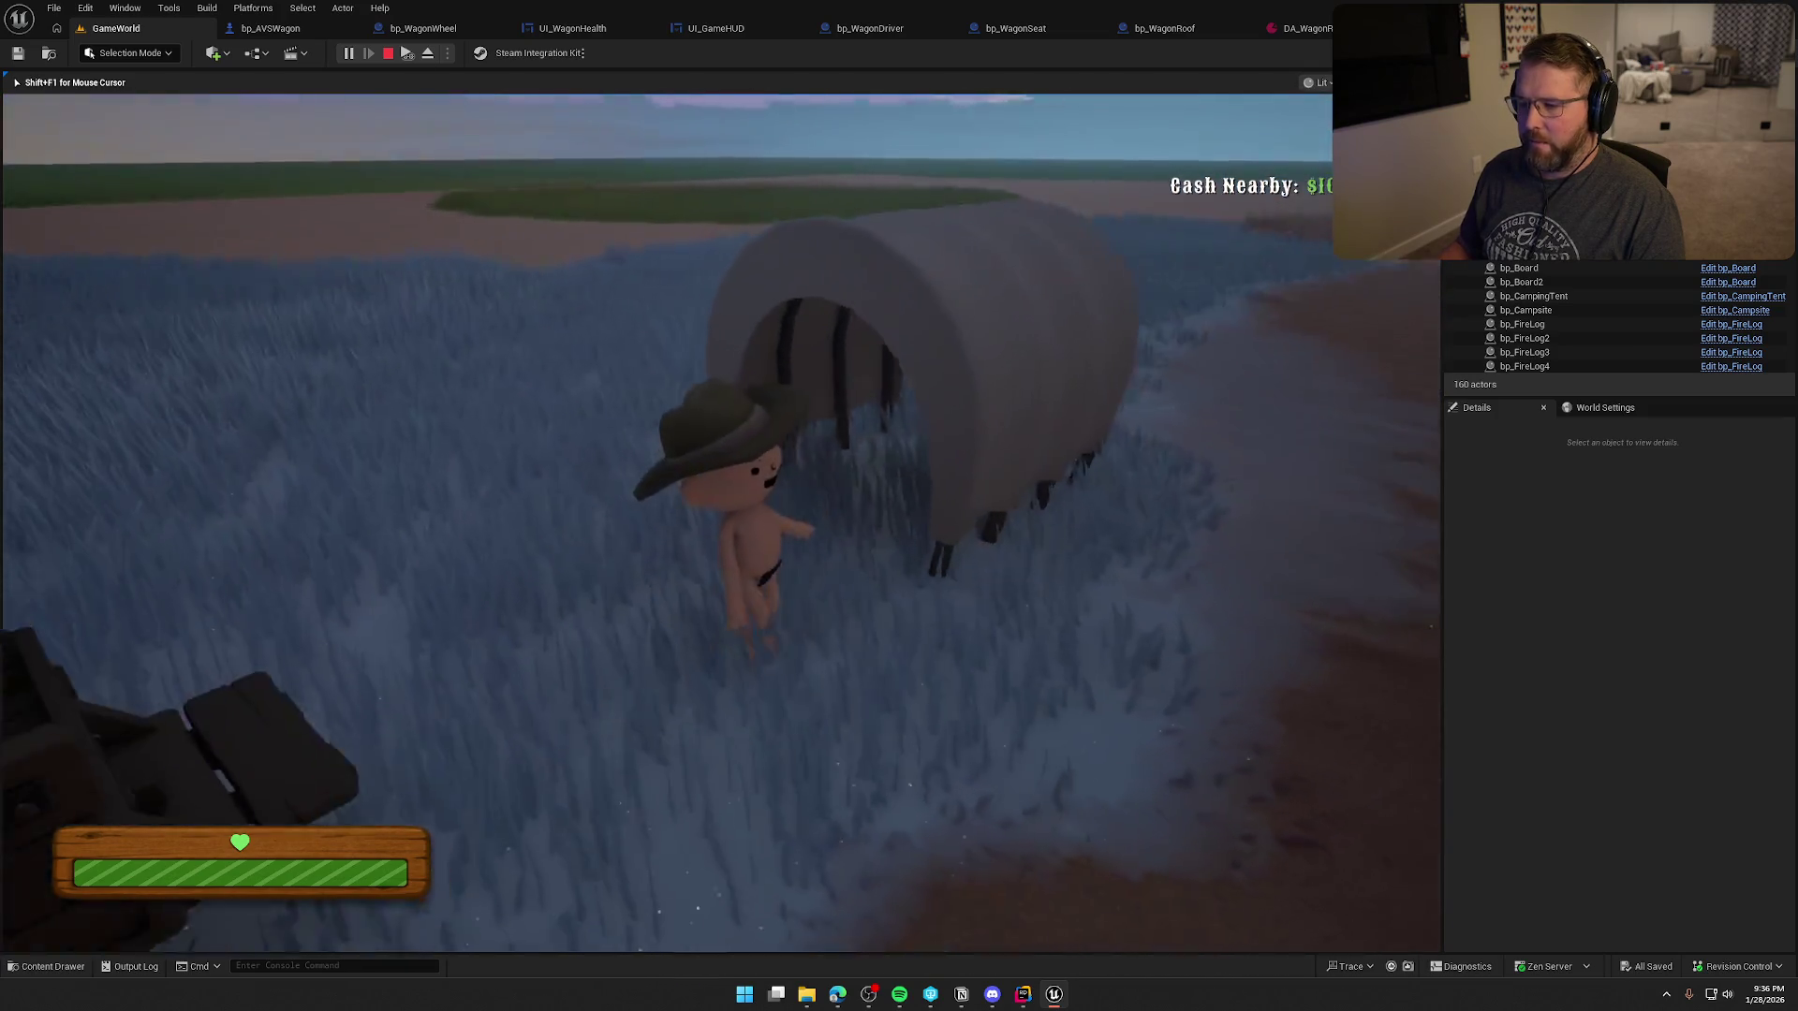
{"action": "key", "text": "w"}
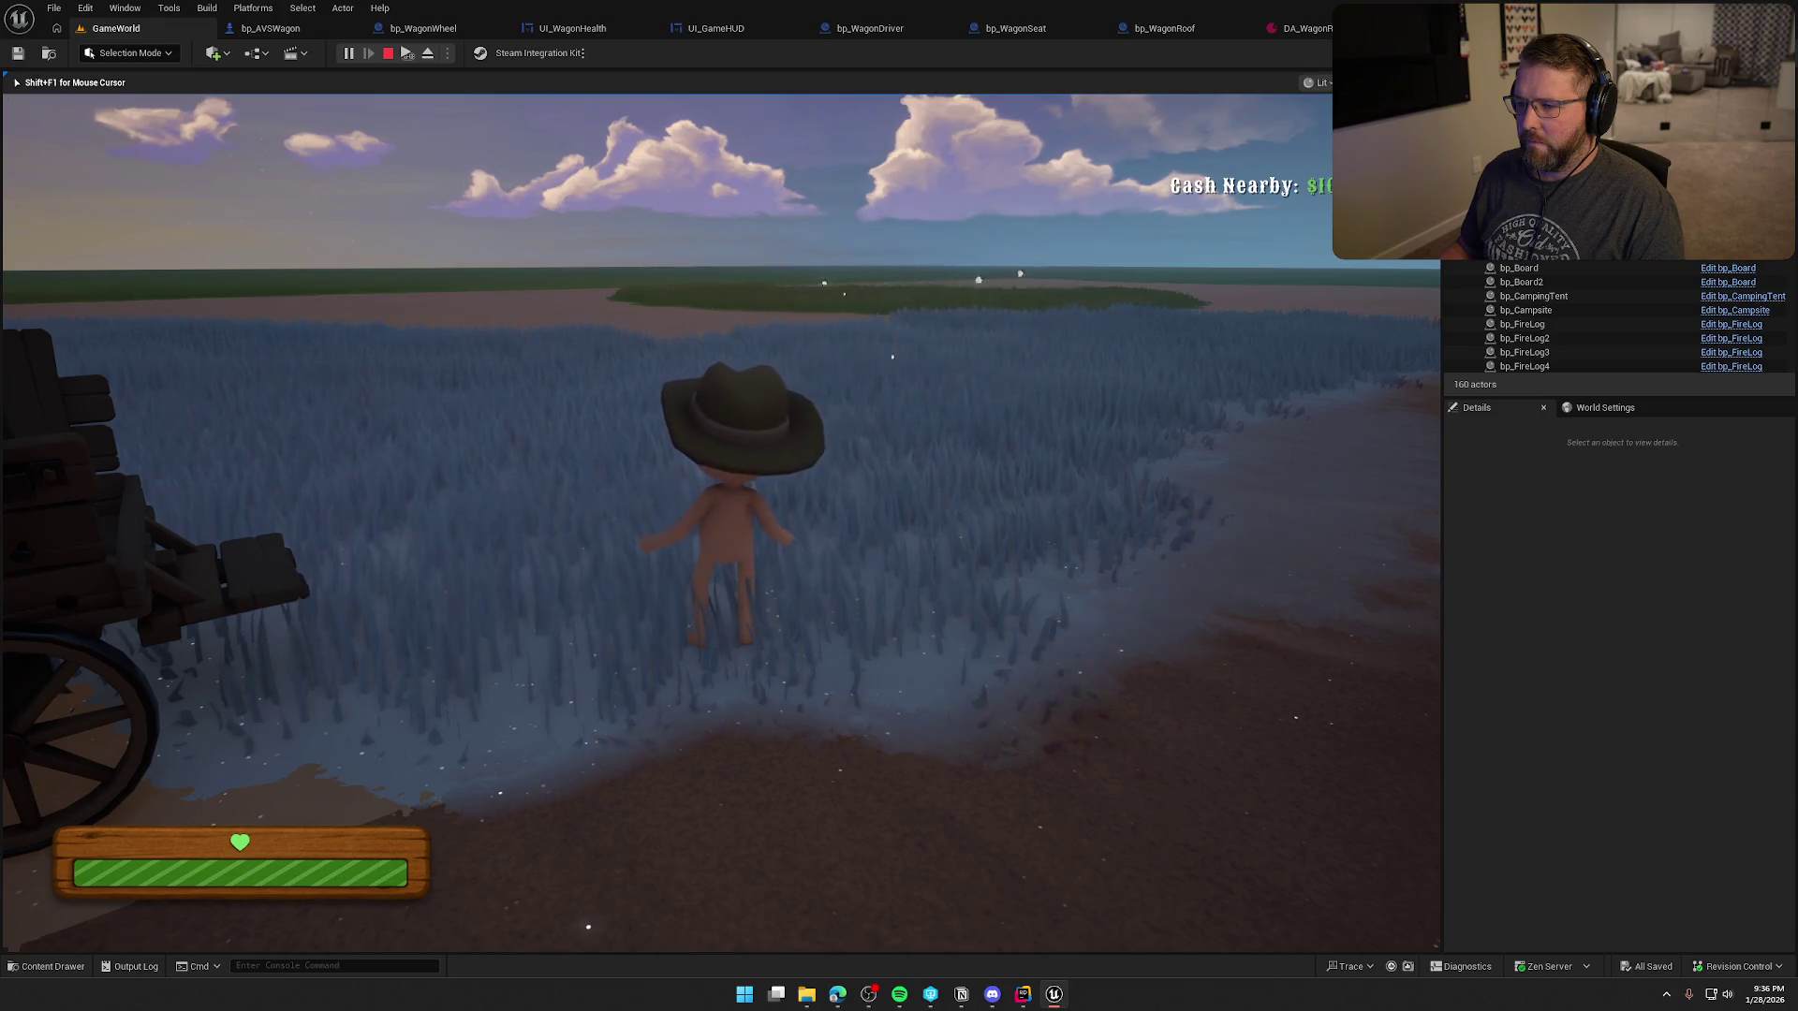
- Damage the wagon to break its canopy, stop play, and reopen bp_AVSWagon
{"action": "key", "text": "shift+w"}
{"action": "key", "text": "shift+w"}
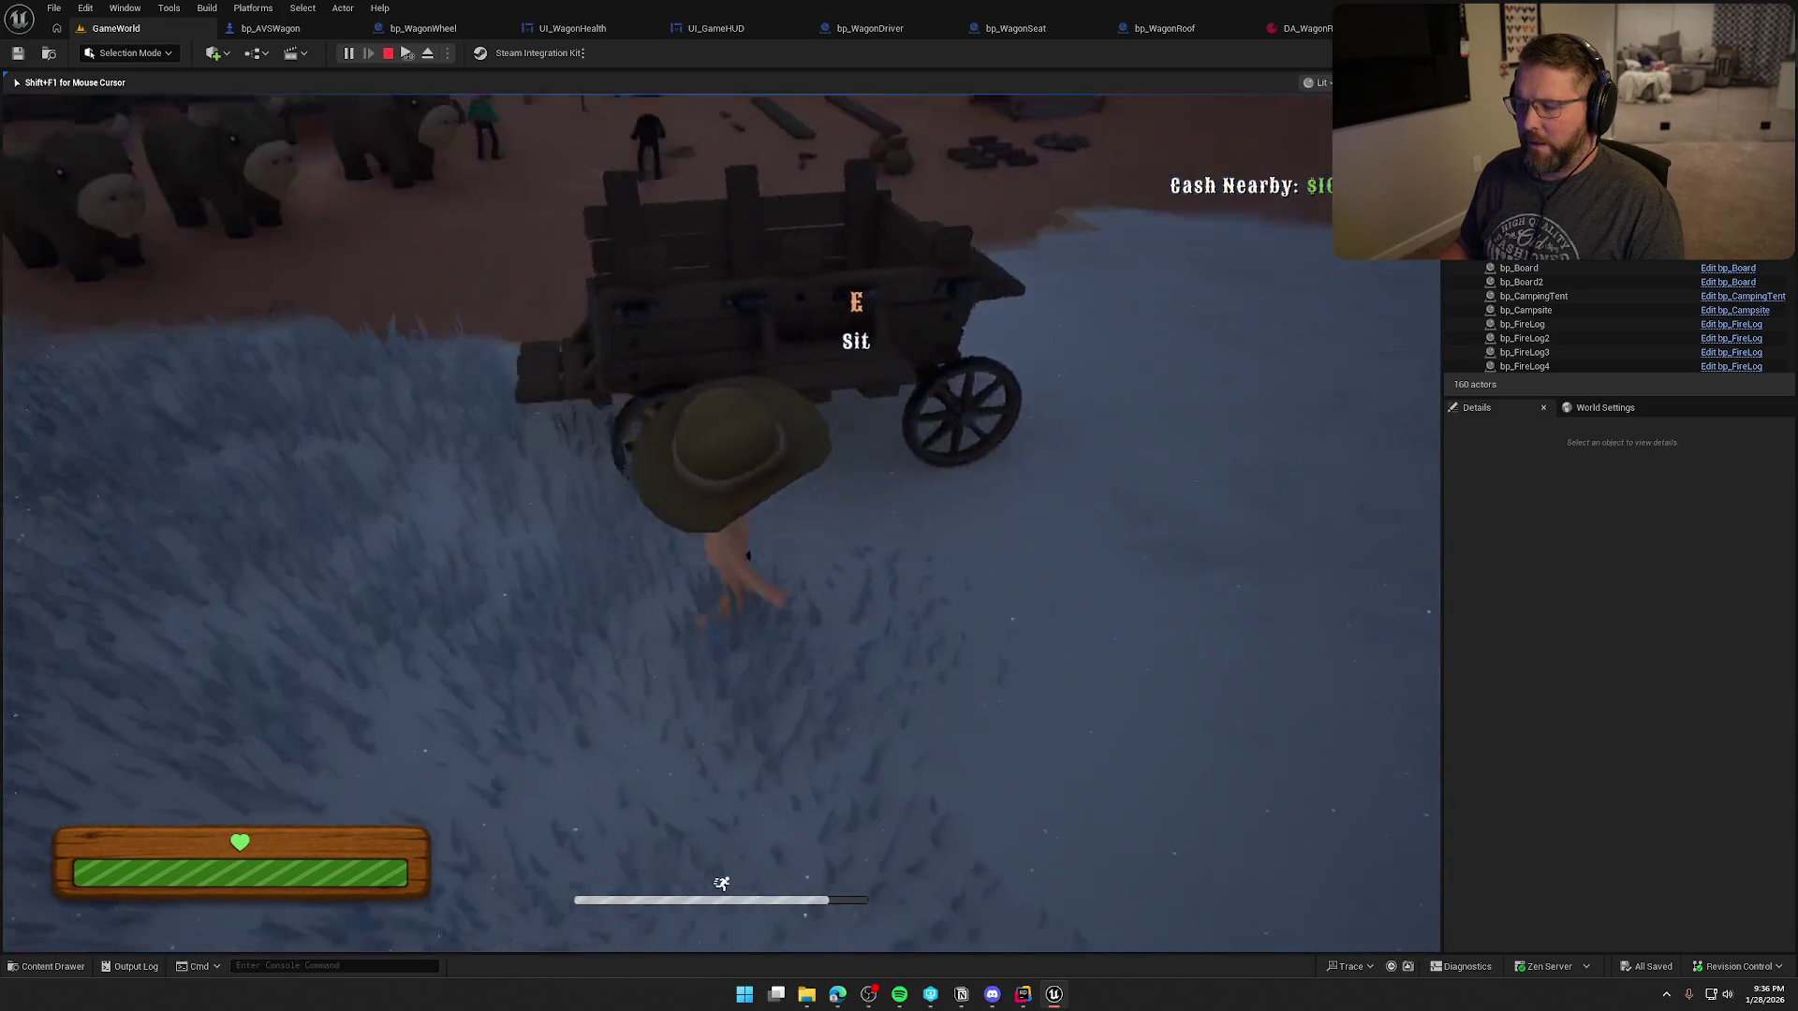
{"action": "key", "text": "w"}
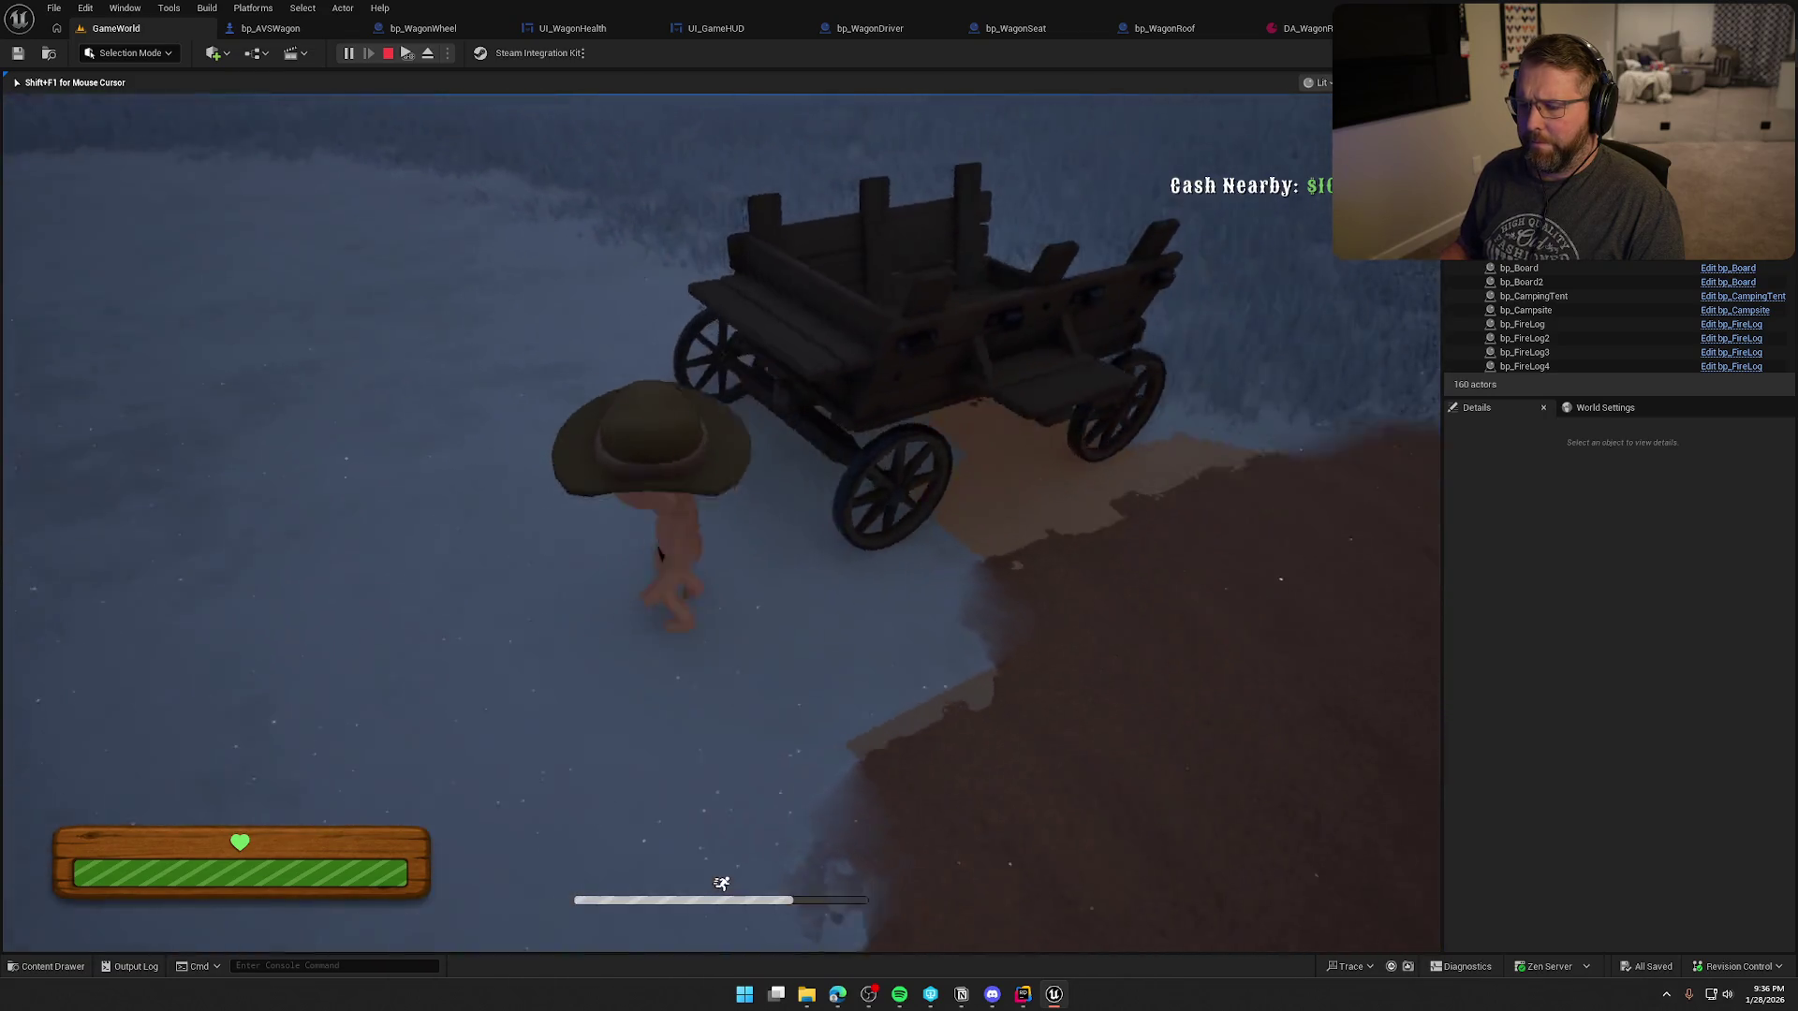
{"action": "key", "text": "Escape"}
{"action": "left_click", "coordinate": [286, 26]}
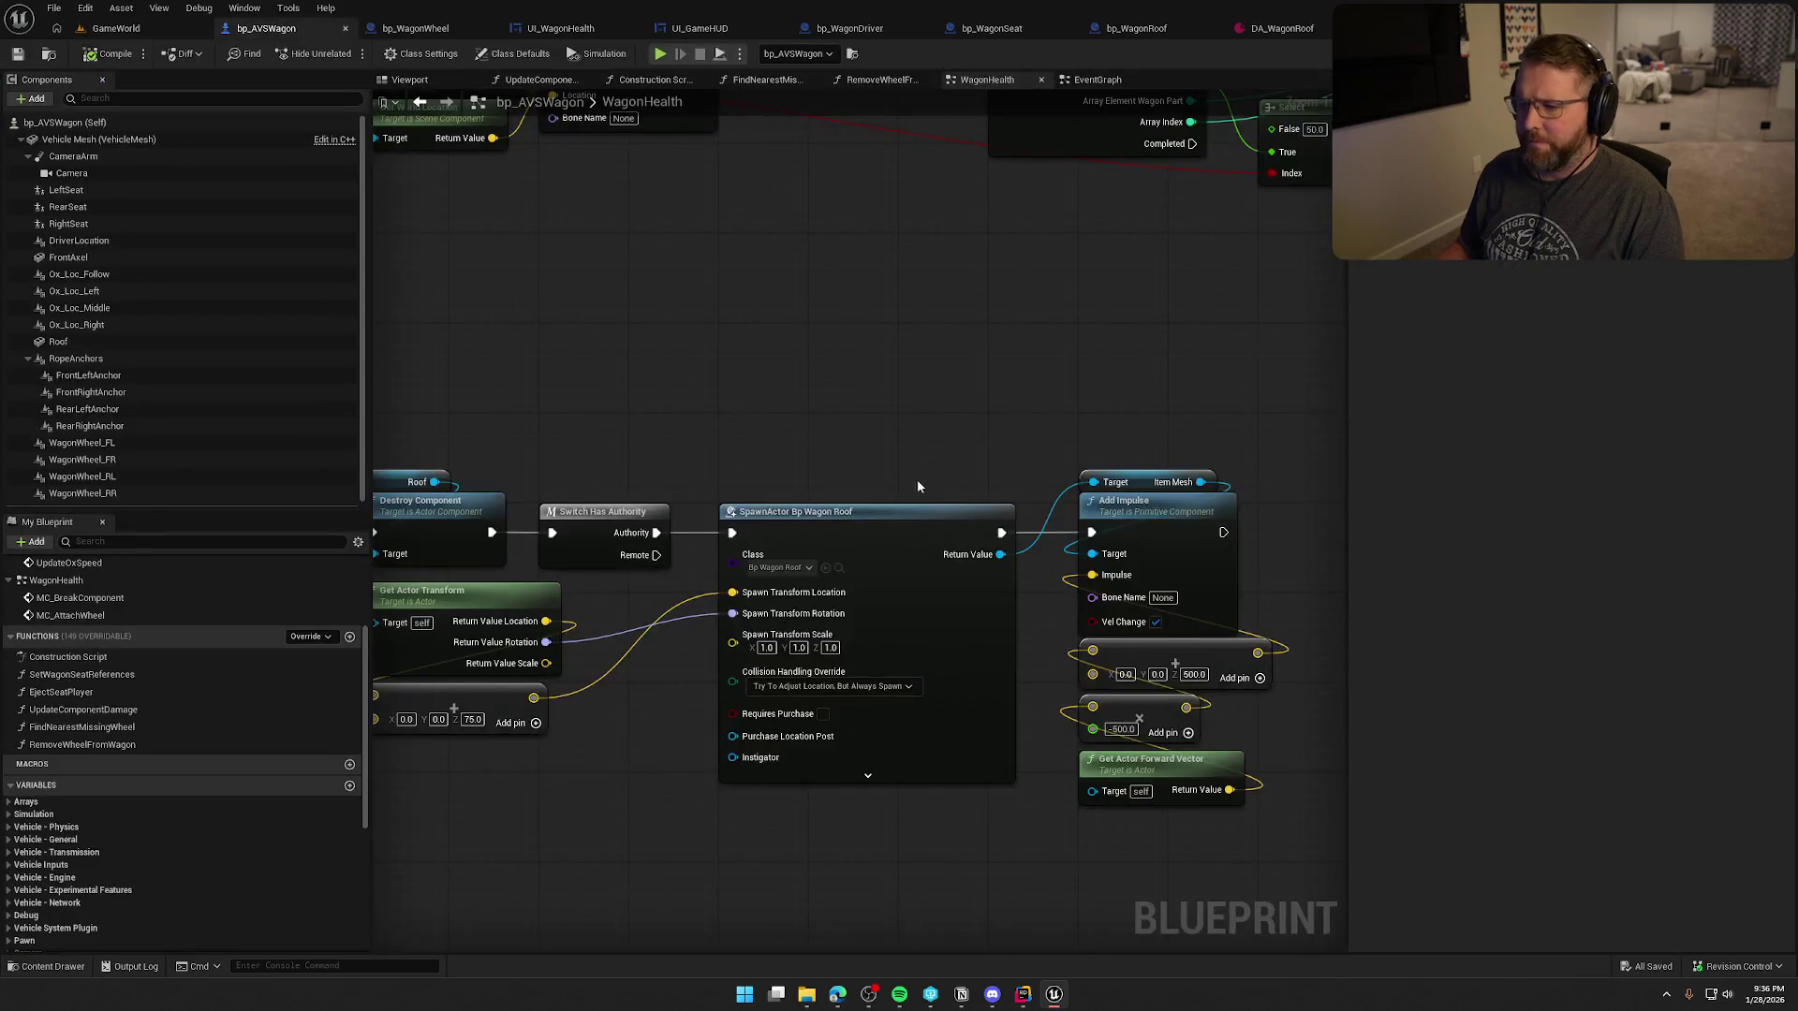
- Set the roof impulse Z to 200 and forward multiplier to -300, then play in GameWorld
{"action": "scroll", "coordinate": [885, 559], "scroll_direction": "up", "scroll_amount": 3}
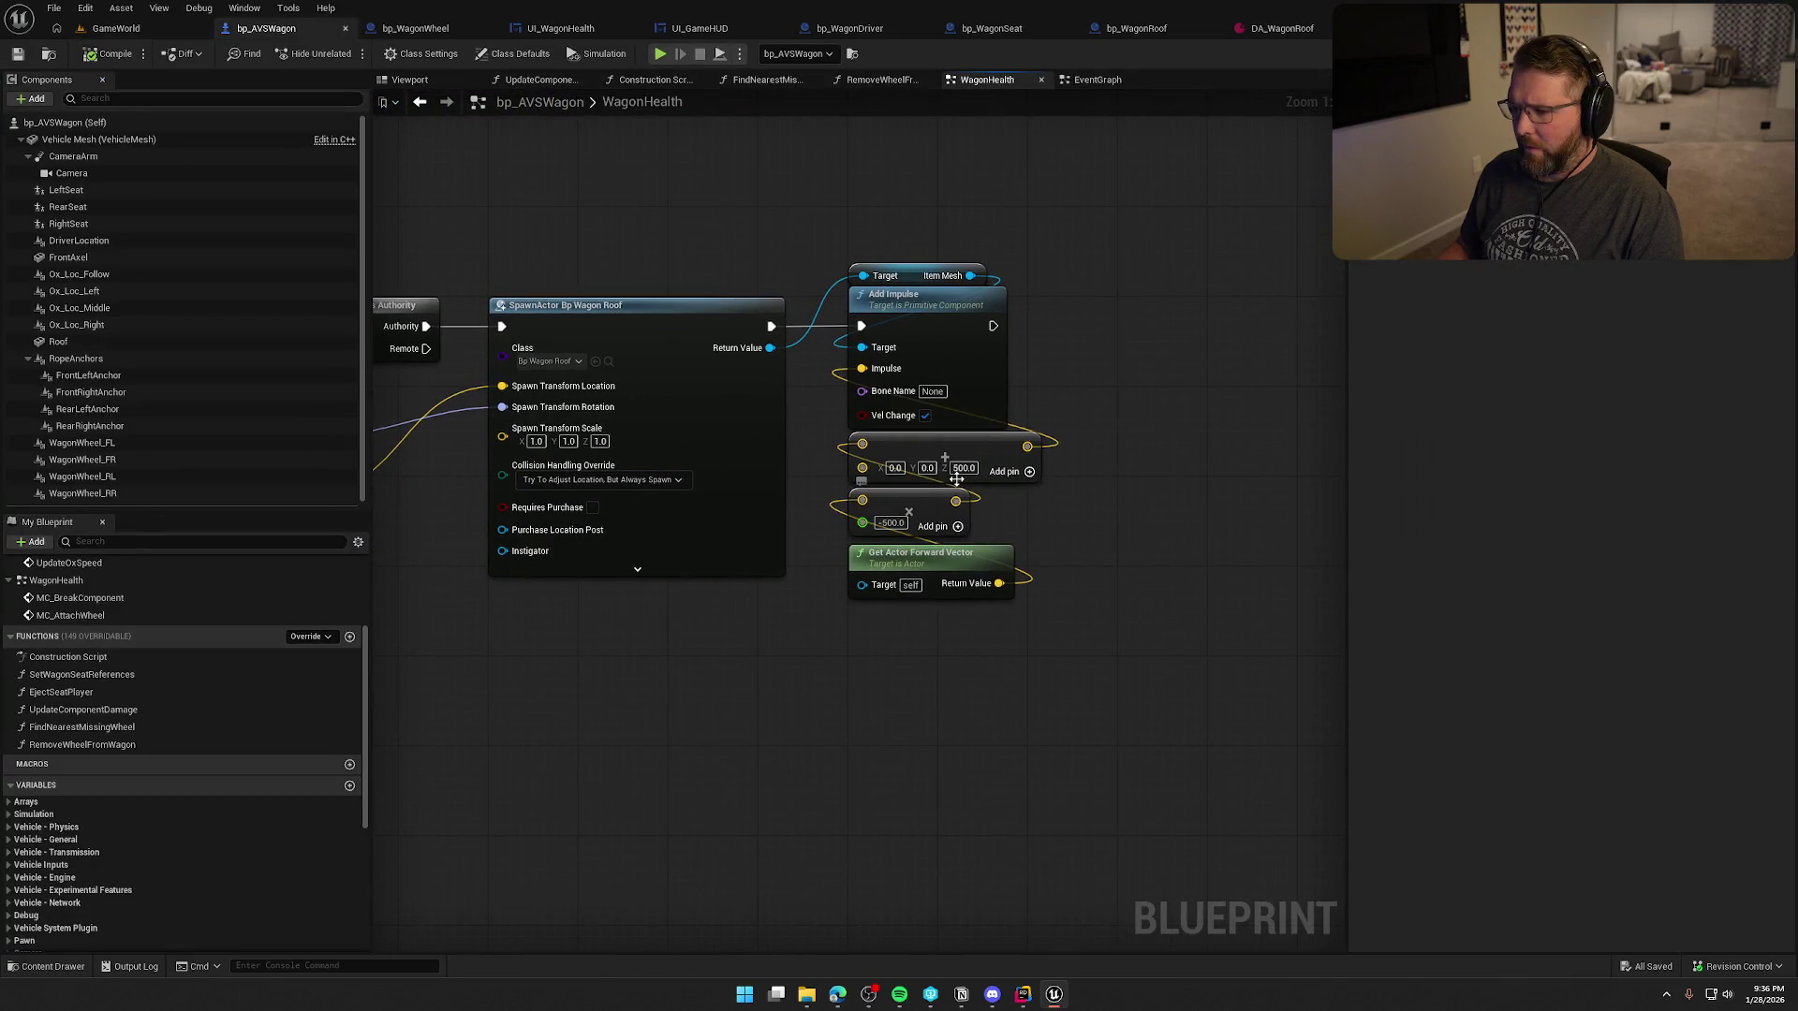
{"action": "type", "text": "200"}
{"action": "key", "text": "Return"}
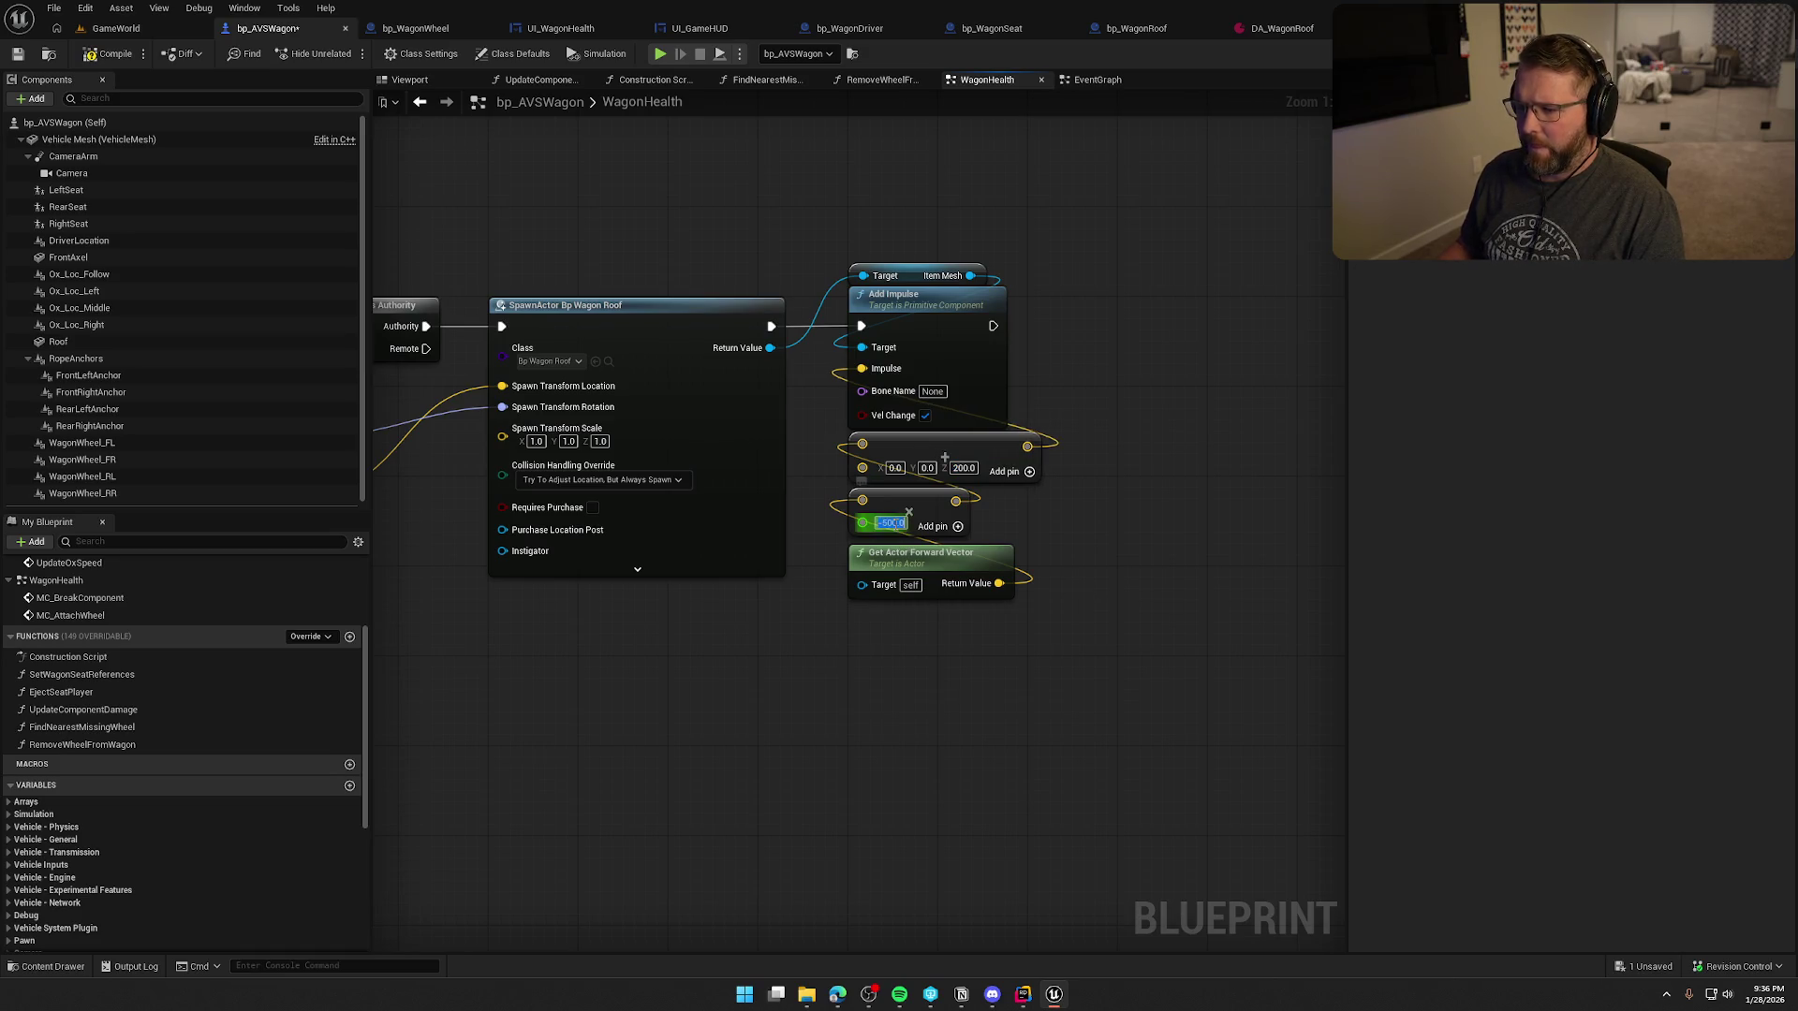
{"action": "type", "text": "-30"}
{"action": "key", "text": "Return"}
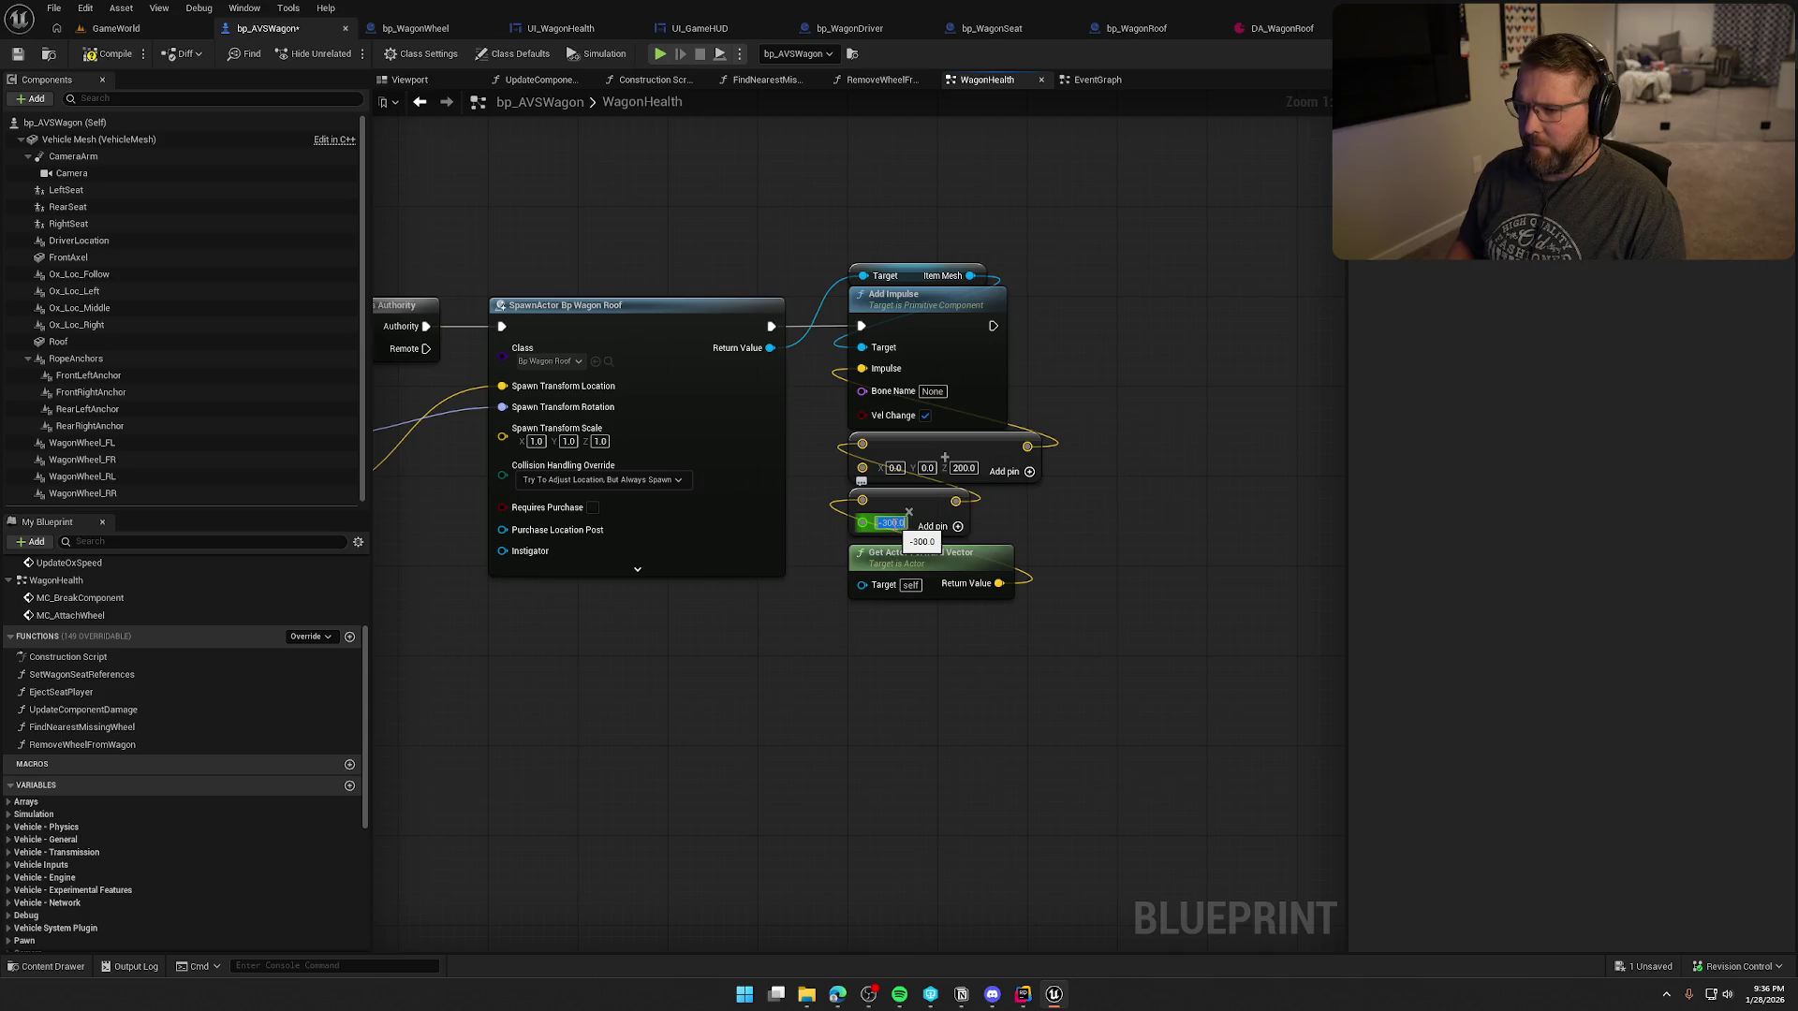
{"action": "left_click", "coordinate": [113, 29]}
{"action": "left_click", "coordinate": [348, 53]}
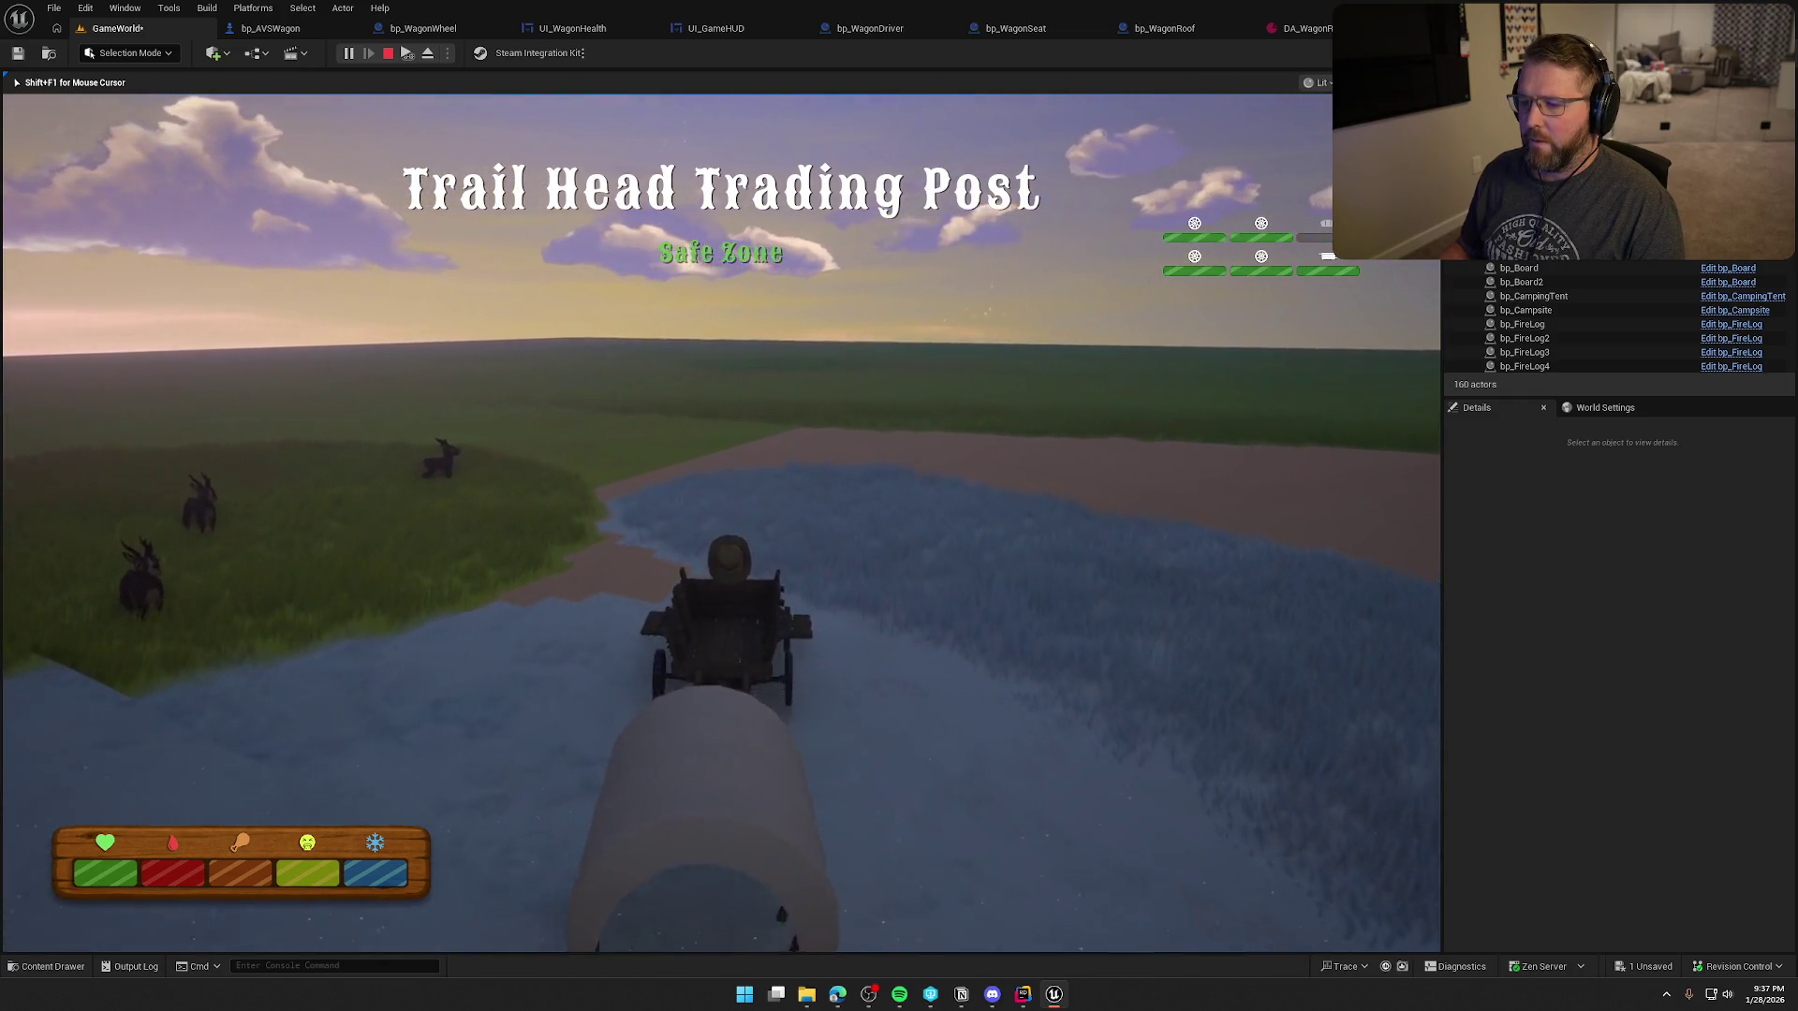
- Dismount, walk to the wagon cover and watch it poof, then stop play and face the wagon
{"action": "key", "text": "e"}
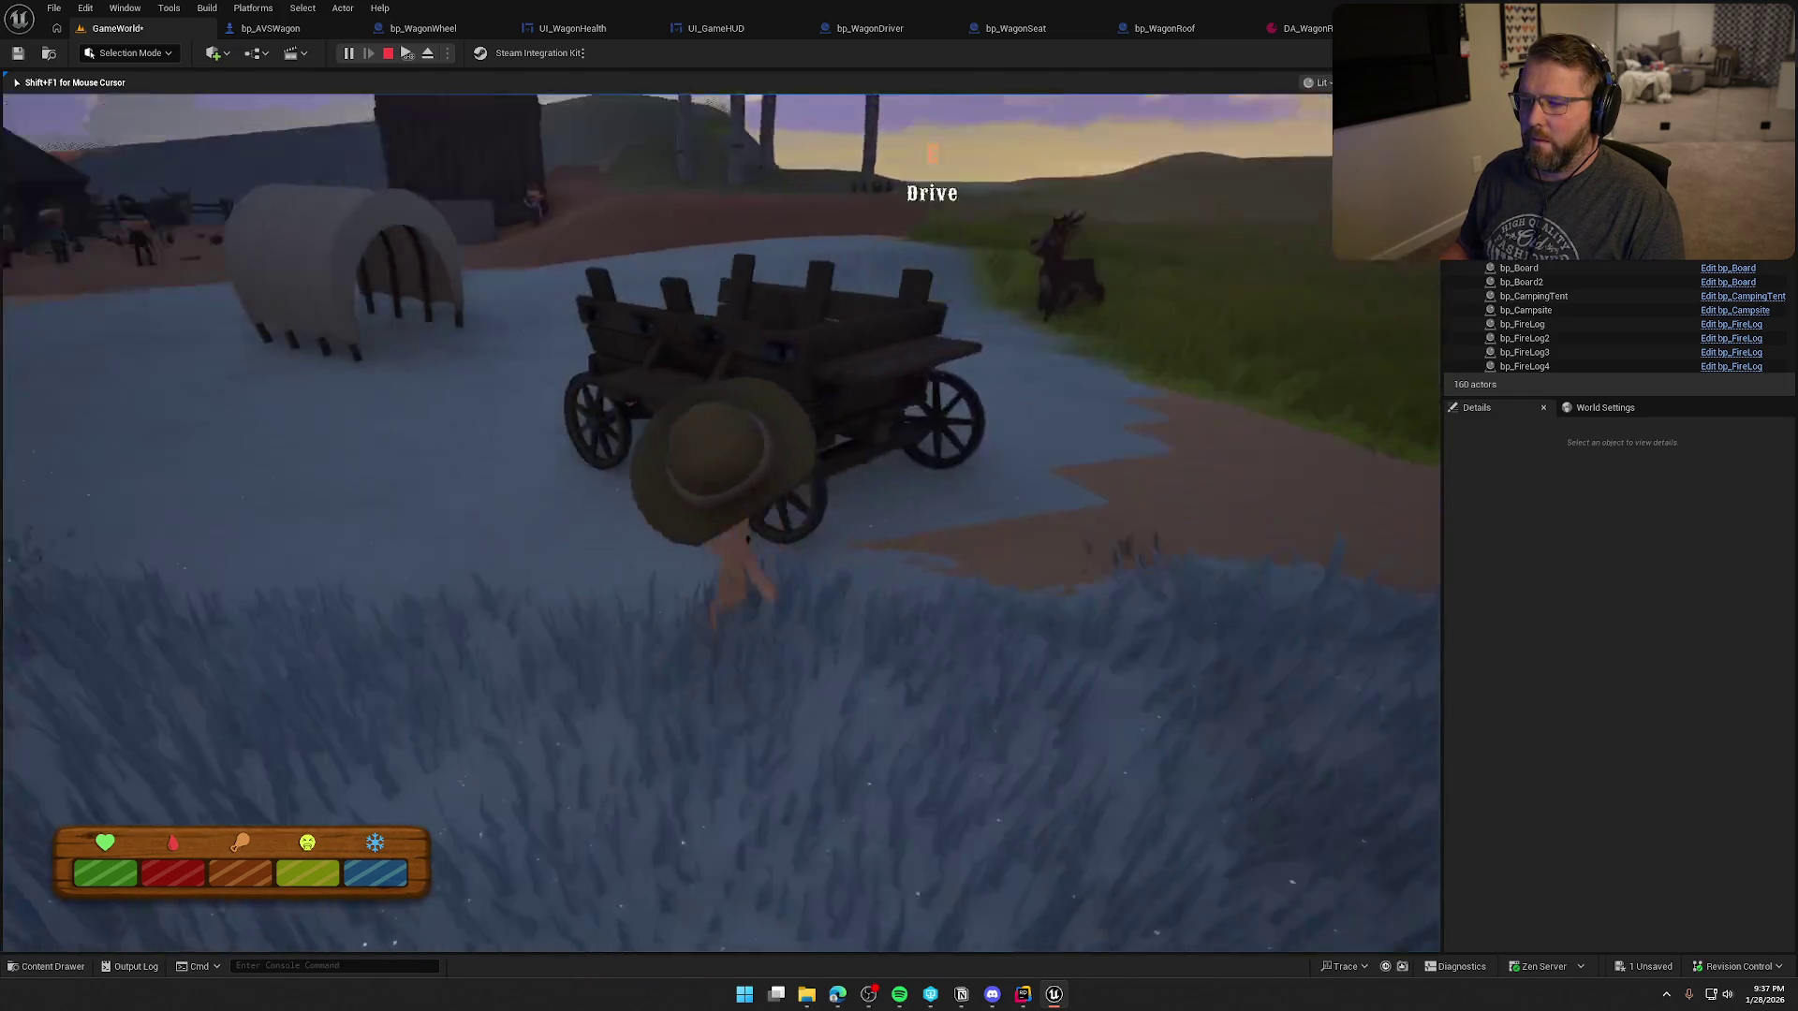
{"action": "key", "text": "w"}
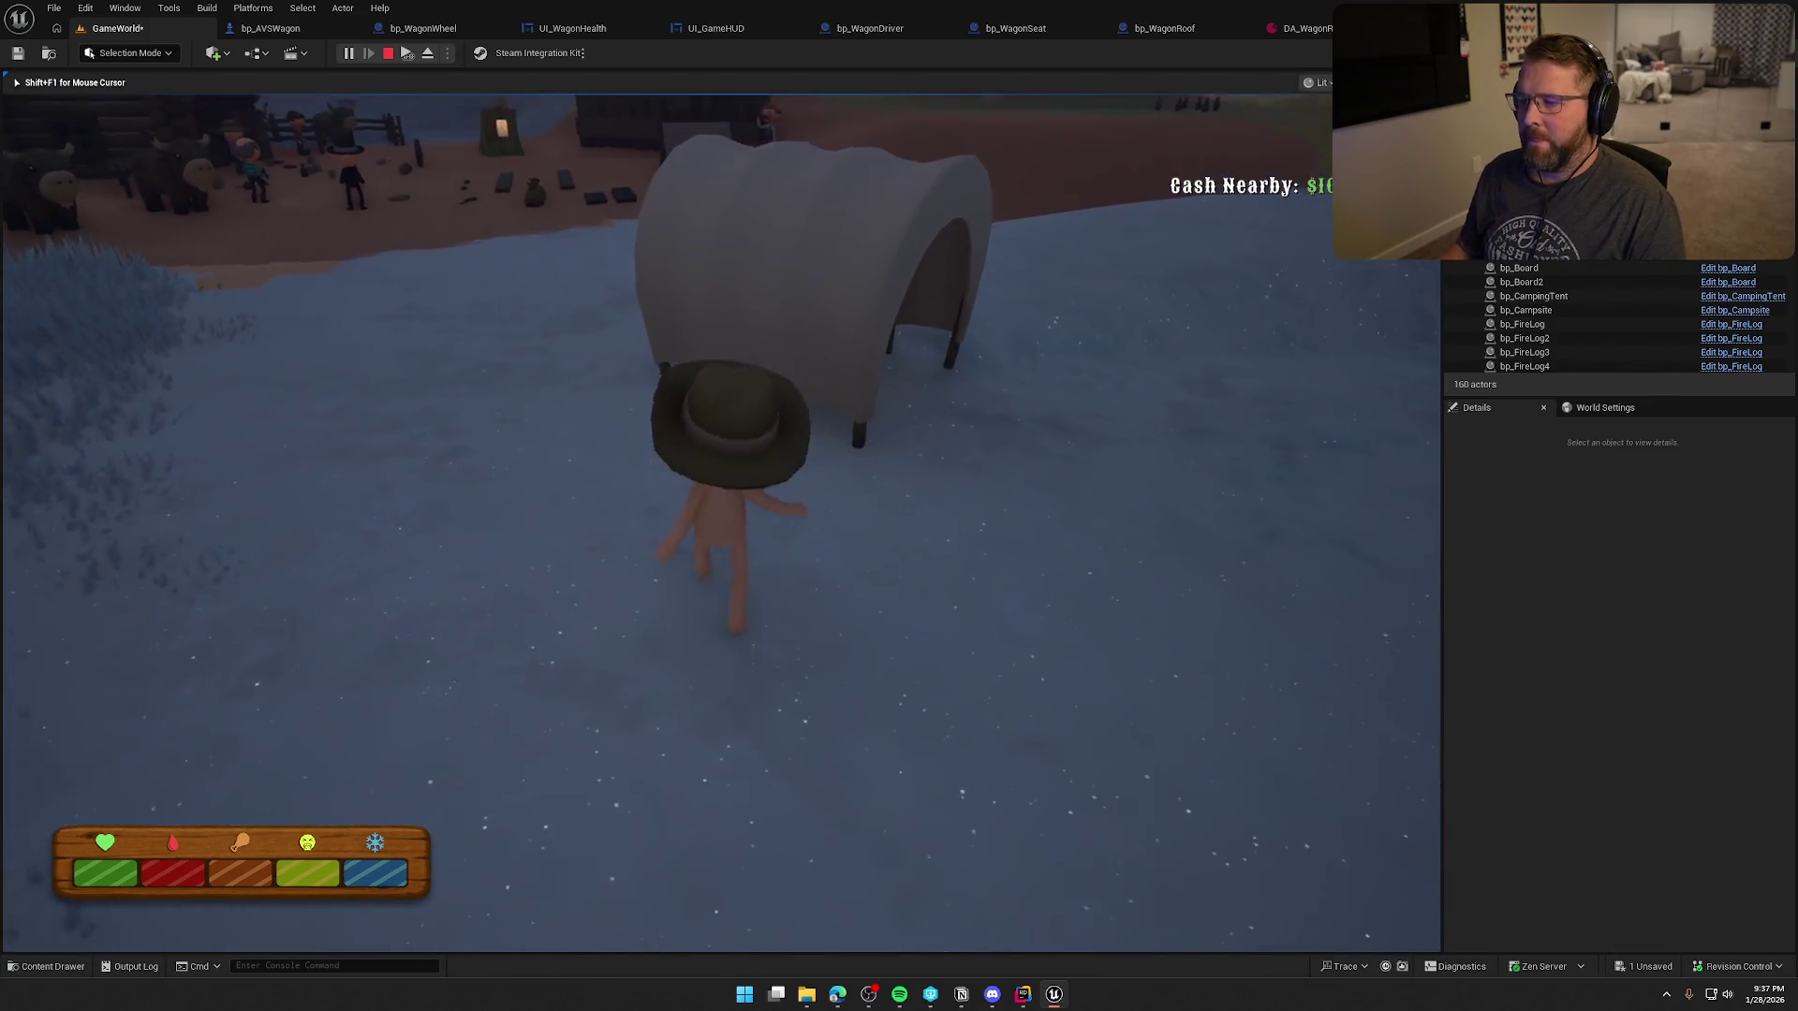
{"action": "key", "text": "super"}
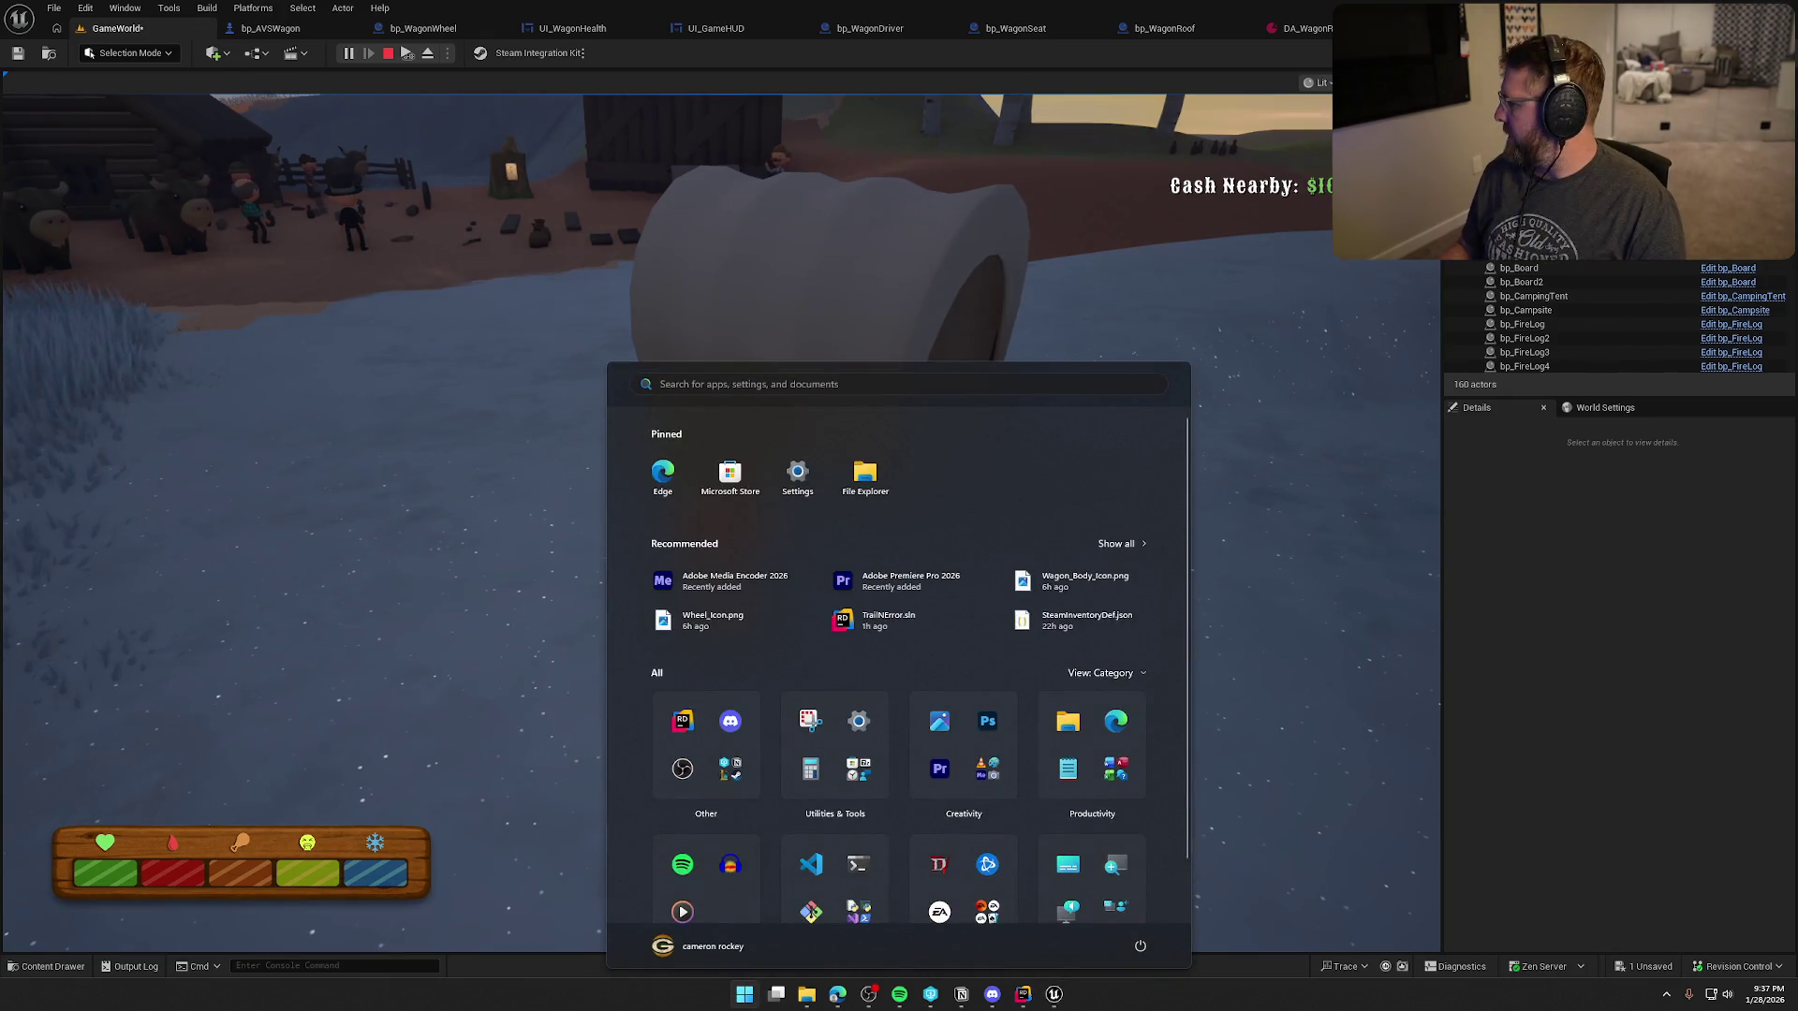
{"action": "left_click", "coordinate": [796, 400]}
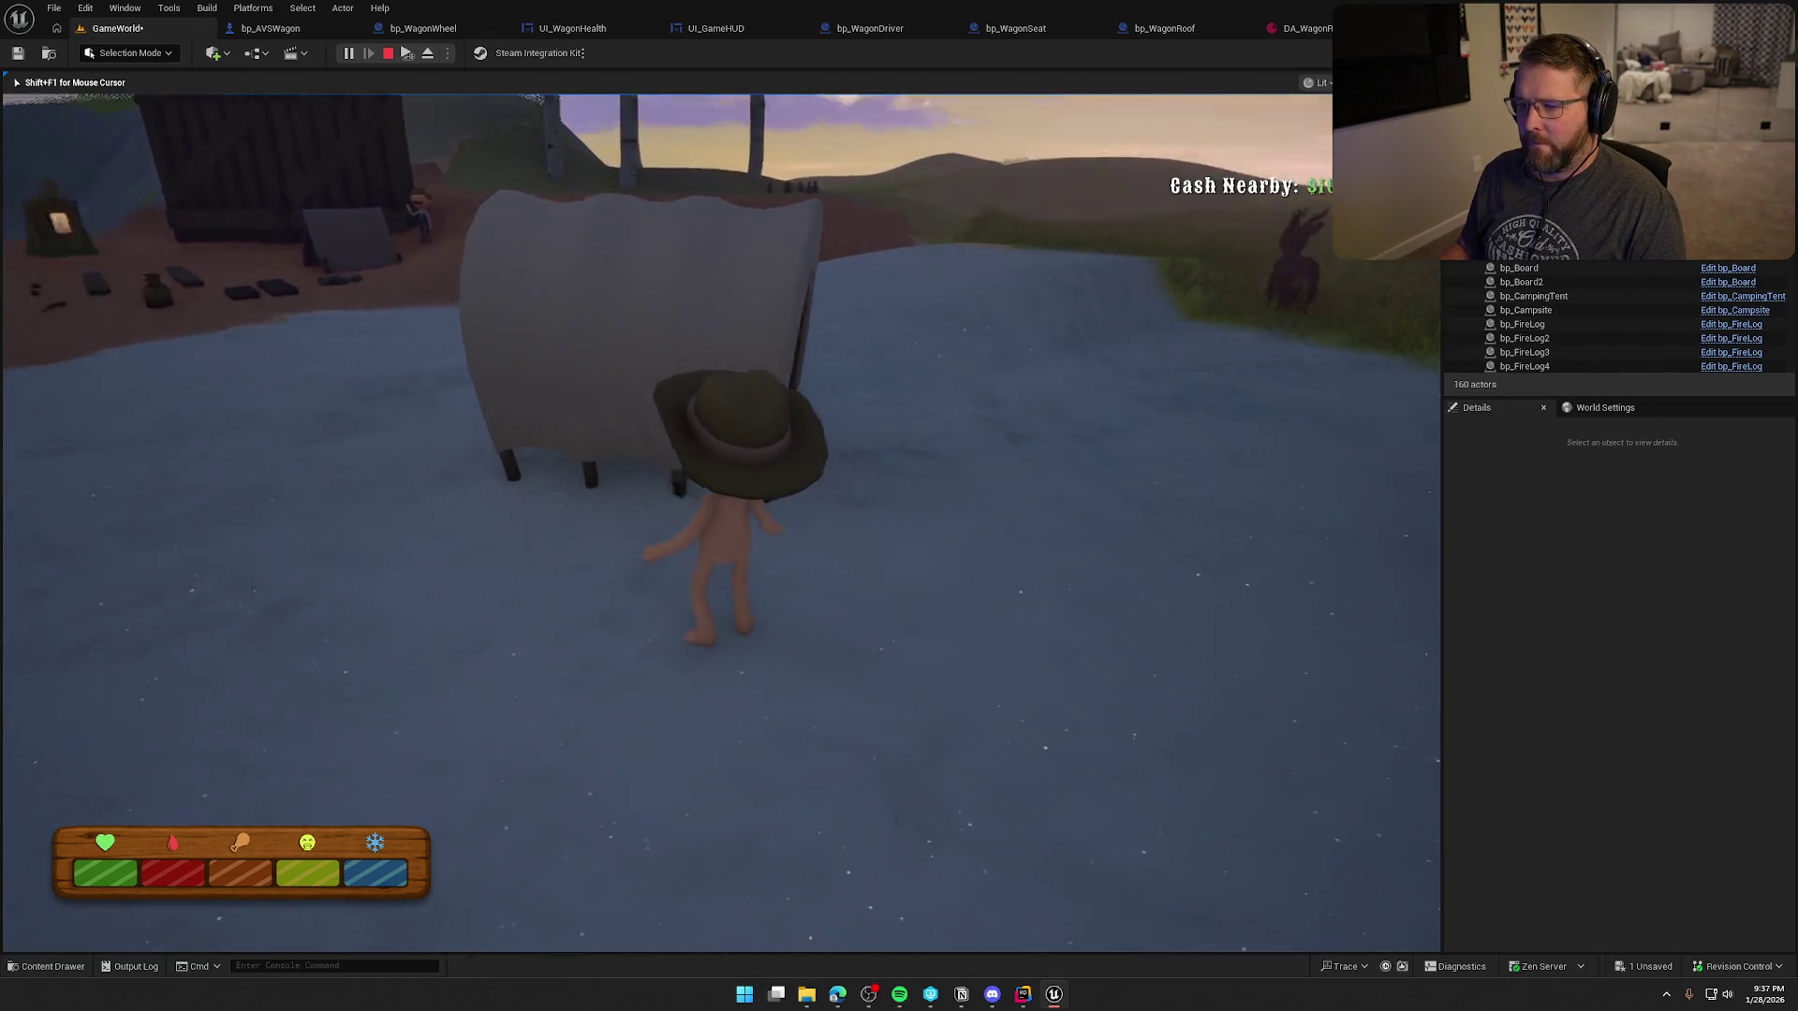
{"action": "key", "text": "w"}
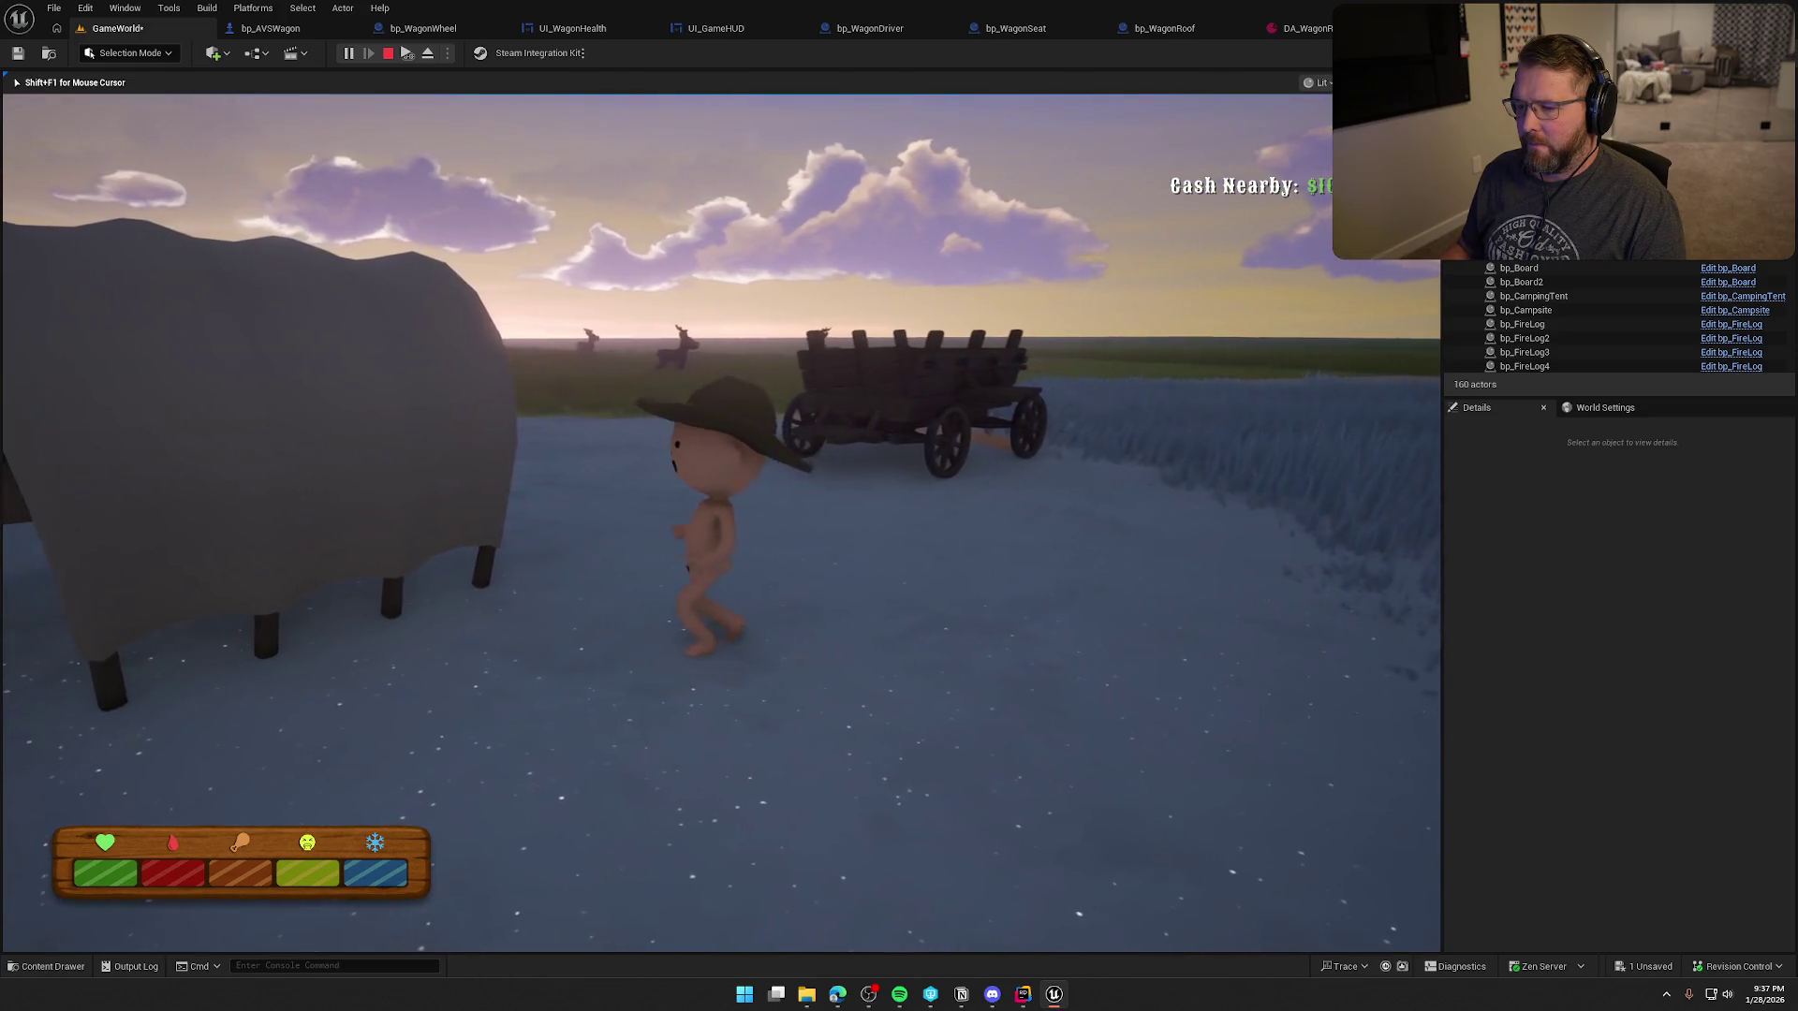
{"action": "key", "text": "e"}
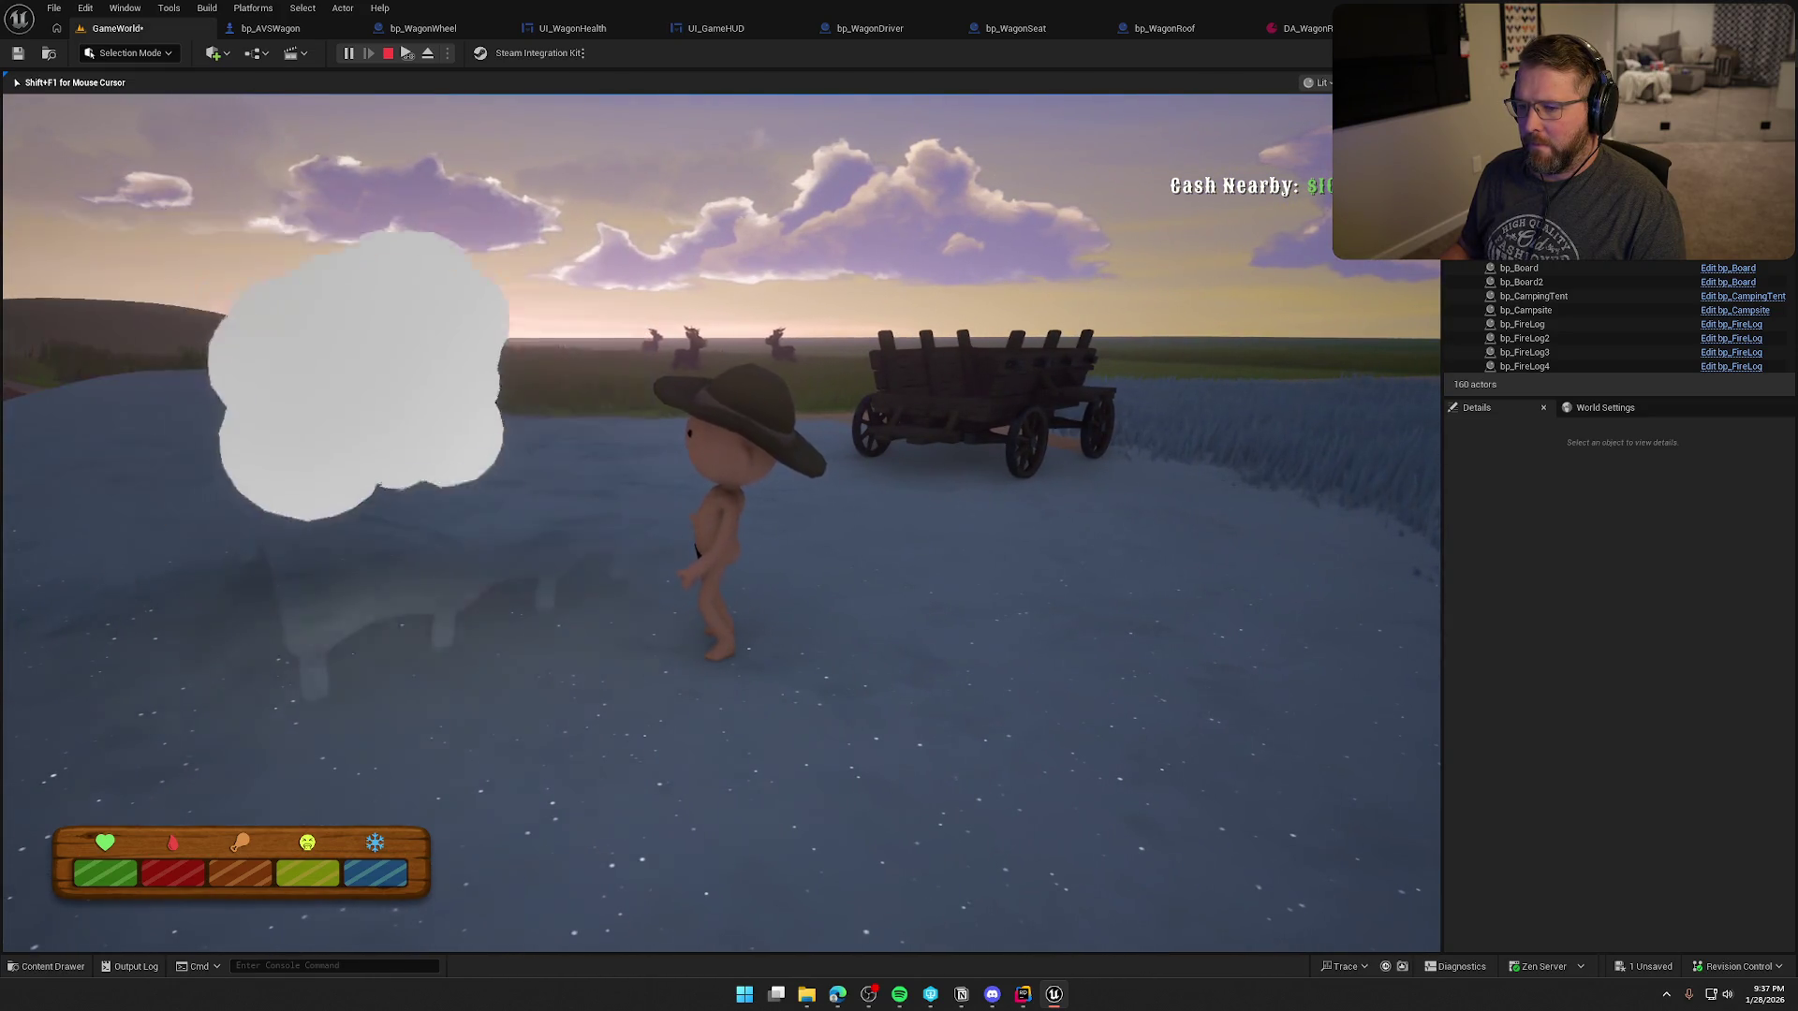
{"action": "key", "text": "w"}
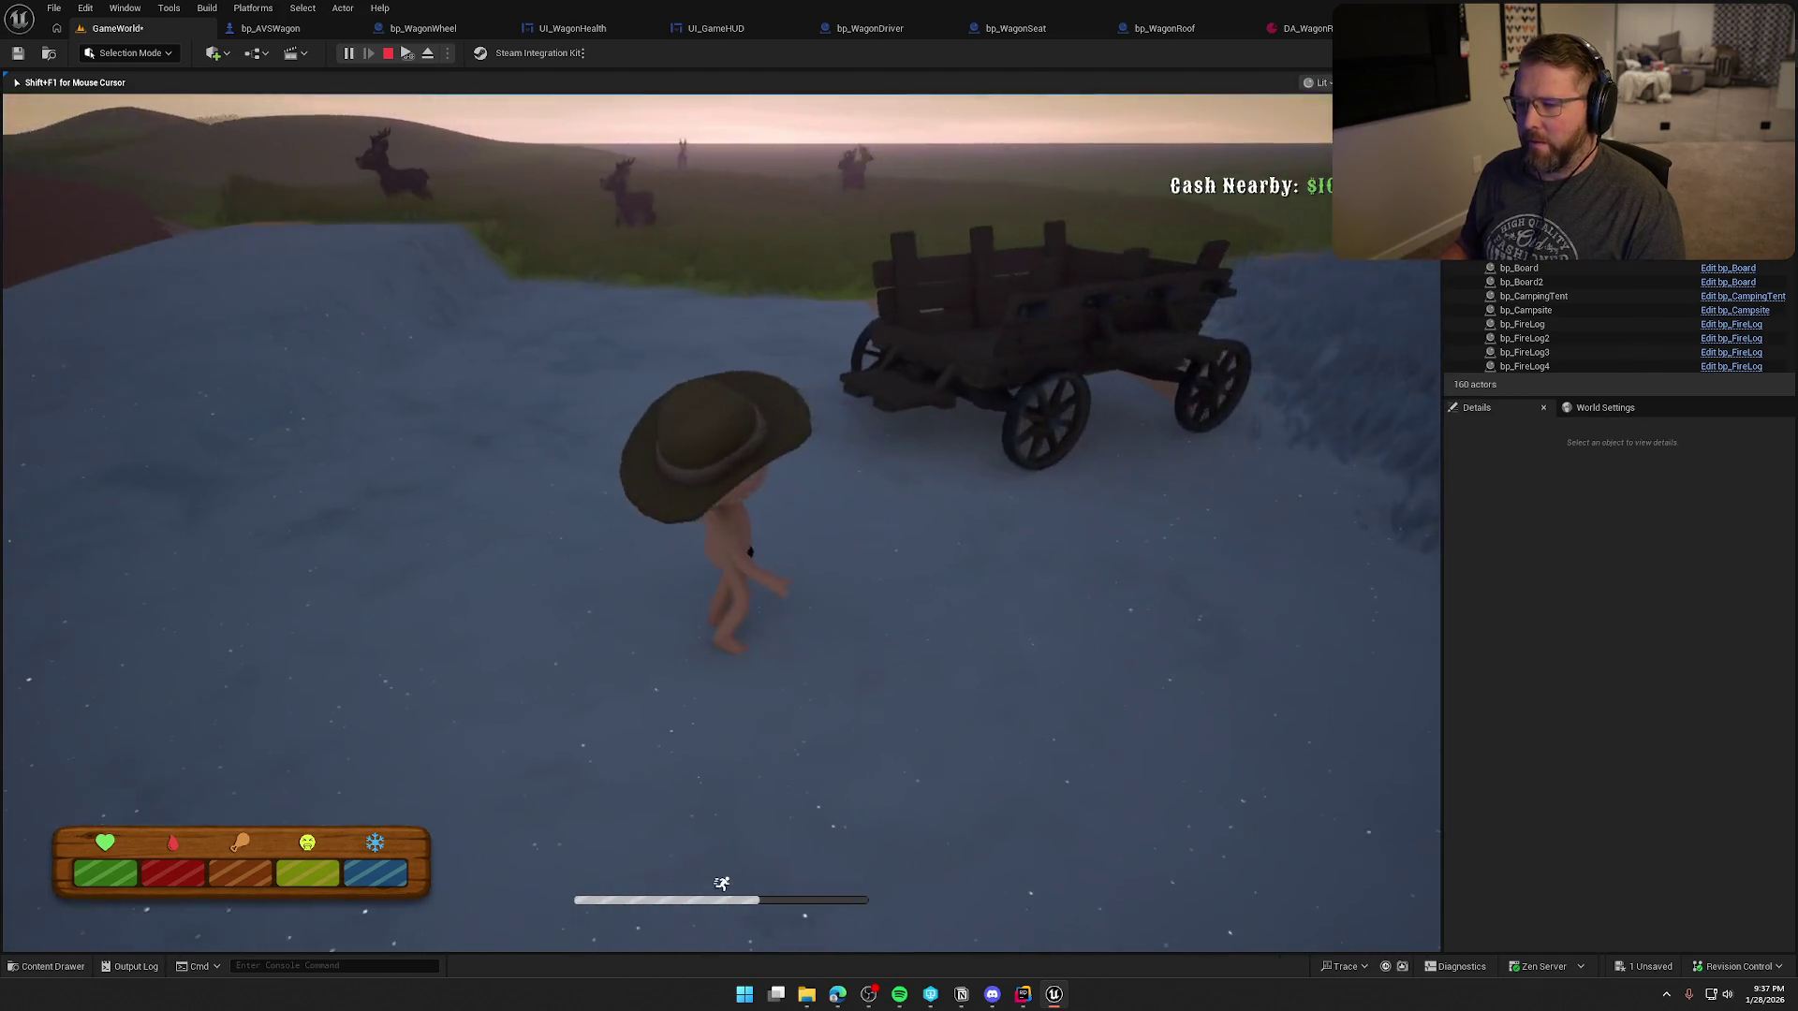
{"action": "key", "text": "Escape"}
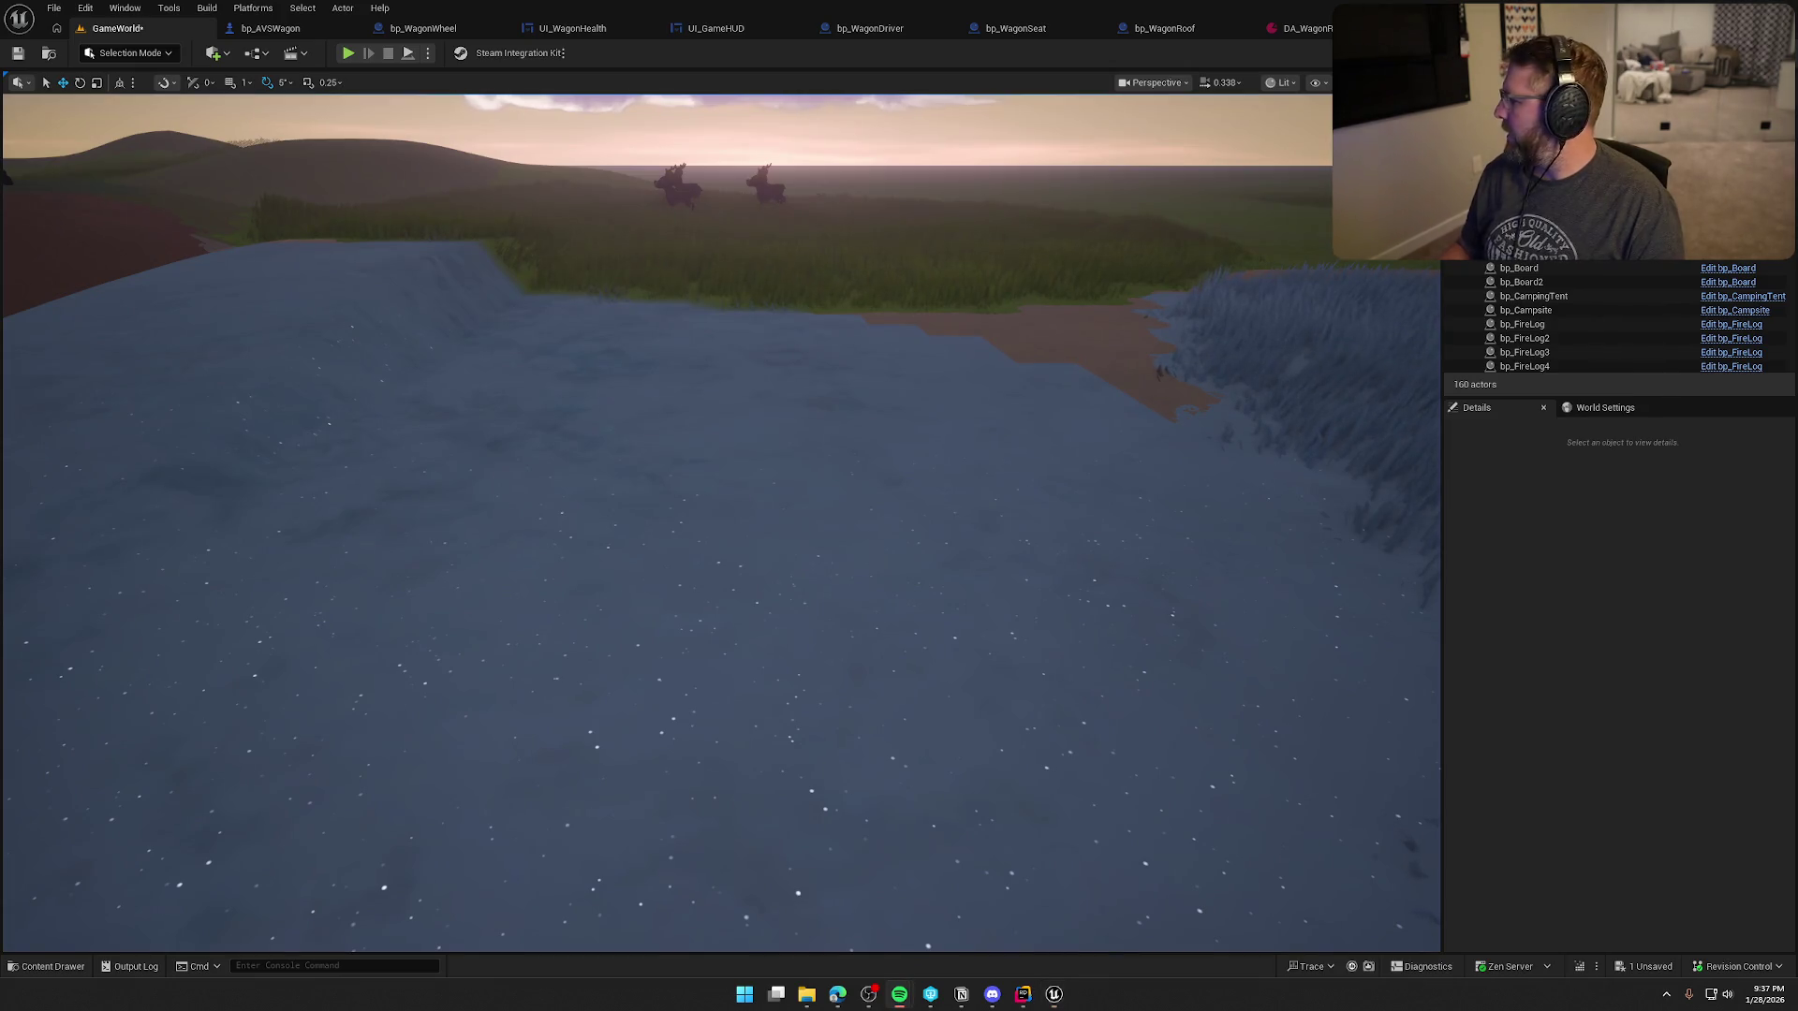
{"action": "mouse_move", "coordinate": [810, 497]}
{"action": "left_mouse_down"}
{"action": "mouse_move", "coordinate": [707, 521]}
{"action": "mouse_move", "coordinate": [844, 488]}
{"action": "left_mouse_up"}
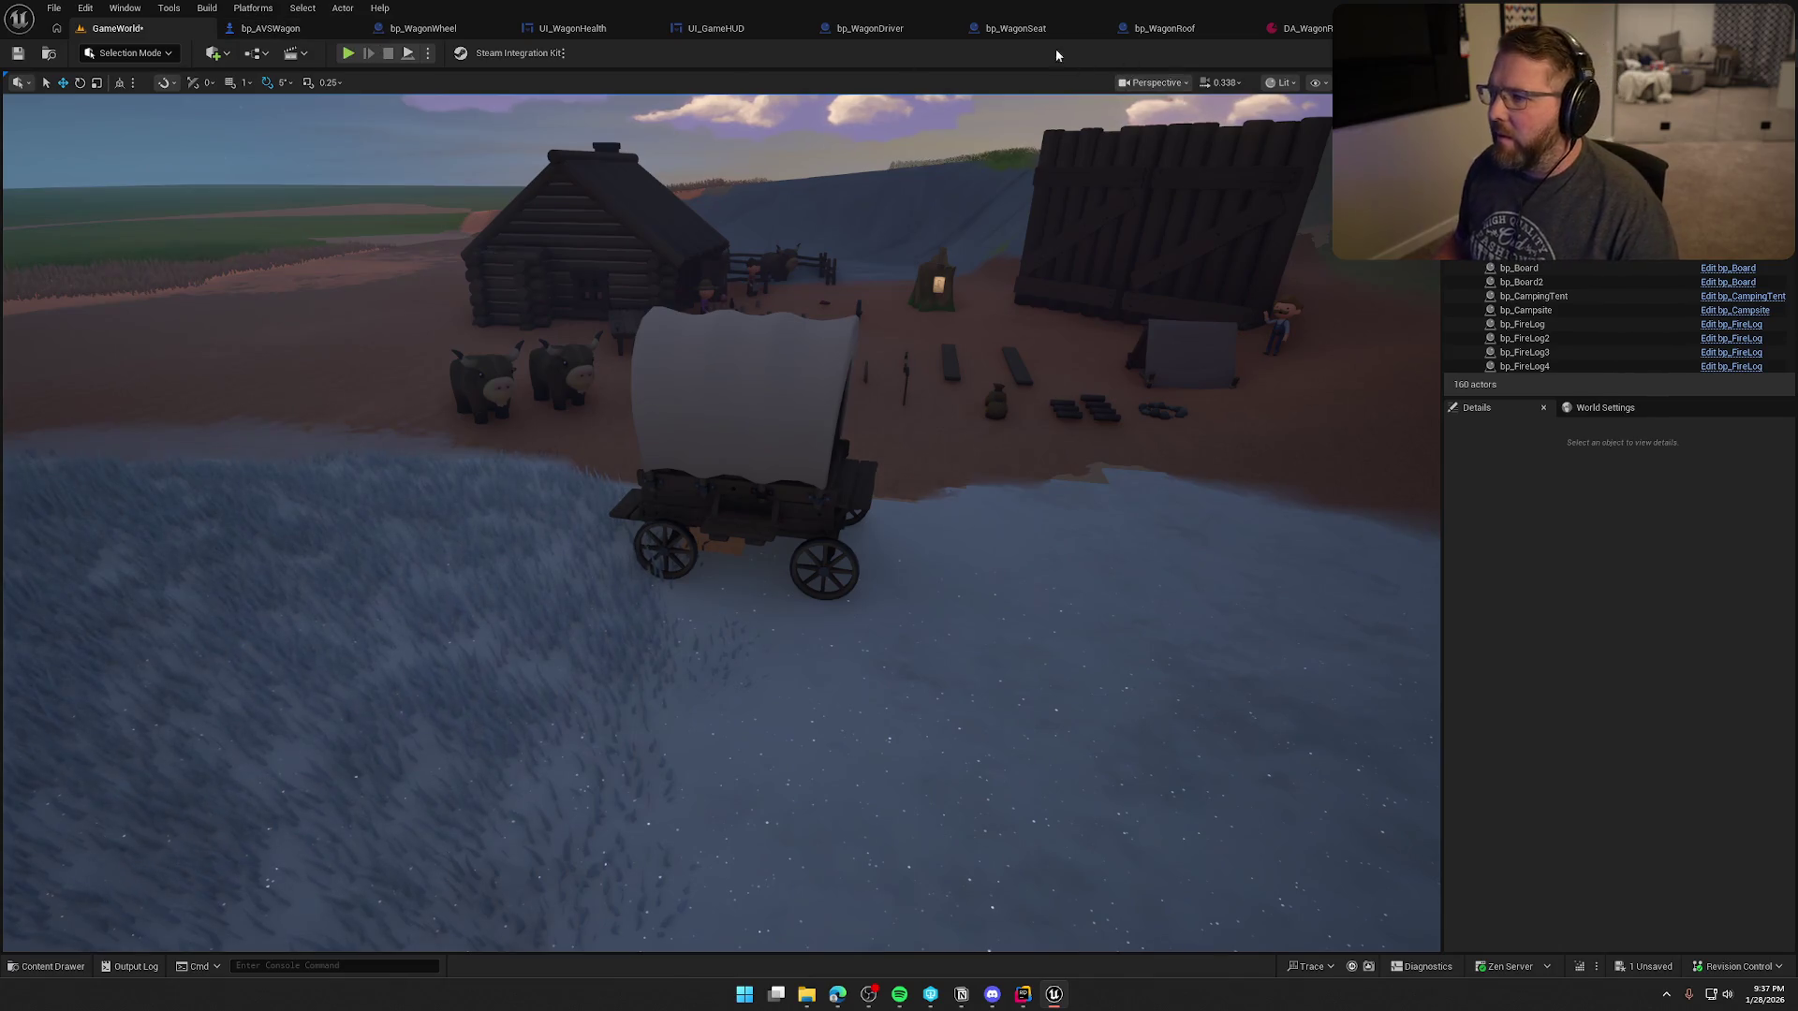
- View bp_WagonRoof's event graph: BeginPlay, a 5.0-second Delay, then Destroy Actor
{"action": "left_click", "coordinate": [1166, 30]}
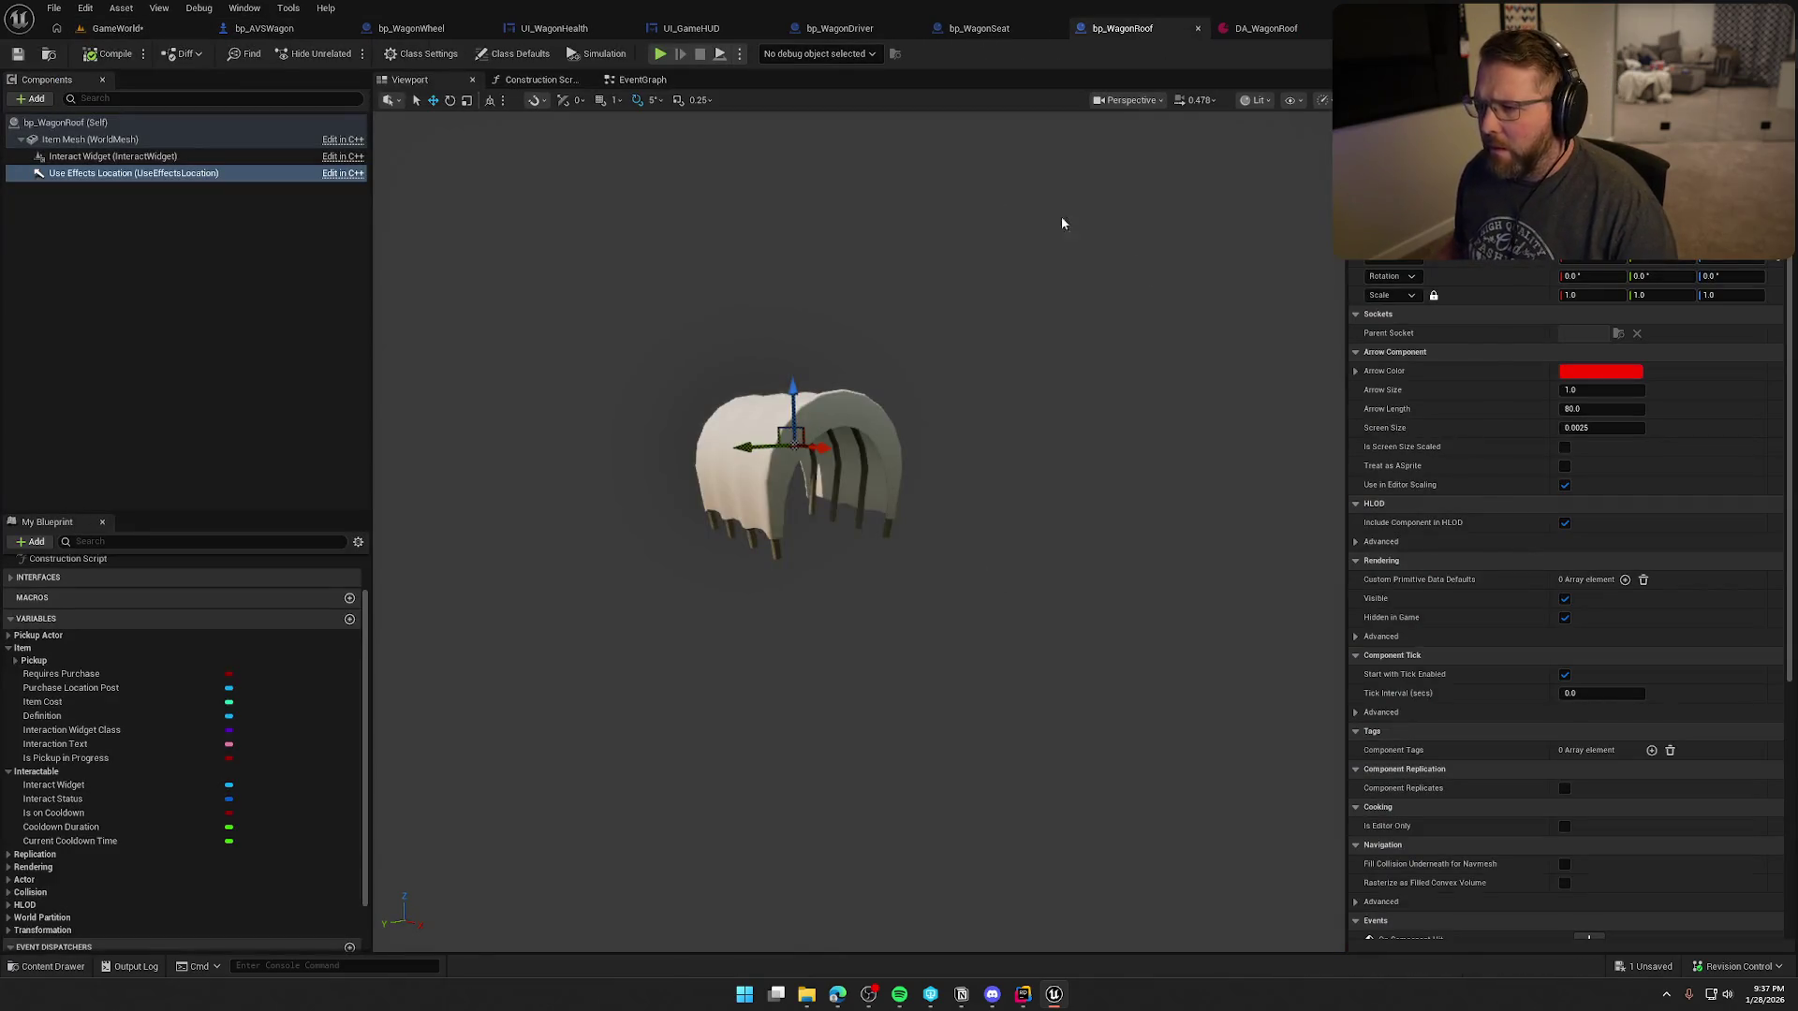
{"action": "left_click", "coordinate": [642, 79]}
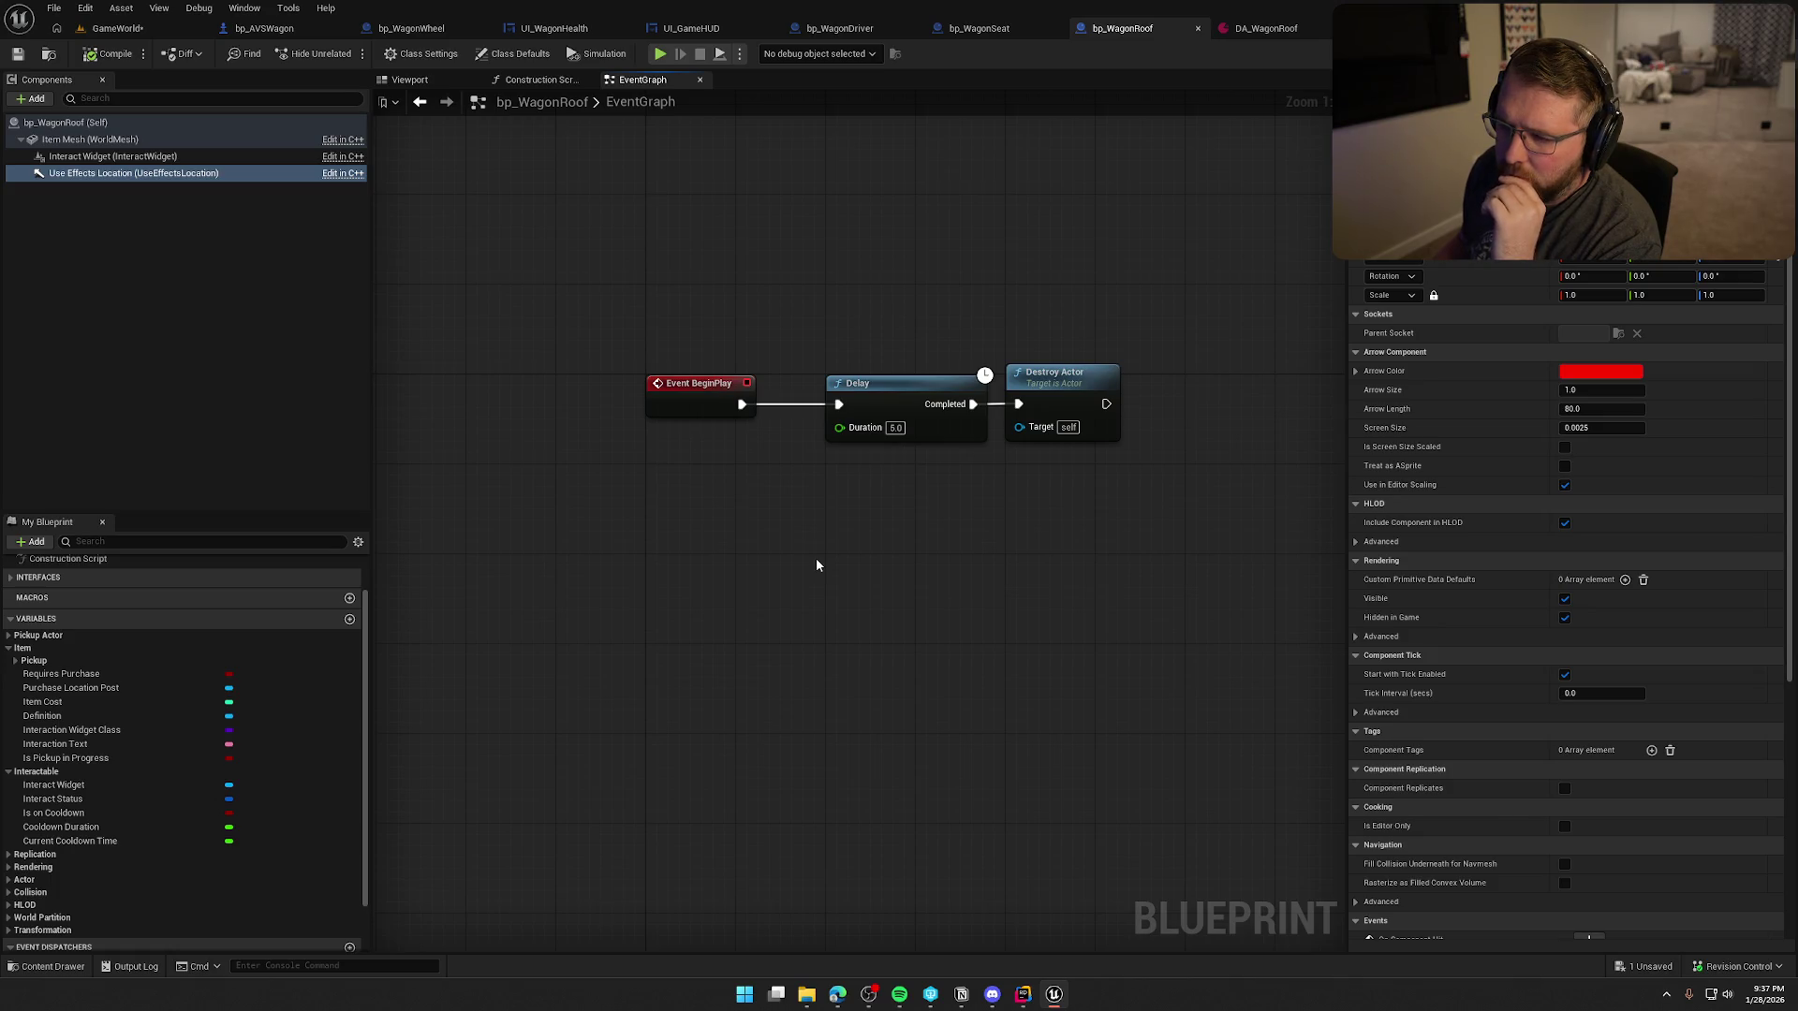
{"action": "left_click", "coordinate": [1261, 30]}
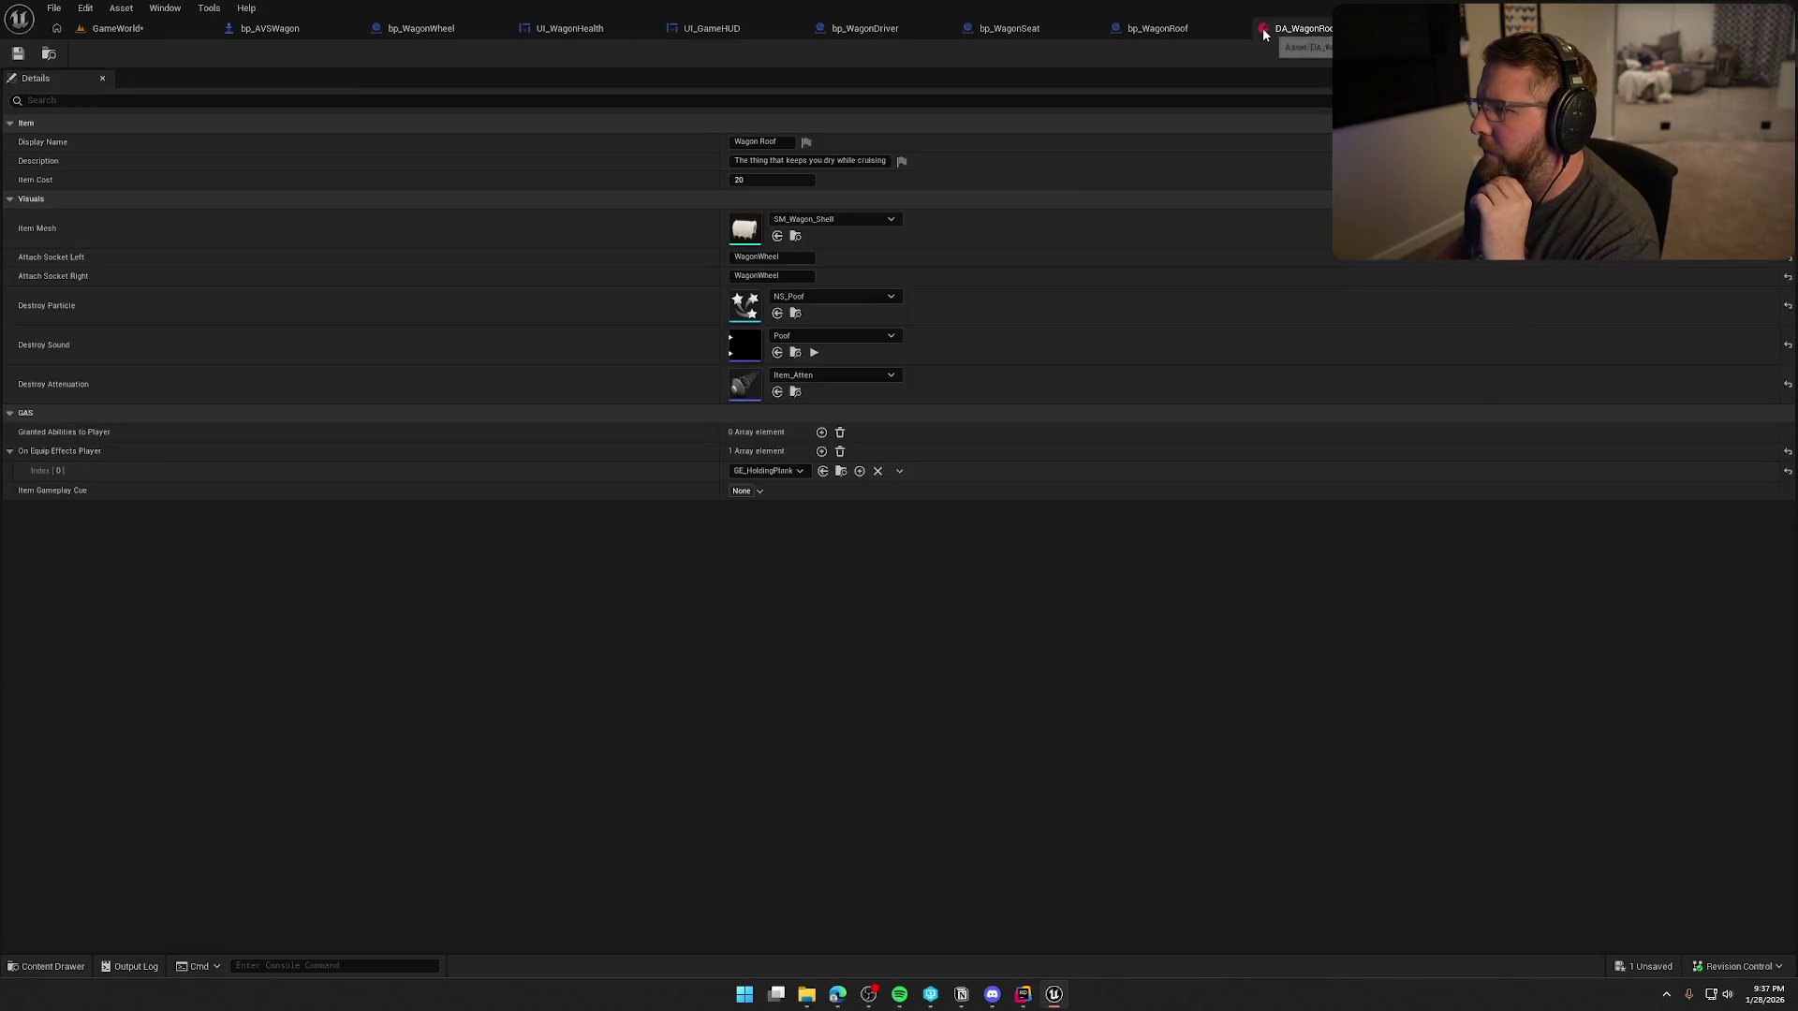
- Clear and delete the GE_HoldingPlank entry from DA_WagonRoof's On Equip Effects Player array
{"action": "left_click", "coordinate": [1404, 28]}
{"action": "left_click", "coordinate": [1301, 28]}
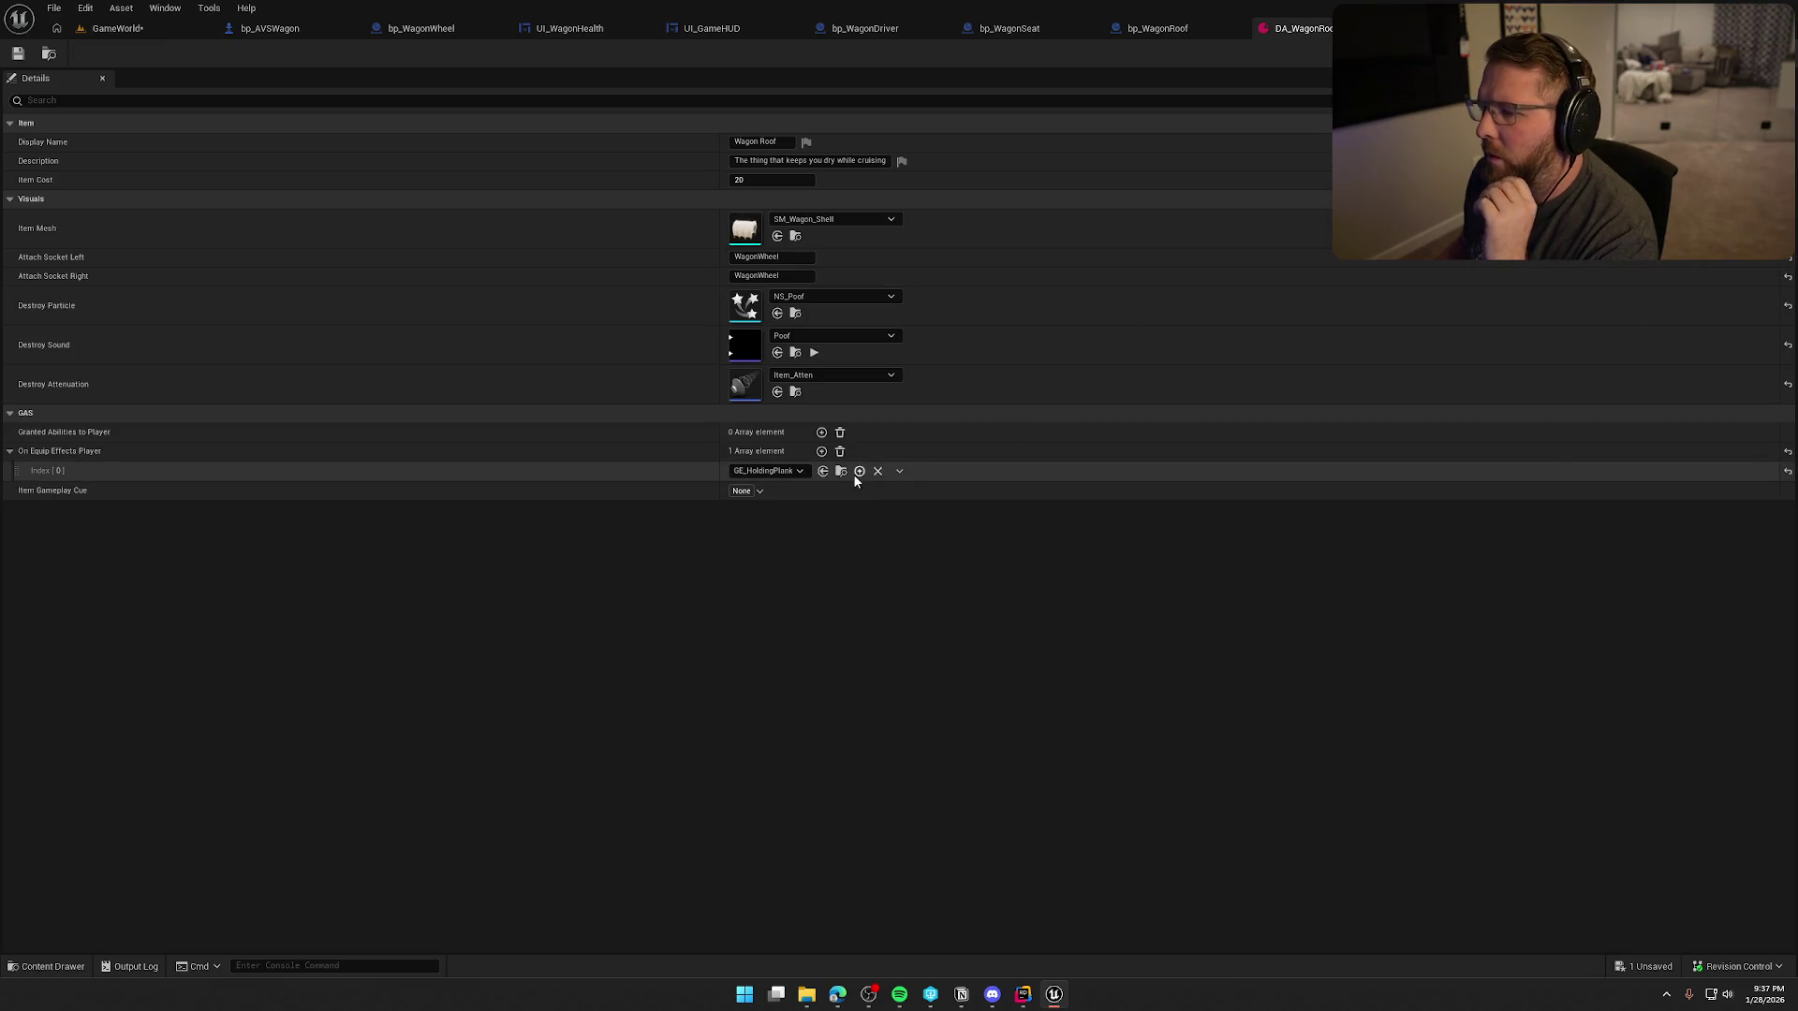
{"action": "left_click", "coordinate": [877, 471]}
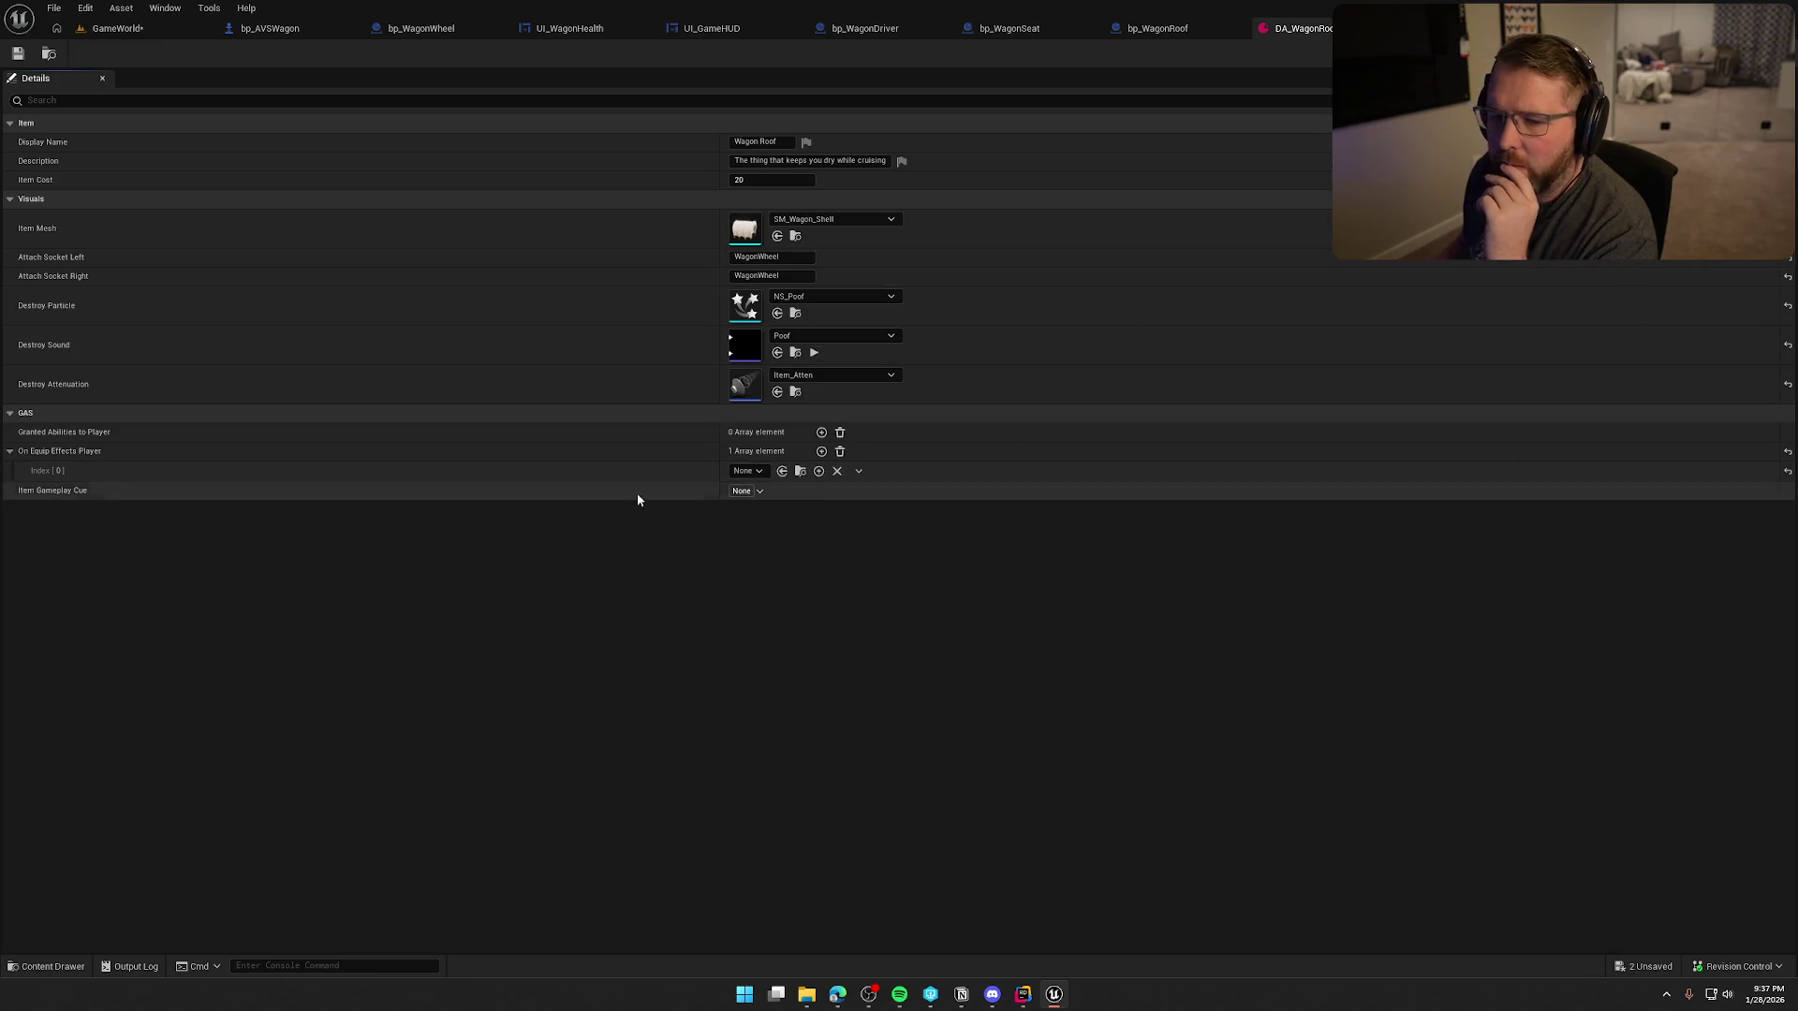
{"action": "left_click", "coordinate": [840, 452]}
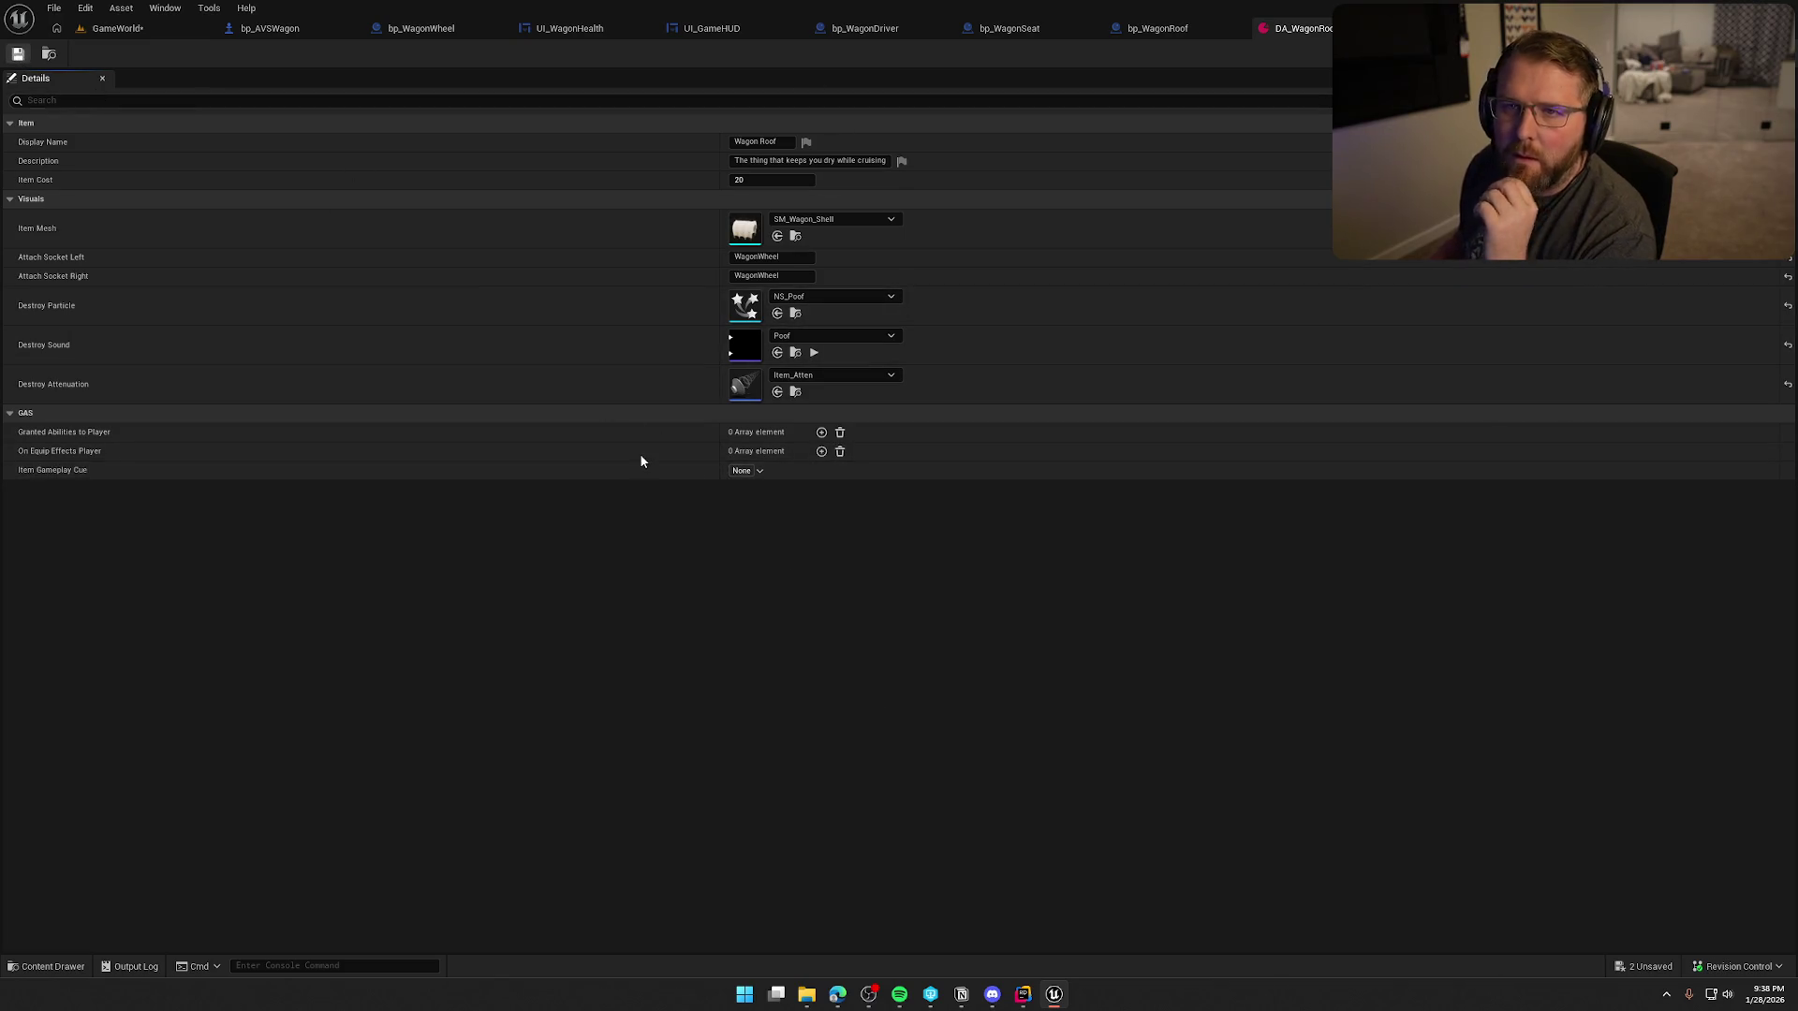
- Check the master pickup and wagon driver interact graphs, then return to the GameWorld level
{"action": "key", "text": "alt+Tab"}
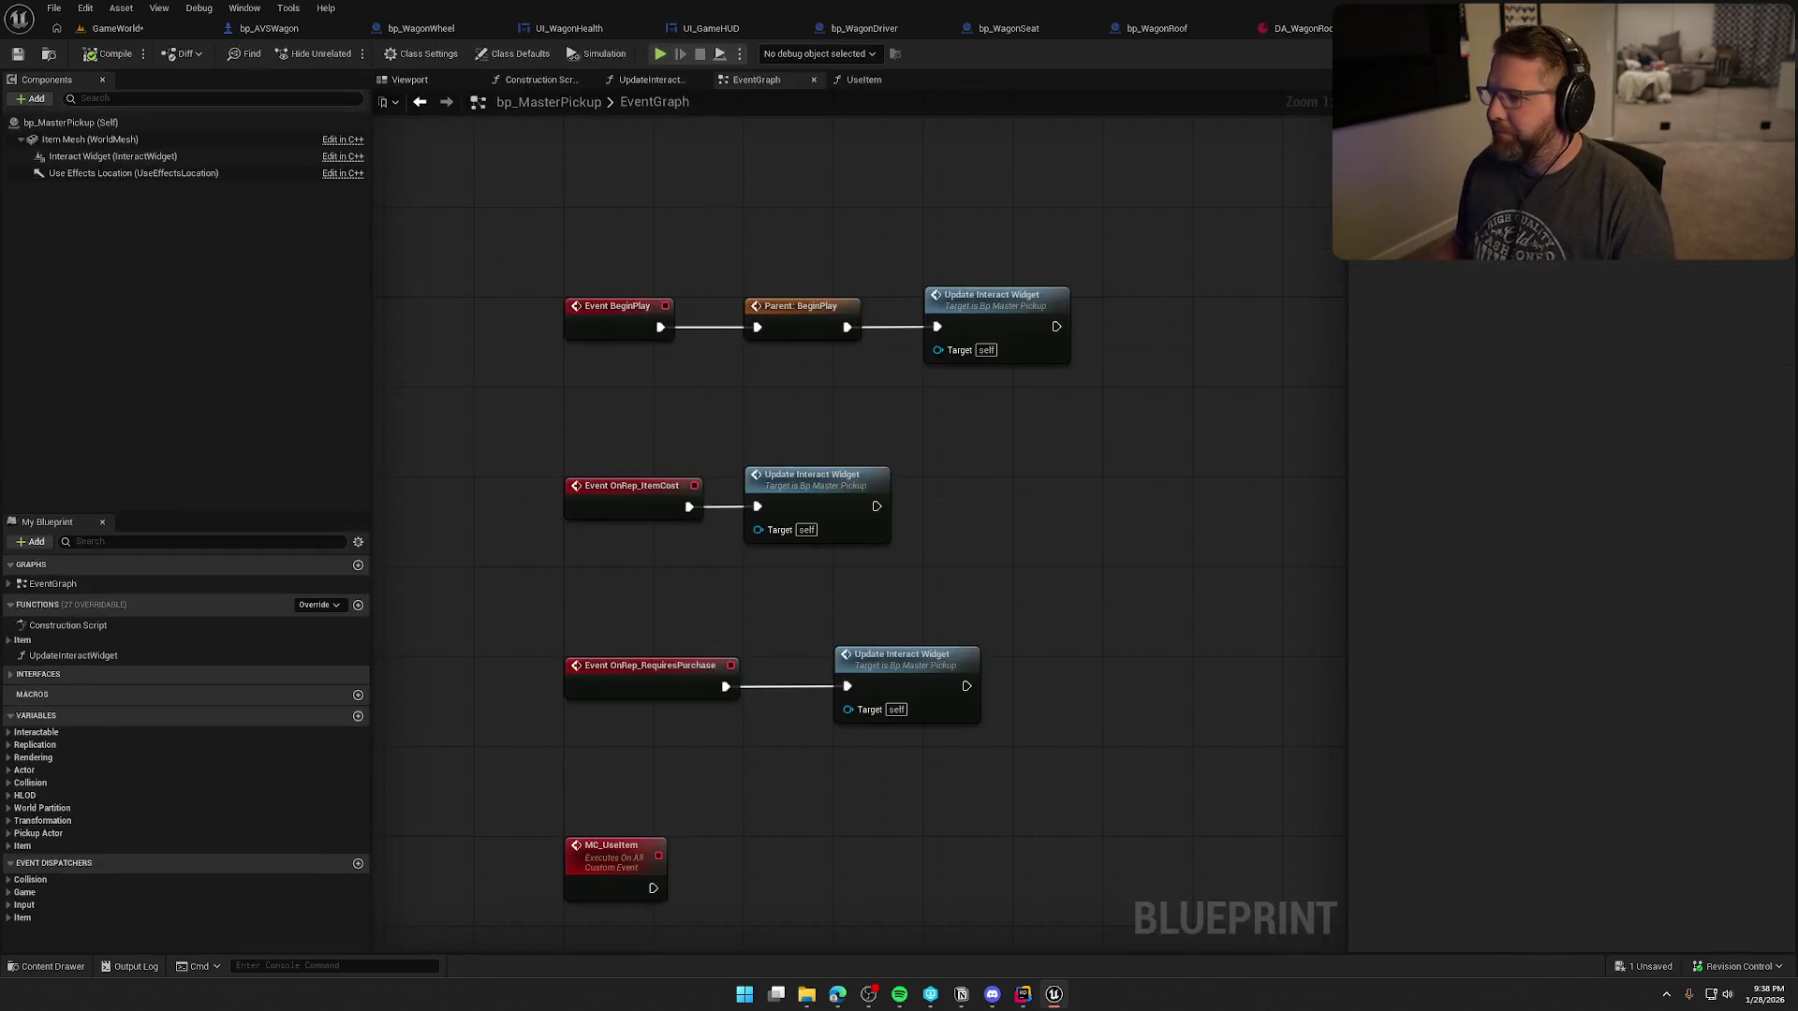
{"action": "left_click_drag", "start_coordinate": [1078, 517], "coordinate": [1073, 399]}
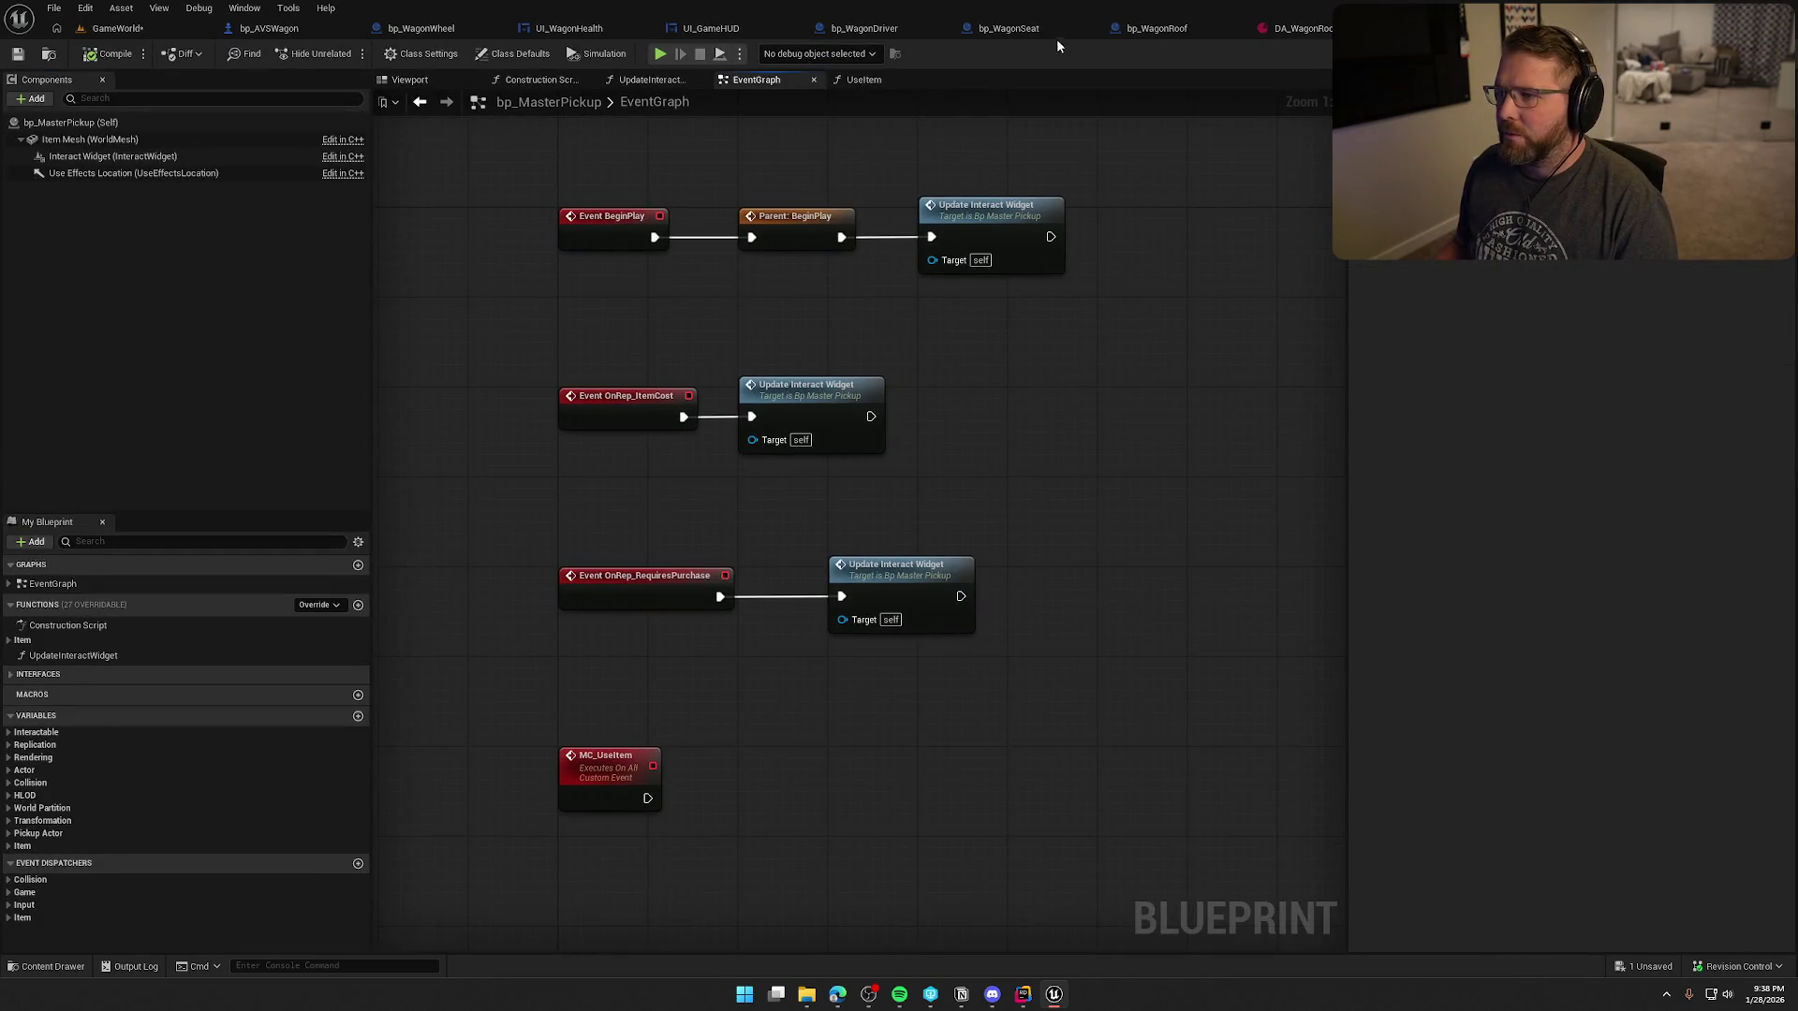
{"action": "left_click", "coordinate": [884, 32]}
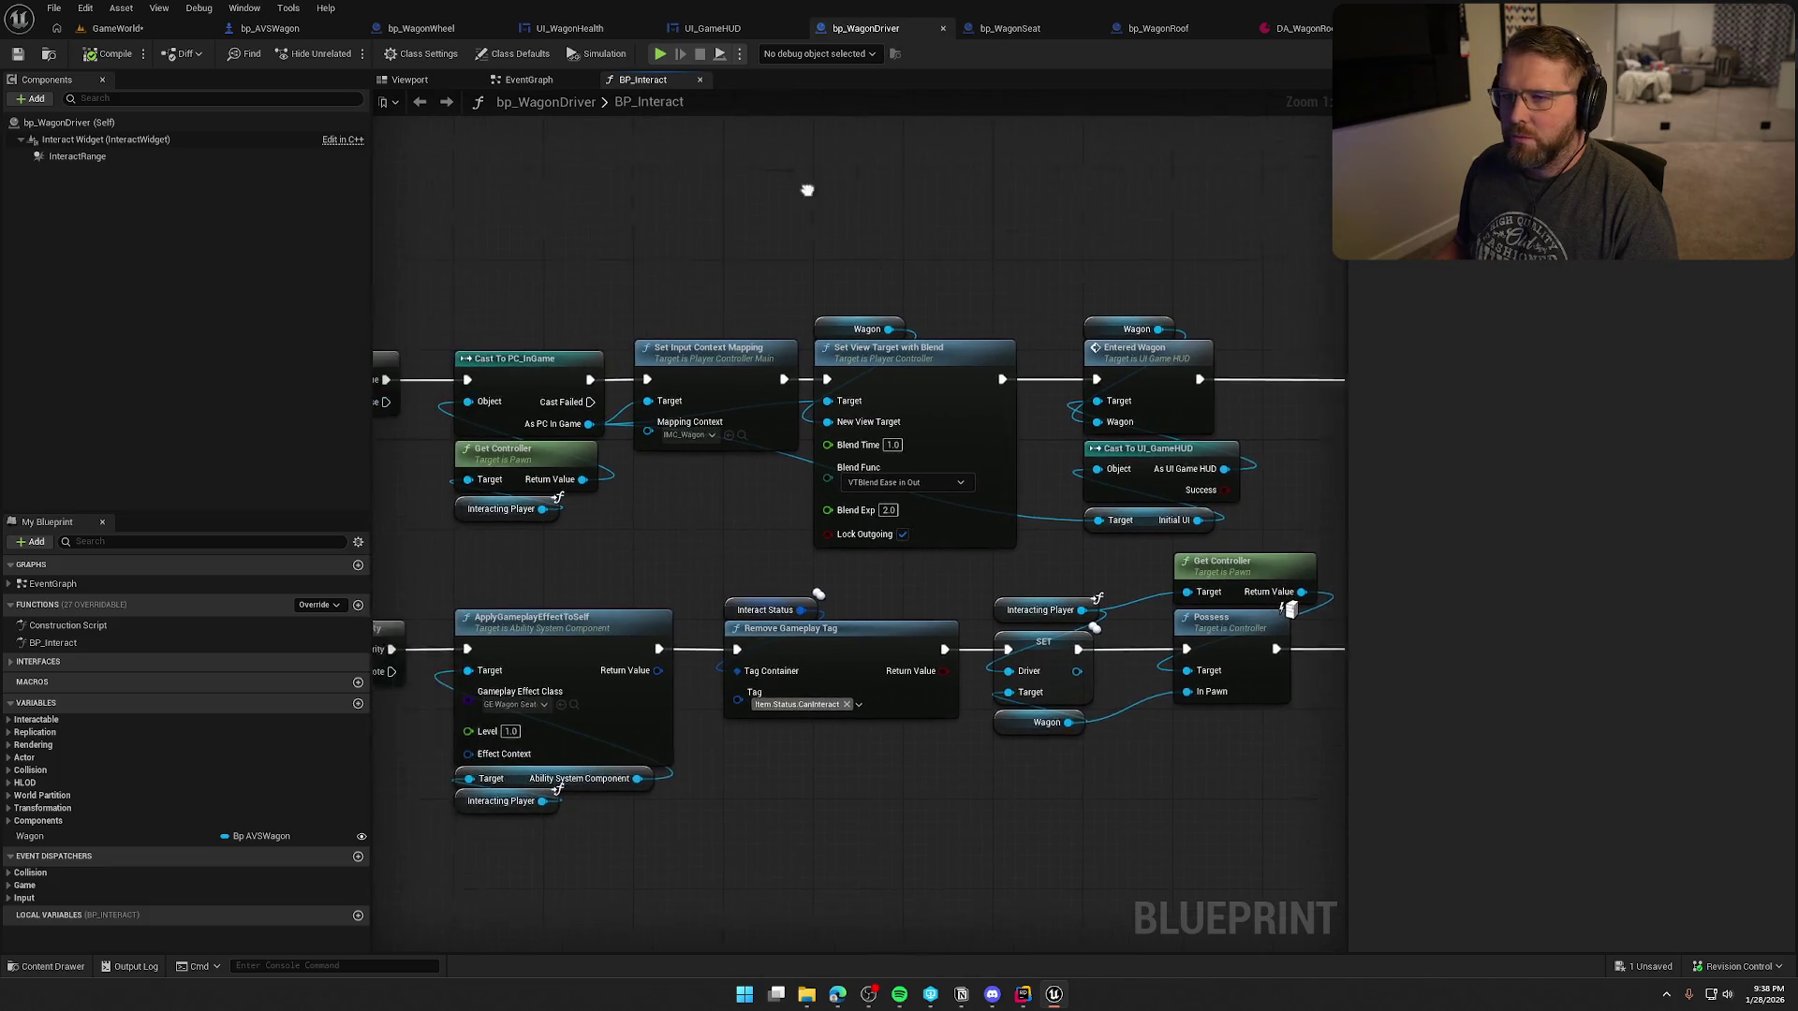
{"action": "left_click", "coordinate": [117, 29]}
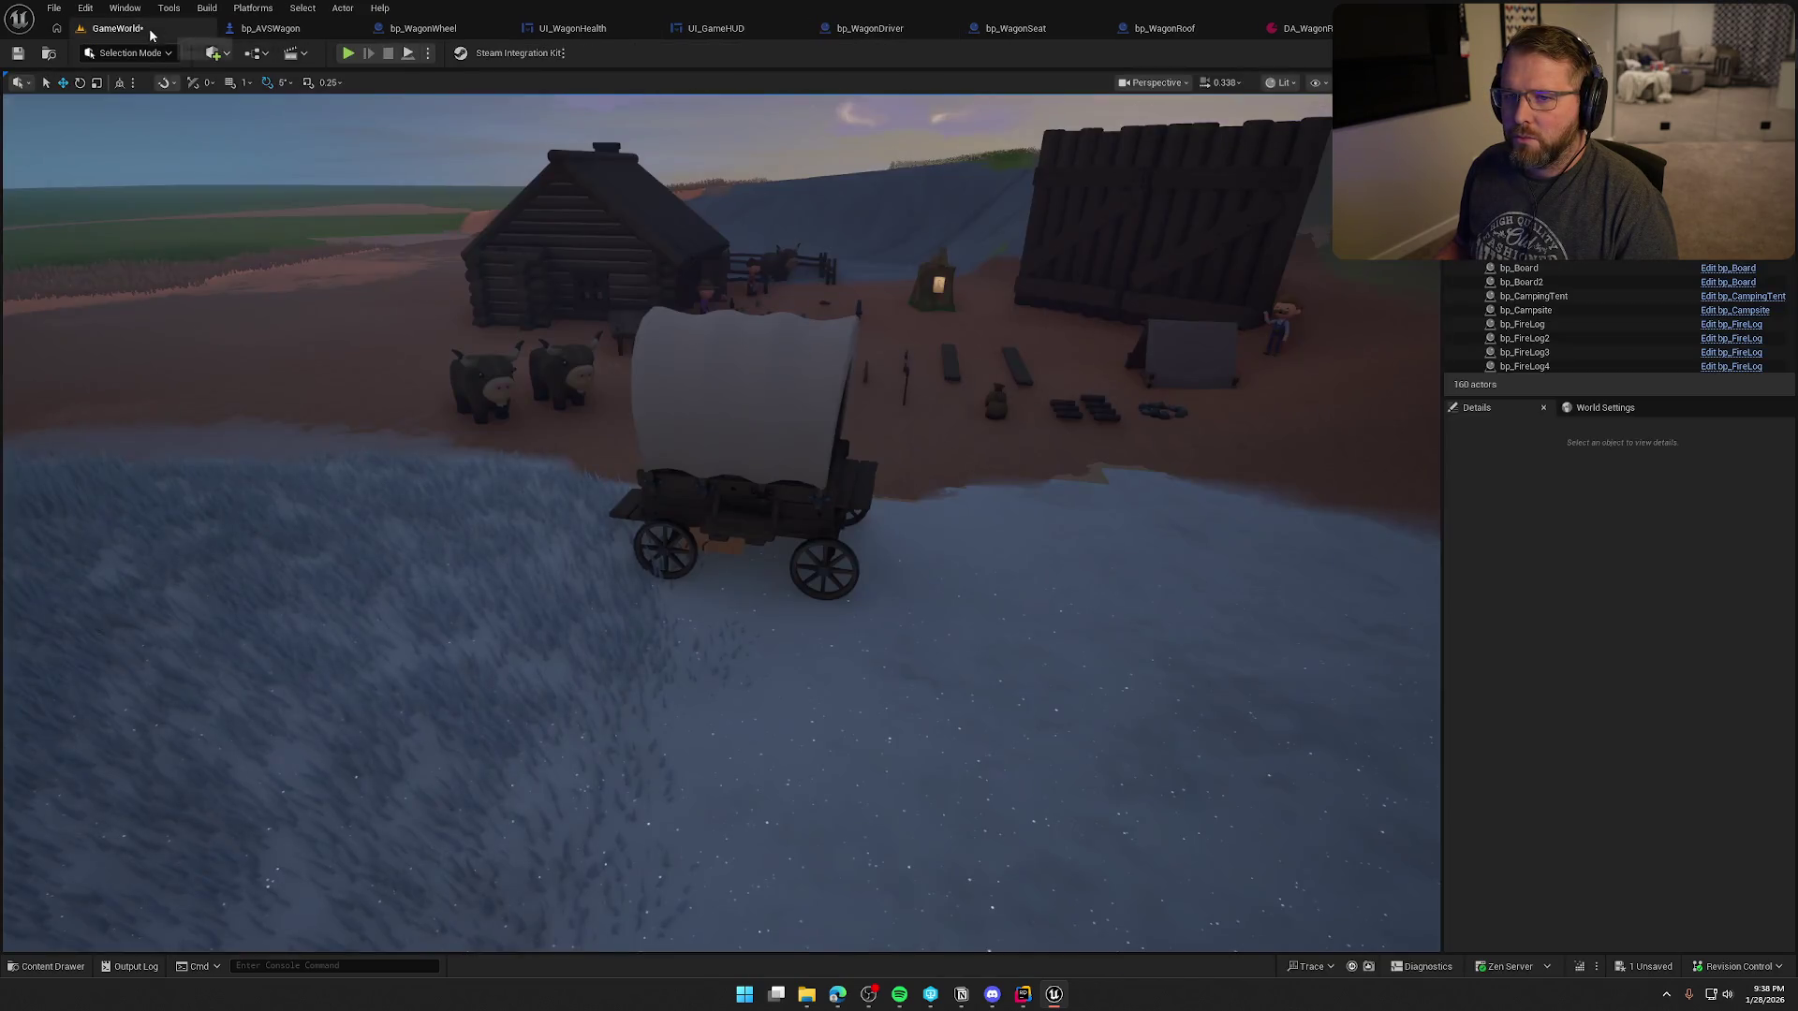
- Save all changes and start a play session, walking and sprinting the character to the wagon
{"action": "key", "text": "ctrl+s"}
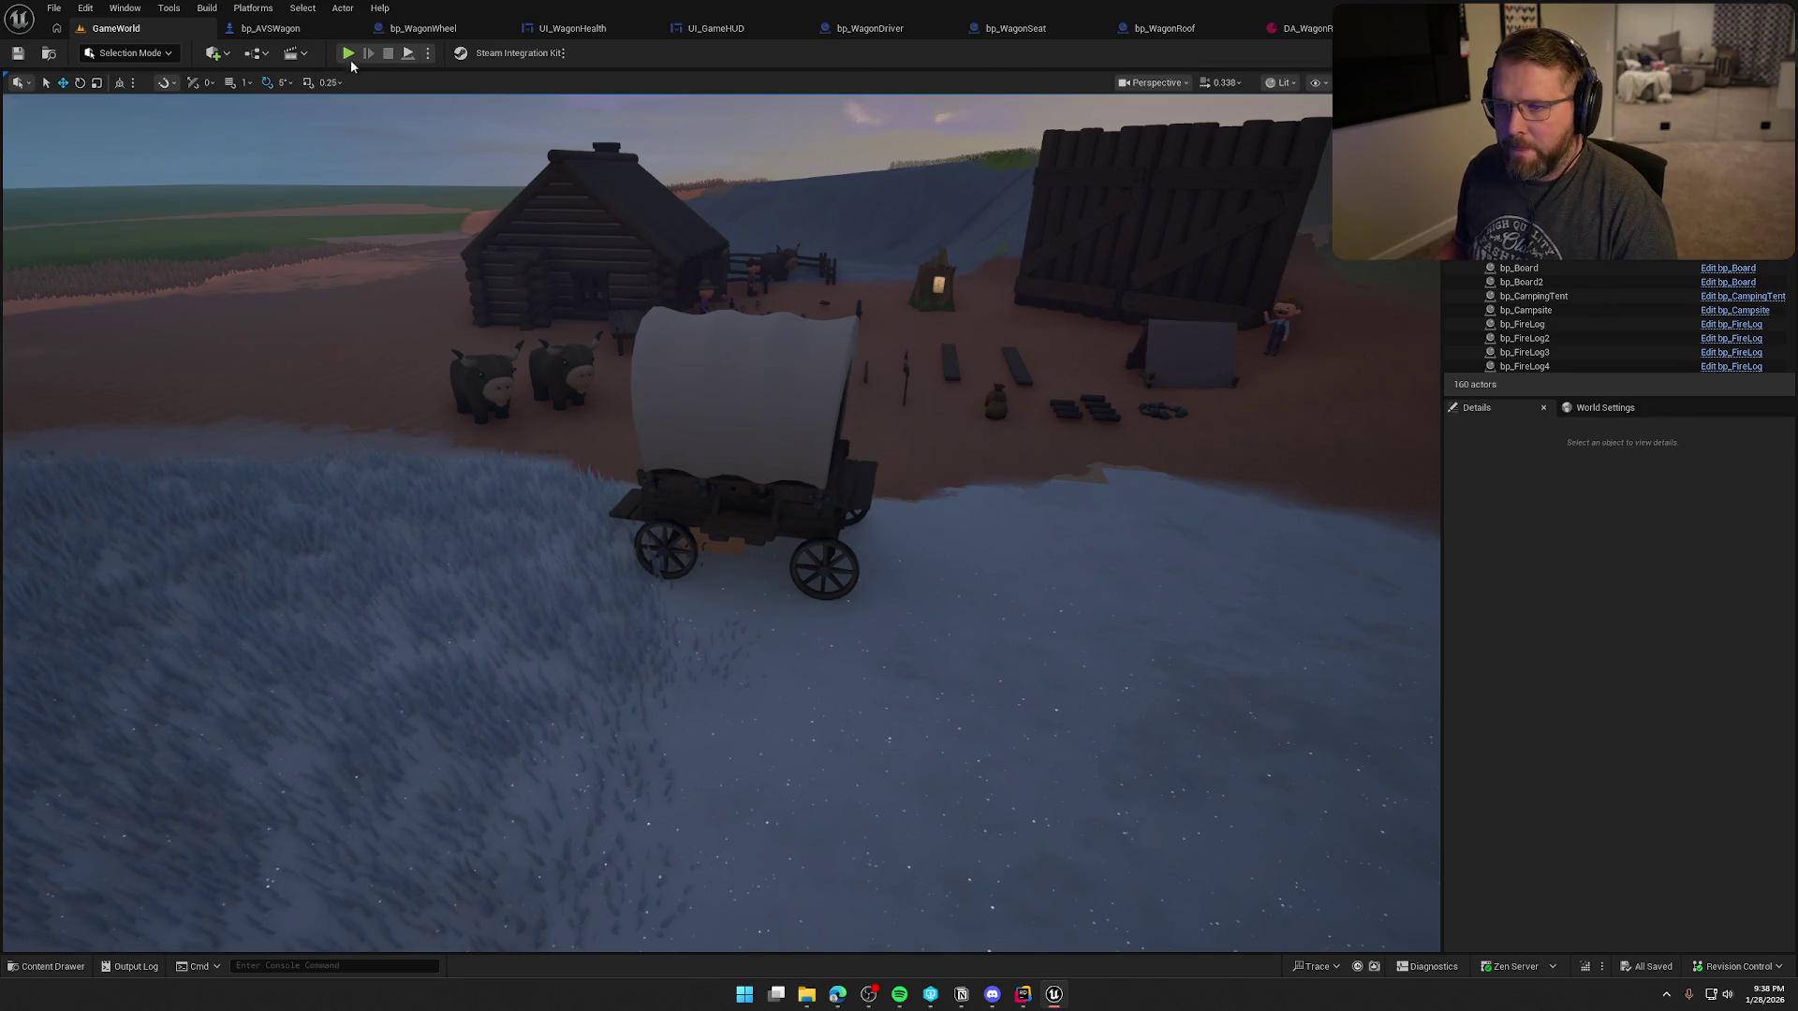
{"action": "key", "text": "alt+p"}
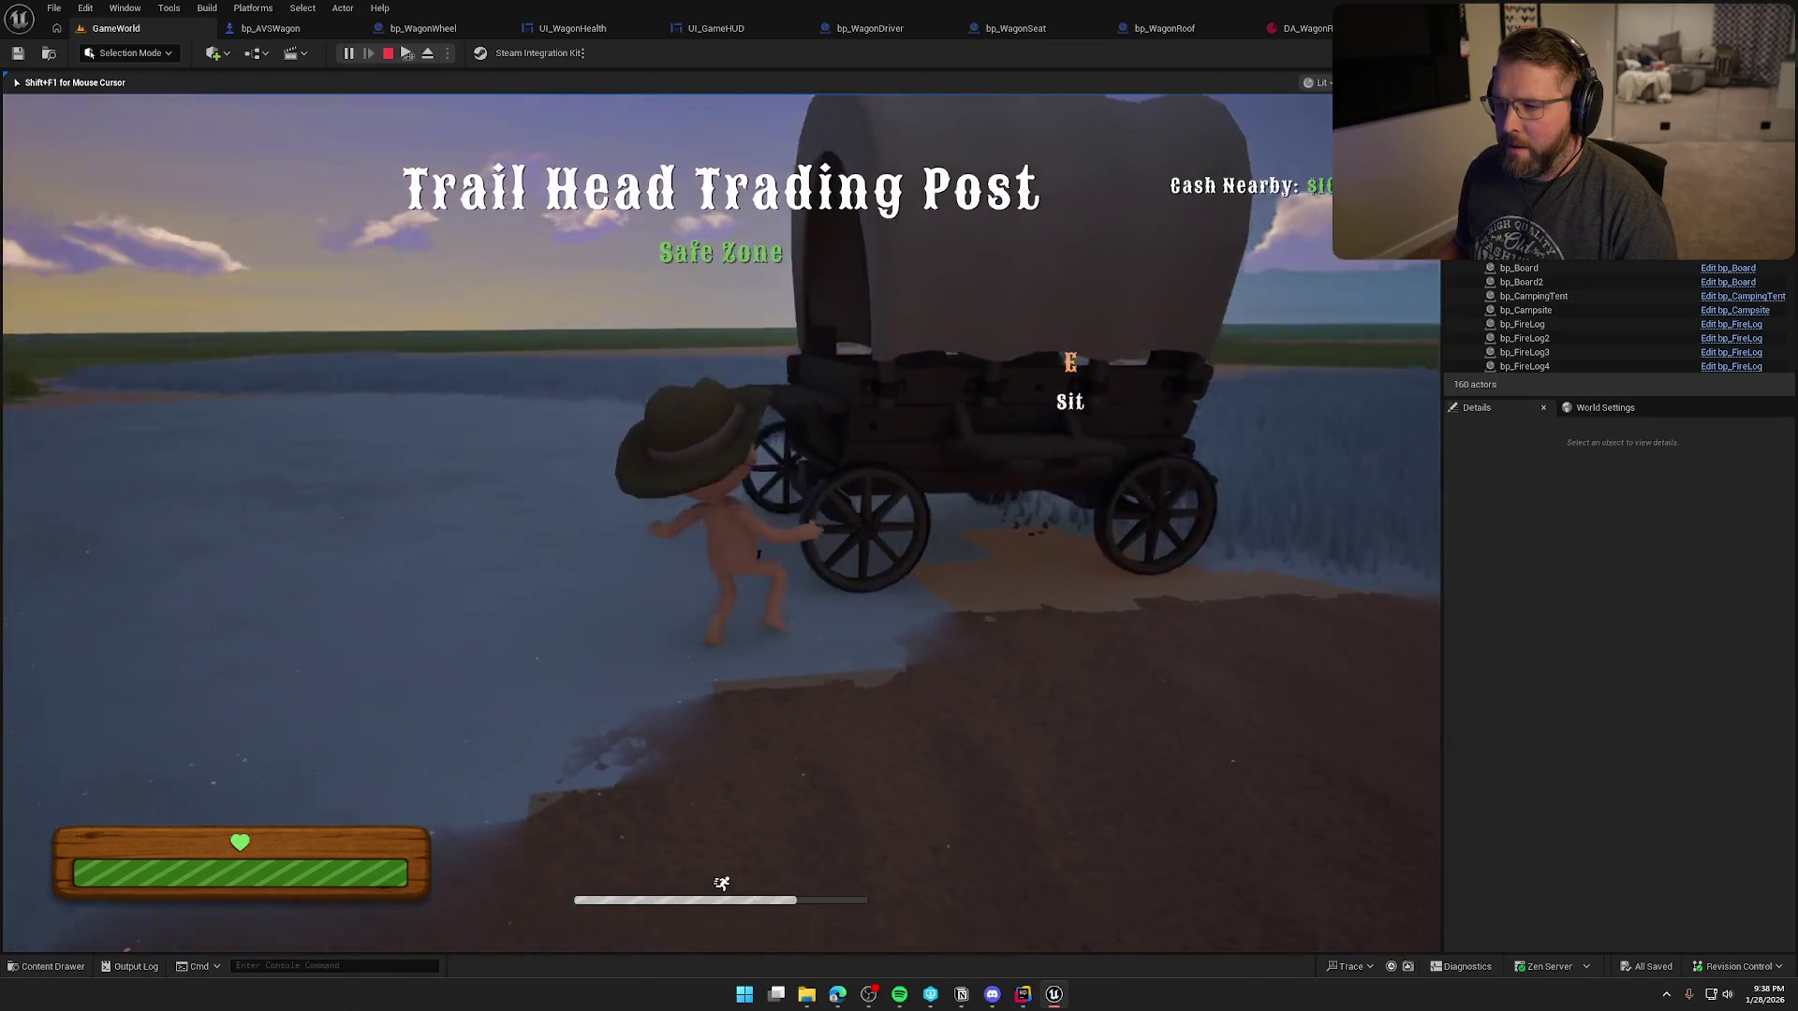
{"action": "key", "text": "w"}
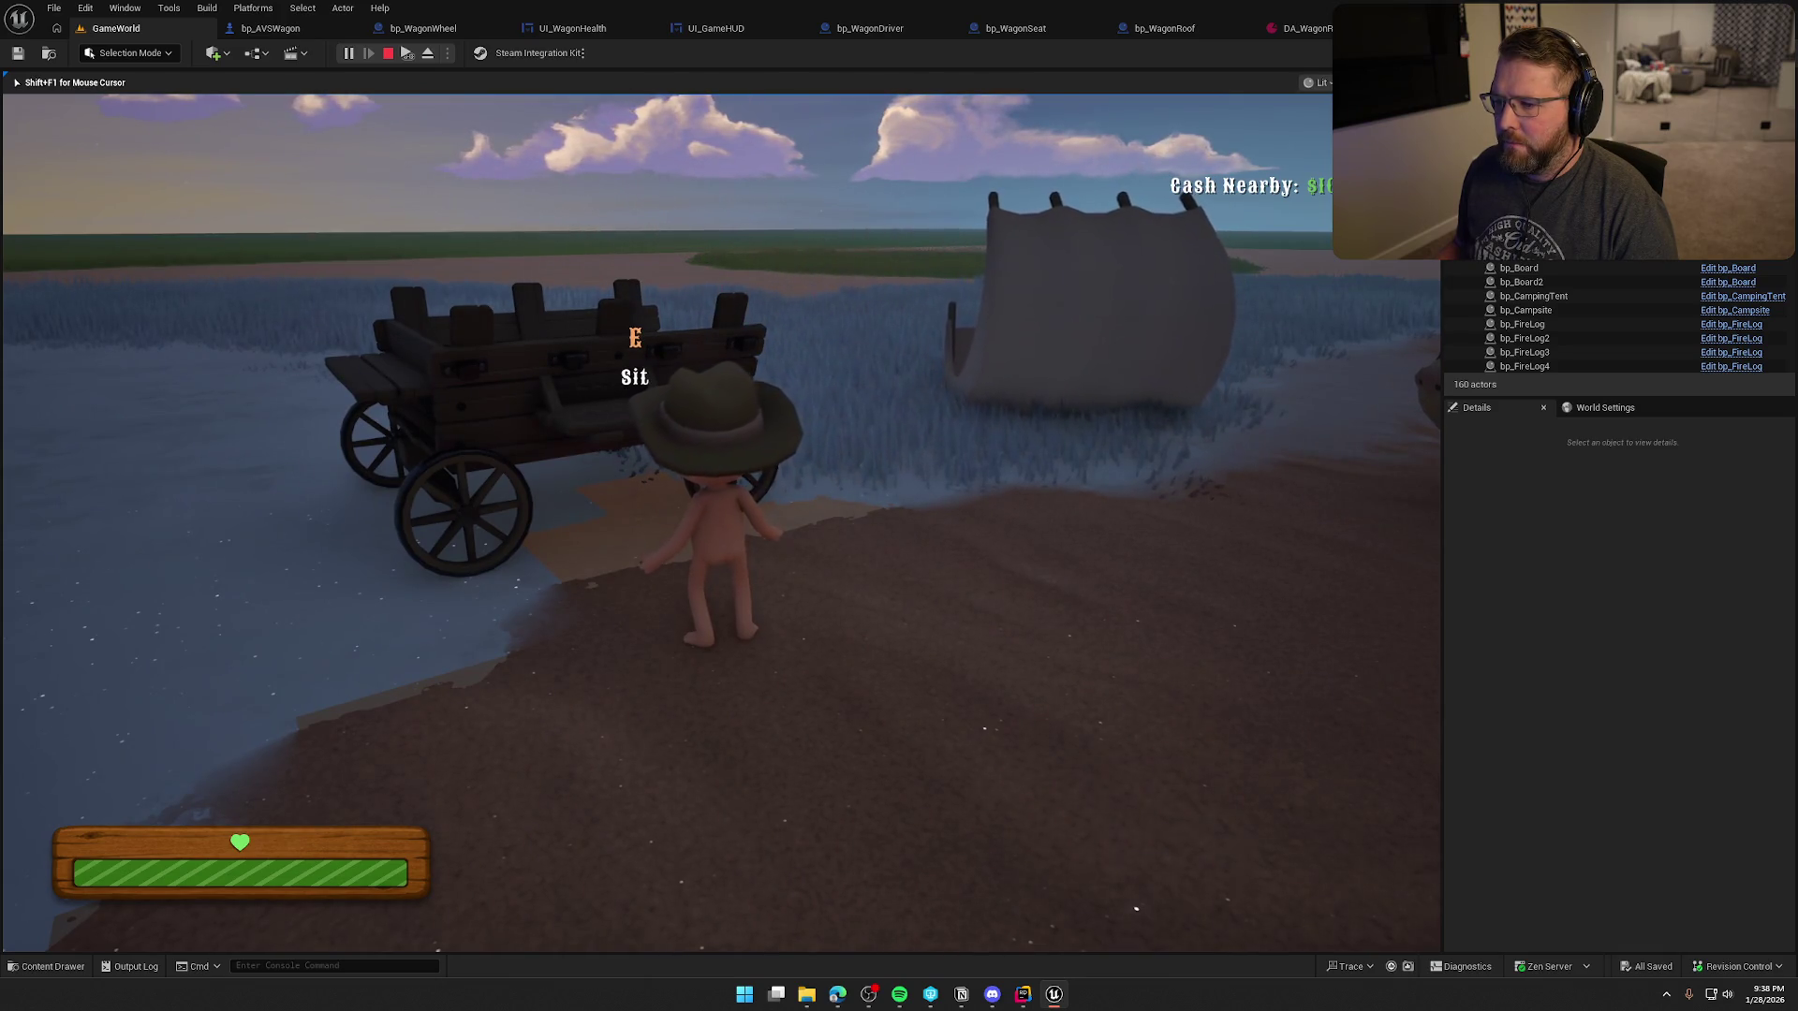
{"action": "key", "text": "s"}
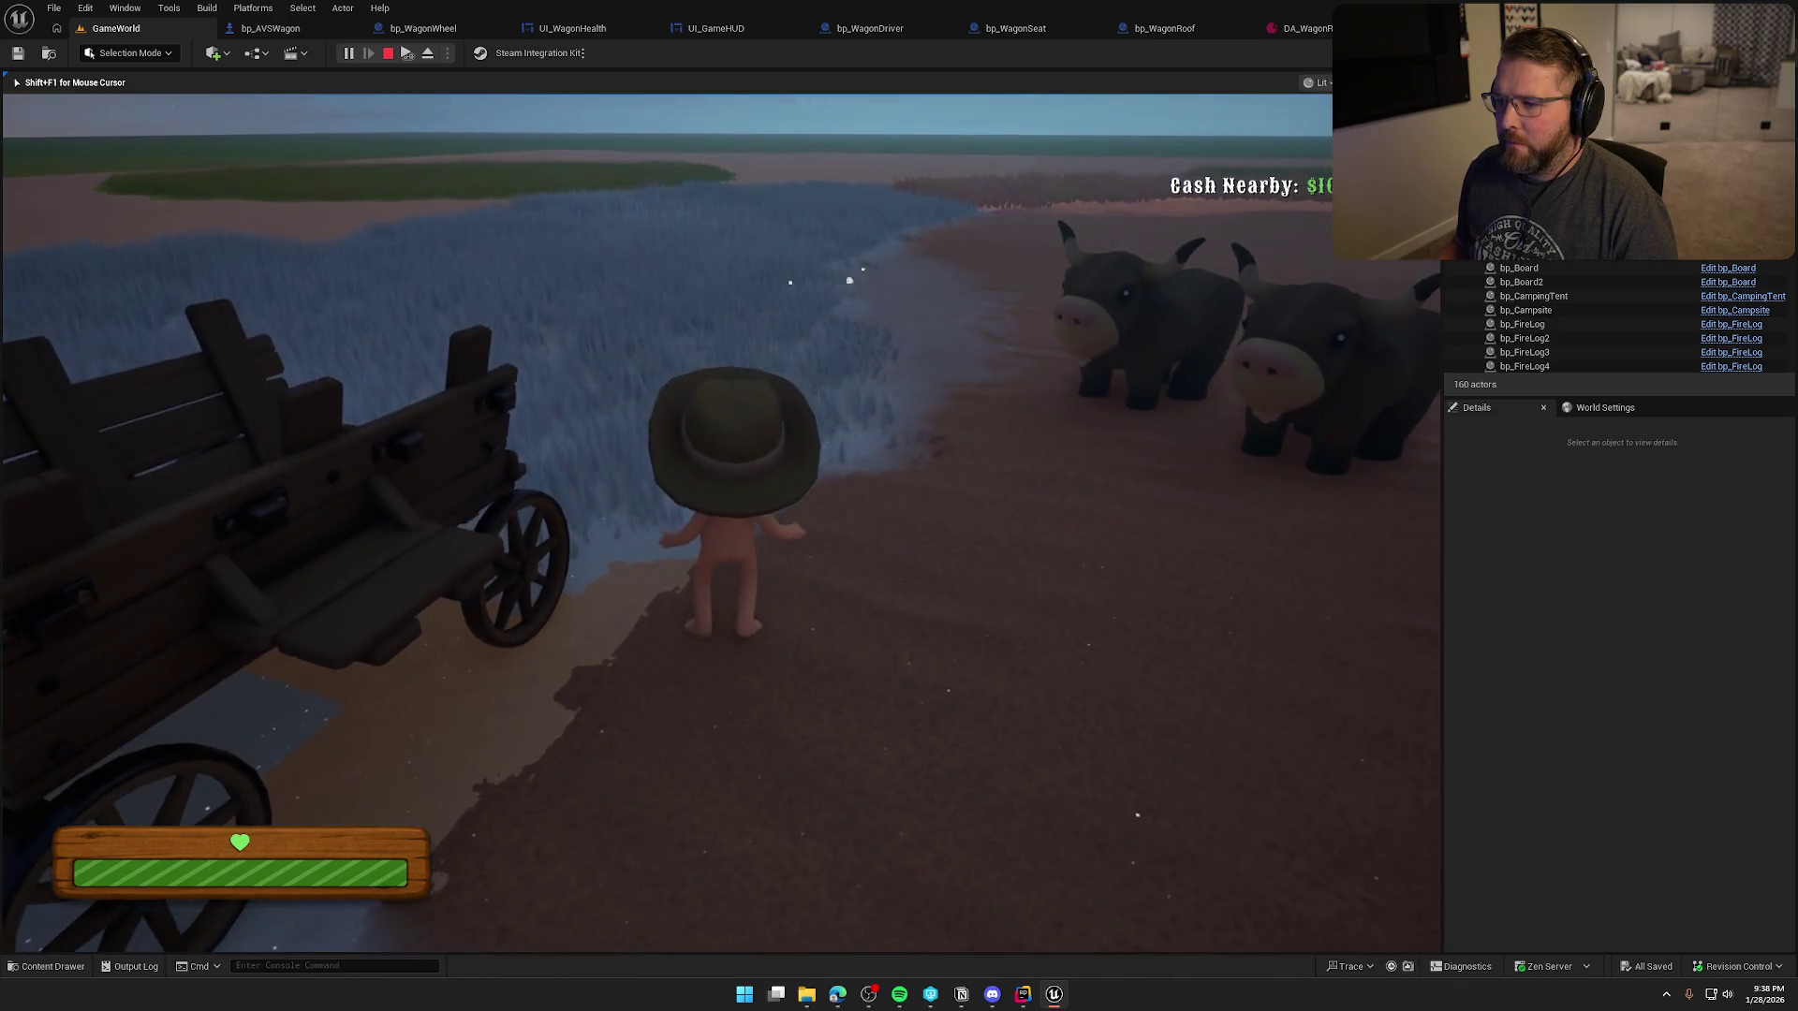
{"action": "key", "text": "shift+w"}
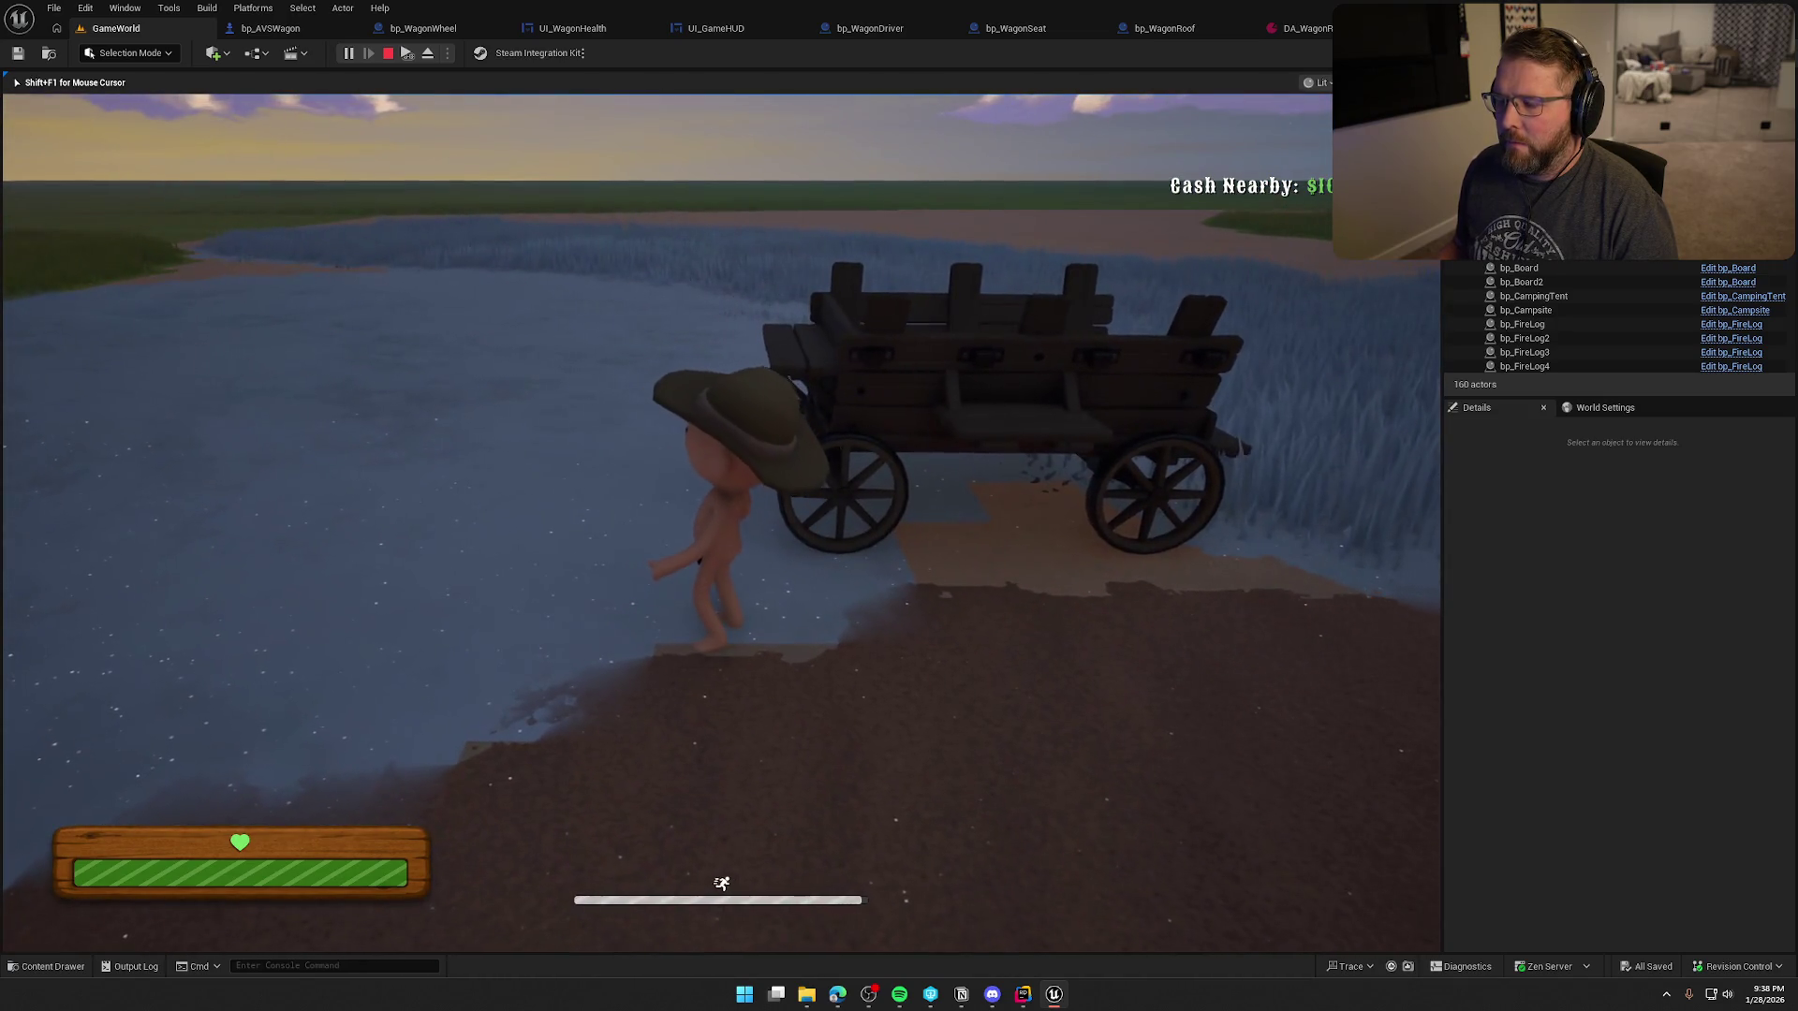
{"action": "key", "text": "w"}
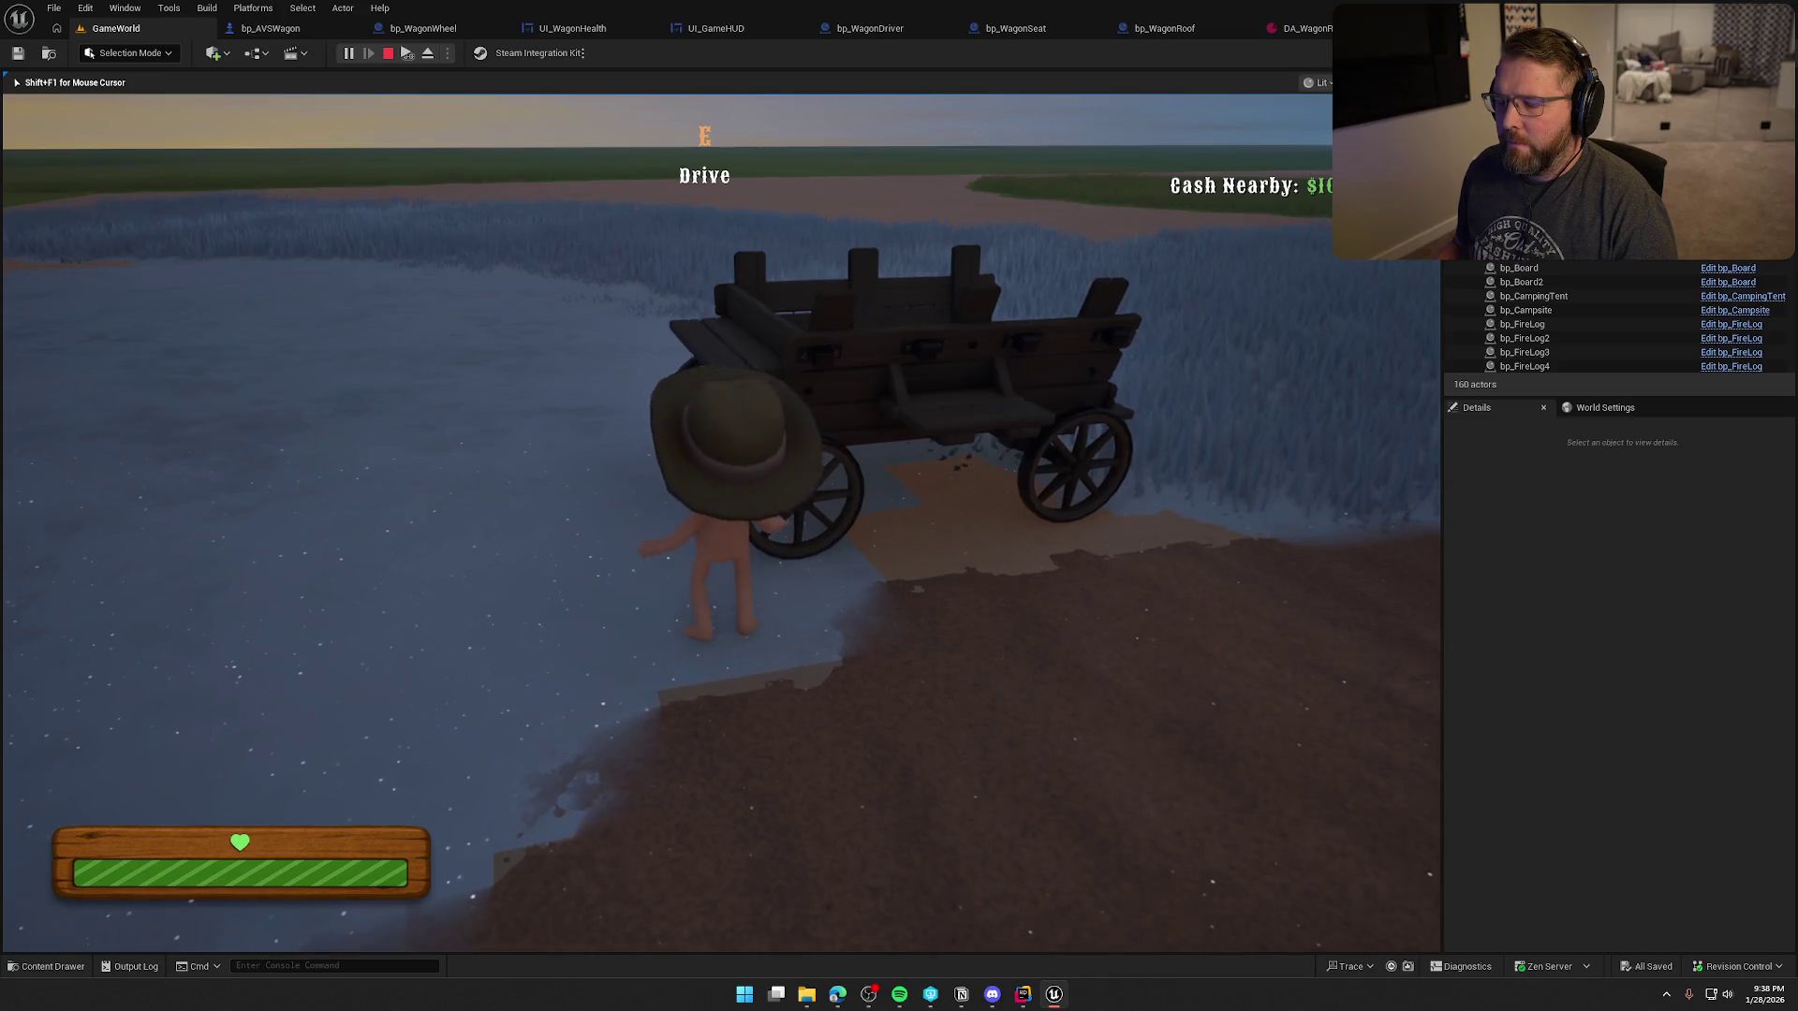
- Board the wagon's driver seat and drive it through the water, over the sand and onto the grass
{"action": "key", "text": "e"}
{"action": "key", "text": "w"}
{"action": "key", "text": "d"}
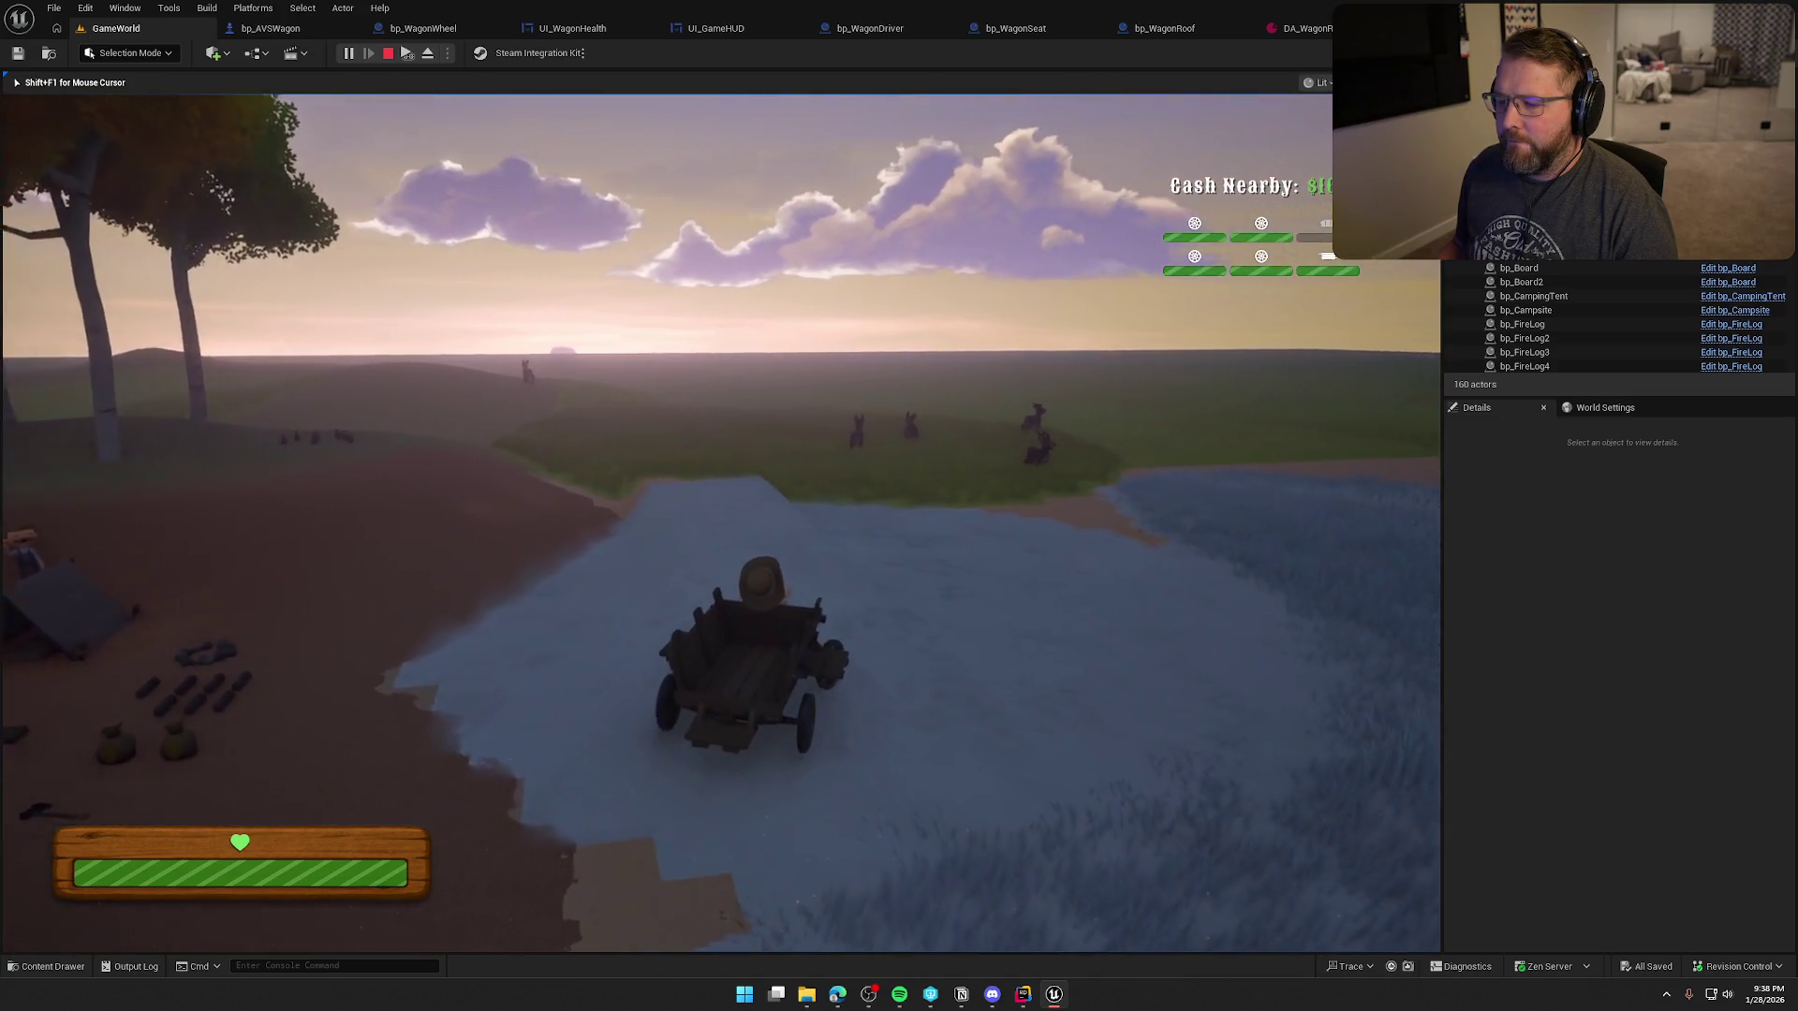
{"action": "key", "text": "a"}
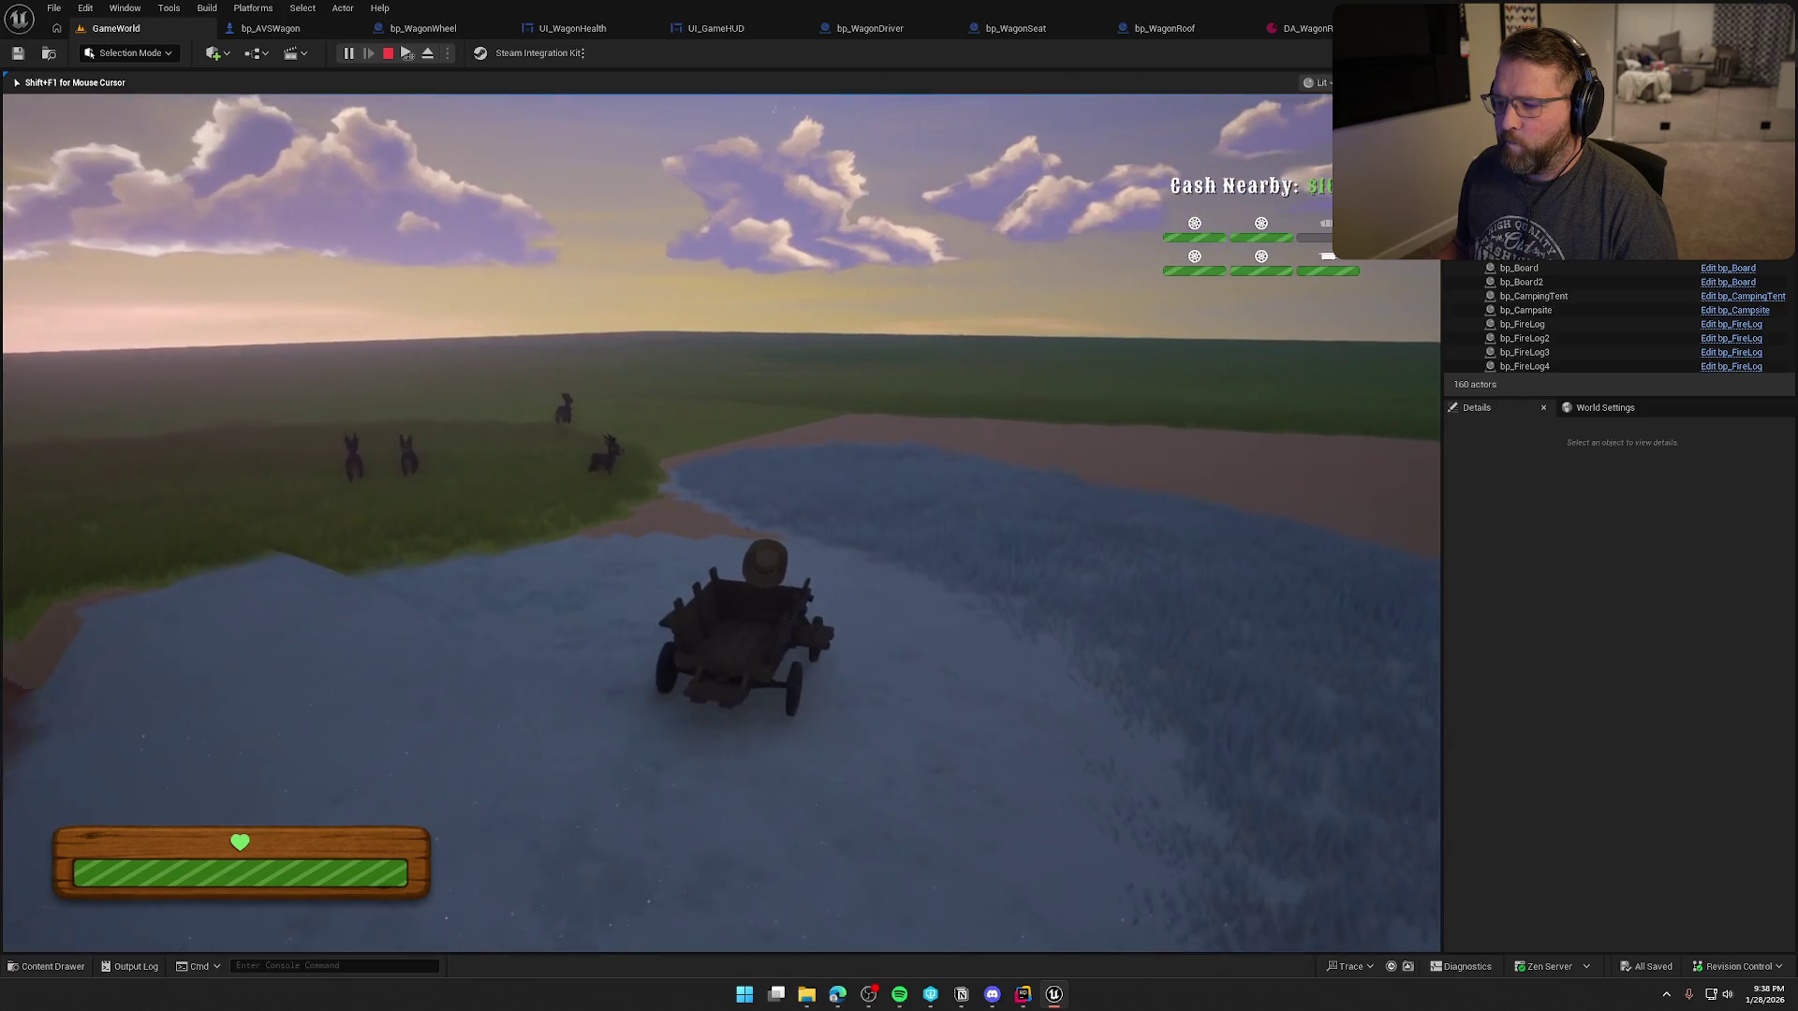
{"action": "key", "text": "a"}
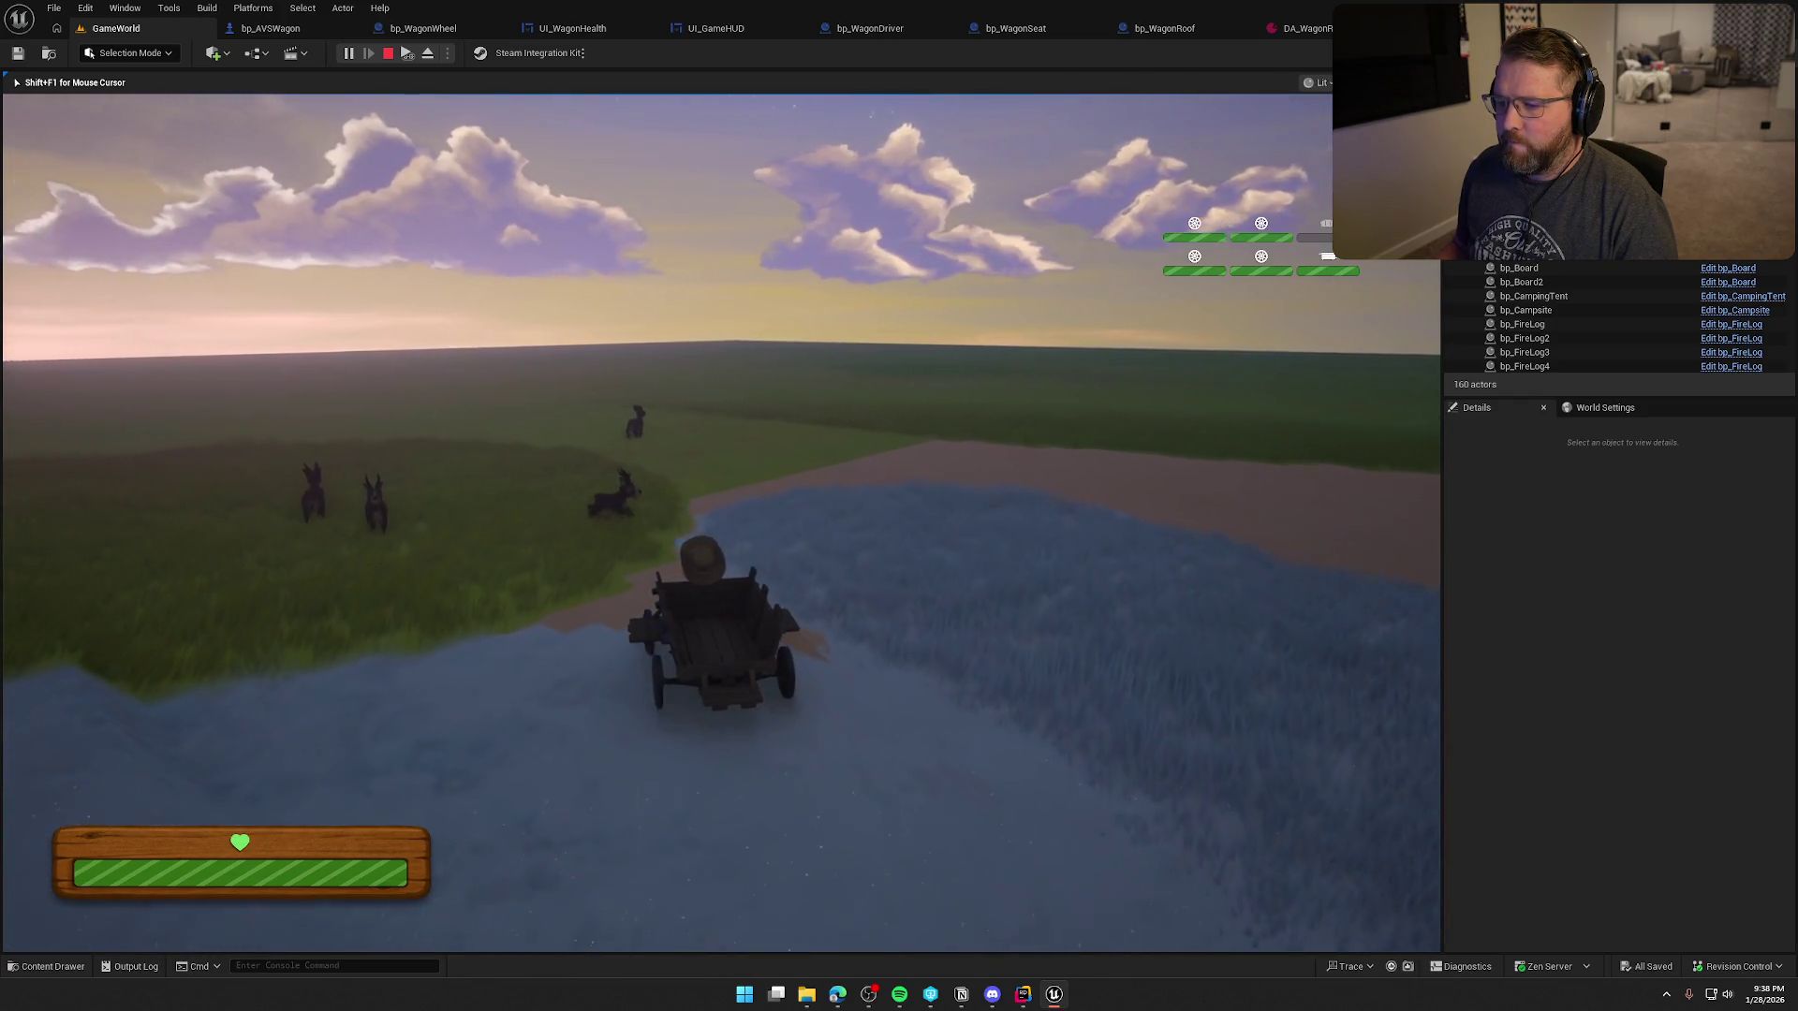
{"action": "key", "text": "a"}
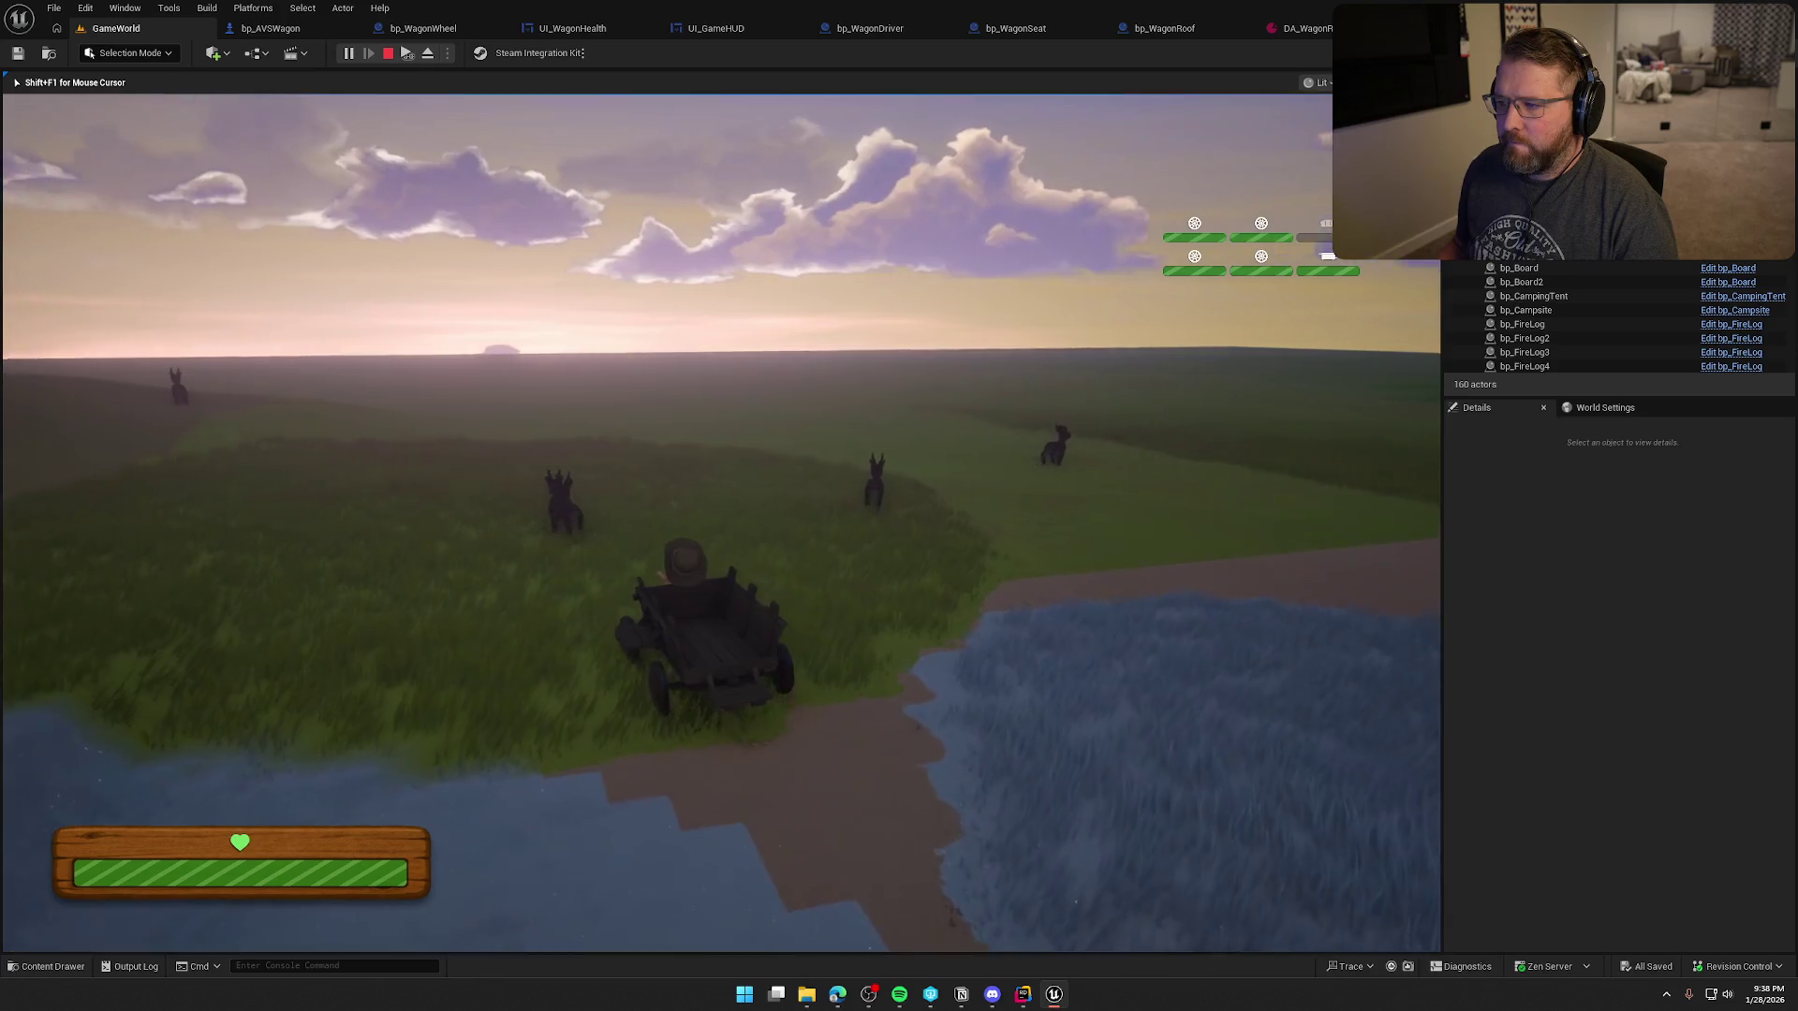
{"action": "key", "text": "d"}
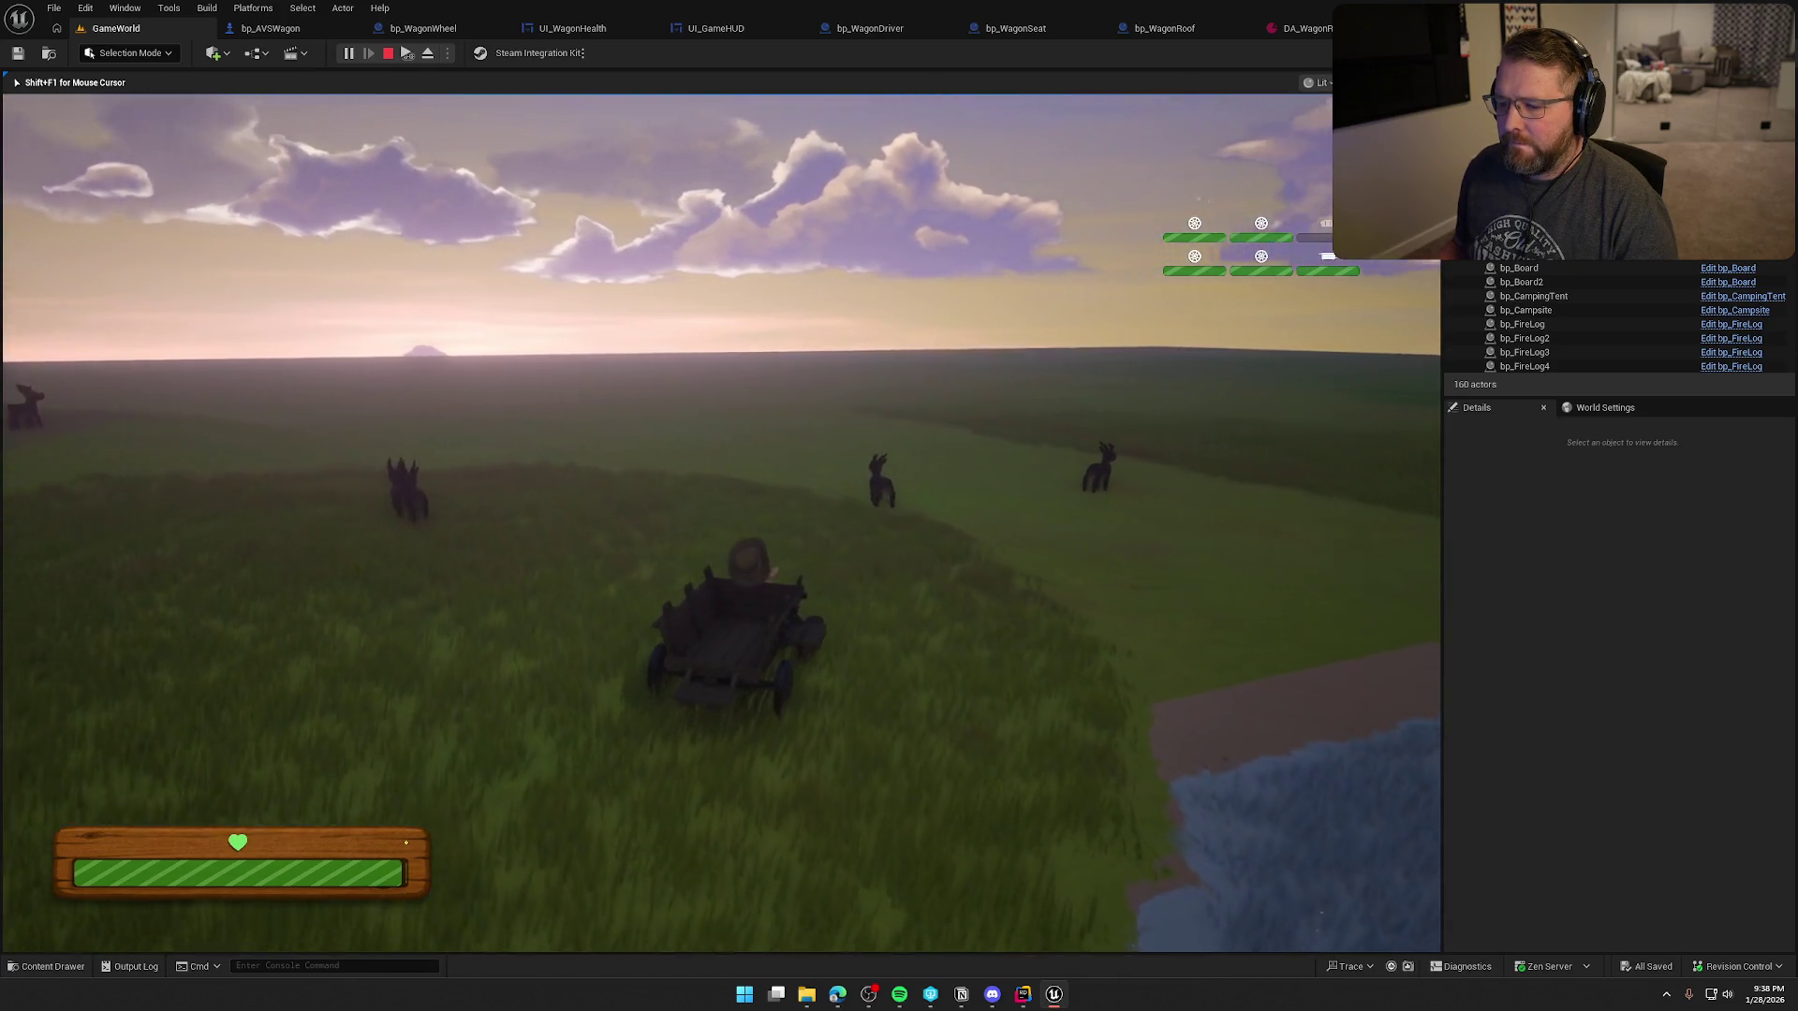
{"action": "key", "text": "e"}
- Sprint the character around near the wagon, then stop the play session
{"action": "key", "text": "w"}
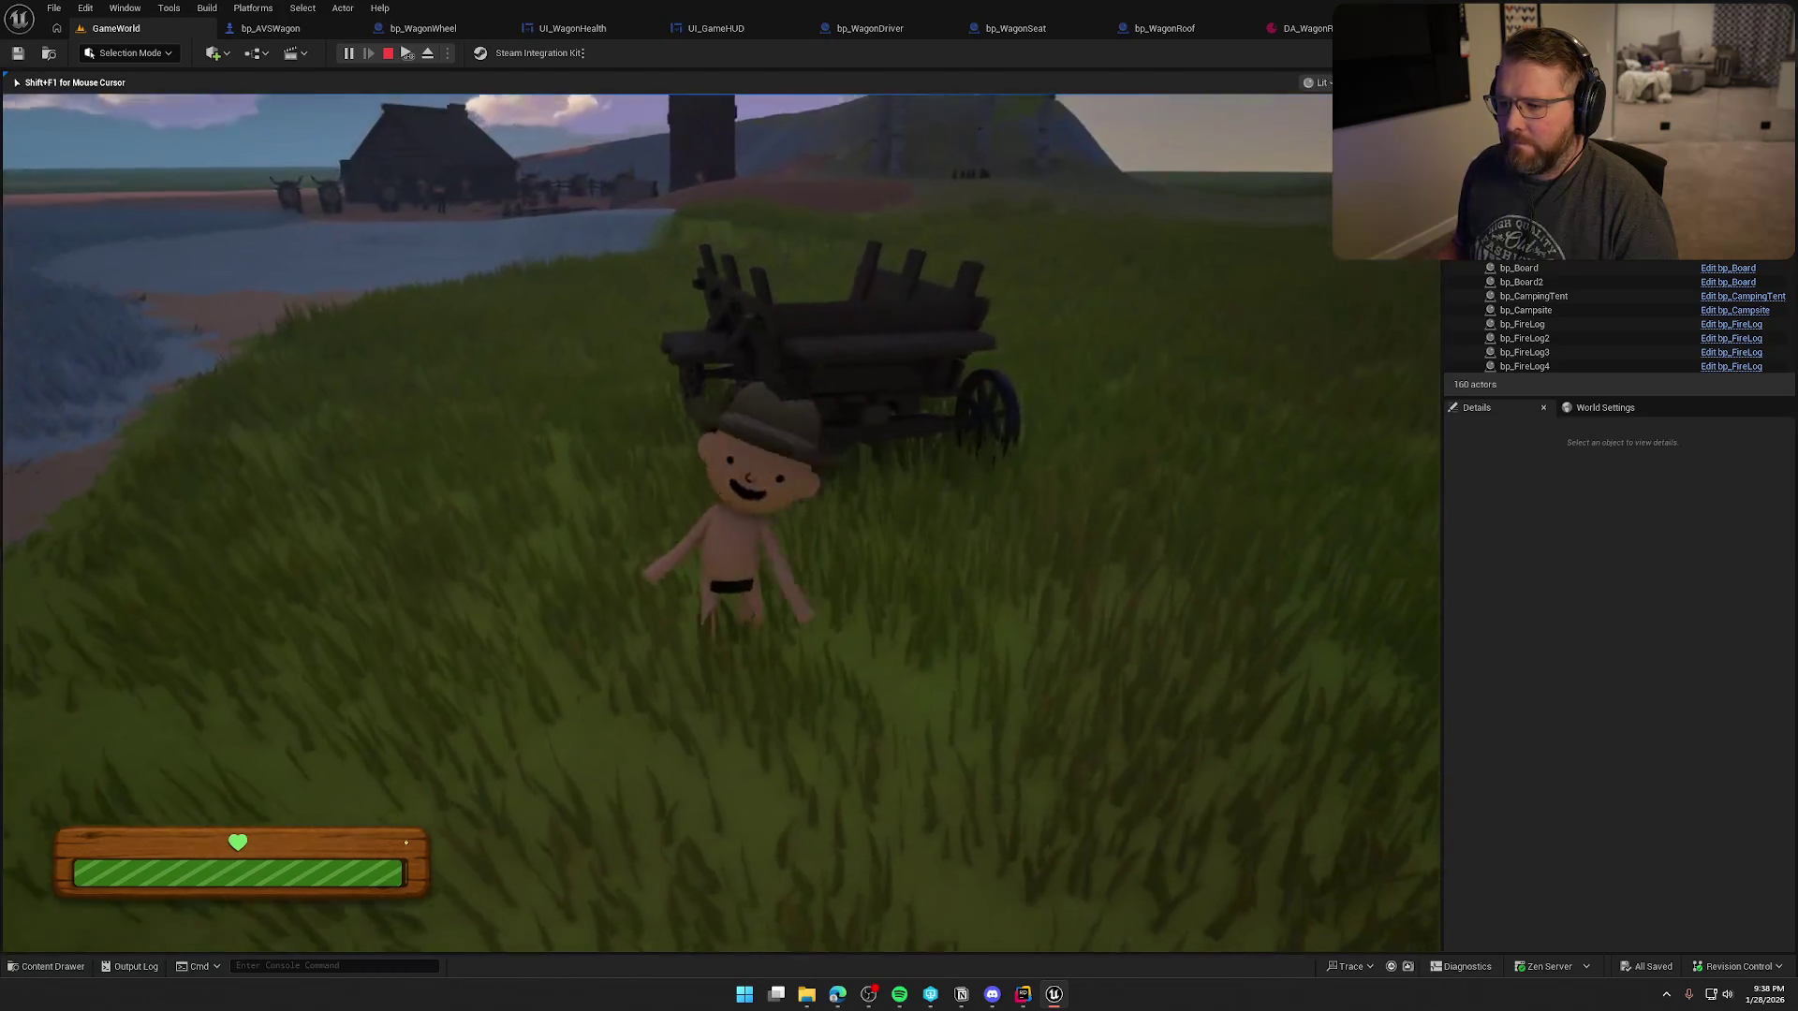
{"action": "key", "text": "shift"}
{"action": "key", "text": "a"}
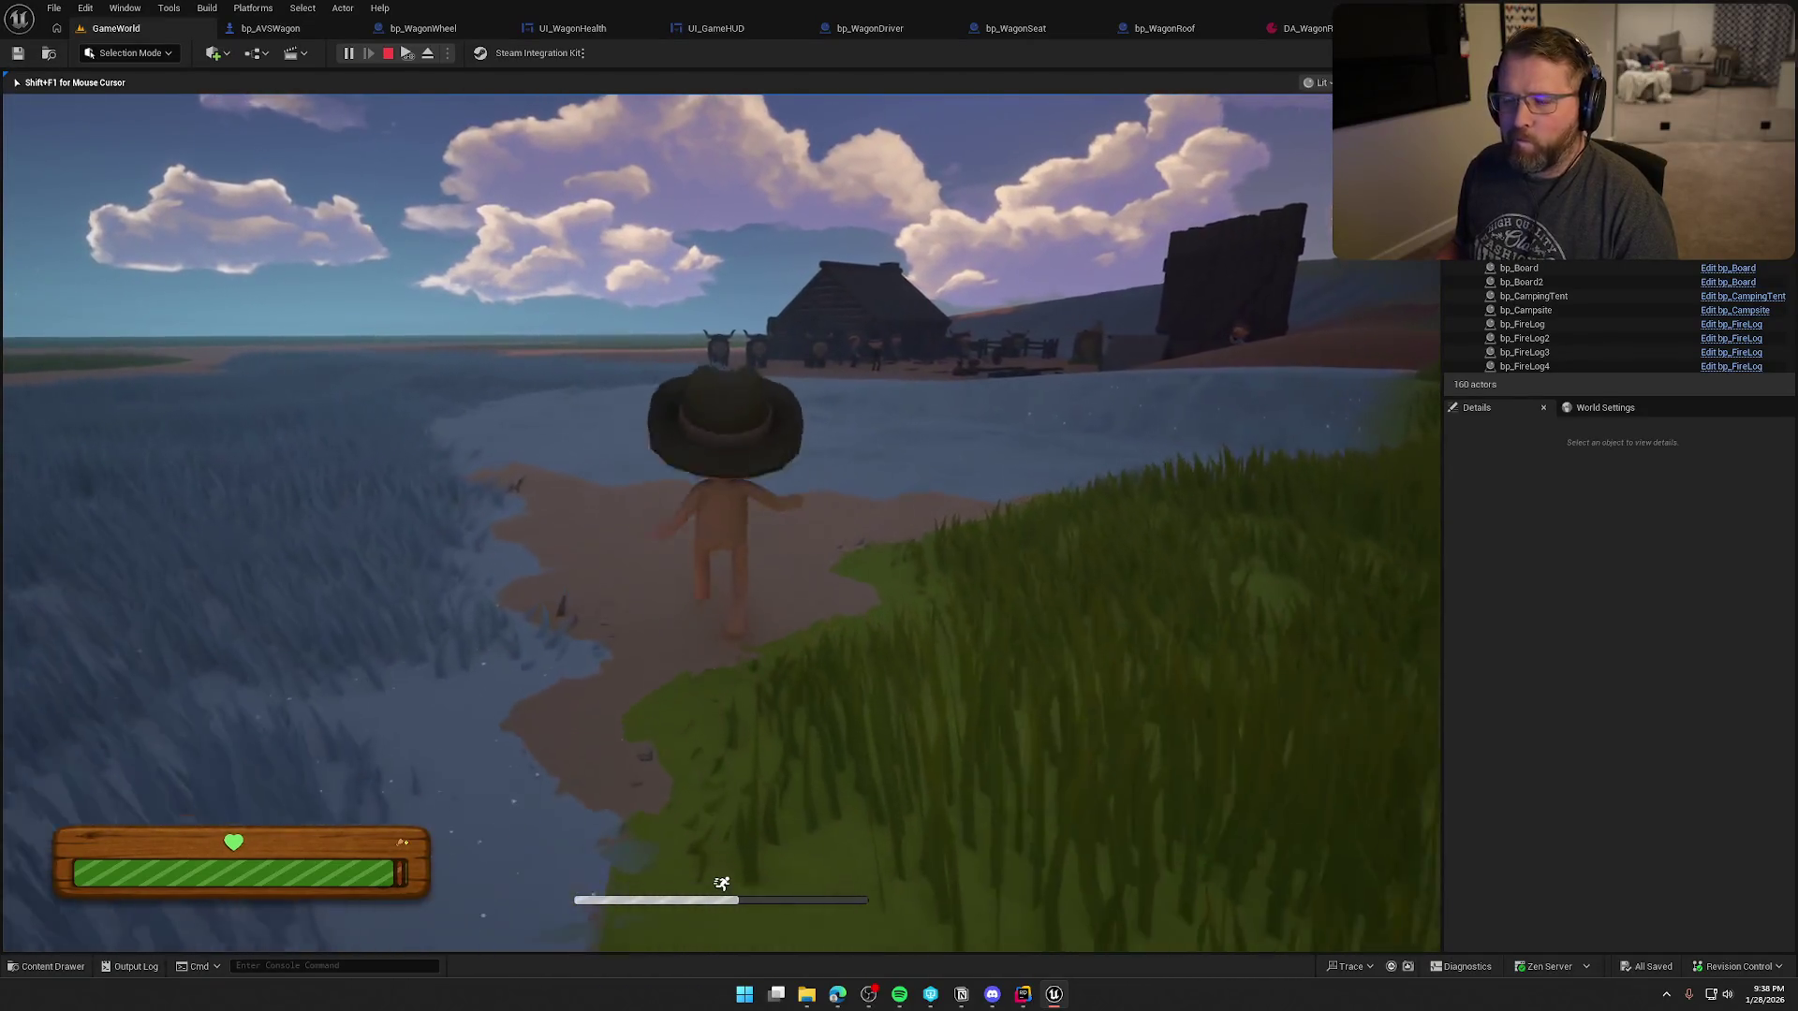
{"action": "key", "text": "Escape"}
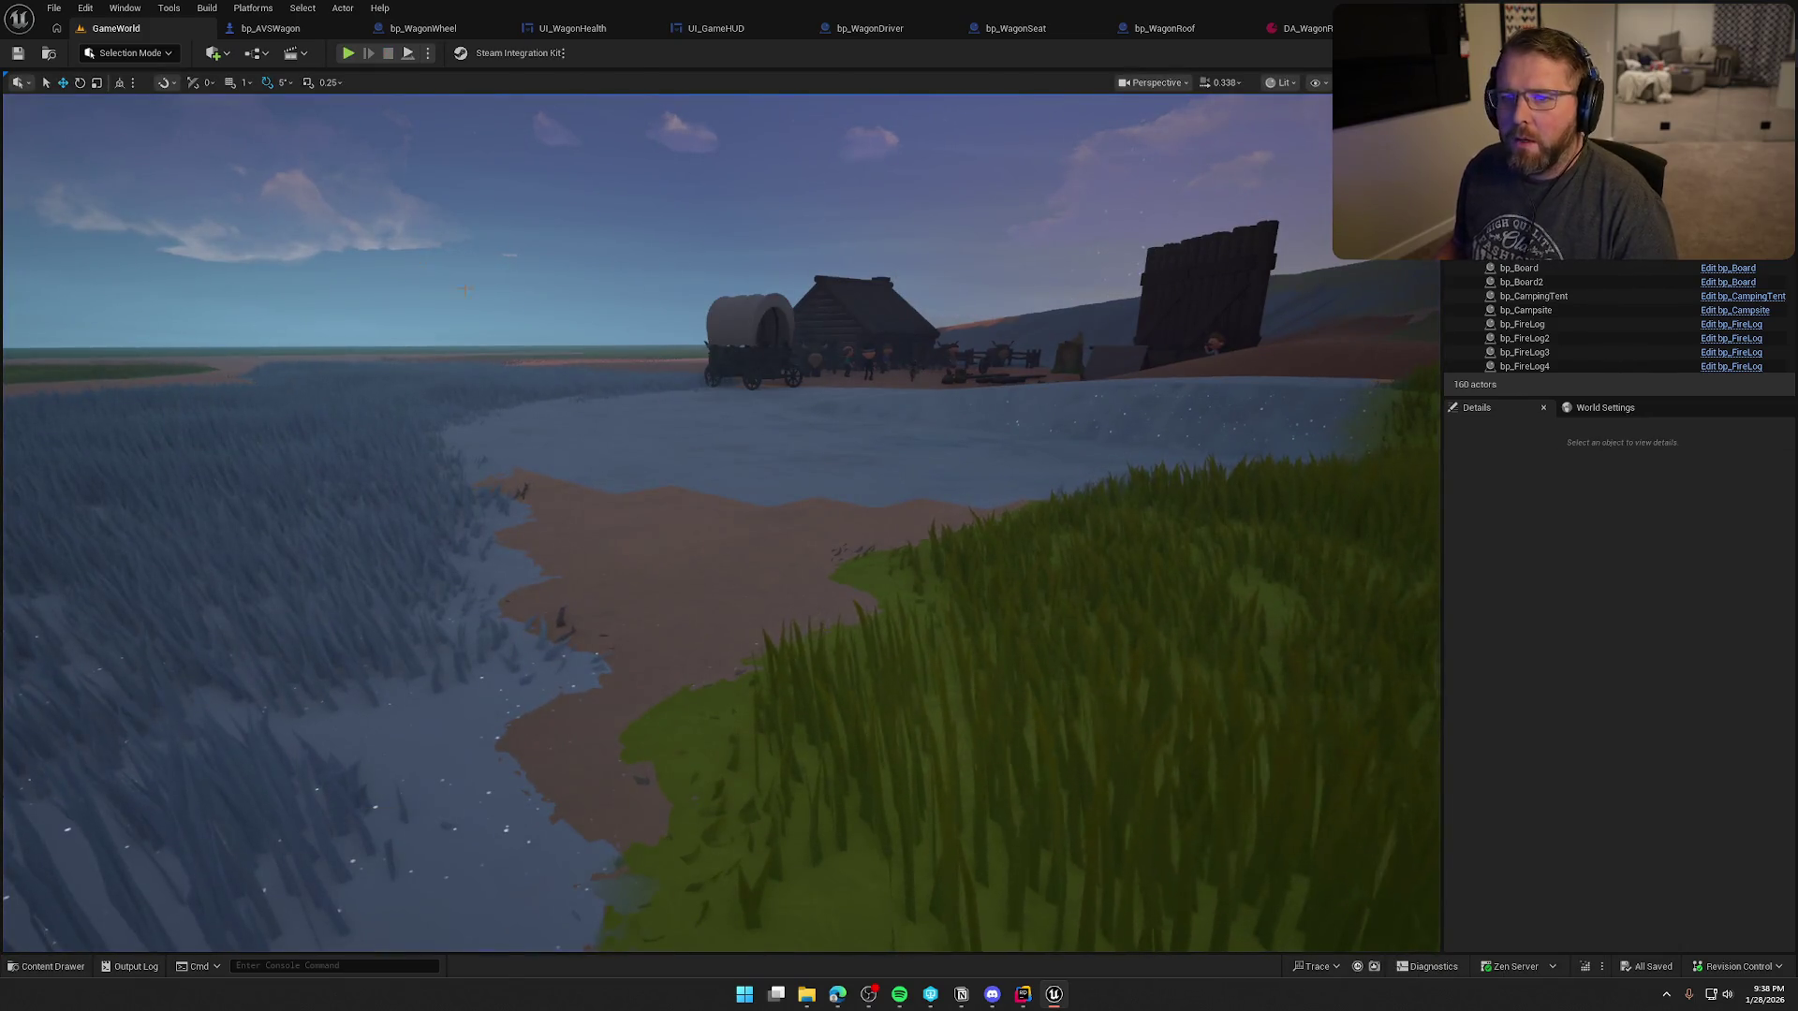
{"action": "left_click", "coordinate": [275, 29]}
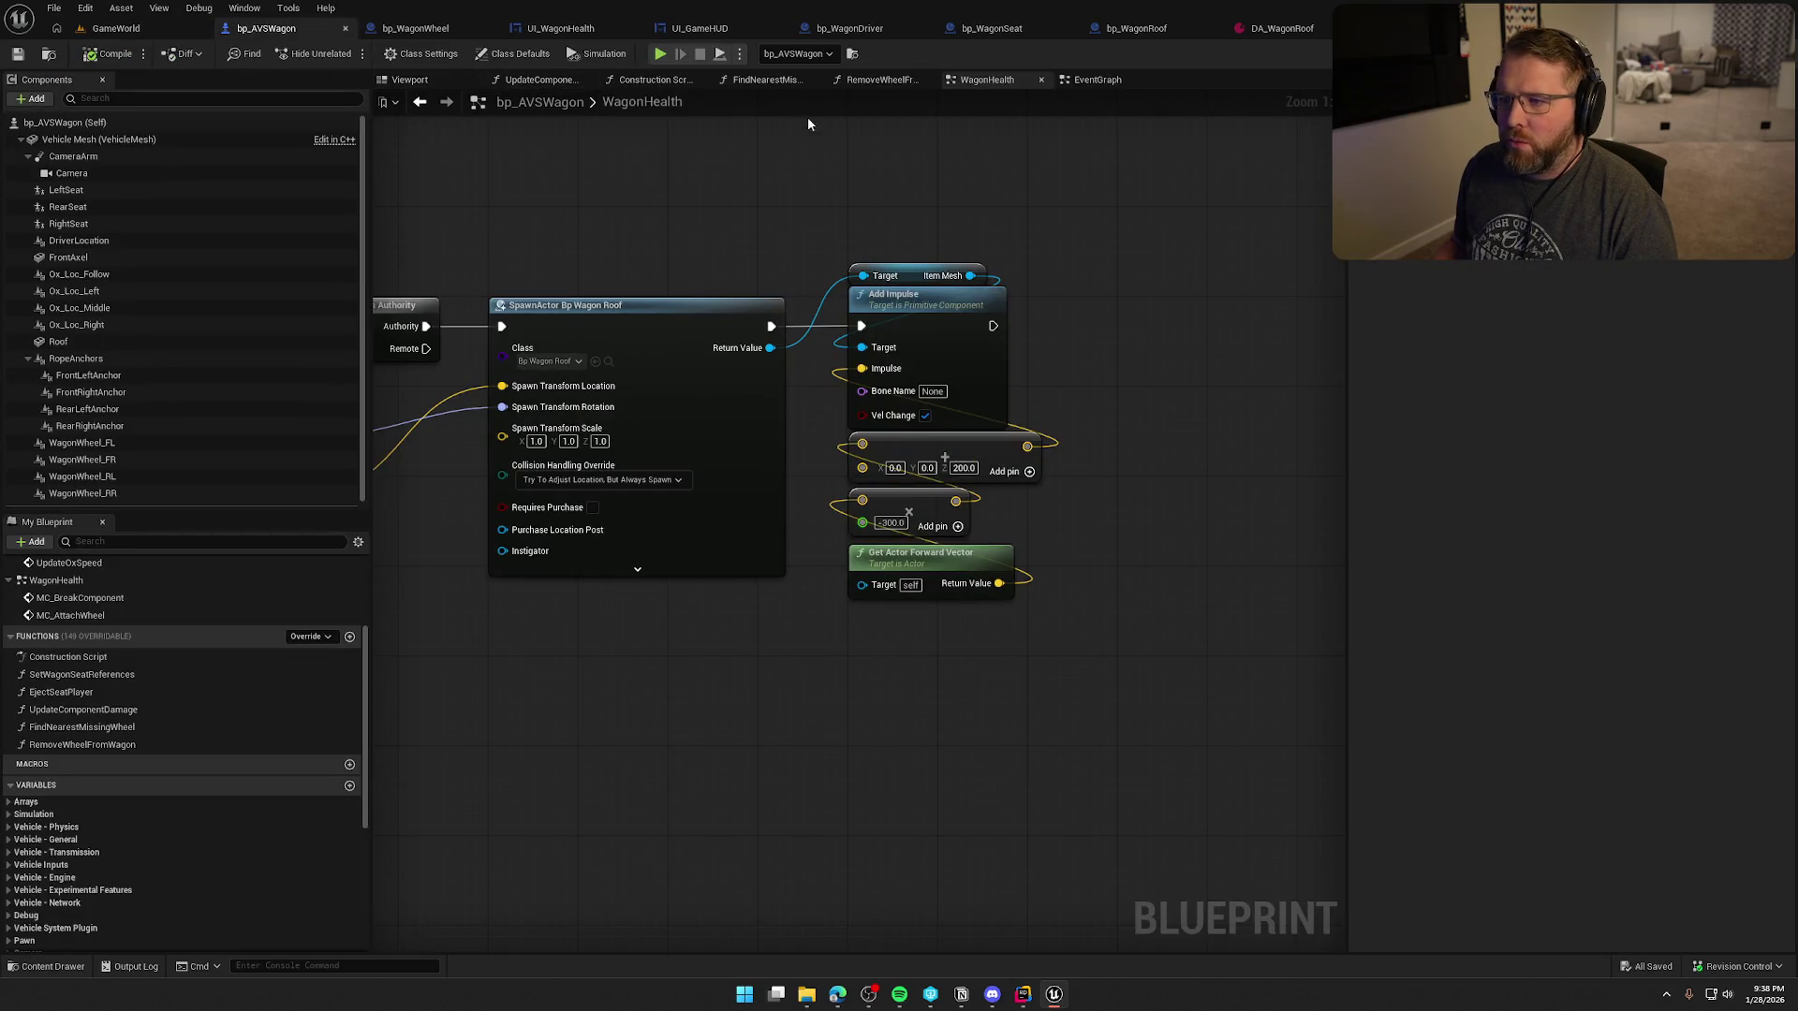
- Locate and marquee-select the roof-removal node group in the WagonHealth graph, then deselect it
{"action": "scroll", "coordinate": [906, 660], "scroll_direction": "down", "scroll_amount": 3}
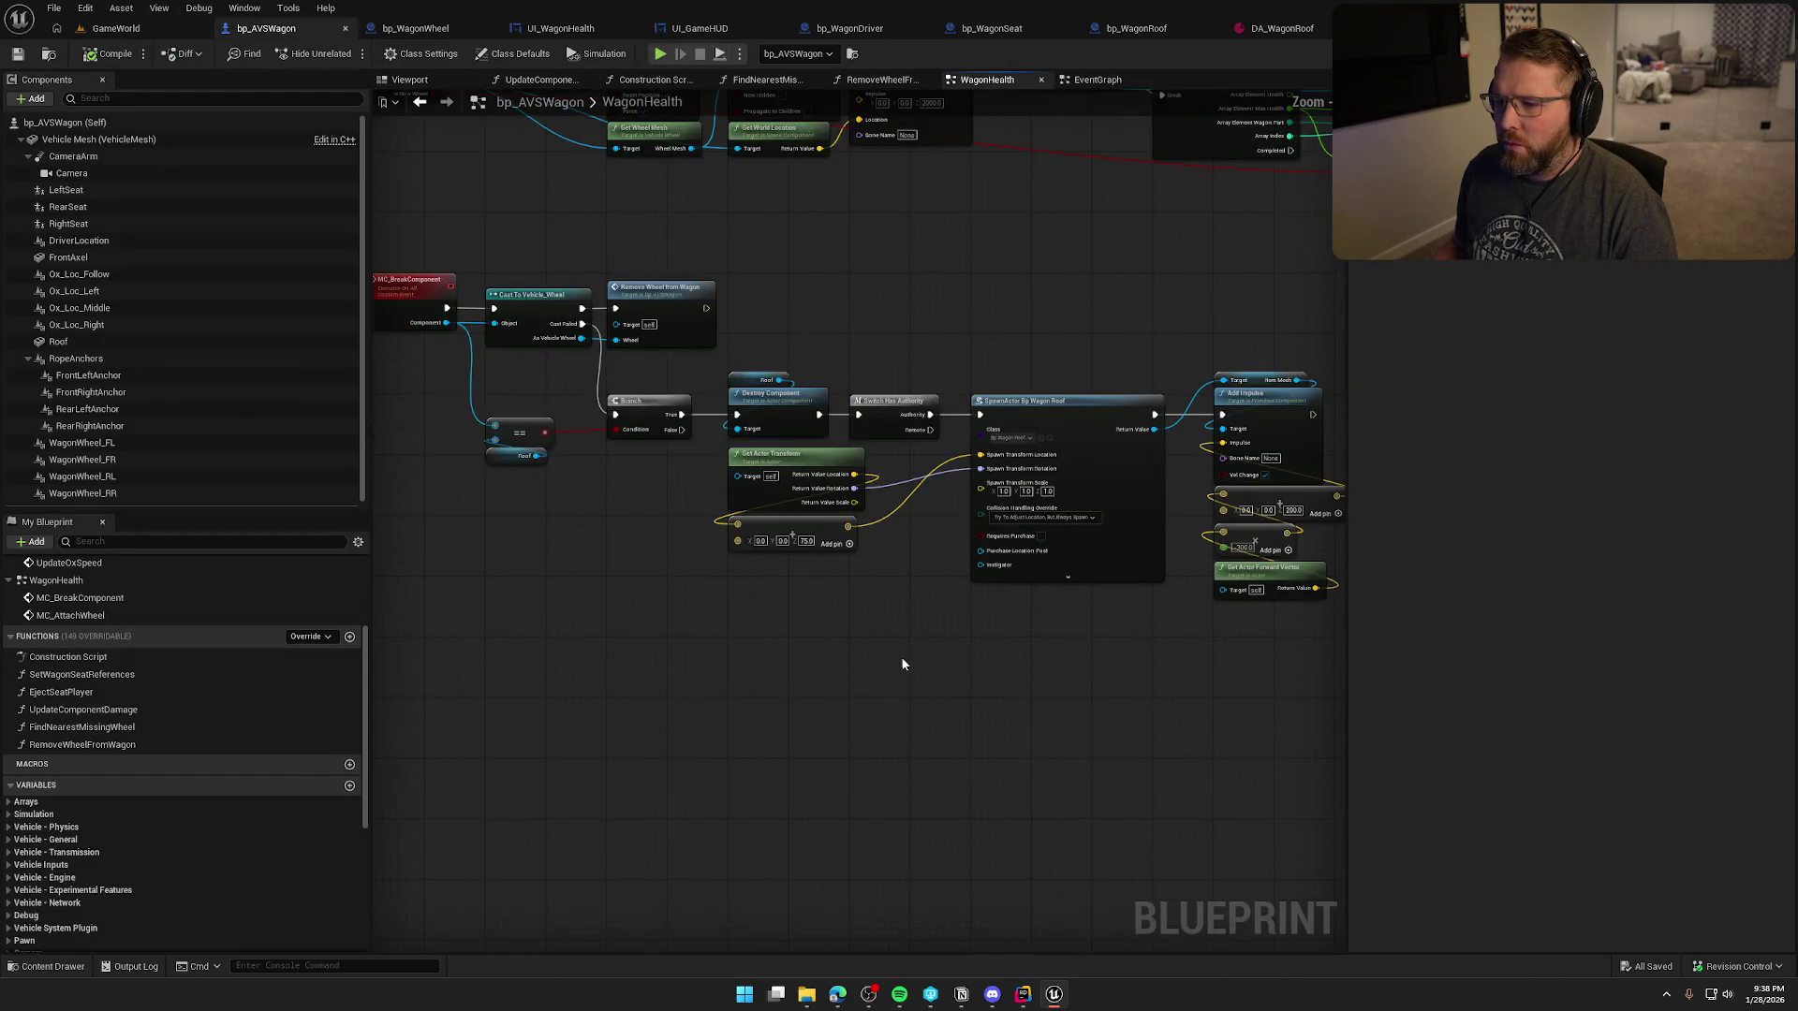
{"action": "scroll", "coordinate": [889, 645], "scroll_direction": "up", "scroll_amount": 1}
{"action": "mouse_move", "coordinate": [889, 644]}
{"action": "left_mouse_down"}
{"action": "mouse_move", "coordinate": [583, 623]}
{"action": "mouse_move", "coordinate": [746, 574]}
{"action": "left_mouse_up"}
{"action": "mouse_move", "coordinate": [573, 264]}
{"action": "left_mouse_down"}
{"action": "mouse_move", "coordinate": [866, 449]}
{"action": "mouse_move", "coordinate": [1110, 529]}
{"action": "left_mouse_up"}
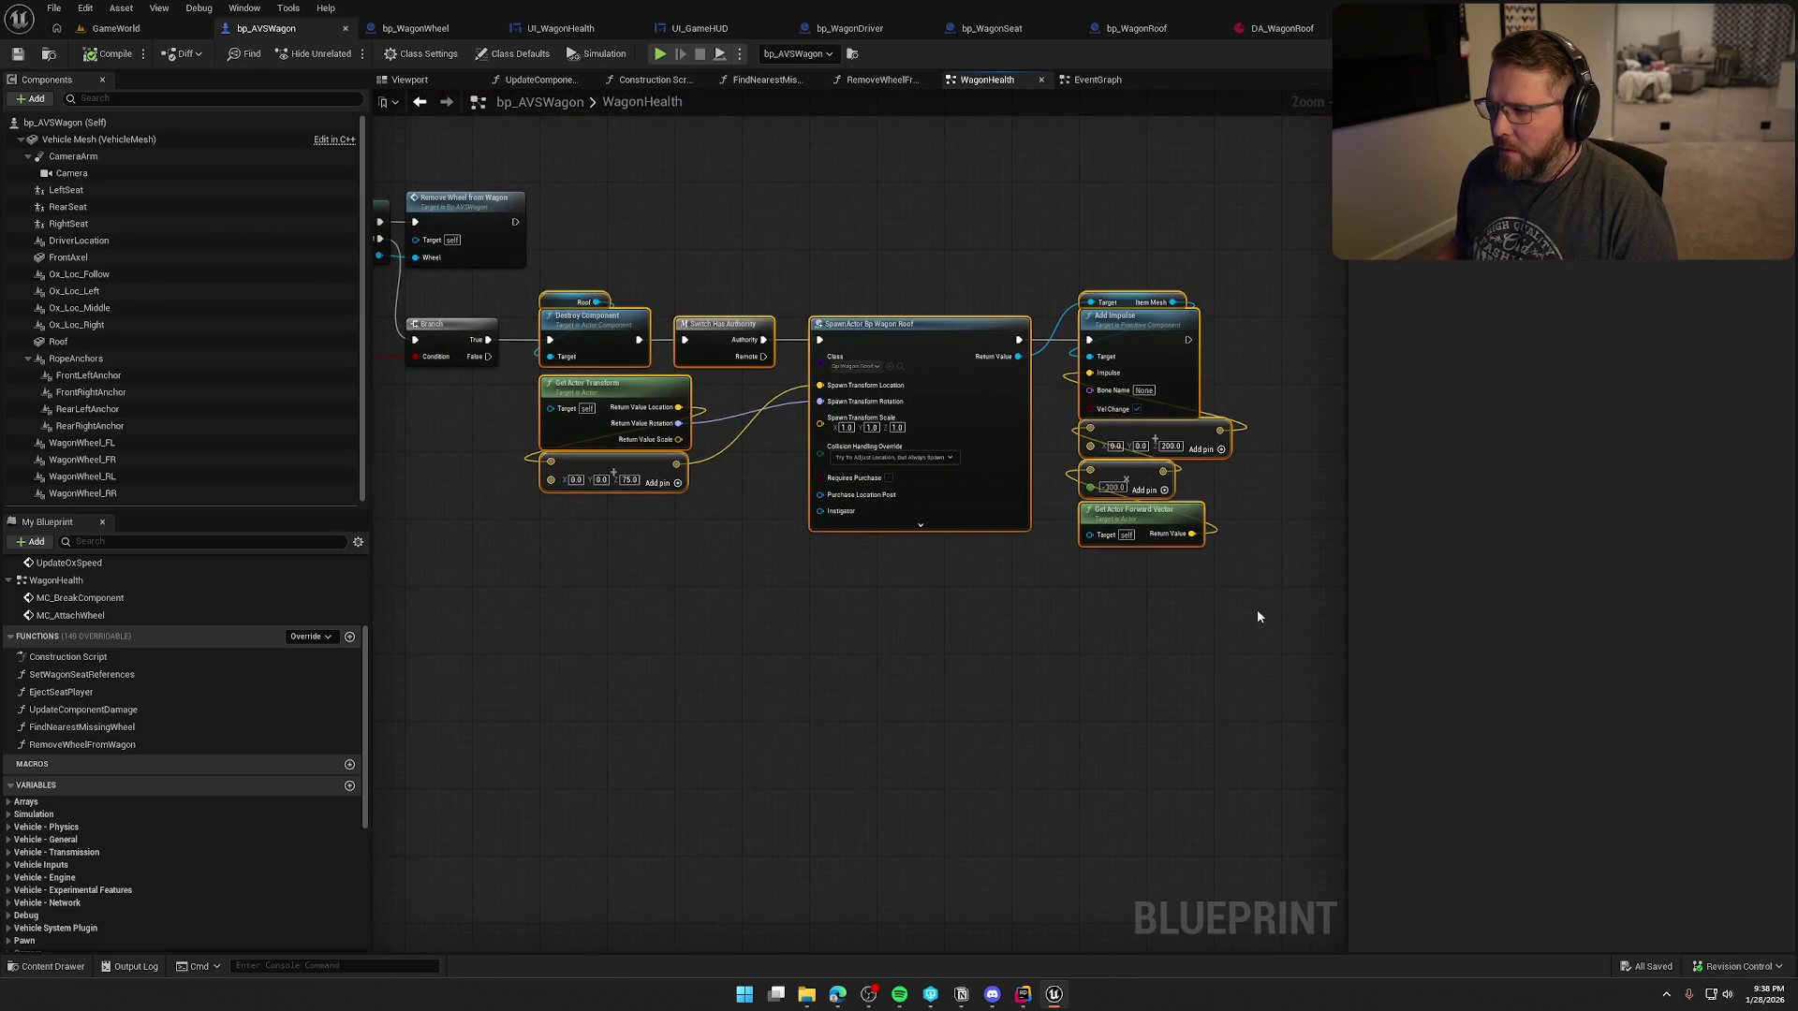
{"action": "left_click", "coordinate": [757, 576]}
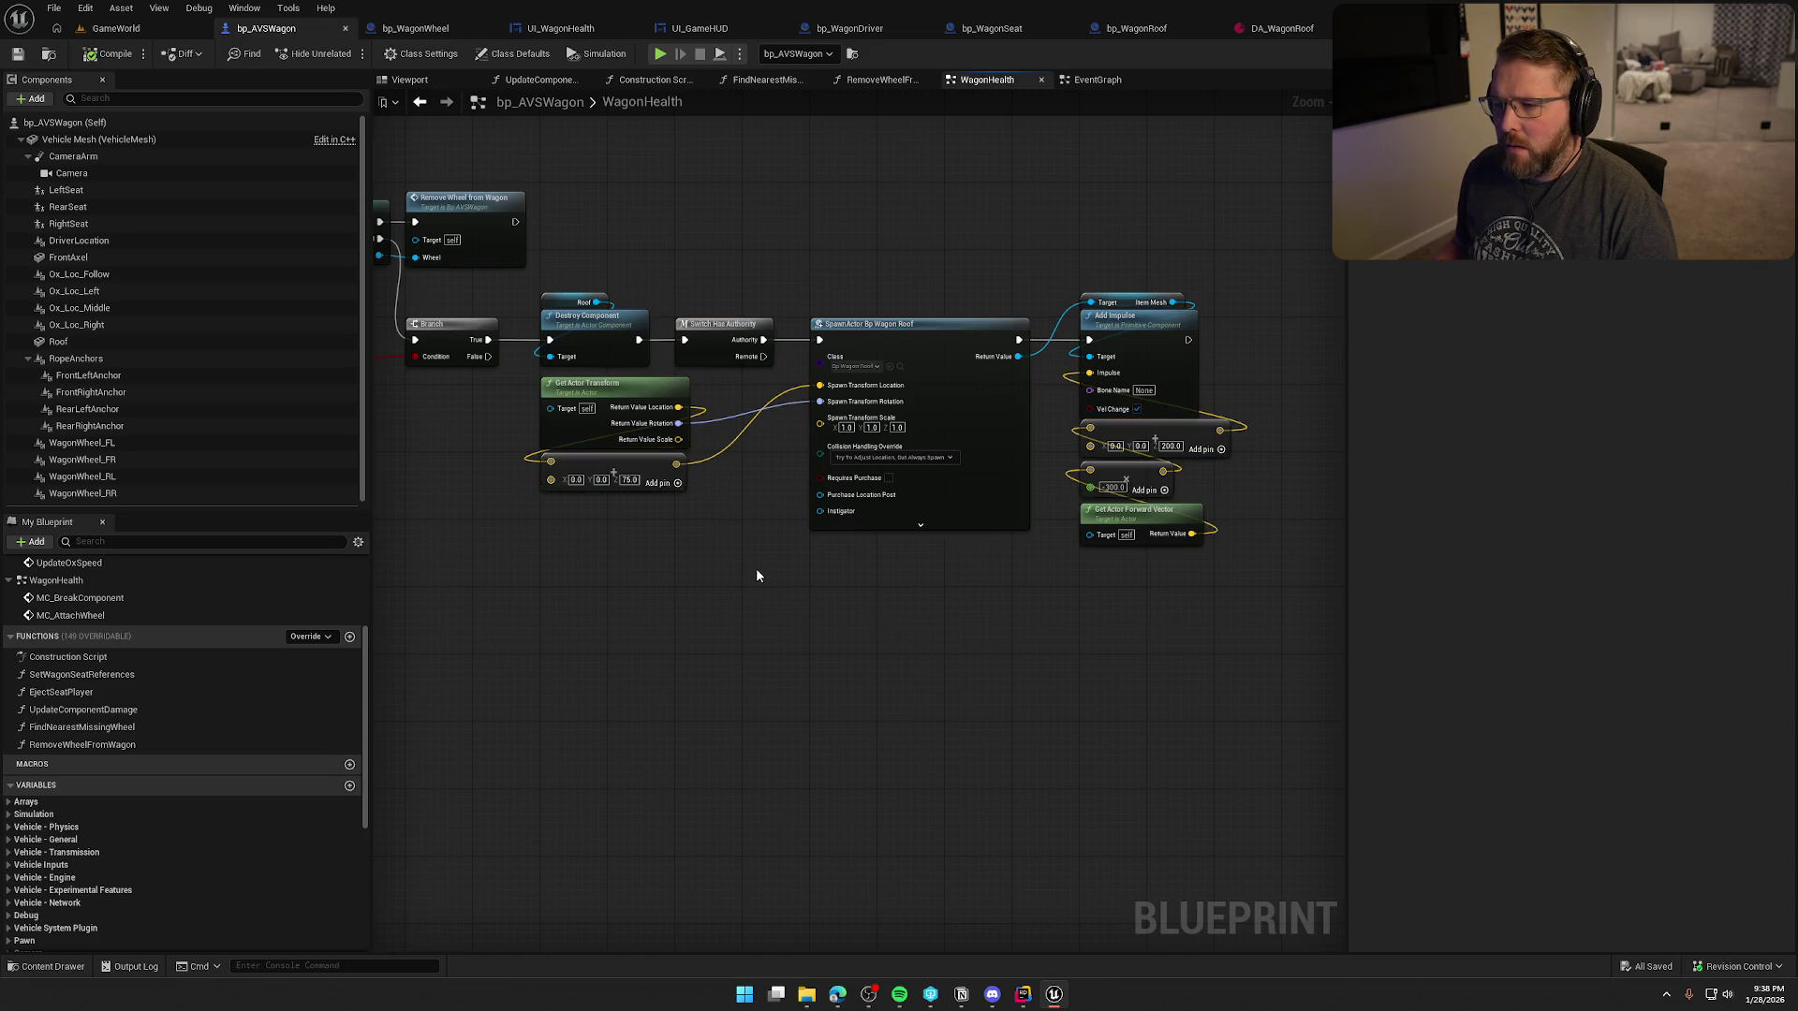
- Playtest the wagon from the GameWorld level, then end the session and return to bp_AVSWagon
{"action": "left_click", "coordinate": [134, 33]}
{"action": "left_click", "coordinate": [367, 46]}
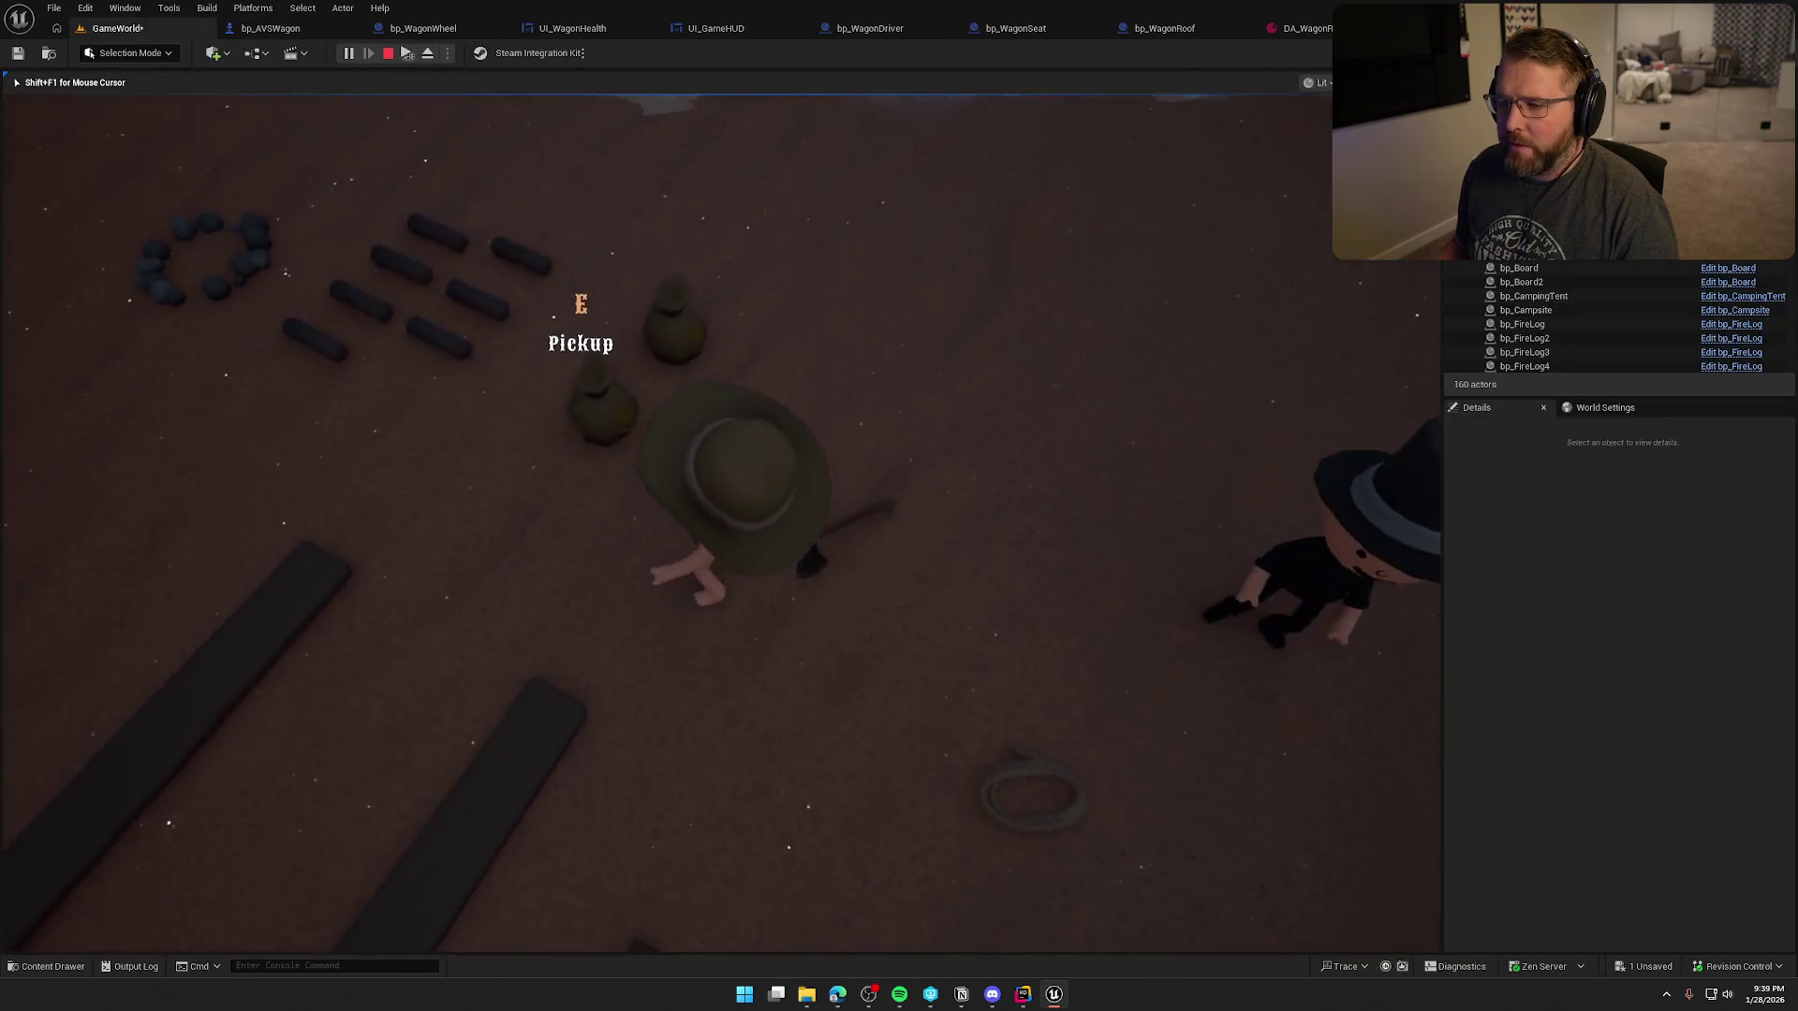
{"action": "key", "text": "super"}
{"action": "left_click", "coordinate": [412, 281]}
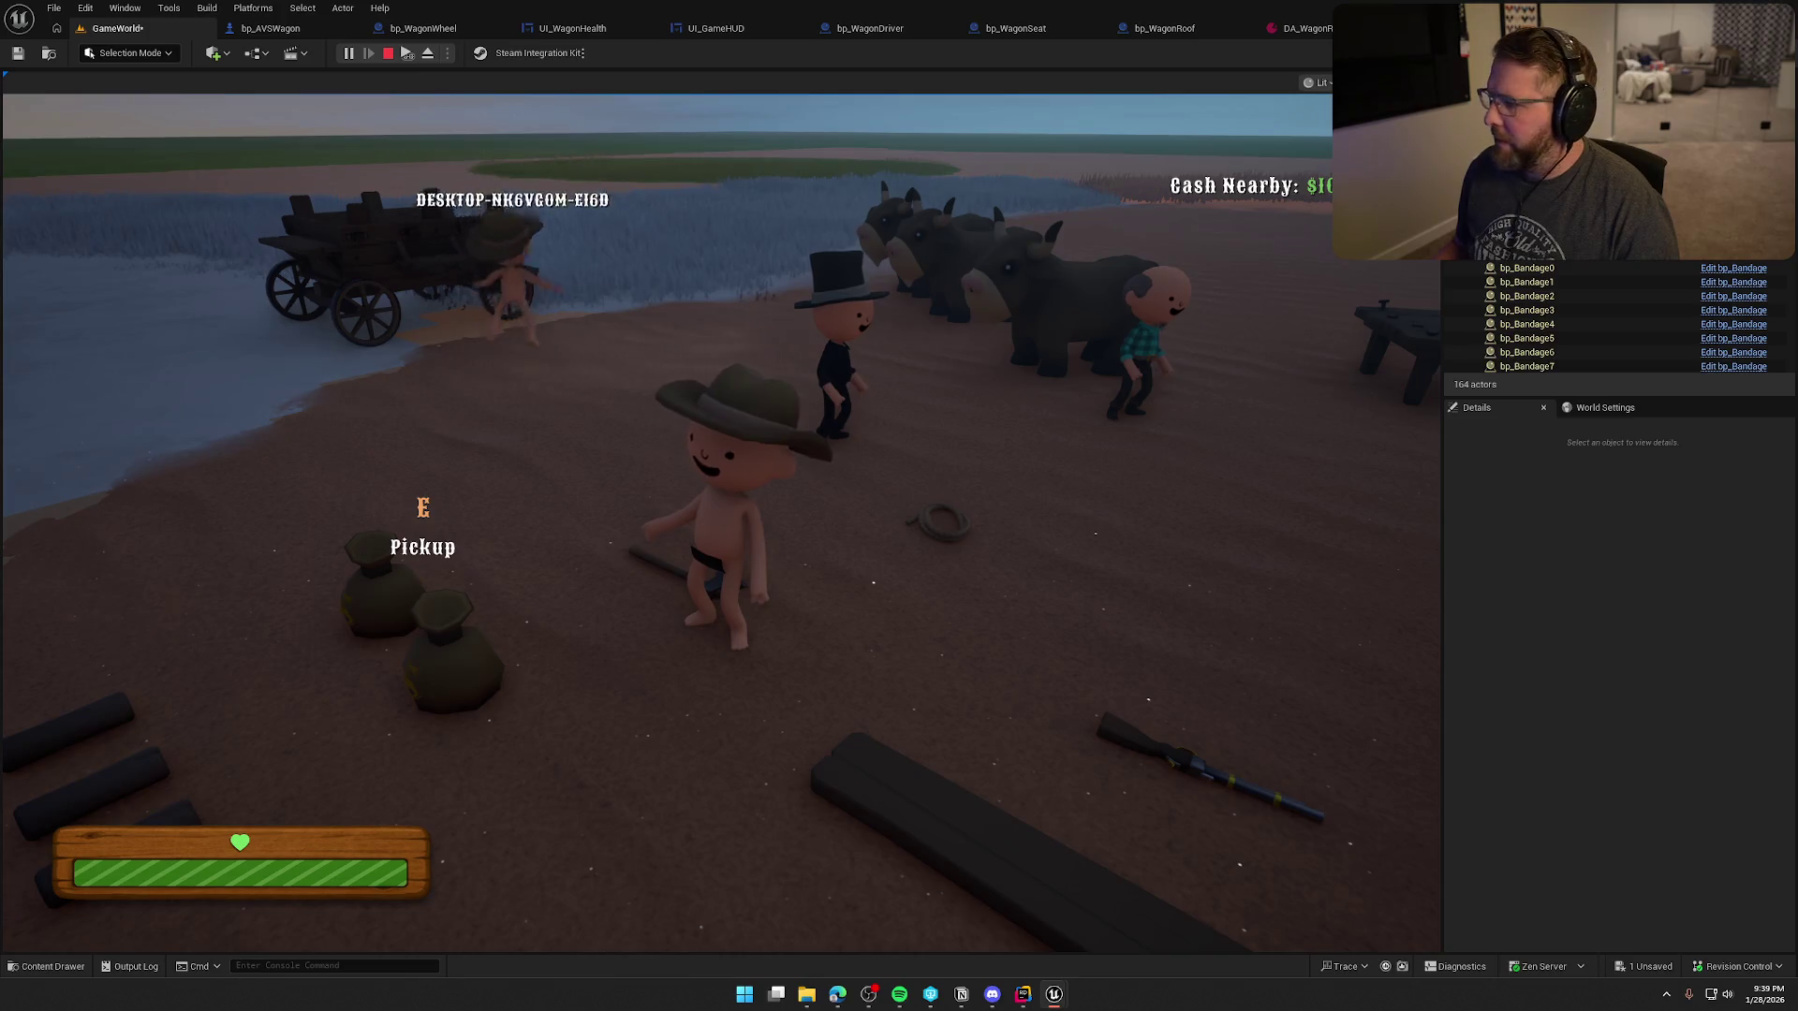
{"action": "key", "text": "Escape"}
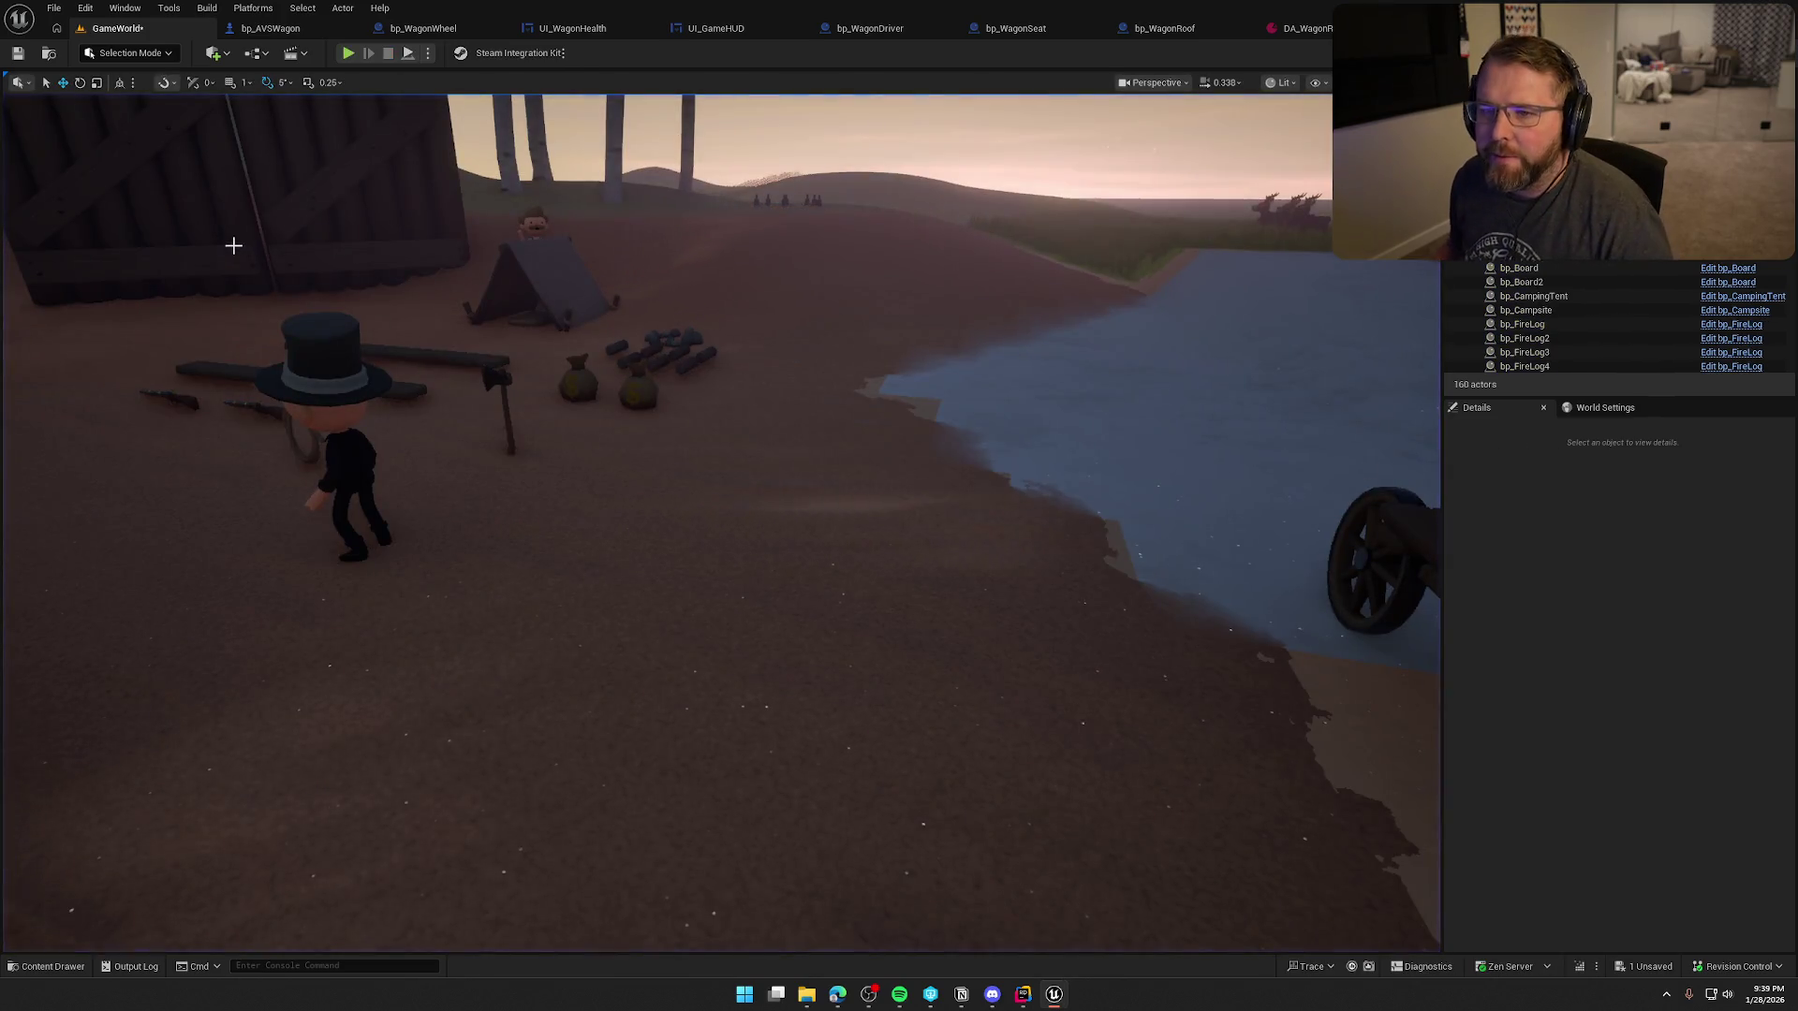
{"action": "left_click", "coordinate": [271, 29]}
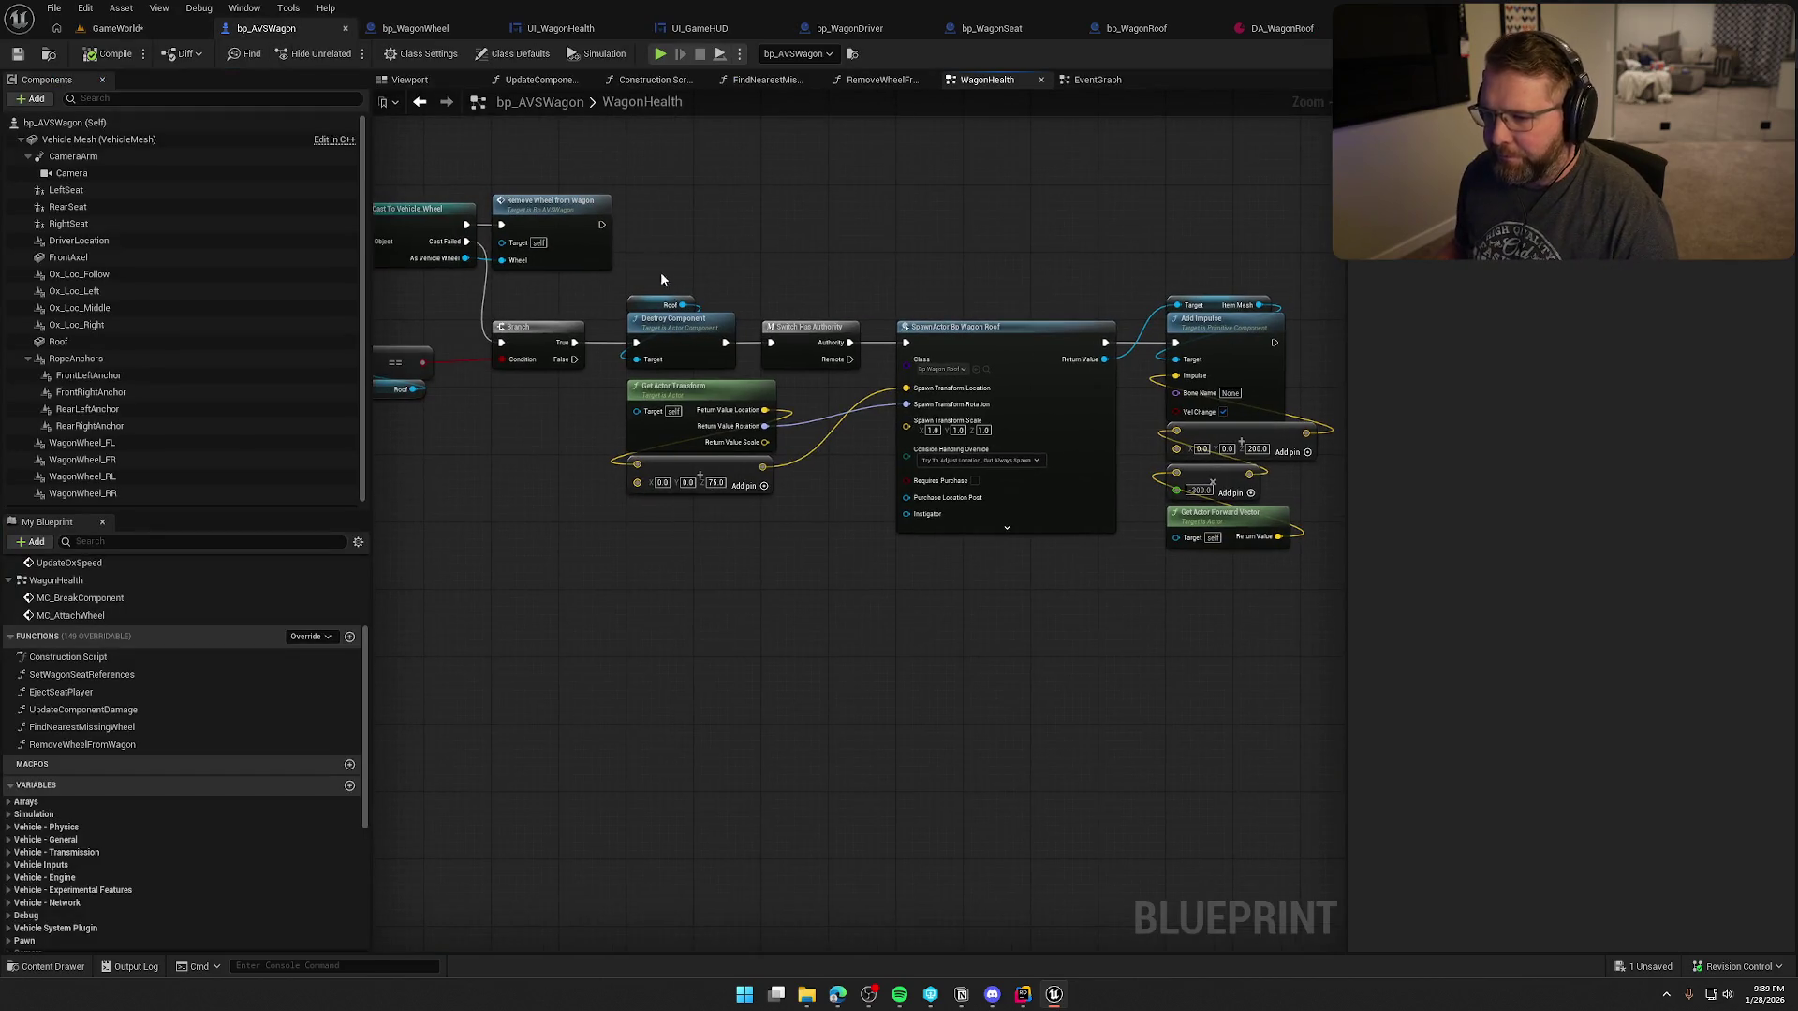
- Collapse the roof-removal nodes into a function named RemoveRoofFromWagon, placed beside the Branch
{"action": "left_click_drag", "start_coordinate": [562, 286], "coordinate": [1279, 584]}
{"action": "right_click", "coordinate": [642, 319]}
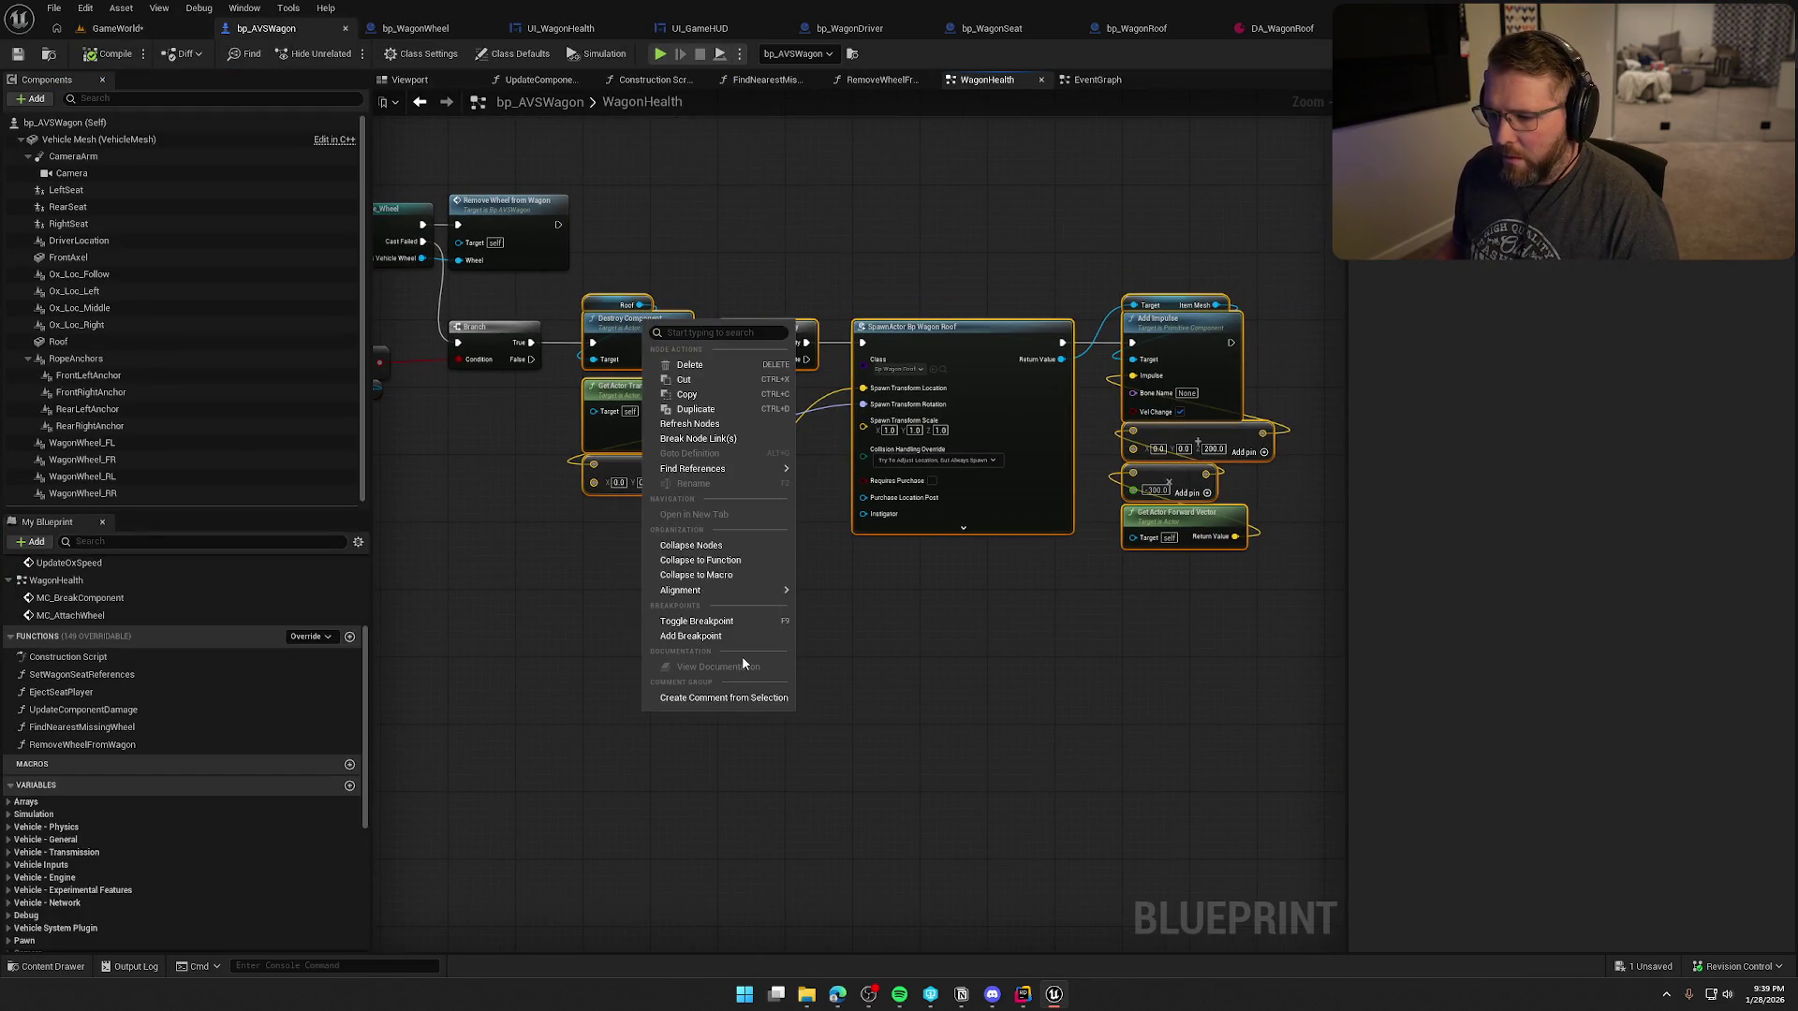
{"action": "left_click", "coordinate": [740, 562]}
{"action": "type", "text": "RemoveRoofFrom"}
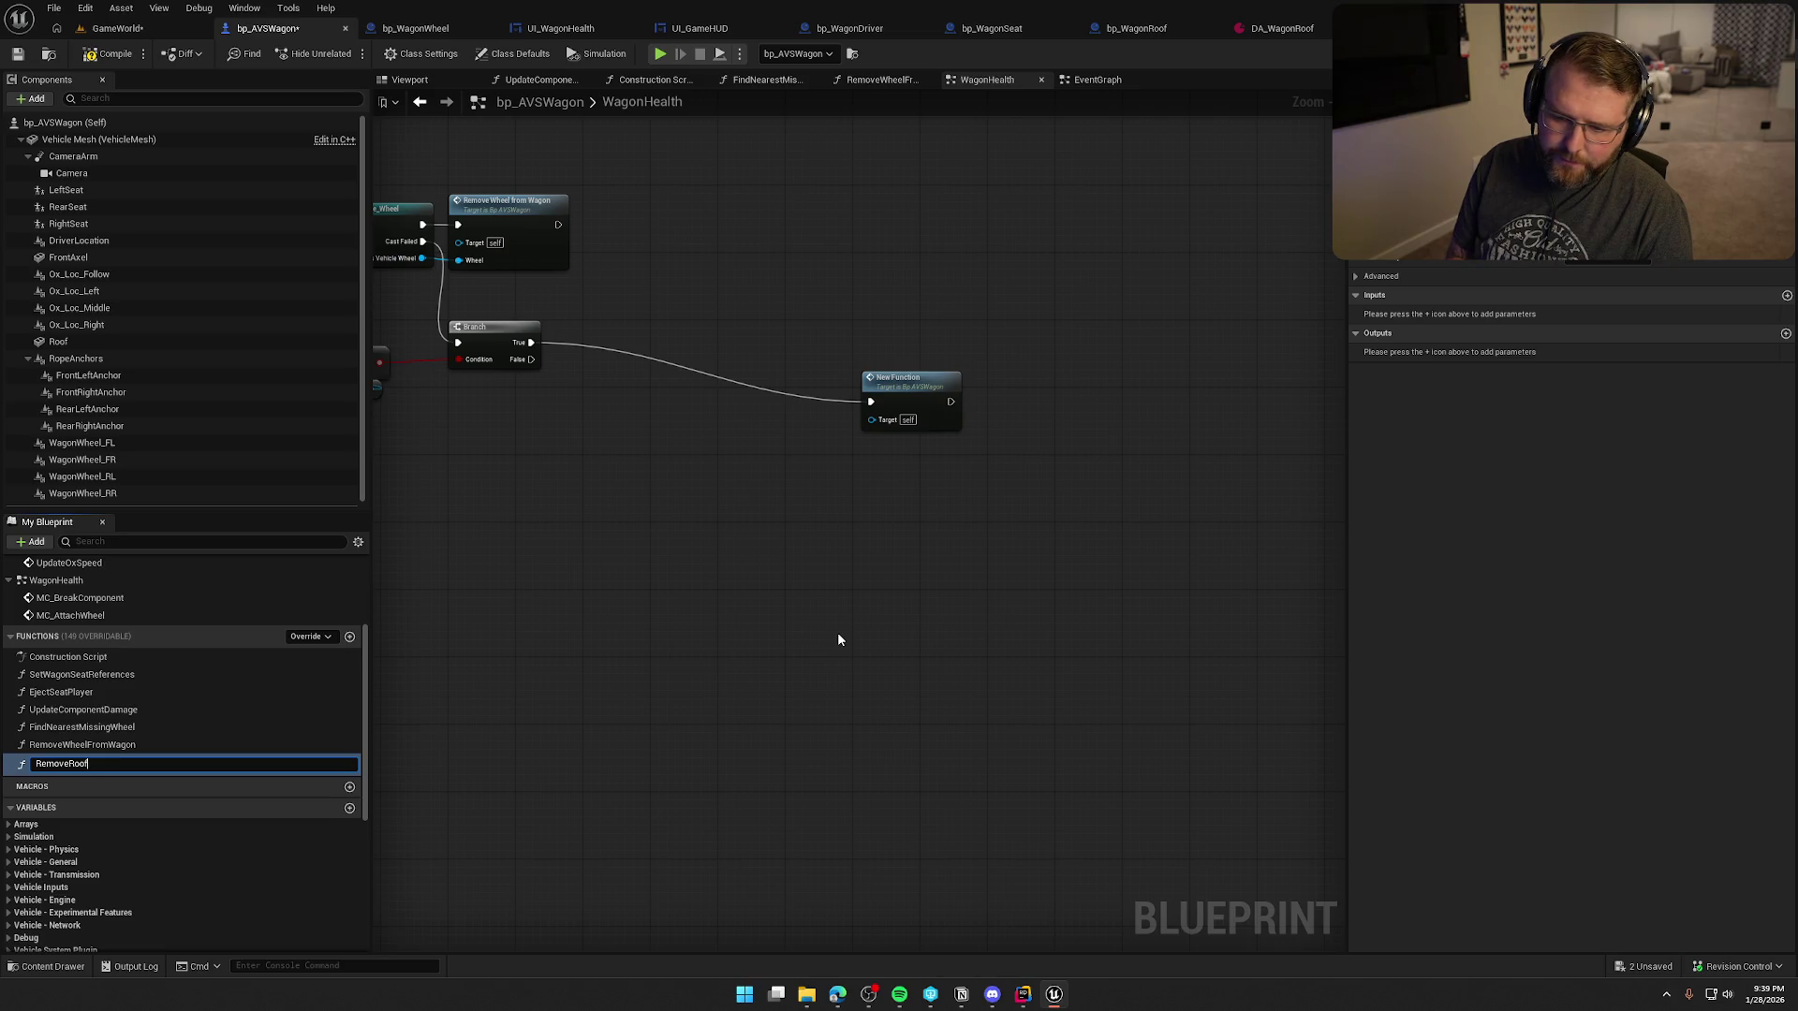
{"action": "type", "text": "Wagon"}
{"action": "key", "text": "Return"}
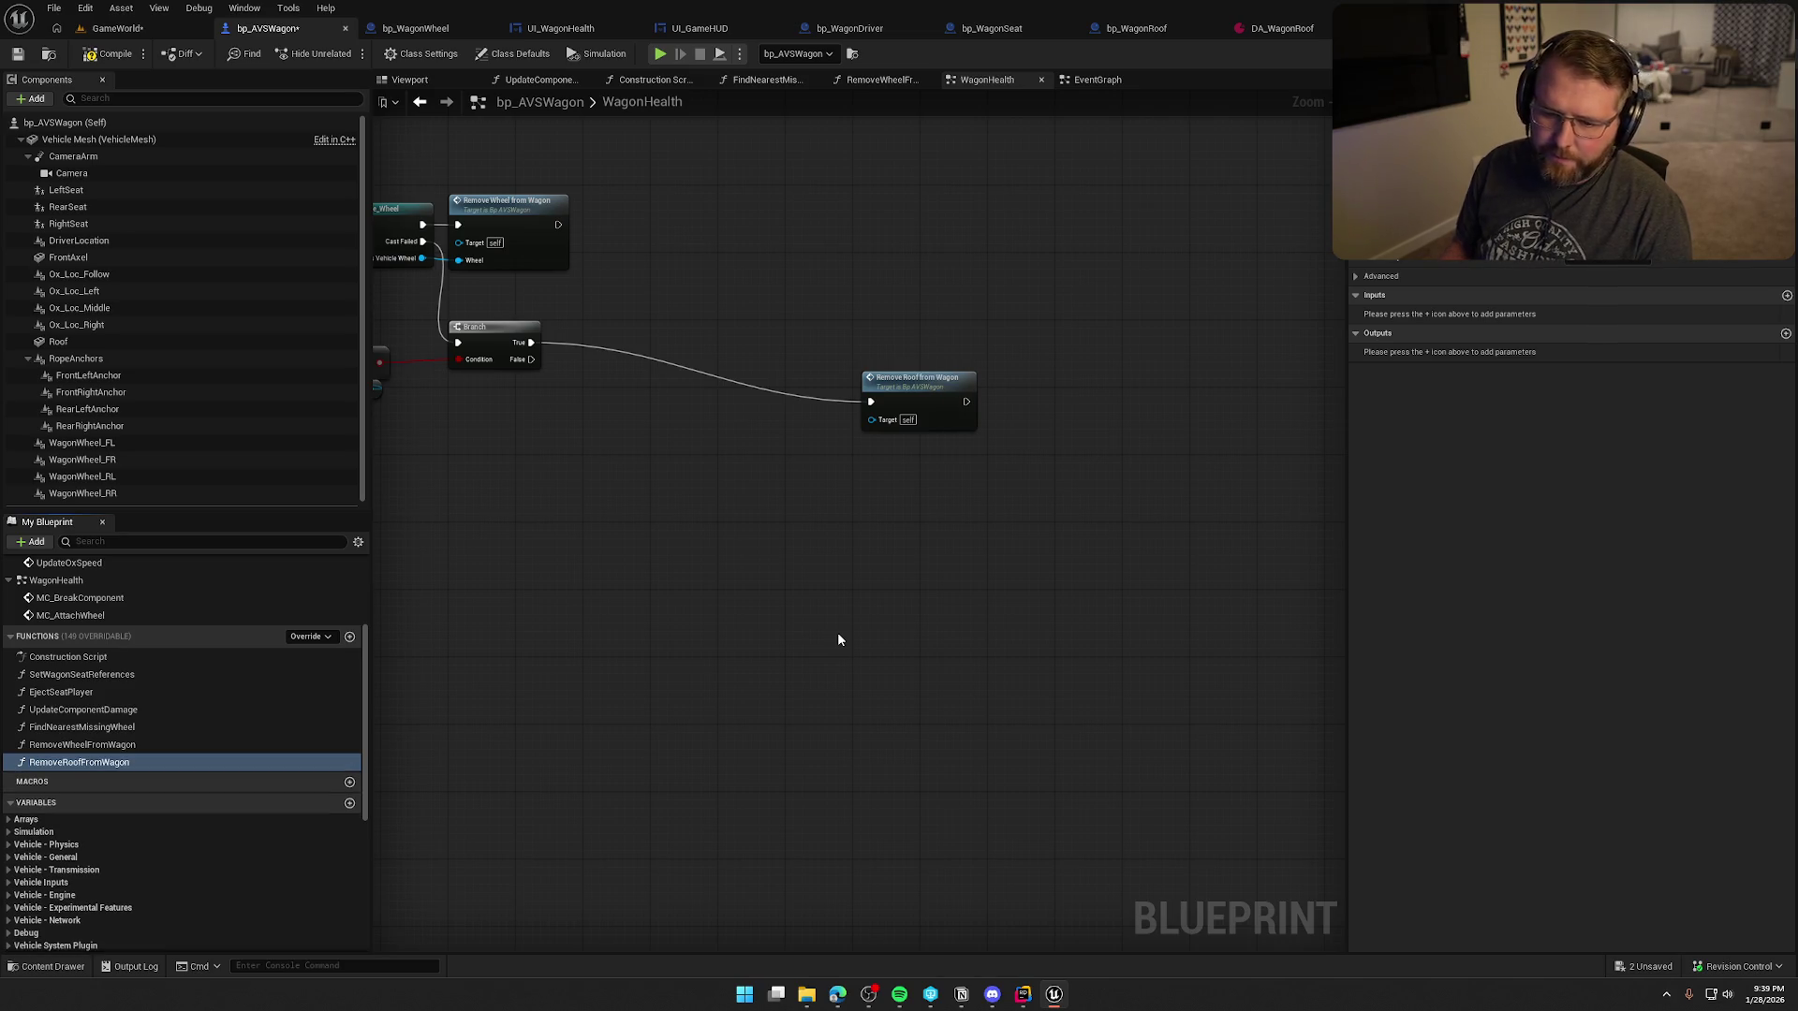
{"action": "left_click_drag", "start_coordinate": [912, 388], "coordinate": [641, 301]}
- Tidy the node layout inside RemoveRoofFromWagon, then go back to the WagonHealth graph
{"action": "double_click", "coordinate": [635, 323]}
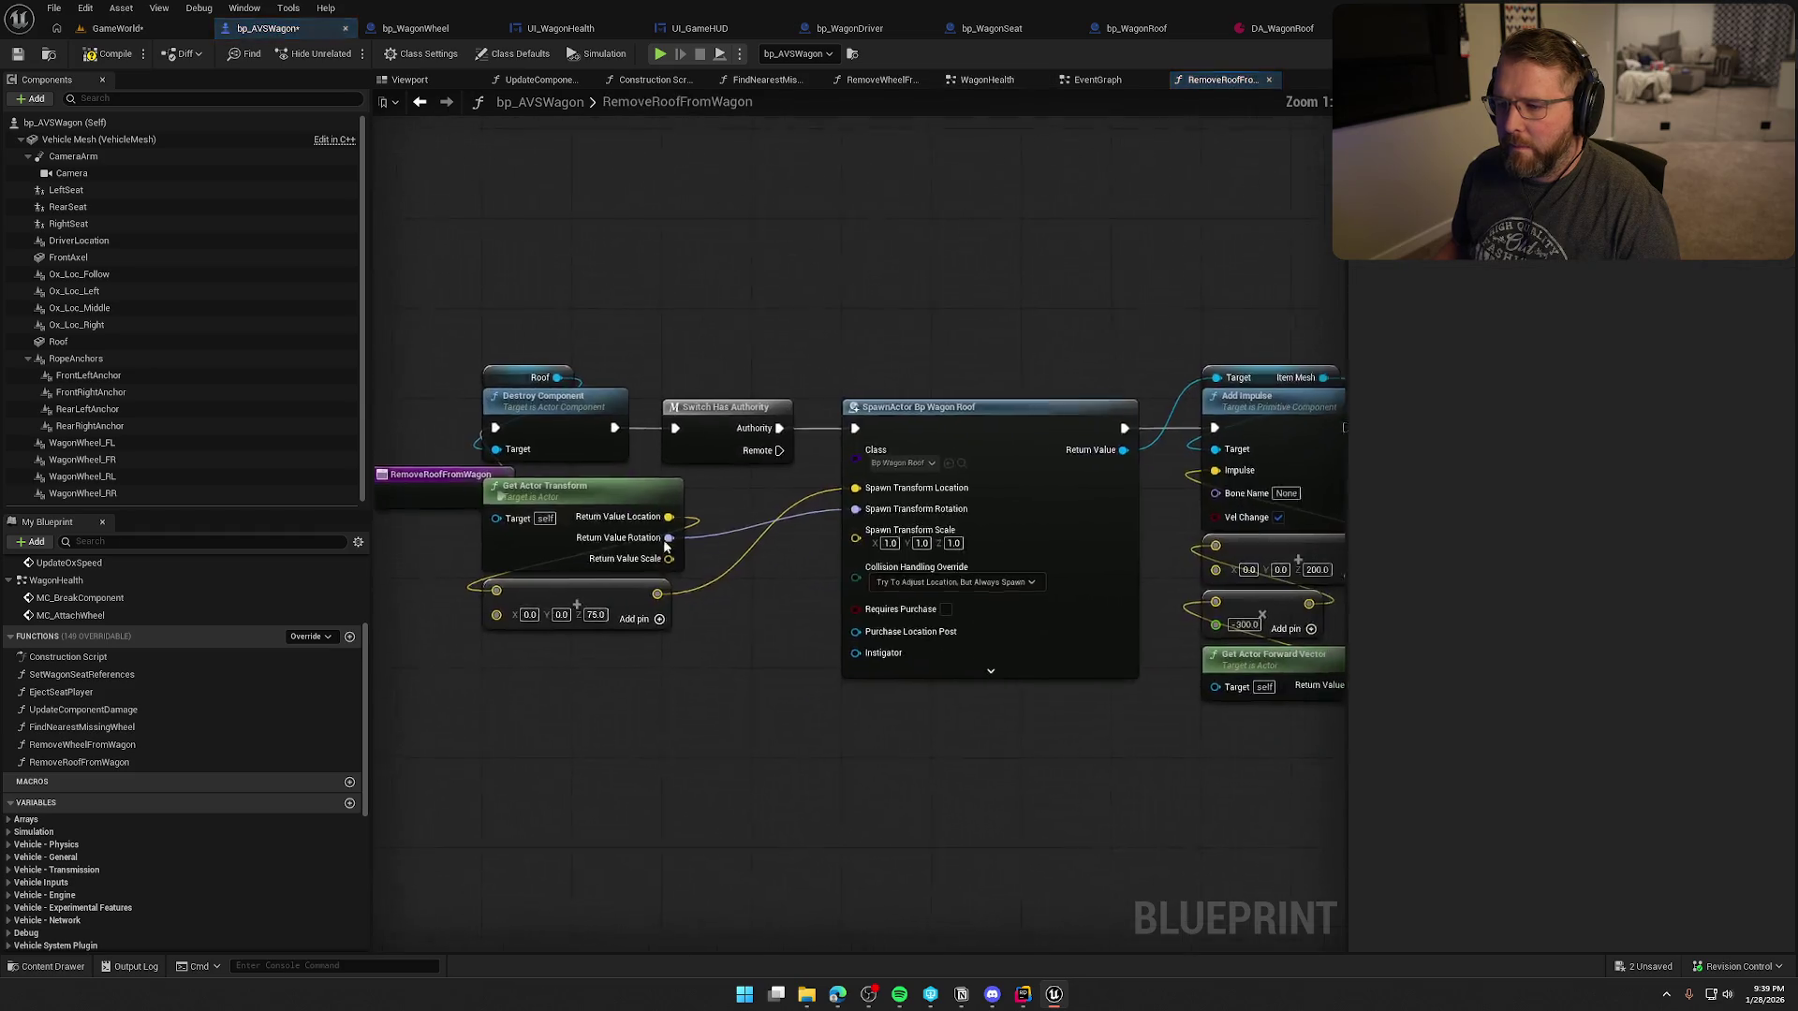
{"action": "left_click_drag", "start_coordinate": [773, 477], "coordinate": [712, 405]}
{"action": "scroll", "coordinate": [660, 361], "scroll_direction": "down", "scroll_amount": 2}
{"action": "mouse_move", "coordinate": [631, 281]}
{"action": "left_mouse_down"}
{"action": "mouse_move", "coordinate": [792, 403]}
{"action": "mouse_move", "coordinate": [1171, 562]}
{"action": "left_mouse_up"}
{"action": "mouse_move", "coordinate": [558, 385]}
{"action": "left_mouse_down"}
{"action": "mouse_move", "coordinate": [843, 505]}
{"action": "mouse_move", "coordinate": [661, 235]}
{"action": "left_mouse_up"}
{"action": "left_click", "coordinate": [705, 309]}
{"action": "scroll", "coordinate": [712, 394], "scroll_direction": "up", "scroll_amount": 4}
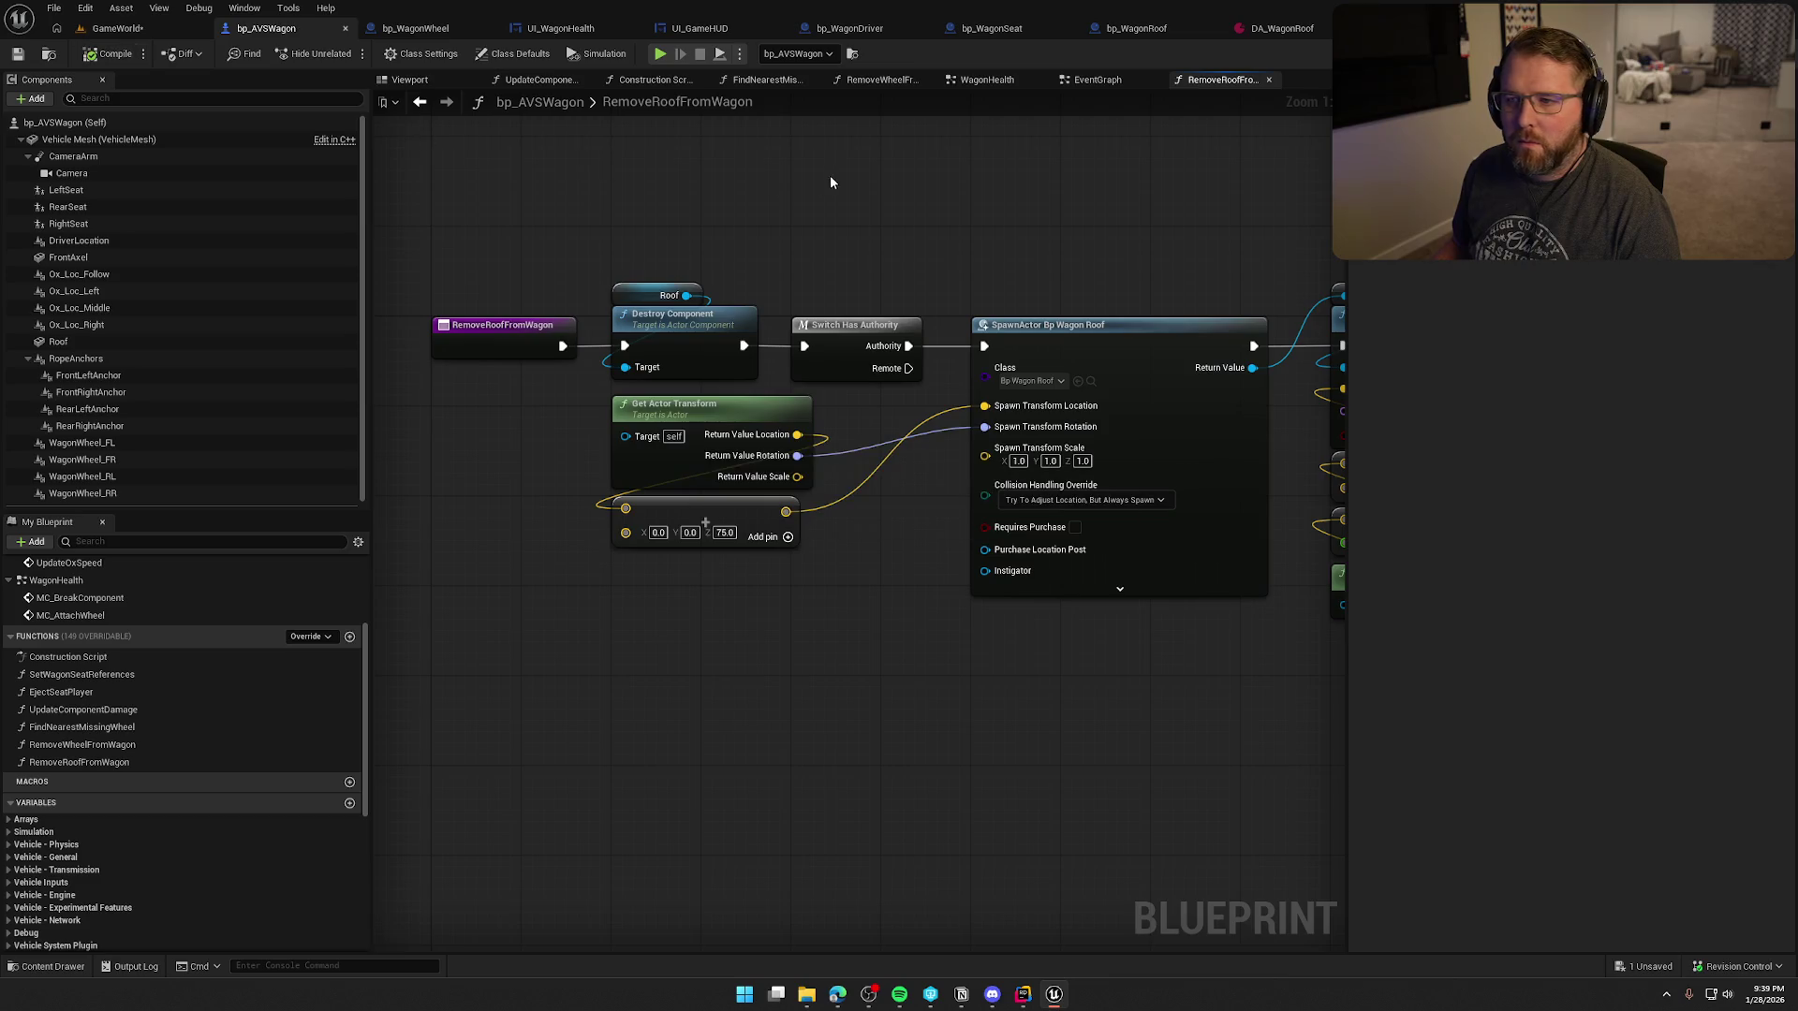
{"action": "left_click", "coordinate": [419, 102]}
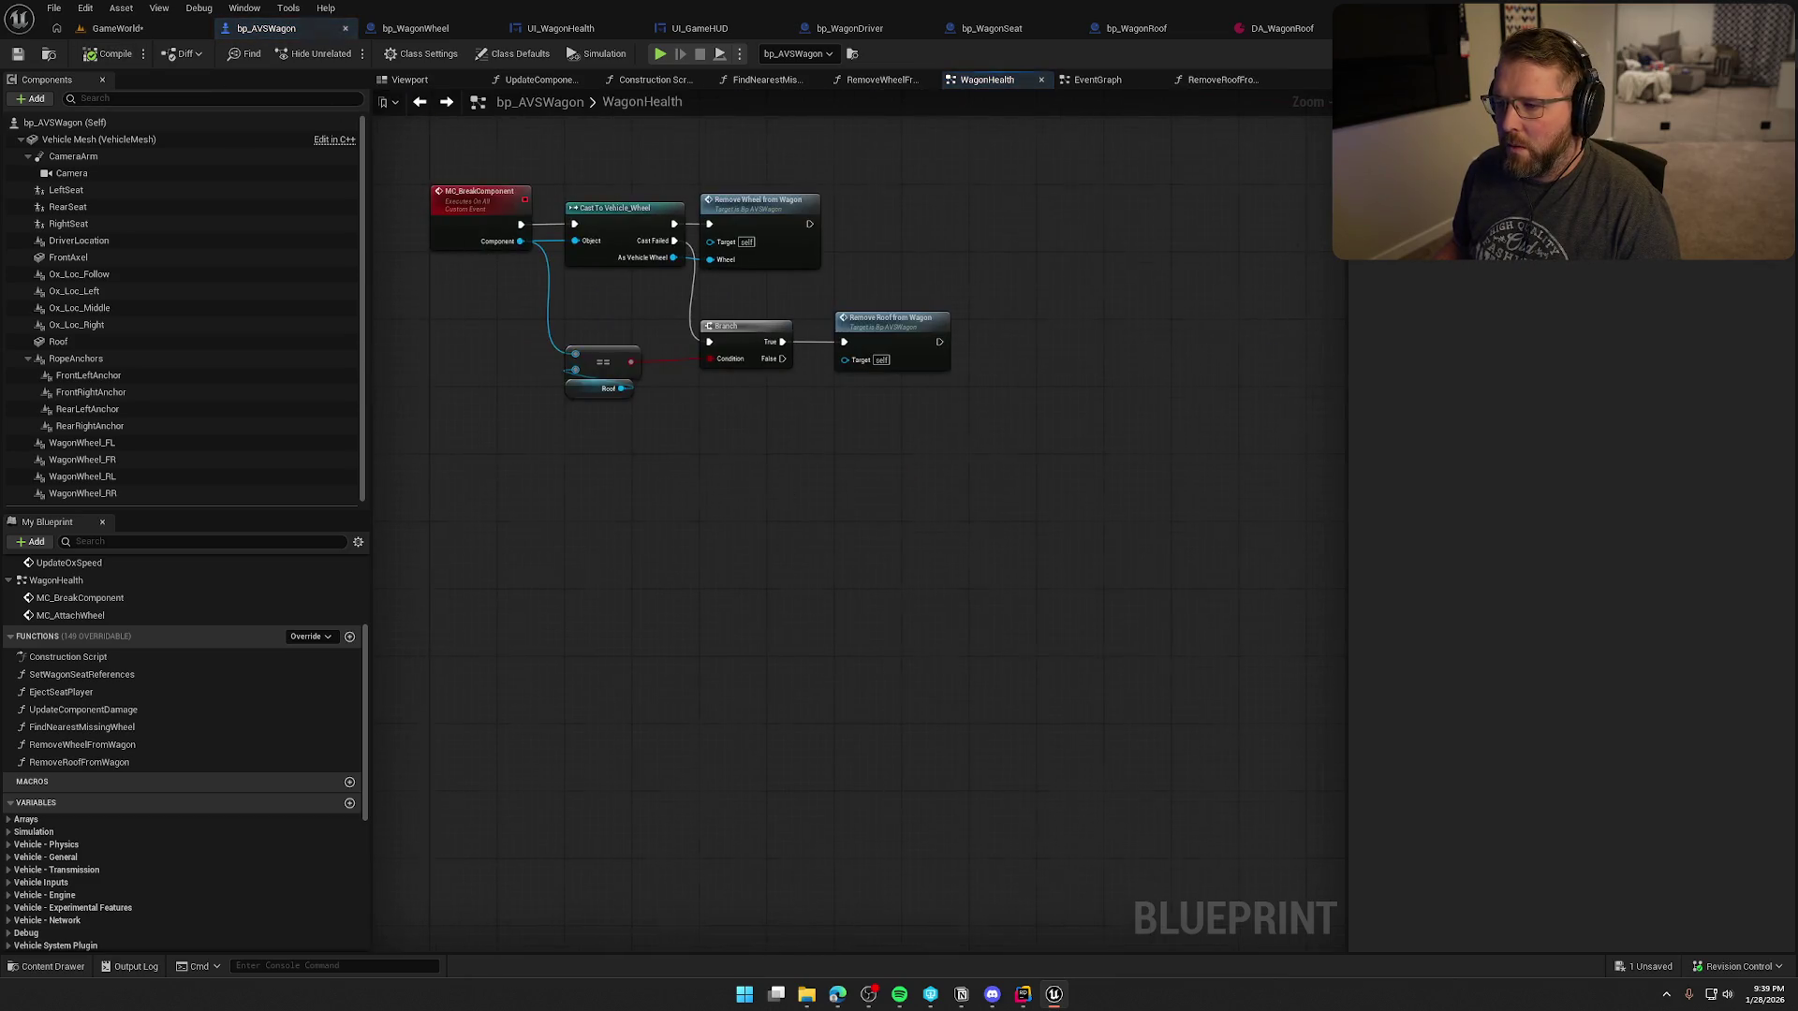
- Nudge the Branch node into place and begin a connection from its False output
{"action": "mouse_move", "coordinate": [775, 426]}
{"action": "left_mouse_down"}
{"action": "mouse_move", "coordinate": [899, 534]}
{"action": "mouse_move", "coordinate": [774, 415]}
{"action": "mouse_move", "coordinate": [750, 440]}
{"action": "left_mouse_up"}
{"action": "left_click", "coordinate": [750, 450]}
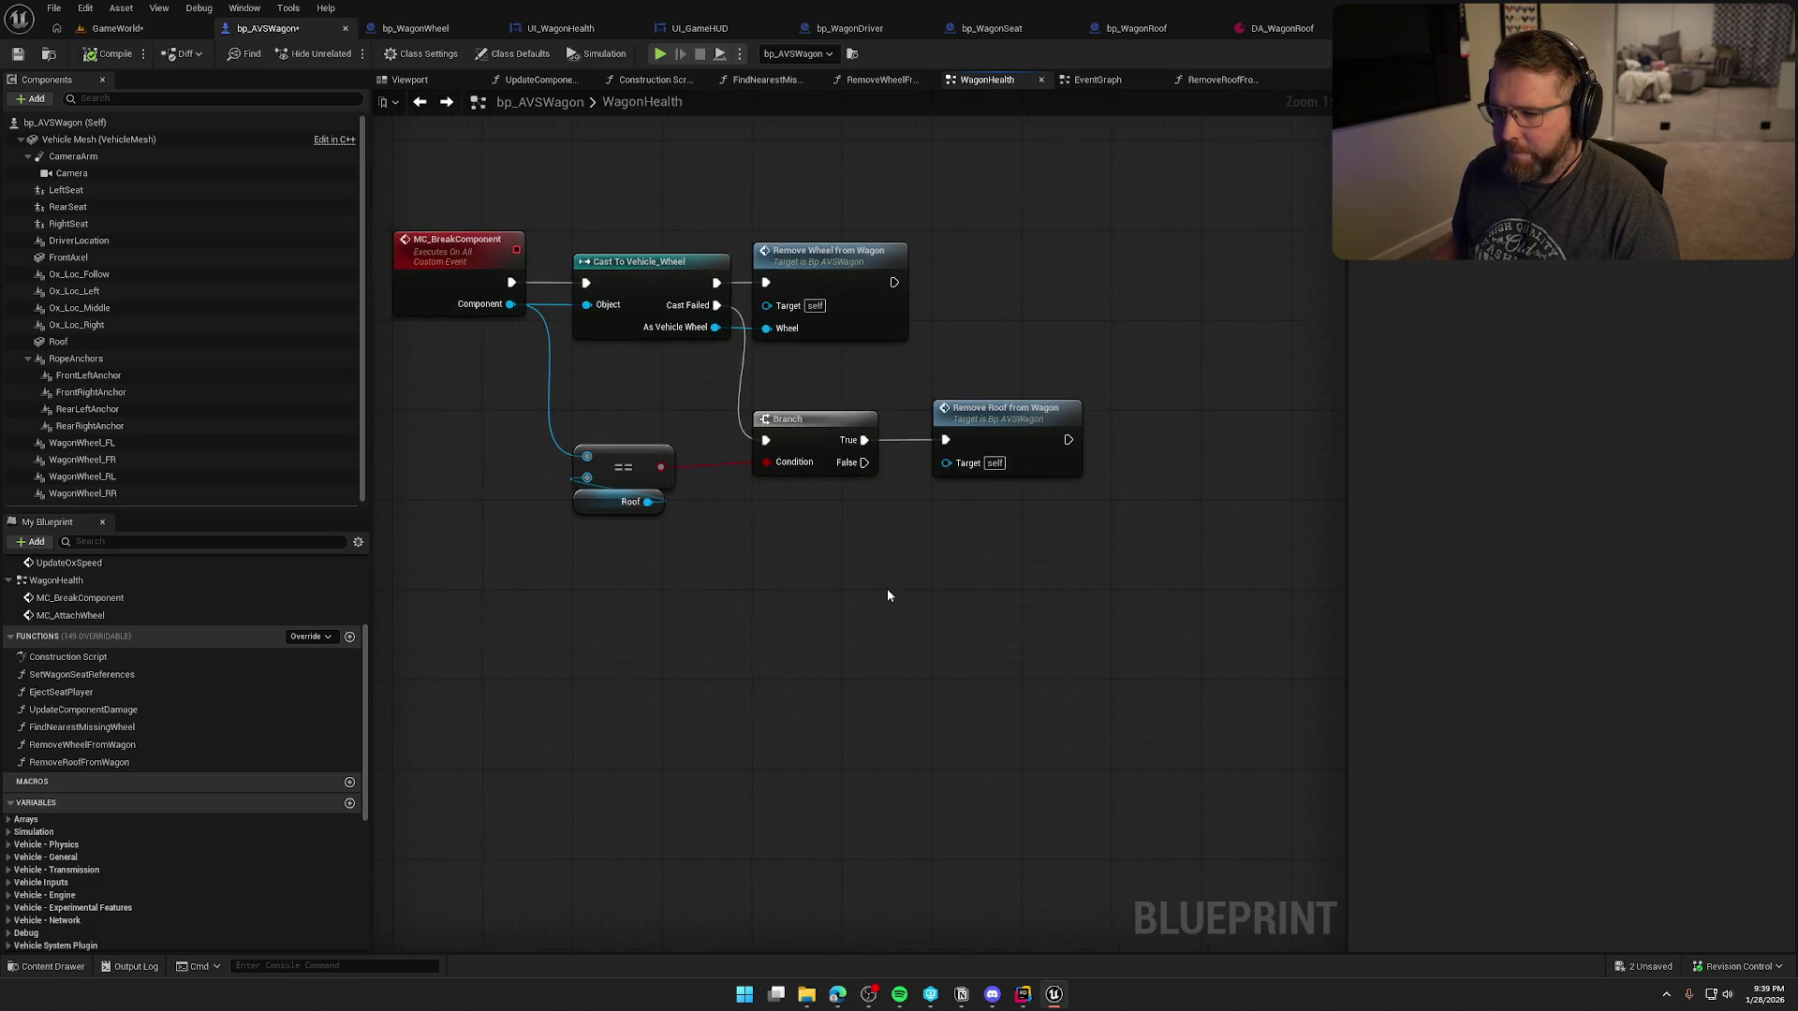
{"action": "left_click_drag", "start_coordinate": [902, 548], "coordinate": [905, 546]}
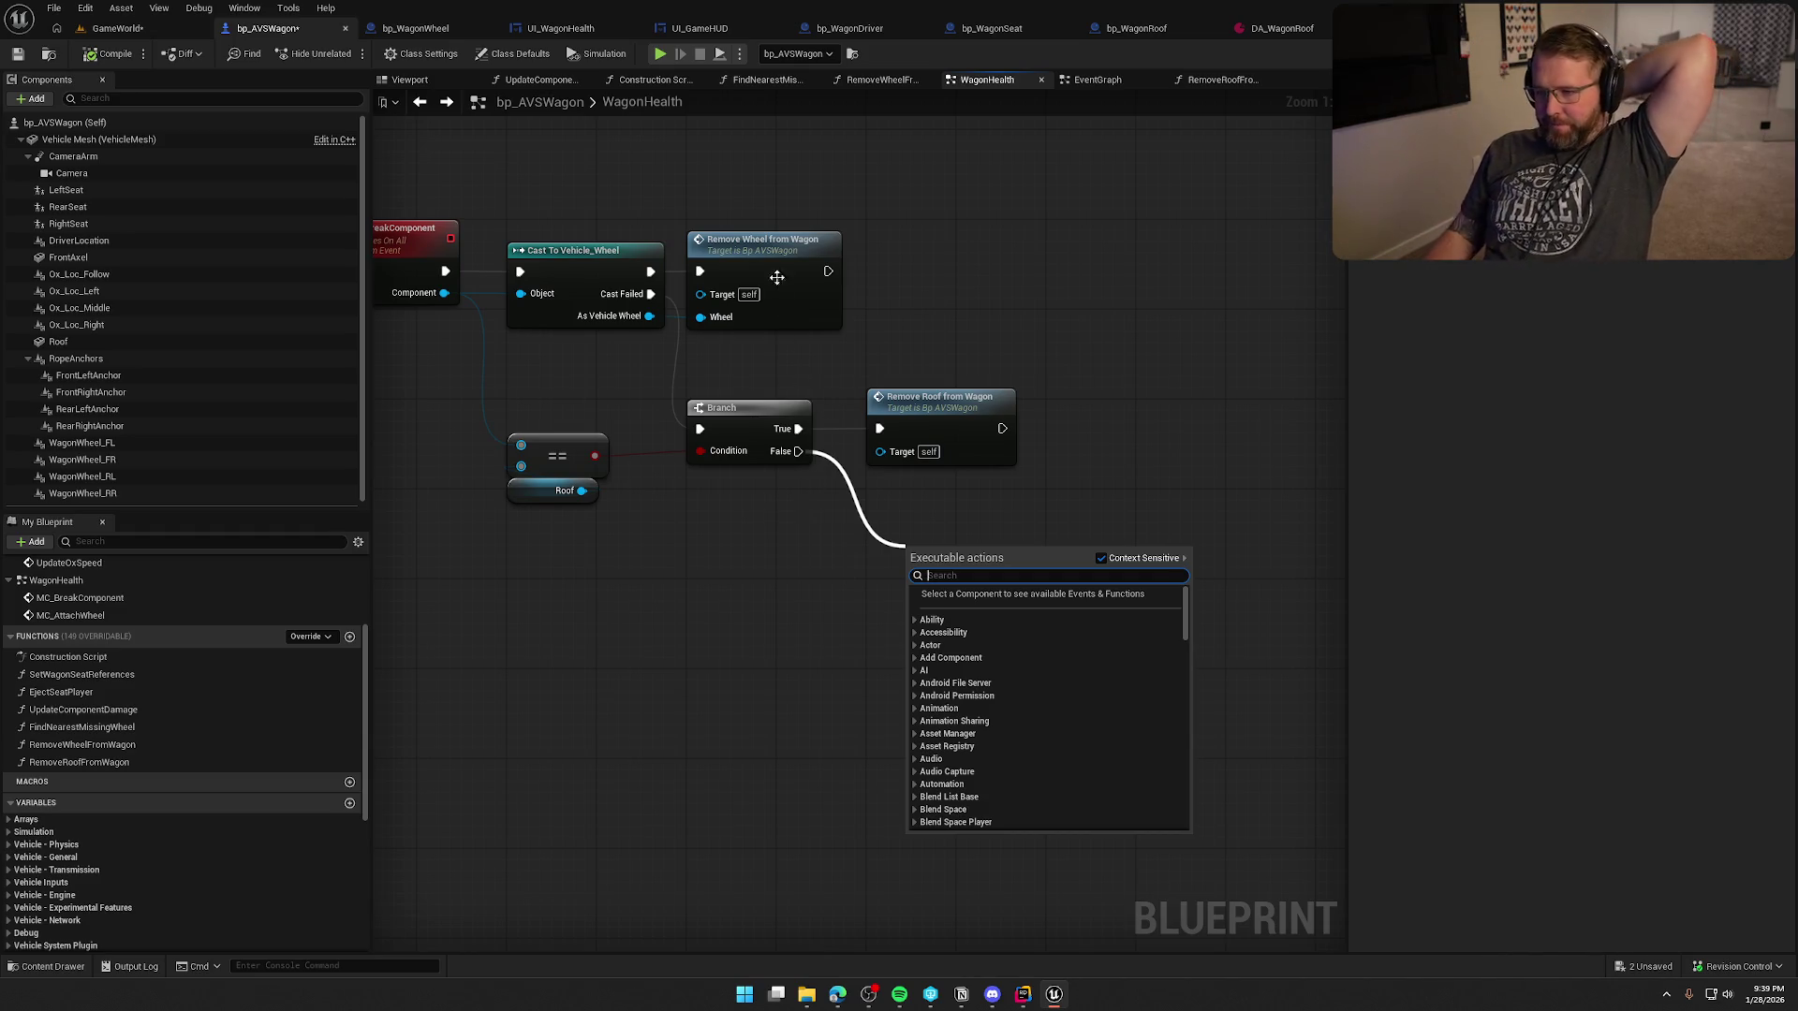
- Open RemoveWheelFromWagon and look over its SpawnActor, hide and Get Wheel Velocity nodes
{"action": "double_click", "coordinate": [775, 247]}
{"action": "mouse_move", "coordinate": [1163, 456]}
{"action": "left_mouse_down"}
{"action": "mouse_move", "coordinate": [727, 474]}
{"action": "mouse_move", "coordinate": [393, 427]}
{"action": "left_mouse_up"}
{"action": "left_click_drag", "start_coordinate": [754, 434], "coordinate": [1104, 442]}
{"action": "left_click_drag", "start_coordinate": [823, 421], "coordinate": [1104, 405]}
{"action": "mouse_move", "coordinate": [944, 404]}
{"action": "left_mouse_down"}
{"action": "mouse_move", "coordinate": [350, 433]}
{"action": "mouse_move", "coordinate": [614, 381]}
{"action": "mouse_move", "coordinate": [940, 383]}
{"action": "left_mouse_up"}
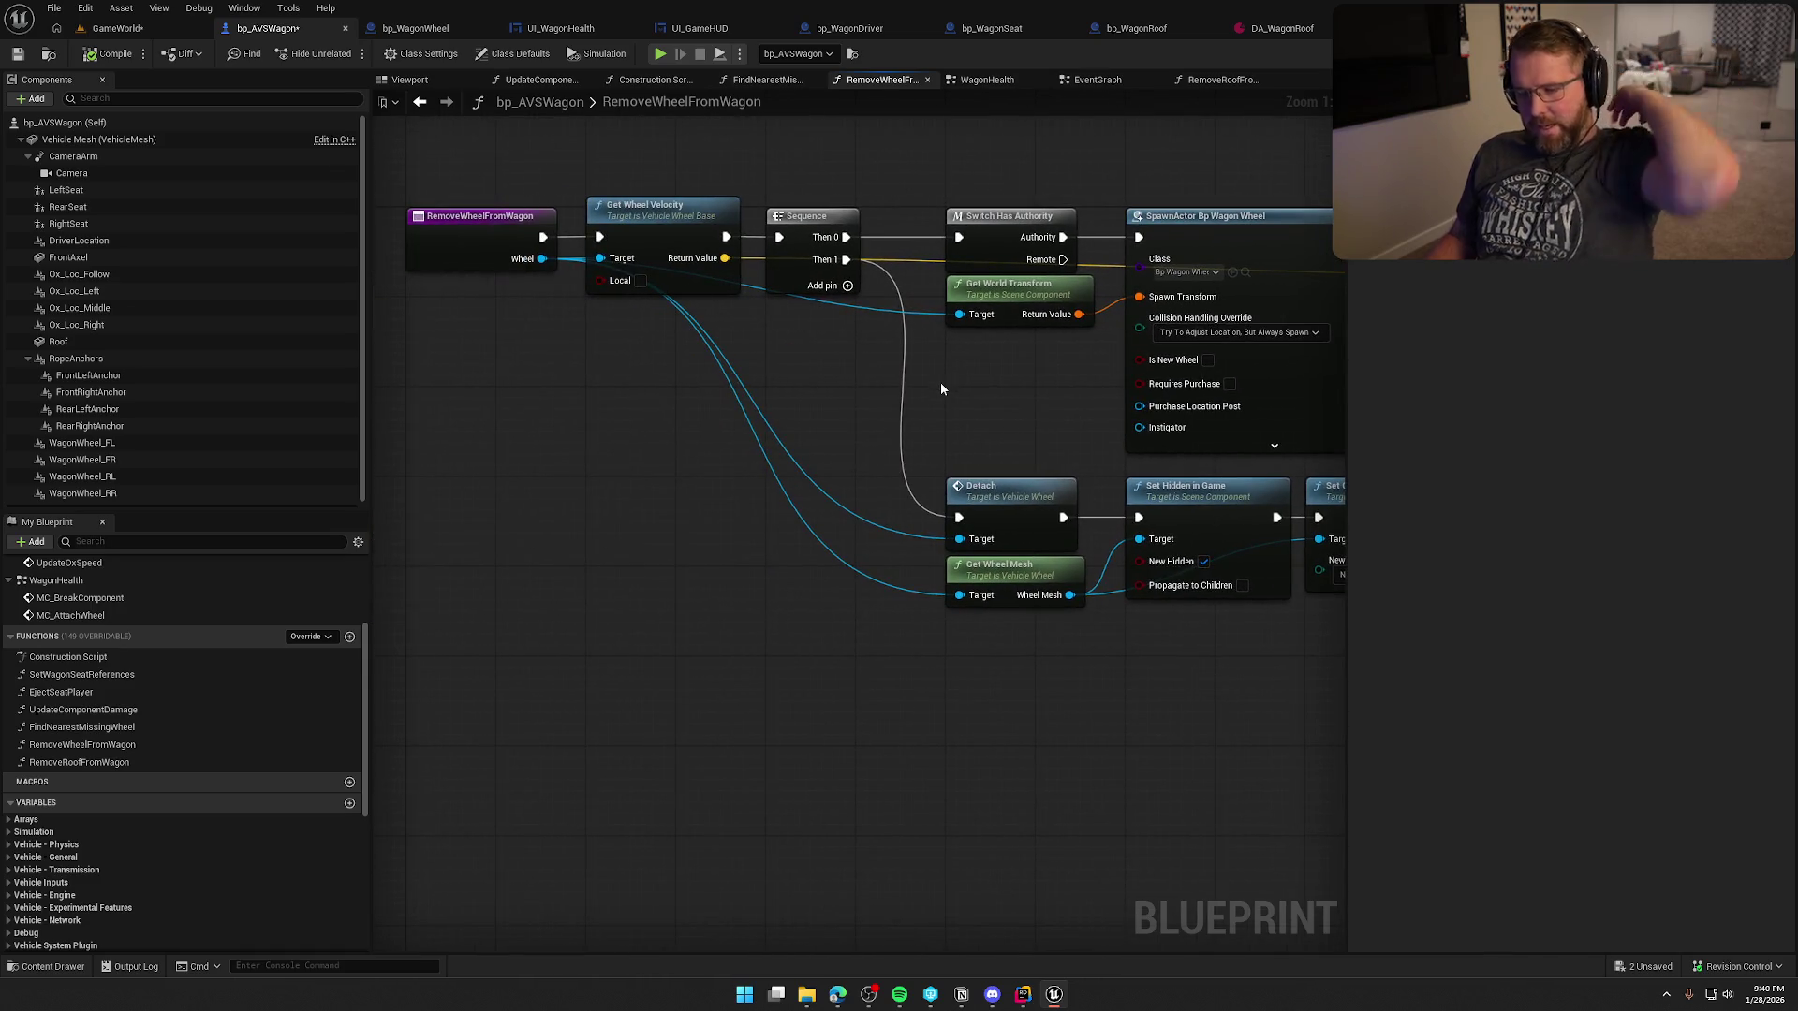
- Add a Get Is Attached node off the Wheel input and place it near the entry
{"action": "left_click_drag", "start_coordinate": [541, 258], "coordinate": [550, 398]}
{"action": "type", "text": "get is"}
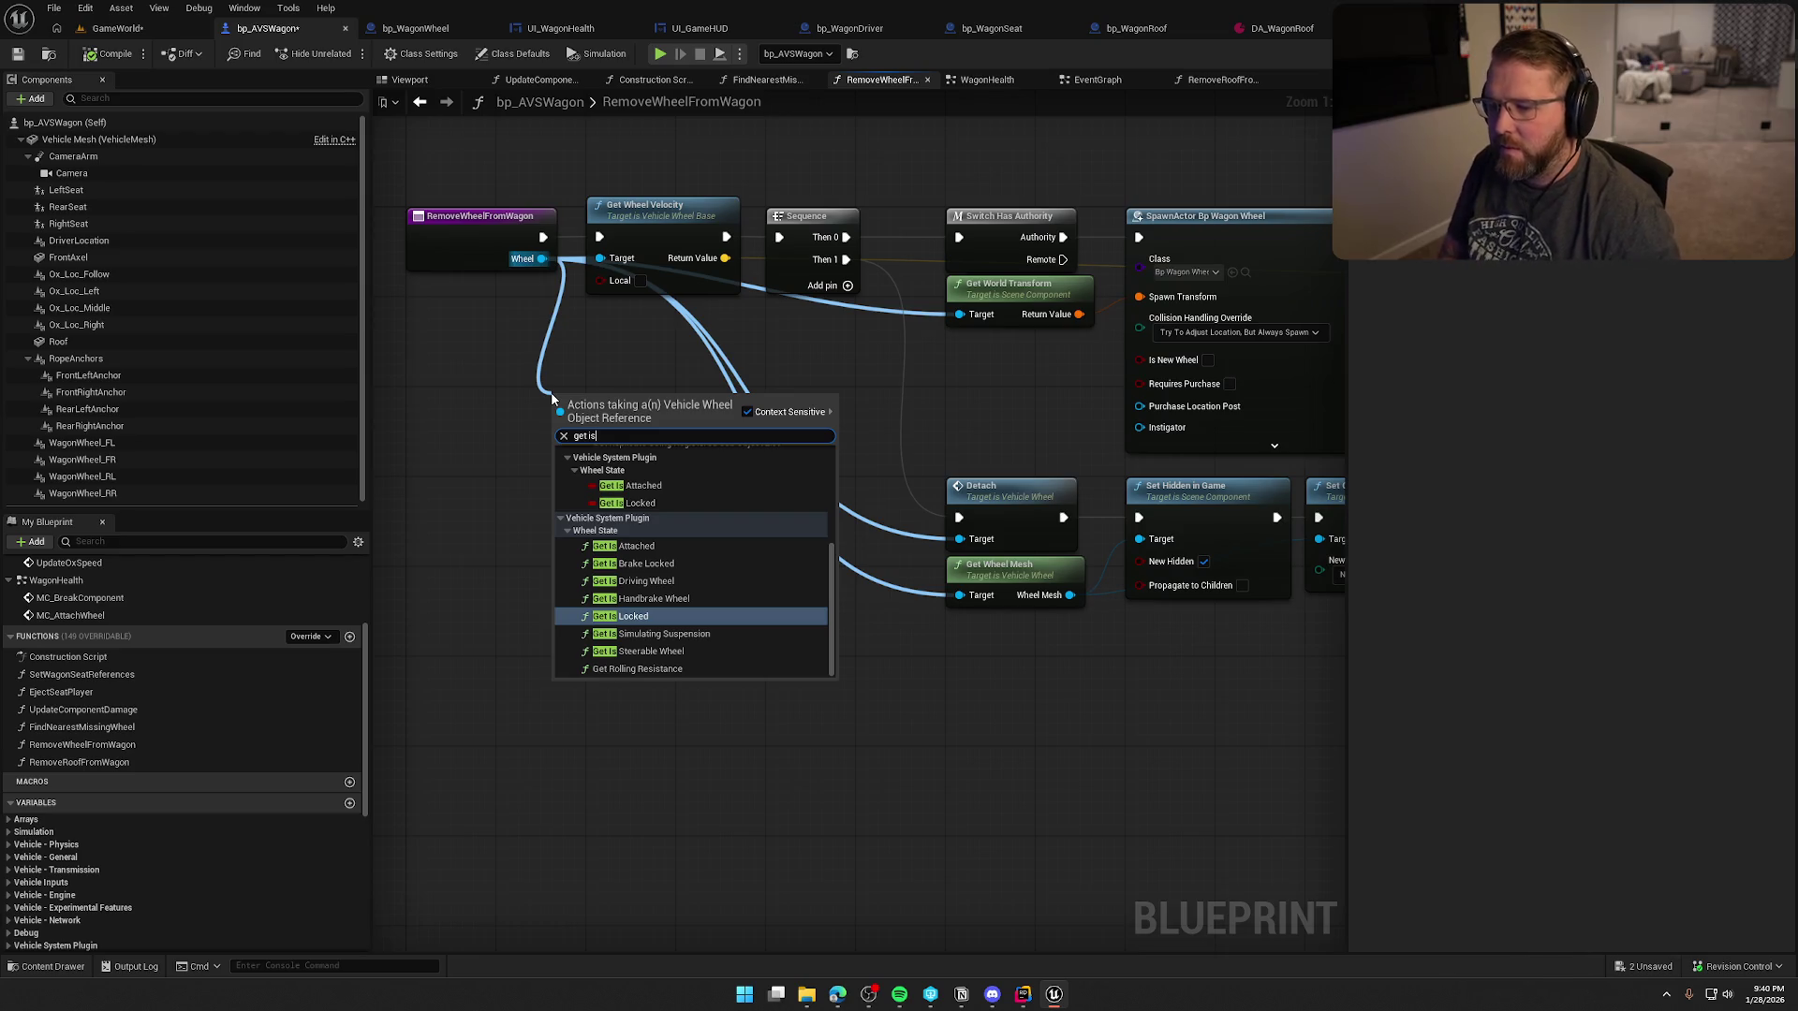
{"action": "left_click", "coordinate": [632, 545]}
{"action": "left_click_drag", "start_coordinate": [631, 544], "coordinate": [814, 601]}
{"action": "mouse_move", "coordinate": [796, 472]}
{"action": "left_mouse_down"}
{"action": "mouse_move", "coordinate": [664, 382]}
{"action": "mouse_move", "coordinate": [635, 503]}
{"action": "left_mouse_up"}
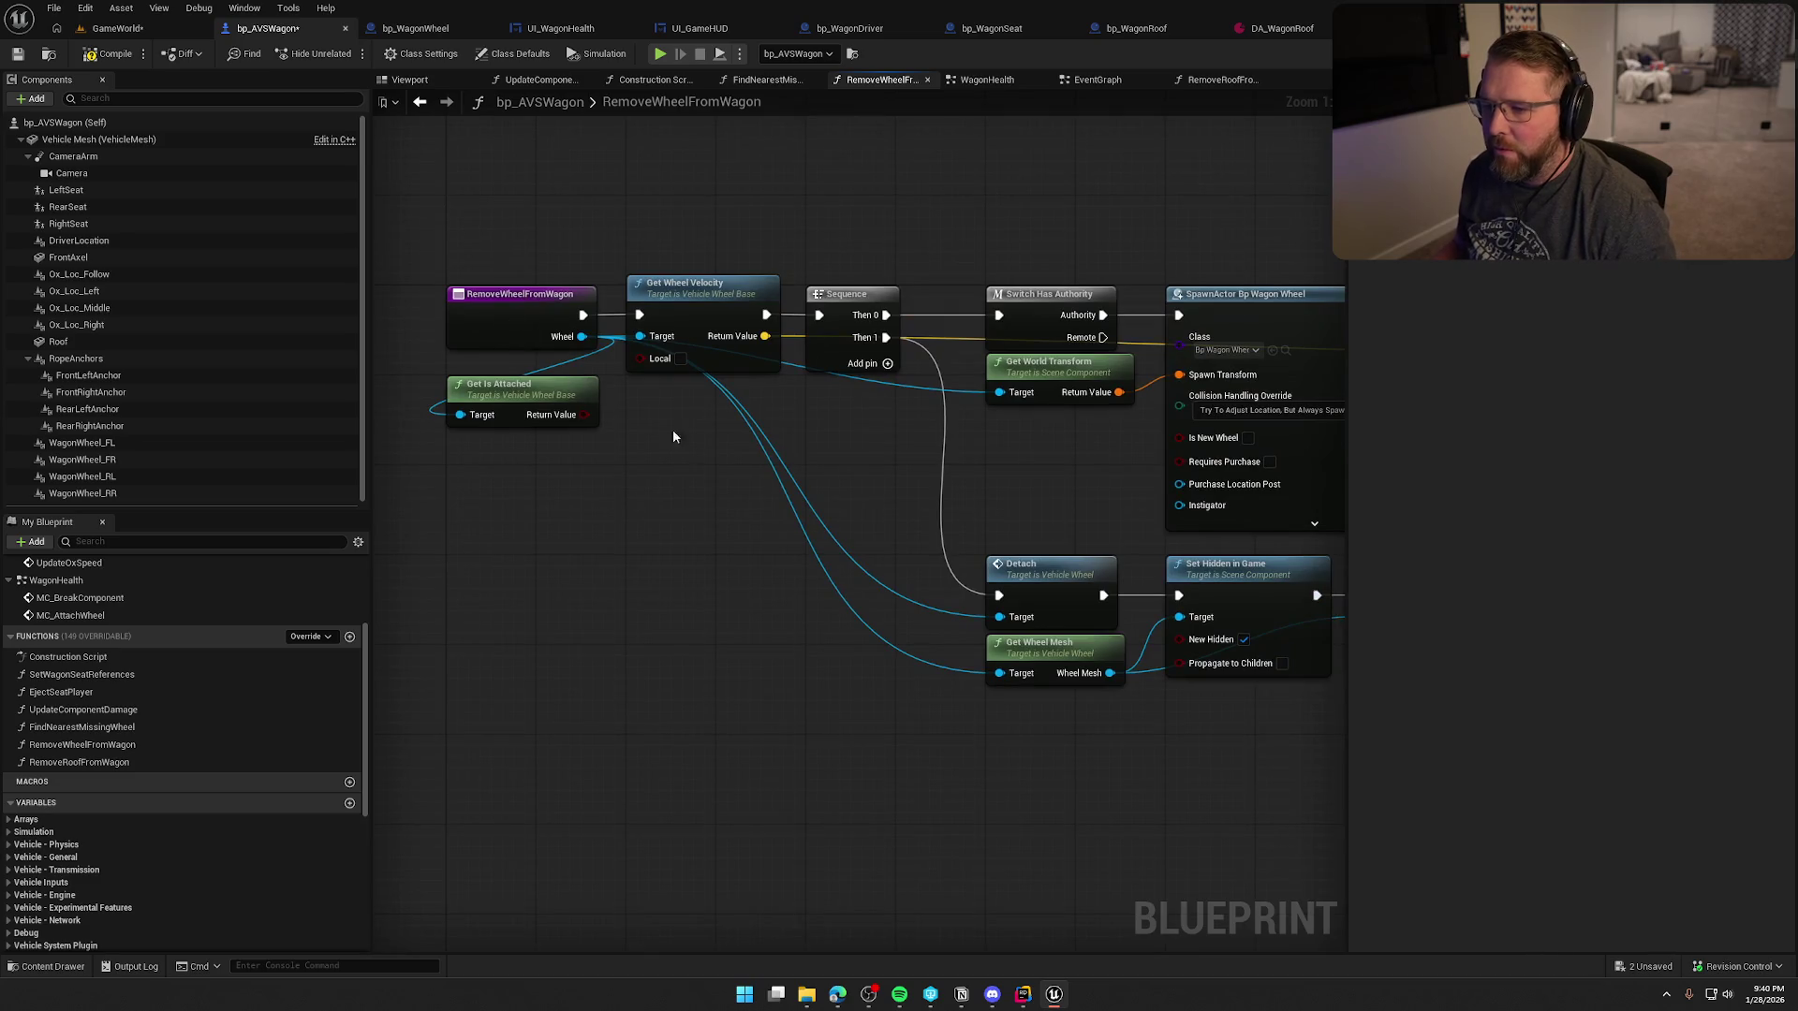
- Insert a Branch on Get Is Attached after the entry node, continuing to Get Wheel Velocity on True
{"action": "left_click_drag", "start_coordinate": [638, 405], "coordinate": [498, 467]}
{"action": "scroll", "coordinate": [510, 473], "scroll_direction": "down", "scroll_amount": 1}
{"action": "mouse_move", "coordinate": [604, 532]}
{"action": "left_mouse_down"}
{"action": "mouse_move", "coordinate": [439, 476]}
{"action": "mouse_move", "coordinate": [609, 441]}
{"action": "left_mouse_up"}
{"action": "scroll", "coordinate": [609, 443], "scroll_direction": "down", "scroll_amount": 1}
{"action": "left_click_drag", "start_coordinate": [489, 235], "coordinate": [1268, 635]}
{"action": "scroll", "coordinate": [558, 395], "scroll_direction": "up", "scroll_amount": 4}
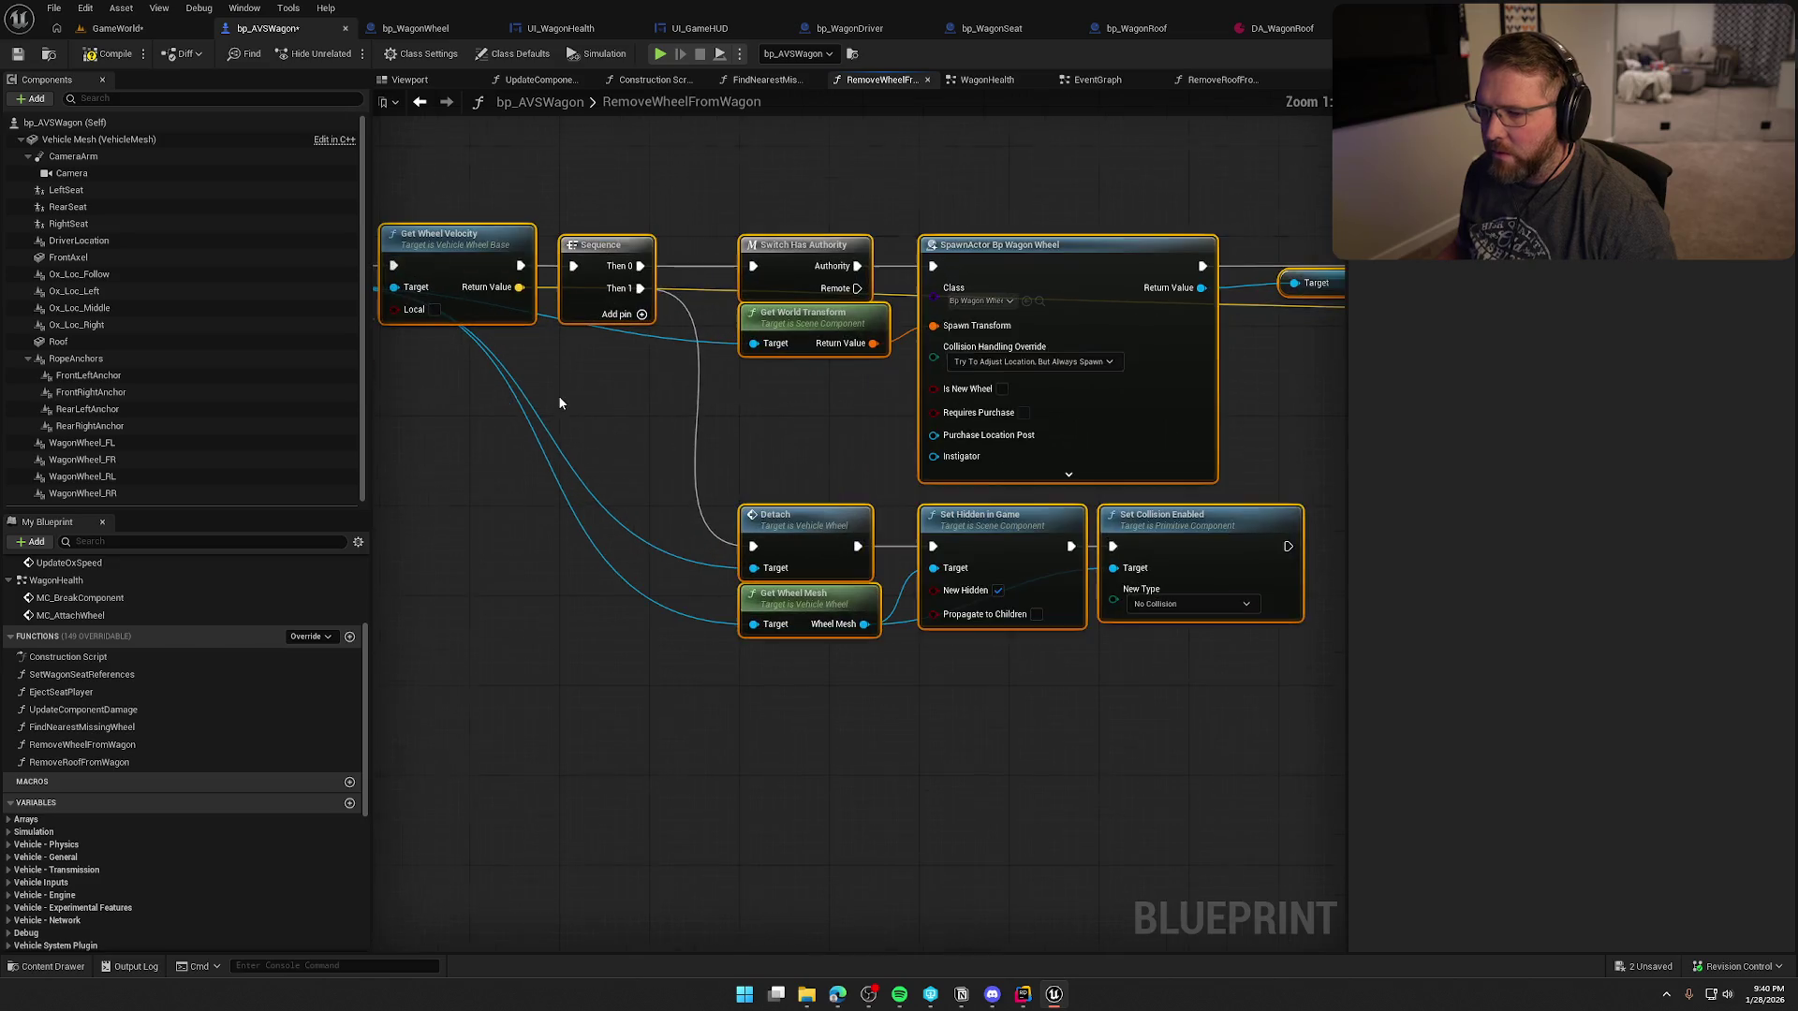
{"action": "left_click", "coordinate": [431, 440]}
{"action": "mouse_move", "coordinate": [430, 440]}
{"action": "left_mouse_down"}
{"action": "mouse_move", "coordinate": [754, 466]}
{"action": "mouse_move", "coordinate": [654, 445]}
{"action": "left_mouse_up"}
{"action": "left_click", "coordinate": [726, 357]}
{"action": "left_click_drag", "start_coordinate": [738, 385], "coordinate": [655, 347]}
{"action": "mouse_move", "coordinate": [781, 371]}
{"action": "left_mouse_down"}
{"action": "mouse_move", "coordinate": [755, 331]}
{"action": "mouse_move", "coordinate": [890, 345]}
{"action": "left_mouse_up"}
{"action": "left_click_drag", "start_coordinate": [992, 545], "coordinate": [783, 453]}
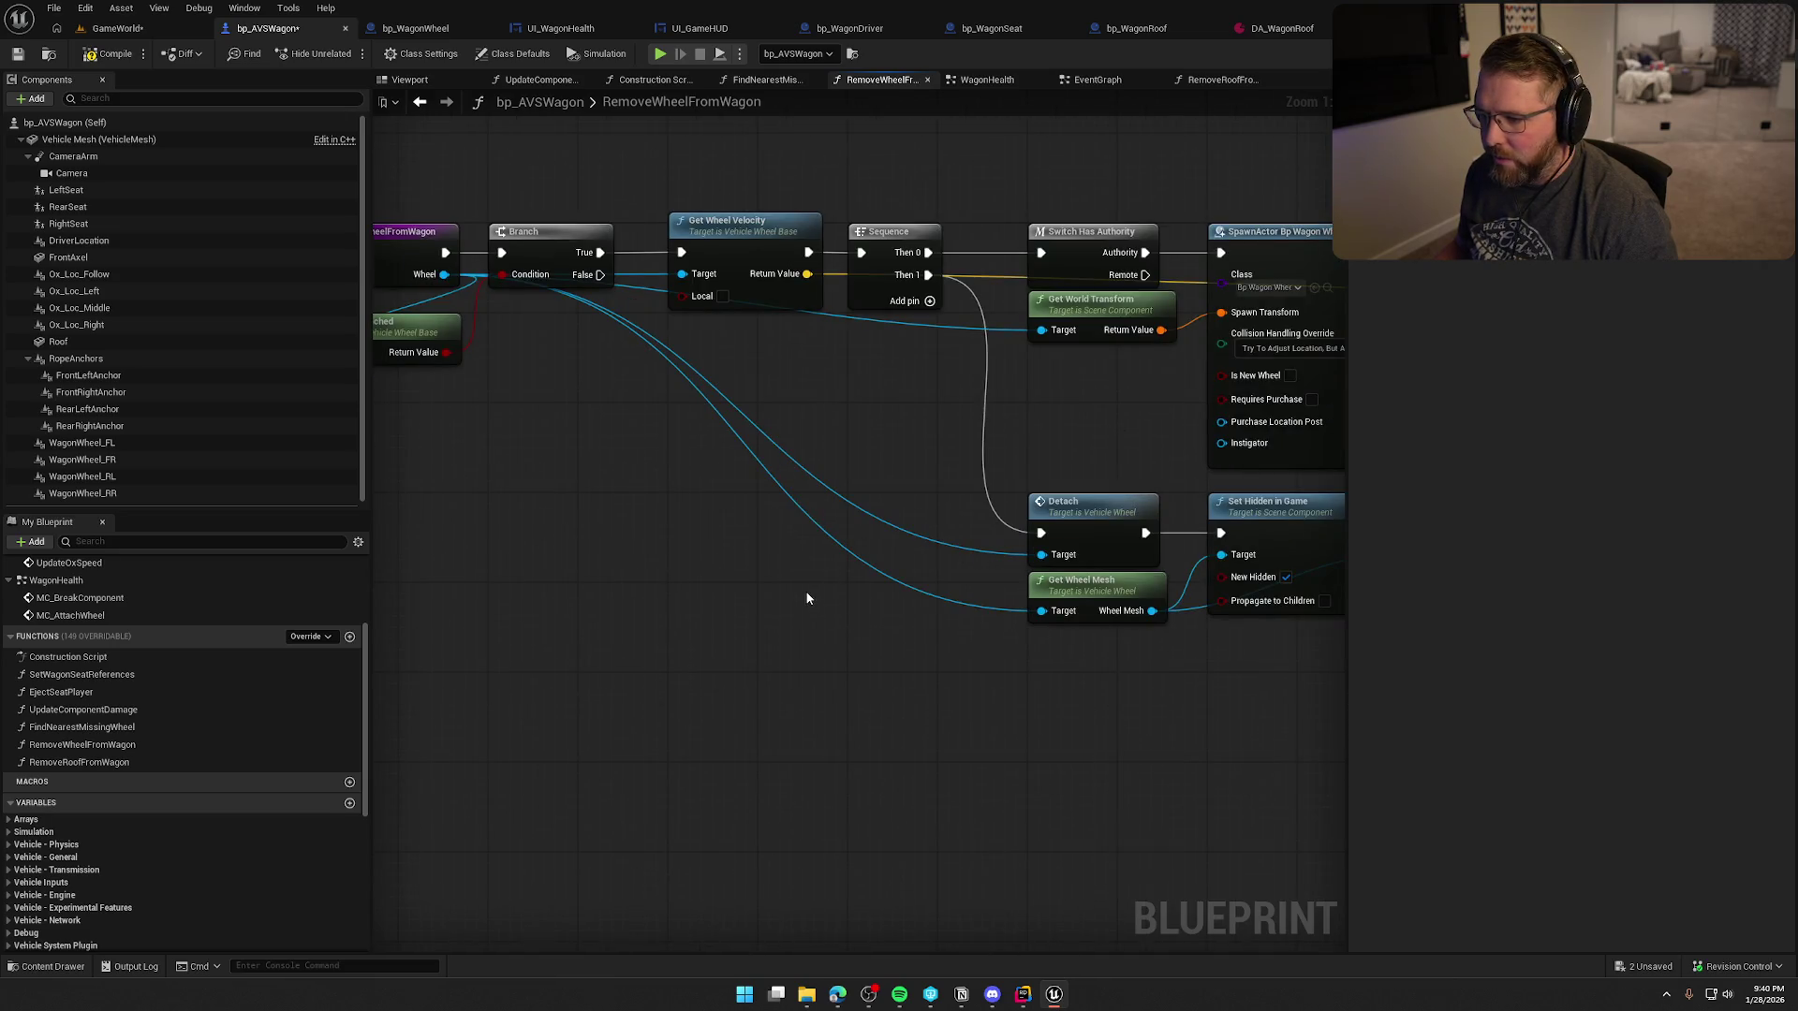
- Add a Wheel getter and wire it into Detach's Target and Get Wheel Mesh, replacing the long wire
{"action": "right_click", "coordinate": [764, 528]}
{"action": "type", "text": "get wheel"}
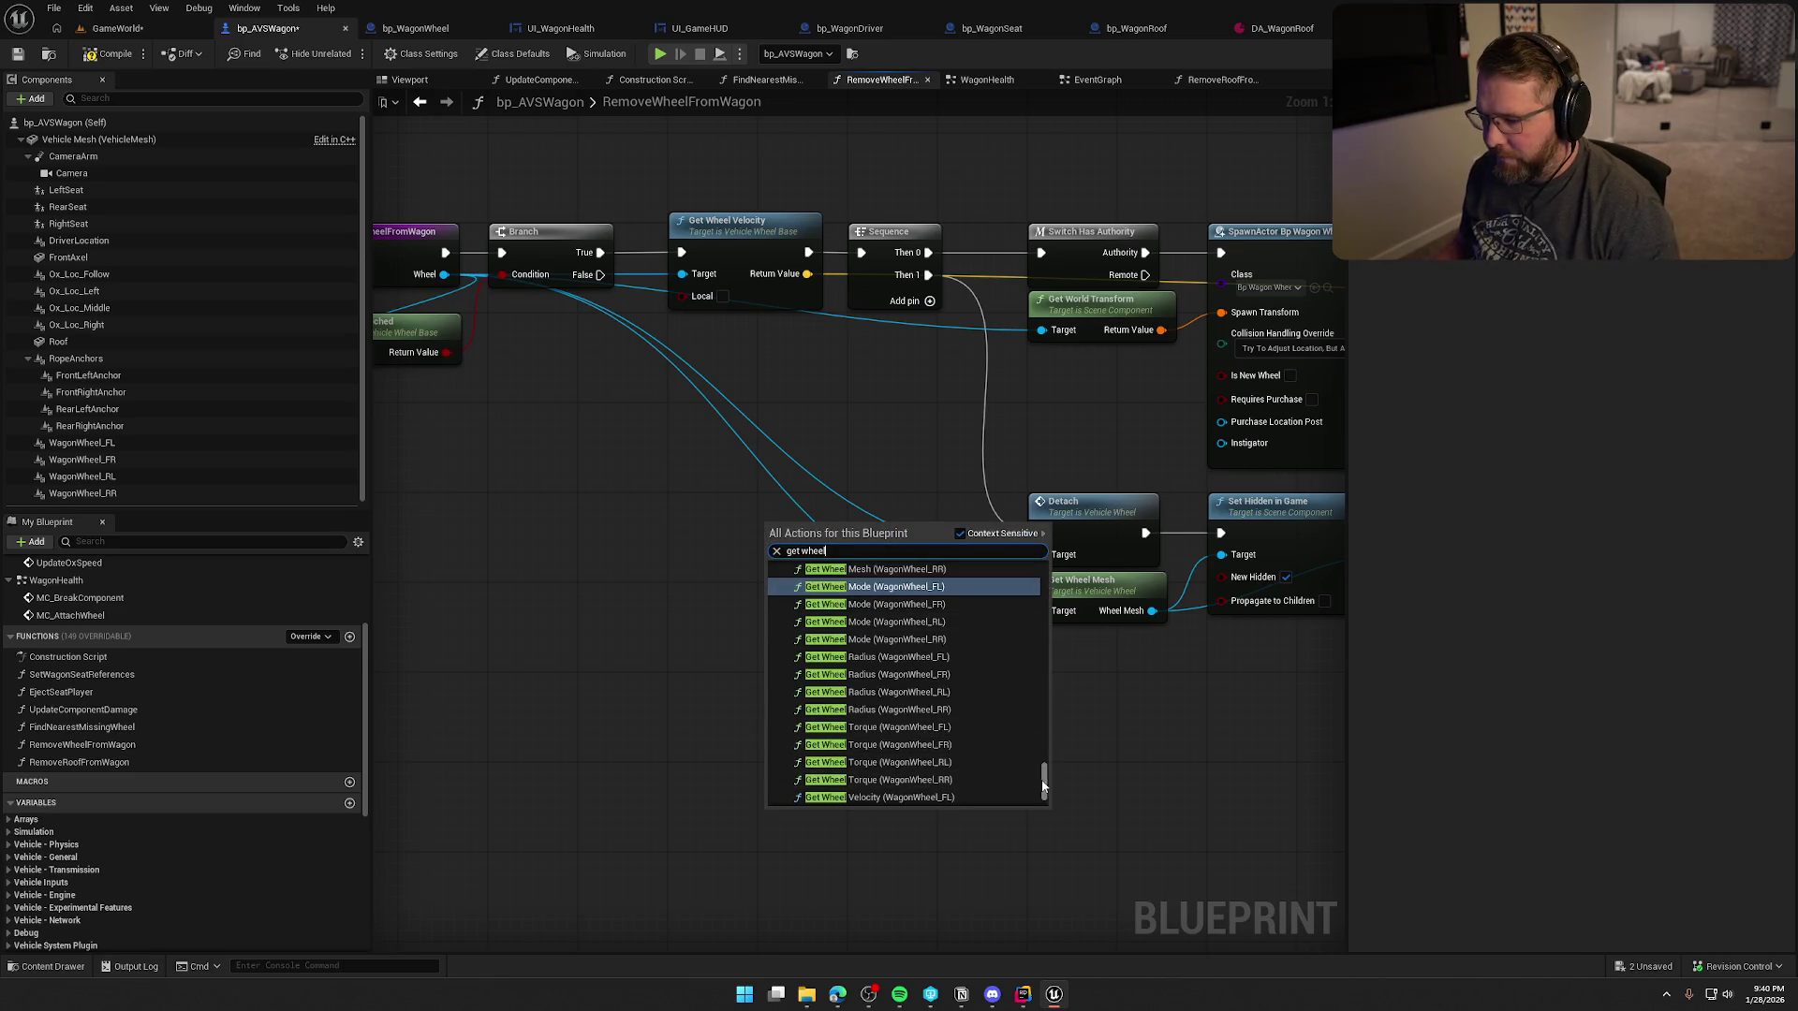
{"action": "scroll", "coordinate": [1043, 792], "scroll_direction": "down", "scroll_amount": 2}
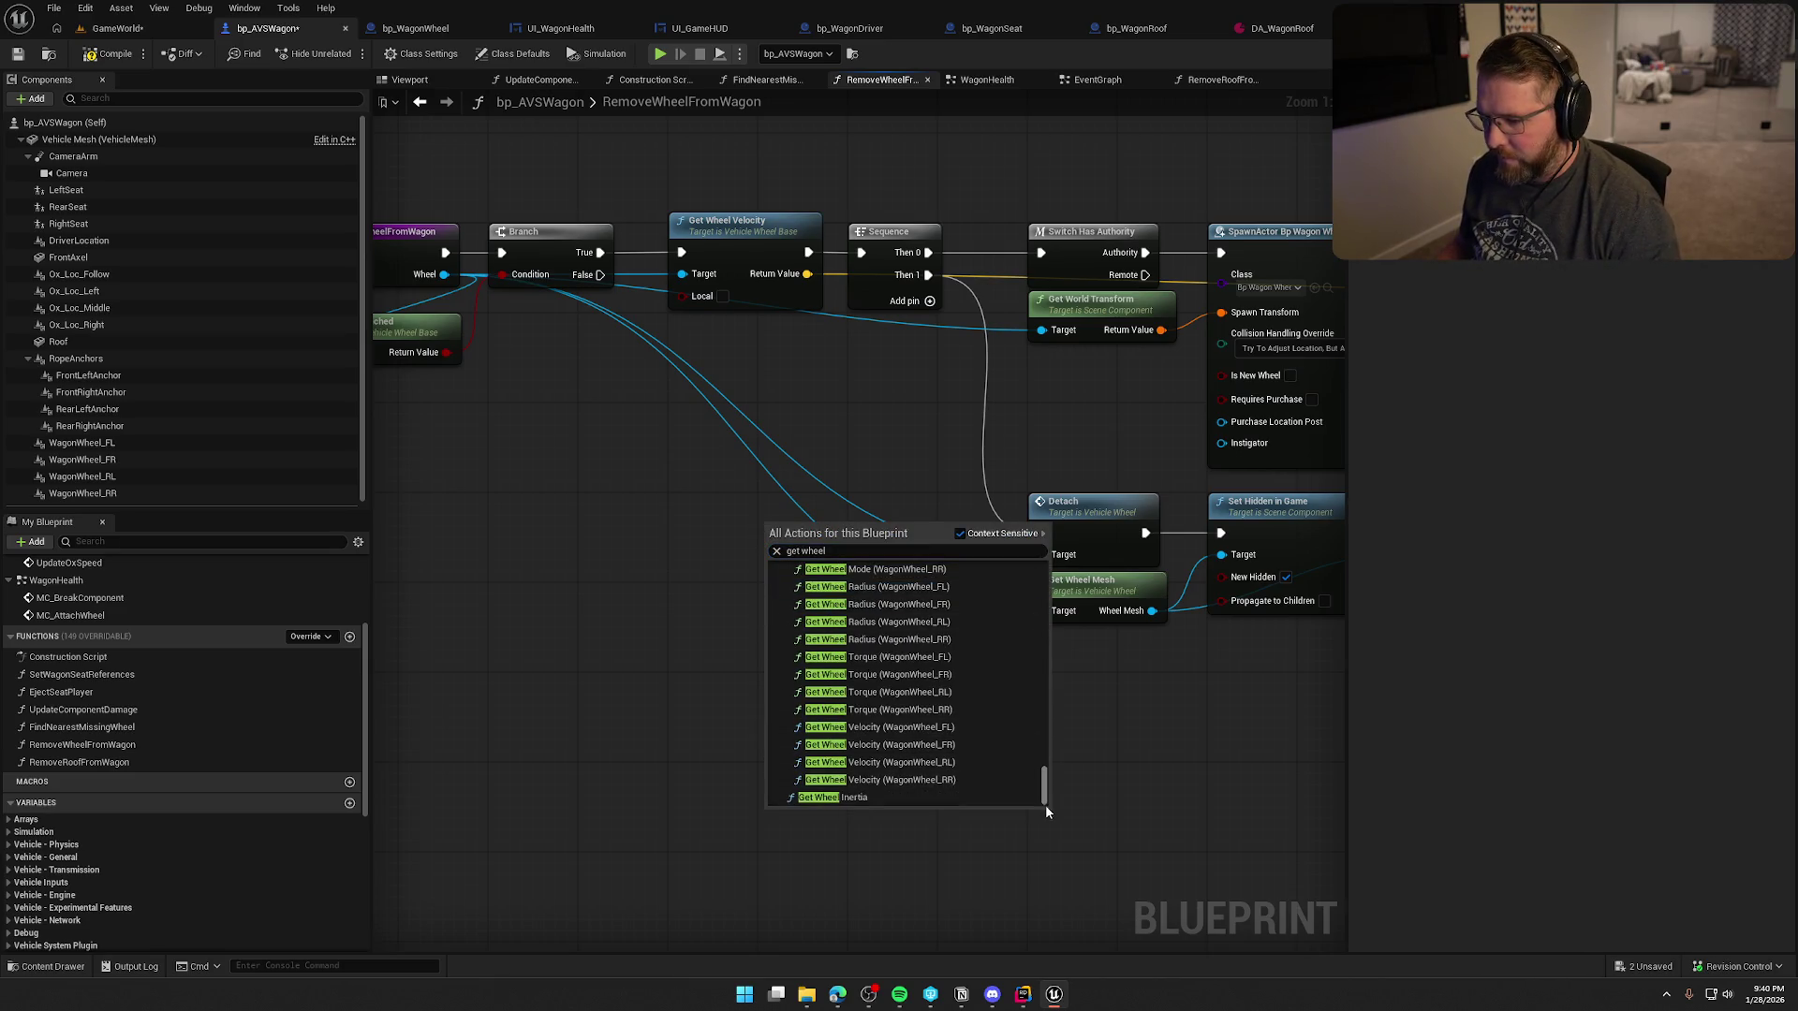
{"action": "scroll", "coordinate": [927, 791], "scroll_direction": "up", "scroll_amount": 8}
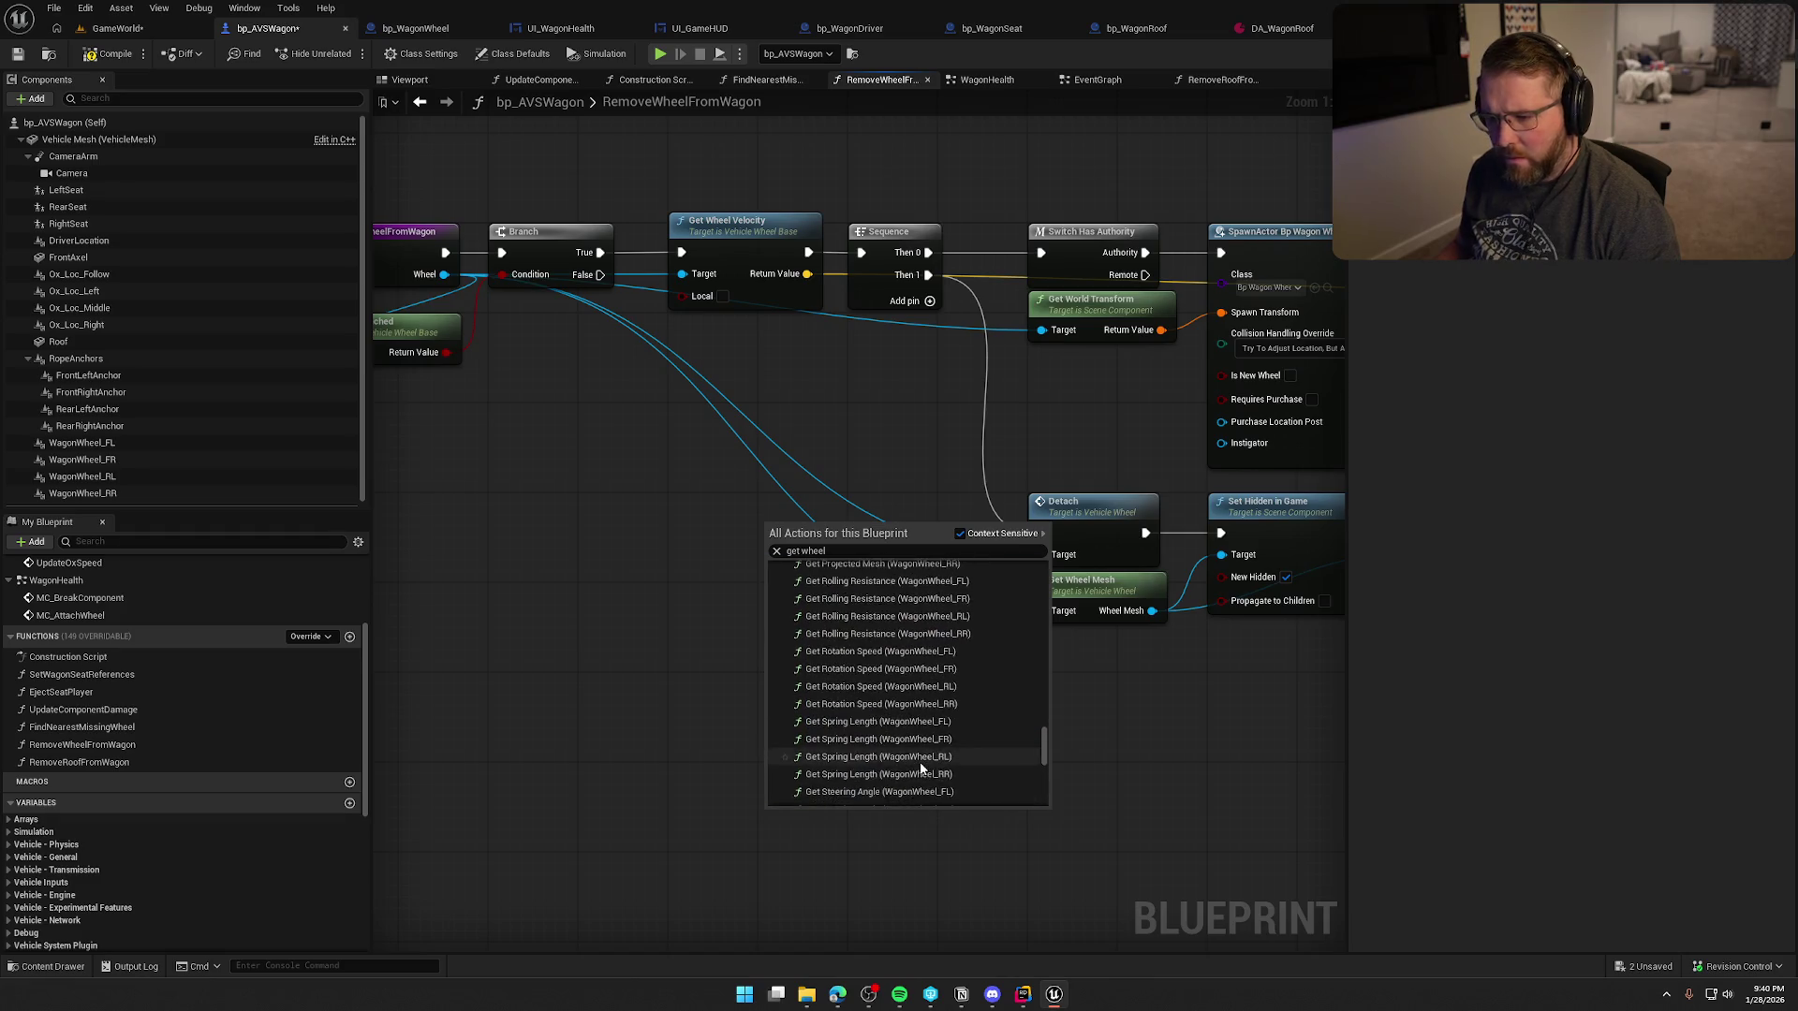
{"action": "scroll", "coordinate": [917, 763], "scroll_direction": "up", "scroll_amount": 5}
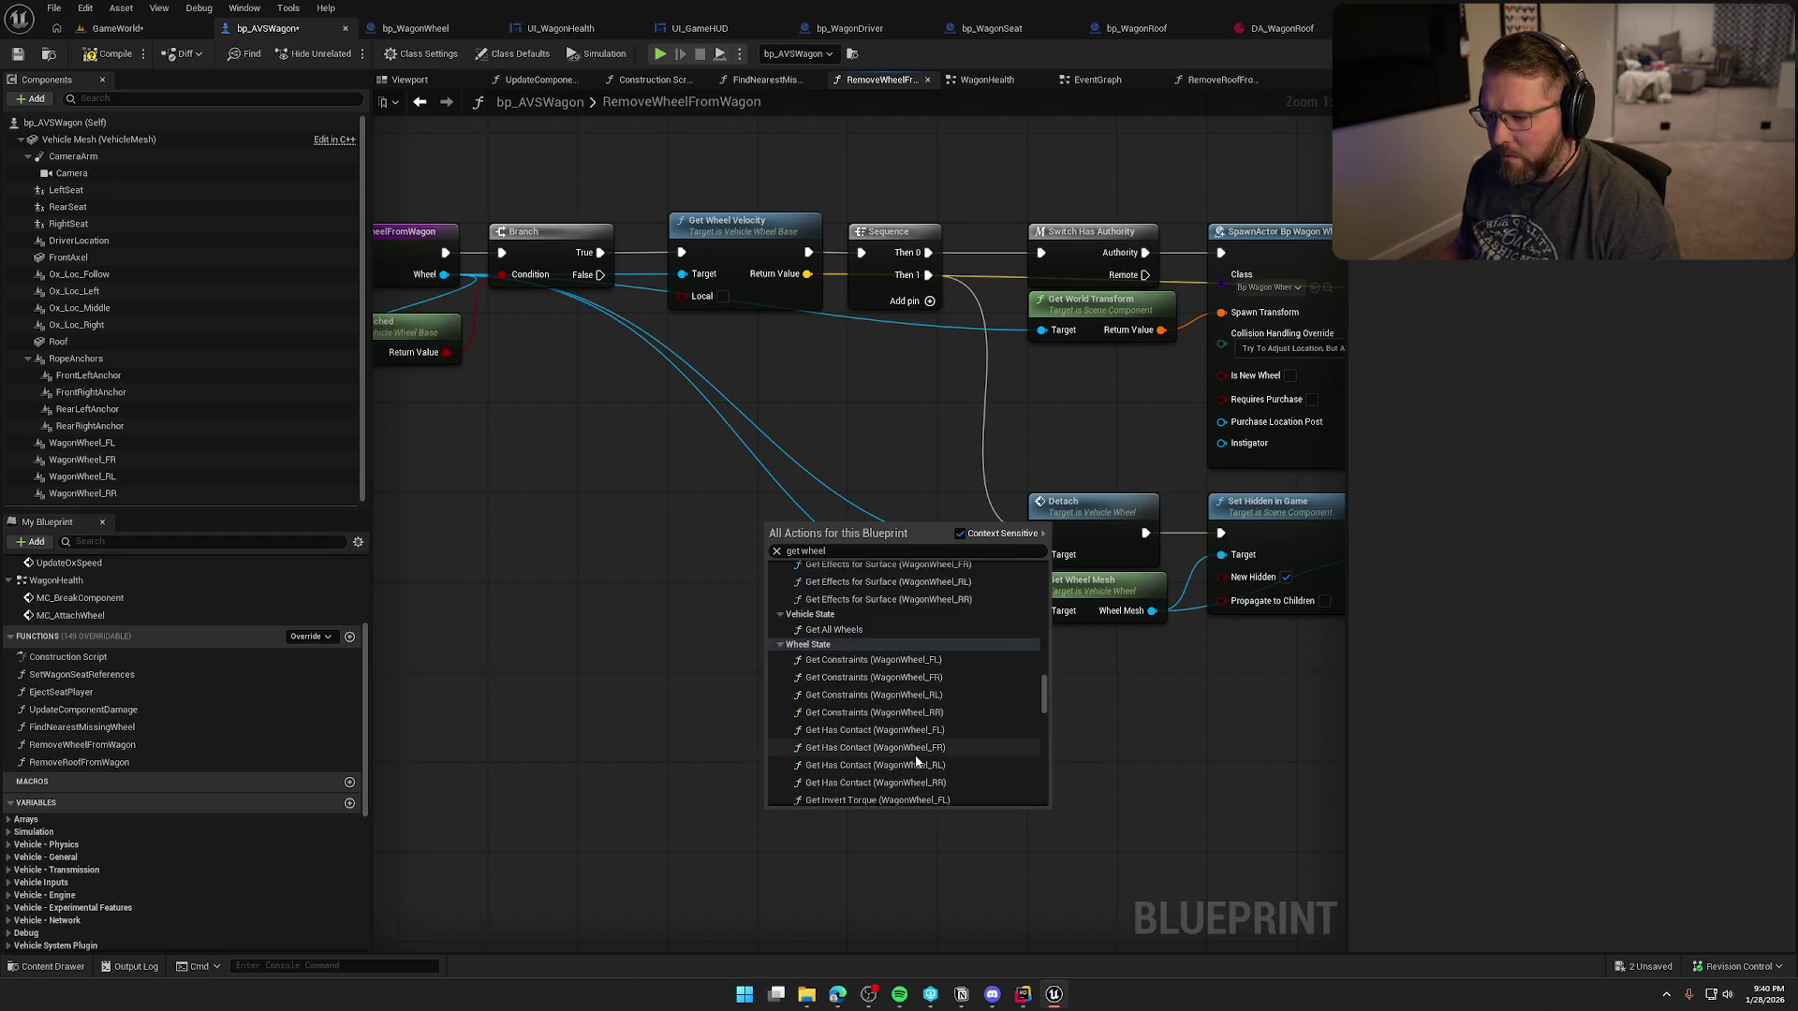
{"action": "scroll", "coordinate": [917, 763], "scroll_direction": "up", "scroll_amount": 4}
{"action": "left_click", "coordinate": [839, 706]}
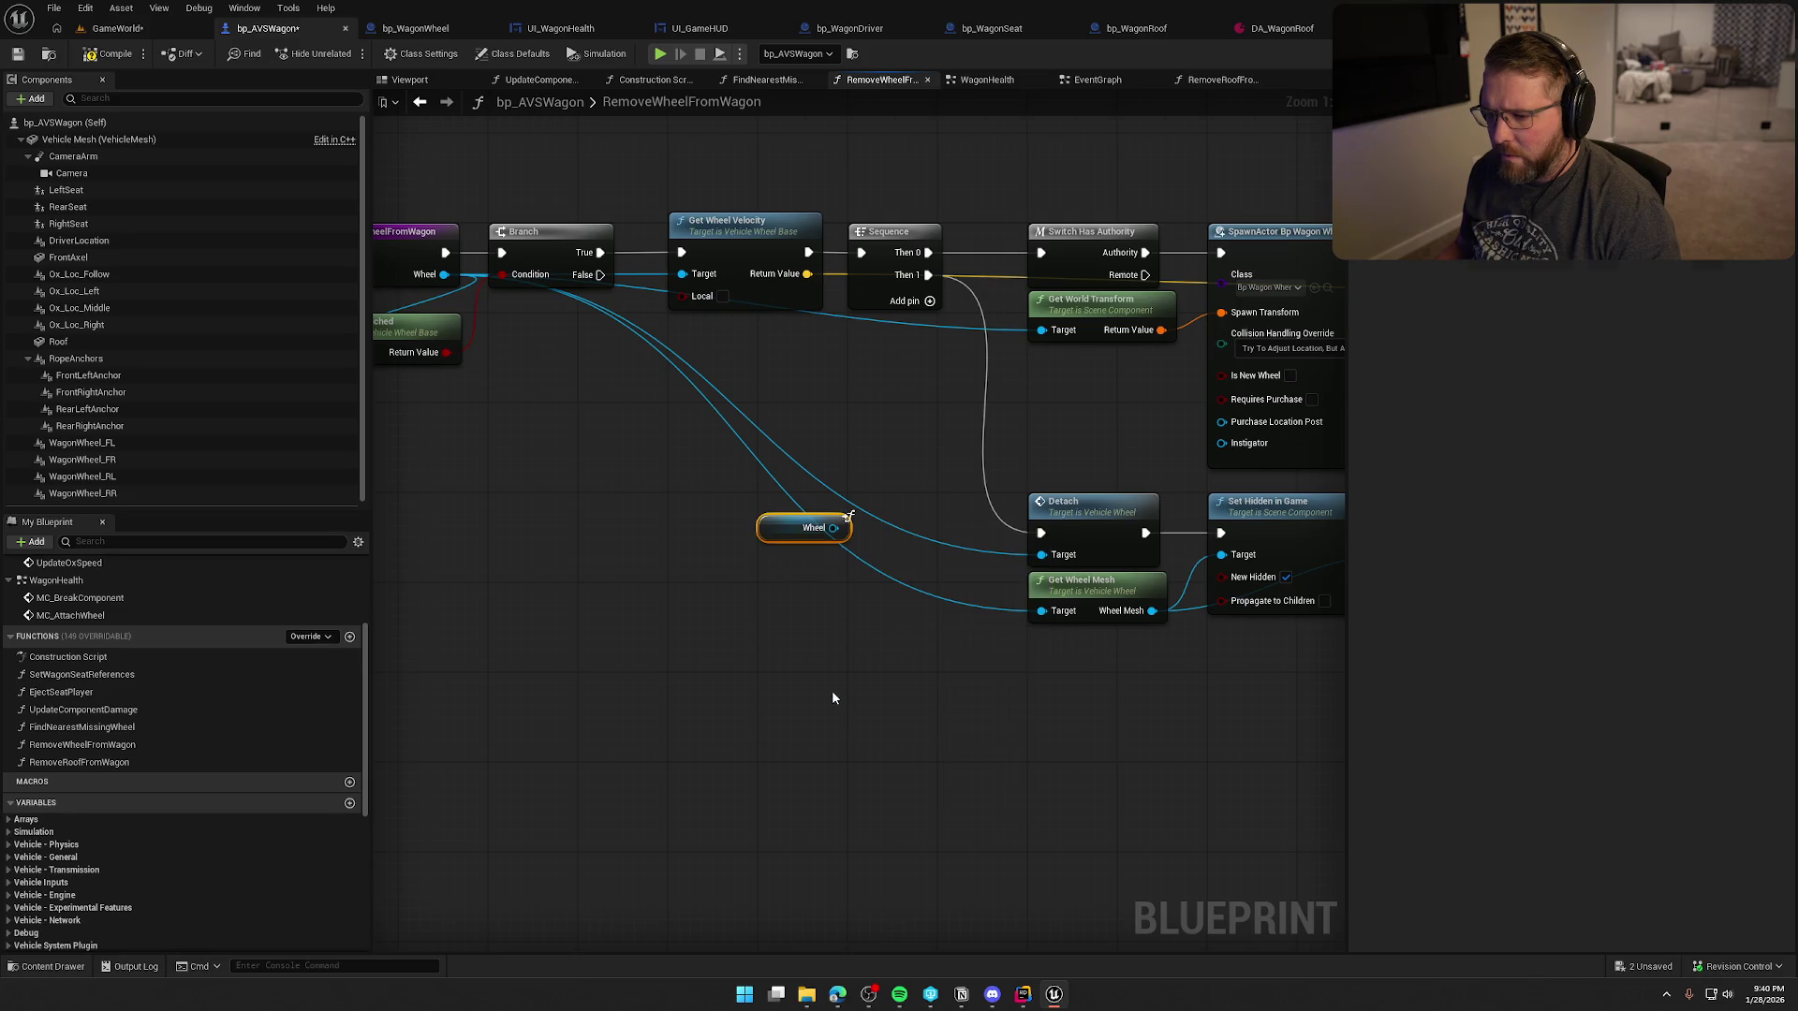
{"action": "left_click_drag", "start_coordinate": [832, 529], "coordinate": [1041, 555]}
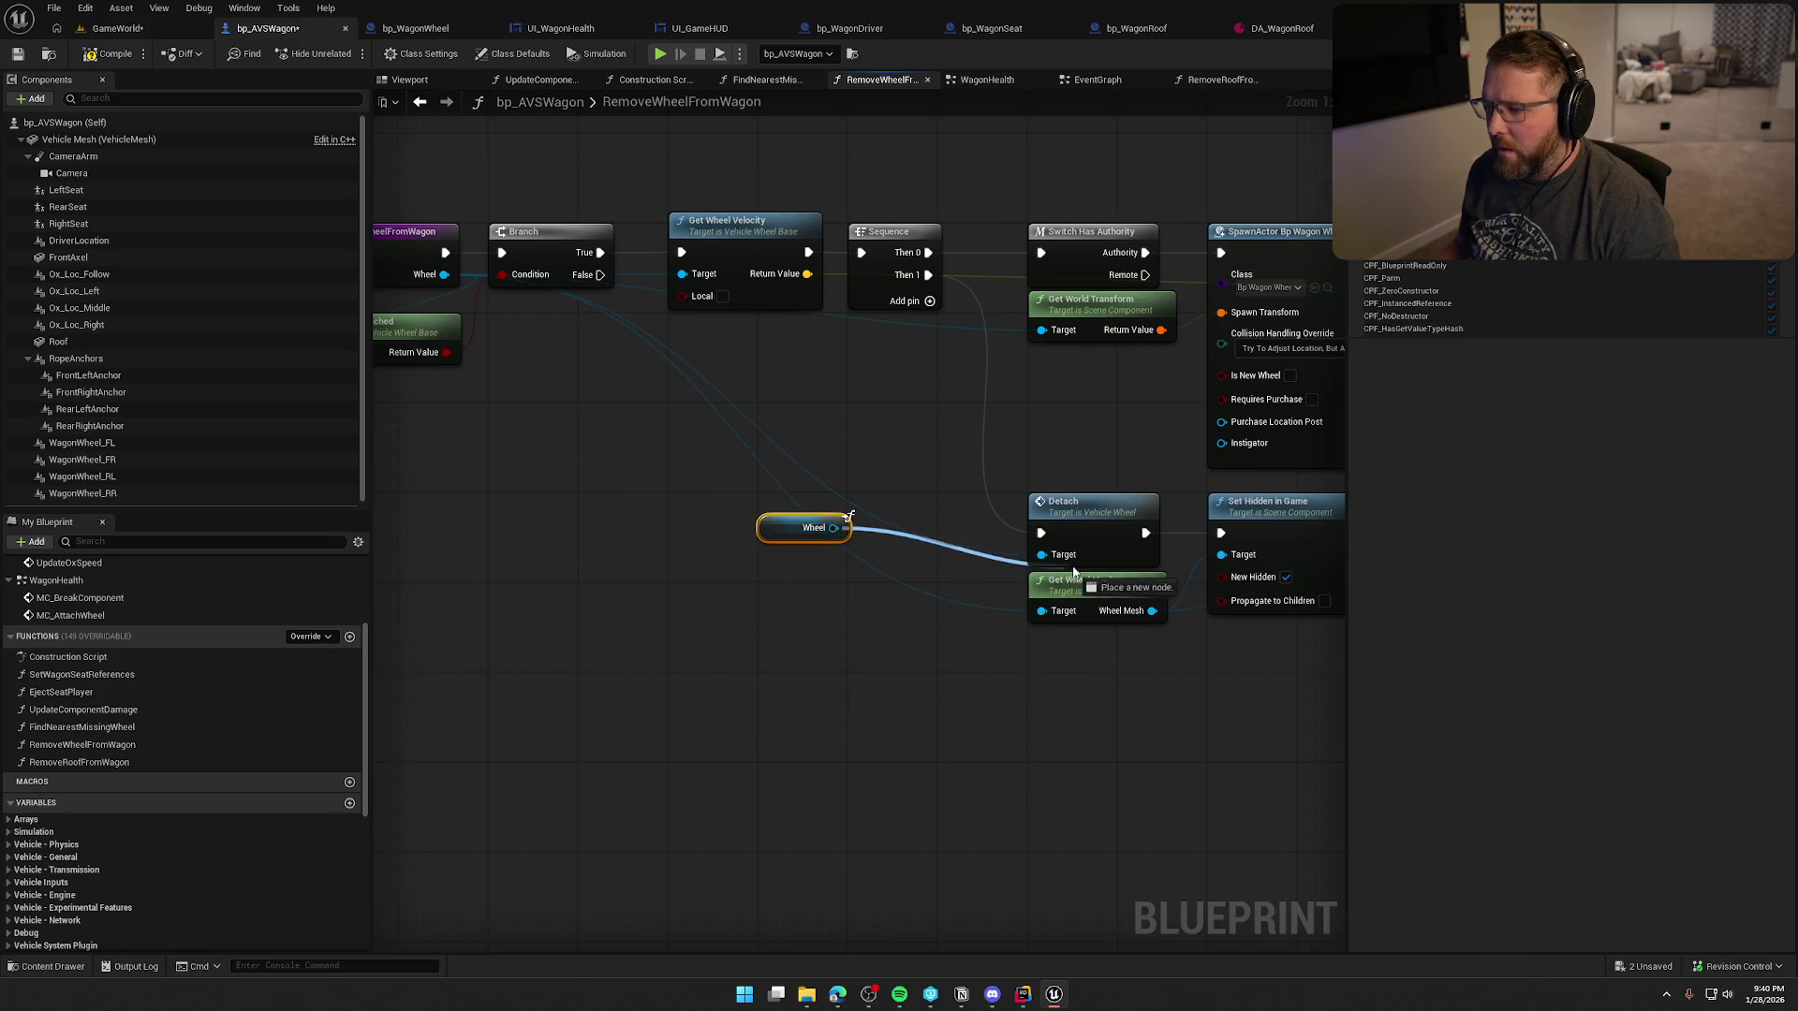
{"action": "left_click", "coordinate": [1041, 556], "text": "alt"}
{"action": "mouse_move", "coordinate": [833, 529]}
{"action": "left_mouse_down"}
{"action": "mouse_move", "coordinate": [1041, 555]}
{"action": "mouse_move", "coordinate": [894, 531]}
{"action": "mouse_move", "coordinate": [1041, 611]}
{"action": "left_mouse_up"}
{"action": "left_click_drag", "start_coordinate": [914, 564], "coordinate": [932, 578]}
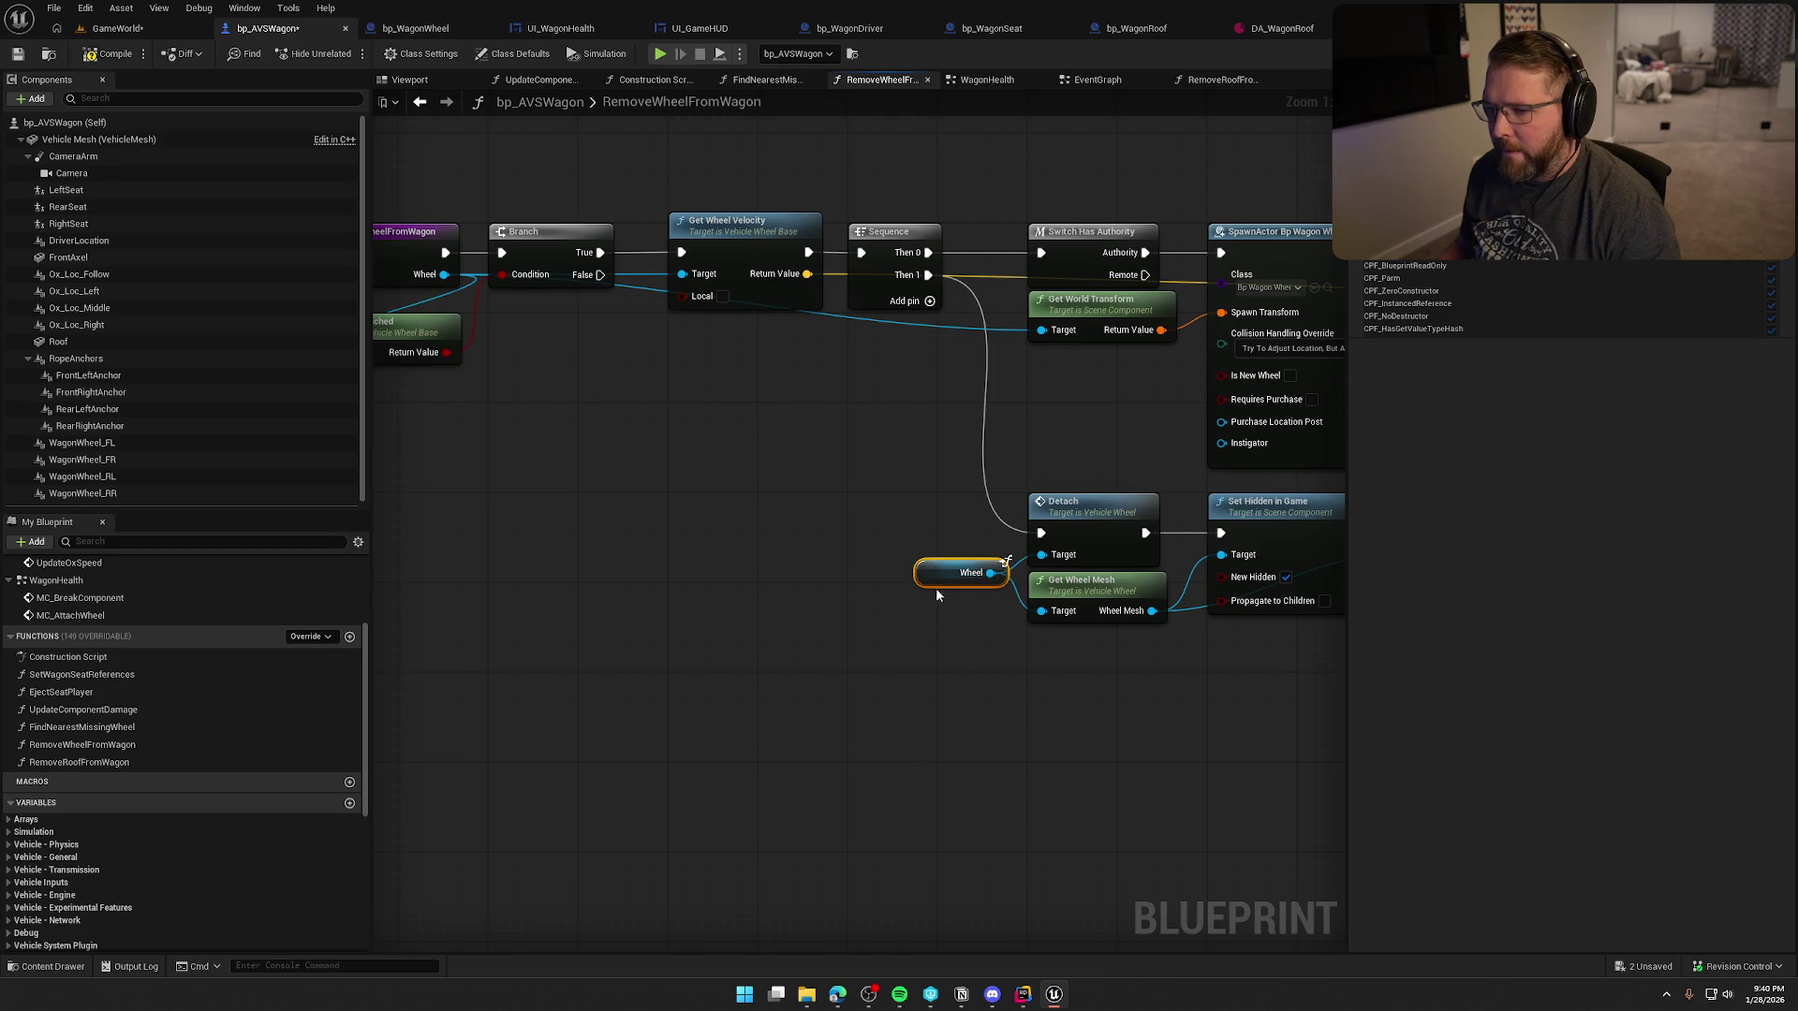
- Paste Wheel getter copies into Get World Transform and Get Wheel Velocity
{"action": "key", "text": "ctrl+c"}
{"action": "key", "text": "ctrl+v"}
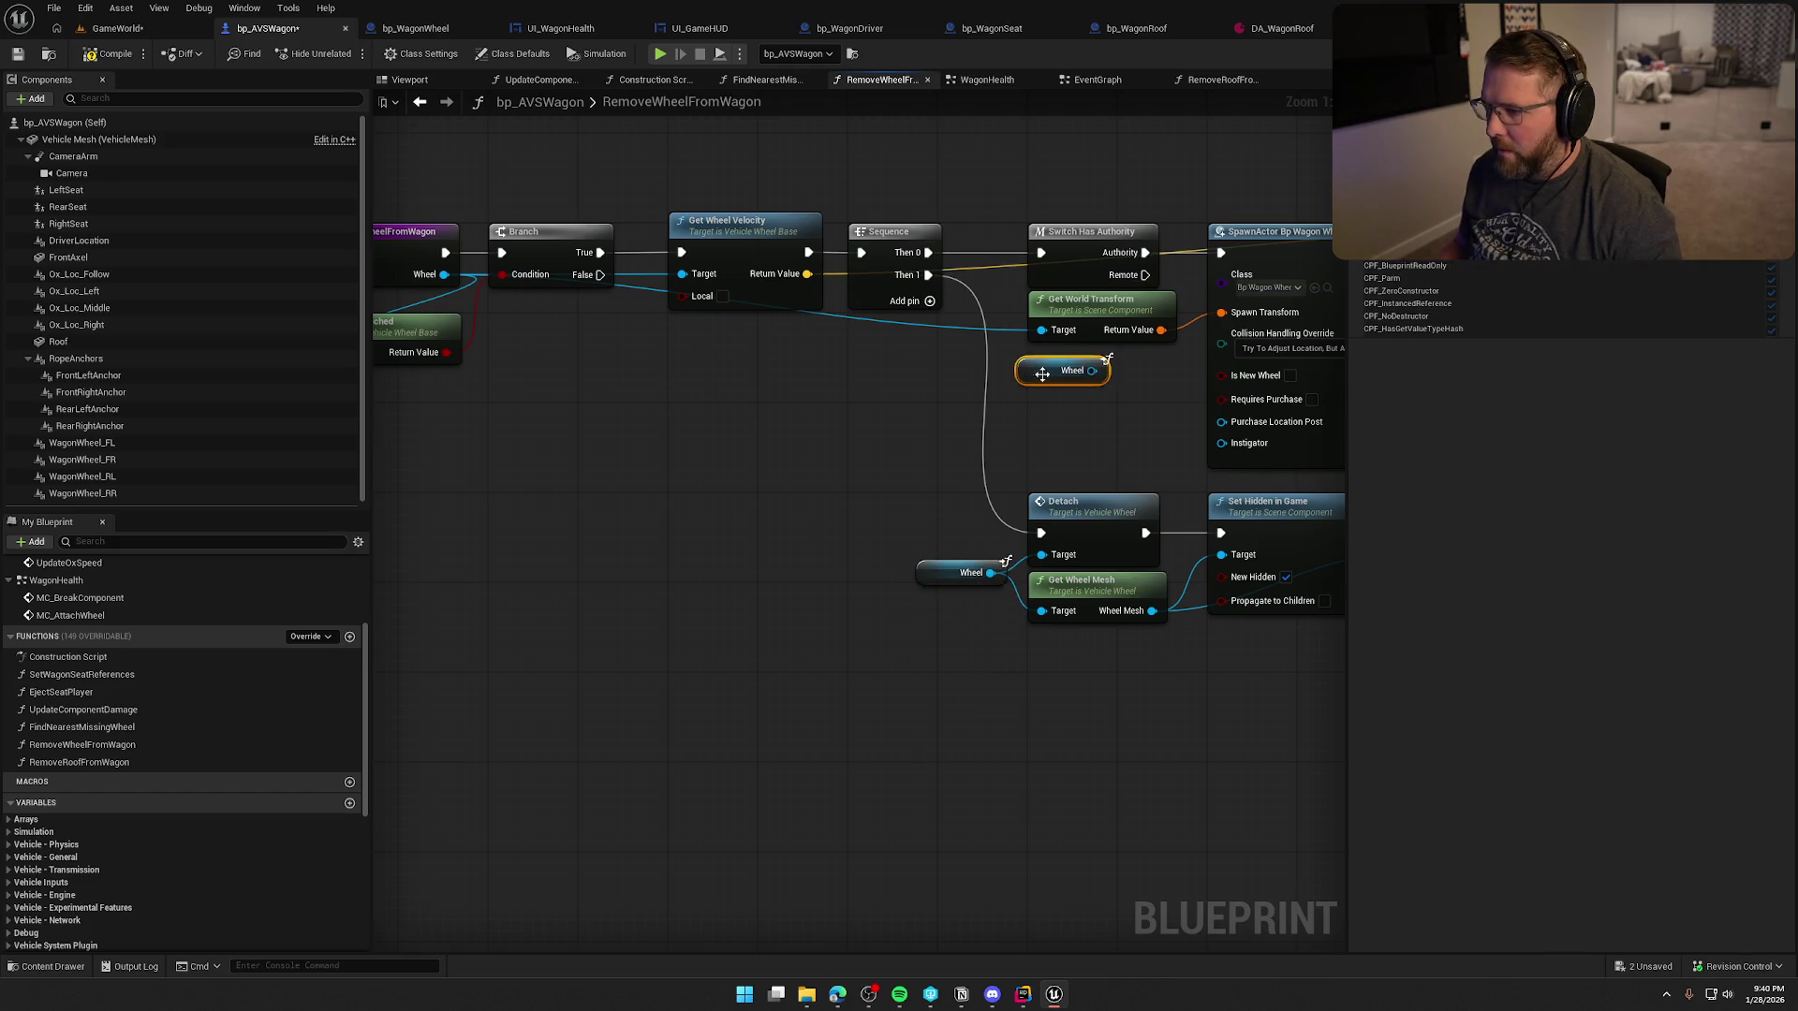
{"action": "mouse_move", "coordinate": [1092, 371]}
{"action": "left_mouse_down"}
{"action": "mouse_move", "coordinate": [1042, 330]}
{"action": "mouse_move", "coordinate": [1053, 360]}
{"action": "left_mouse_up"}
{"action": "left_click_drag", "start_coordinate": [970, 433], "coordinate": [1058, 542]}
{"action": "key", "text": "ctrl+v"}
{"action": "mouse_move", "coordinate": [831, 480]}
{"action": "left_mouse_down"}
{"action": "mouse_move", "coordinate": [848, 489]}
{"action": "mouse_move", "coordinate": [770, 383]}
{"action": "left_mouse_up"}
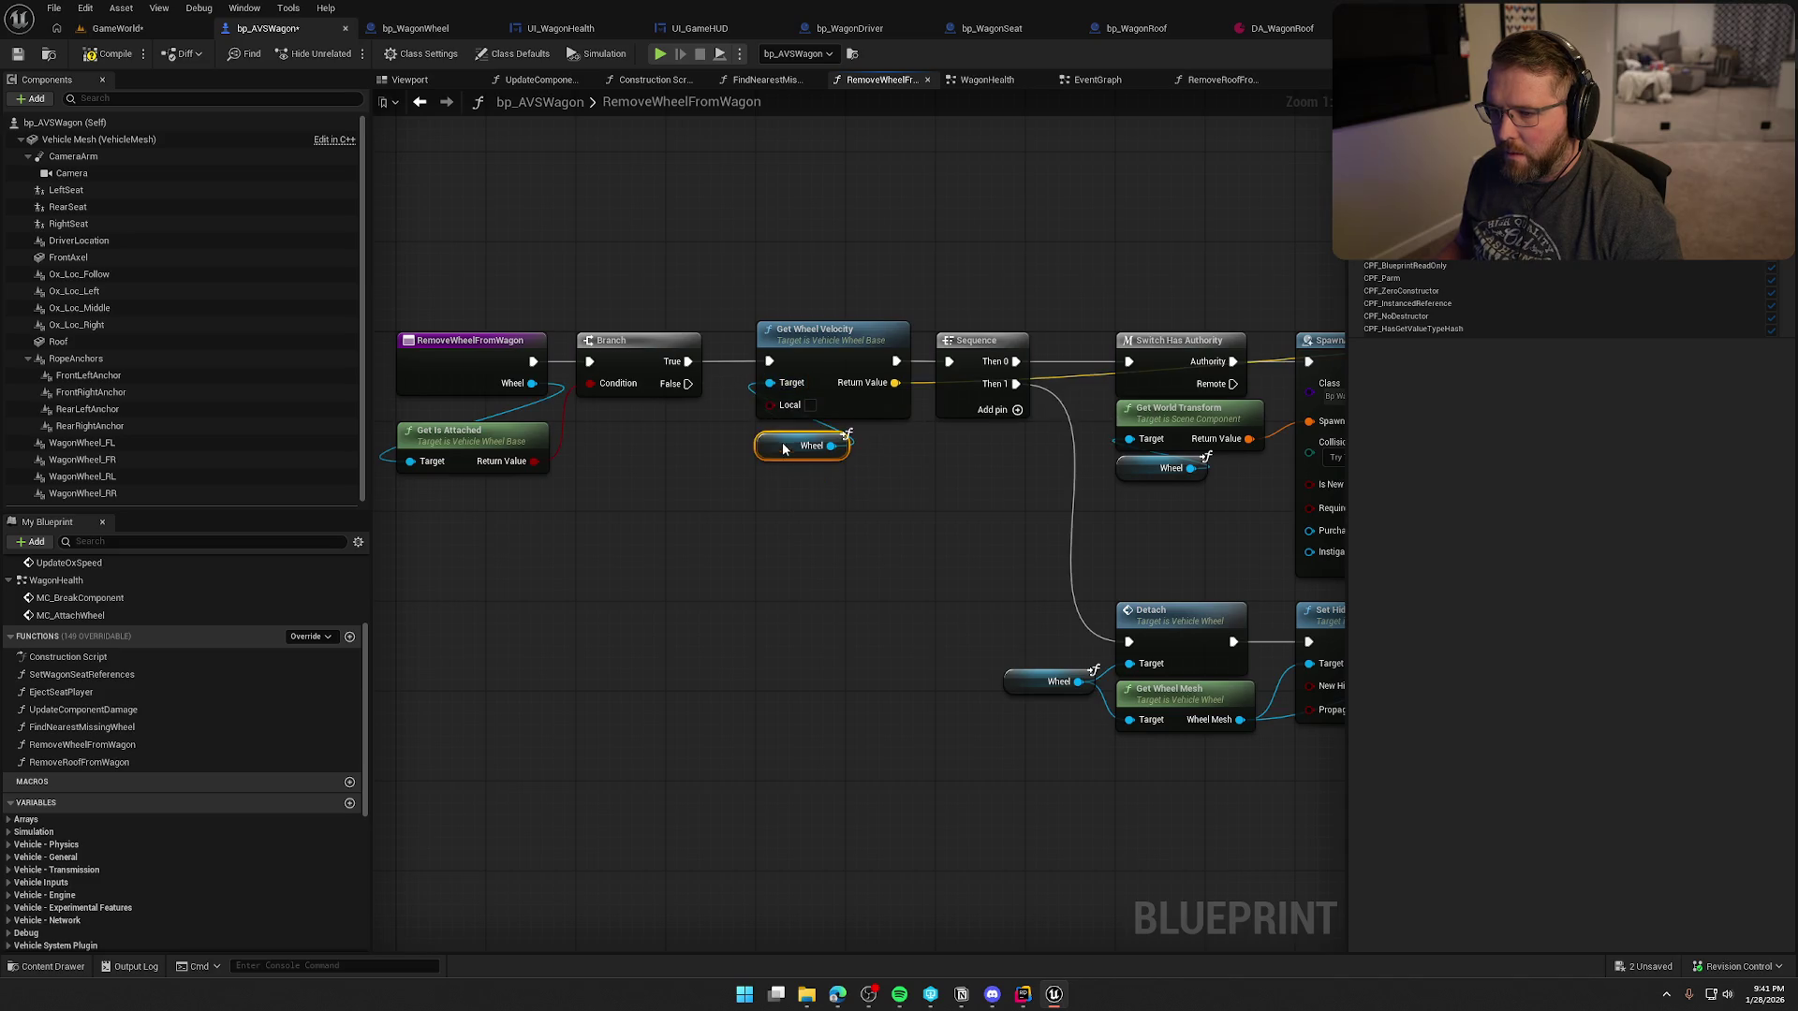
{"action": "left_click_drag", "start_coordinate": [782, 465], "coordinate": [826, 531]}
- Move Get Is Attached under the Branch and frame the wheel spawn and hide nodes
{"action": "left_click_drag", "start_coordinate": [593, 457], "coordinate": [775, 437]}
{"action": "left_click_drag", "start_coordinate": [683, 479], "coordinate": [594, 498]}
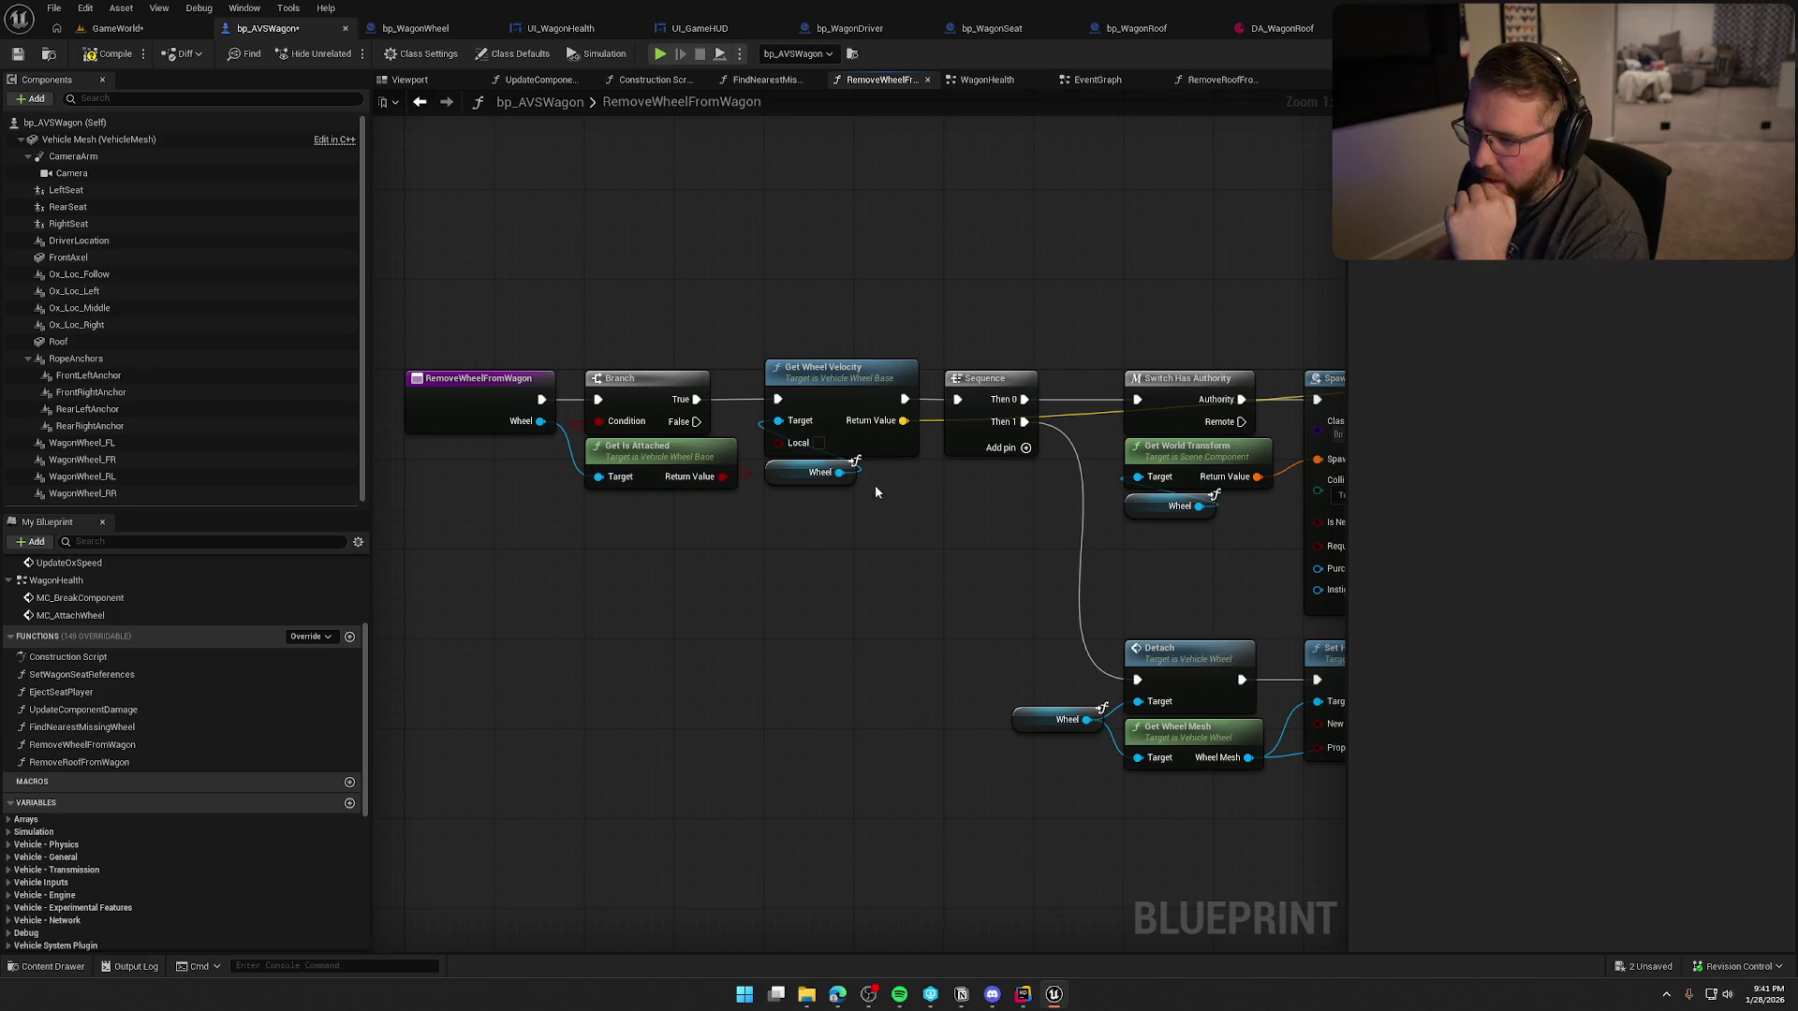
{"action": "left_click_drag", "start_coordinate": [868, 476], "coordinate": [671, 529]}
{"action": "mouse_move", "coordinate": [533, 260]}
{"action": "left_mouse_down"}
{"action": "mouse_move", "coordinate": [875, 506]}
{"action": "mouse_move", "coordinate": [1323, 722]}
{"action": "mouse_move", "coordinate": [1251, 761]}
{"action": "mouse_move", "coordinate": [1253, 782]}
{"action": "left_mouse_up"}
{"action": "key", "text": "Home"}
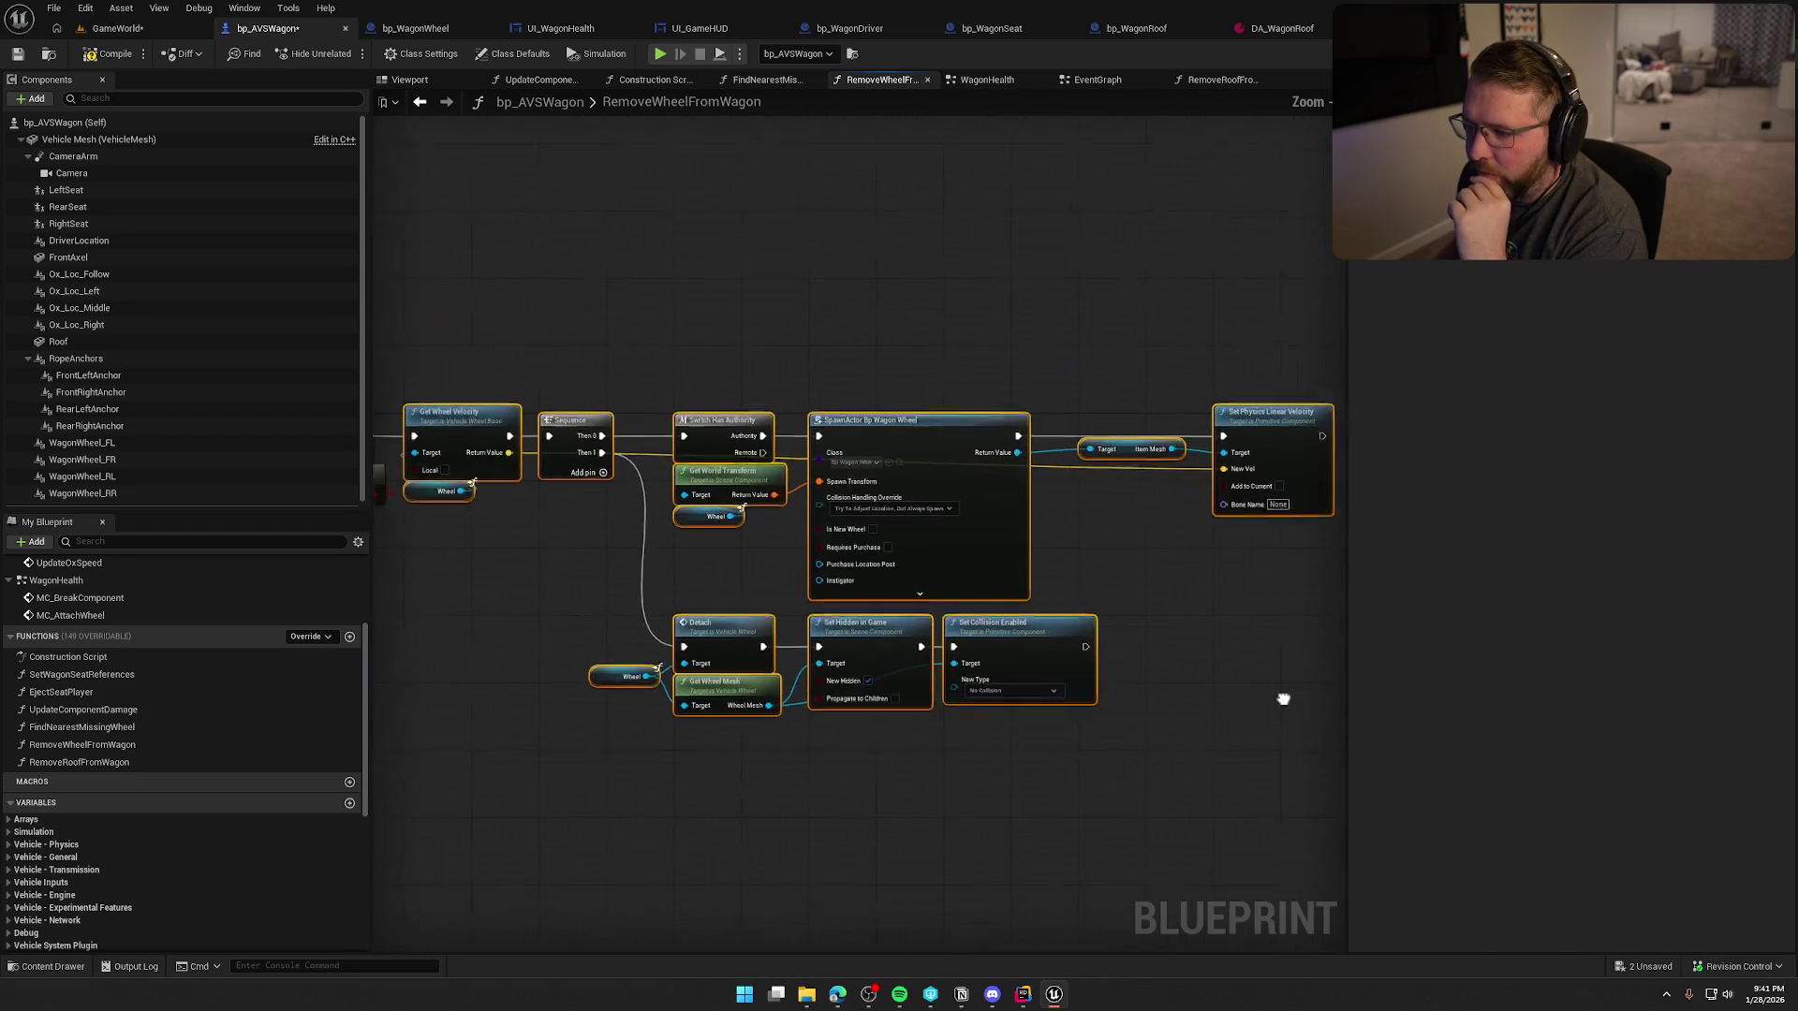
{"action": "left_click", "coordinate": [1072, 705]}
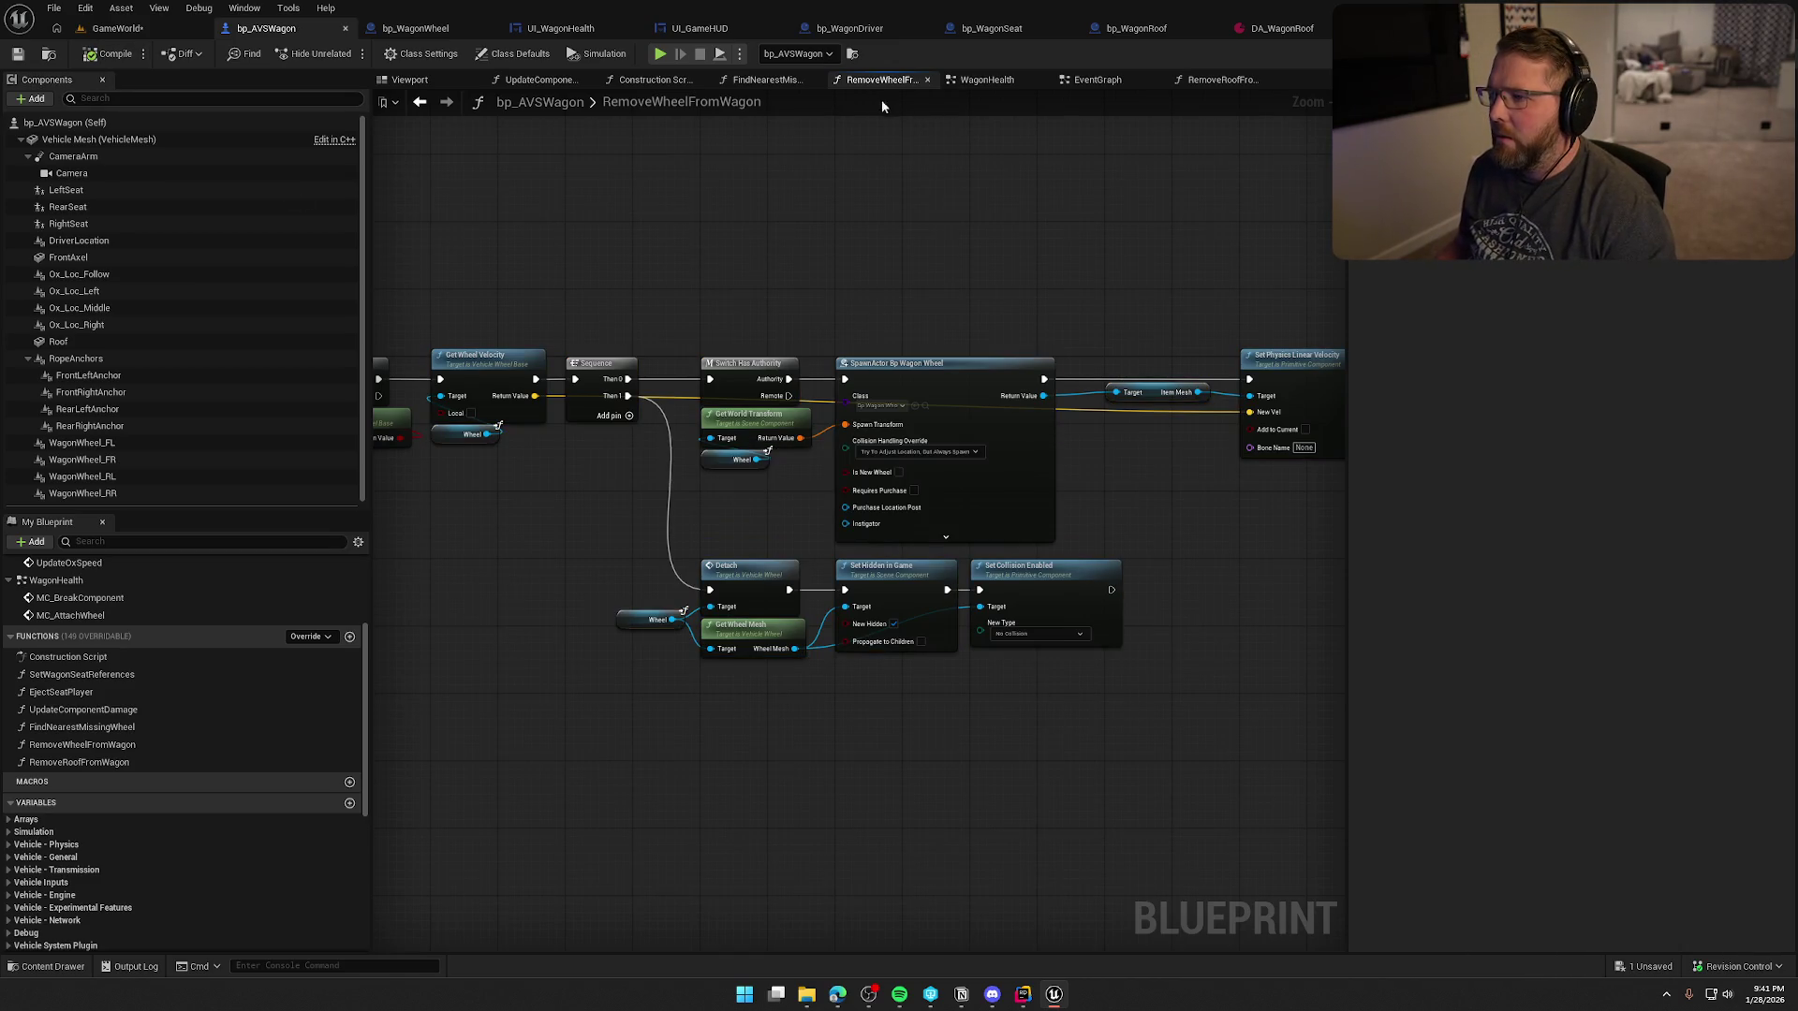
{"action": "left_click", "coordinate": [419, 101]}
- Start a connection from the WagonHealth Branch's False output, then cancel it
{"action": "left_click_drag", "start_coordinate": [806, 503], "coordinate": [796, 452]}
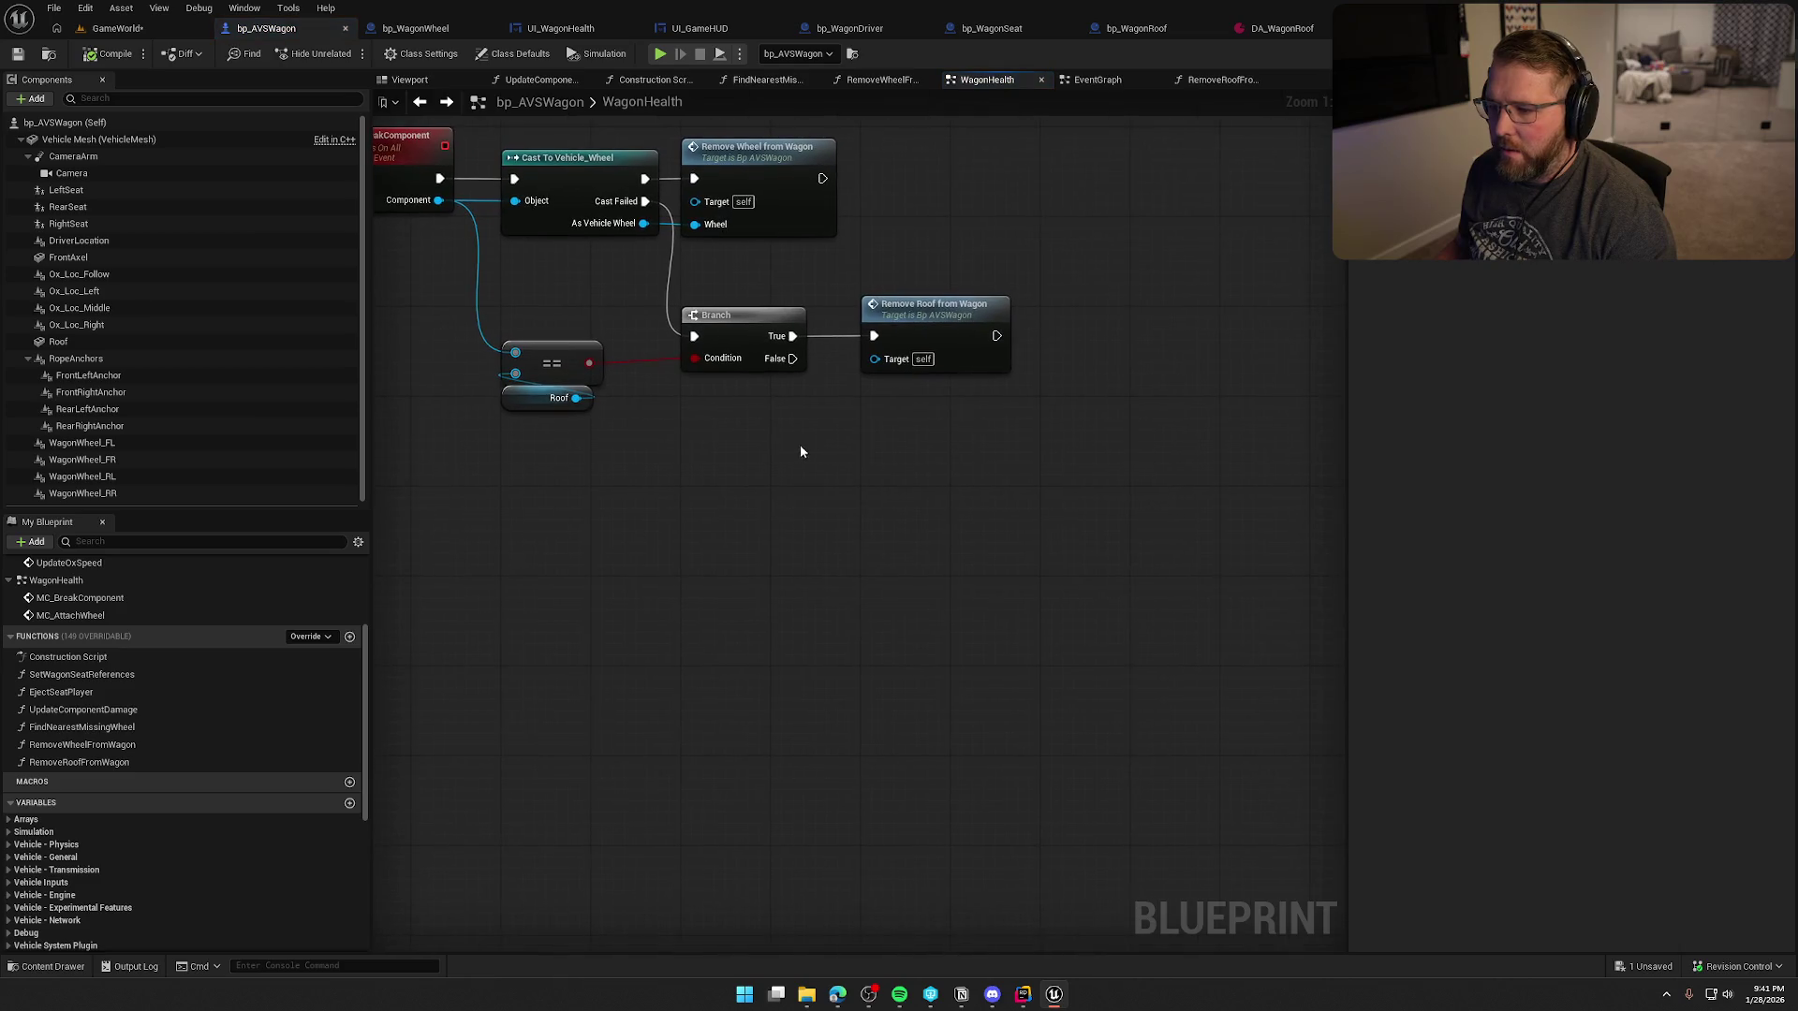
{"action": "mouse_move", "coordinate": [789, 363]}
{"action": "left_mouse_down"}
{"action": "mouse_move", "coordinate": [875, 493]}
{"action": "mouse_move", "coordinate": [862, 481]}
{"action": "left_mouse_up"}
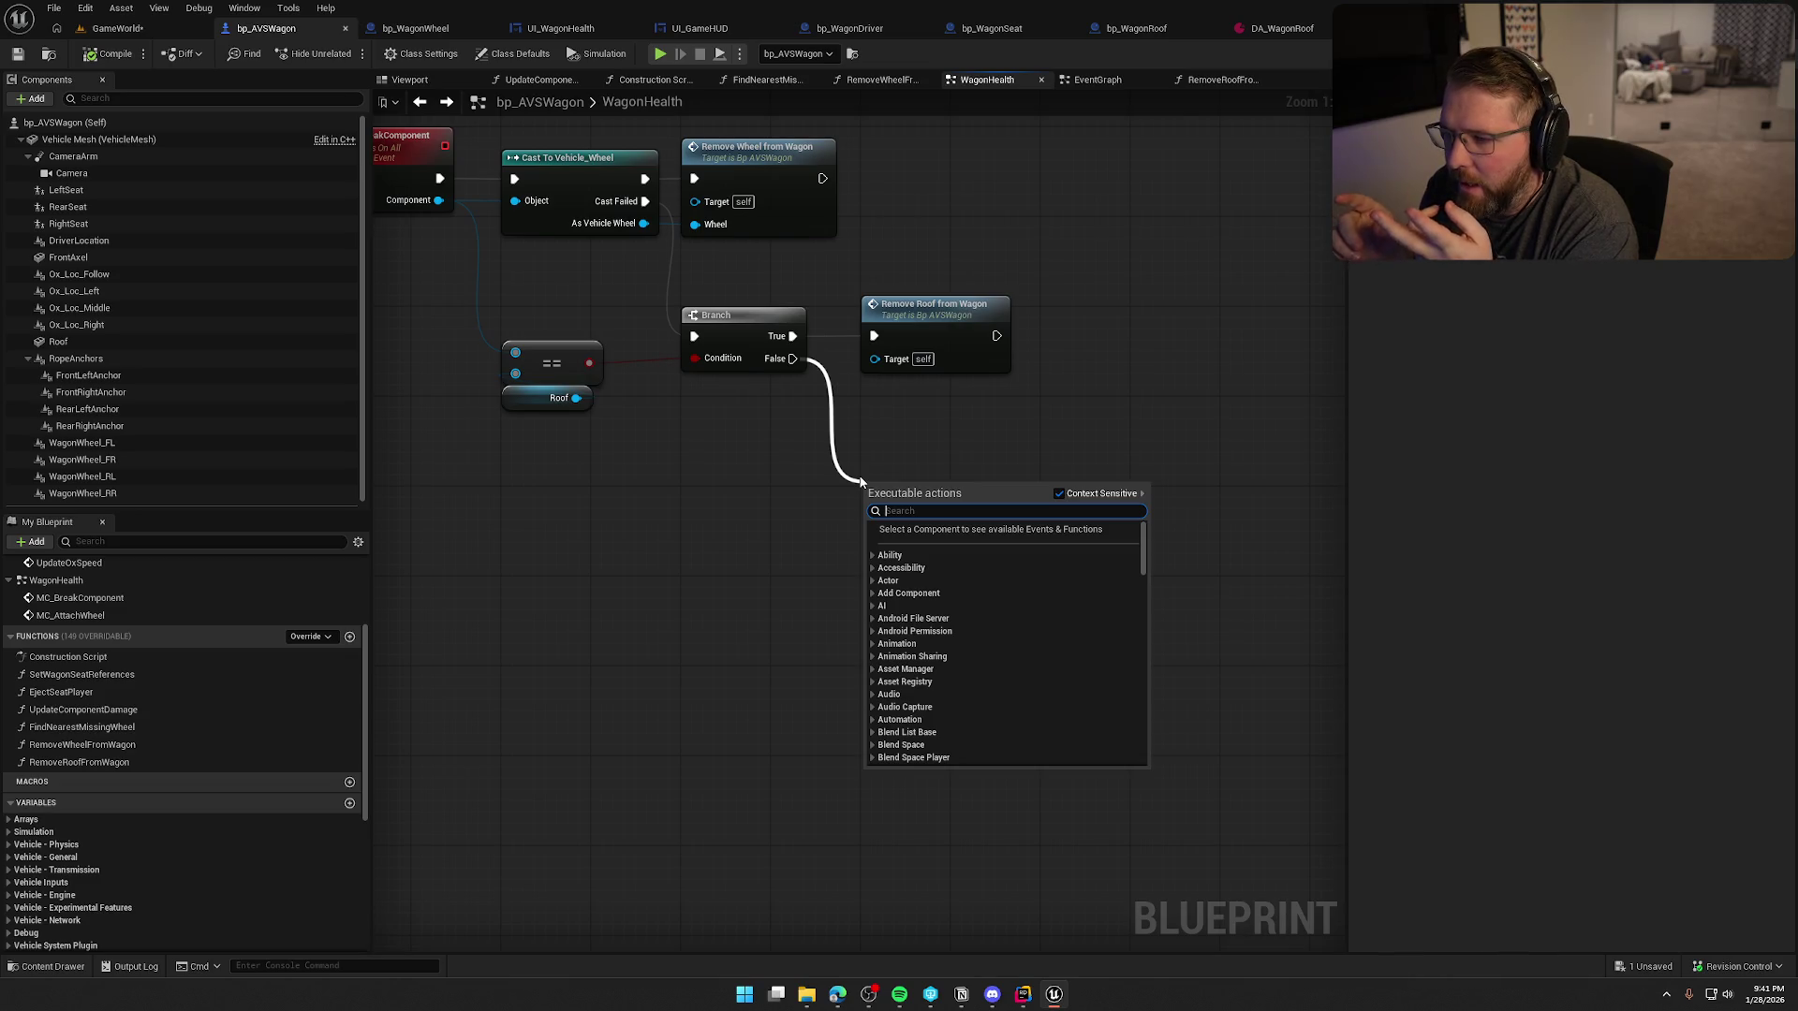
{"action": "left_click_drag", "start_coordinate": [880, 459], "coordinate": [900, 536]}
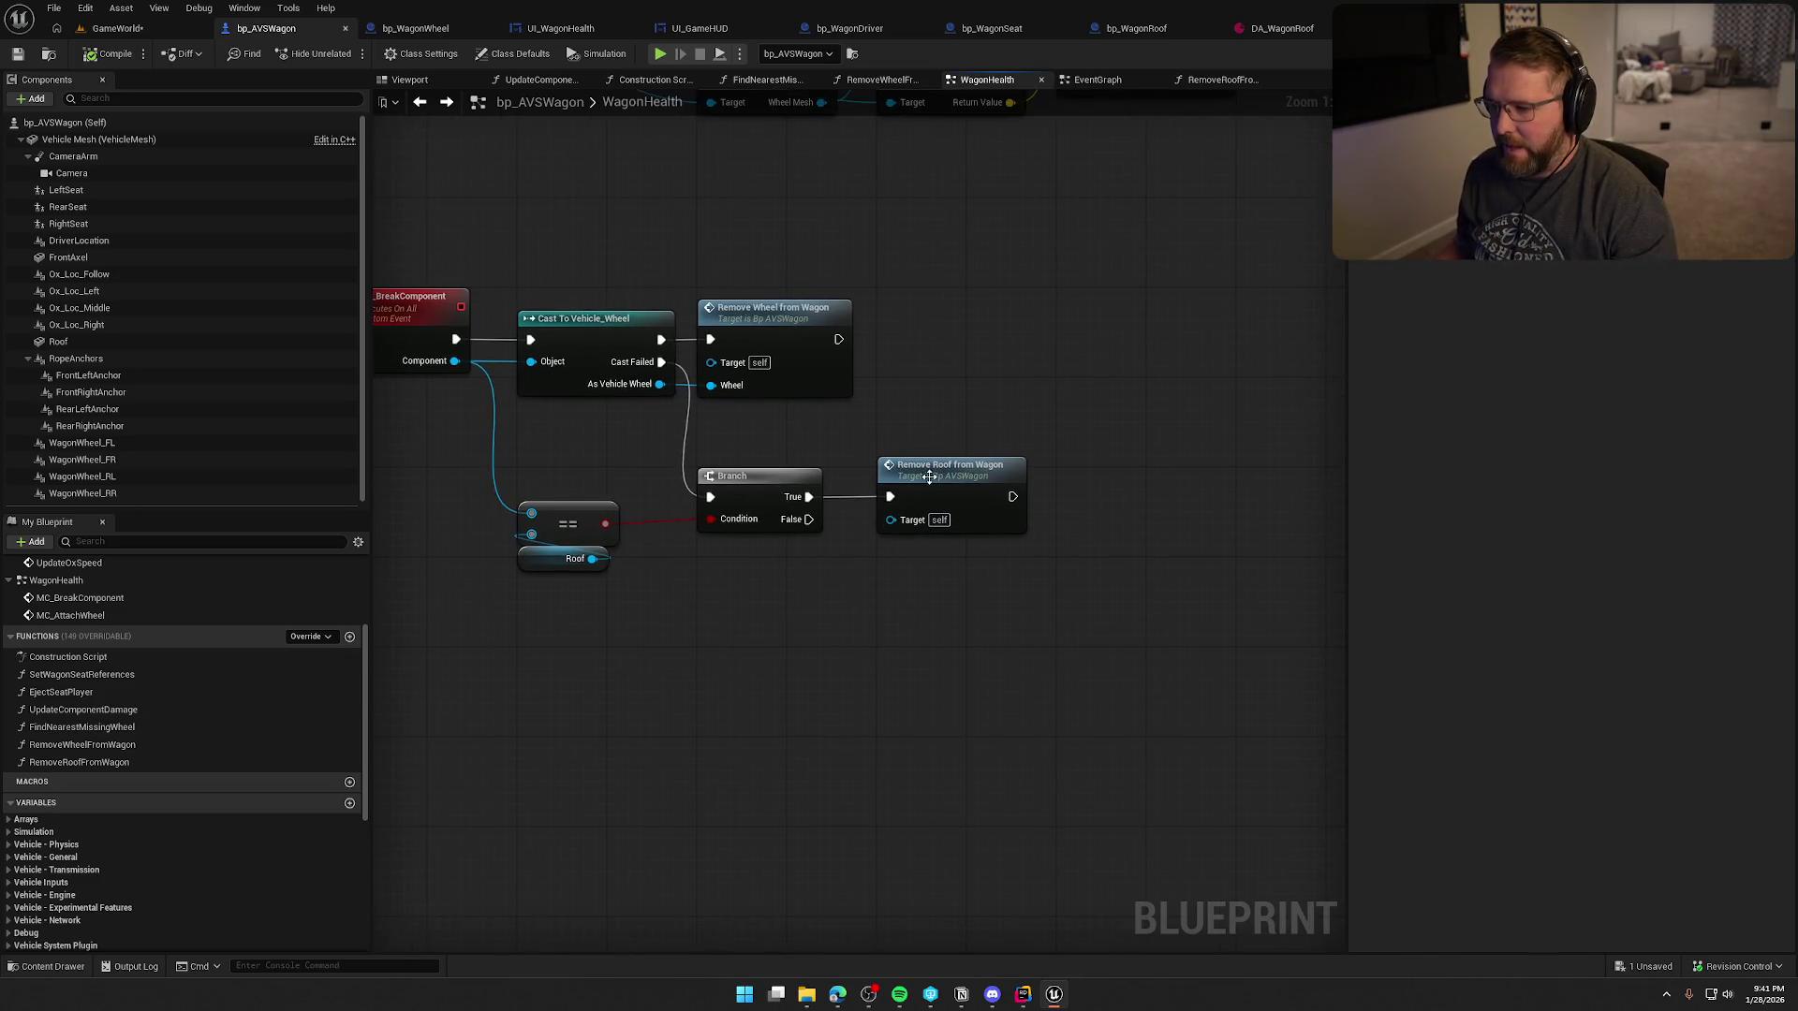
- Inspect the Roof getter inside RemoveRoofFromWagon, then go back to WagonHealth
{"action": "double_click", "coordinate": [936, 473]}
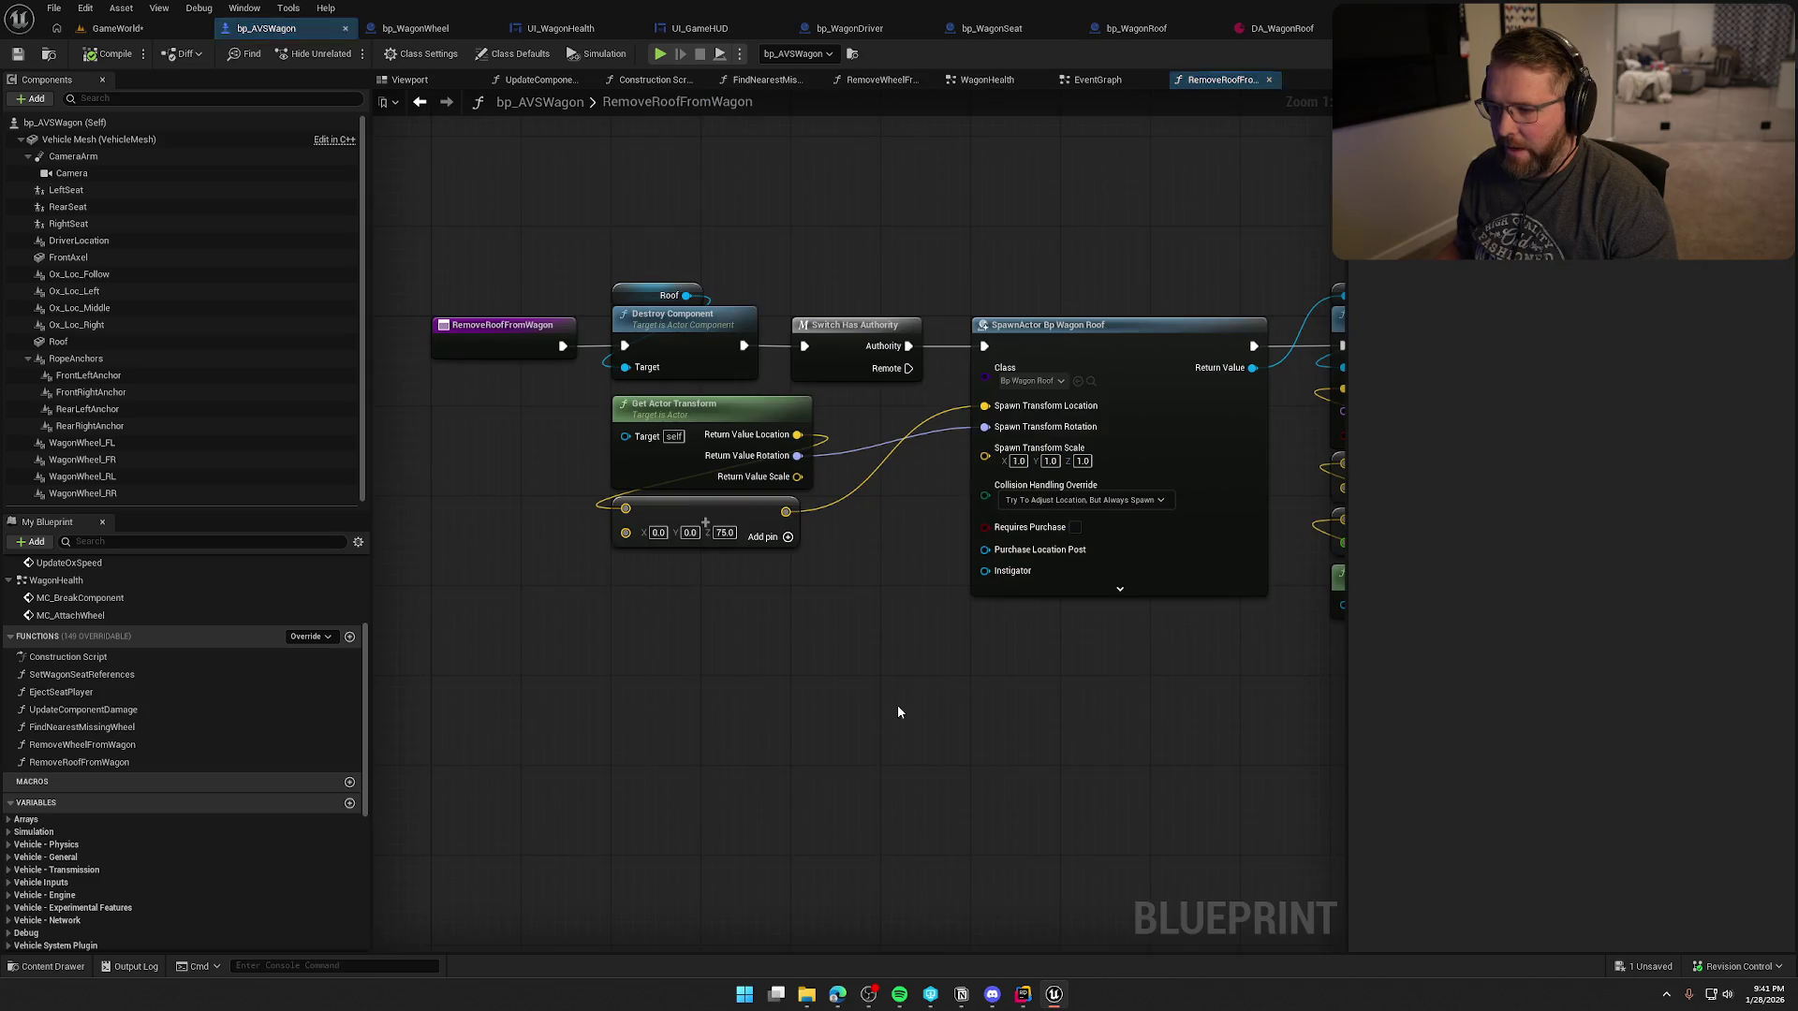
{"action": "left_click", "coordinate": [647, 284]}
{"action": "mouse_move", "coordinate": [879, 627]}
{"action": "left_mouse_down"}
{"action": "mouse_move", "coordinate": [441, 590]}
{"action": "mouse_move", "coordinate": [919, 638]}
{"action": "mouse_move", "coordinate": [386, 542]}
{"action": "mouse_move", "coordinate": [936, 670]}
{"action": "mouse_move", "coordinate": [559, 598]}
{"action": "mouse_move", "coordinate": [728, 607]}
{"action": "left_mouse_up"}
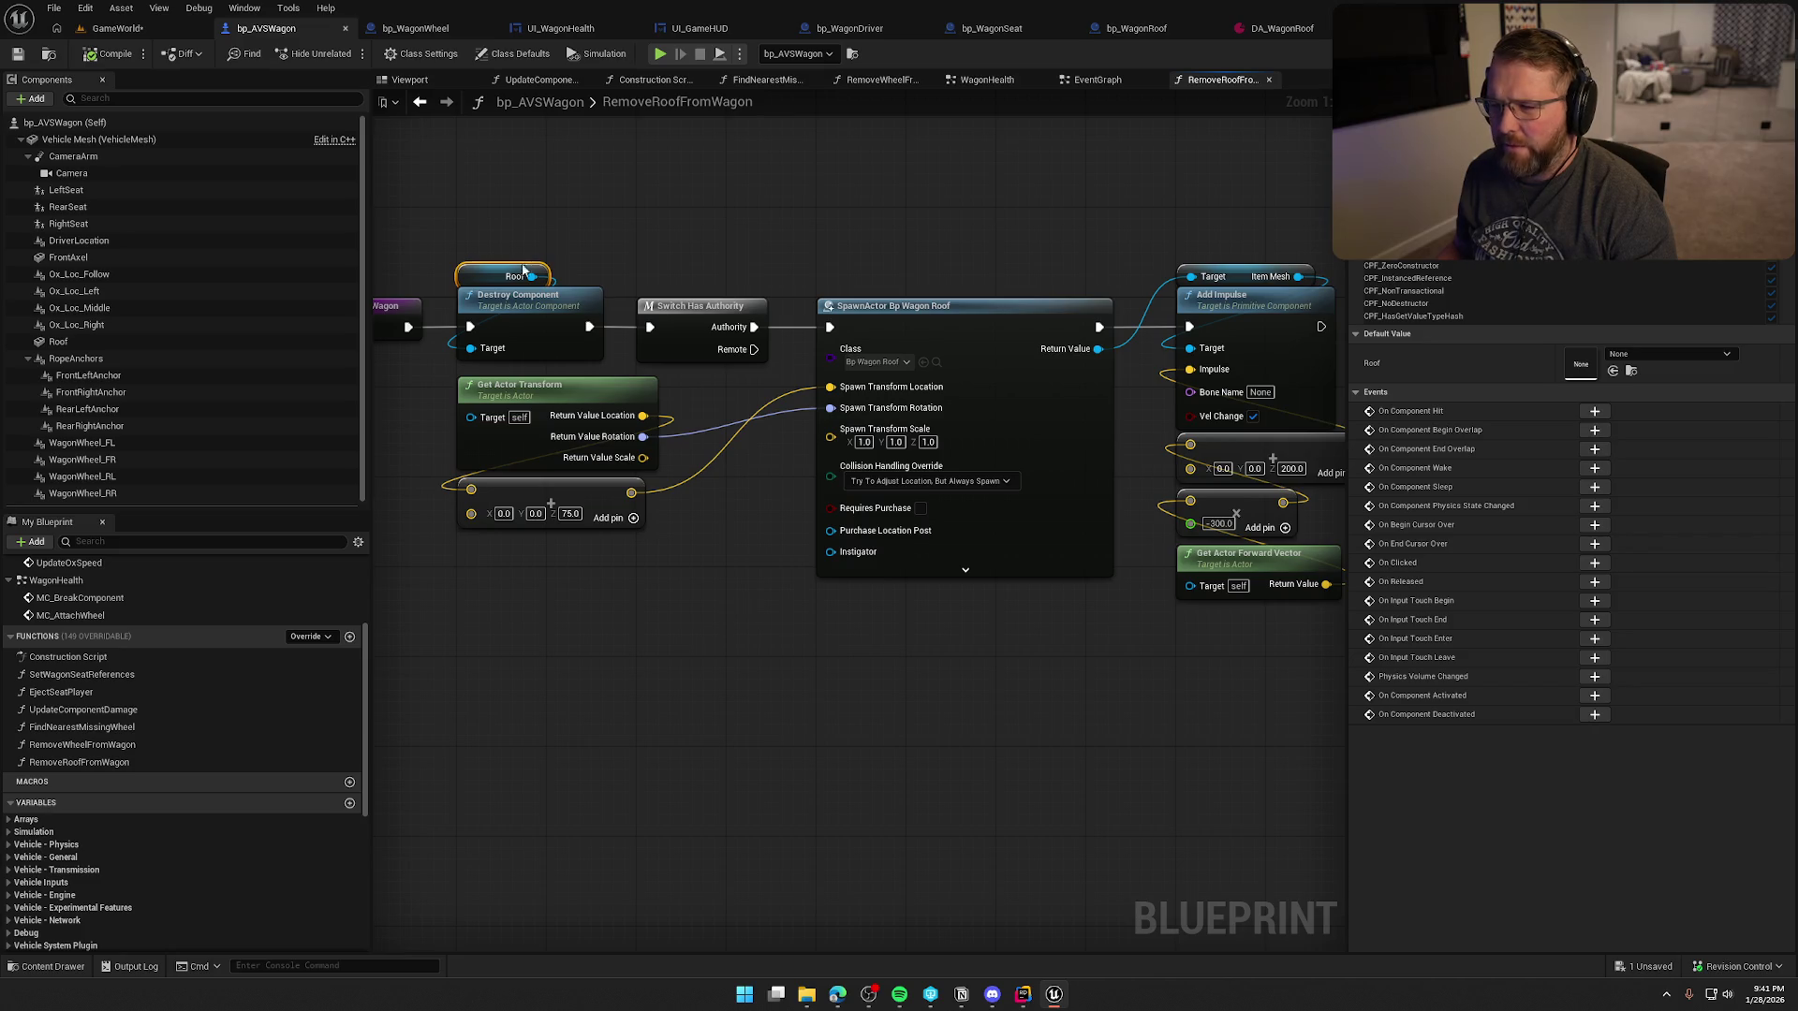
{"action": "left_click", "coordinate": [418, 105]}
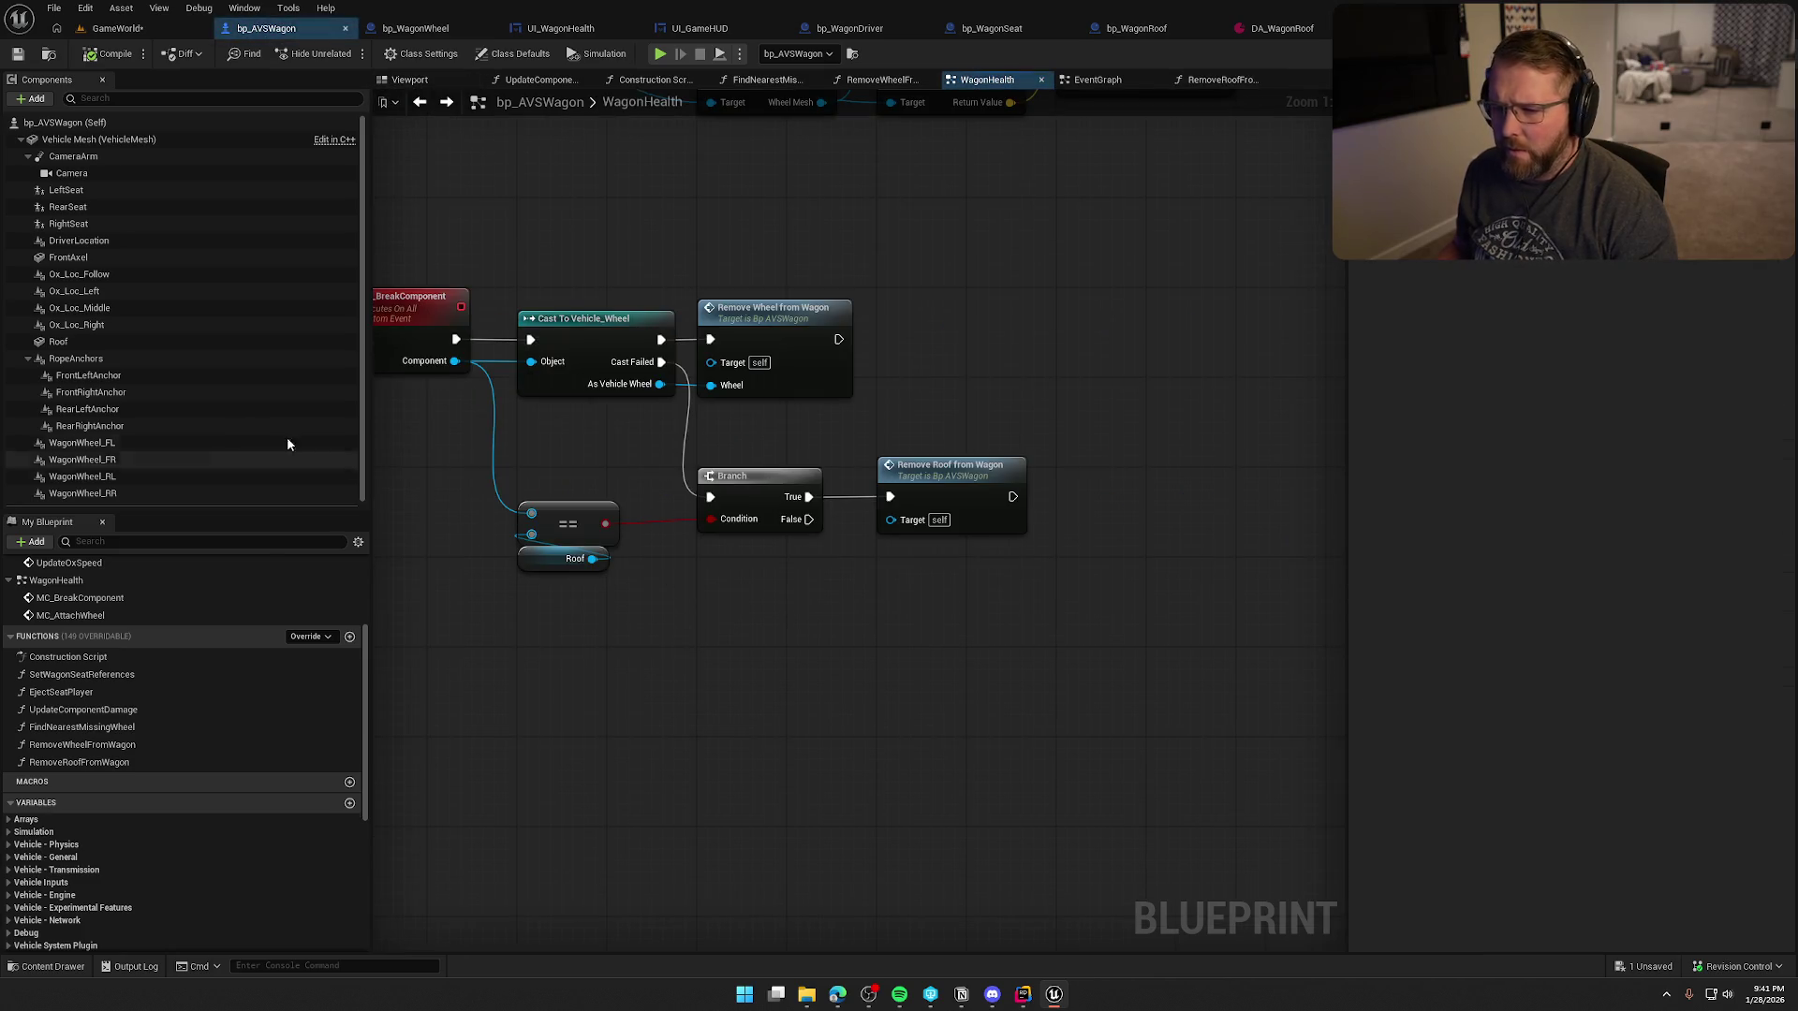
- Add a validated Roof getter and a Sequence node off the Branch's False output
{"action": "left_click_drag", "start_coordinate": [58, 342], "coordinate": [766, 583]}
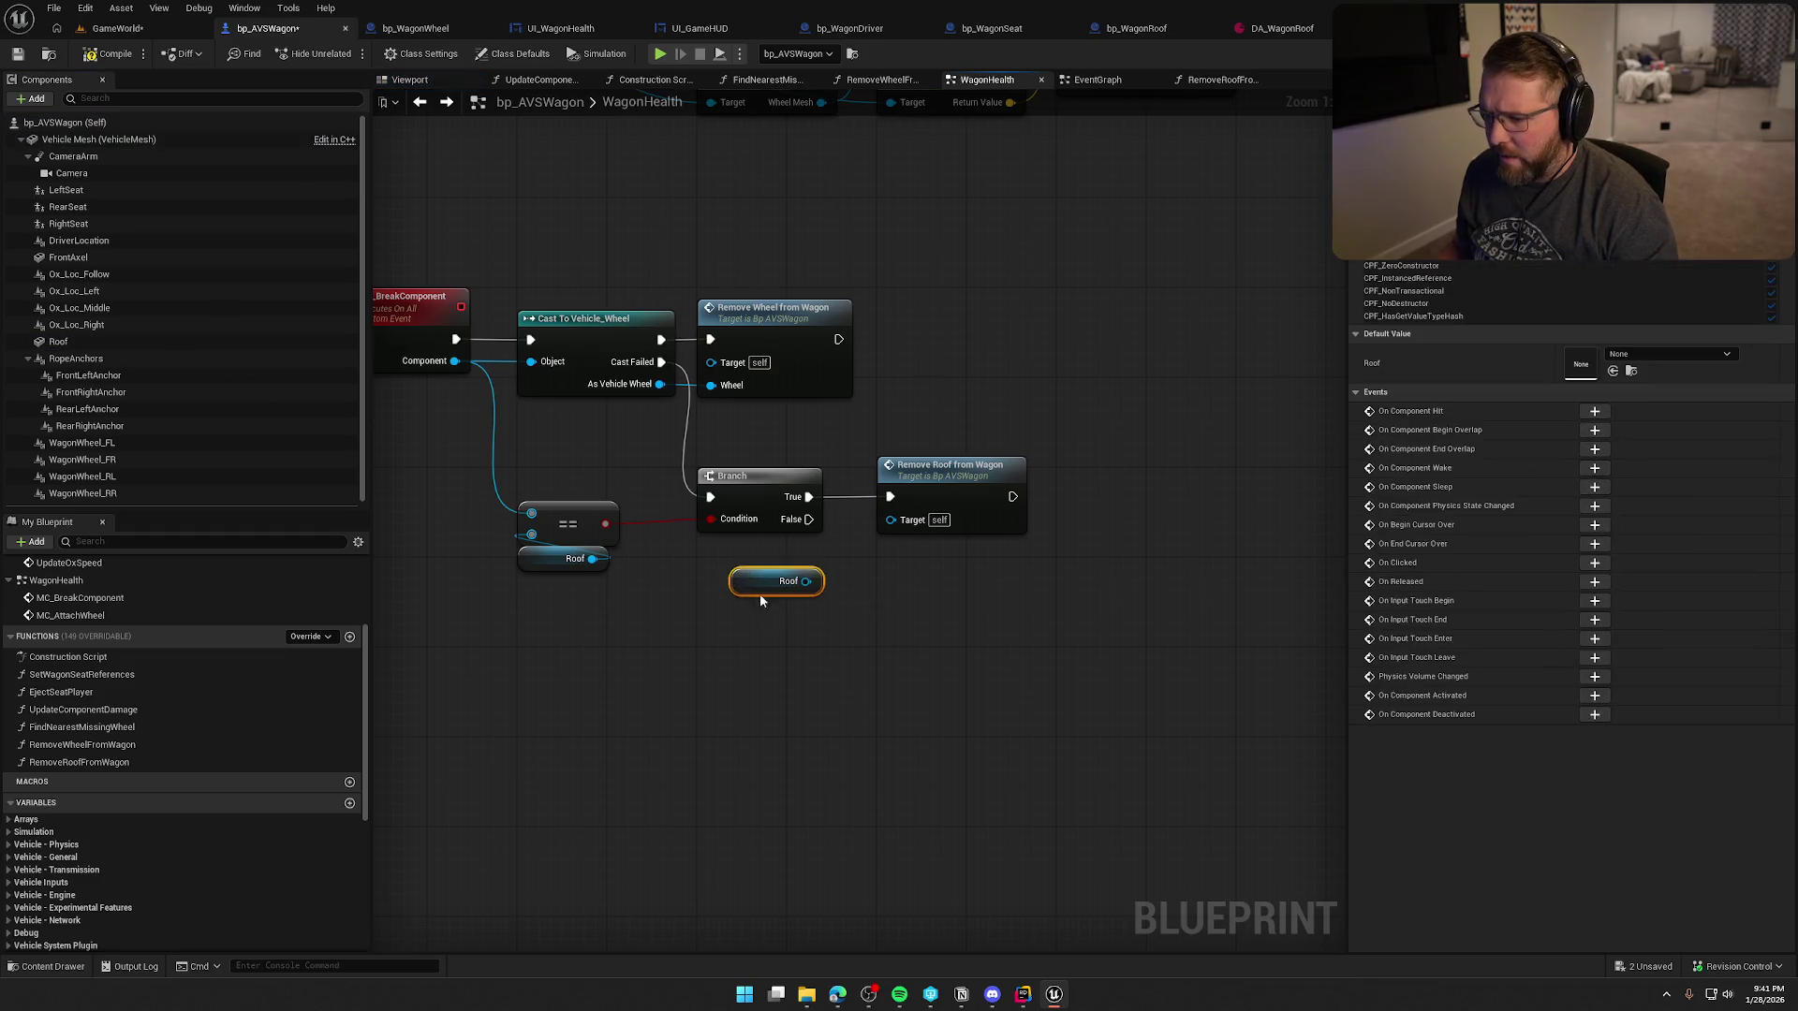
{"action": "right_click", "coordinate": [747, 578]}
{"action": "left_click", "coordinate": [814, 939]}
{"action": "left_click_drag", "start_coordinate": [741, 422], "coordinate": [882, 461]}
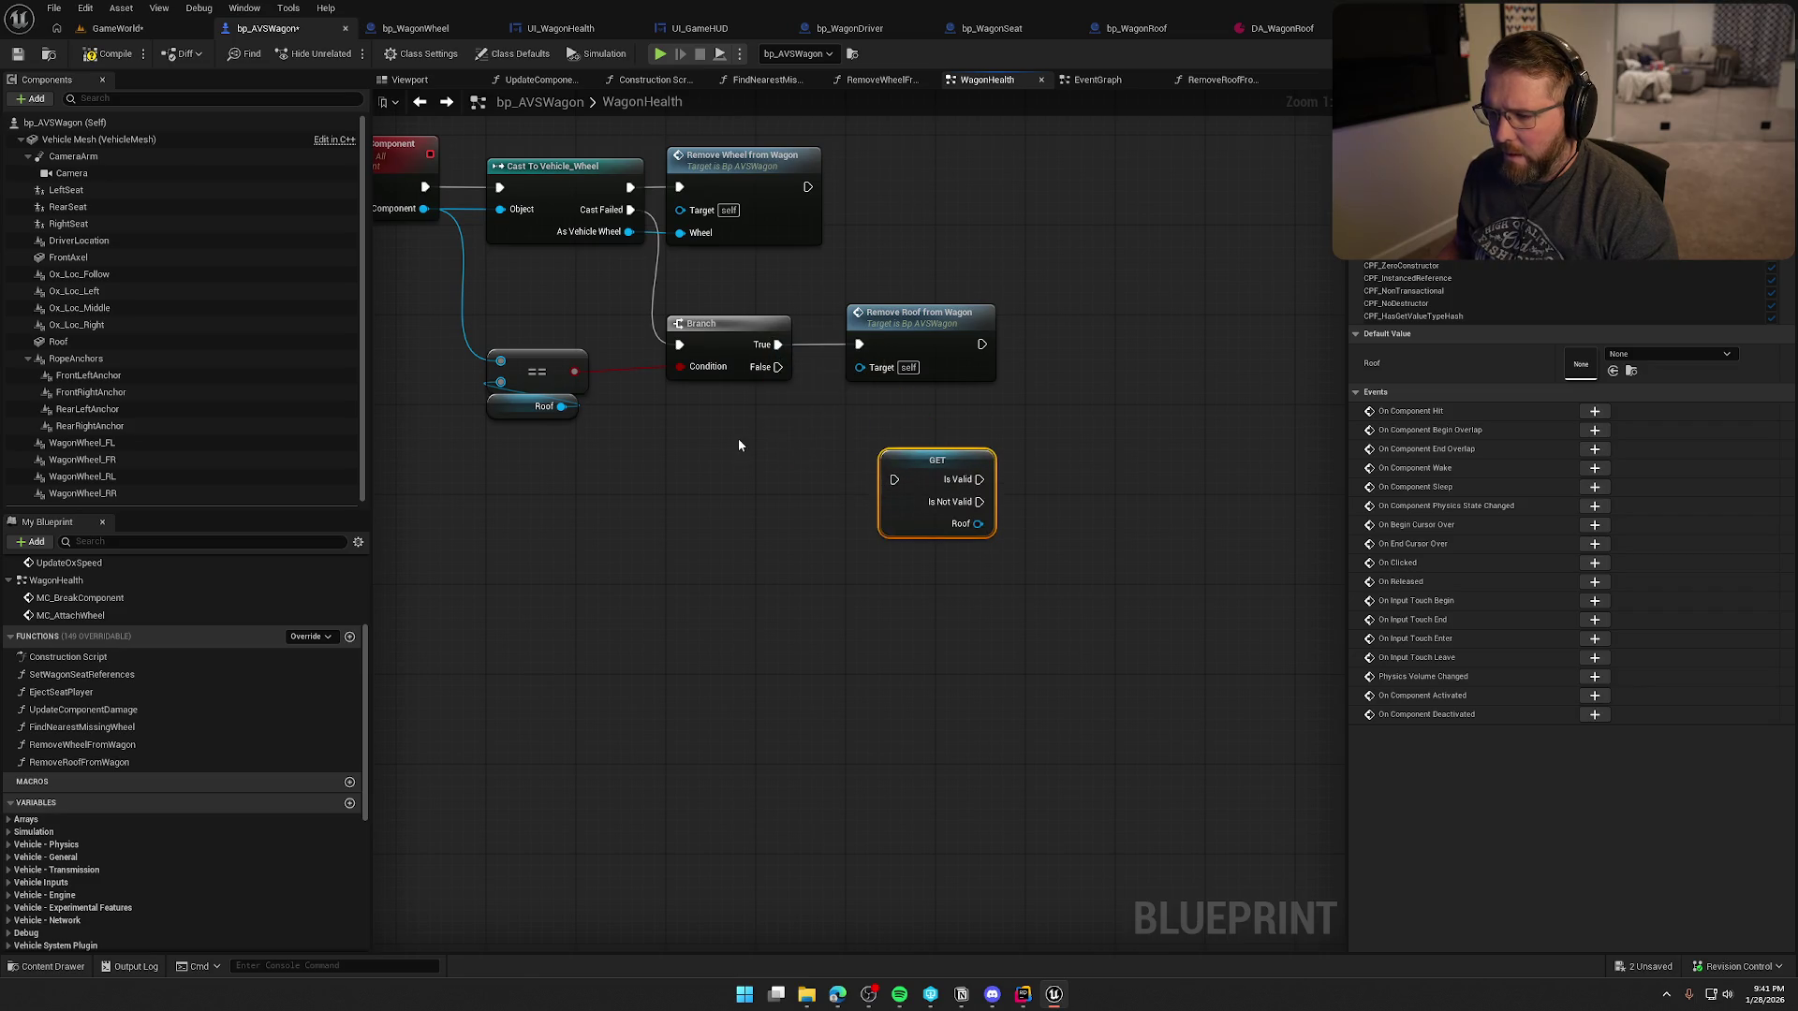
{"action": "left_click", "coordinate": [882, 460]}
{"action": "mouse_move", "coordinate": [778, 366]}
{"action": "left_mouse_down"}
{"action": "mouse_move", "coordinate": [887, 483]}
{"action": "mouse_move", "coordinate": [876, 430]}
{"action": "mouse_move", "coordinate": [877, 508]}
{"action": "mouse_move", "coordinate": [1030, 502]}
{"action": "left_mouse_up"}
- Duplicate Remove Roof from Wagon and wire the copy after the Roof getter's Is Valid
{"action": "left_click", "coordinate": [1058, 501]}
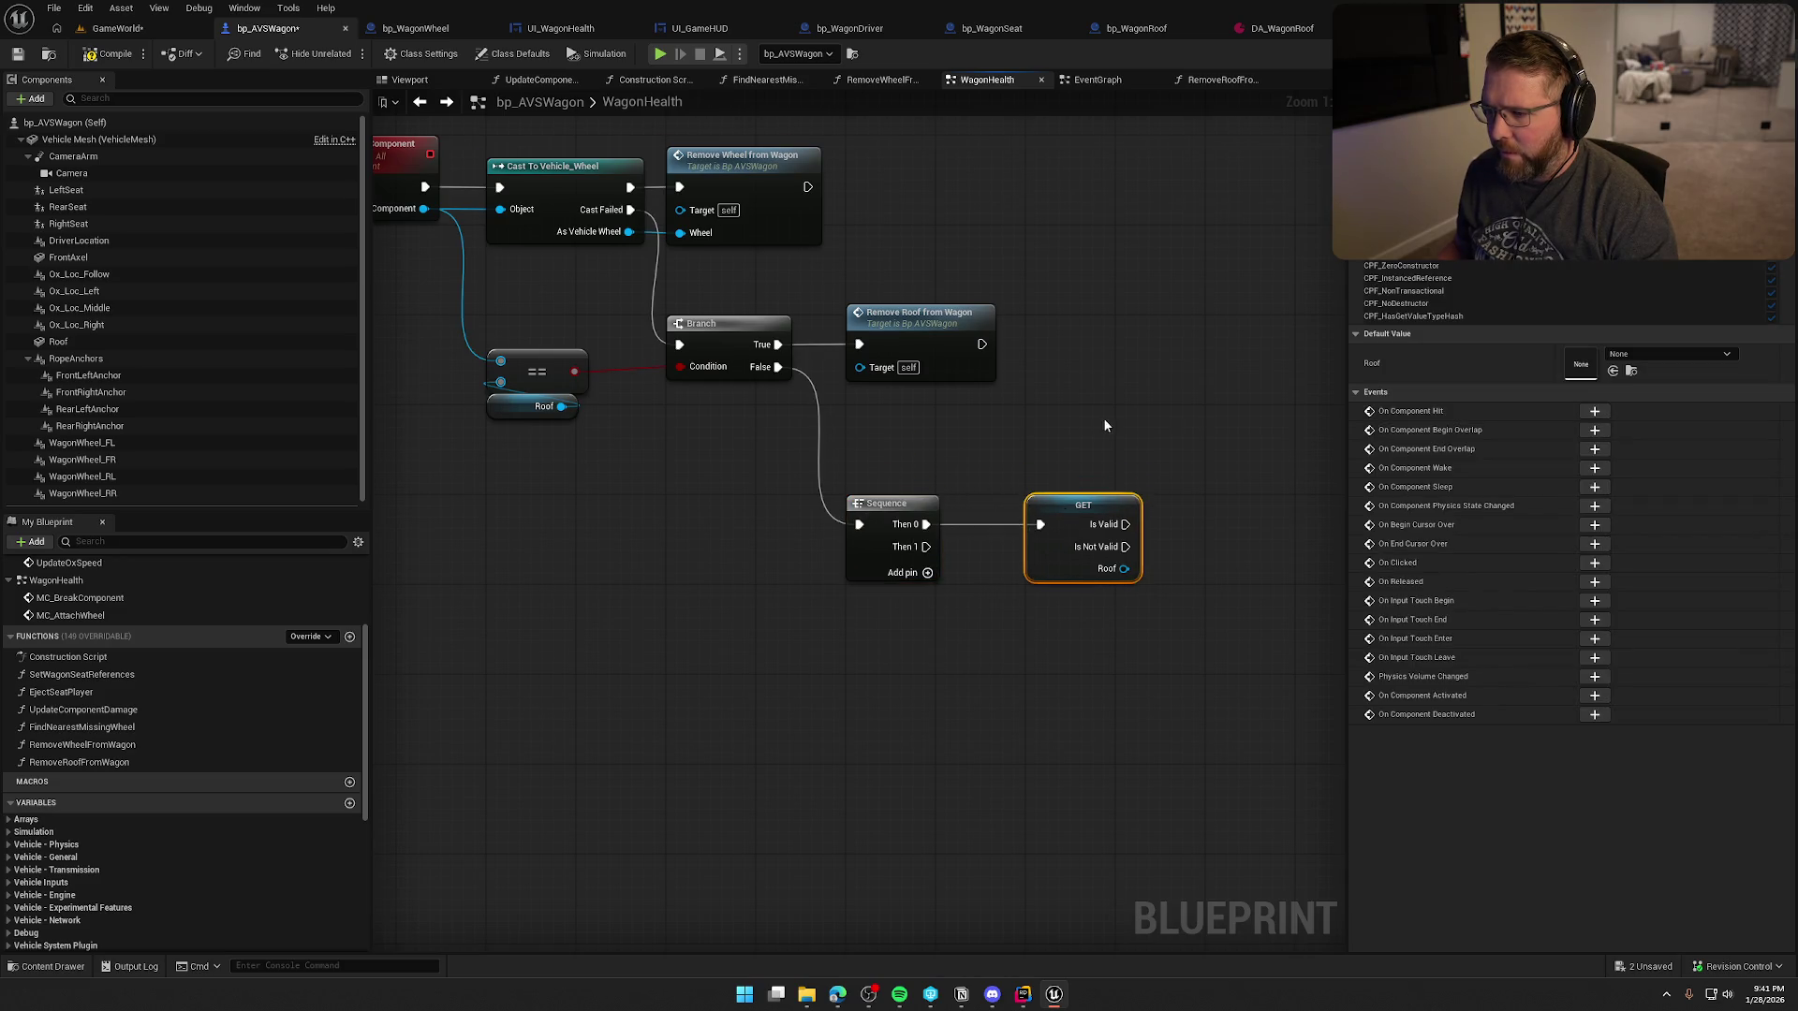
{"action": "left_click", "coordinate": [983, 347]}
{"action": "key", "text": "ctrl+d"}
{"action": "mouse_move", "coordinate": [947, 464]}
{"action": "left_mouse_down"}
{"action": "mouse_move", "coordinate": [986, 407]}
{"action": "mouse_move", "coordinate": [1086, 433]}
{"action": "mouse_move", "coordinate": [1074, 445]}
{"action": "left_mouse_up"}
{"action": "left_click", "coordinate": [889, 566]}
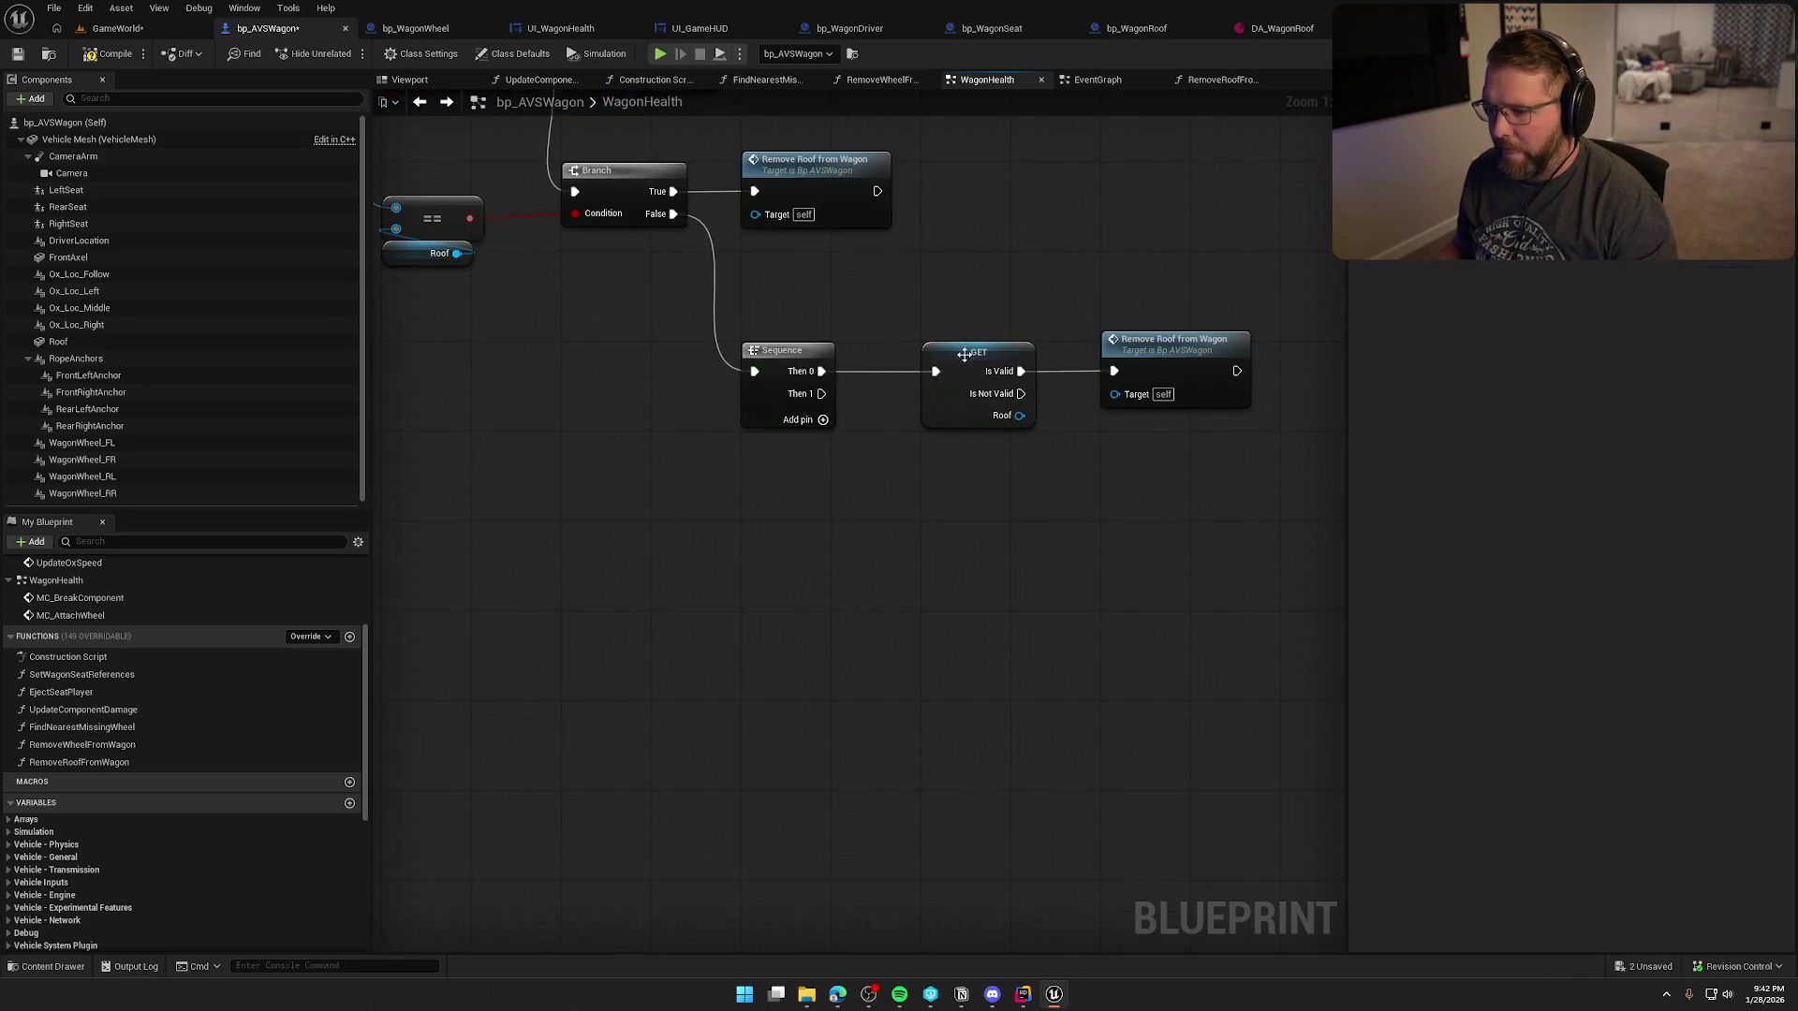
{"action": "mouse_move", "coordinate": [863, 559]}
{"action": "left_mouse_down"}
{"action": "mouse_move", "coordinate": [869, 665]}
{"action": "mouse_move", "coordinate": [897, 622]}
{"action": "mouse_move", "coordinate": [948, 665]}
{"action": "left_mouse_up"}
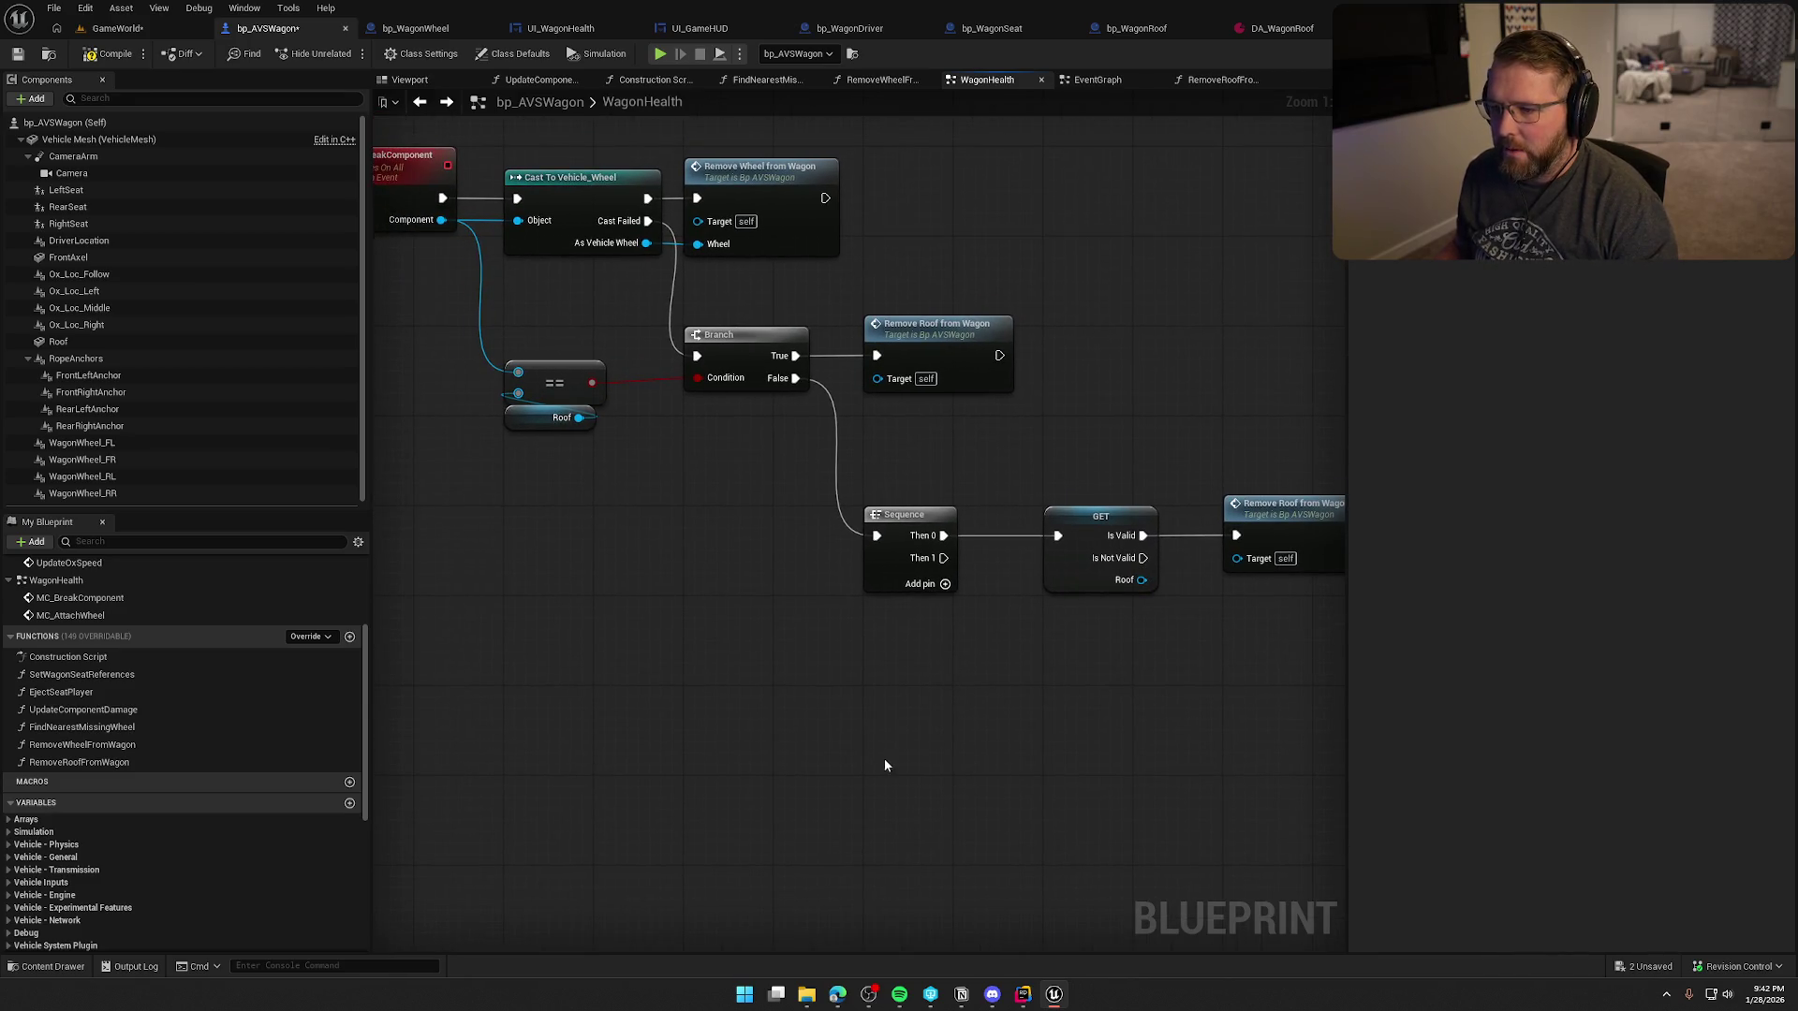
- Add a For Each Loop on the Sequence's Then 1 that iterates over Get All Wheels
{"action": "left_click", "coordinate": [17, 822]}
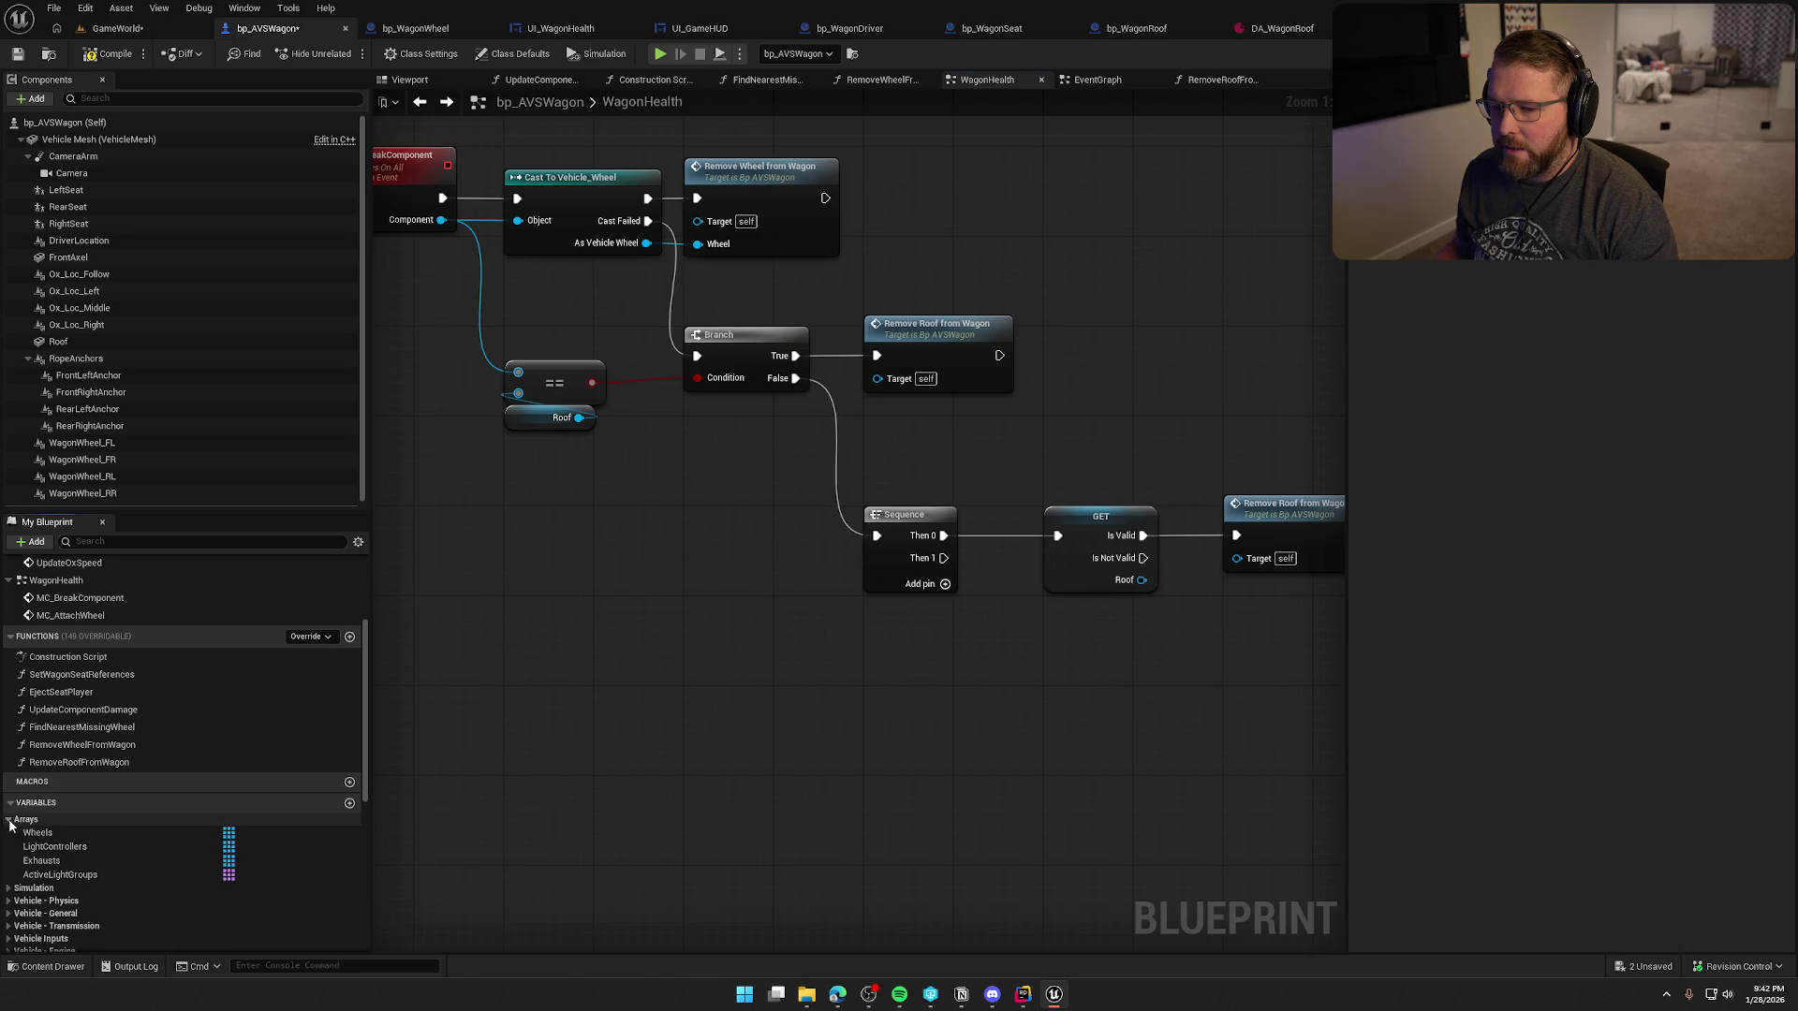
{"action": "mouse_move", "coordinate": [899, 697]}
{"action": "left_mouse_down"}
{"action": "mouse_move", "coordinate": [750, 683]}
{"action": "mouse_move", "coordinate": [685, 637]}
{"action": "left_mouse_up"}
{"action": "right_click", "coordinate": [686, 644]}
{"action": "type", "text": "g"}
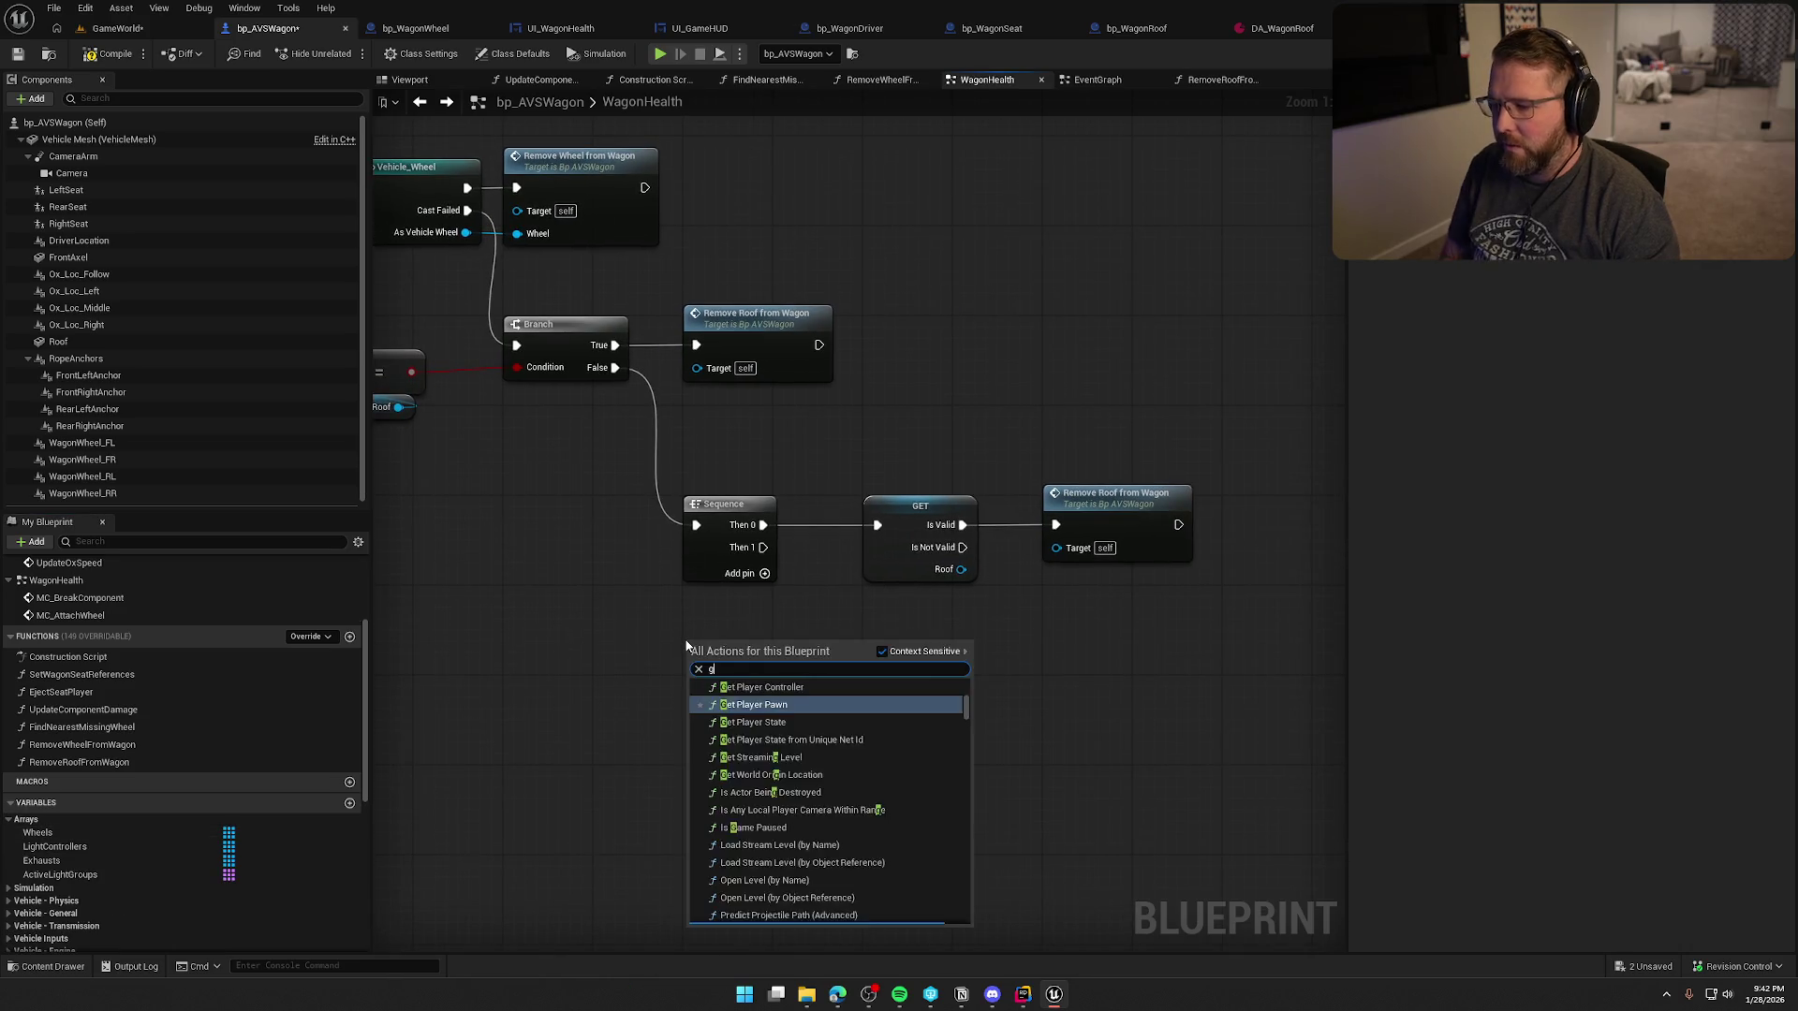
{"action": "type", "text": "et wheels"}
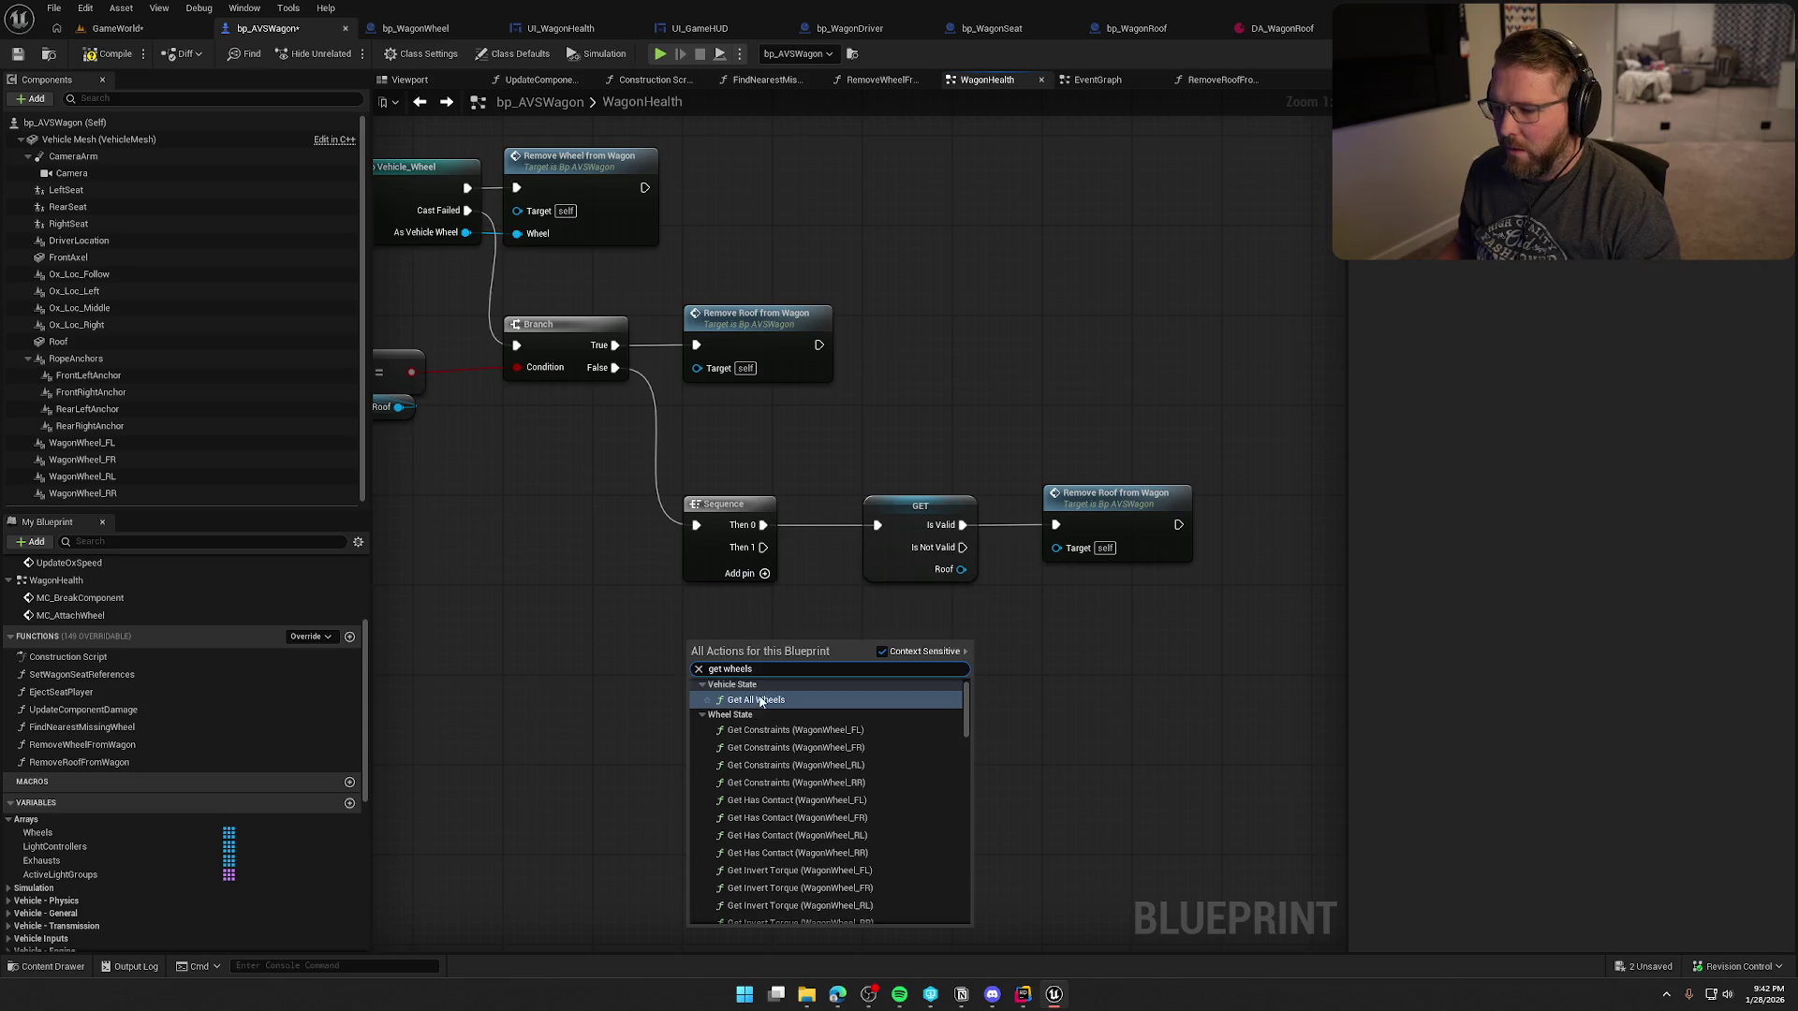
{"action": "left_click", "coordinate": [759, 701]}
{"action": "left_click", "coordinate": [761, 618]}
{"action": "mouse_move", "coordinate": [776, 640]}
{"action": "left_mouse_down"}
{"action": "mouse_move", "coordinate": [655, 498]}
{"action": "mouse_move", "coordinate": [684, 626]}
{"action": "mouse_move", "coordinate": [666, 610]}
{"action": "mouse_move", "coordinate": [796, 555]}
{"action": "left_mouse_up"}
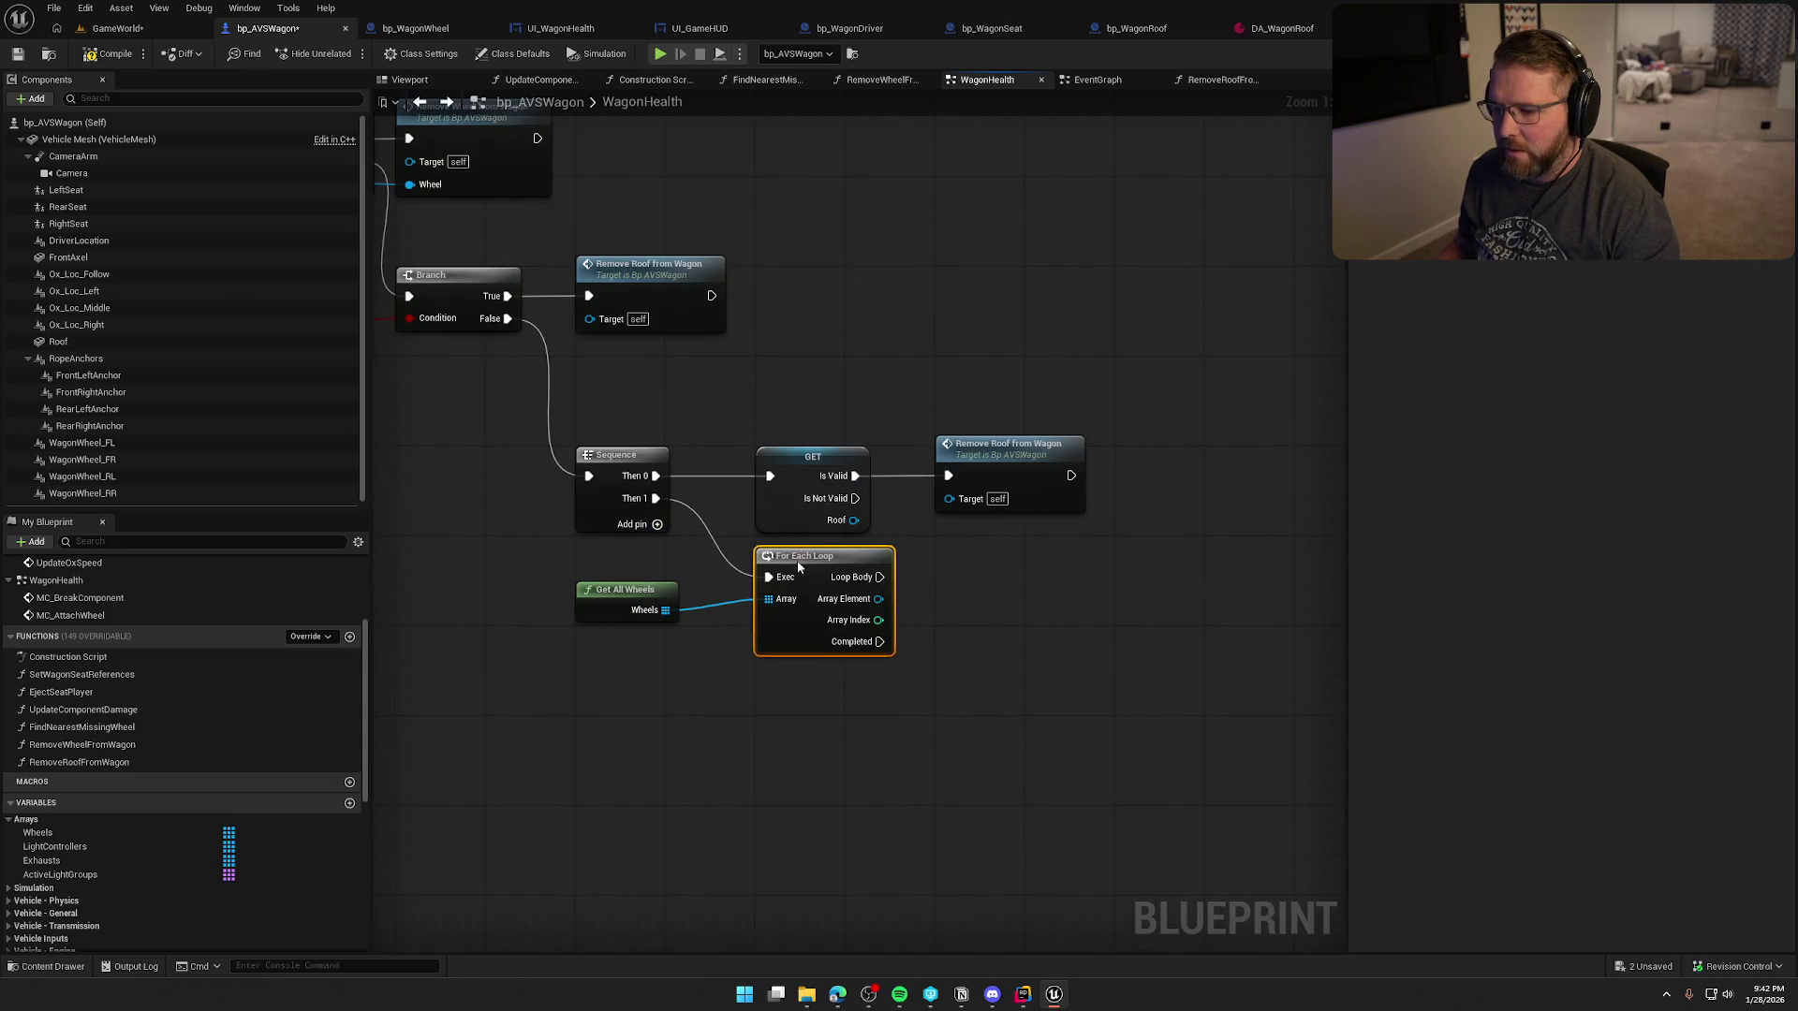
{"action": "left_click_drag", "start_coordinate": [964, 614], "coordinate": [1059, 673]}
- Call a copied Remove Wheel from Wagon on Loop Body, passing each Array Element as Wheel
{"action": "left_click", "coordinate": [610, 241]}
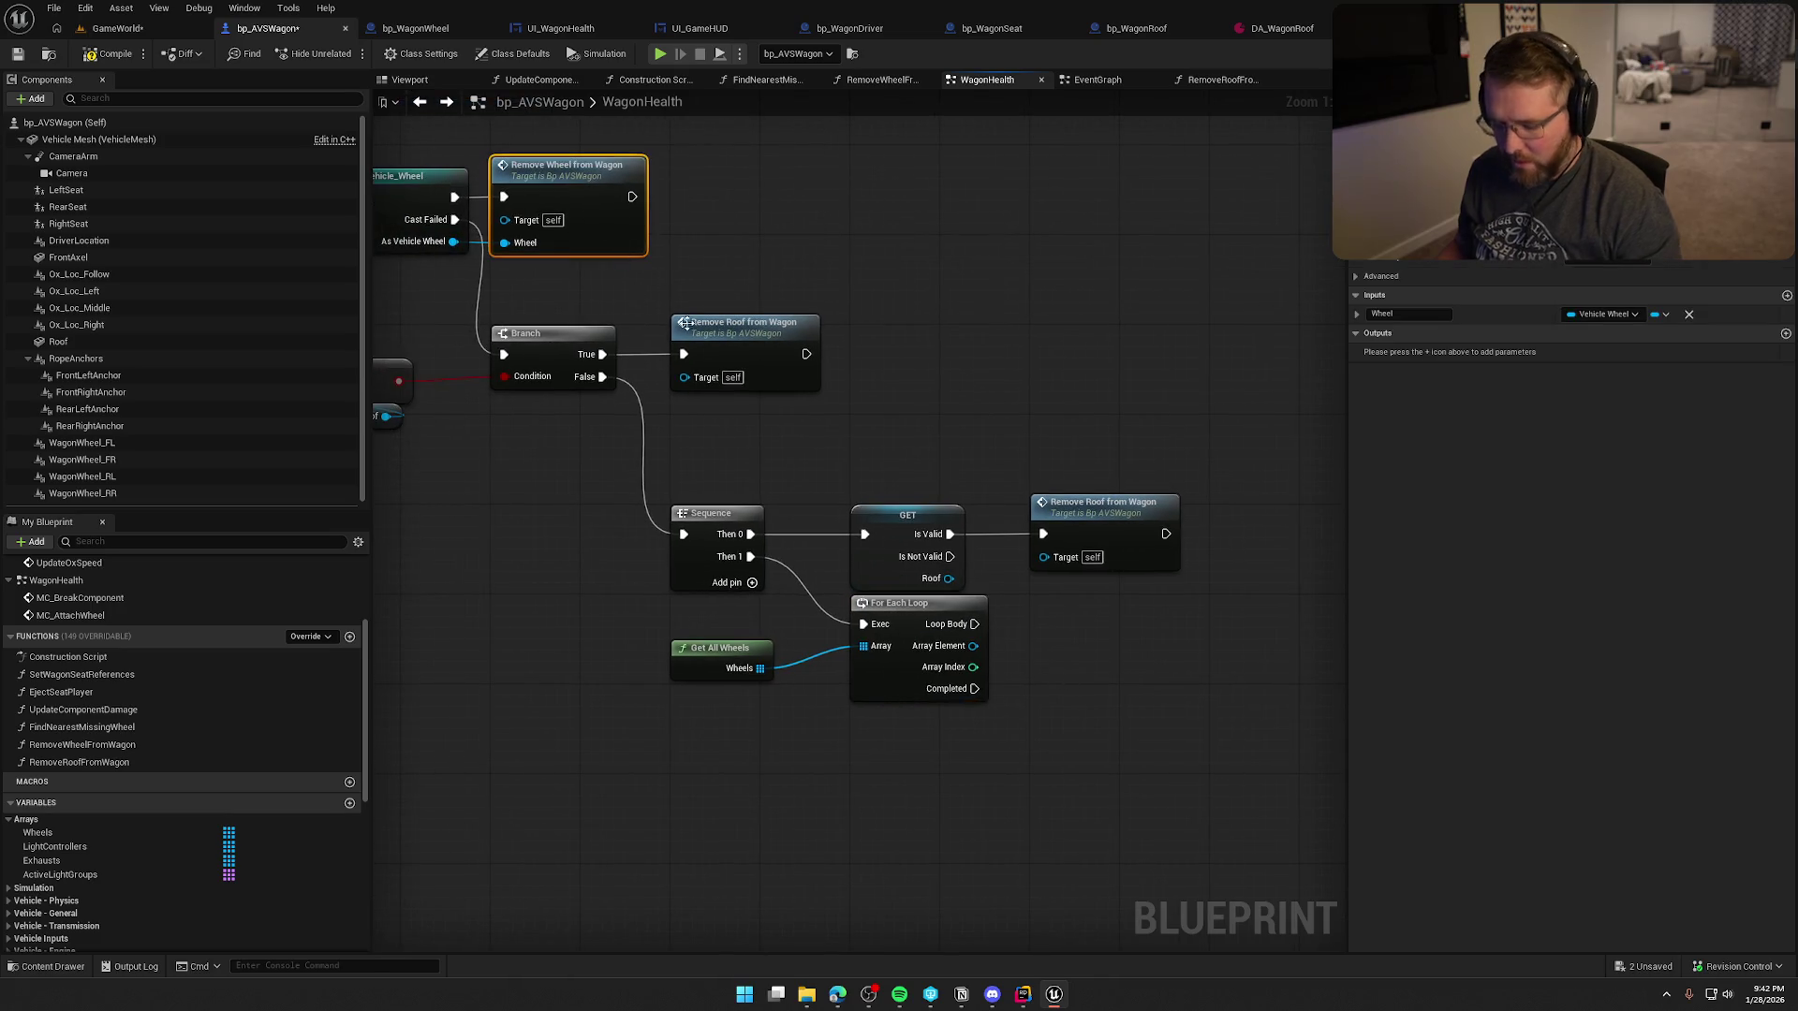
{"action": "key", "text": "ctrl+c"}
{"action": "key", "text": "ctrl+v"}
{"action": "mouse_move", "coordinate": [974, 623]}
{"action": "left_mouse_down"}
{"action": "mouse_move", "coordinate": [985, 637]}
{"action": "mouse_move", "coordinate": [1000, 571]}
{"action": "left_mouse_up"}
{"action": "left_click_drag", "start_coordinate": [988, 672], "coordinate": [913, 660]}
{"action": "left_click", "coordinate": [913, 660]}
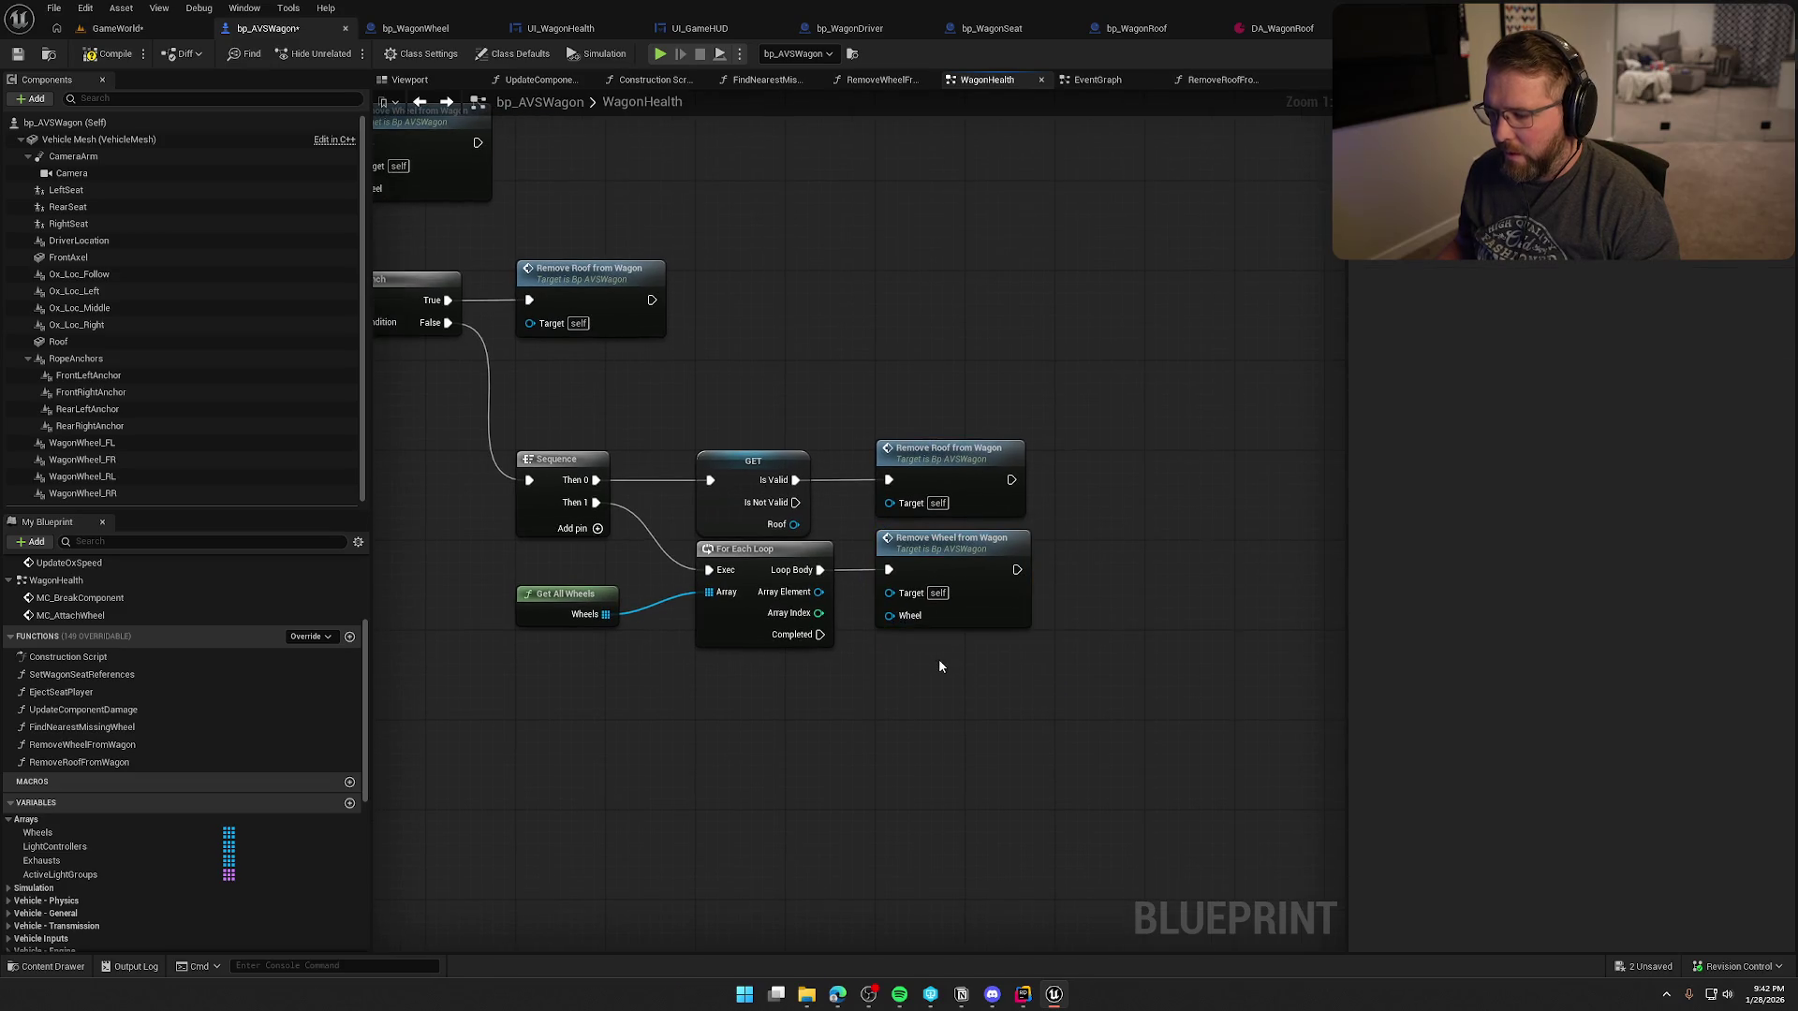
{"action": "left_click_drag", "start_coordinate": [818, 592], "coordinate": [883, 618]}
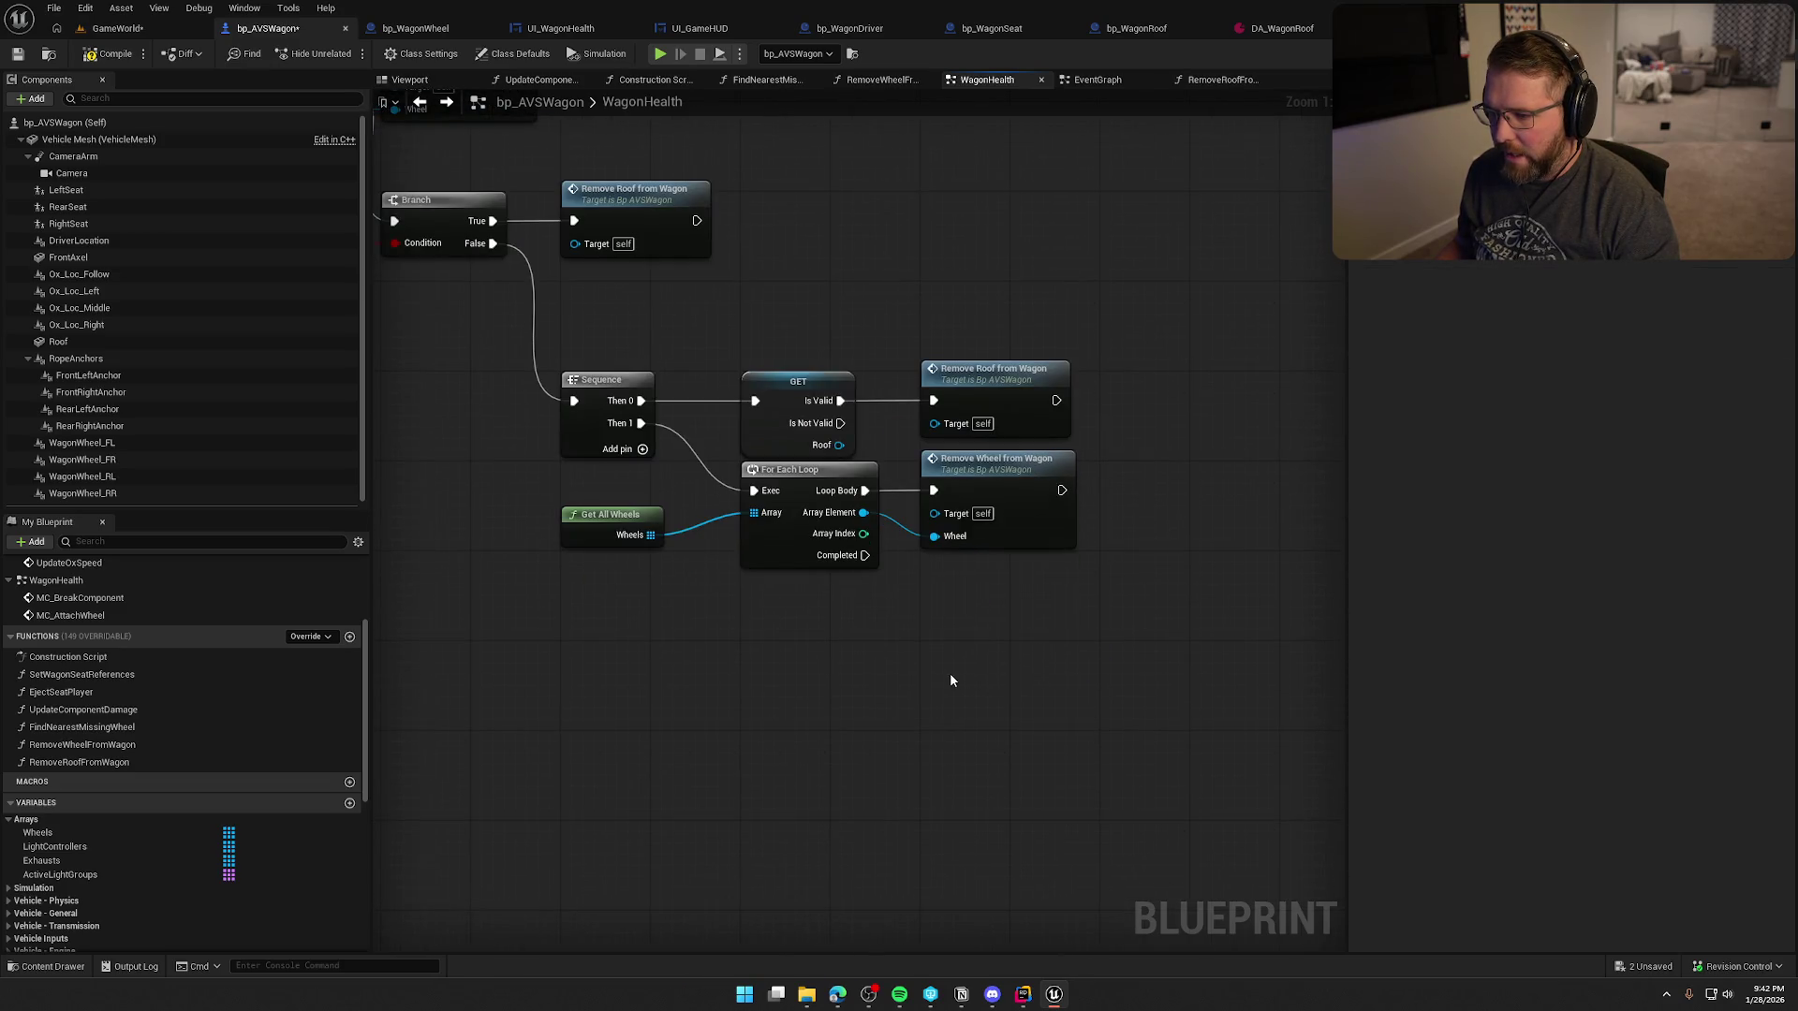
{"action": "left_click_drag", "start_coordinate": [634, 530], "coordinate": [814, 598]}
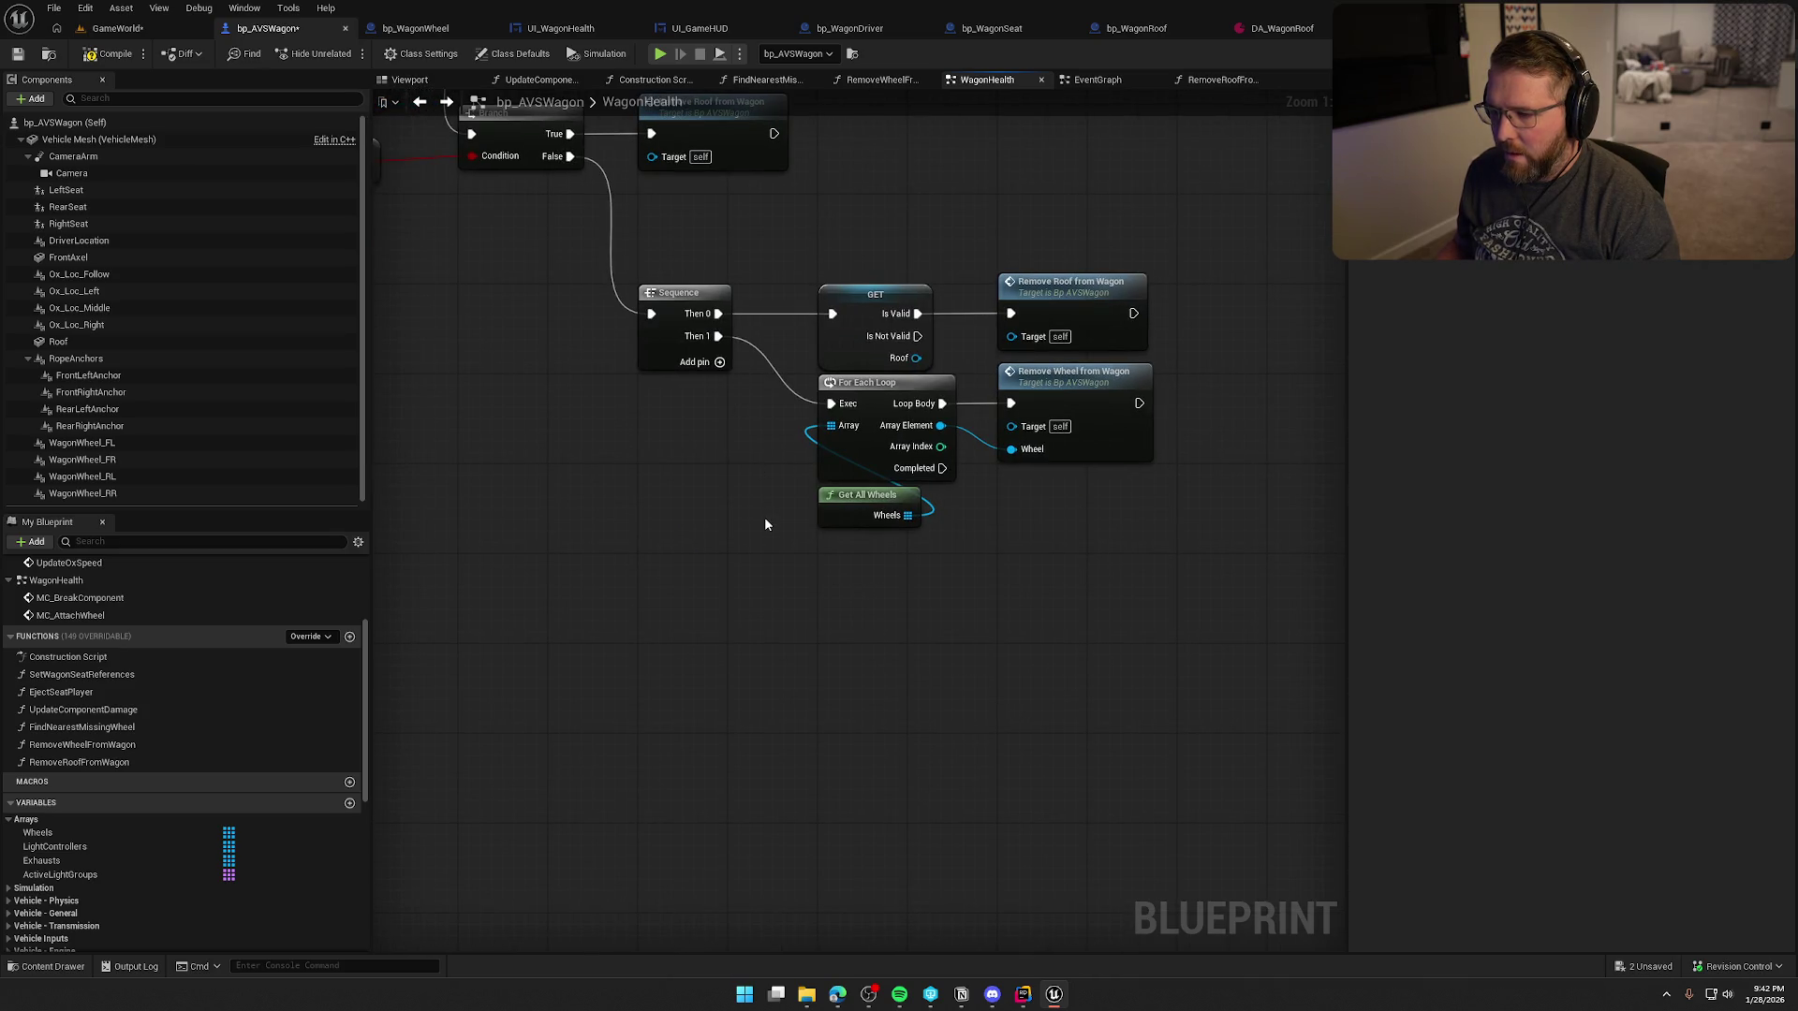
- Add a third output pin to the Sequence
{"action": "mouse_move", "coordinate": [765, 522]}
{"action": "left_mouse_down"}
{"action": "mouse_move", "coordinate": [669, 518]}
{"action": "mouse_move", "coordinate": [722, 513]}
{"action": "left_mouse_up"}
{"action": "left_click", "coordinate": [686, 361]}
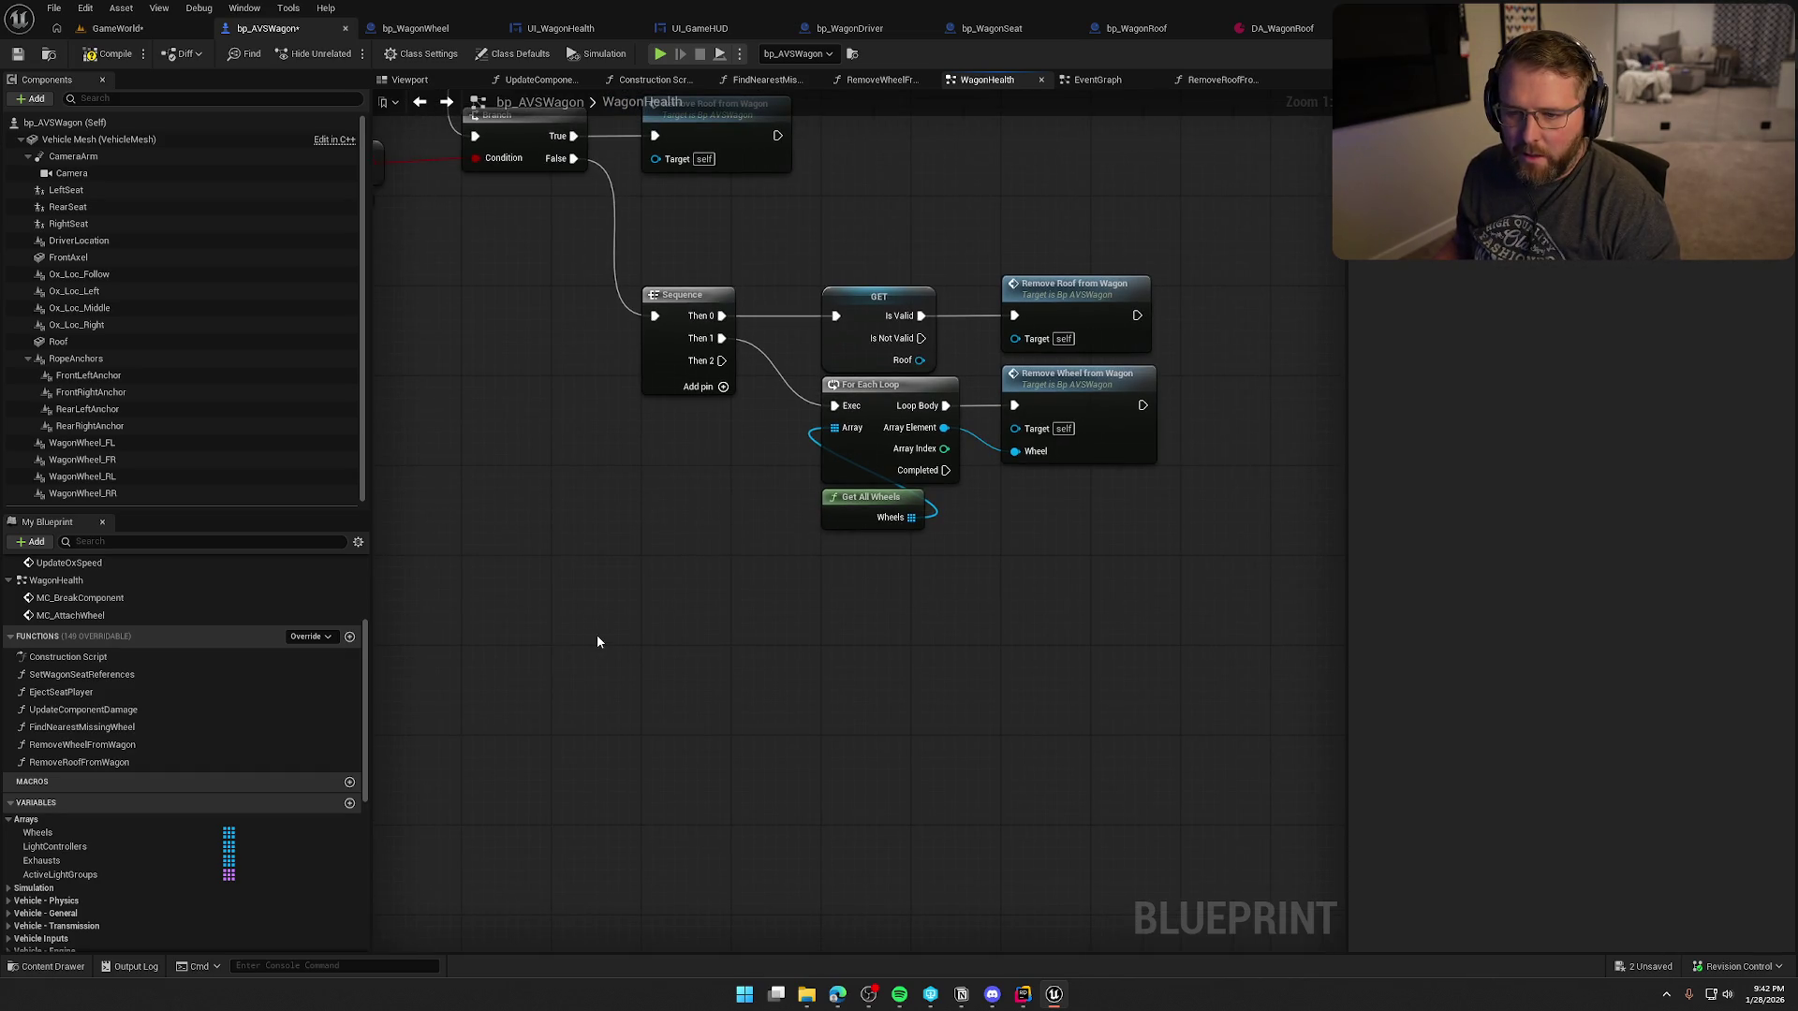
{"action": "left_click_drag", "start_coordinate": [526, 505], "coordinate": [878, 924]}
{"action": "mouse_move", "coordinate": [692, 434]}
{"action": "left_mouse_down"}
{"action": "mouse_move", "coordinate": [739, 936]}
{"action": "mouse_move", "coordinate": [782, 434]}
{"action": "left_mouse_up"}
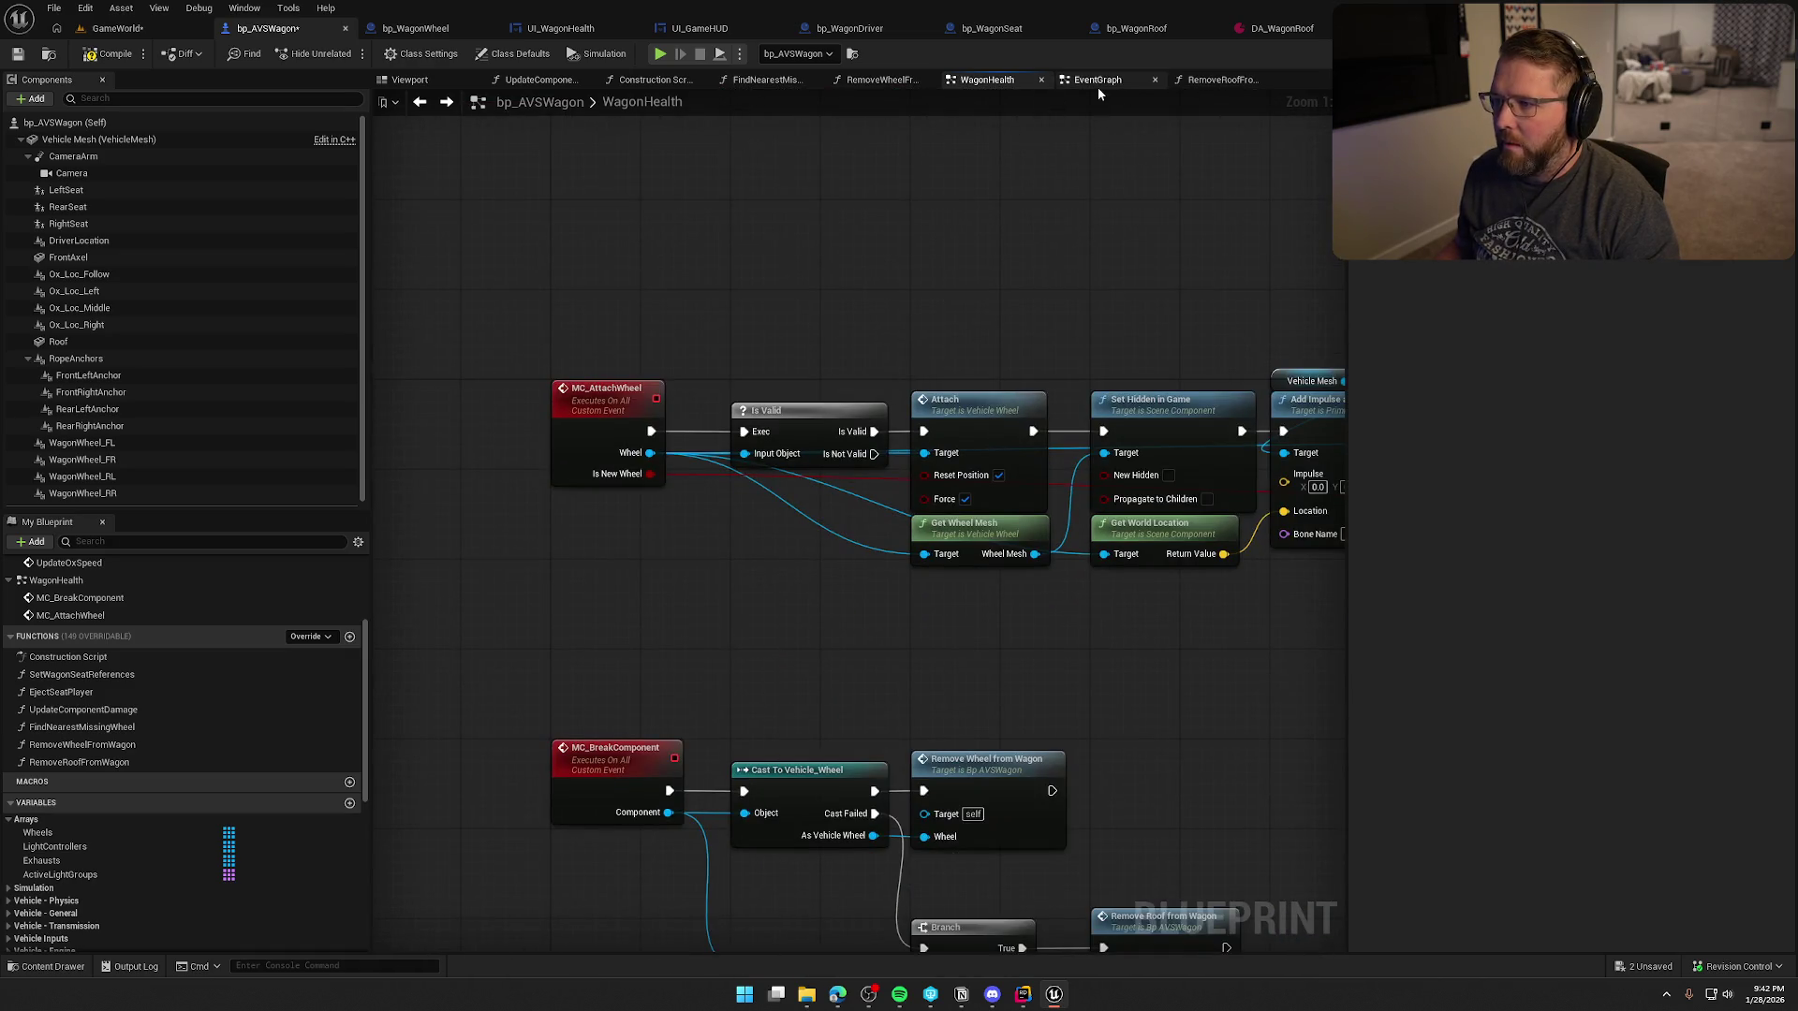
- In the EventGraph, bring the Eject Driver and seat ejection nodes into view
{"action": "left_click", "coordinate": [1097, 81]}
{"action": "scroll", "coordinate": [998, 682], "scroll_direction": "down", "scroll_amount": 4}
{"action": "left_click_drag", "start_coordinate": [998, 682], "coordinate": [987, 267]}
{"action": "scroll", "coordinate": [726, 644], "scroll_direction": "up", "scroll_amount": 3}
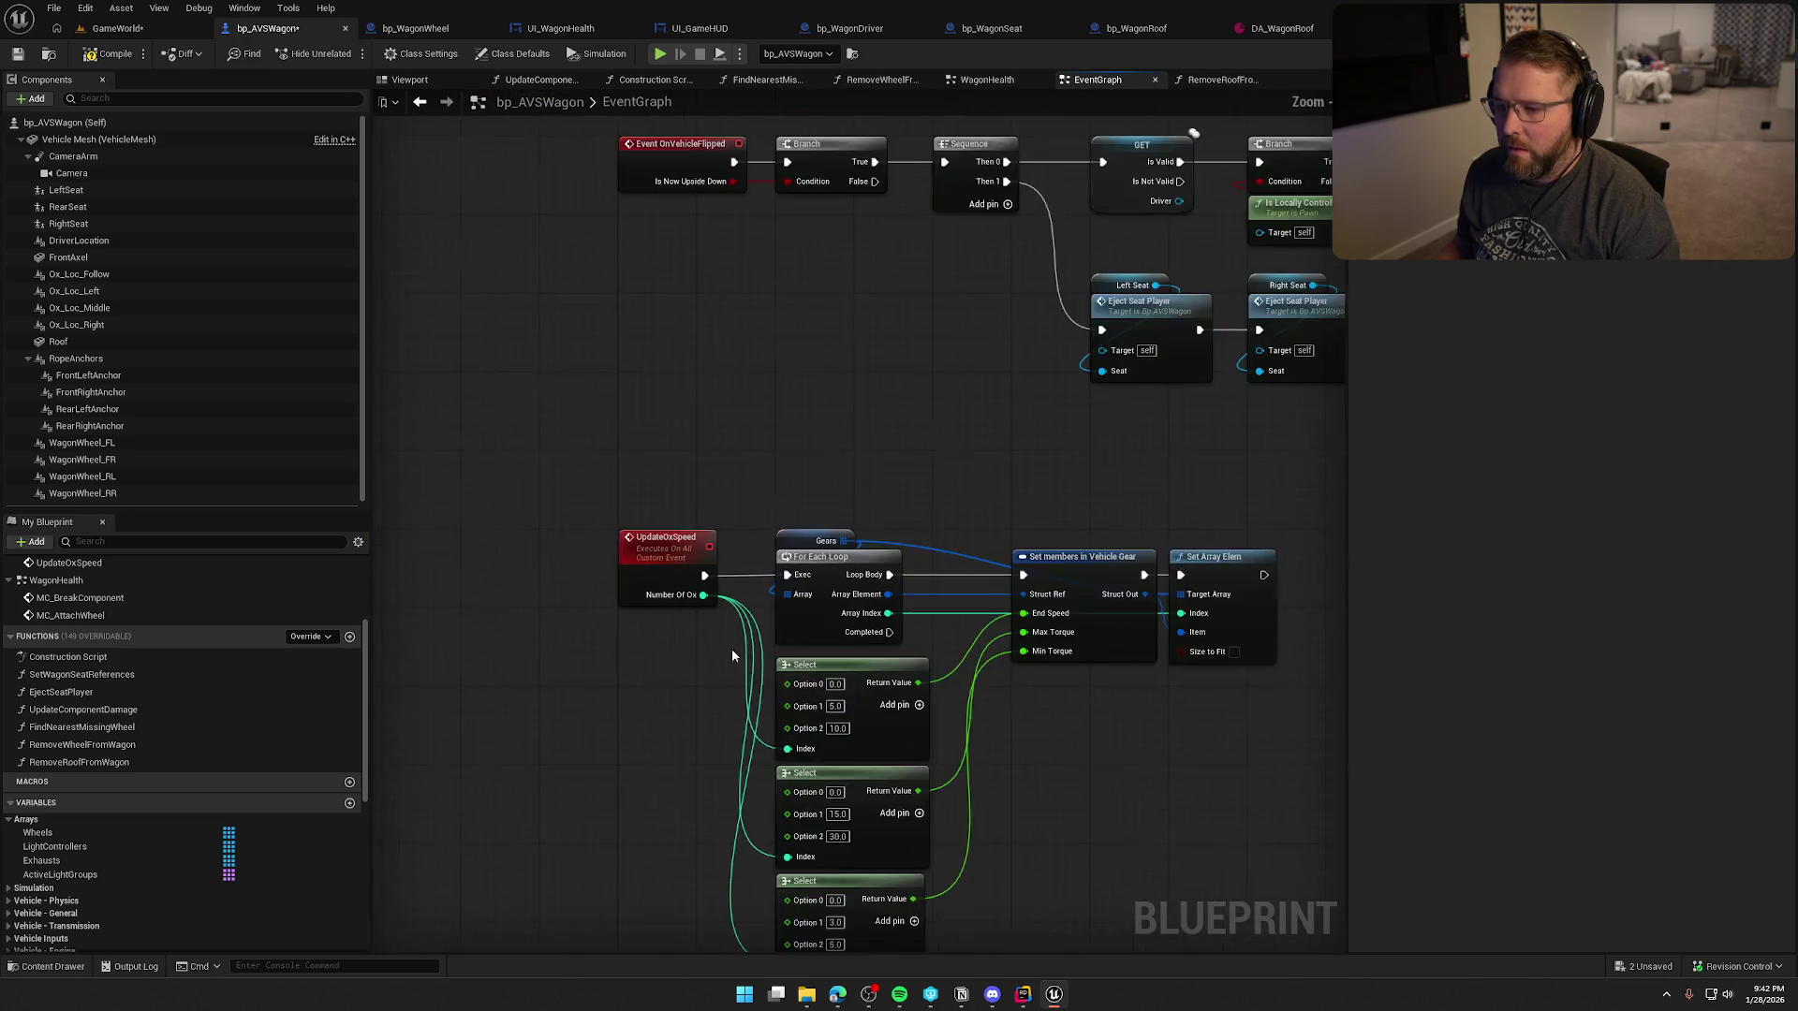
{"action": "scroll", "coordinate": [727, 645], "scroll_direction": "up", "scroll_amount": 1}
{"action": "left_click_drag", "start_coordinate": [763, 430], "coordinate": [794, 721]}
{"action": "mouse_move", "coordinate": [657, 633]}
{"action": "left_mouse_down"}
{"action": "mouse_move", "coordinate": [747, 635]}
{"action": "mouse_move", "coordinate": [607, 574]}
{"action": "left_mouse_up"}
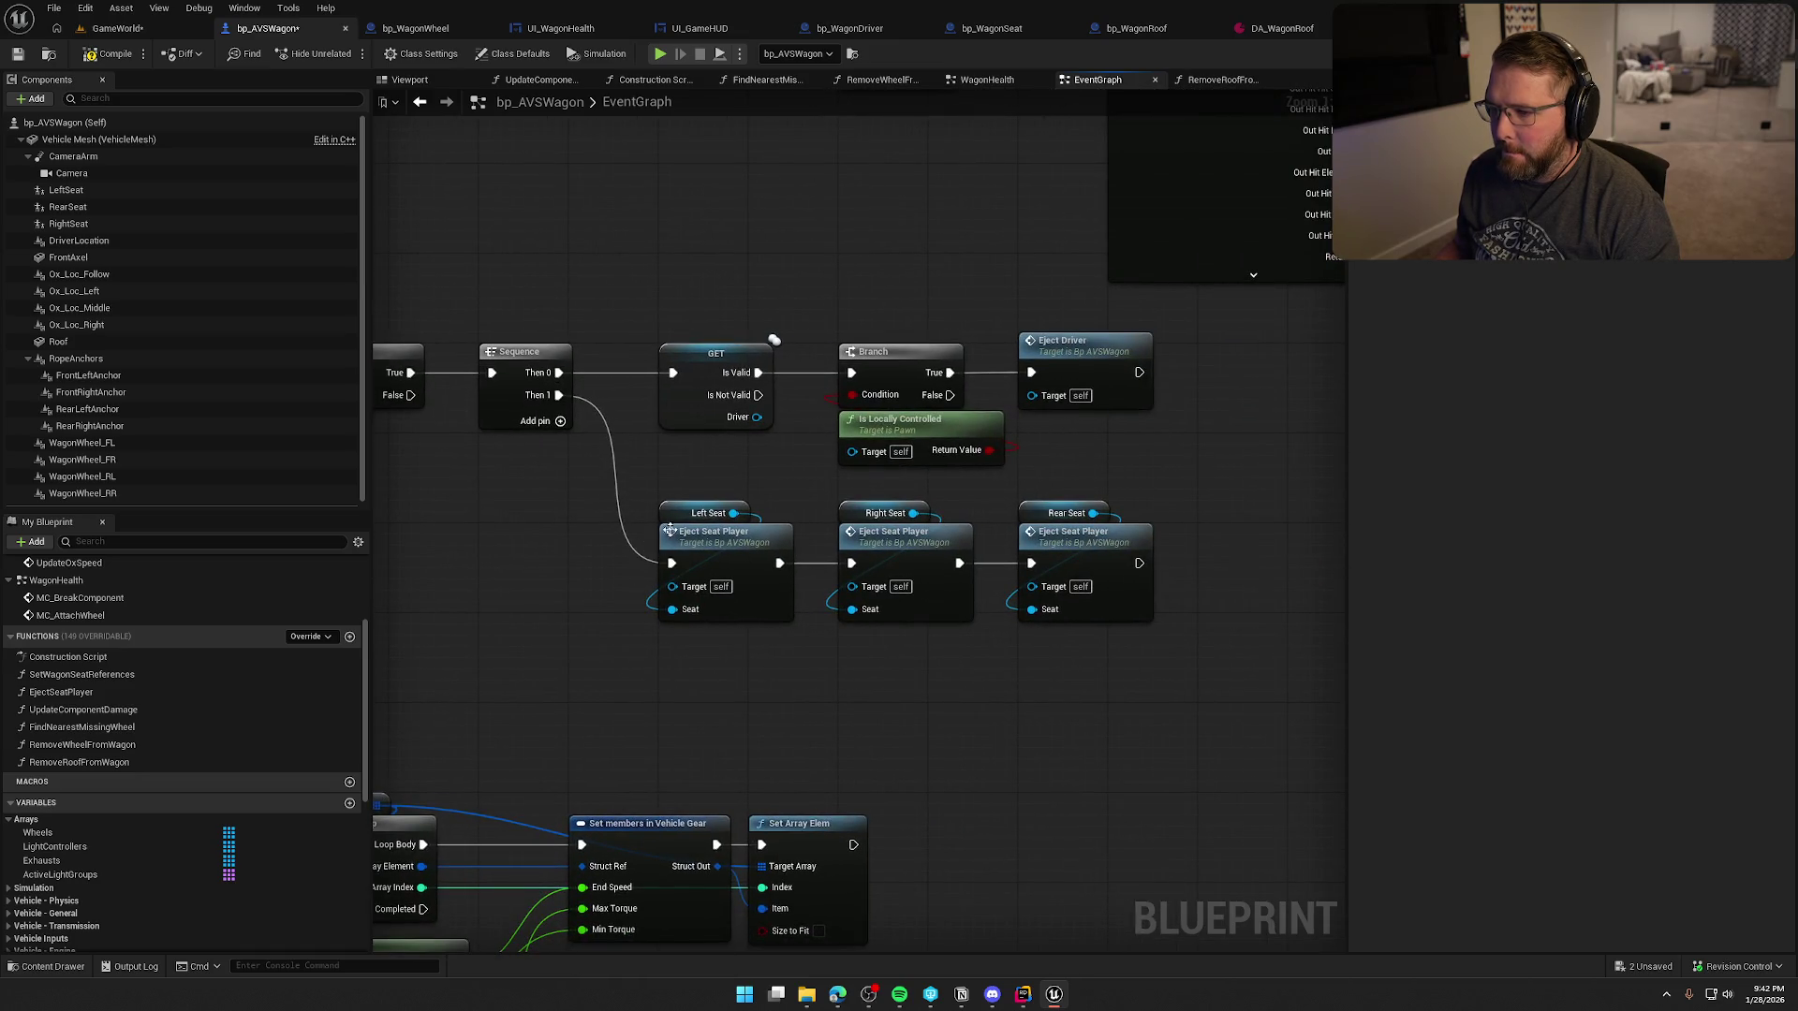
{"action": "left_click_drag", "start_coordinate": [1135, 488], "coordinate": [1579, 453]}
{"action": "left_click_drag", "start_coordinate": [1219, 305], "coordinate": [1218, 306]}
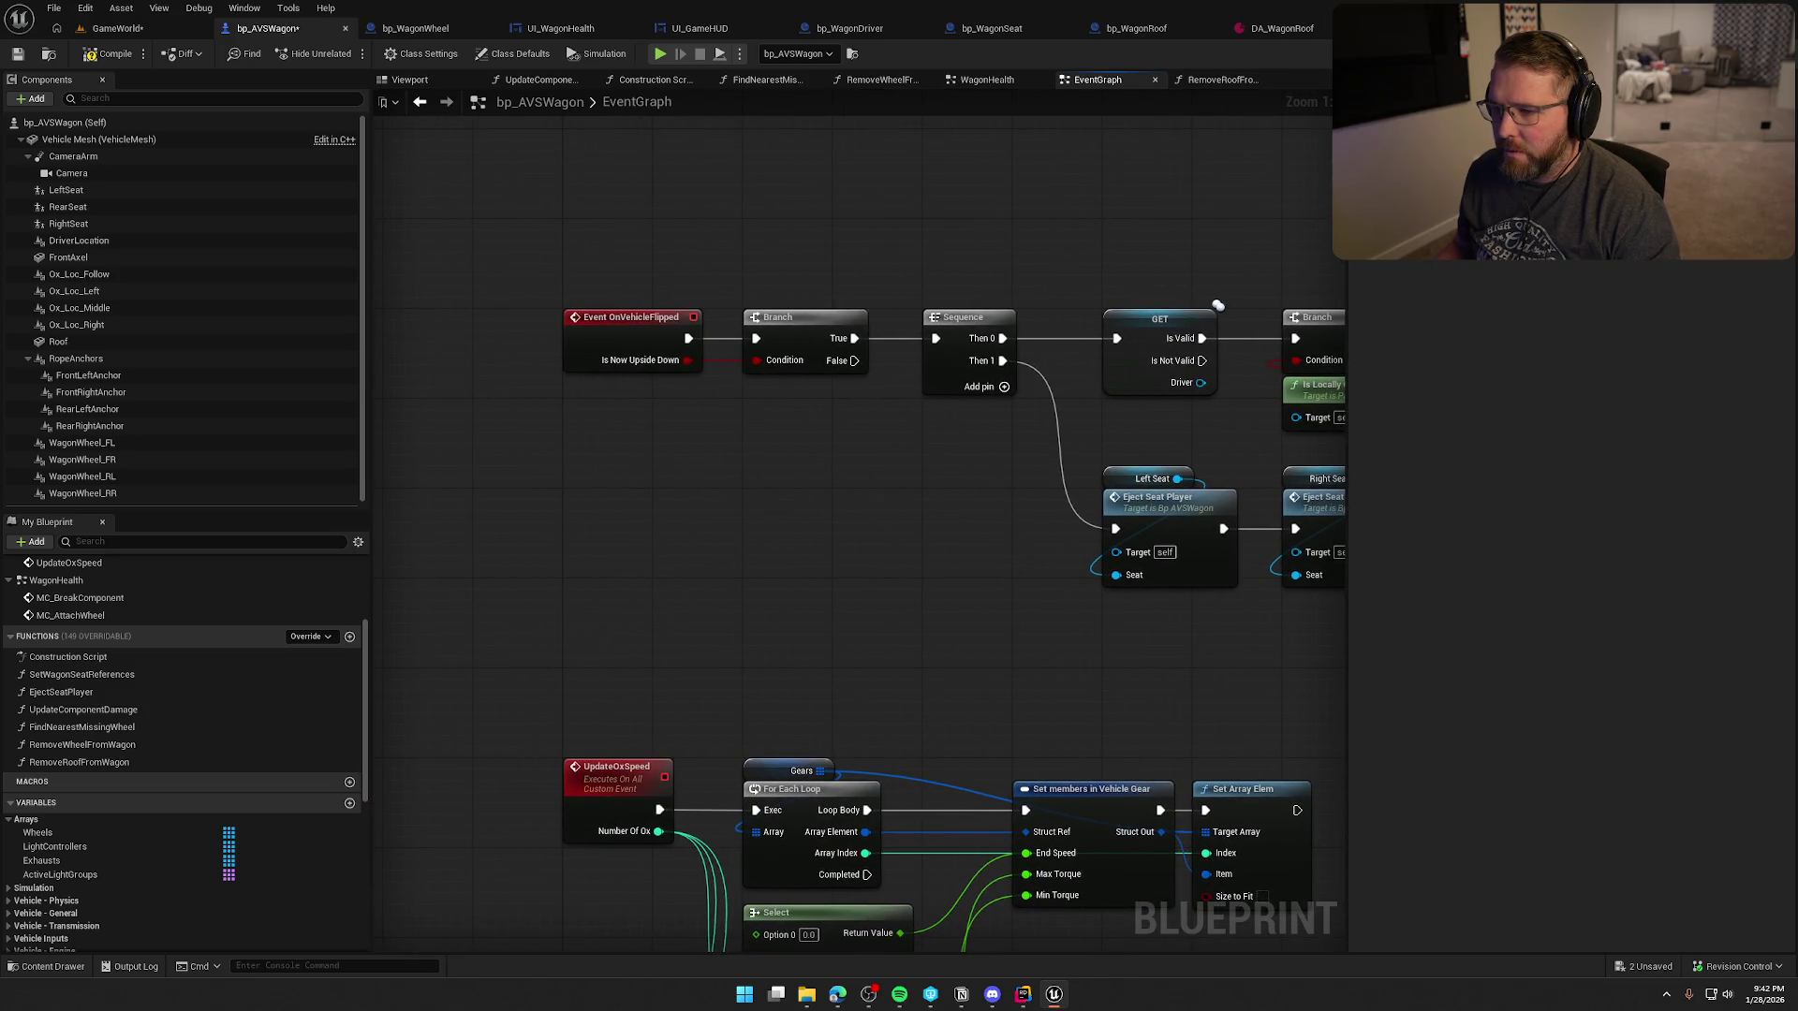
{"action": "mouse_move", "coordinate": [798, 474]}
{"action": "left_mouse_down"}
{"action": "mouse_move", "coordinate": [578, 474]}
{"action": "mouse_move", "coordinate": [649, 474]}
{"action": "mouse_move", "coordinate": [497, 451]}
{"action": "mouse_move", "coordinate": [519, 425]}
{"action": "left_mouse_up"}
- Add an EjectAllPlayers custom event wired into the ejection Sequence, then return to WagonHealth
{"action": "right_click", "coordinate": [513, 423]}
{"action": "type", "text": "custom"}
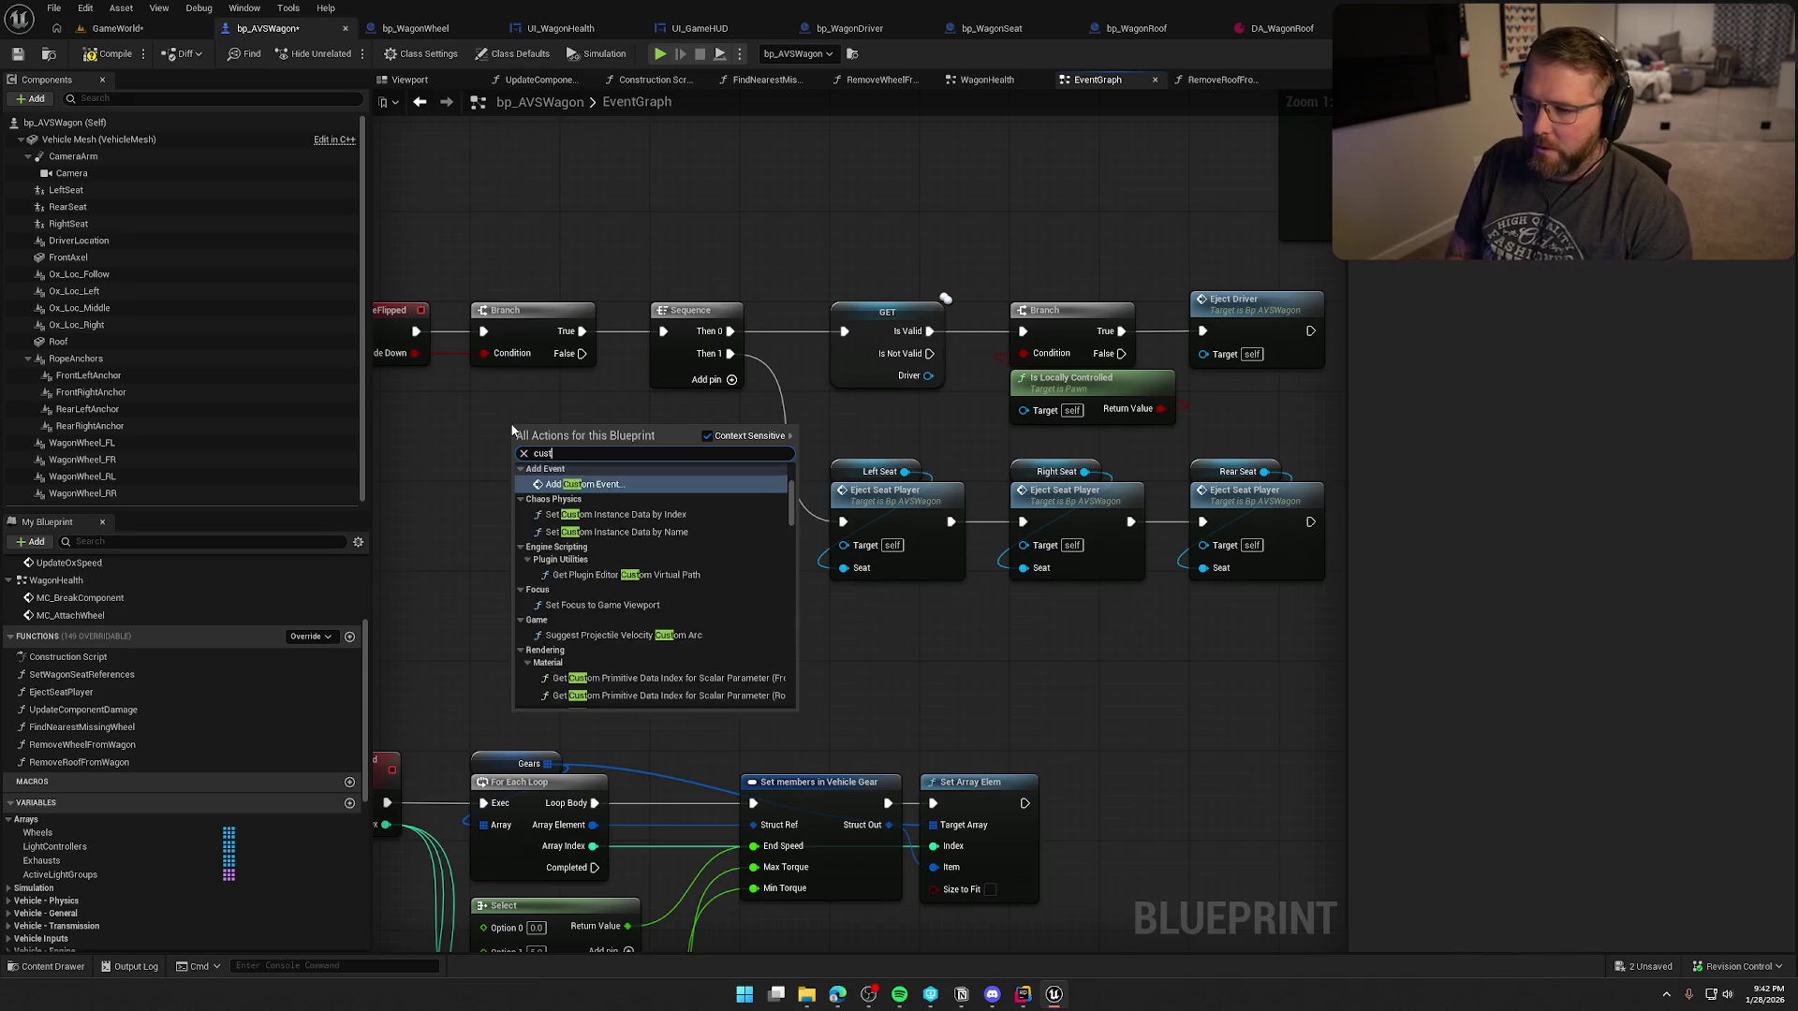
{"action": "key", "text": "Return"}
{"action": "type", "text": "E"}
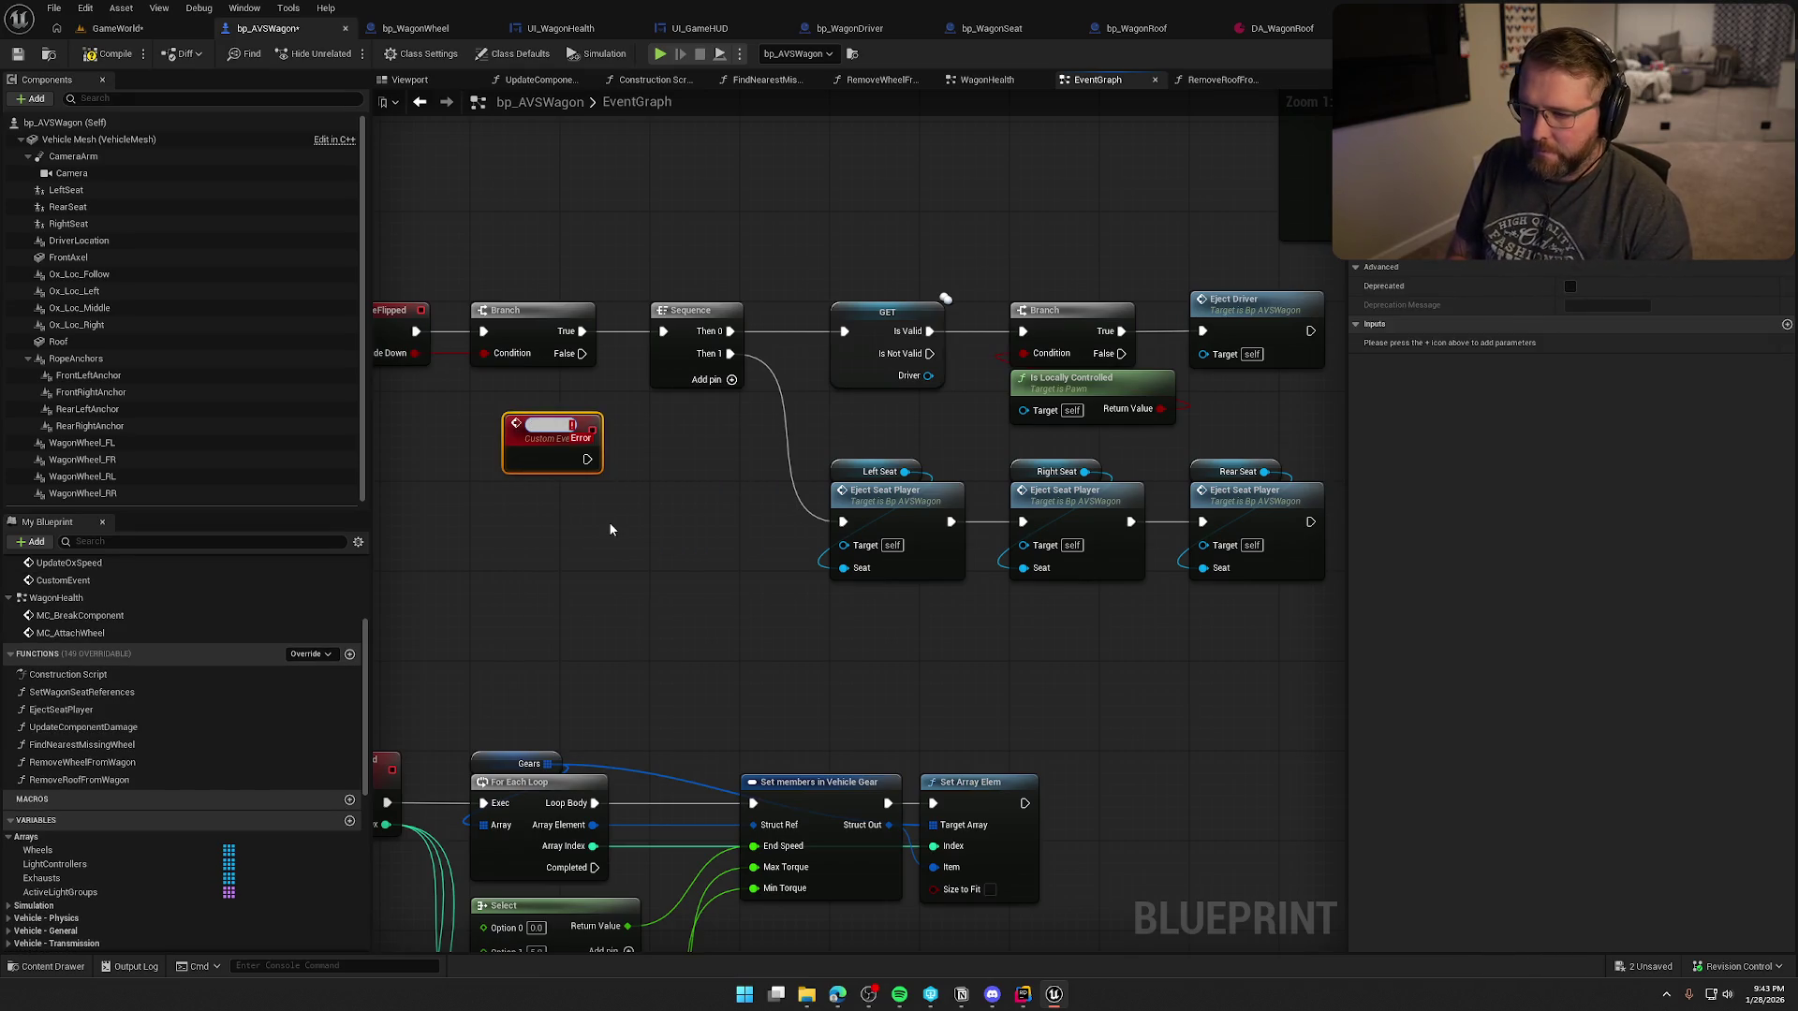
{"action": "type", "text": "jectA"}
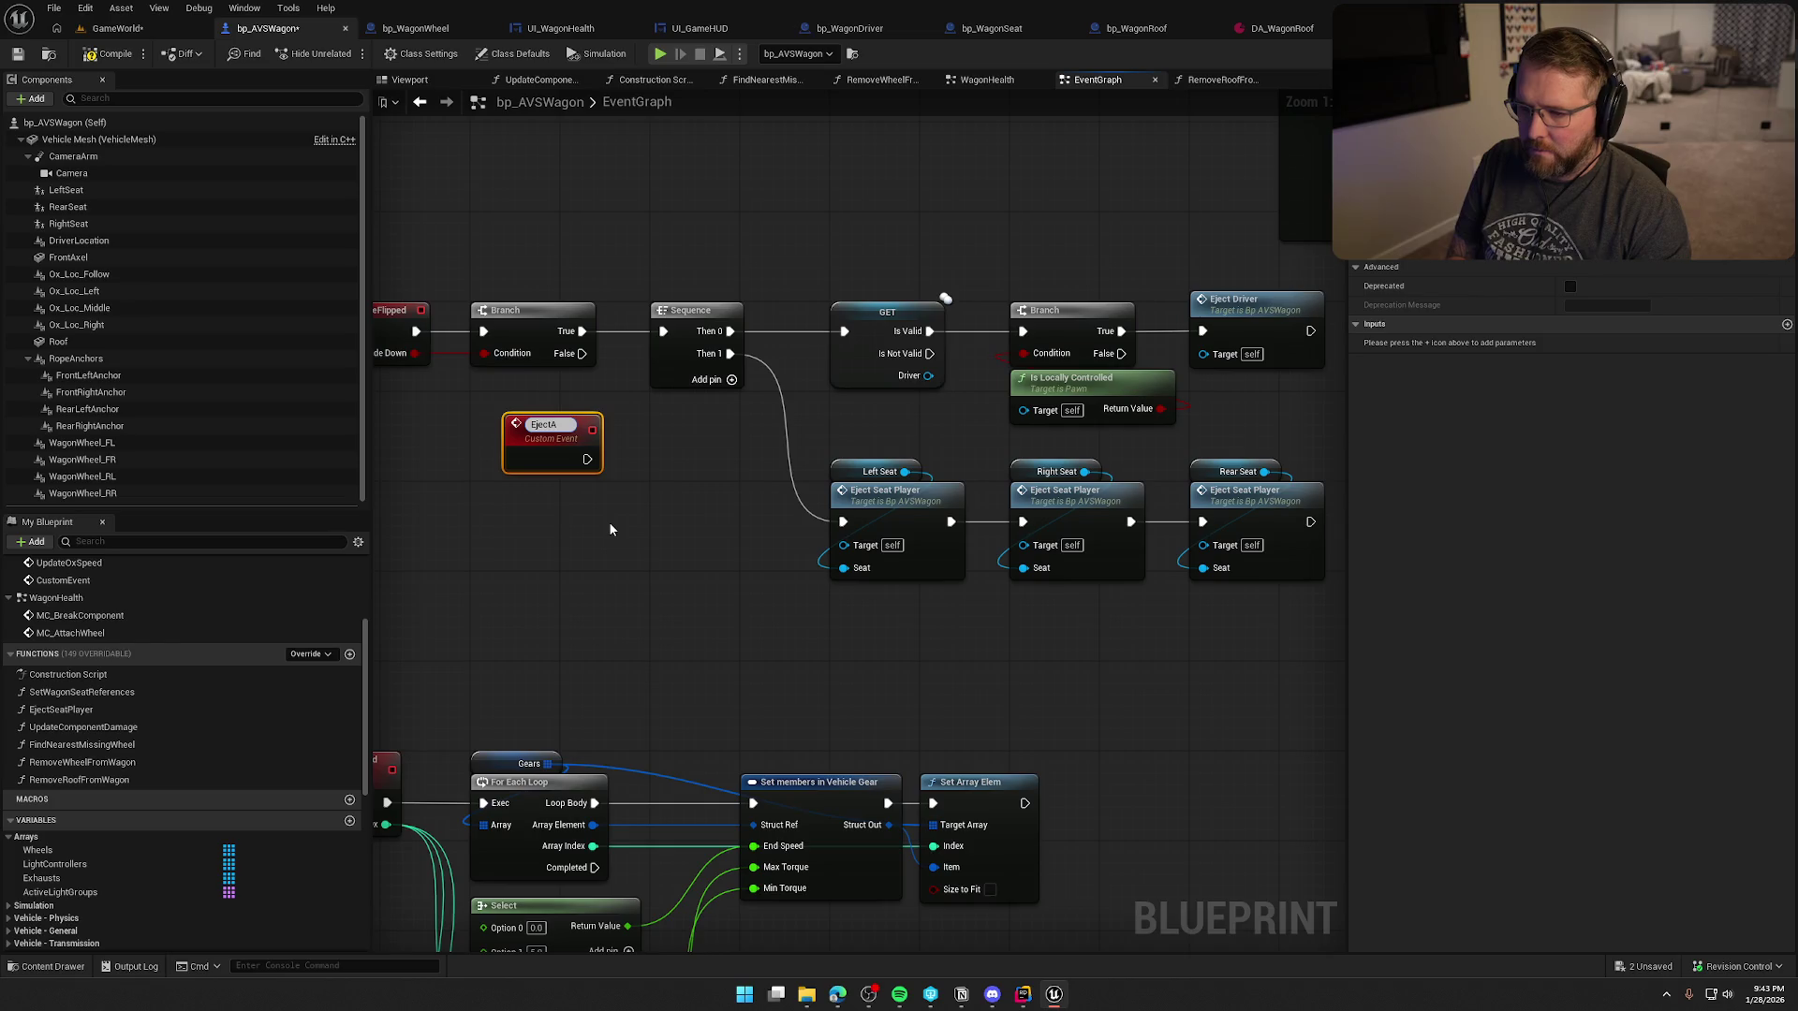
{"action": "type", "text": "llPlayers"}
{"action": "key", "text": "Return"}
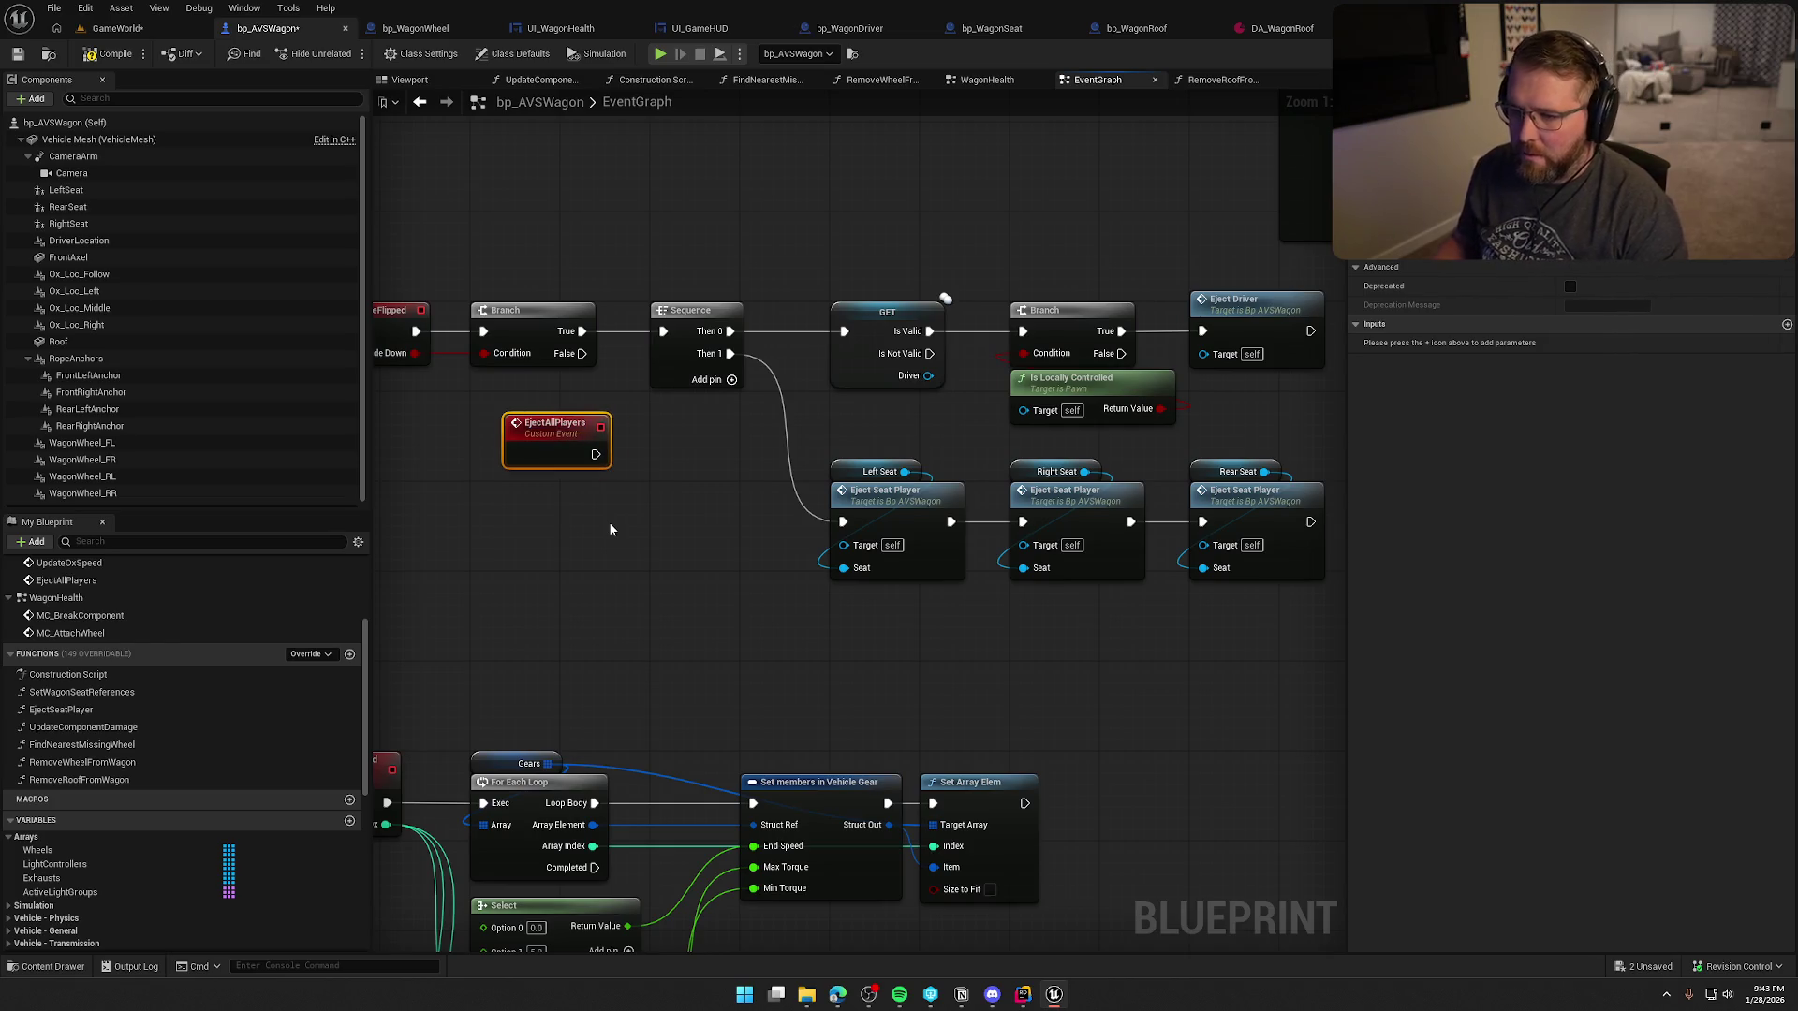
{"action": "mouse_move", "coordinate": [602, 456]}
{"action": "left_mouse_down"}
{"action": "mouse_move", "coordinate": [663, 331]}
{"action": "mouse_move", "coordinate": [531, 423]}
{"action": "left_mouse_up"}
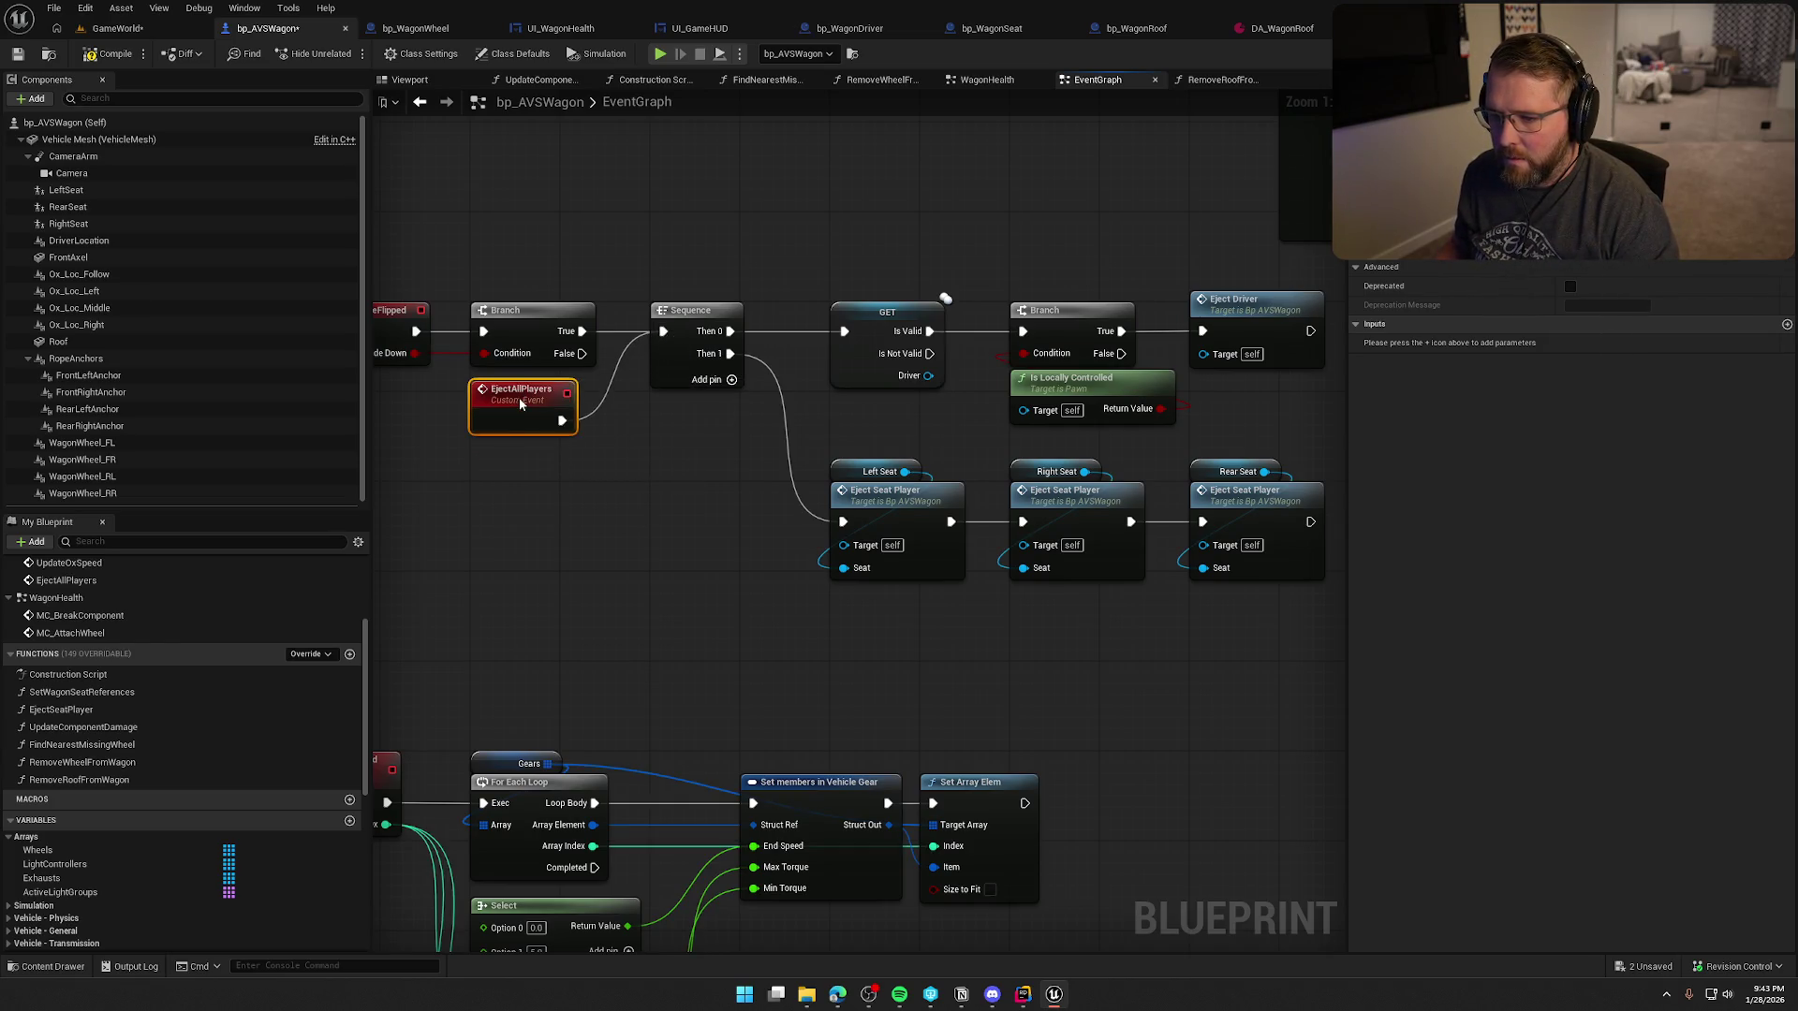
{"action": "left_click", "coordinate": [193, 100]}
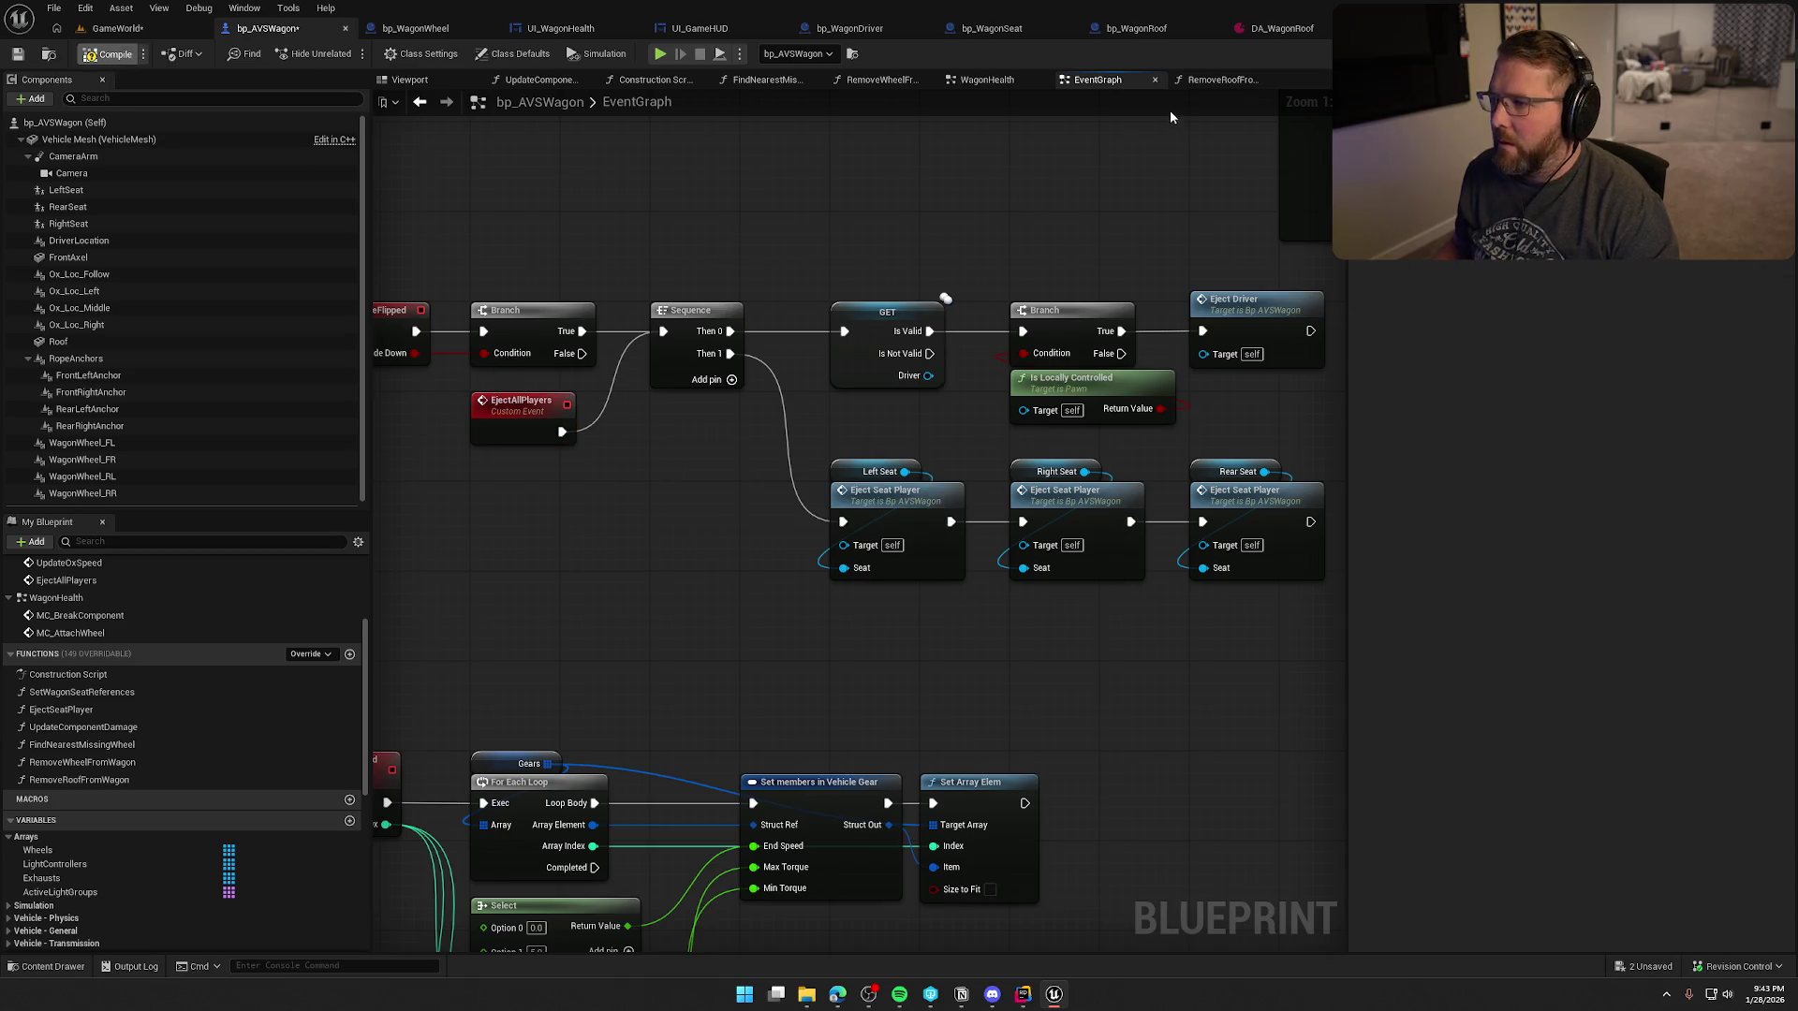
{"action": "left_click", "coordinate": [419, 101]}
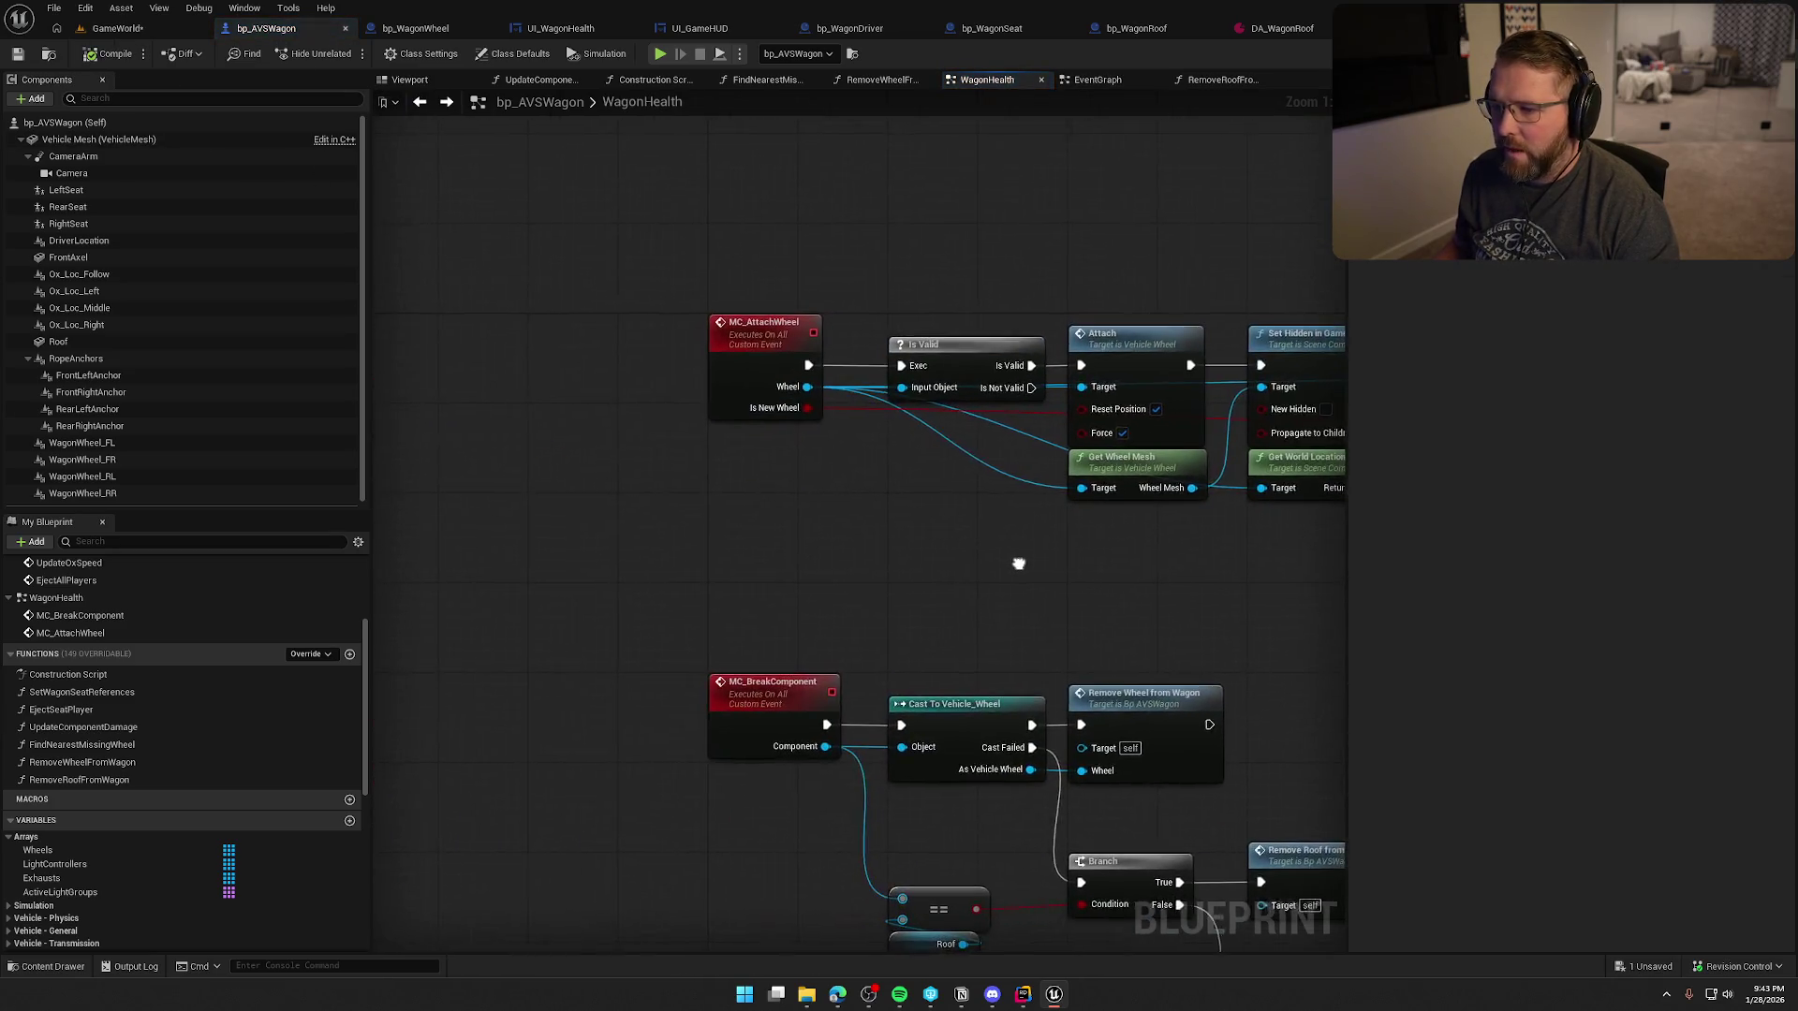
- Call Eject All Players from the Sequence's Then 2 output
{"action": "mouse_move", "coordinate": [1008, 562]}
{"action": "left_mouse_down"}
{"action": "mouse_move", "coordinate": [1019, 431]}
{"action": "mouse_move", "coordinate": [602, 209]}
{"action": "mouse_move", "coordinate": [743, 468]}
{"action": "left_mouse_up"}
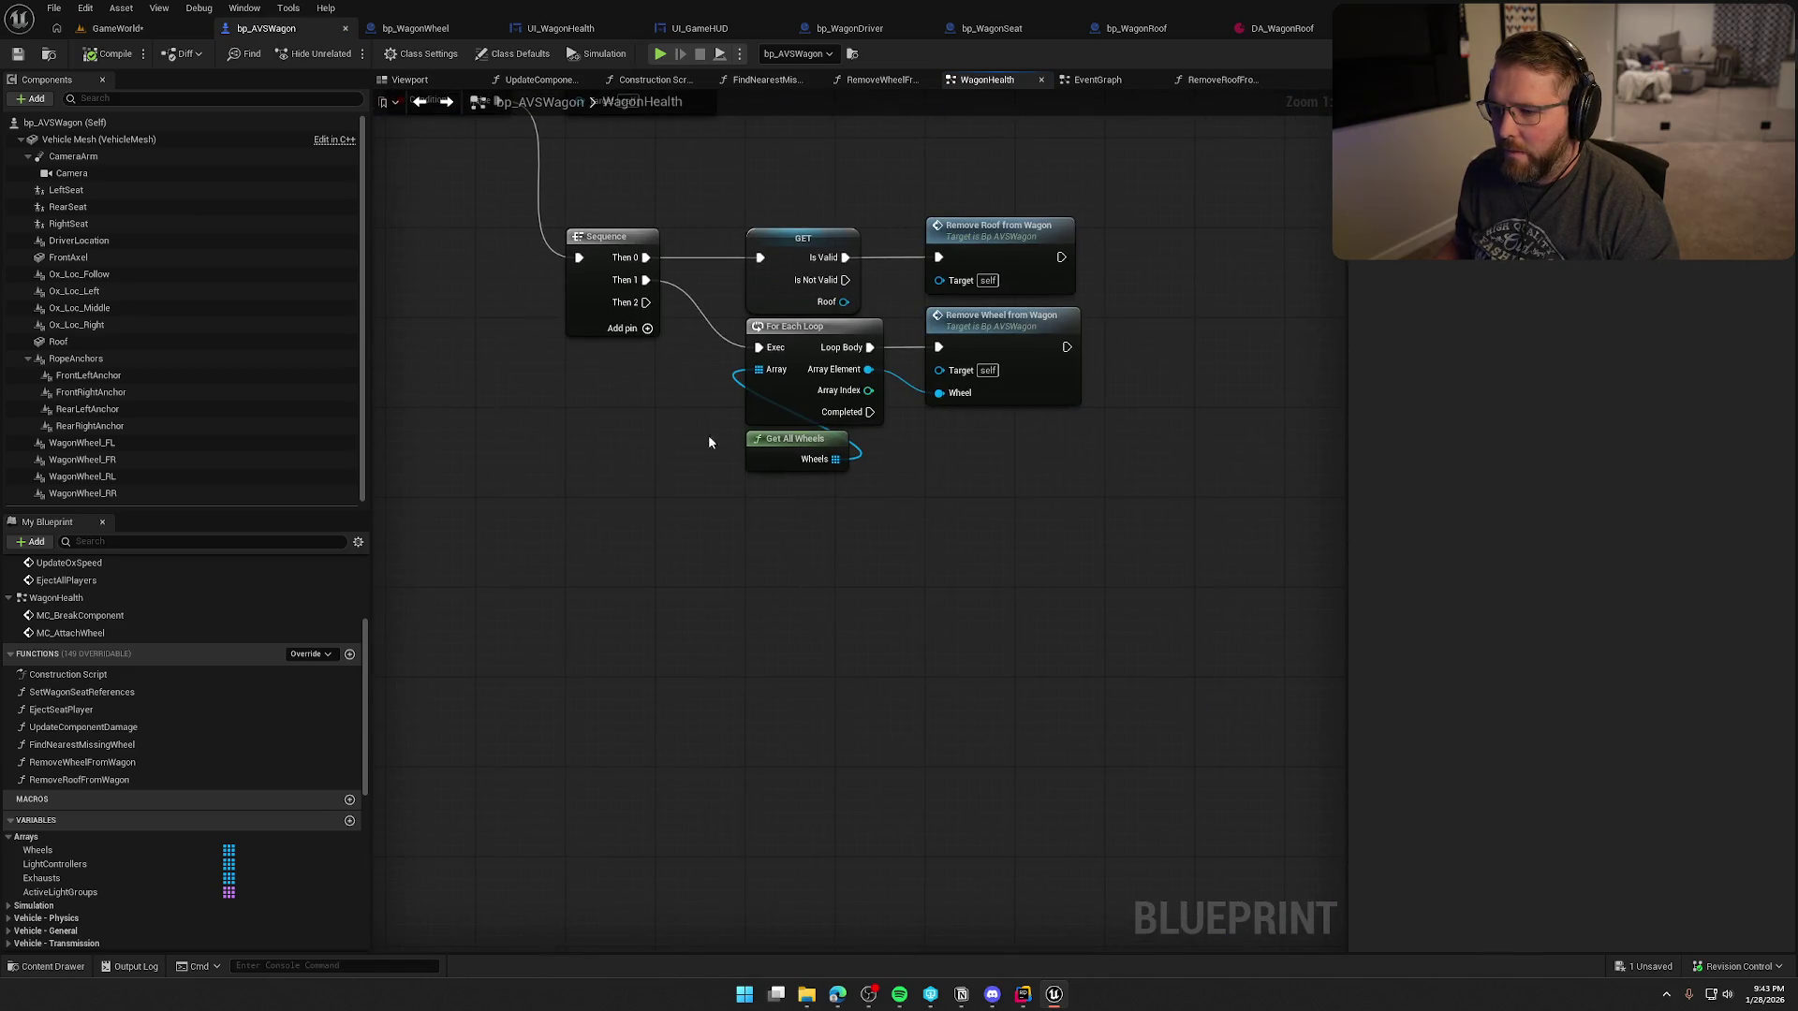
{"action": "left_click_drag", "start_coordinate": [647, 302], "coordinate": [774, 532]}
{"action": "type", "text": "eje"}
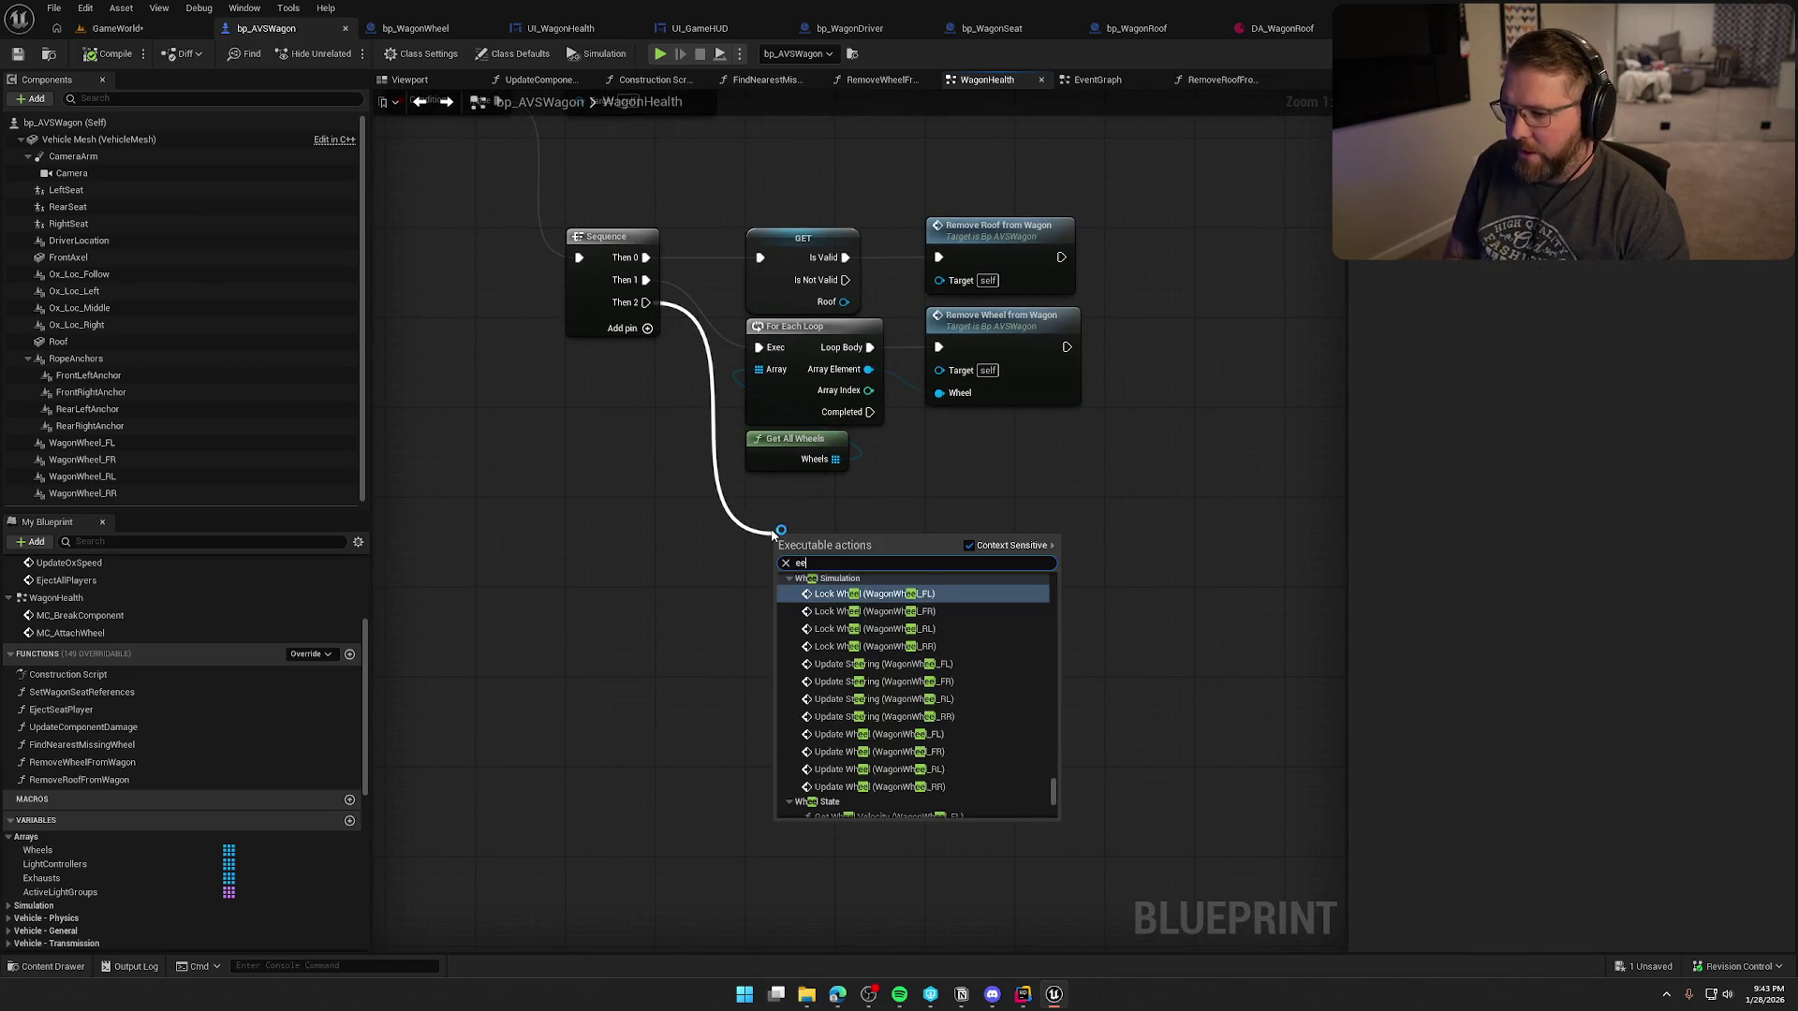
{"action": "key", "text": "Up"}
{"action": "type", "text": "c"}
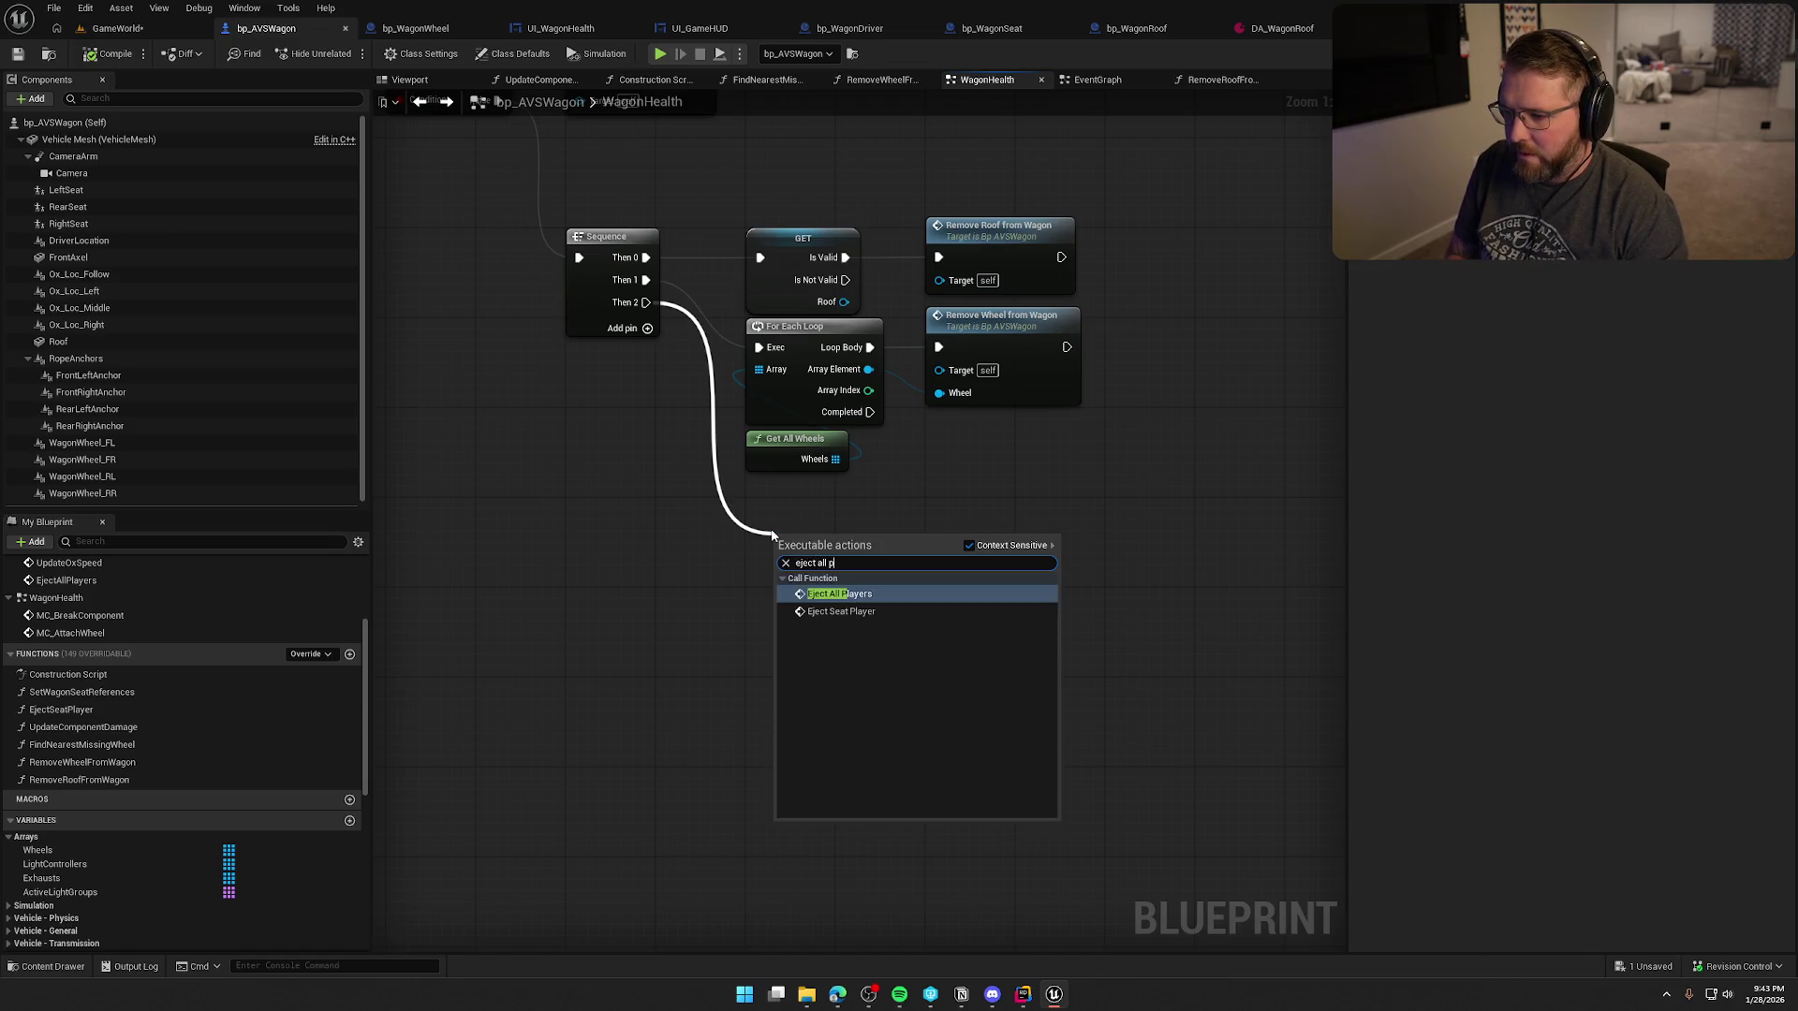
{"action": "key", "text": "Return"}
- Follow it with a 5-second Delay and then Destroy Actor
{"action": "mouse_move", "coordinate": [1021, 505]}
{"action": "left_mouse_down"}
{"action": "mouse_move", "coordinate": [1093, 562]}
{"action": "mouse_move", "coordinate": [1037, 633]}
{"action": "mouse_move", "coordinate": [943, 593]}
{"action": "left_mouse_up"}
{"action": "left_click", "coordinate": [936, 568]}
{"action": "mouse_move", "coordinate": [823, 590]}
{"action": "left_mouse_down"}
{"action": "mouse_move", "coordinate": [890, 613]}
{"action": "mouse_move", "coordinate": [894, 580]}
{"action": "mouse_move", "coordinate": [862, 547]}
{"action": "left_mouse_up"}
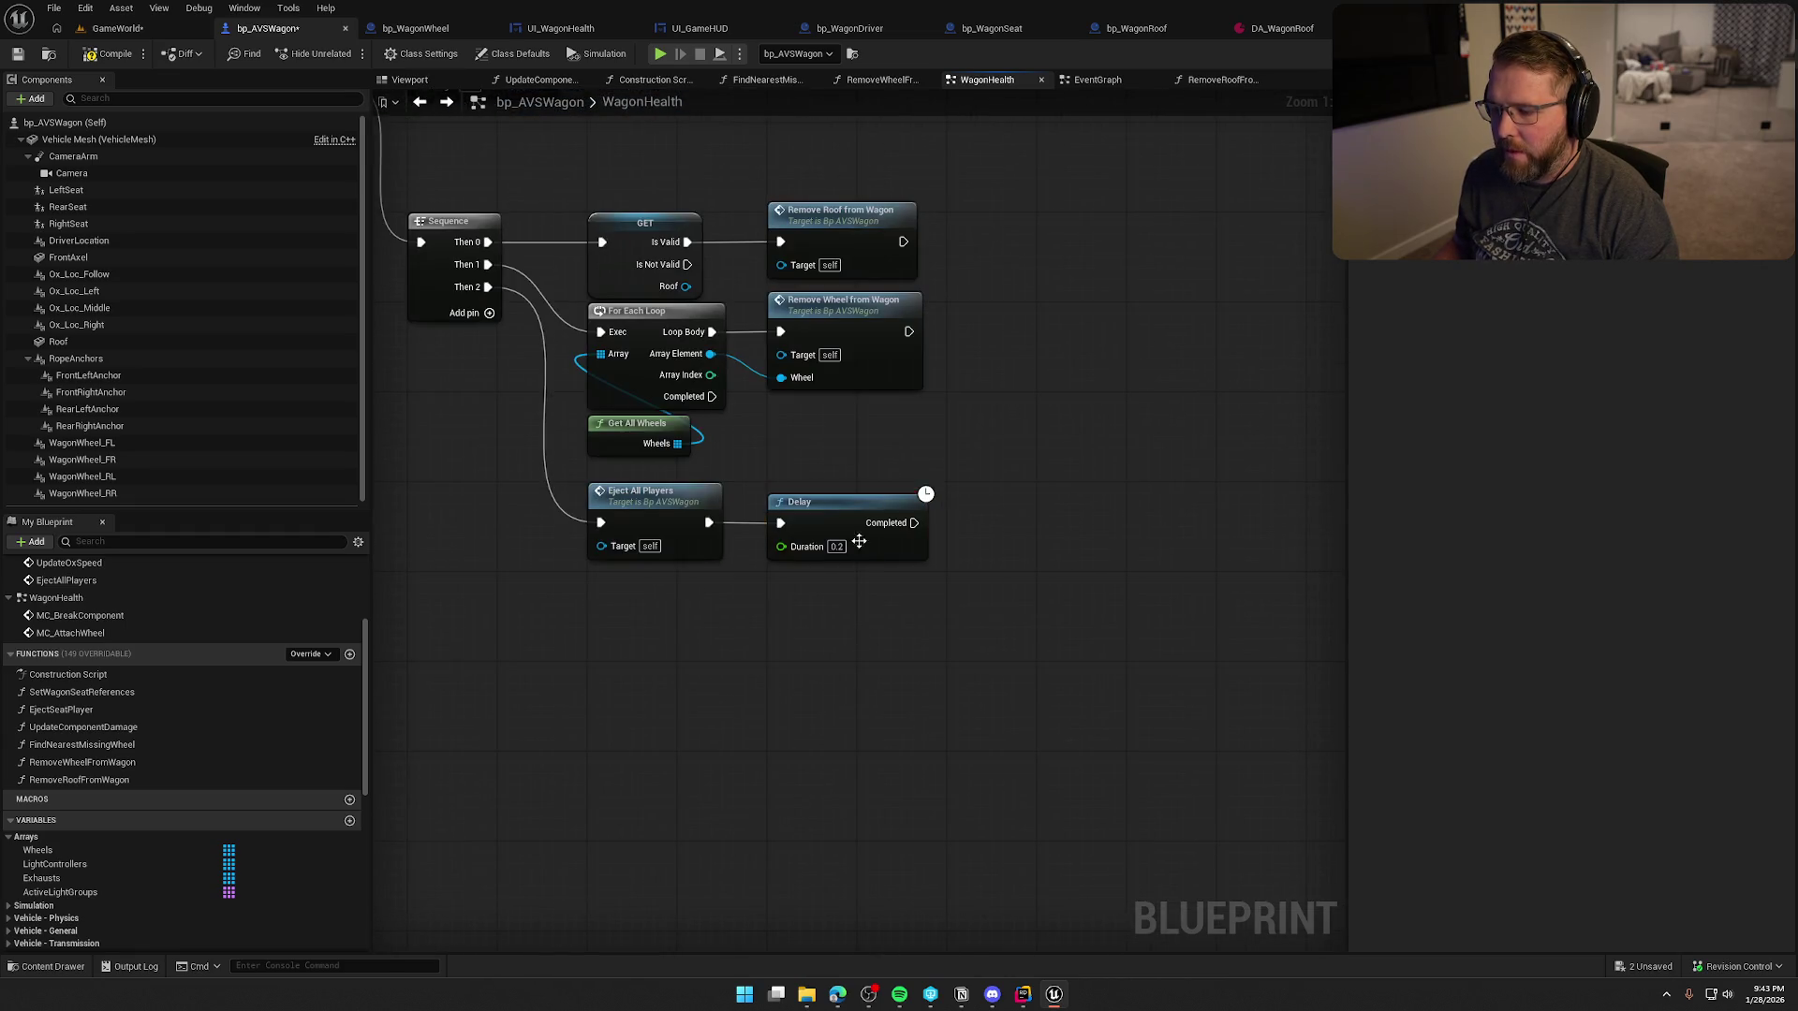
{"action": "type", "text": "5"}
{"action": "key", "text": "Return"}
{"action": "left_click_drag", "start_coordinate": [866, 637], "coordinate": [865, 611]}
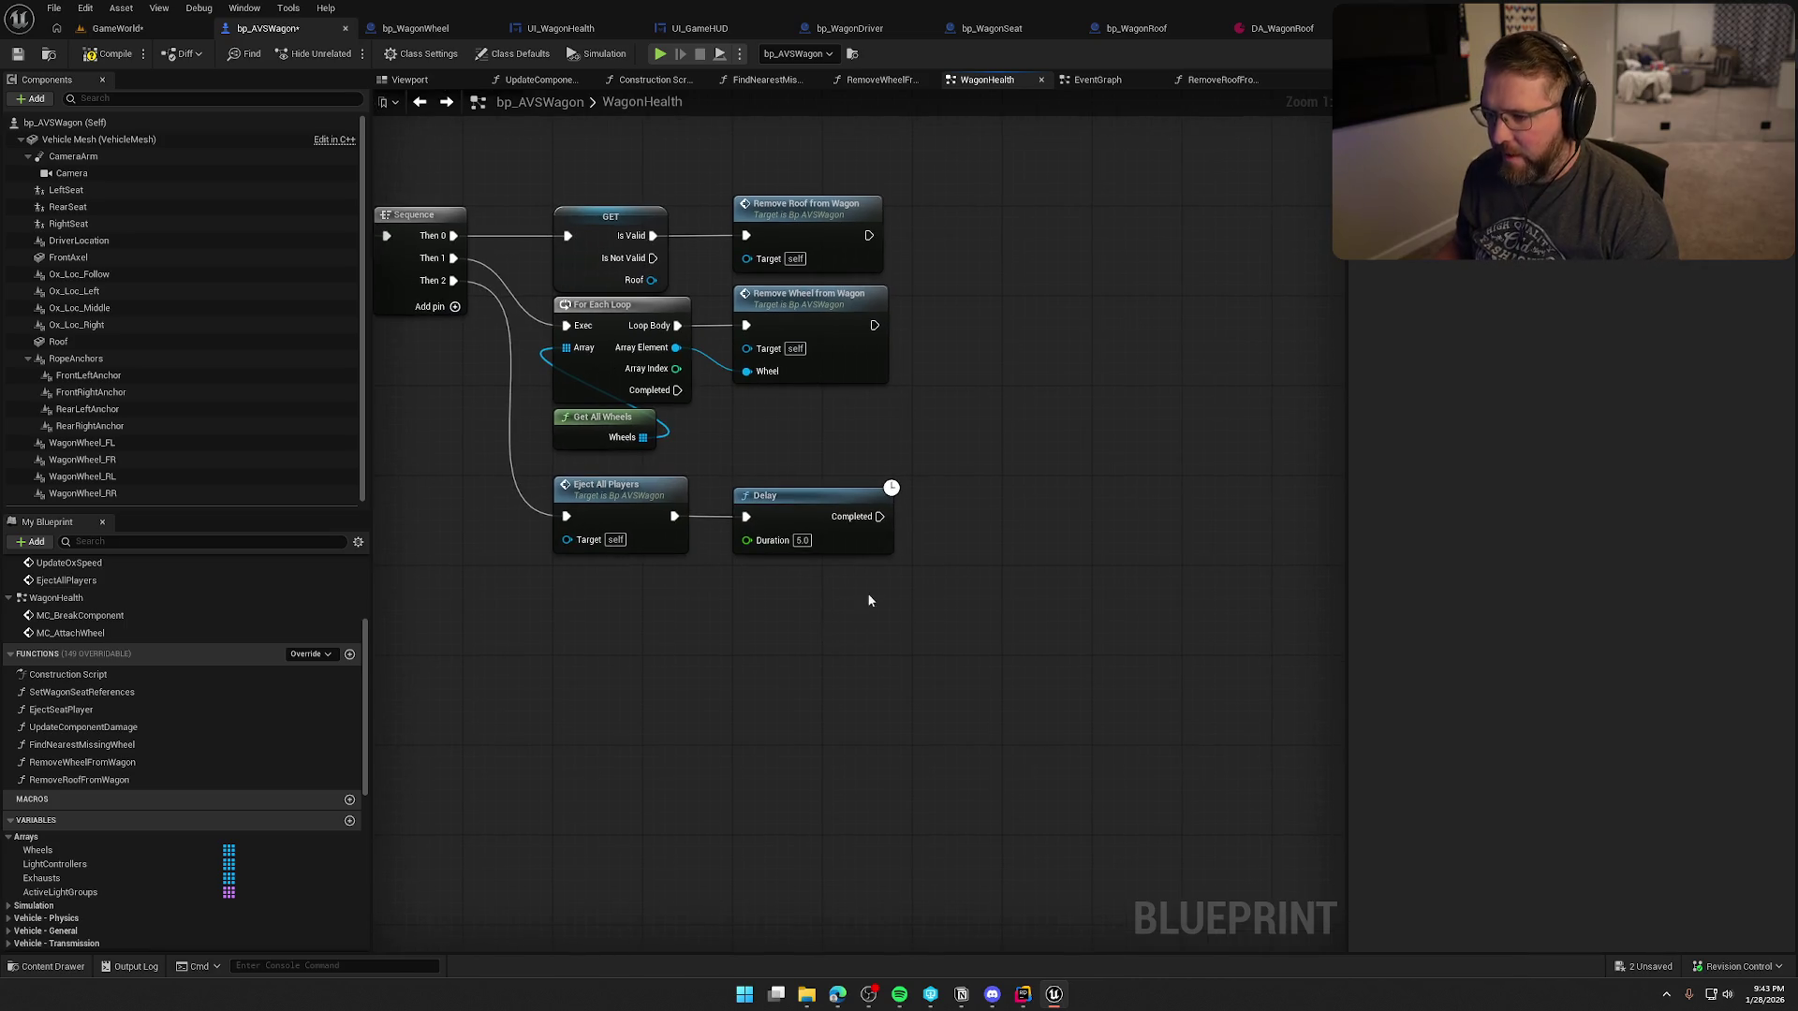
{"action": "mouse_move", "coordinate": [880, 517]}
{"action": "left_mouse_down"}
{"action": "mouse_move", "coordinate": [965, 517]}
{"action": "mouse_move", "coordinate": [934, 489]}
{"action": "mouse_move", "coordinate": [1082, 423]}
{"action": "mouse_move", "coordinate": [1083, 474]}
{"action": "left_mouse_up"}
{"action": "type", "text": "dest"}
{"action": "key", "text": "Return"}
- Compile and save the wagon blueprint
{"action": "left_click_drag", "start_coordinate": [424, 181], "coordinate": [440, 281]}
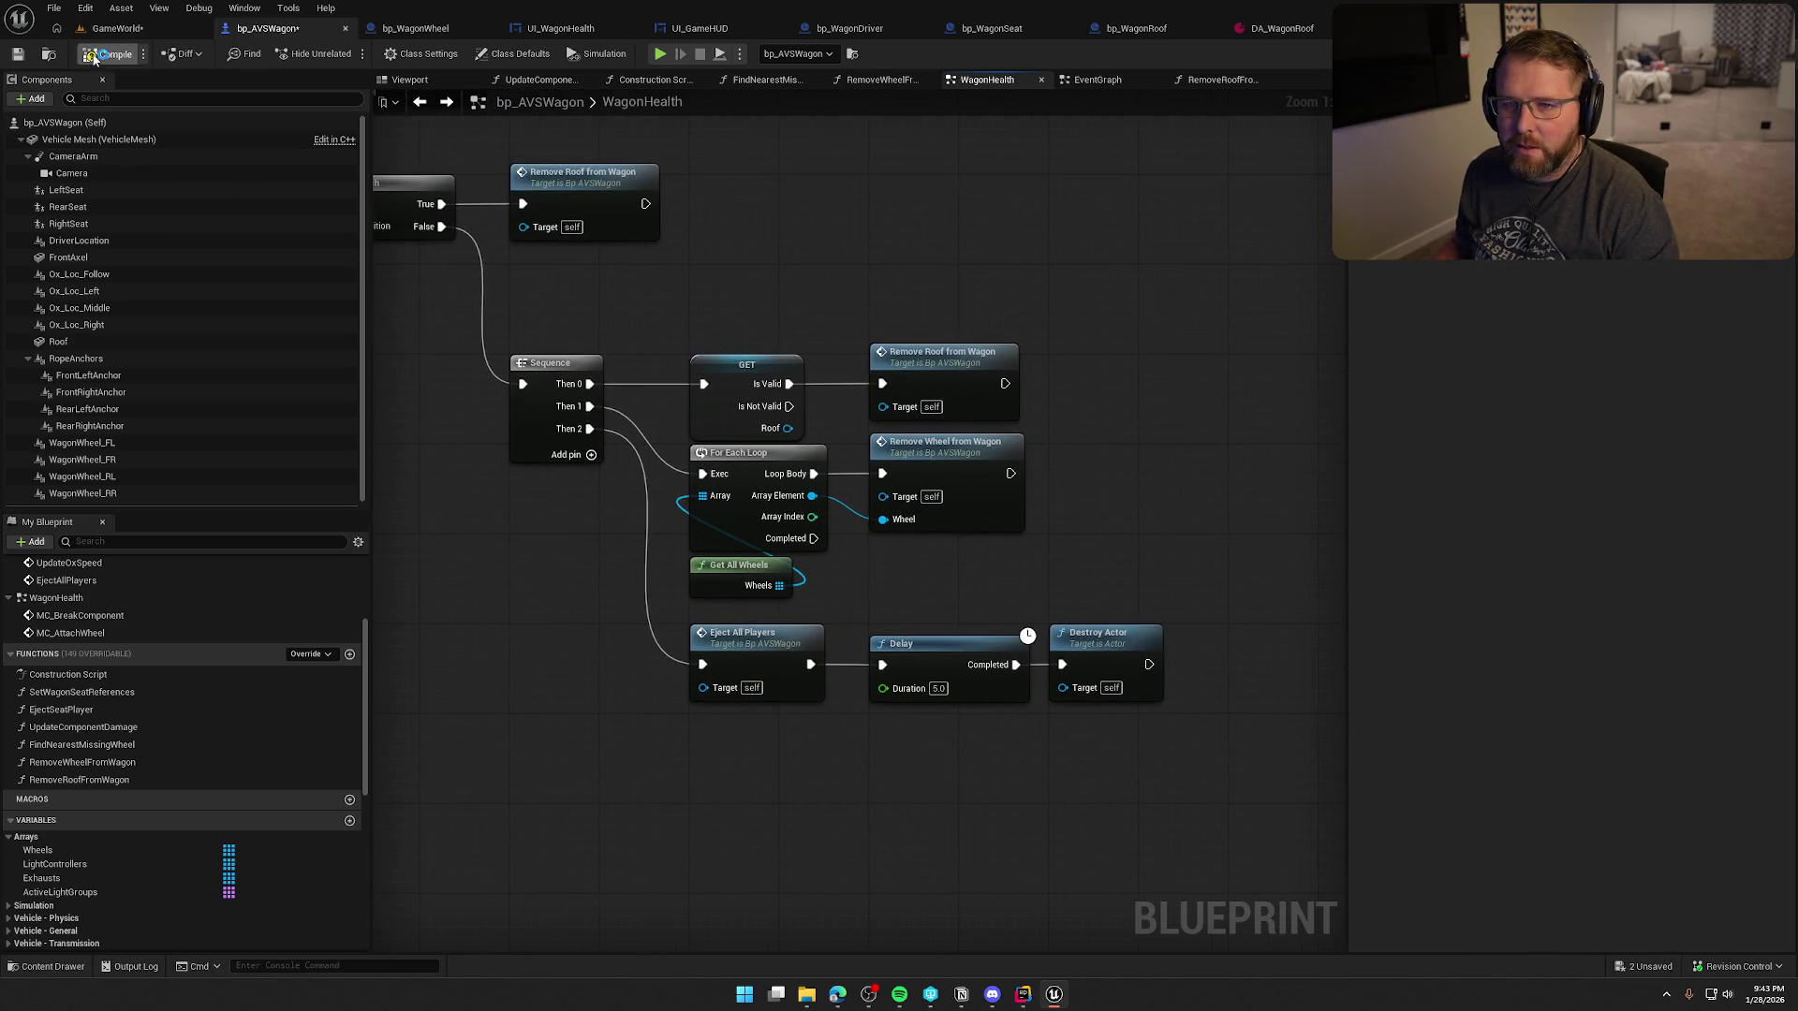
{"action": "key", "text": "ctrl+s"}
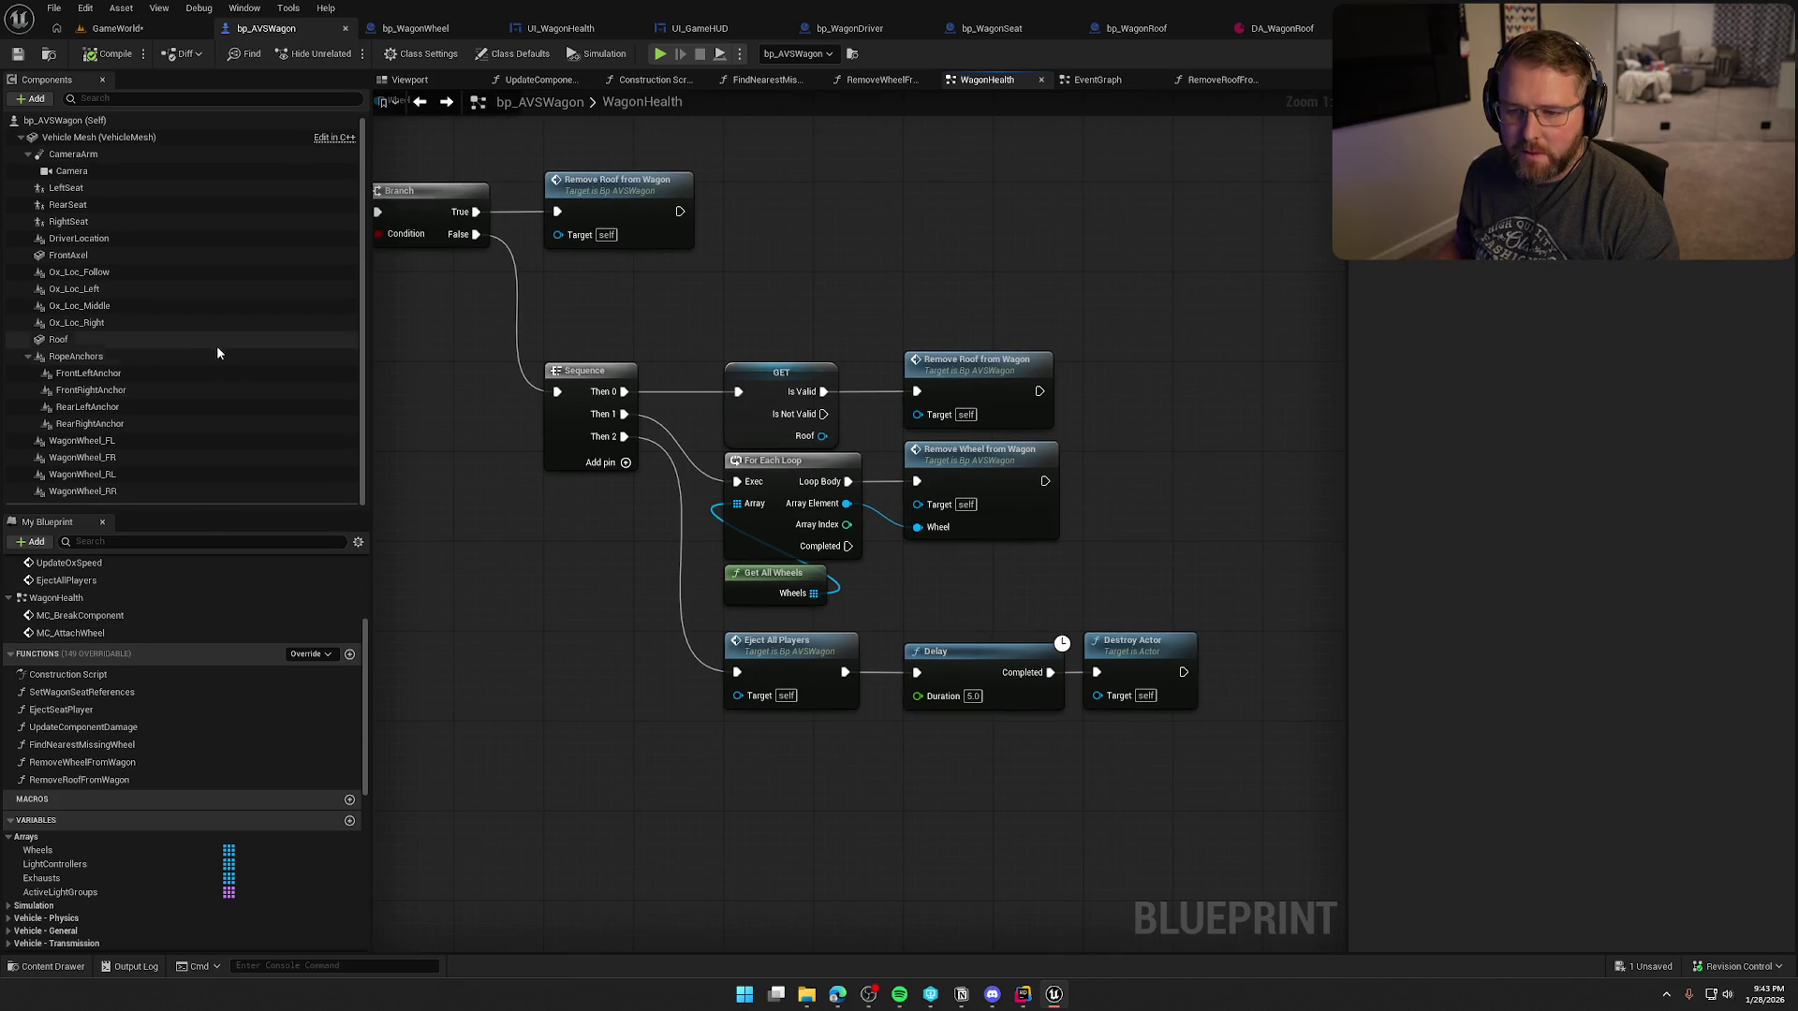
{"action": "scroll", "coordinate": [131, 843], "scroll_direction": "down", "scroll_amount": 6}
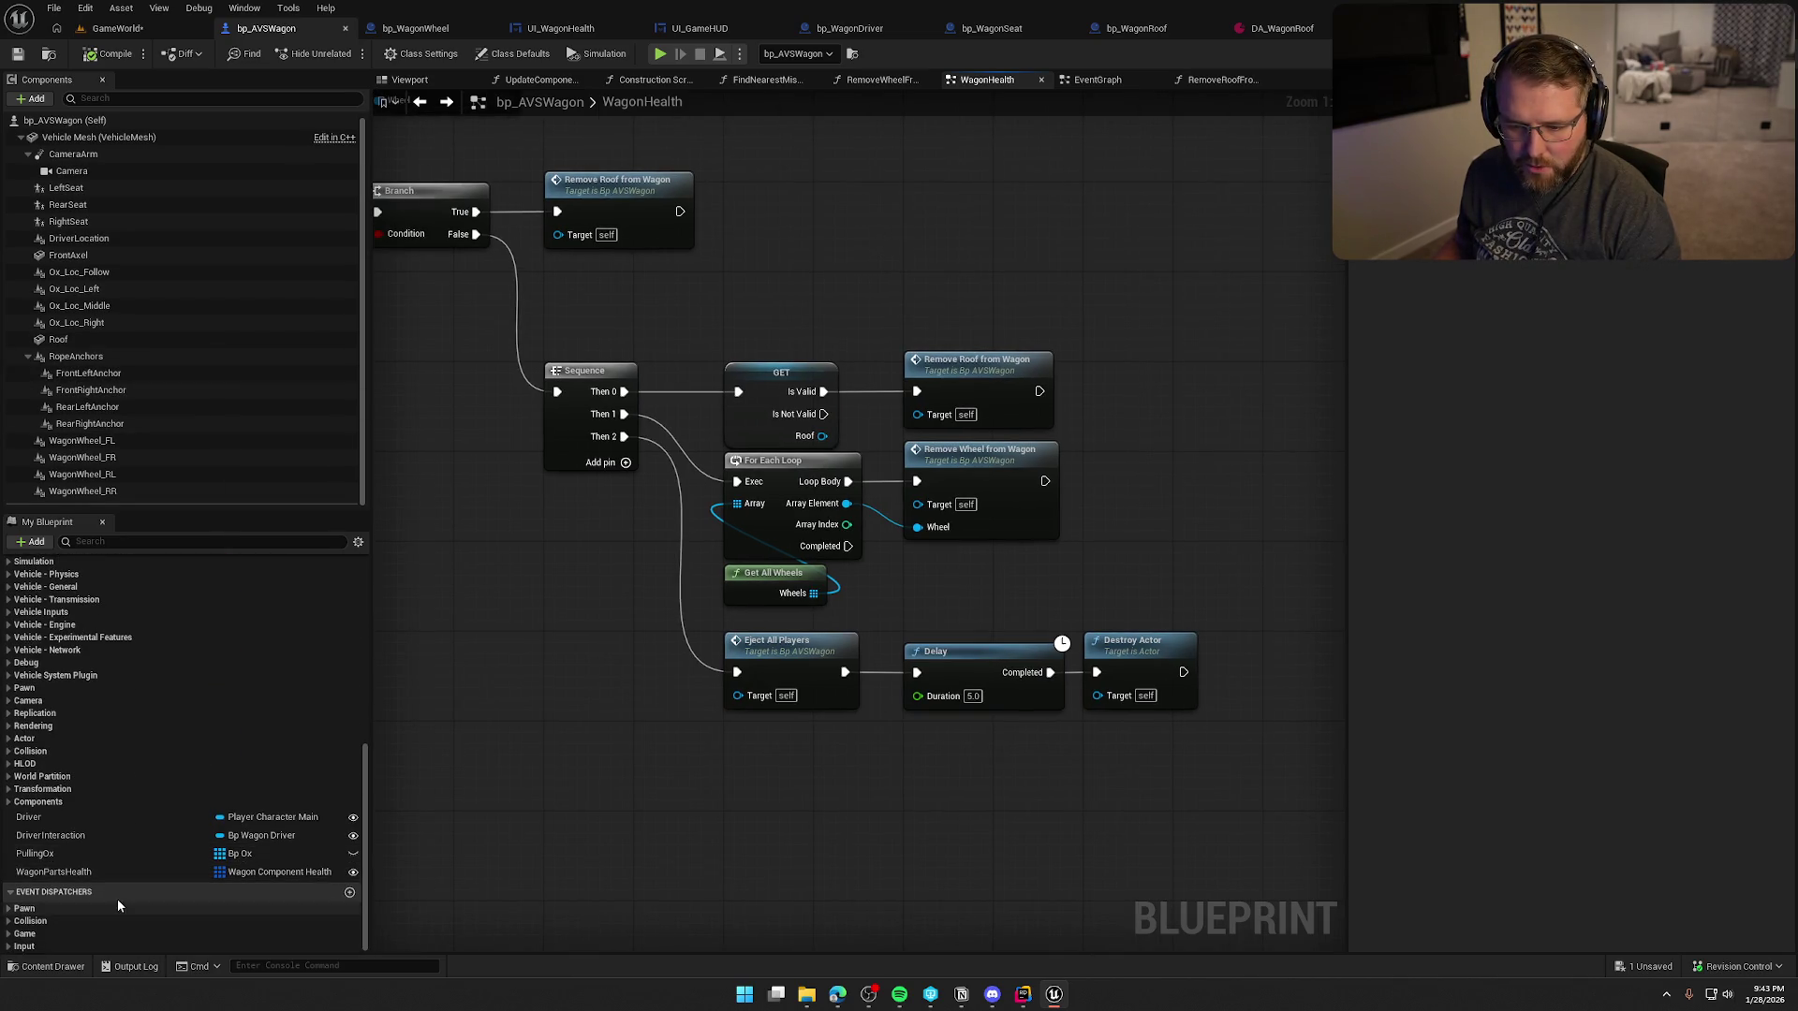
{"action": "mouse_move", "coordinate": [575, 896]}
{"action": "left_mouse_down"}
{"action": "mouse_move", "coordinate": [513, 642]}
{"action": "mouse_move", "coordinate": [560, 732]}
{"action": "mouse_move", "coordinate": [657, 739]}
{"action": "left_mouse_up"}
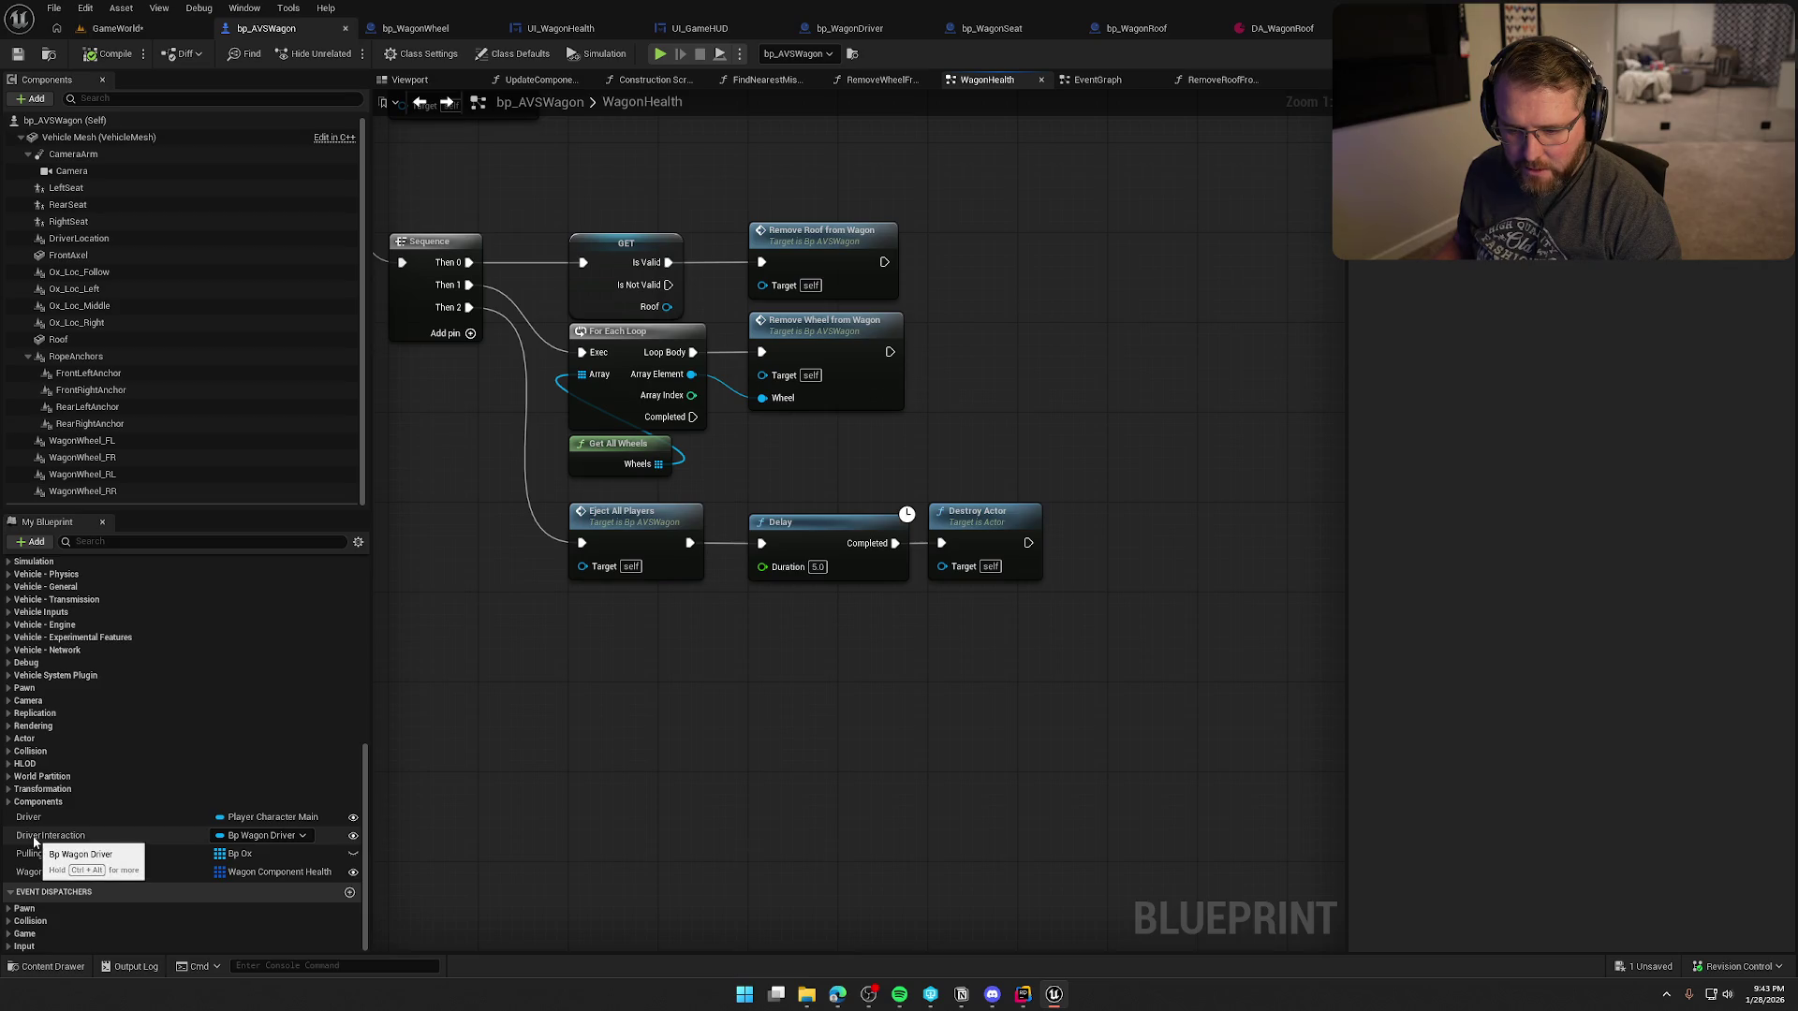
- Insert a Destroy Actor targeting DriverInteraction between the Delay and the wagon's Destroy Actor, then compile
{"action": "mouse_move", "coordinate": [72, 839]}
{"action": "left_mouse_down"}
{"action": "mouse_move", "coordinate": [850, 675]}
{"action": "mouse_move", "coordinate": [822, 627]}
{"action": "mouse_move", "coordinate": [948, 641]}
{"action": "left_mouse_up"}
{"action": "type", "text": "destroy"}
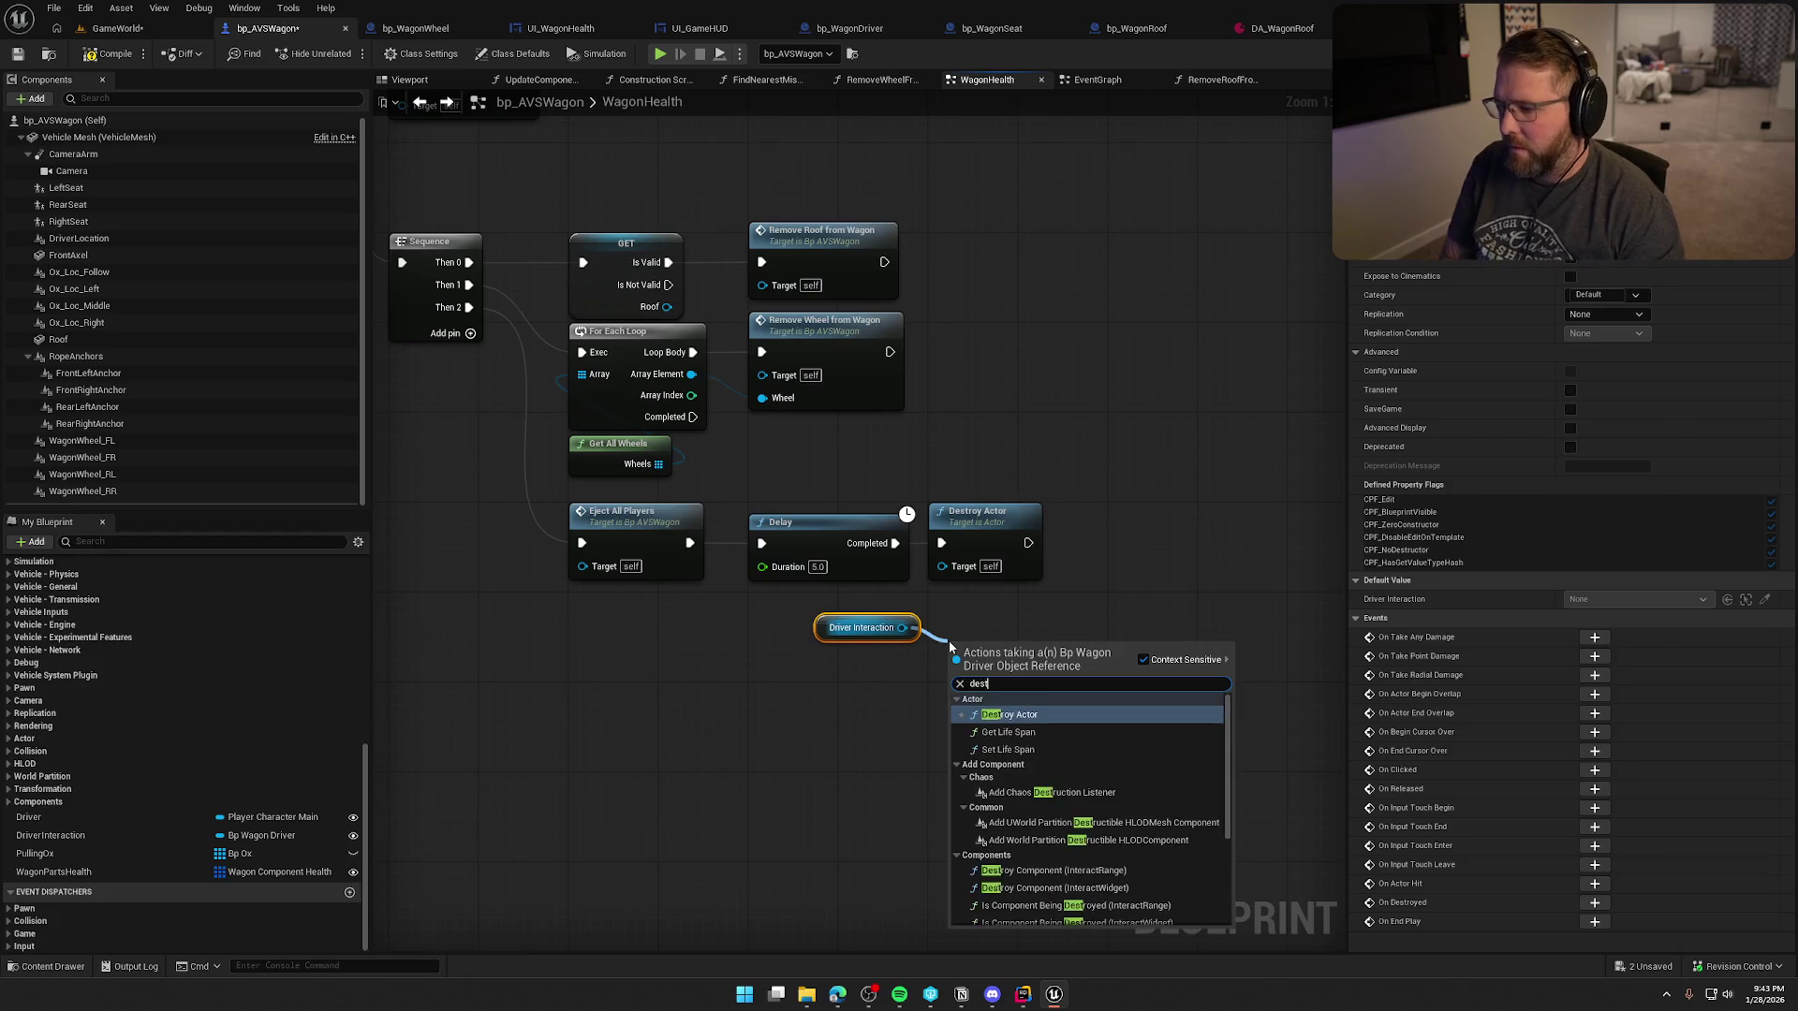
{"action": "key", "text": "Return"}
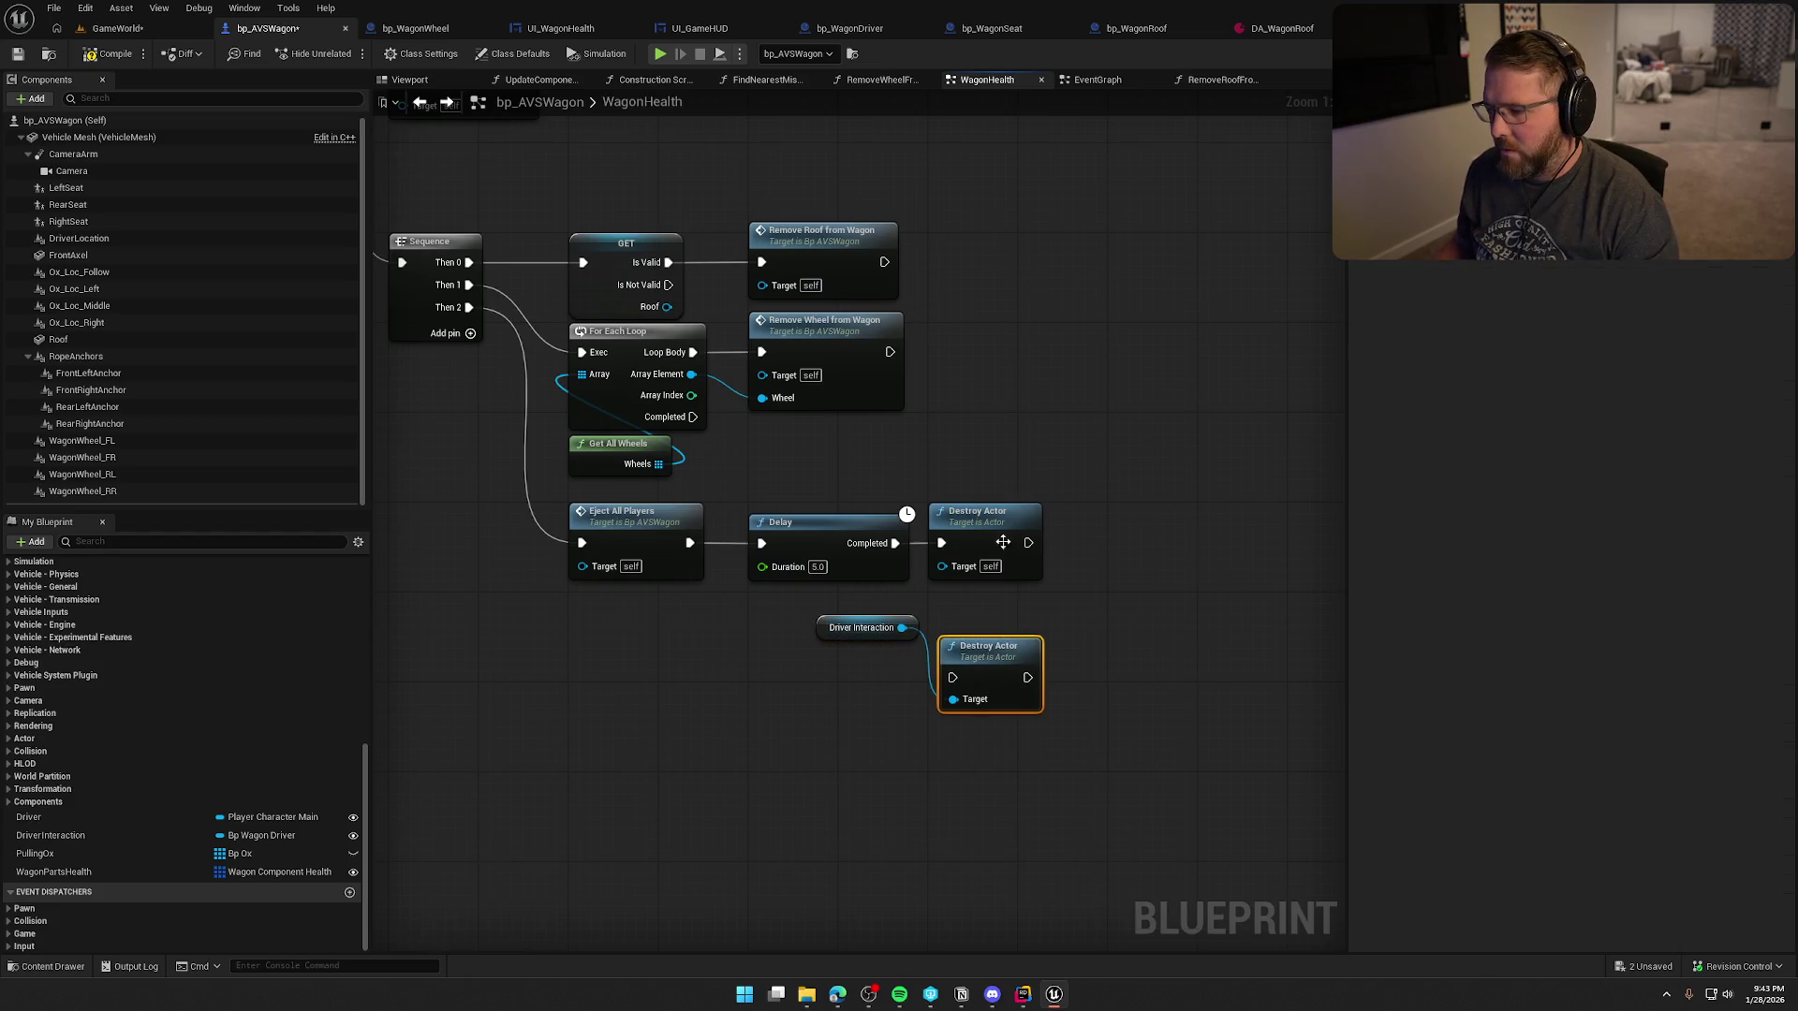
{"action": "left_click_drag", "start_coordinate": [979, 511], "coordinate": [1159, 500]}
{"action": "mouse_move", "coordinate": [952, 677]}
{"action": "left_mouse_down"}
{"action": "mouse_move", "coordinate": [895, 543]}
{"action": "mouse_move", "coordinate": [979, 524]}
{"action": "mouse_move", "coordinate": [1160, 536]}
{"action": "left_mouse_up"}
{"action": "left_click", "coordinate": [1016, 667]}
{"action": "left_click_drag", "start_coordinate": [855, 635], "coordinate": [974, 598]}
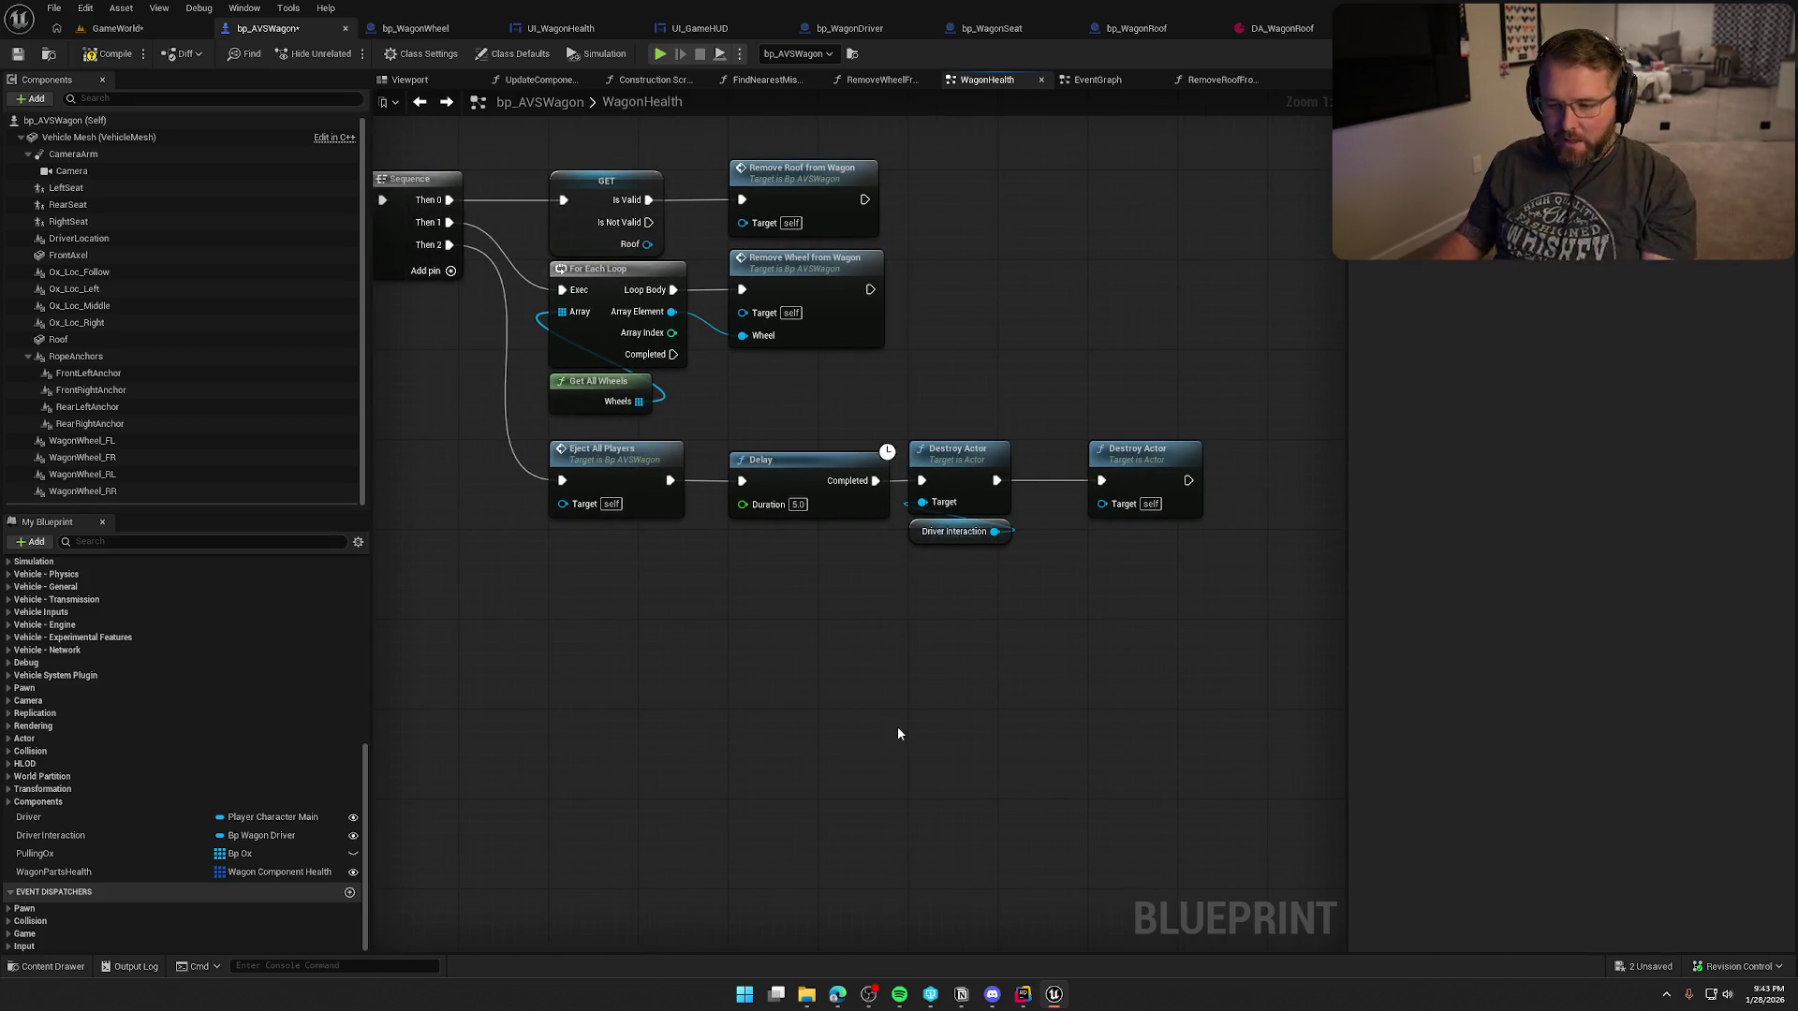
{"action": "mouse_move", "coordinate": [897, 676]}
{"action": "left_mouse_down"}
{"action": "mouse_move", "coordinate": [965, 679]}
{"action": "mouse_move", "coordinate": [1018, 730]}
{"action": "left_mouse_up"}
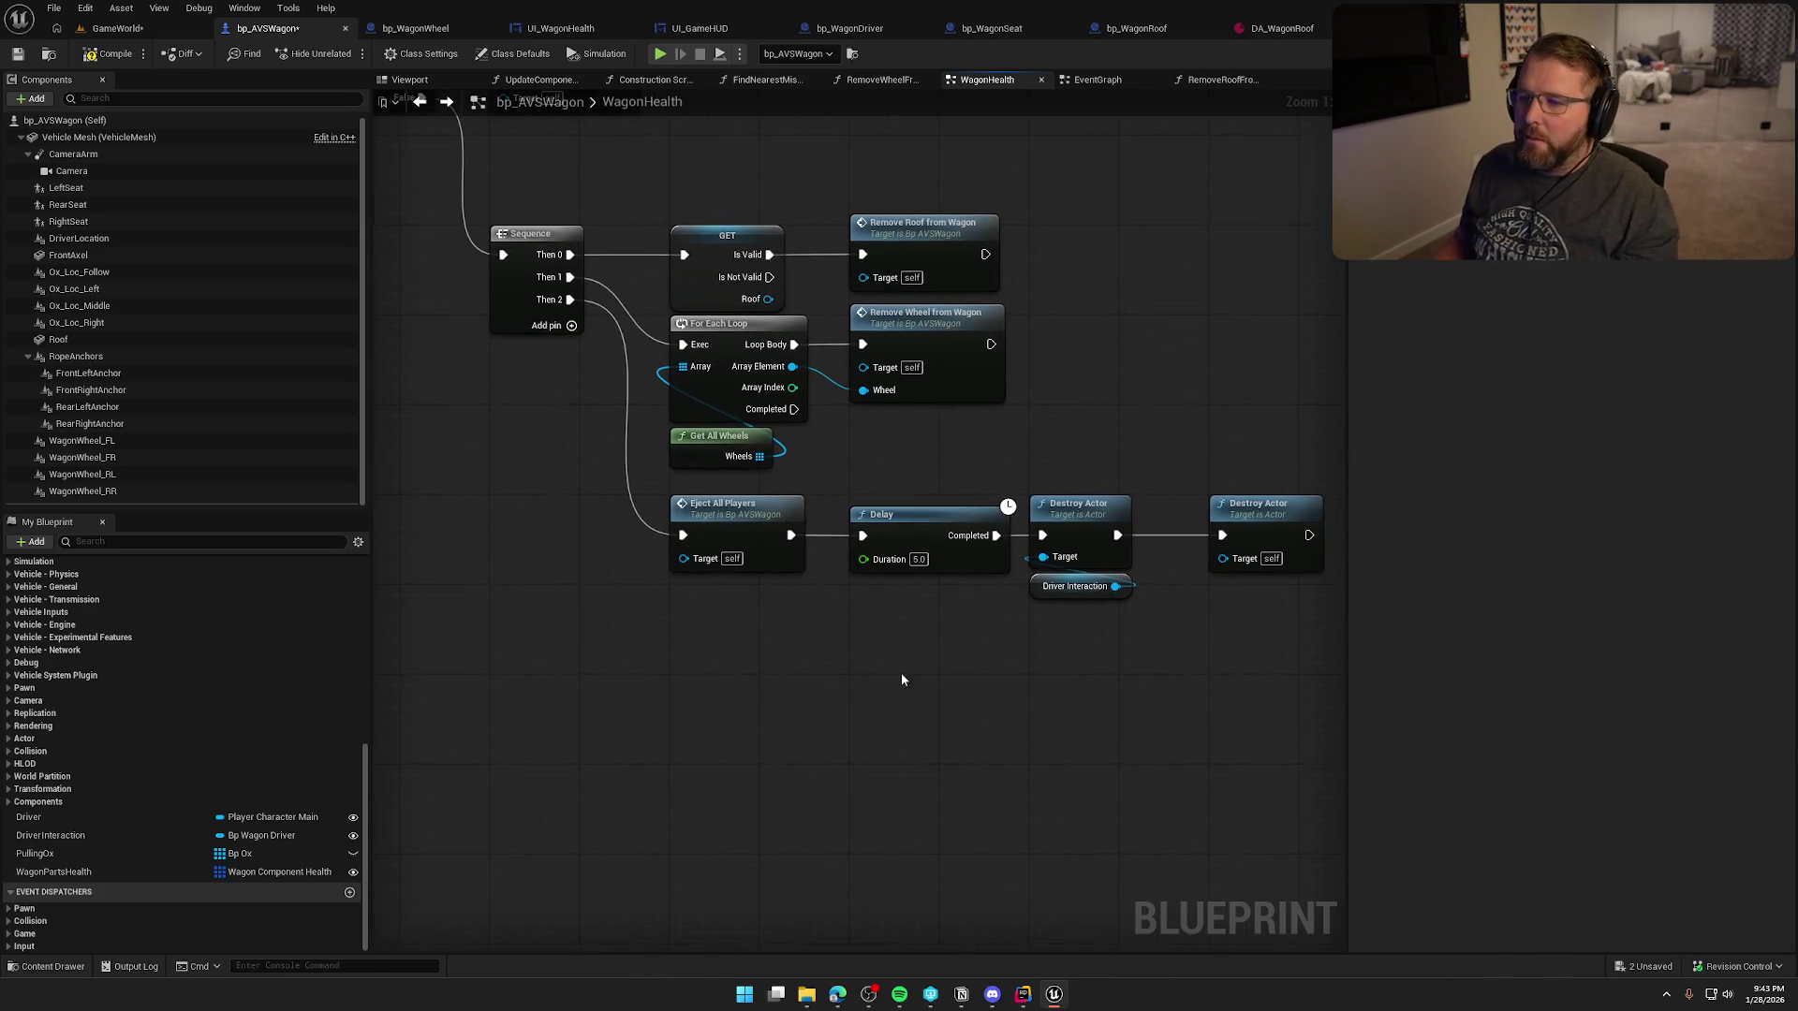
{"action": "left_click", "coordinate": [132, 47]}
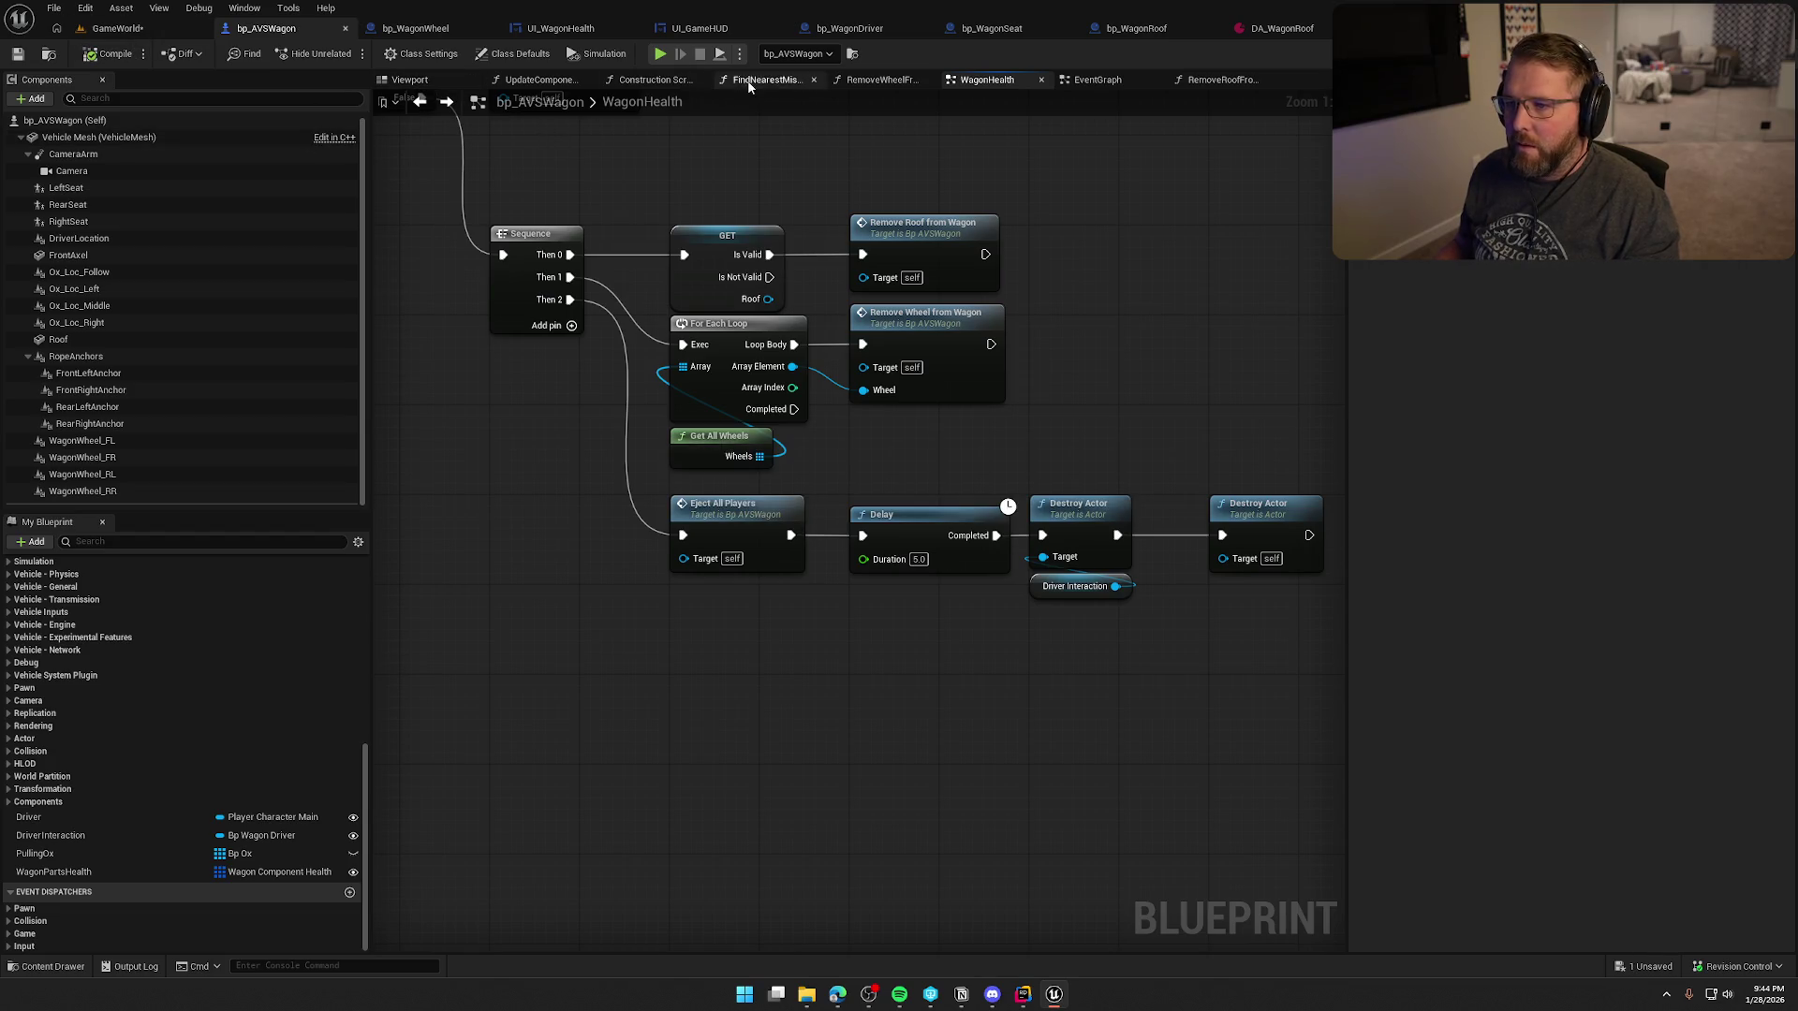
- In the EventGraph, replace Roof with Vehicle Mesh as Update Component Damage's Component
{"action": "left_click", "coordinate": [1096, 80]}
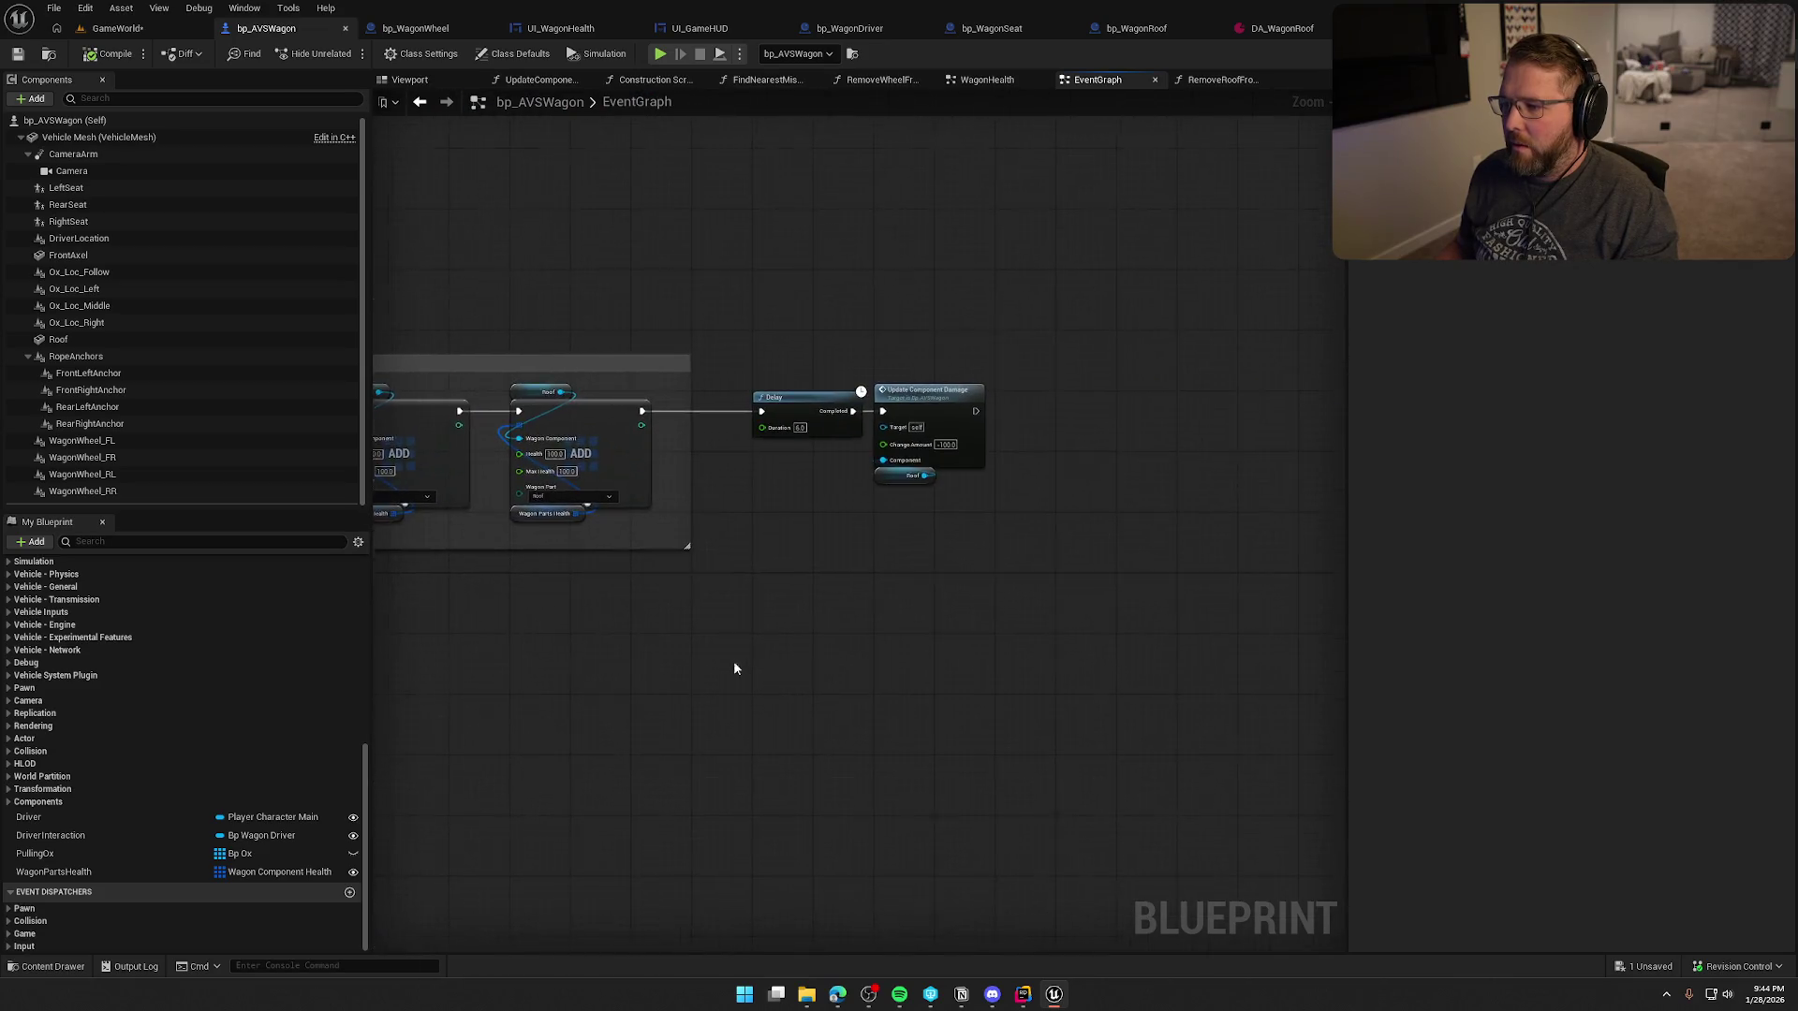
{"action": "mouse_move", "coordinate": [63, 138]}
{"action": "left_mouse_down"}
{"action": "mouse_move", "coordinate": [923, 516]}
{"action": "mouse_move", "coordinate": [896, 430]}
{"action": "left_mouse_up"}
{"action": "key", "text": "Delete"}
{"action": "left_click_drag", "start_coordinate": [798, 480], "coordinate": [888, 457]}
{"action": "left_click", "coordinate": [883, 566]}
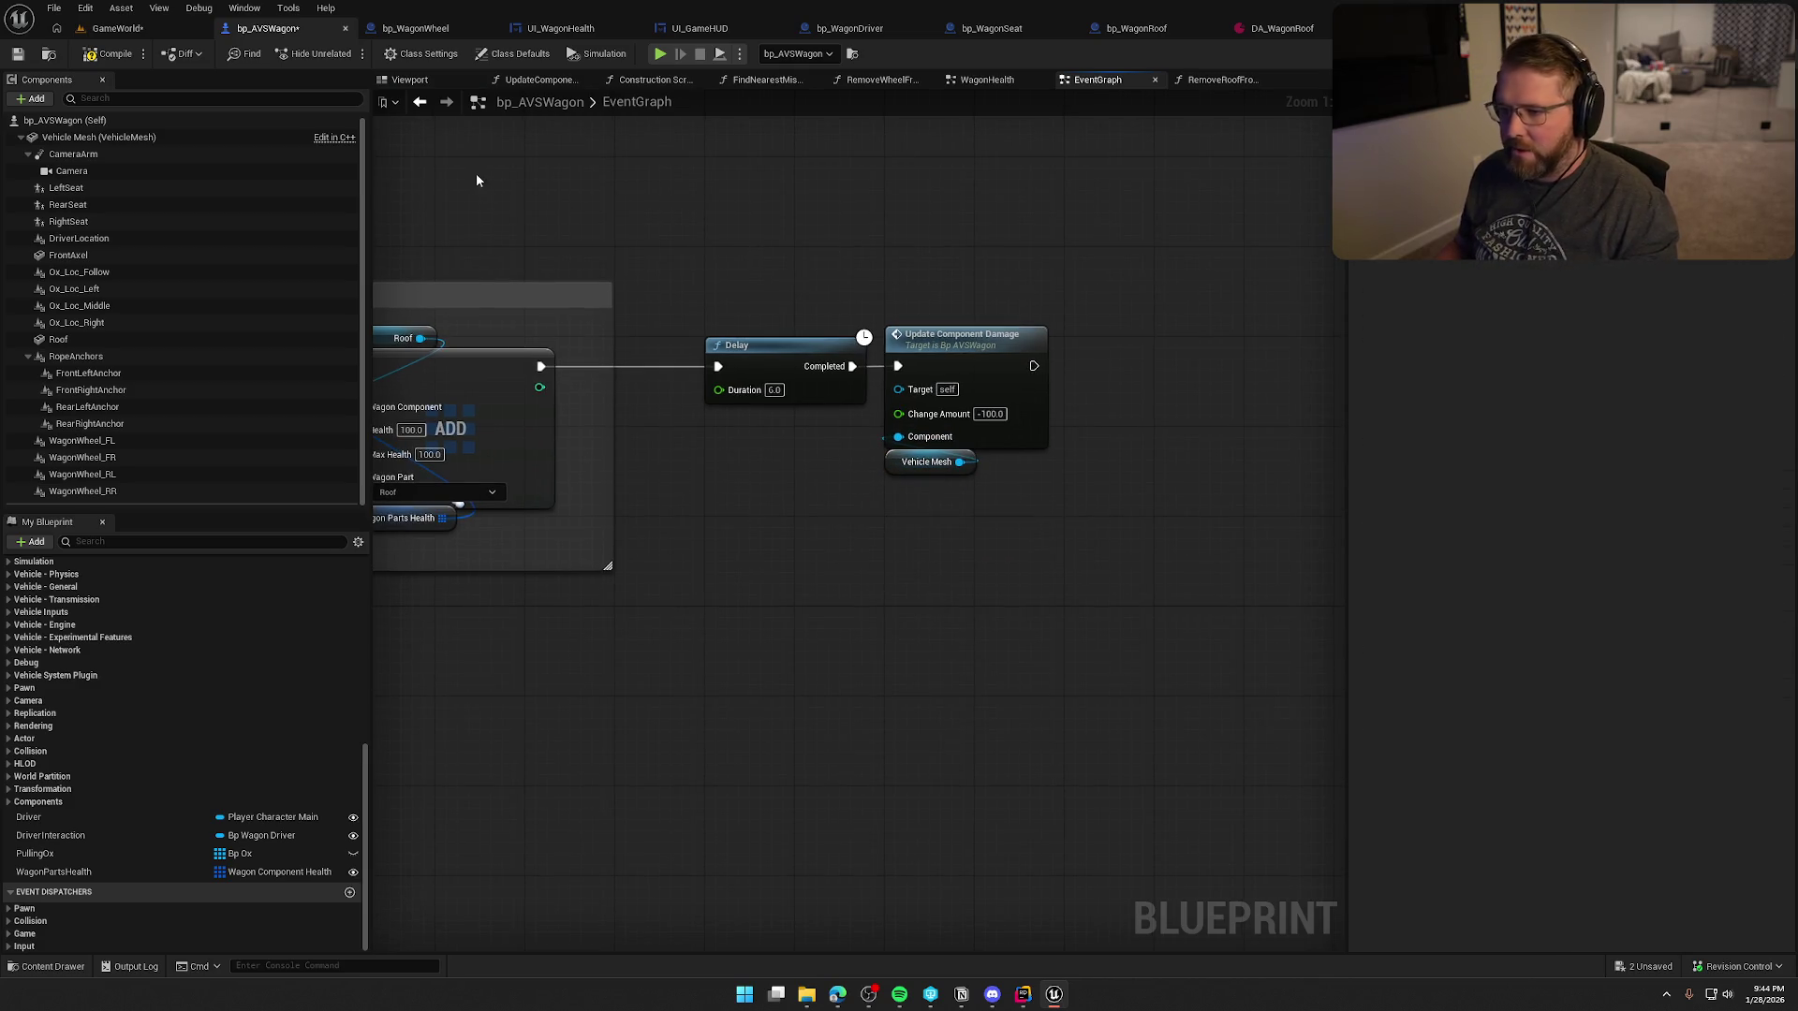
- Play-test GameWorld, getting the driver out and walking toward the oxen
{"action": "left_click", "coordinate": [134, 33]}
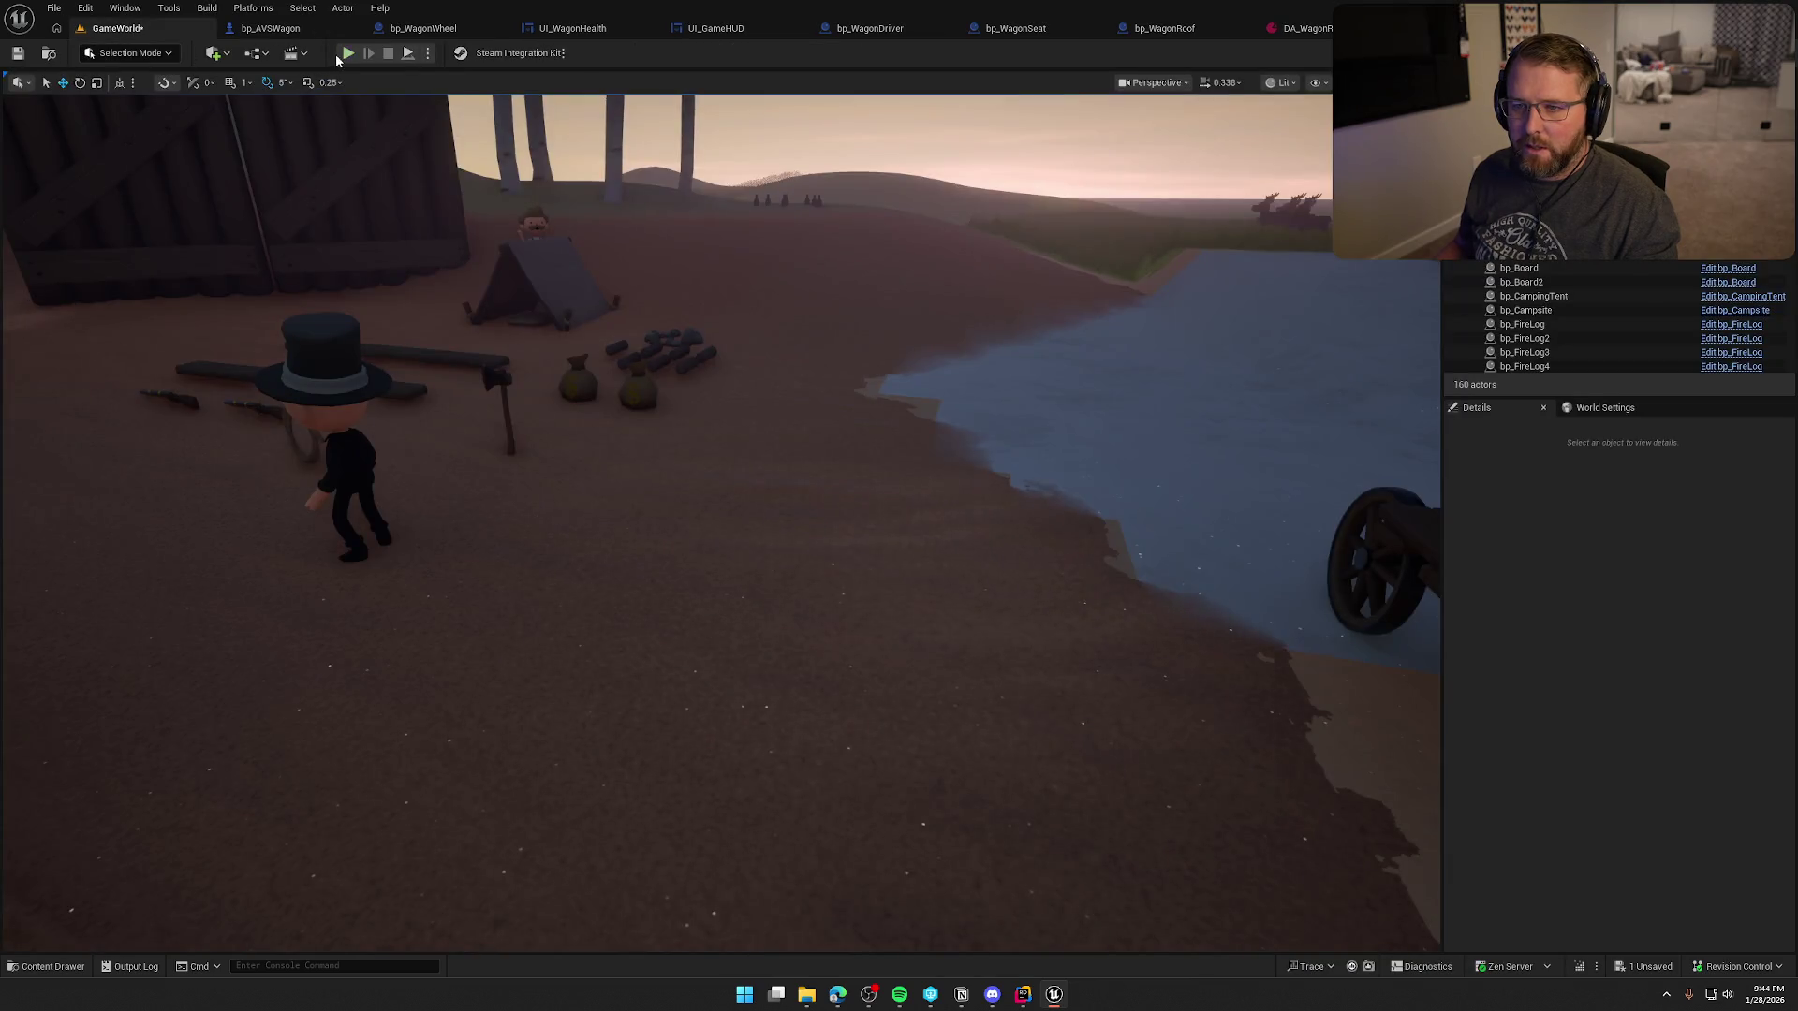
{"action": "left_click", "coordinate": [347, 52]}
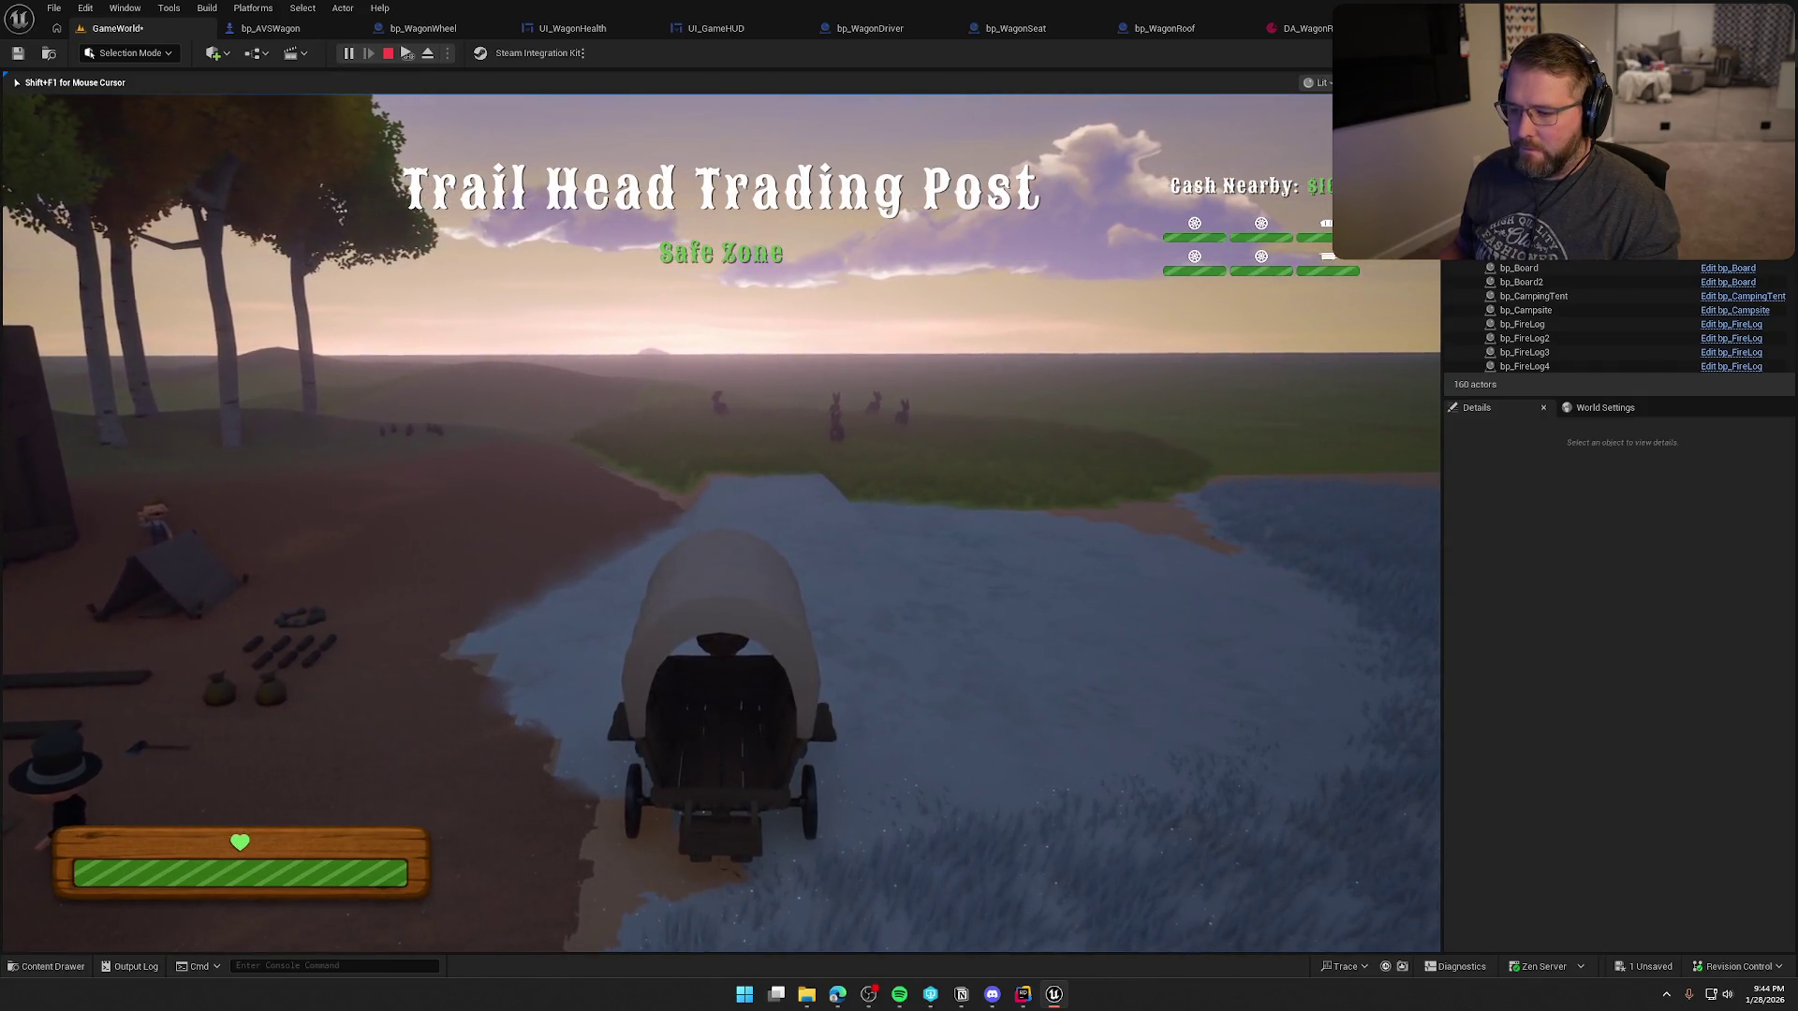
{"action": "key", "text": "e"}
{"action": "key", "text": "w"}
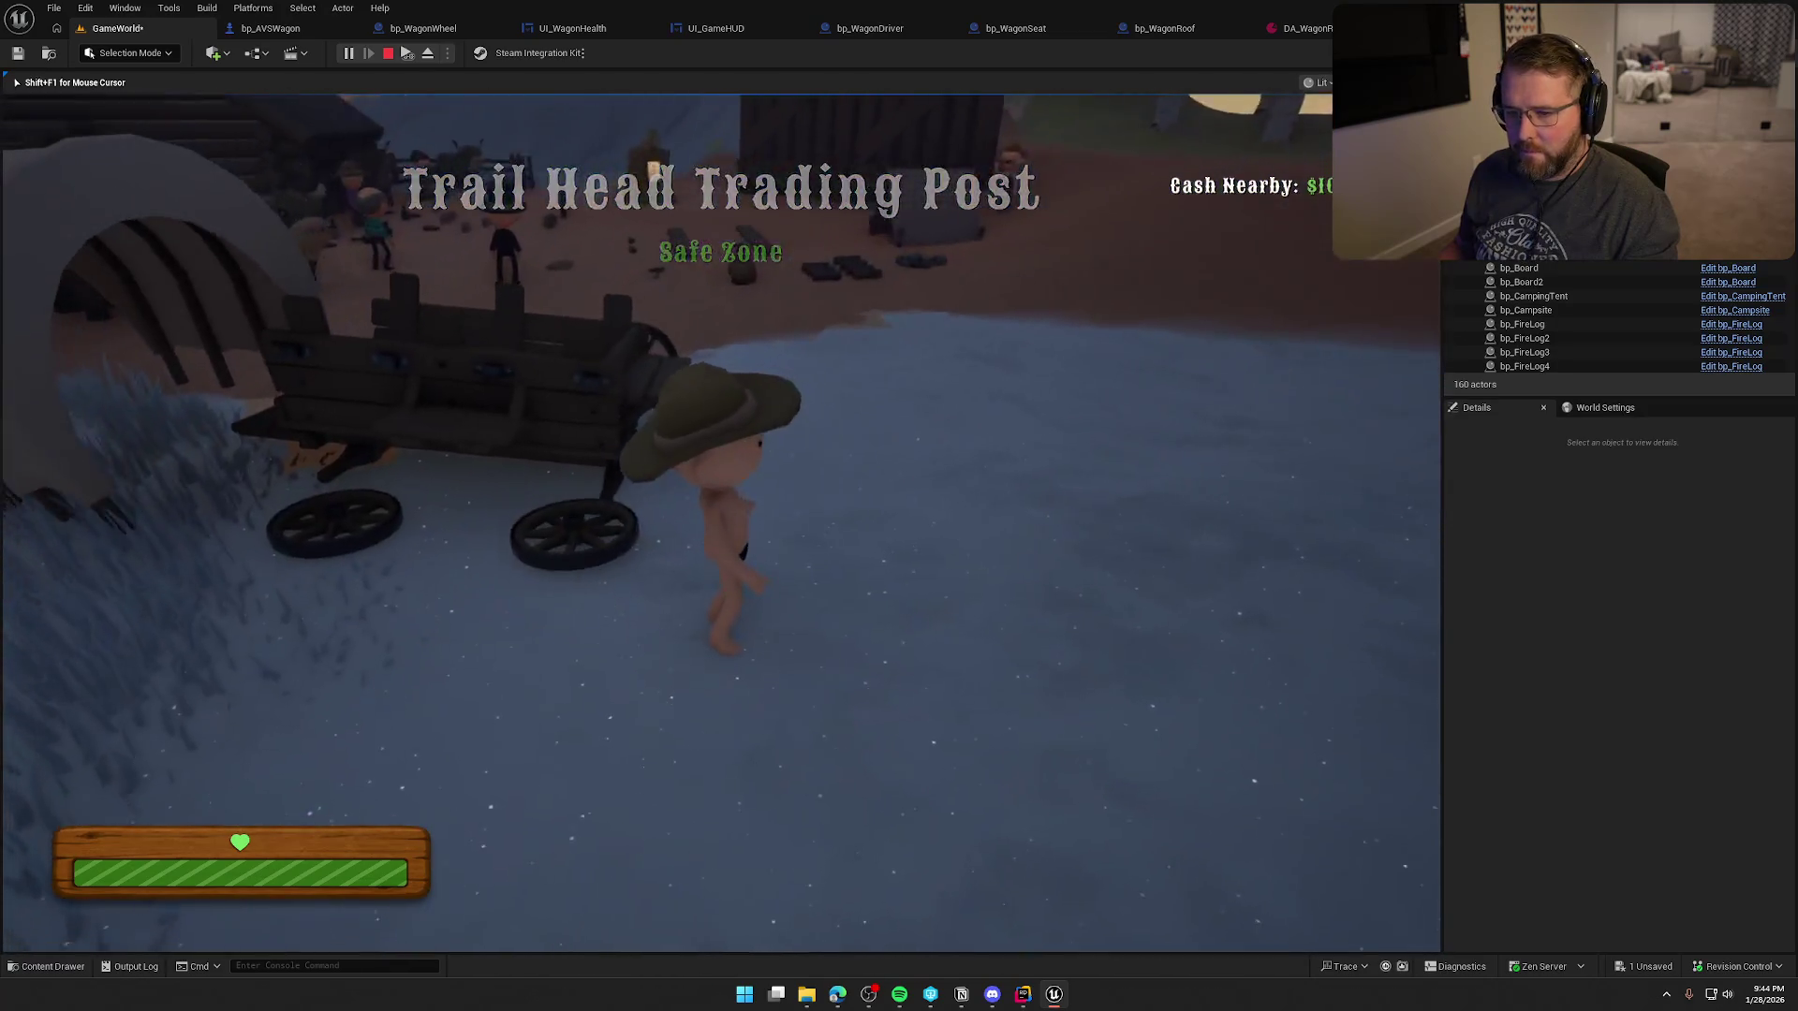
{"action": "key", "text": "s"}
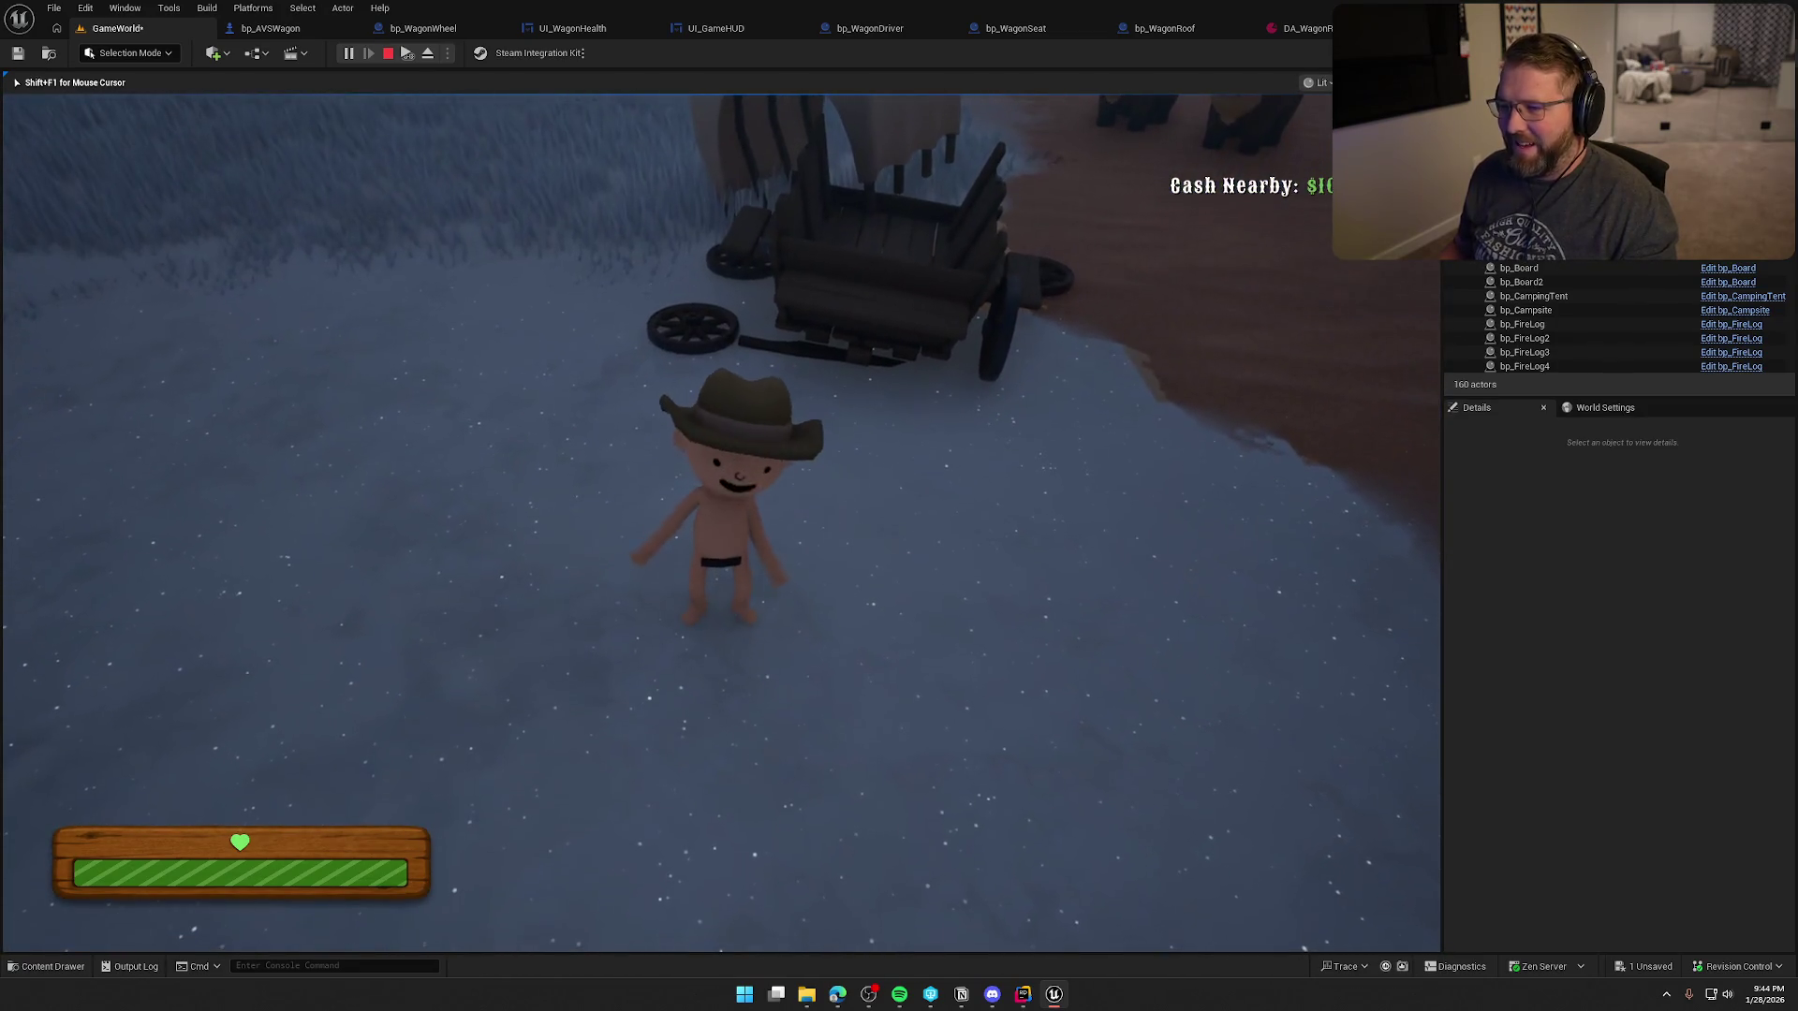
{"action": "key", "text": "w"}
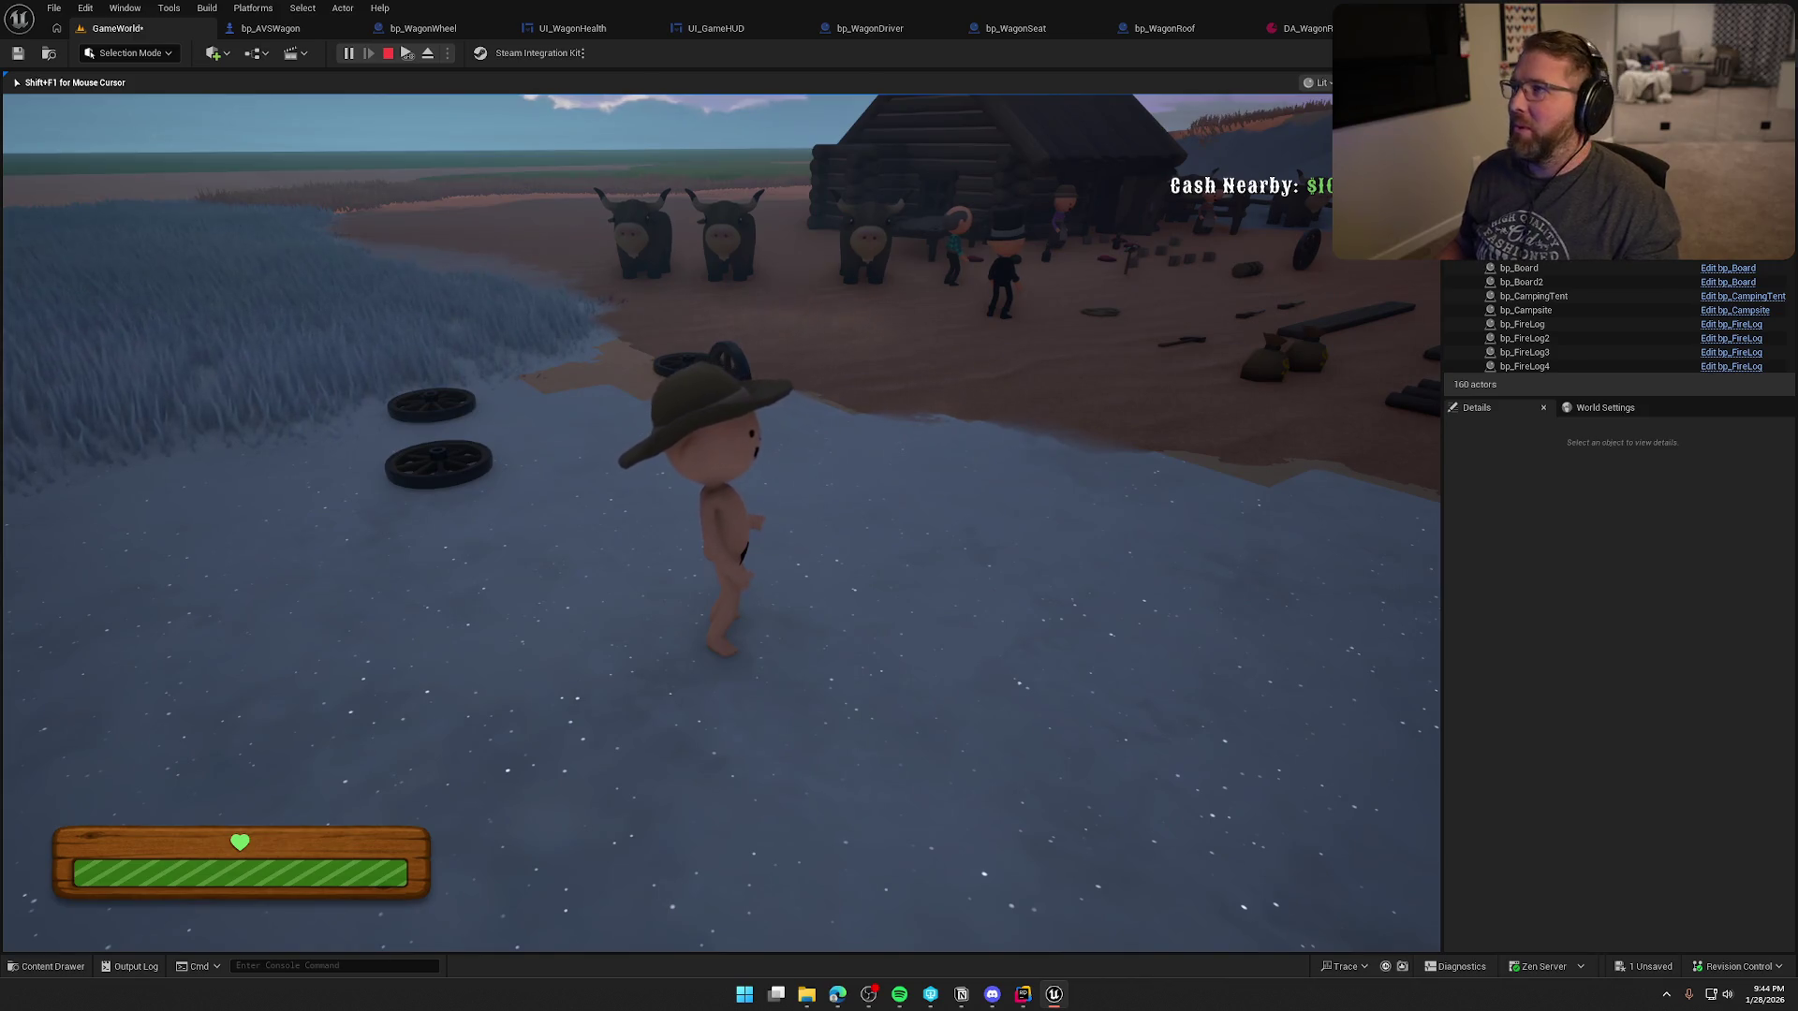
{"action": "key", "text": "Escape"}
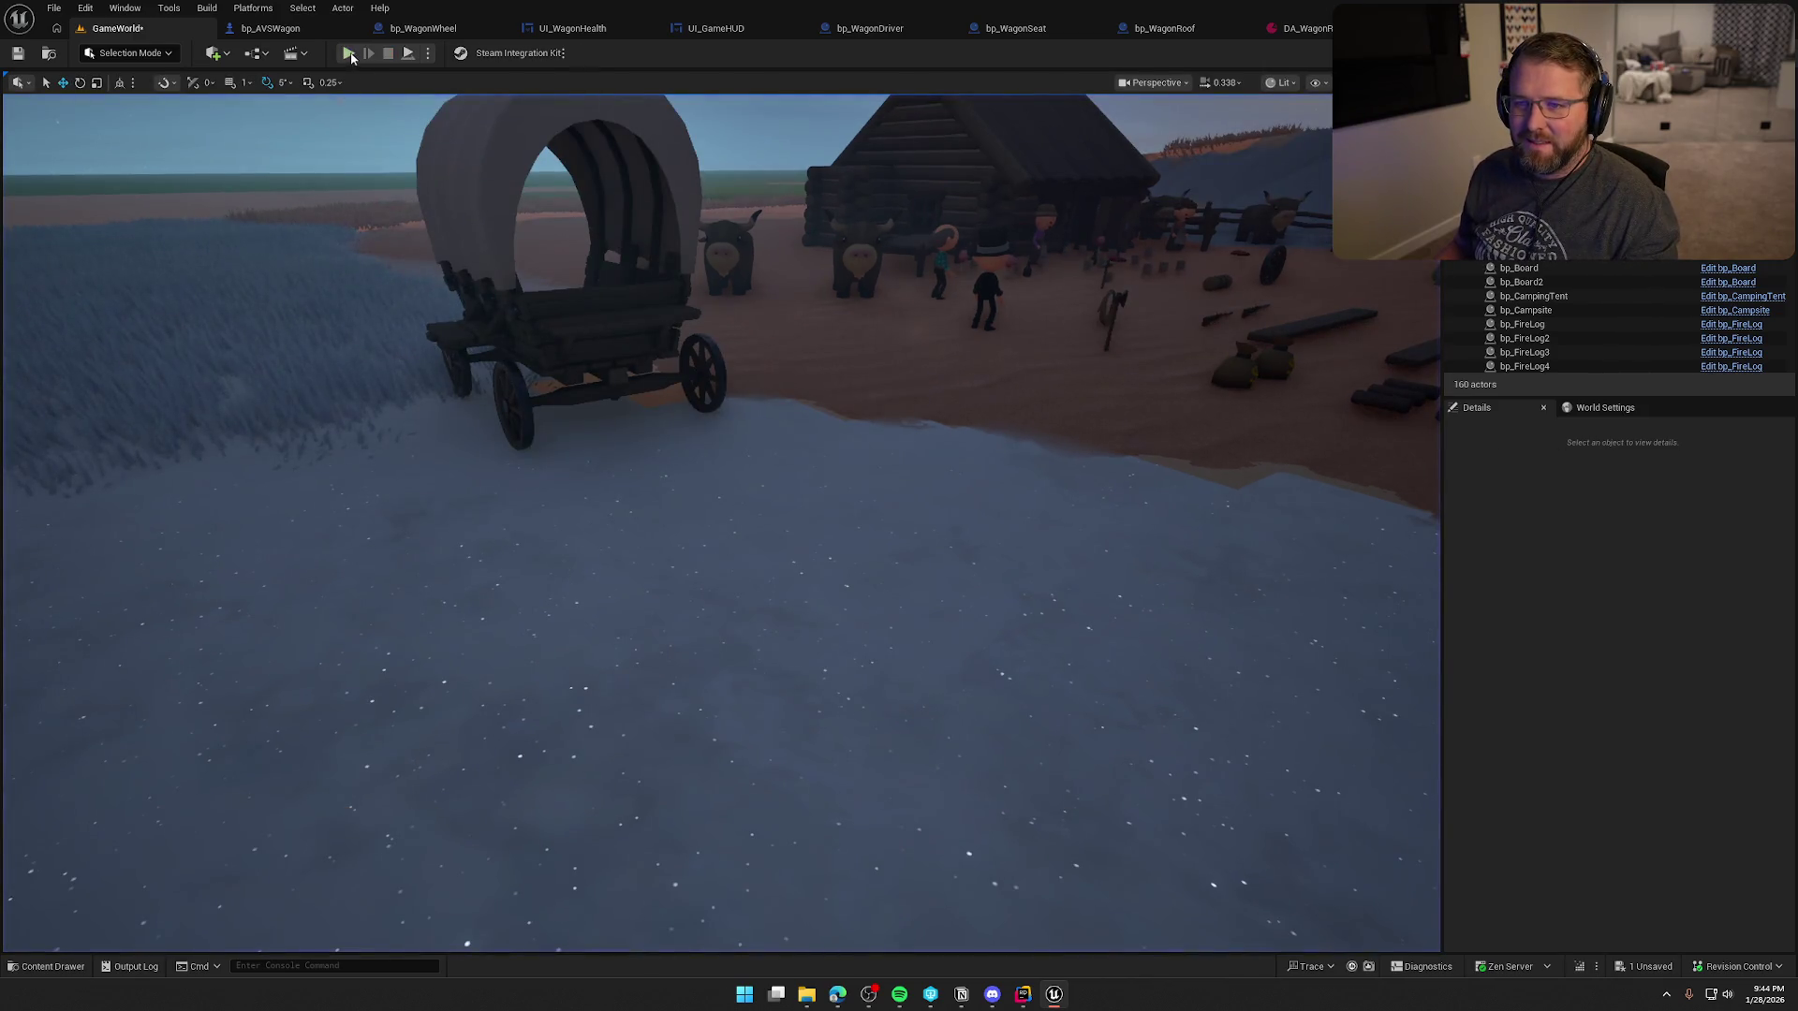
- Play again and drive until the wagon breaks into scattered wheels, then return to the EventGraph
{"action": "left_click", "coordinate": [353, 54]}
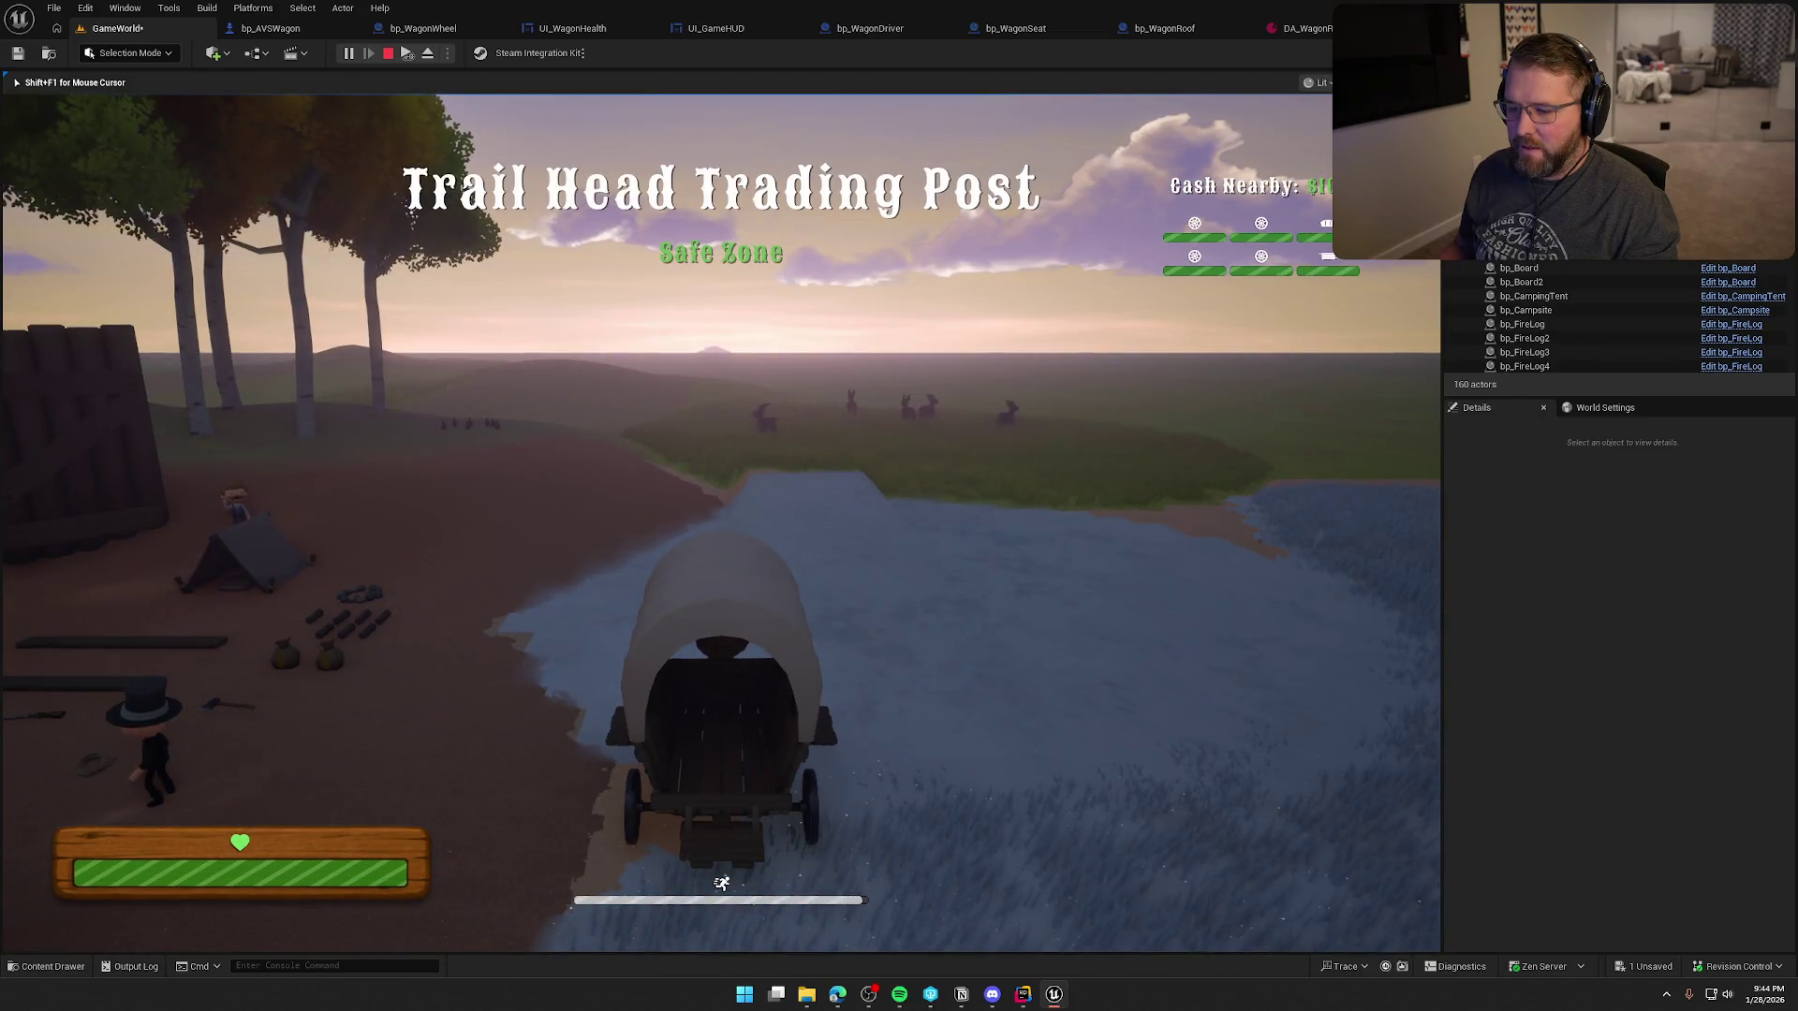
{"action": "key", "text": "w"}
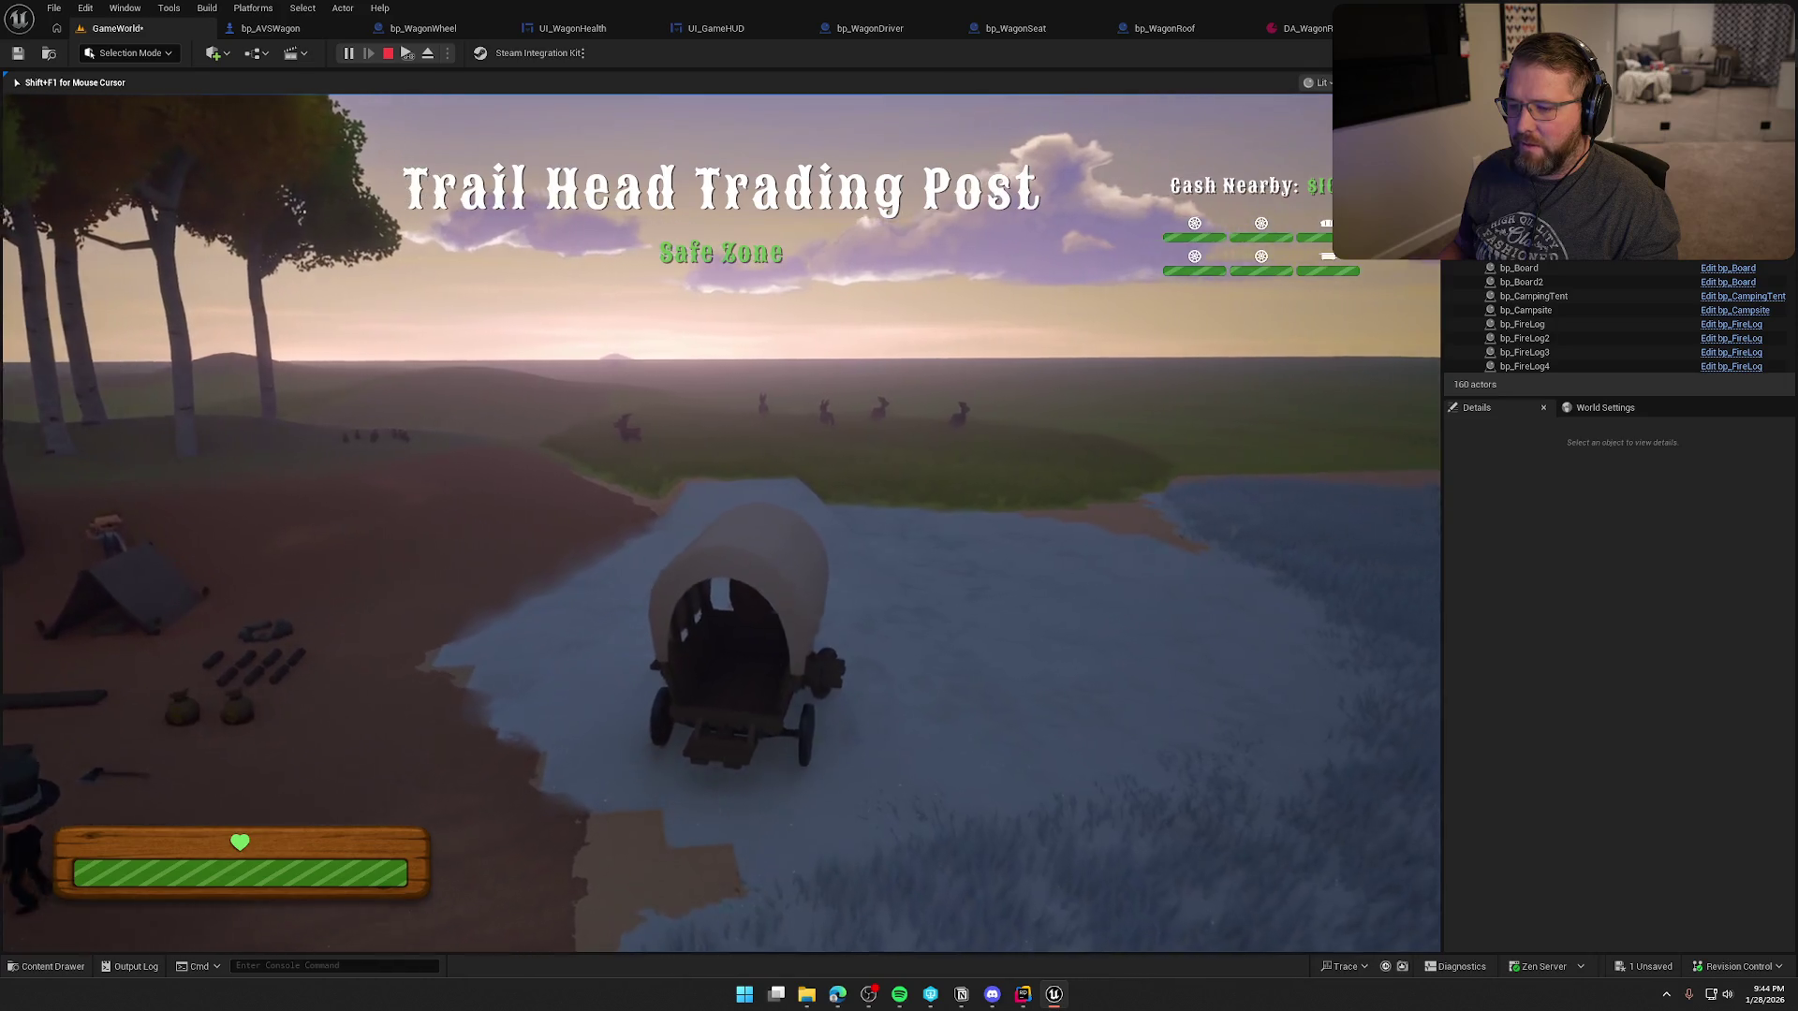
{"action": "key", "text": "e"}
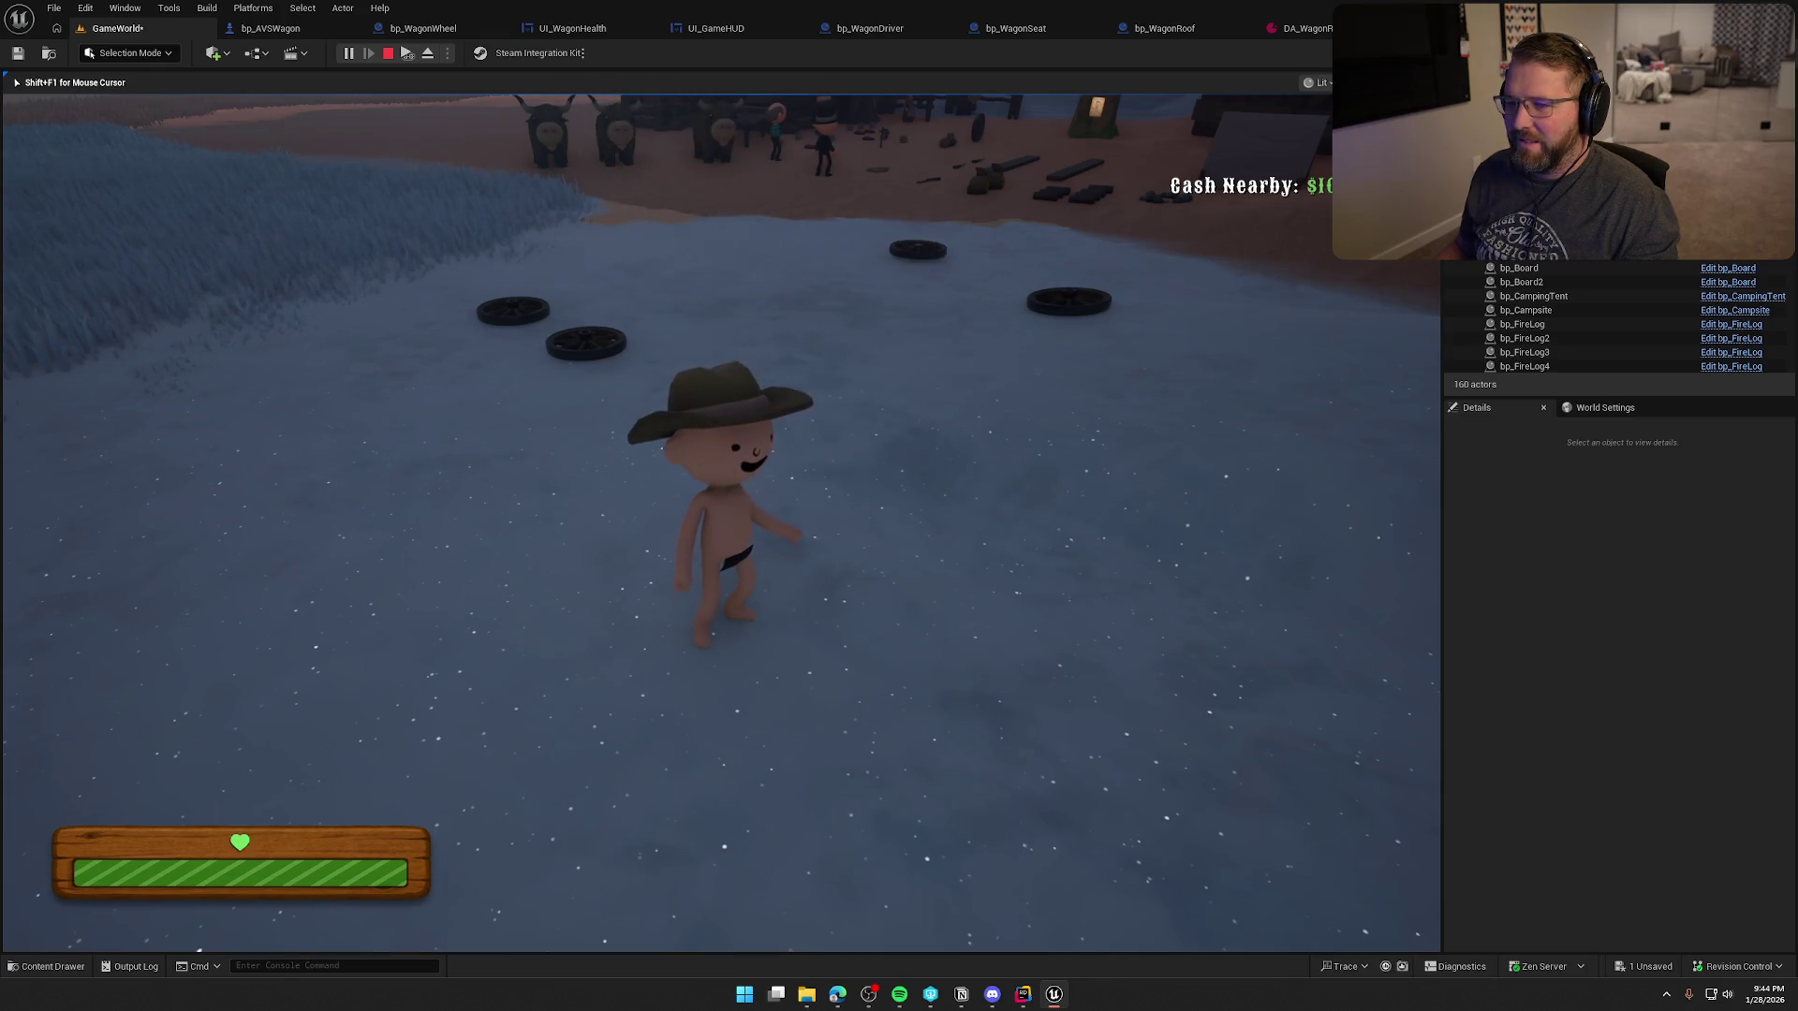
{"action": "key", "text": "w"}
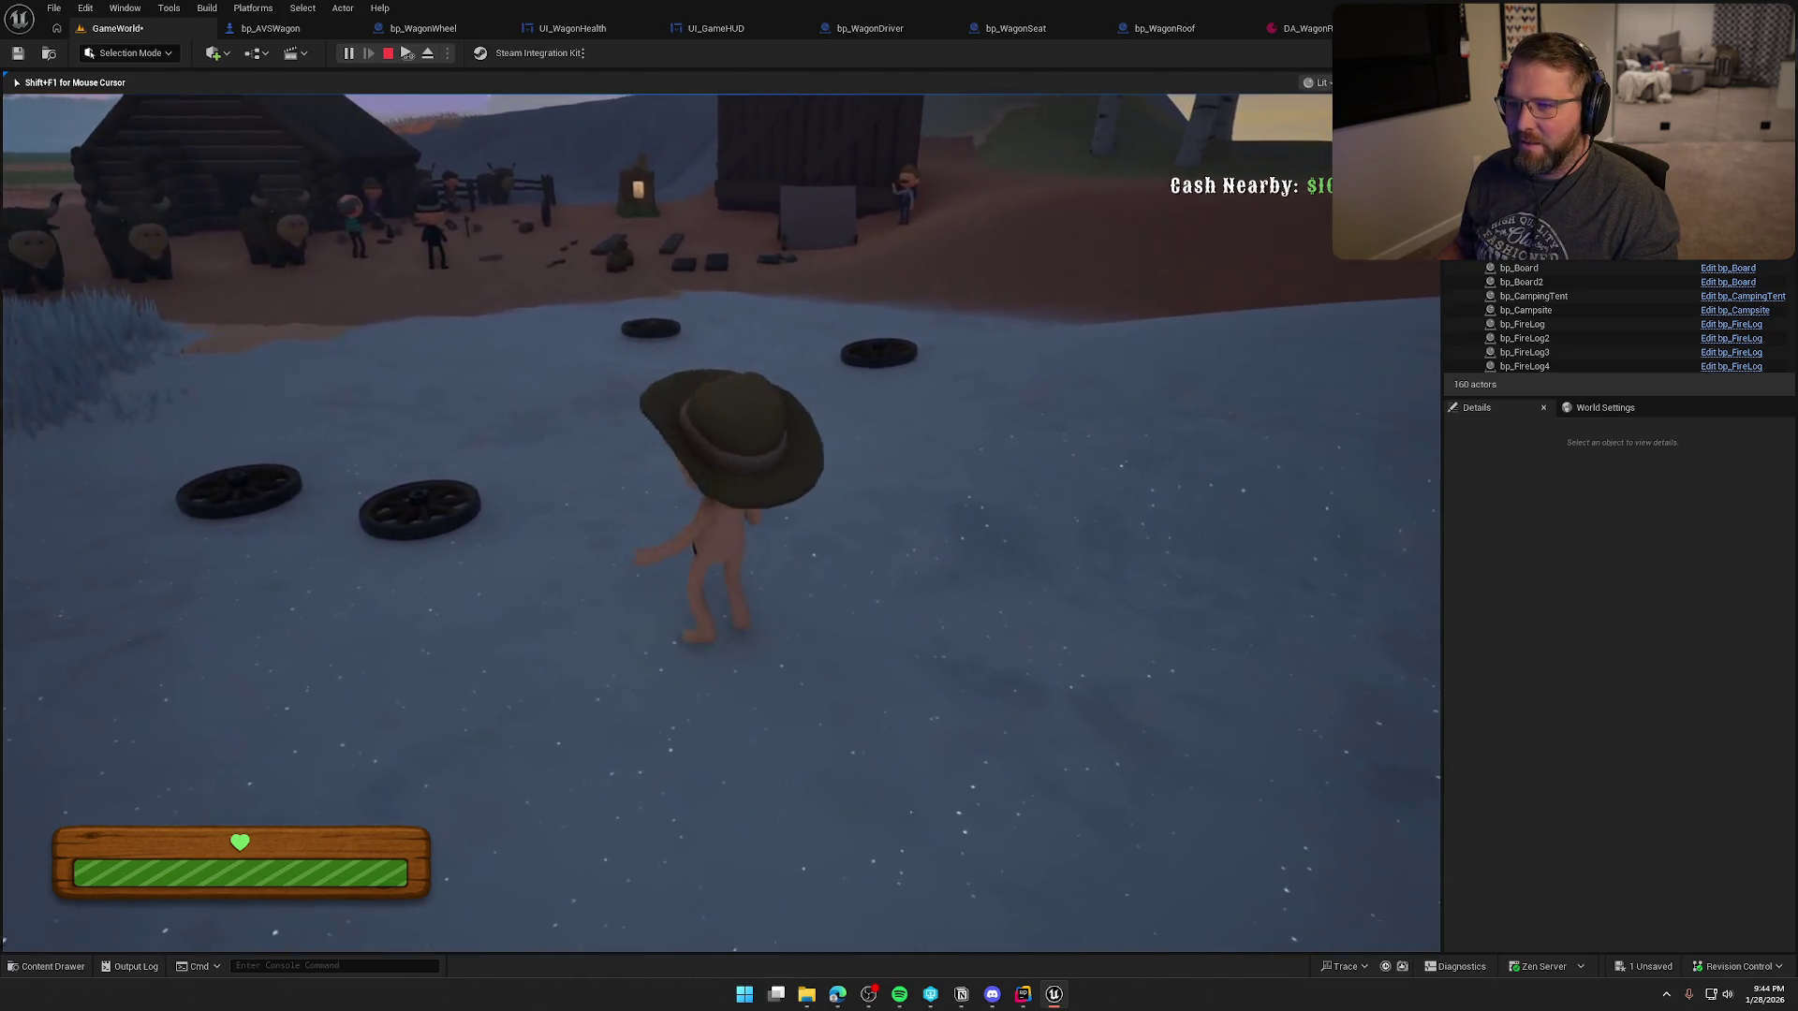
{"action": "key", "text": "Escape"}
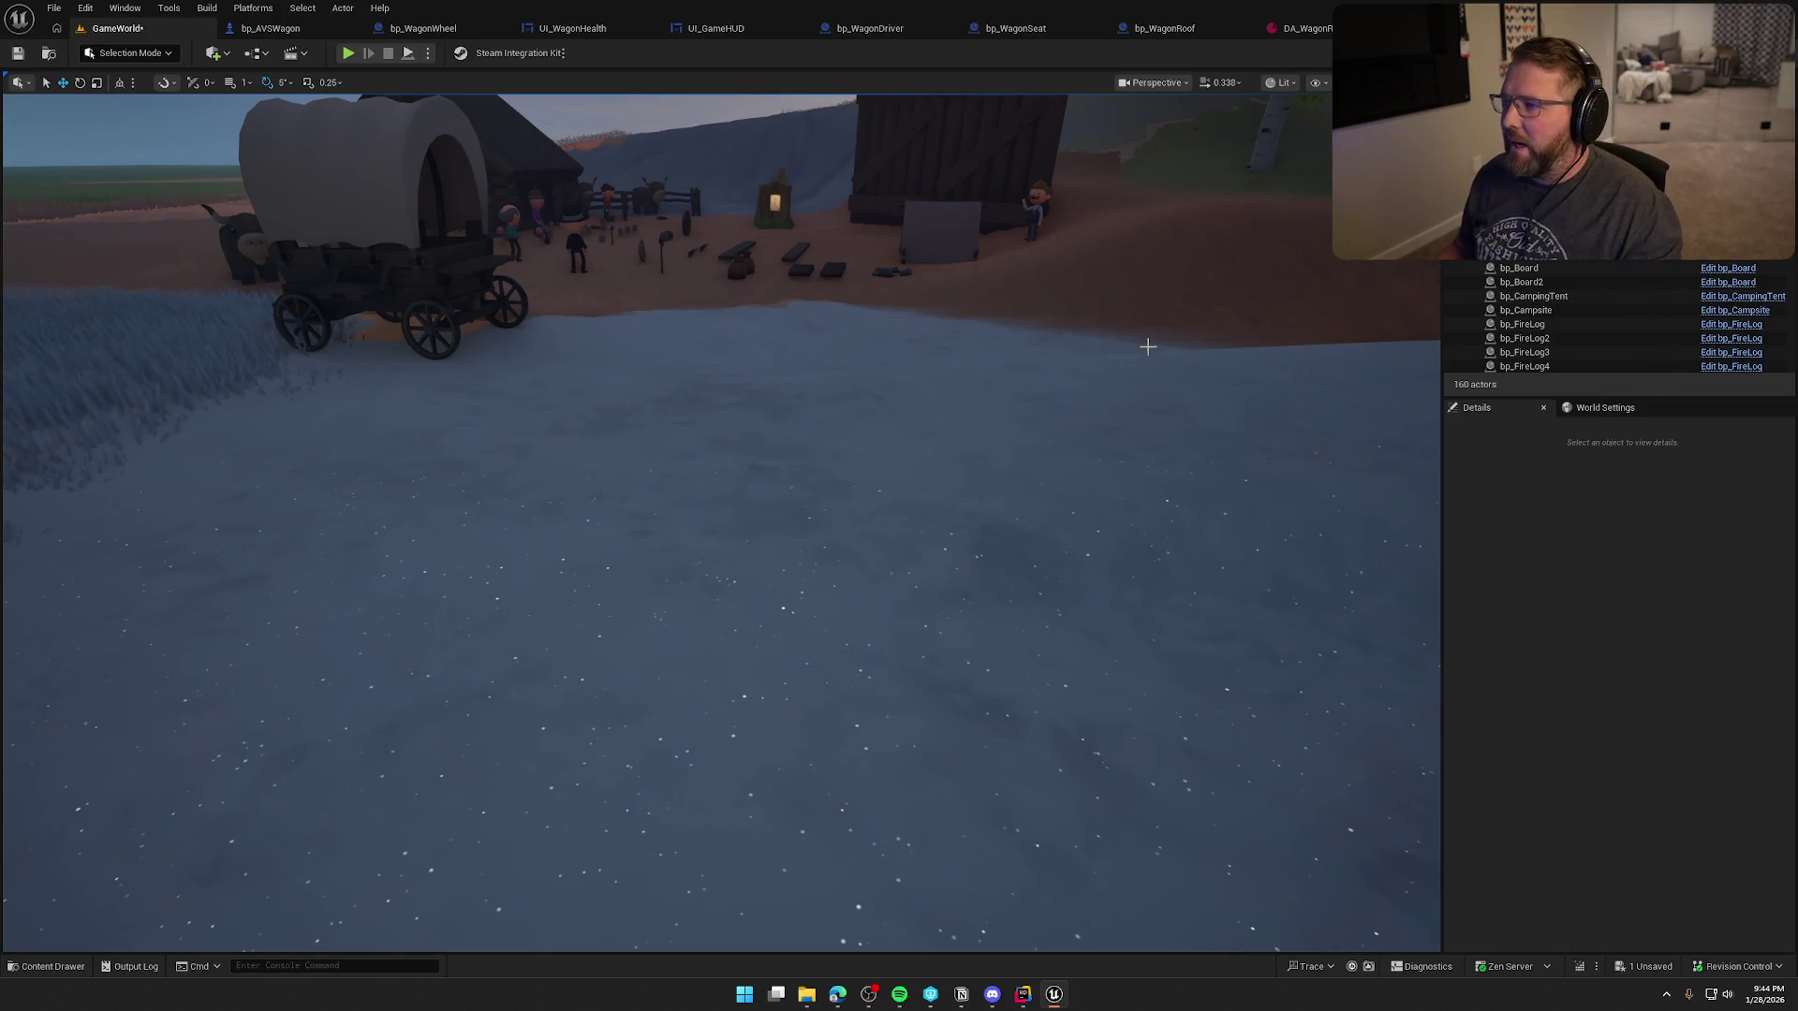
{"action": "left_click", "coordinate": [272, 28]}
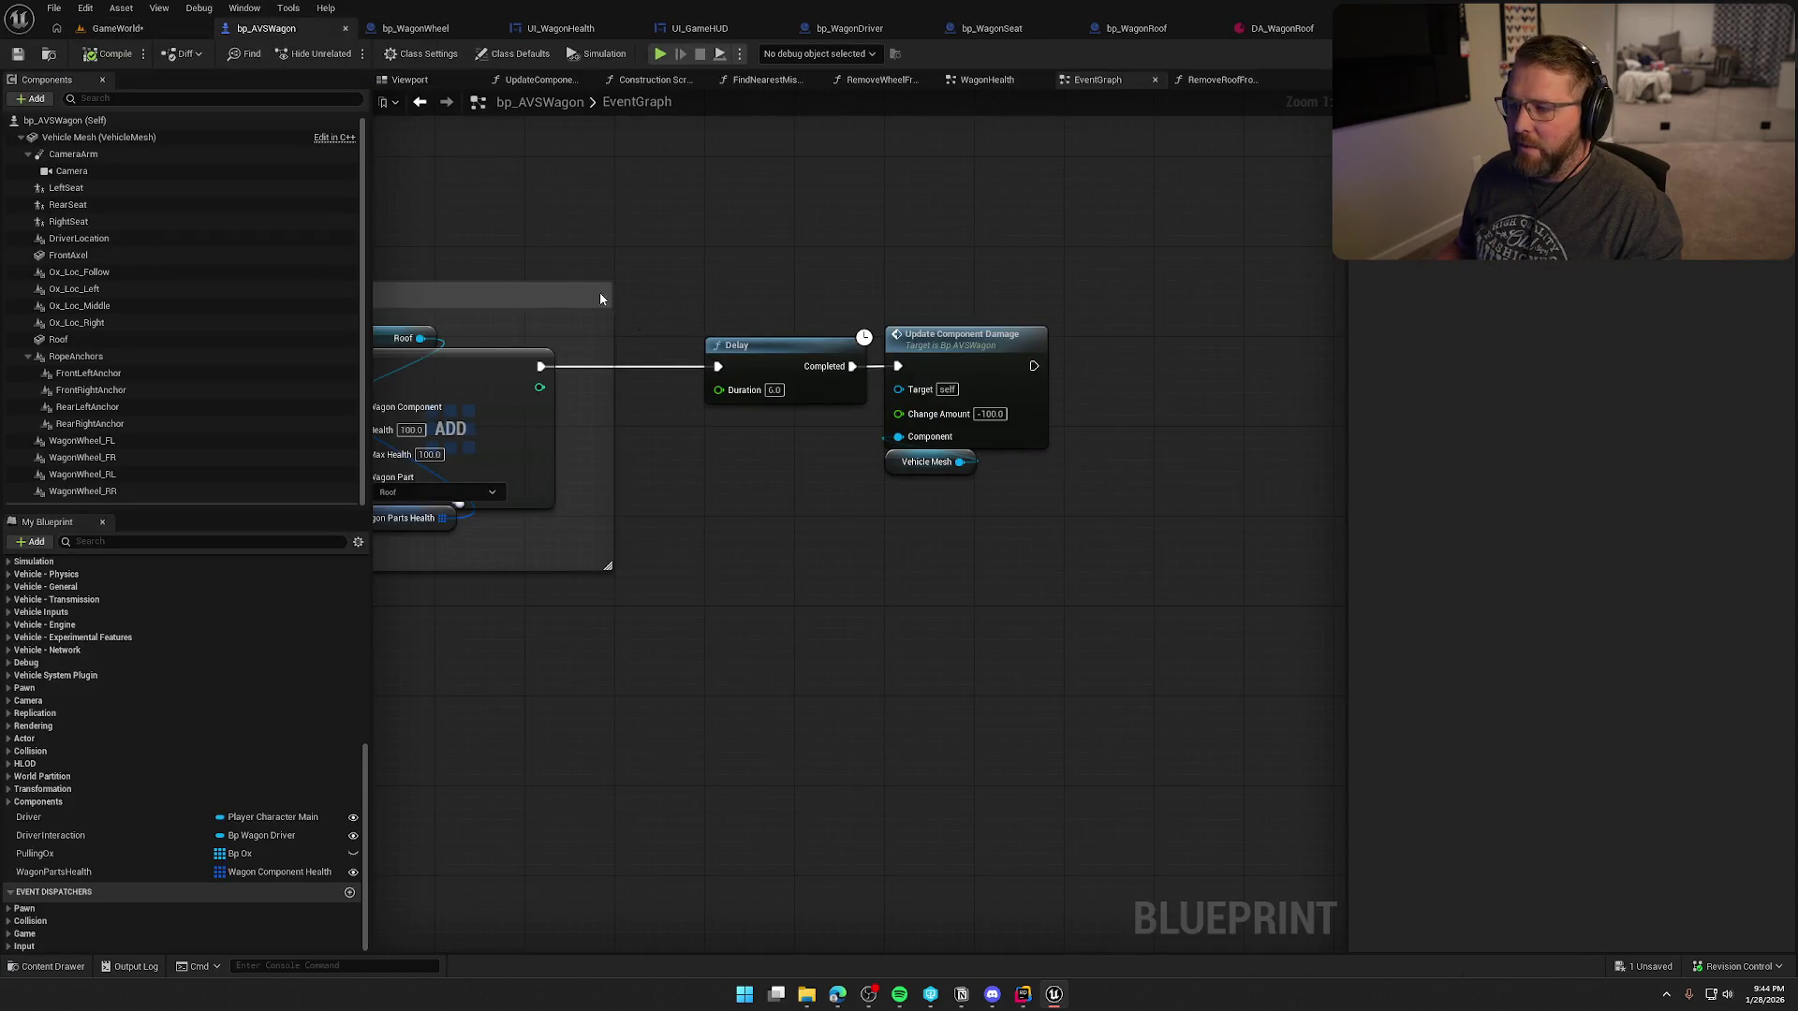
- Run a quick play test in GameWorld, stop it, and save the level
{"action": "left_click", "coordinate": [114, 30]}
{"action": "left_click", "coordinate": [408, 57]}
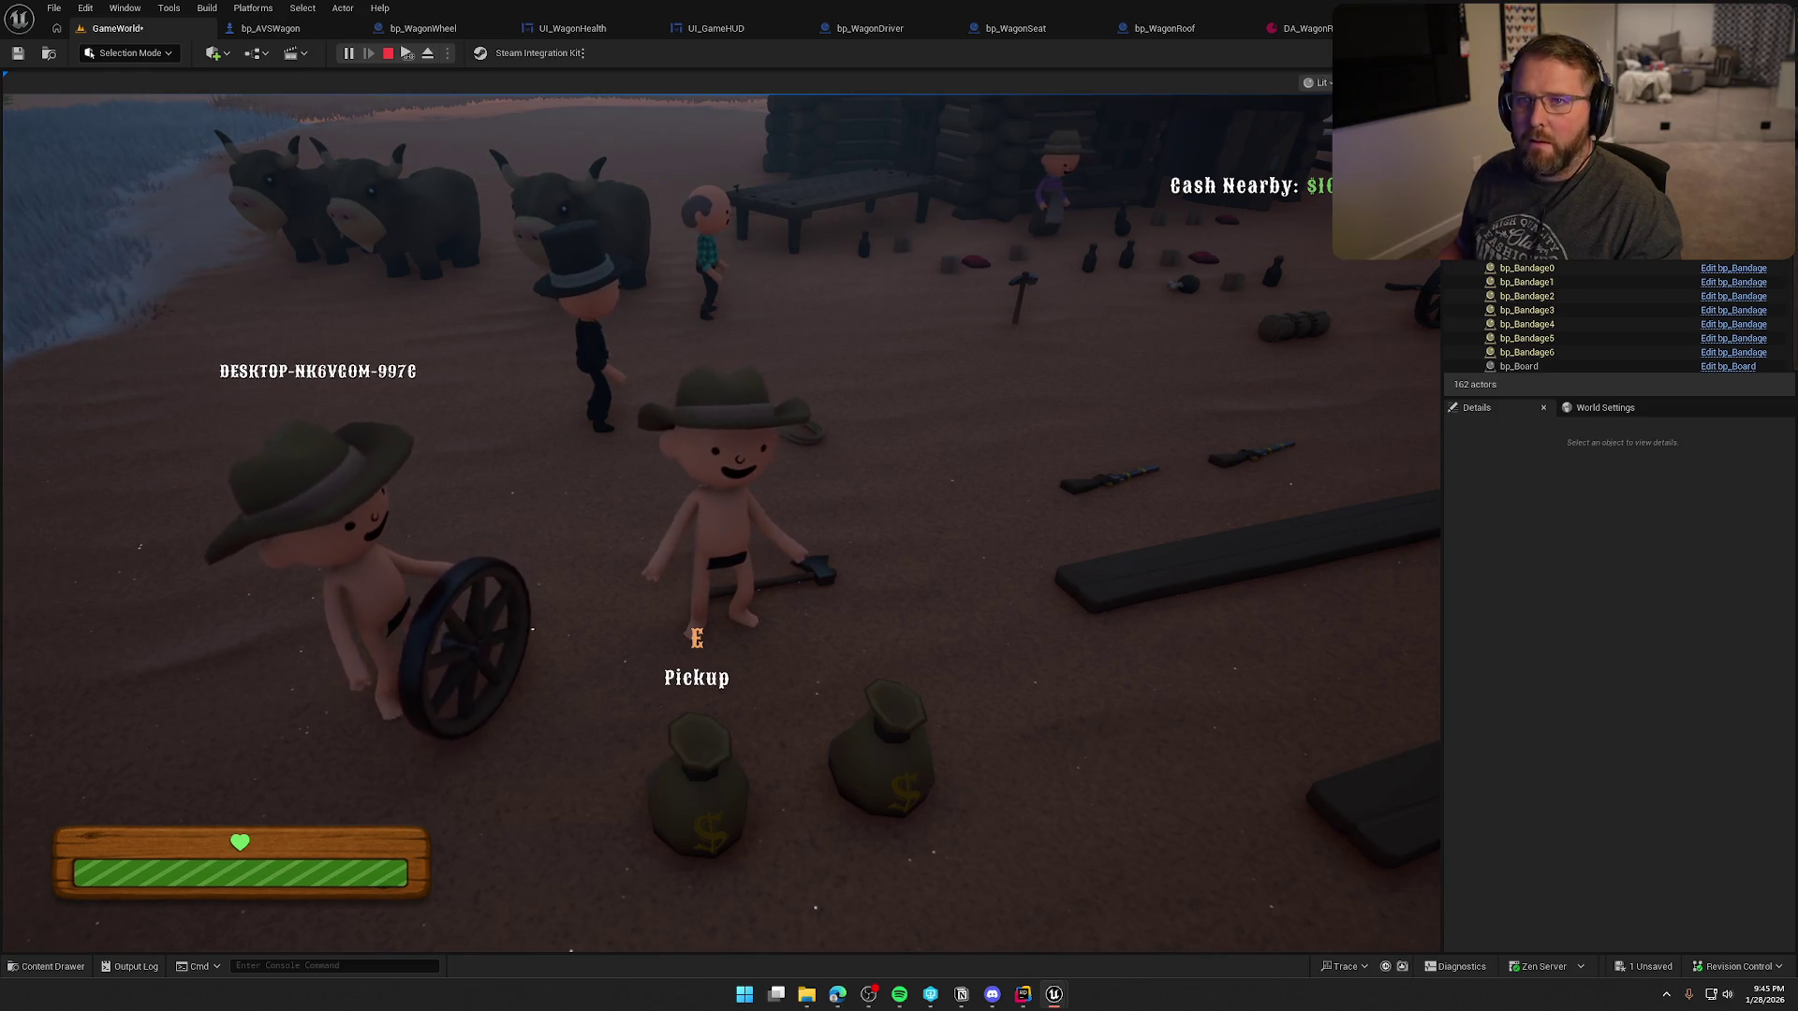
{"action": "key", "text": "Escape"}
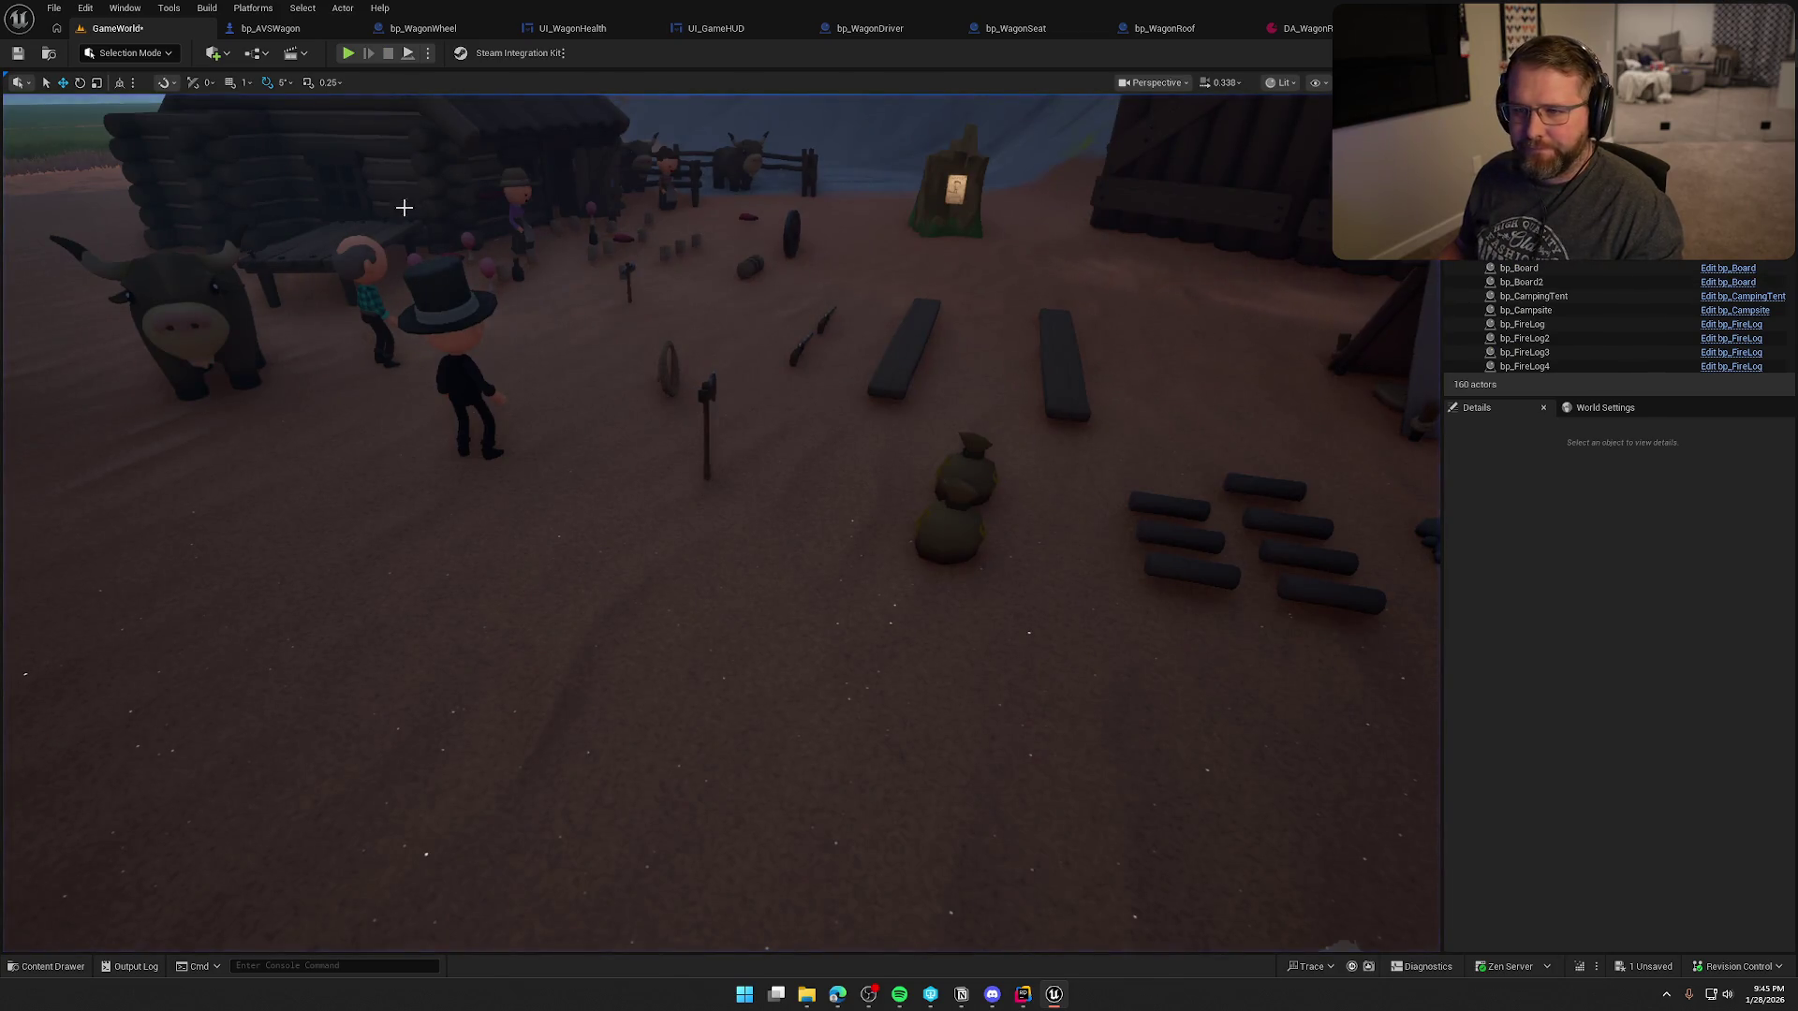
{"action": "key", "text": "ctrl+s"}
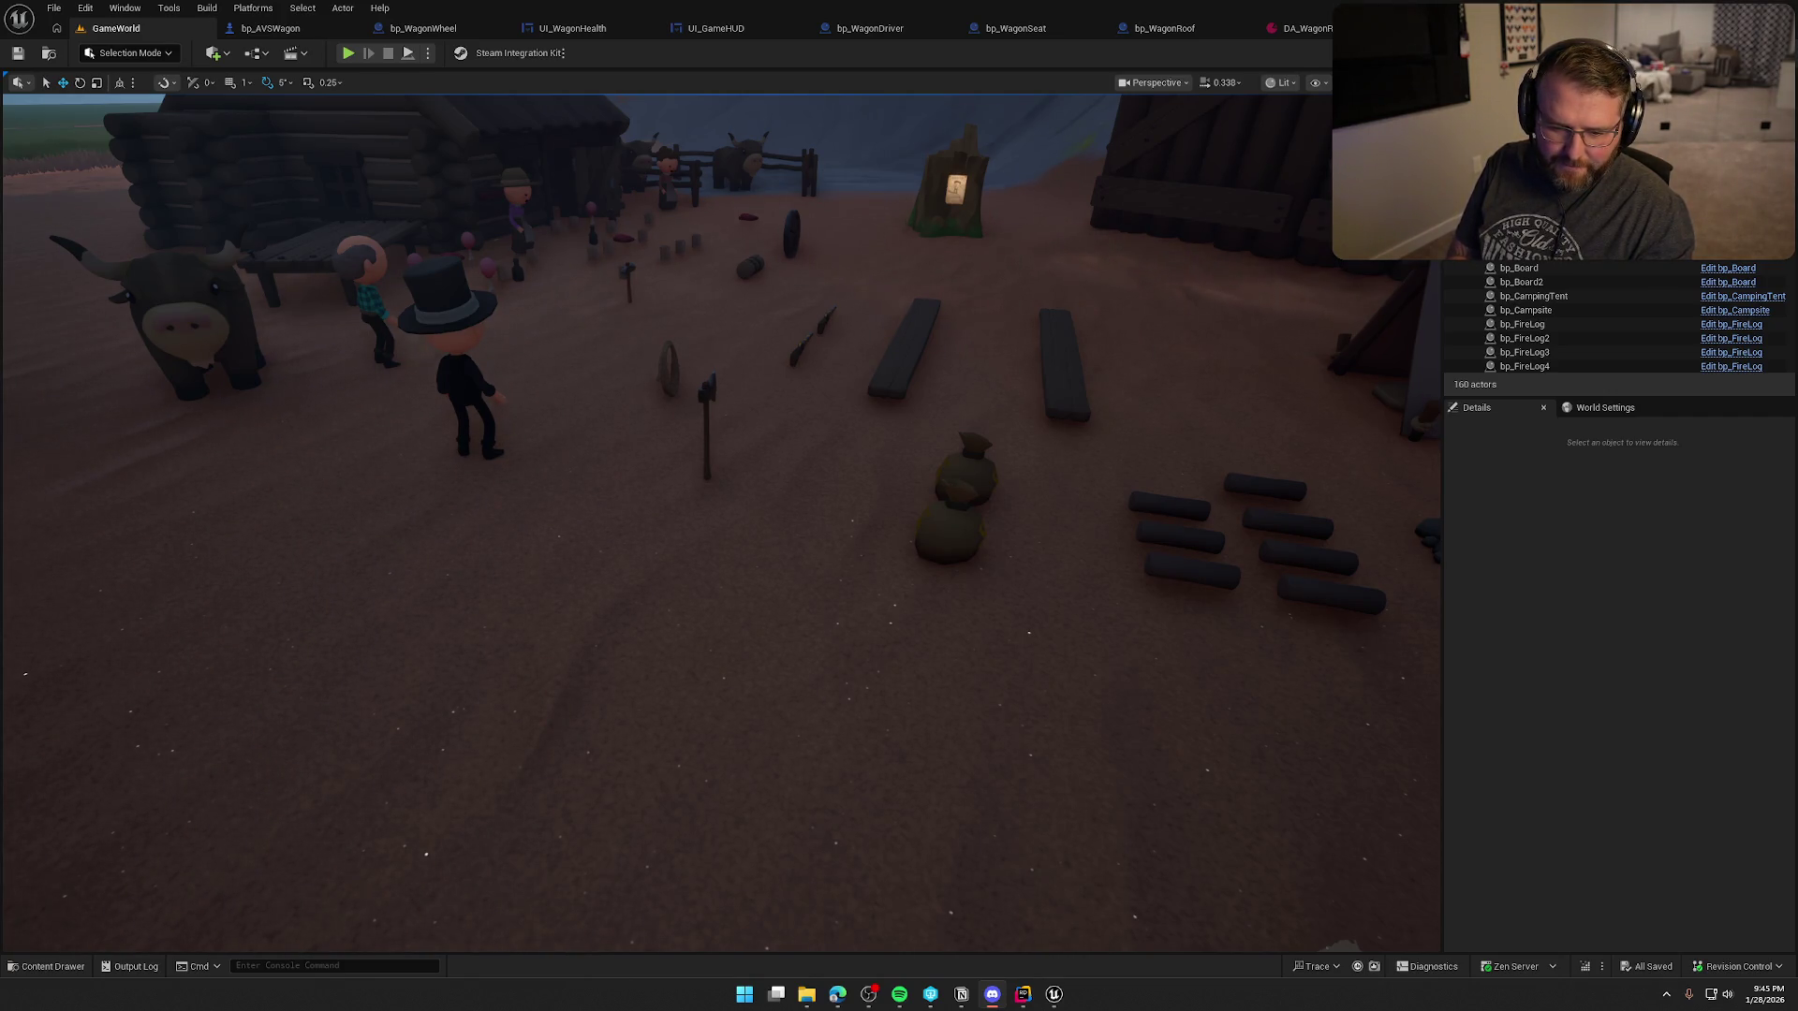
- Play again, ride and dismount, hold interact until the wagon vanishes, then return to bp_AVSWagon
{"action": "key", "text": "alt+p"}
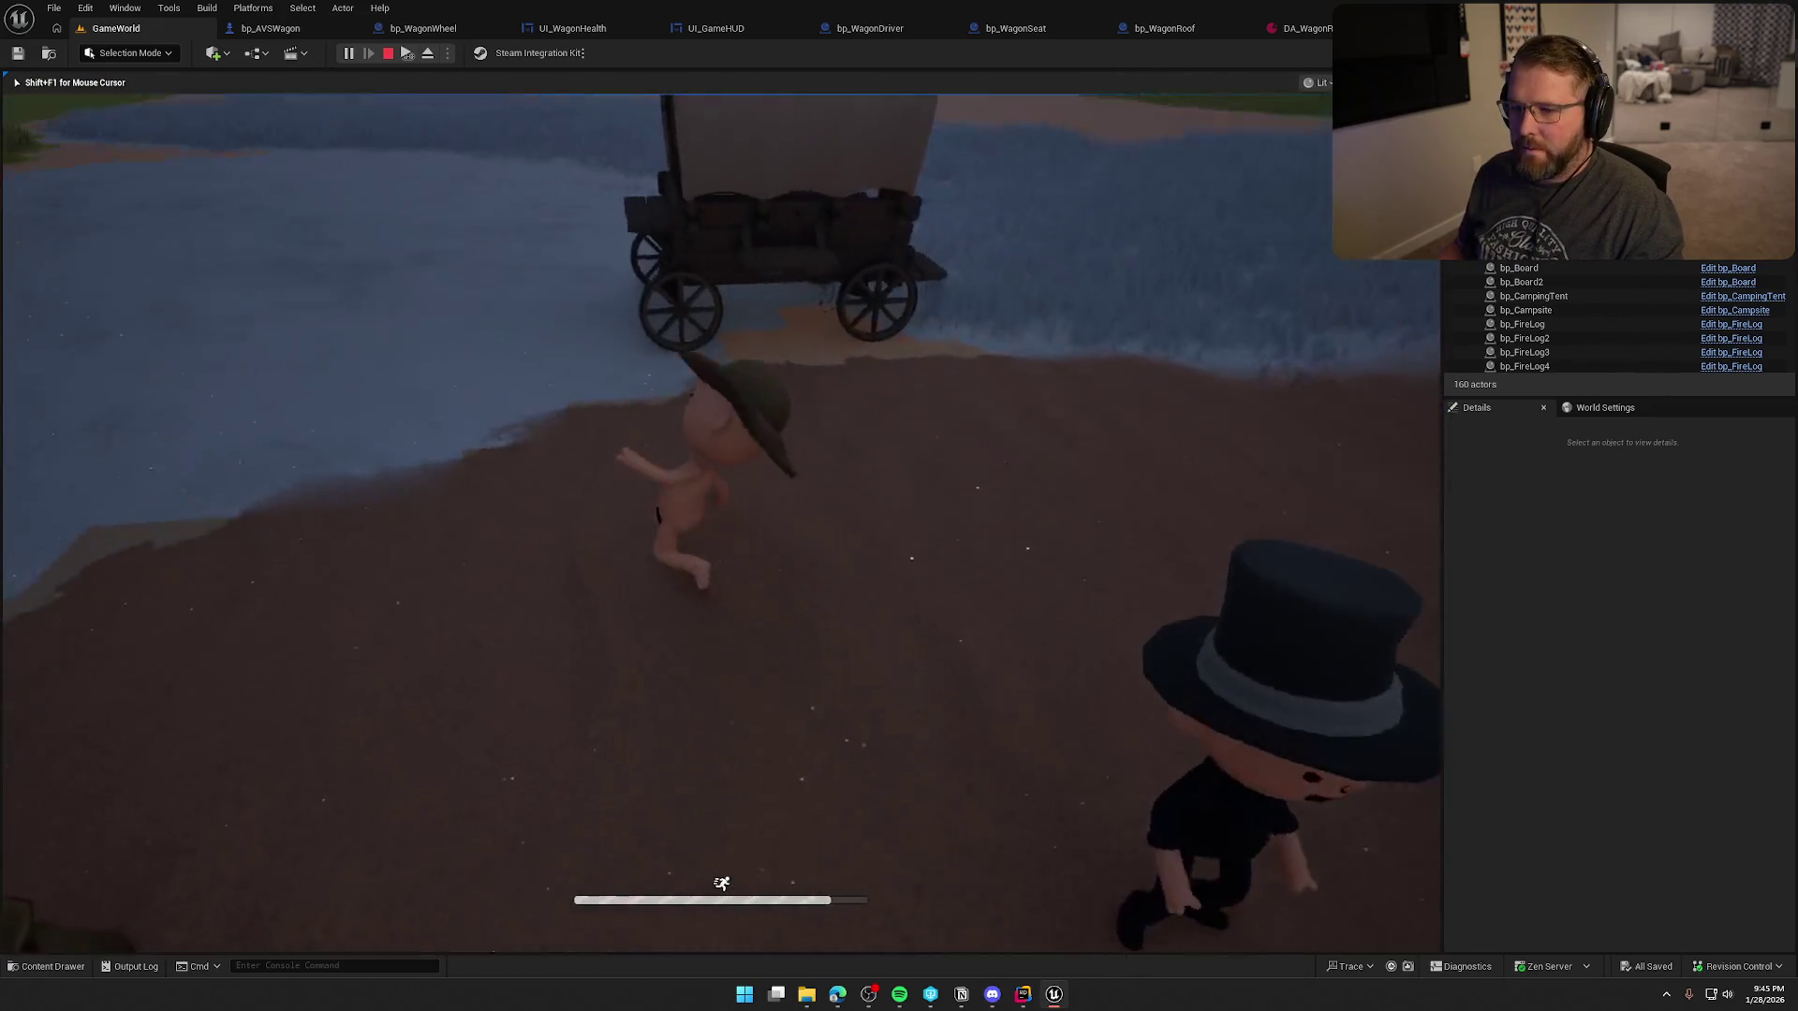
{"action": "key", "text": "e"}
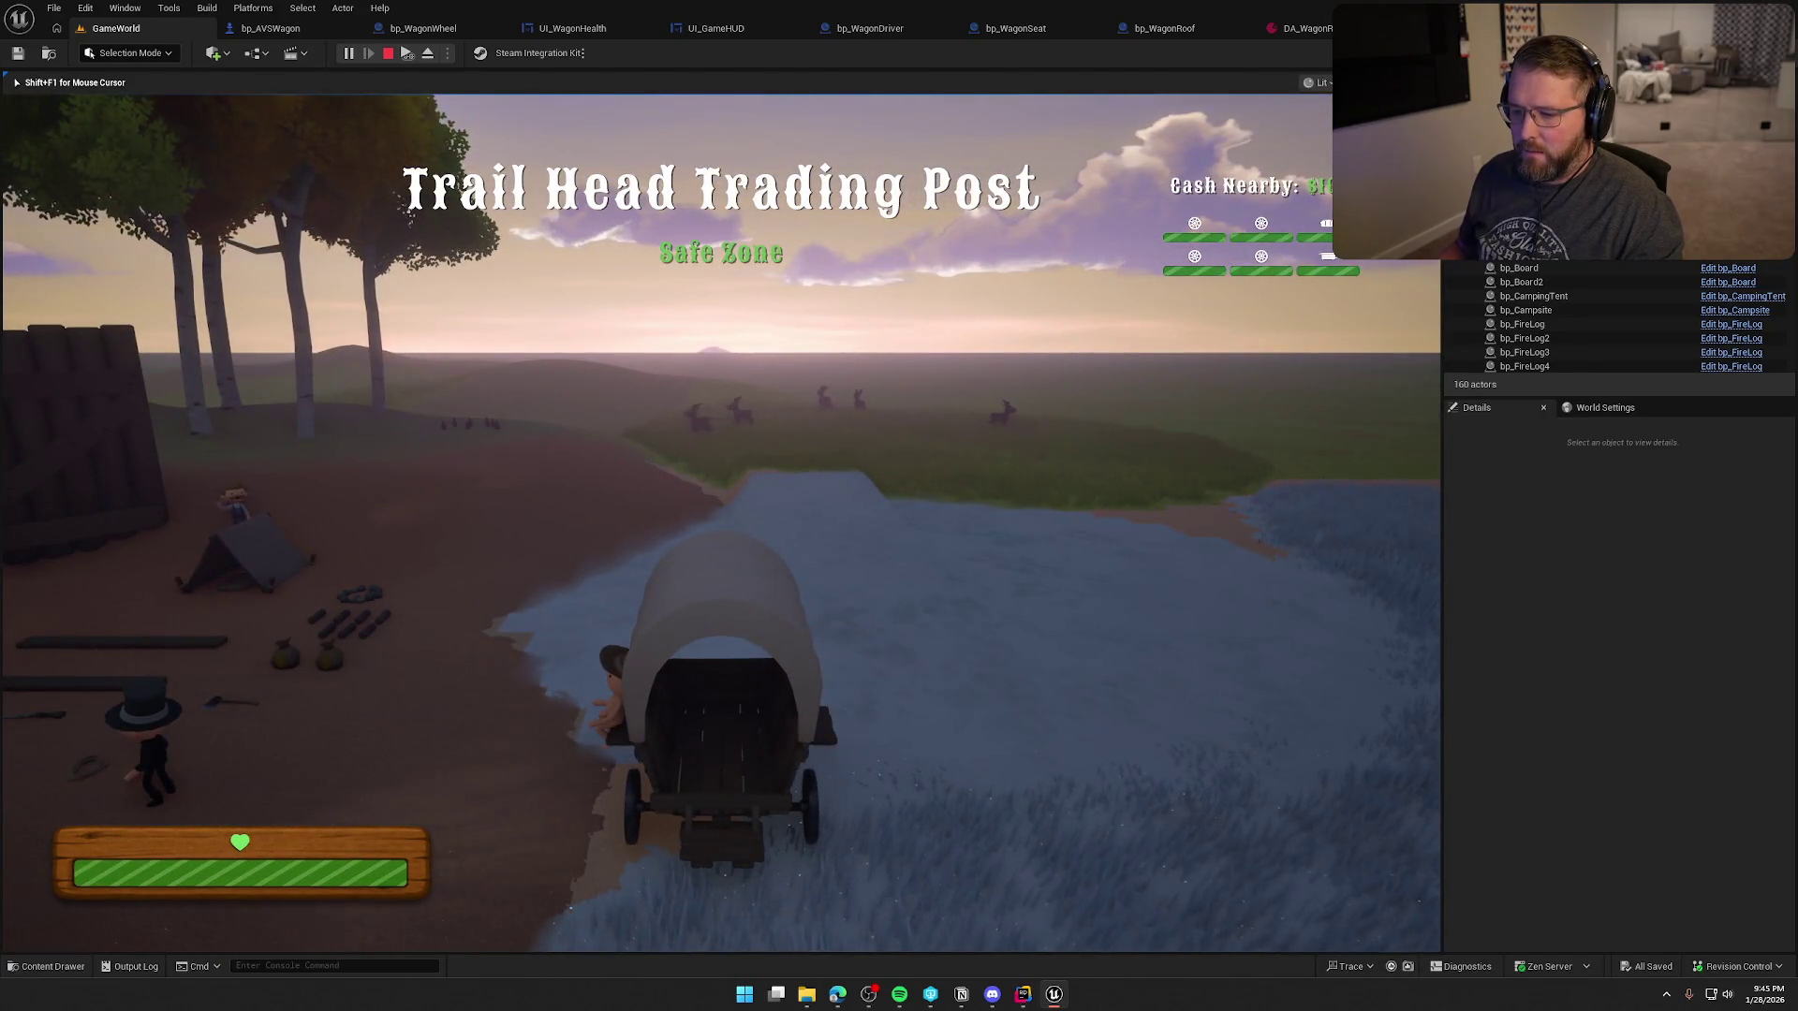
{"action": "key", "text": "e"}
{"action": "key", "text": "w"}
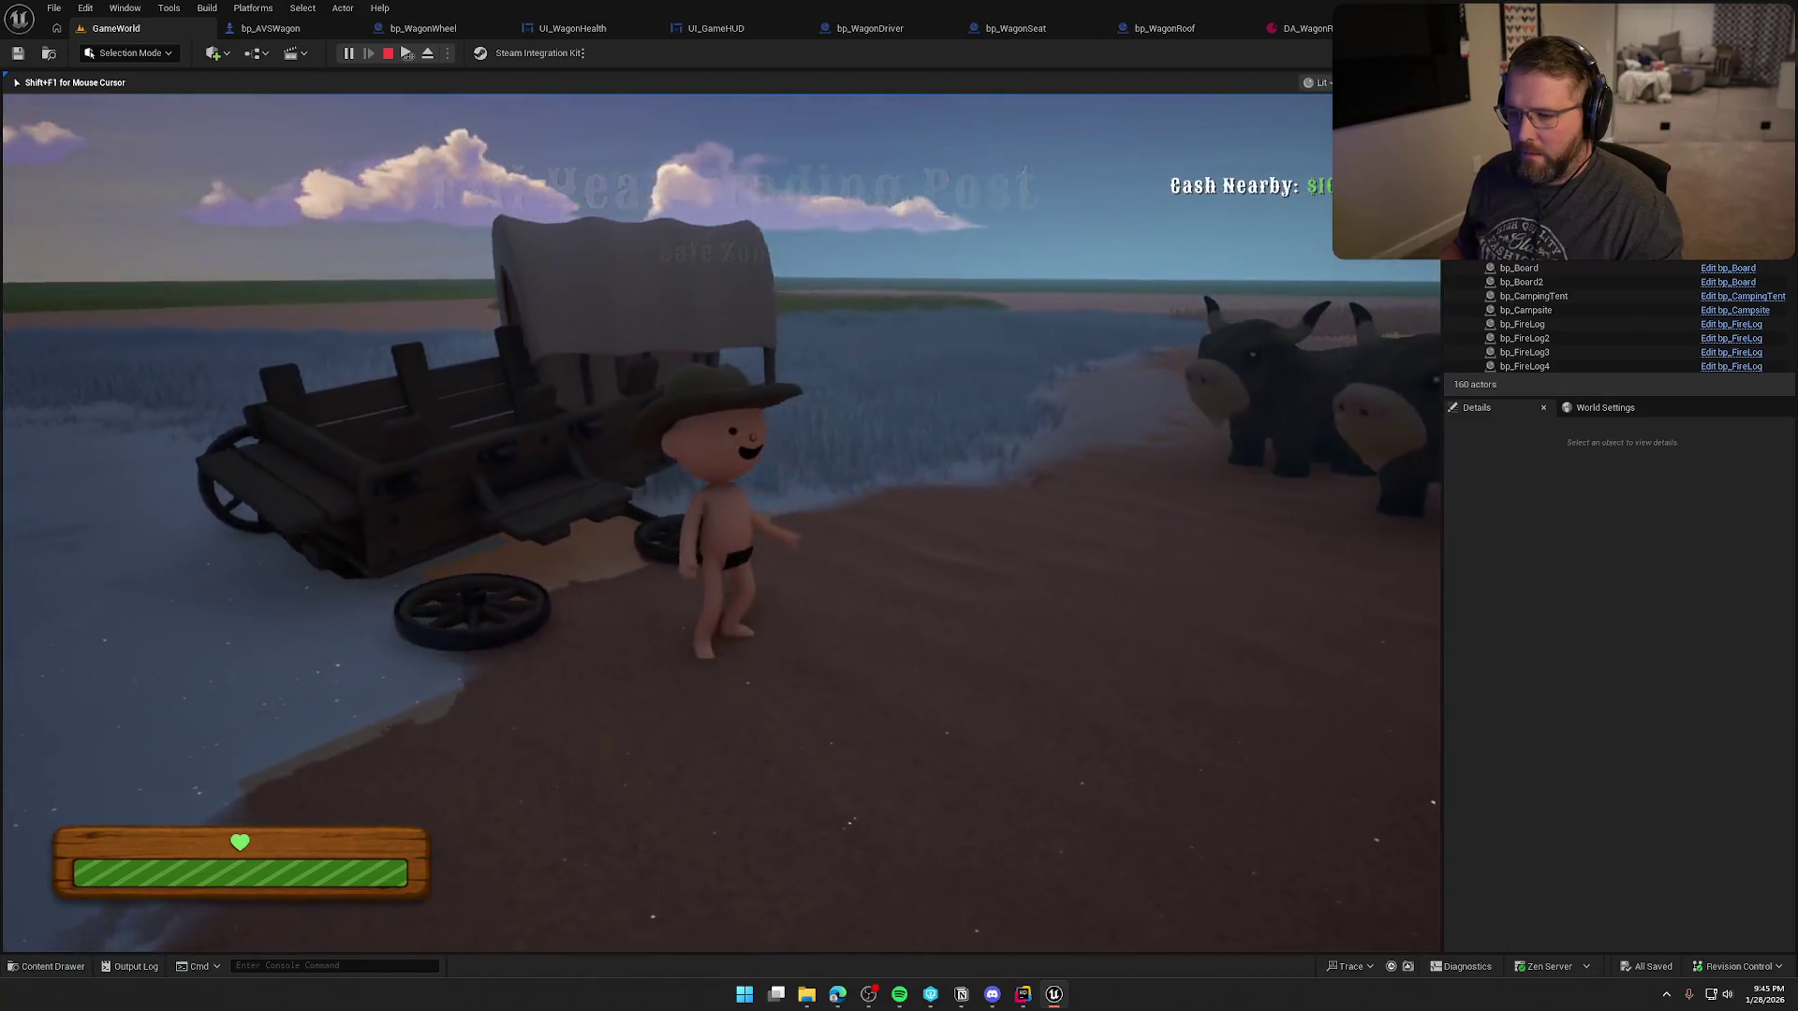
{"action": "key", "text": "e"}
{"action": "key", "text": "d"}
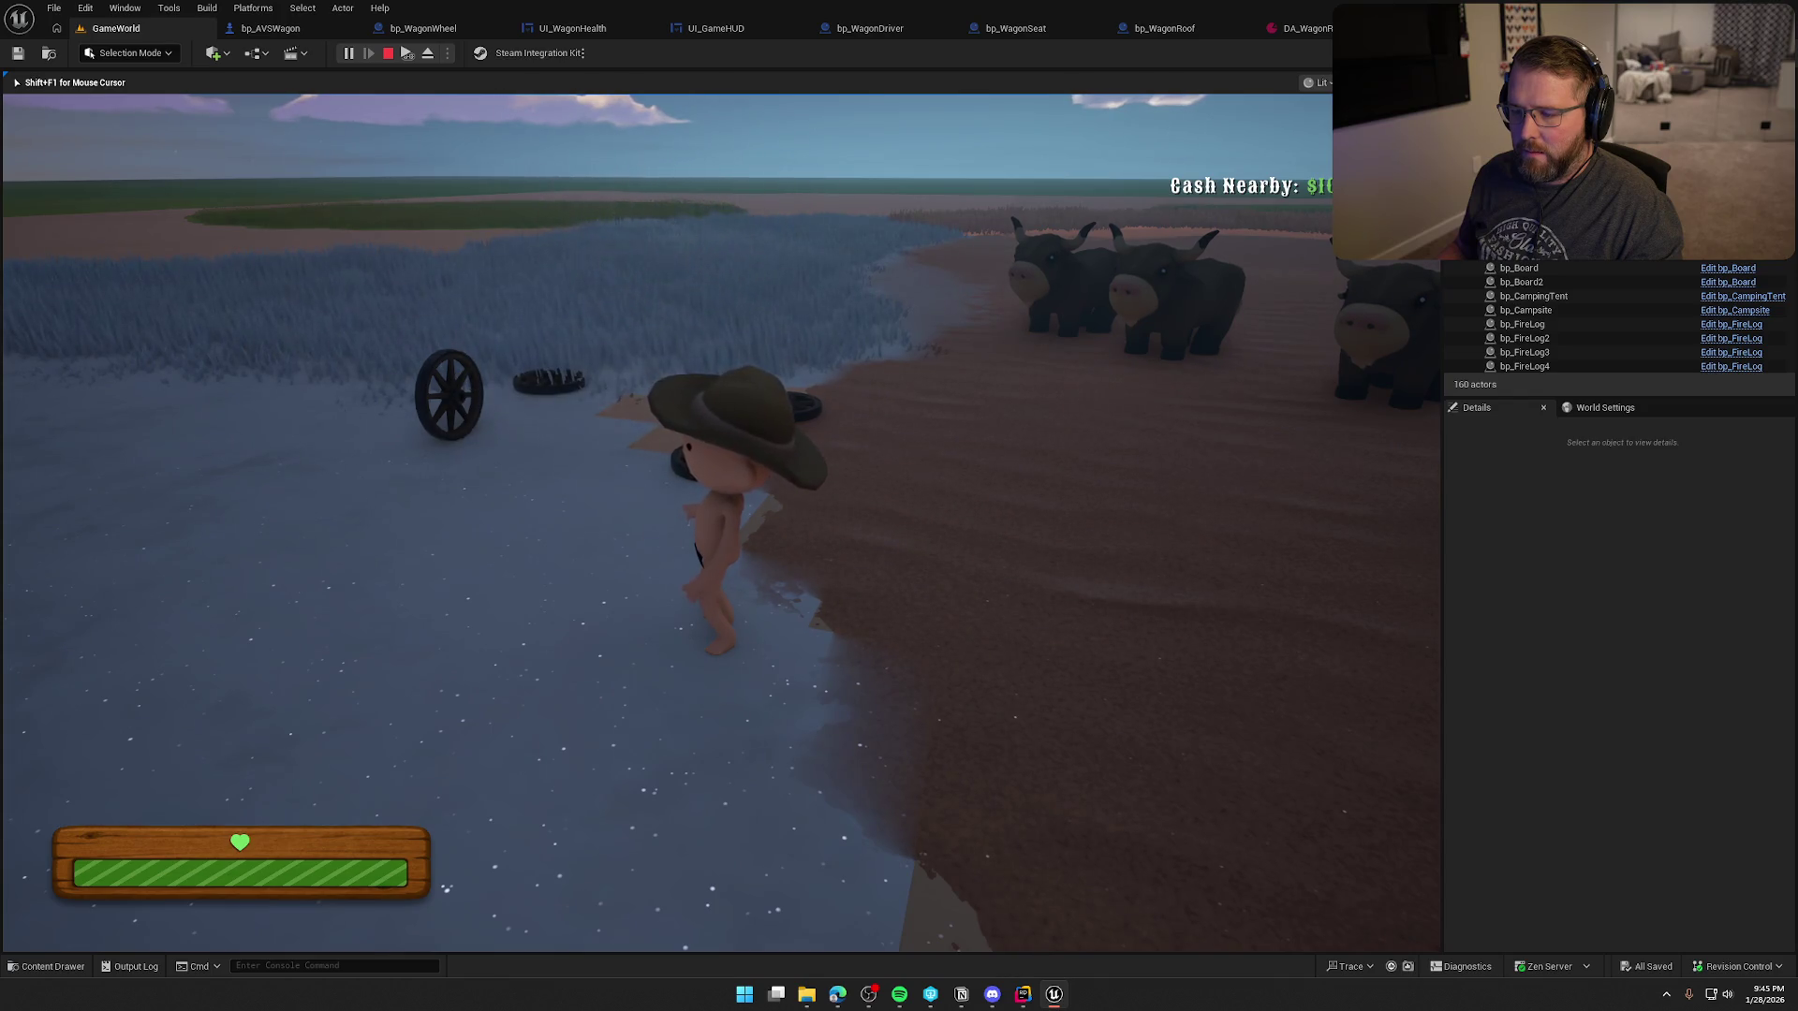
{"action": "key", "text": "Escape"}
{"action": "left_click", "coordinate": [308, 25]}
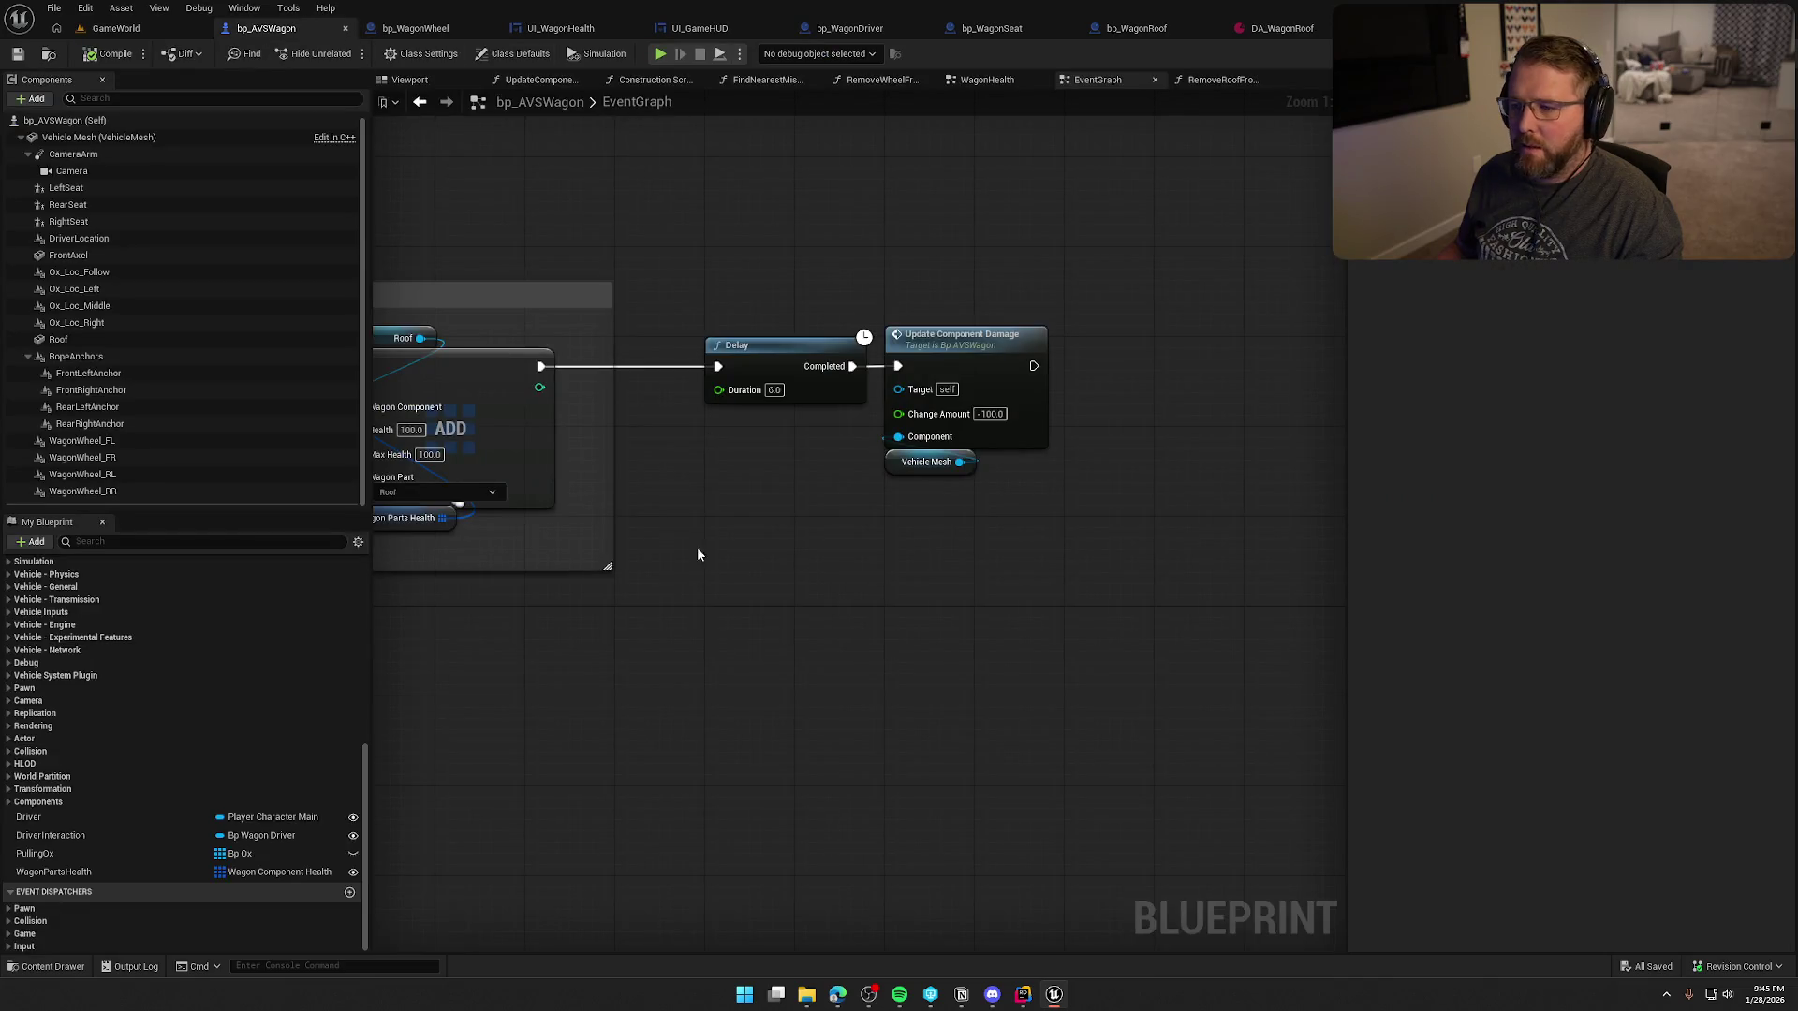
- Open WagonHealth via Update Component Damage and push the wagon's final Destroy Actor right, checking Rider's code
{"action": "double_click", "coordinate": [976, 342]}
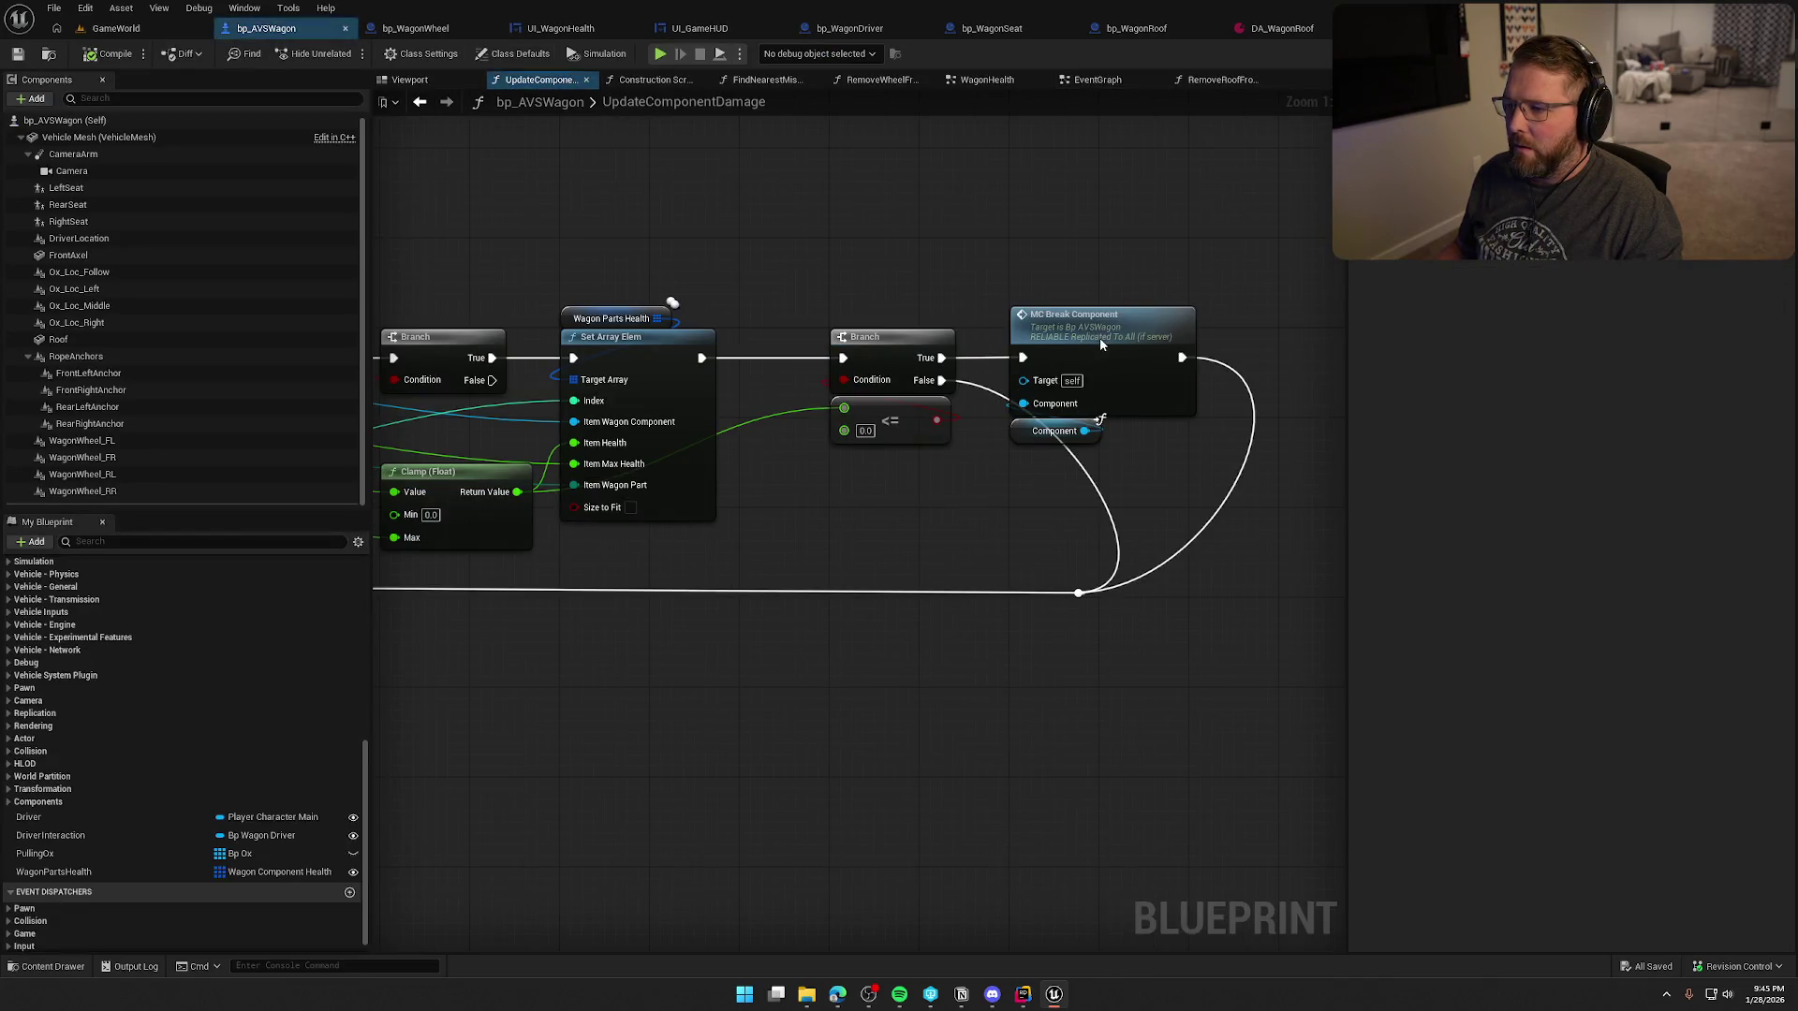
{"action": "double_click", "coordinate": [1099, 337]}
{"action": "mouse_move", "coordinate": [1071, 730]}
{"action": "left_mouse_down"}
{"action": "mouse_move", "coordinate": [718, 441]}
{"action": "mouse_move", "coordinate": [581, 562]}
{"action": "mouse_move", "coordinate": [490, 469]}
{"action": "mouse_move", "coordinate": [539, 531]}
{"action": "mouse_move", "coordinate": [755, 602]}
{"action": "mouse_move", "coordinate": [650, 602]}
{"action": "mouse_move", "coordinate": [790, 522]}
{"action": "mouse_move", "coordinate": [1006, 468]}
{"action": "mouse_move", "coordinate": [1176, 462]}
{"action": "left_mouse_up"}
{"action": "left_click", "coordinate": [834, 561]}
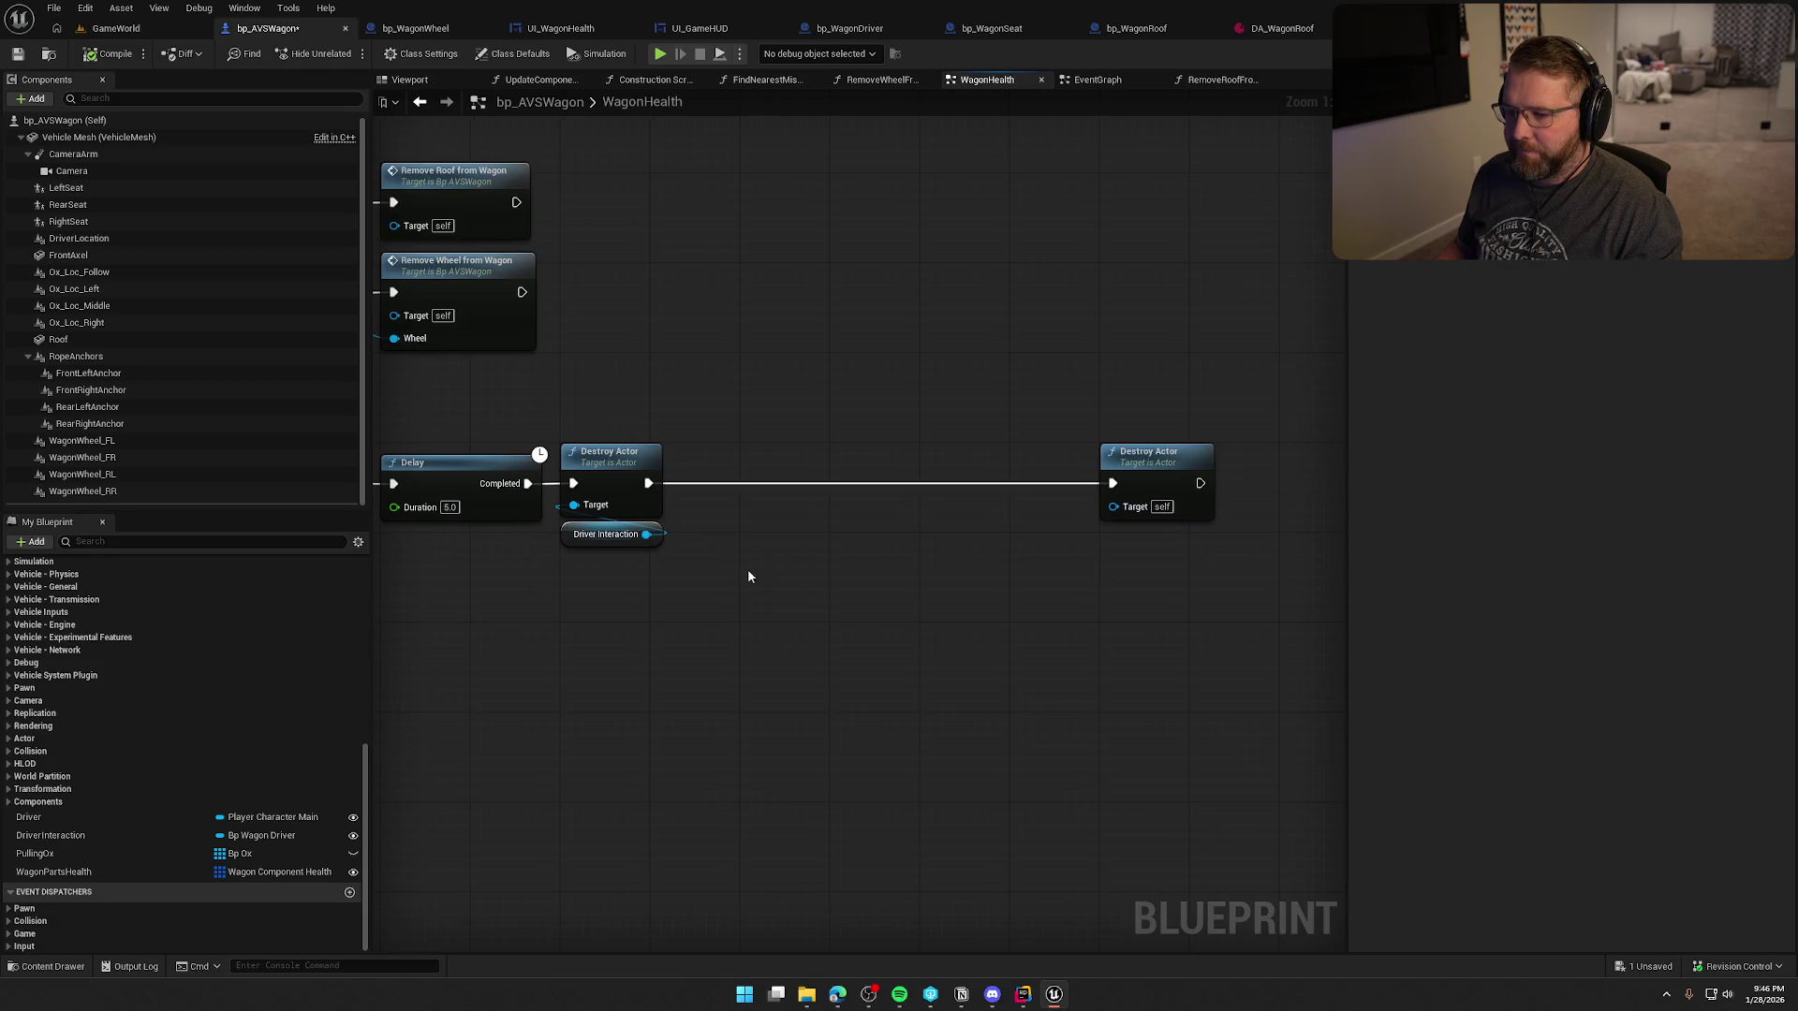
{"action": "left_click", "coordinate": [1022, 998]}
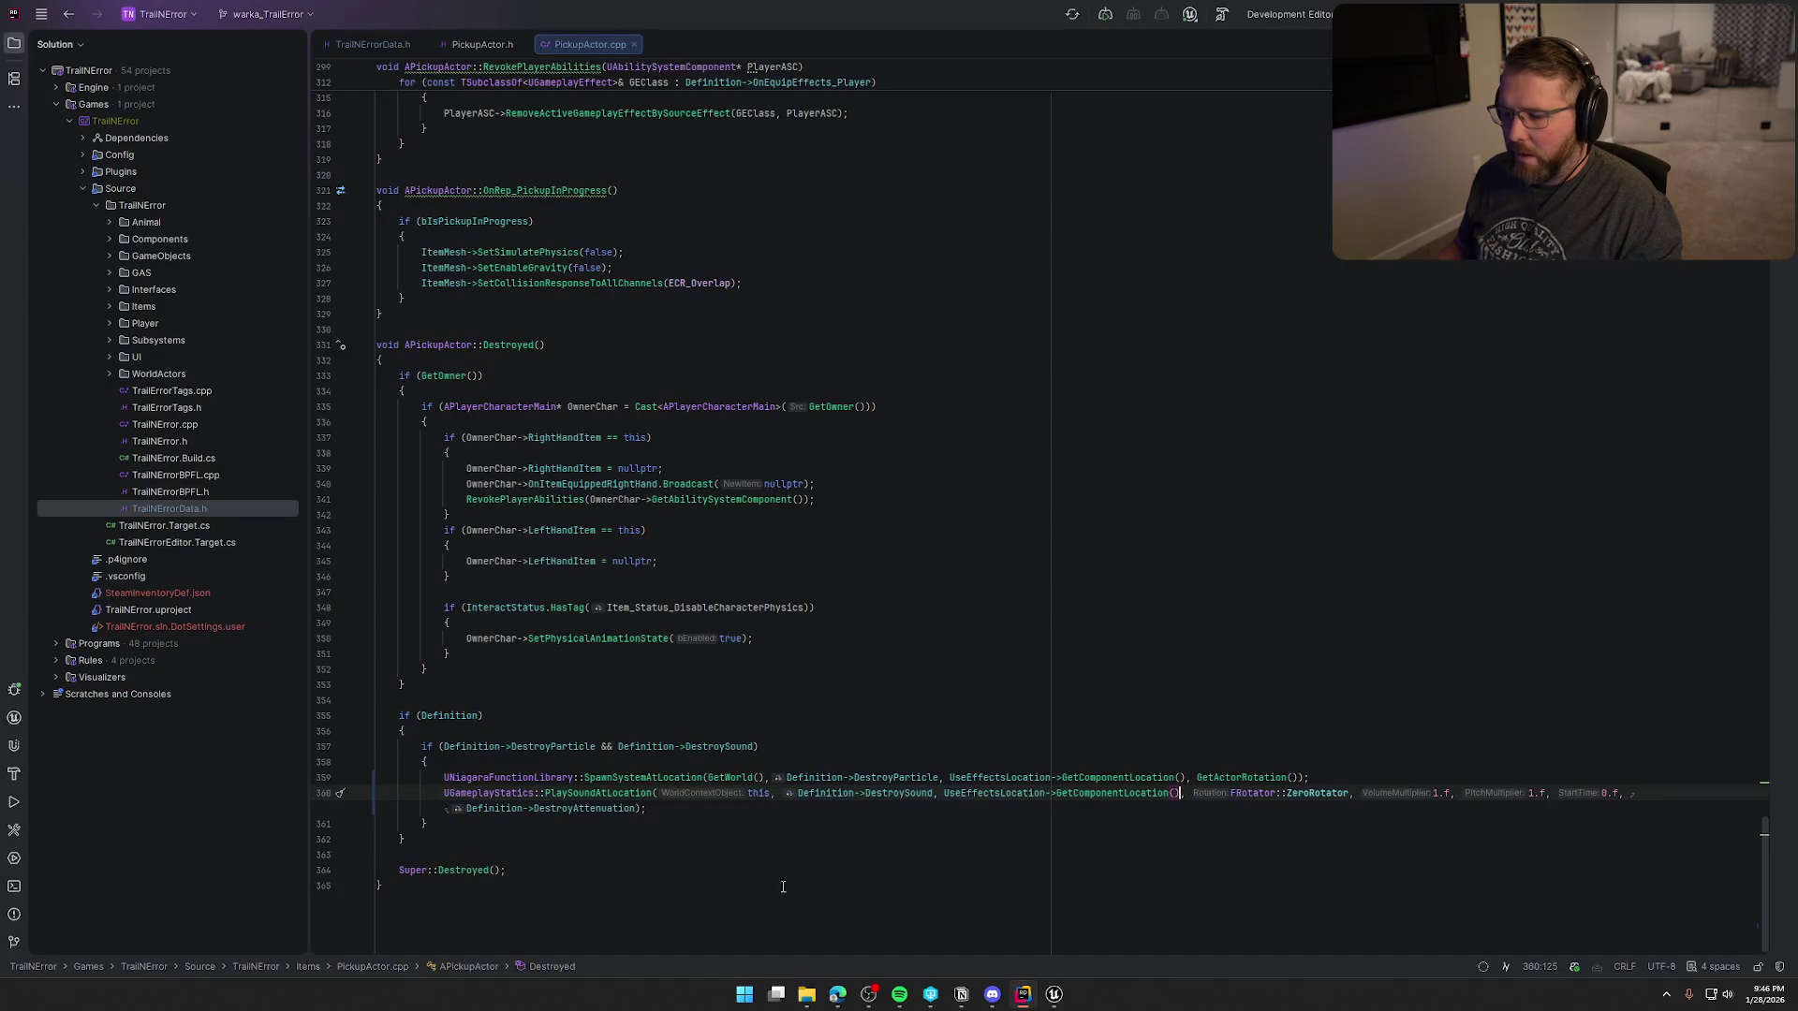
{"action": "mouse_move", "coordinate": [1066, 998]}
{"action": "left_click", "coordinate": [1077, 913]}
- Add a Spawn System at Location node with NS_Poof as its System Template
{"action": "right_click", "coordinate": [803, 494]}
{"action": "type", "text": "spwa"}
{"action": "key", "text": "BackSpace"}
{"action": "key", "text": "BackSpace"}
{"action": "type", "text": "aw"}
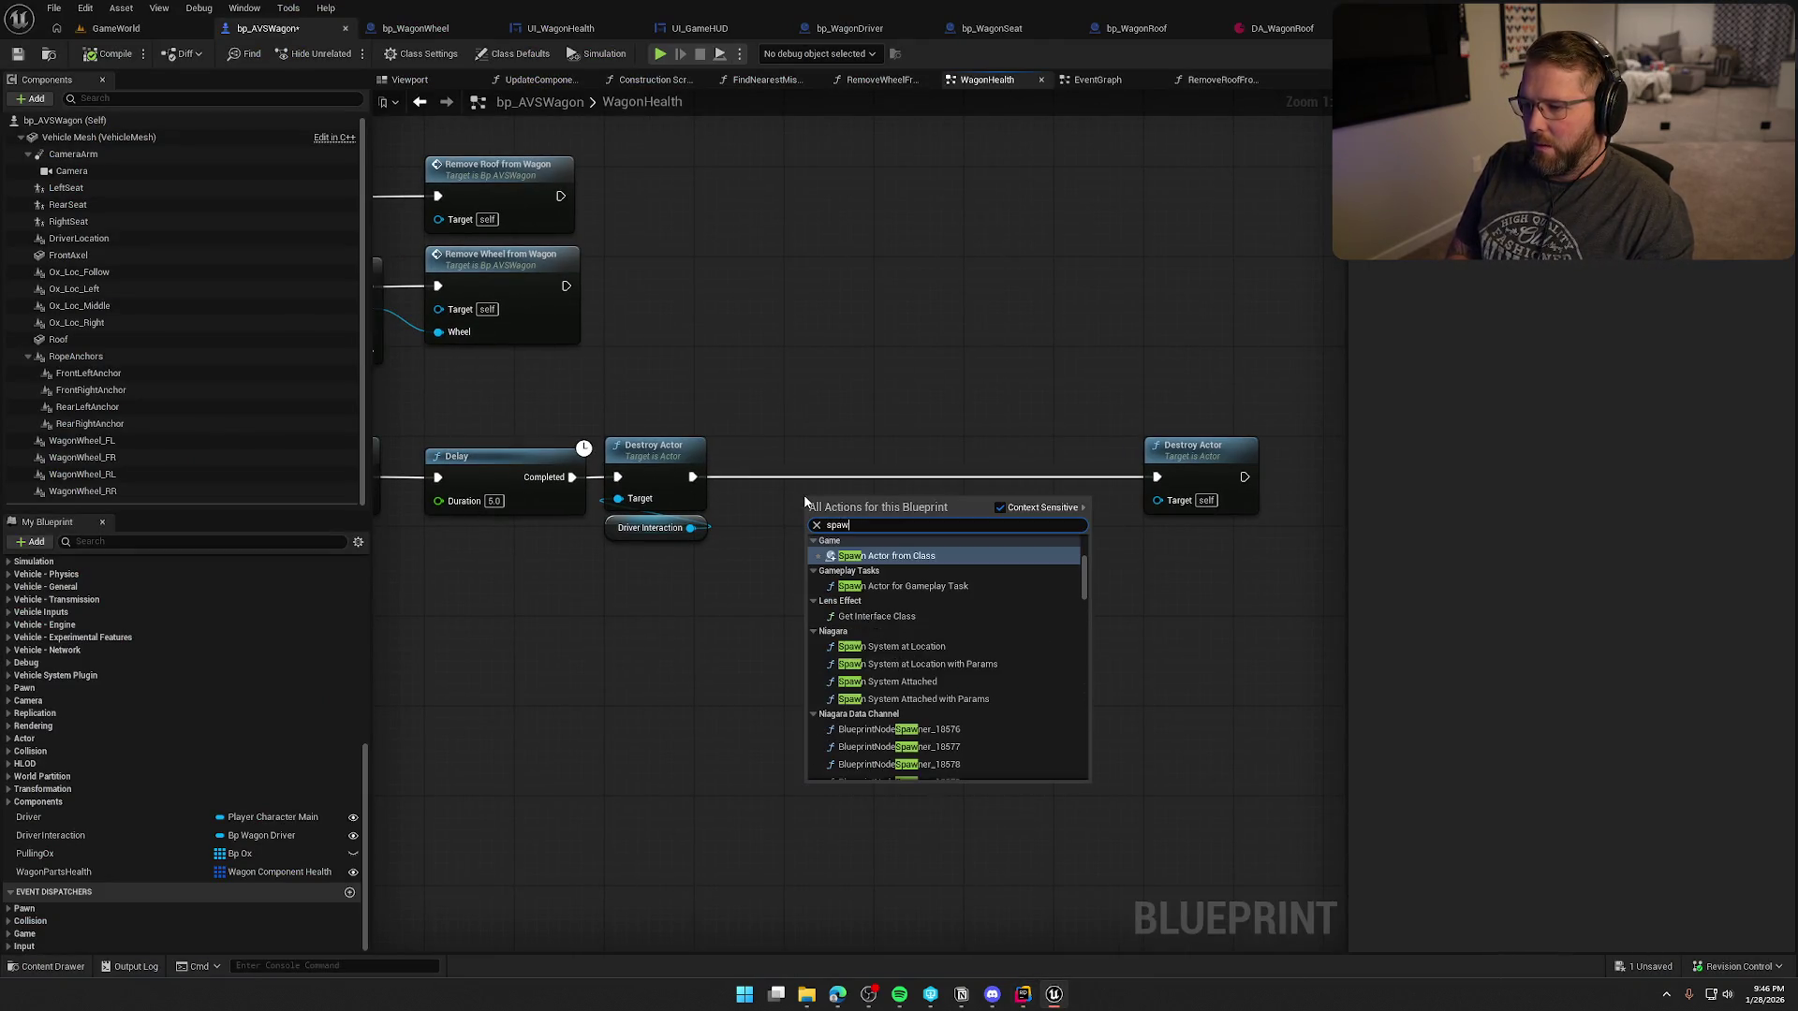
{"action": "type", "text": "n system at"}
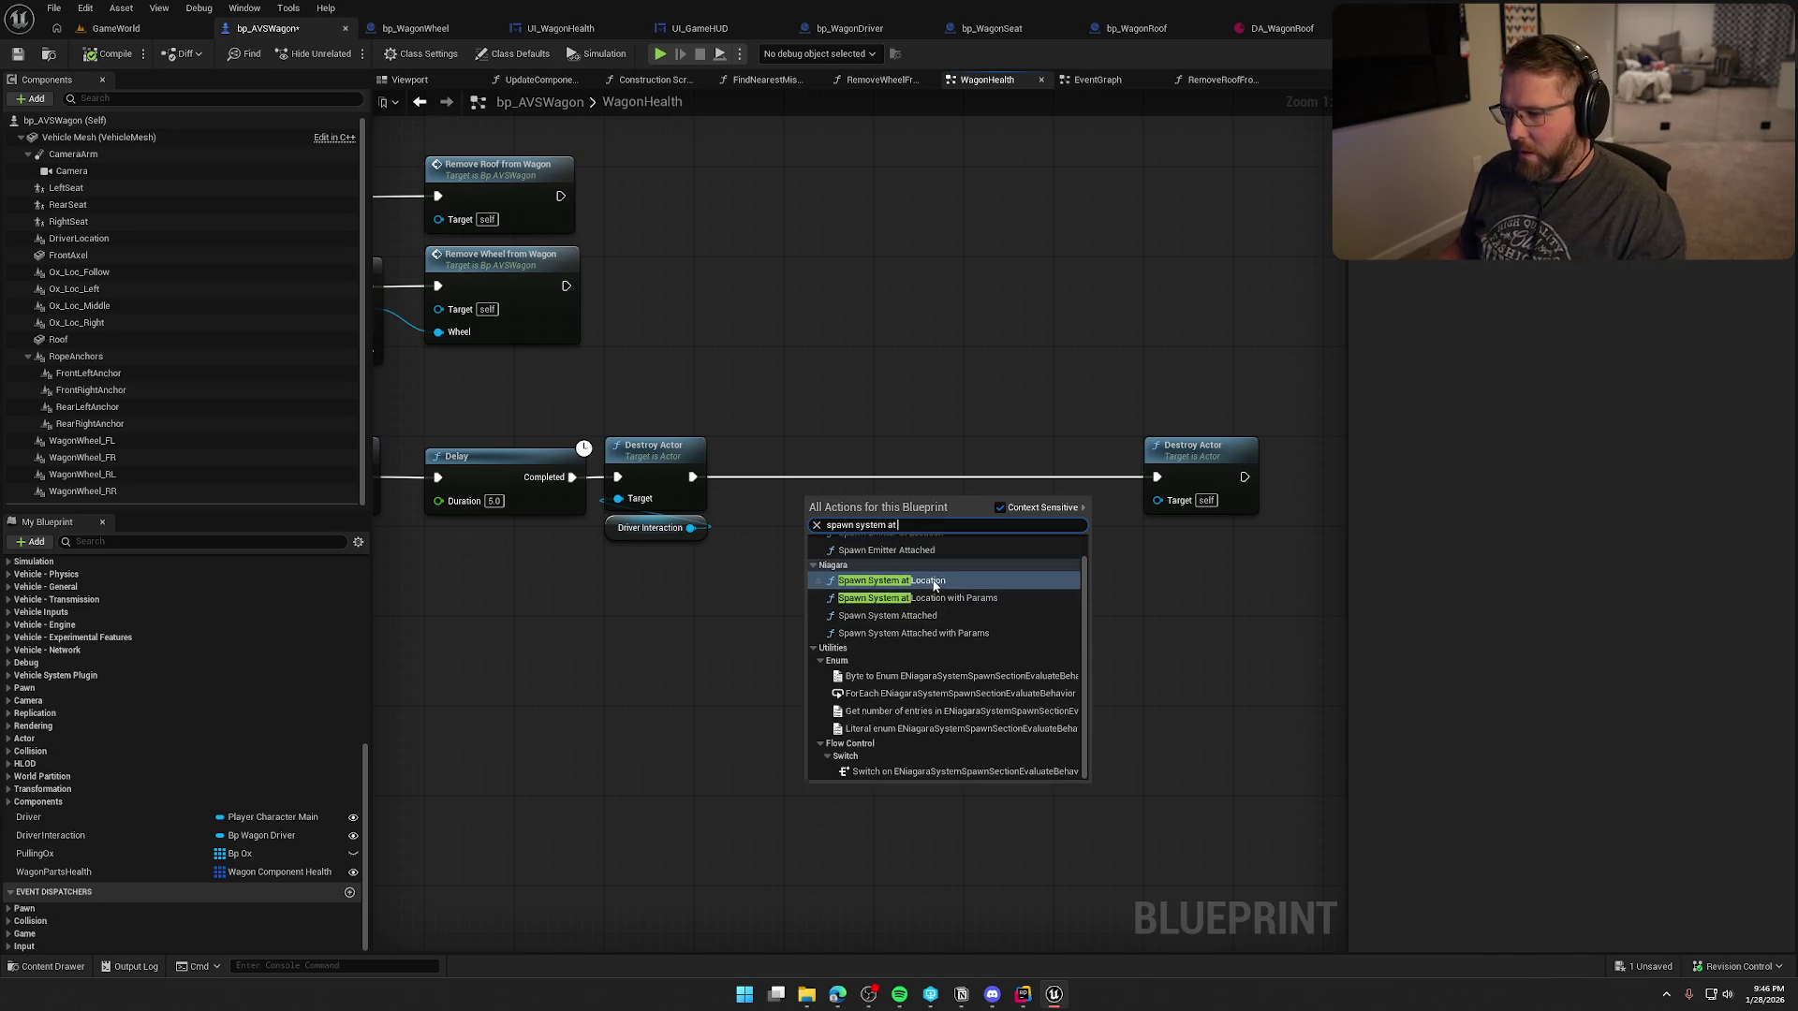
{"action": "left_click", "coordinate": [934, 582]}
{"action": "left_click_drag", "start_coordinate": [895, 518], "coordinate": [883, 473]}
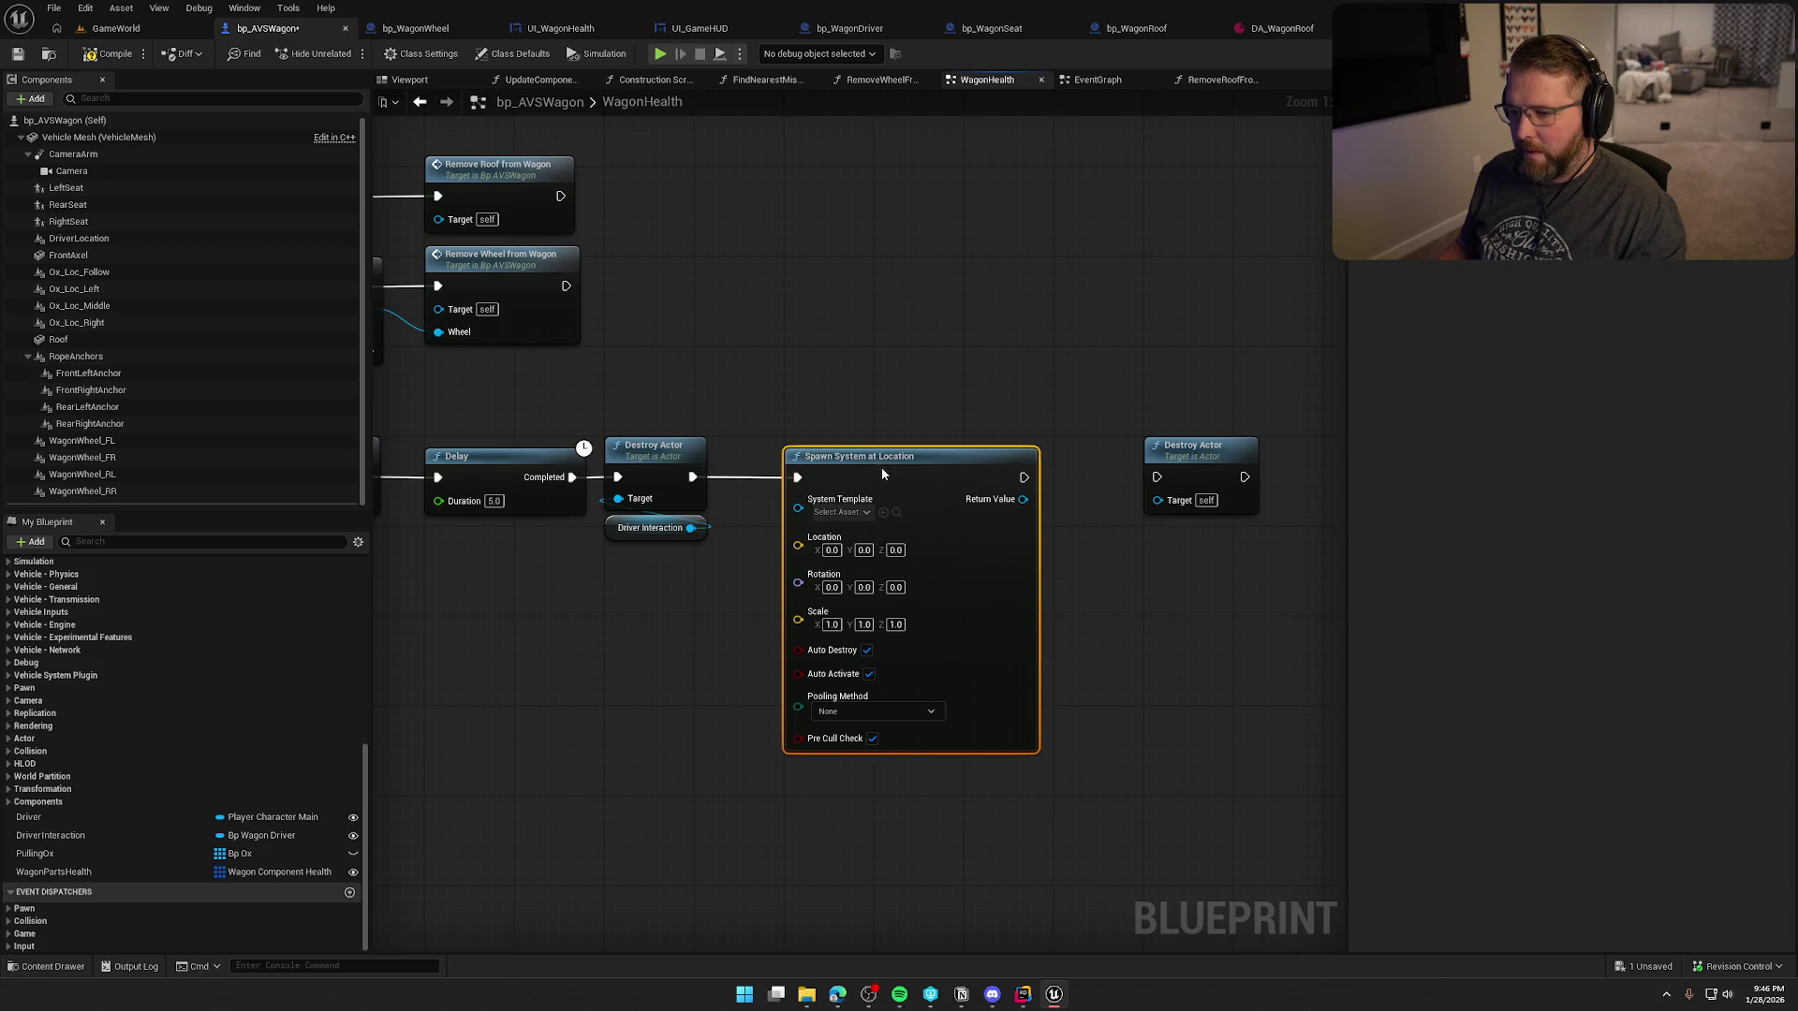
{"action": "left_click", "coordinate": [841, 512]}
{"action": "type", "text": "poof"}
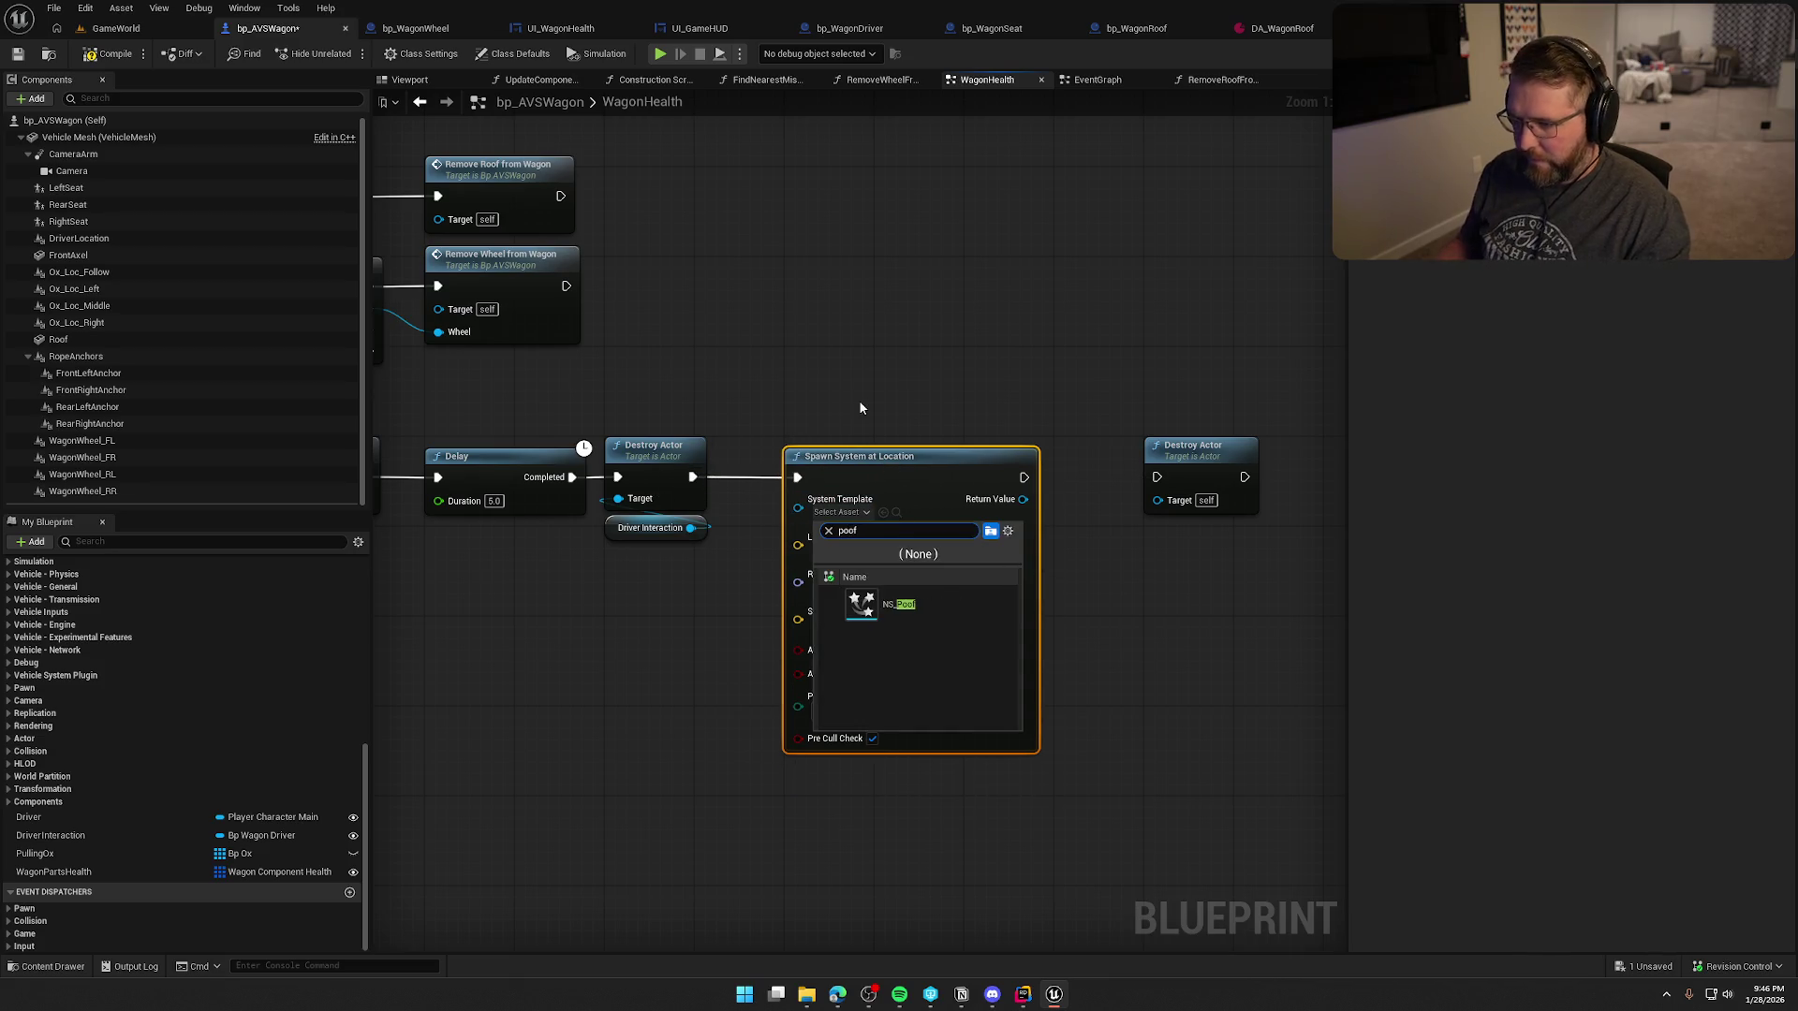
{"action": "left_click", "coordinate": [908, 604]}
- Feed Get Actor Location into the effect's Location input
{"action": "left_click_drag", "start_coordinate": [633, 651], "coordinate": [829, 639]}
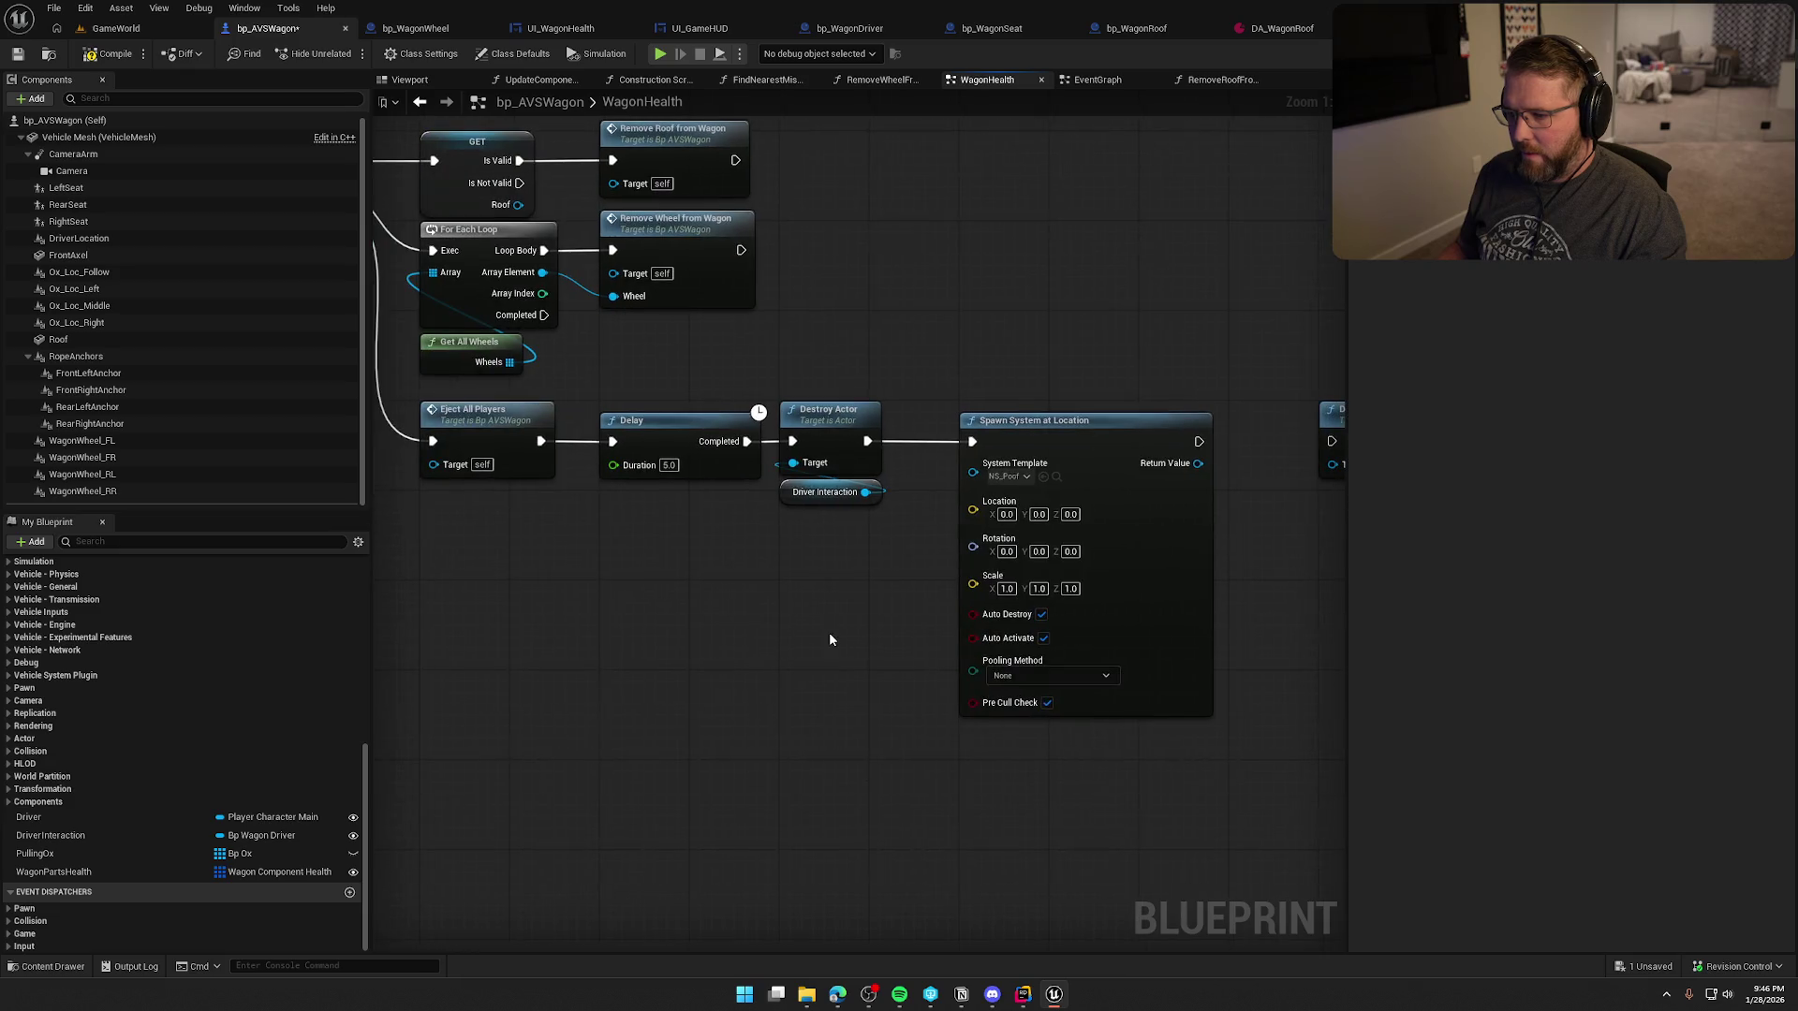
{"action": "right_click", "coordinate": [789, 538]}
{"action": "type", "text": "get actor loca"}
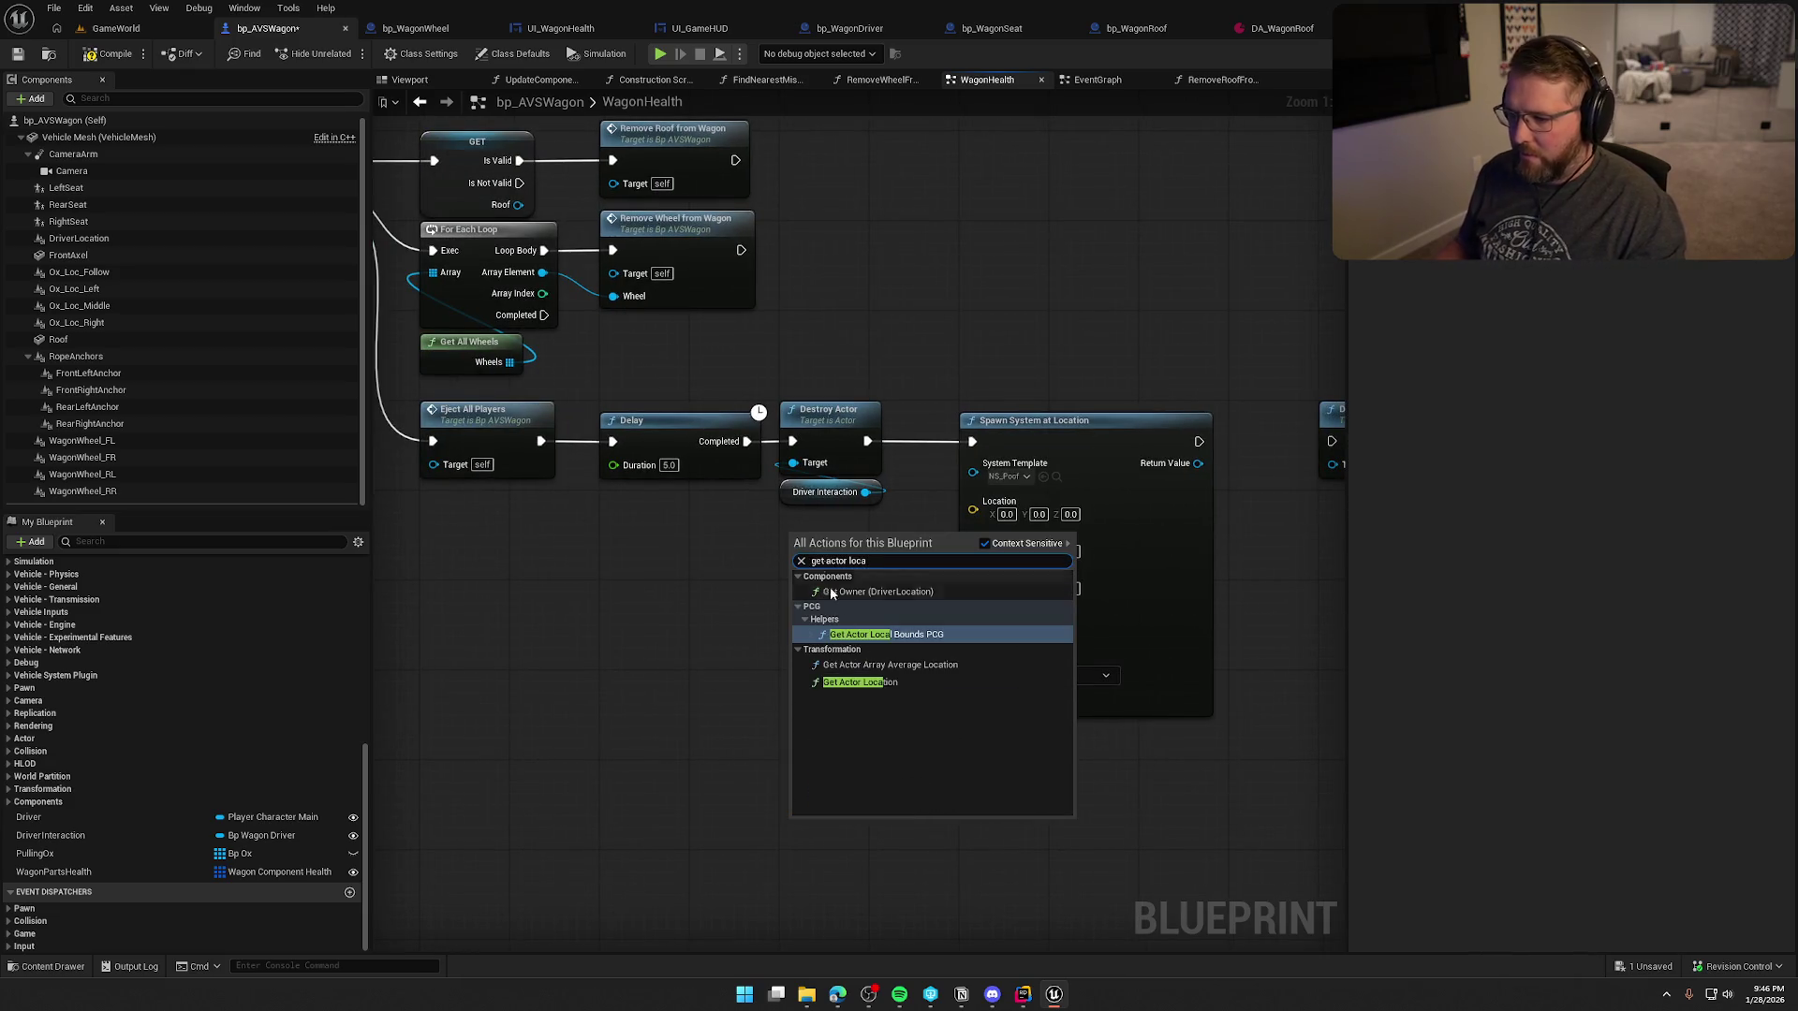
{"action": "left_click", "coordinate": [859, 683]}
{"action": "left_click_drag", "start_coordinate": [974, 516], "coordinate": [974, 511]}
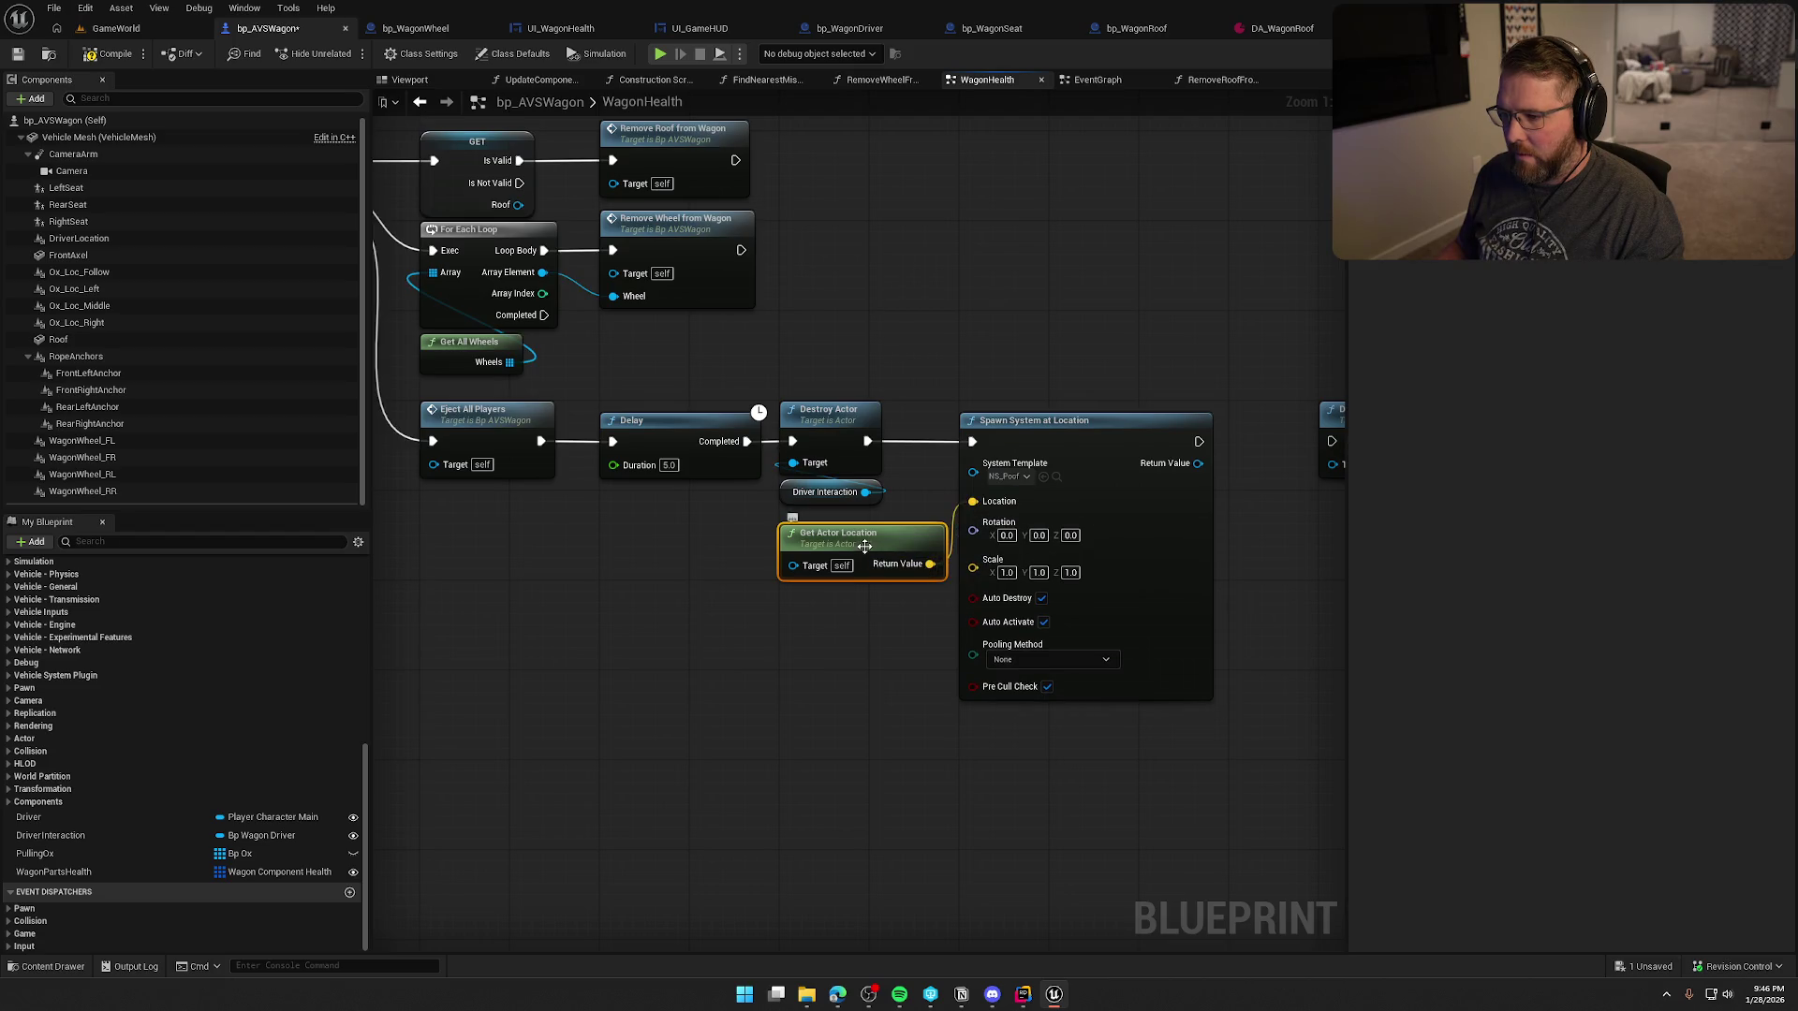
{"action": "left_click_drag", "start_coordinate": [847, 562], "coordinate": [848, 574]}
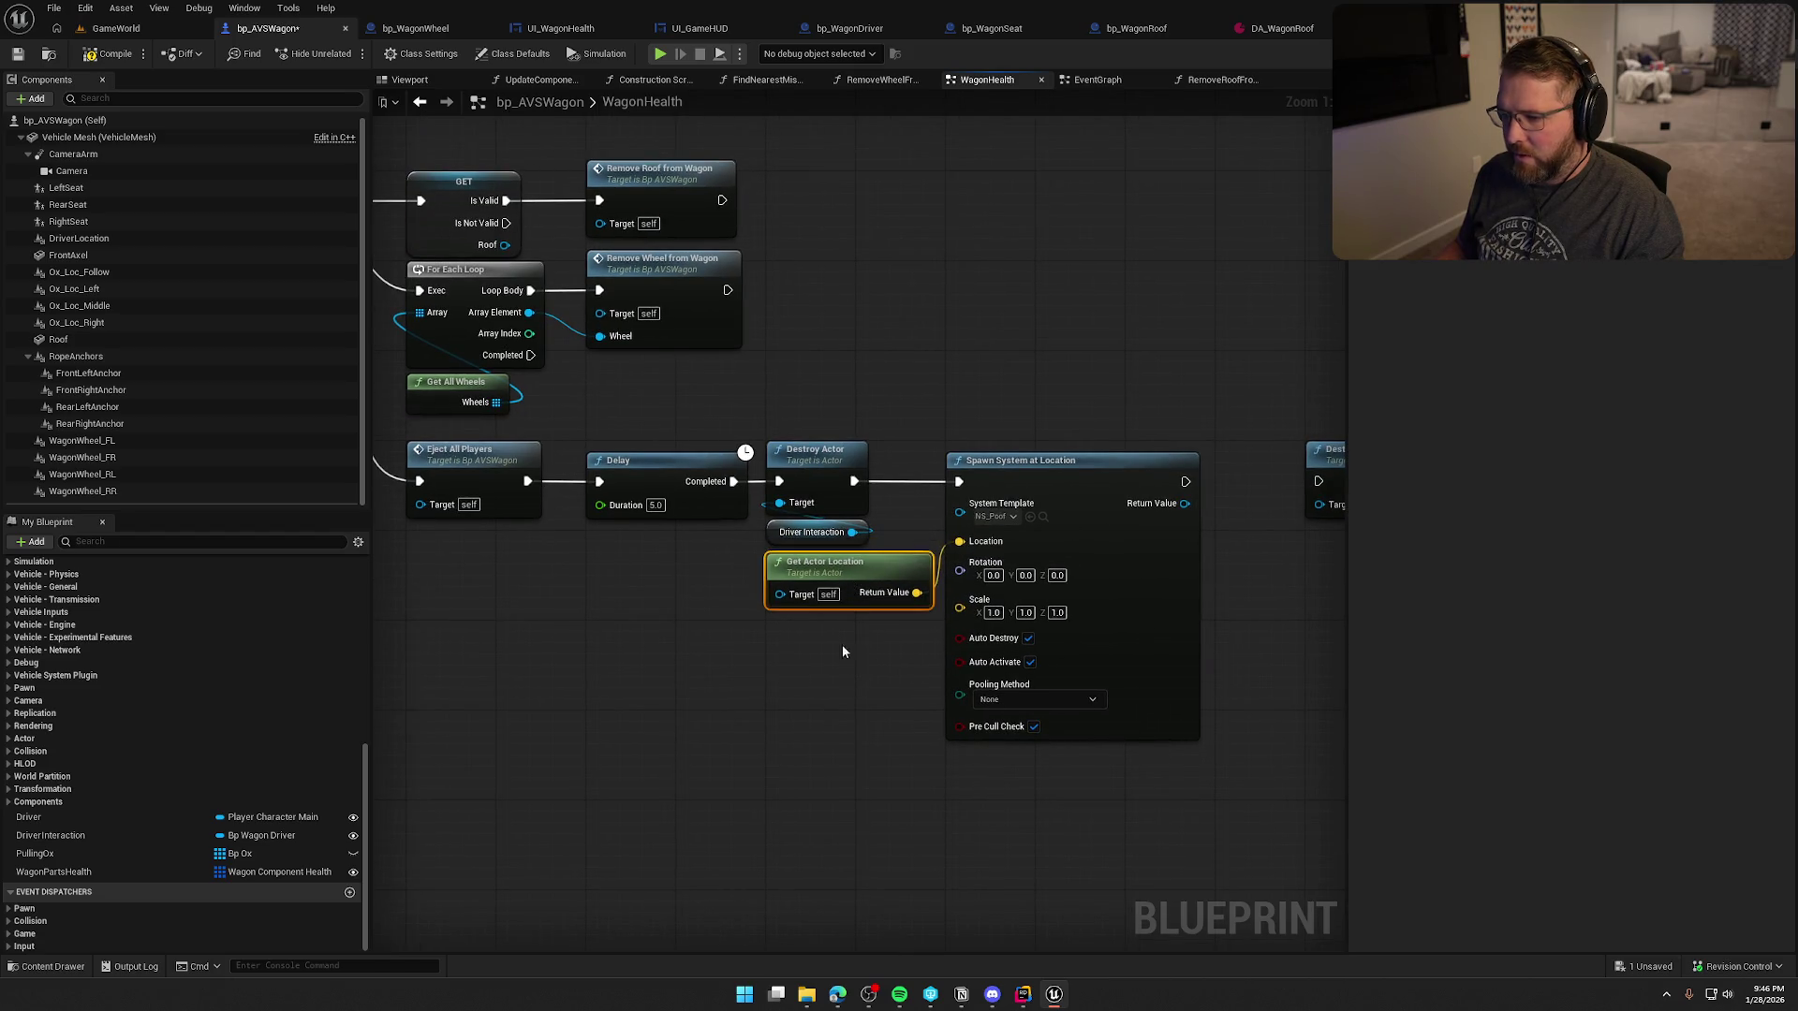
- Add Spawn Sound at Location after the poof effect, located at the wagon's actor location
{"action": "mouse_move", "coordinate": [880, 693]}
{"action": "left_mouse_down"}
{"action": "mouse_move", "coordinate": [1060, 676]}
{"action": "mouse_move", "coordinate": [1037, 412]}
{"action": "mouse_move", "coordinate": [1212, 418]}
{"action": "left_mouse_up"}
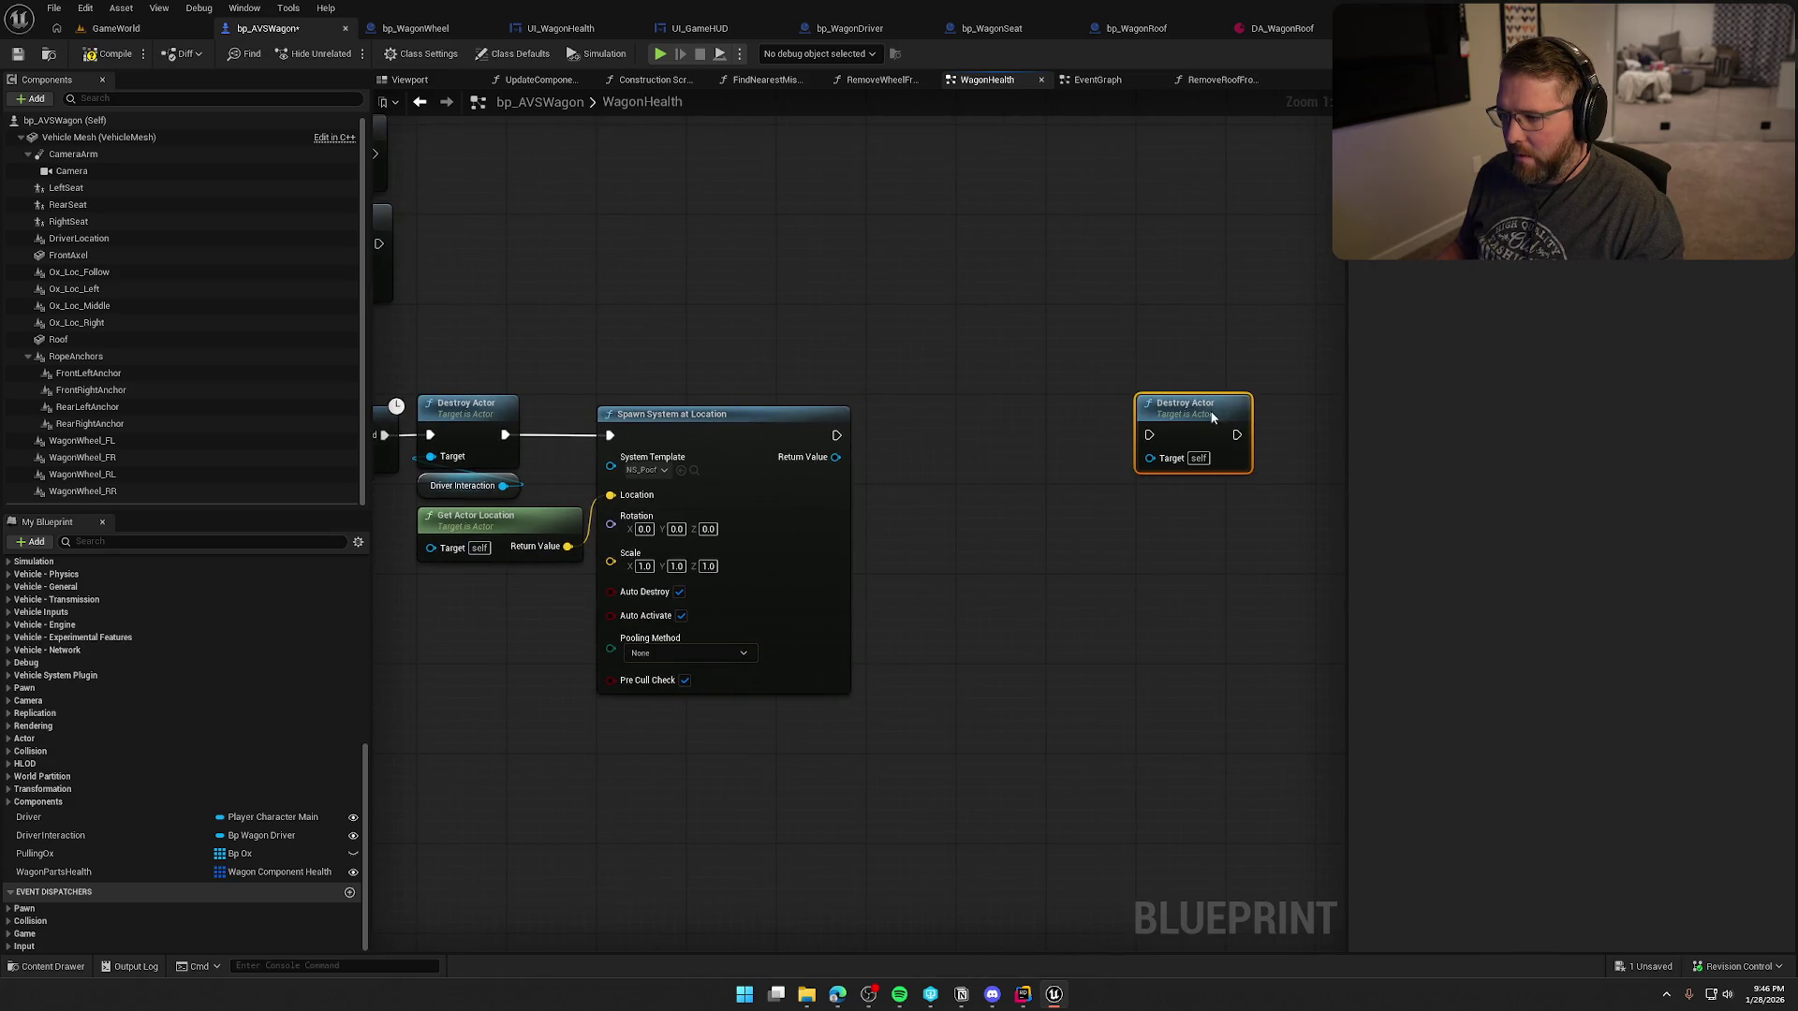
{"action": "left_click_drag", "start_coordinate": [837, 436], "coordinate": [905, 442]}
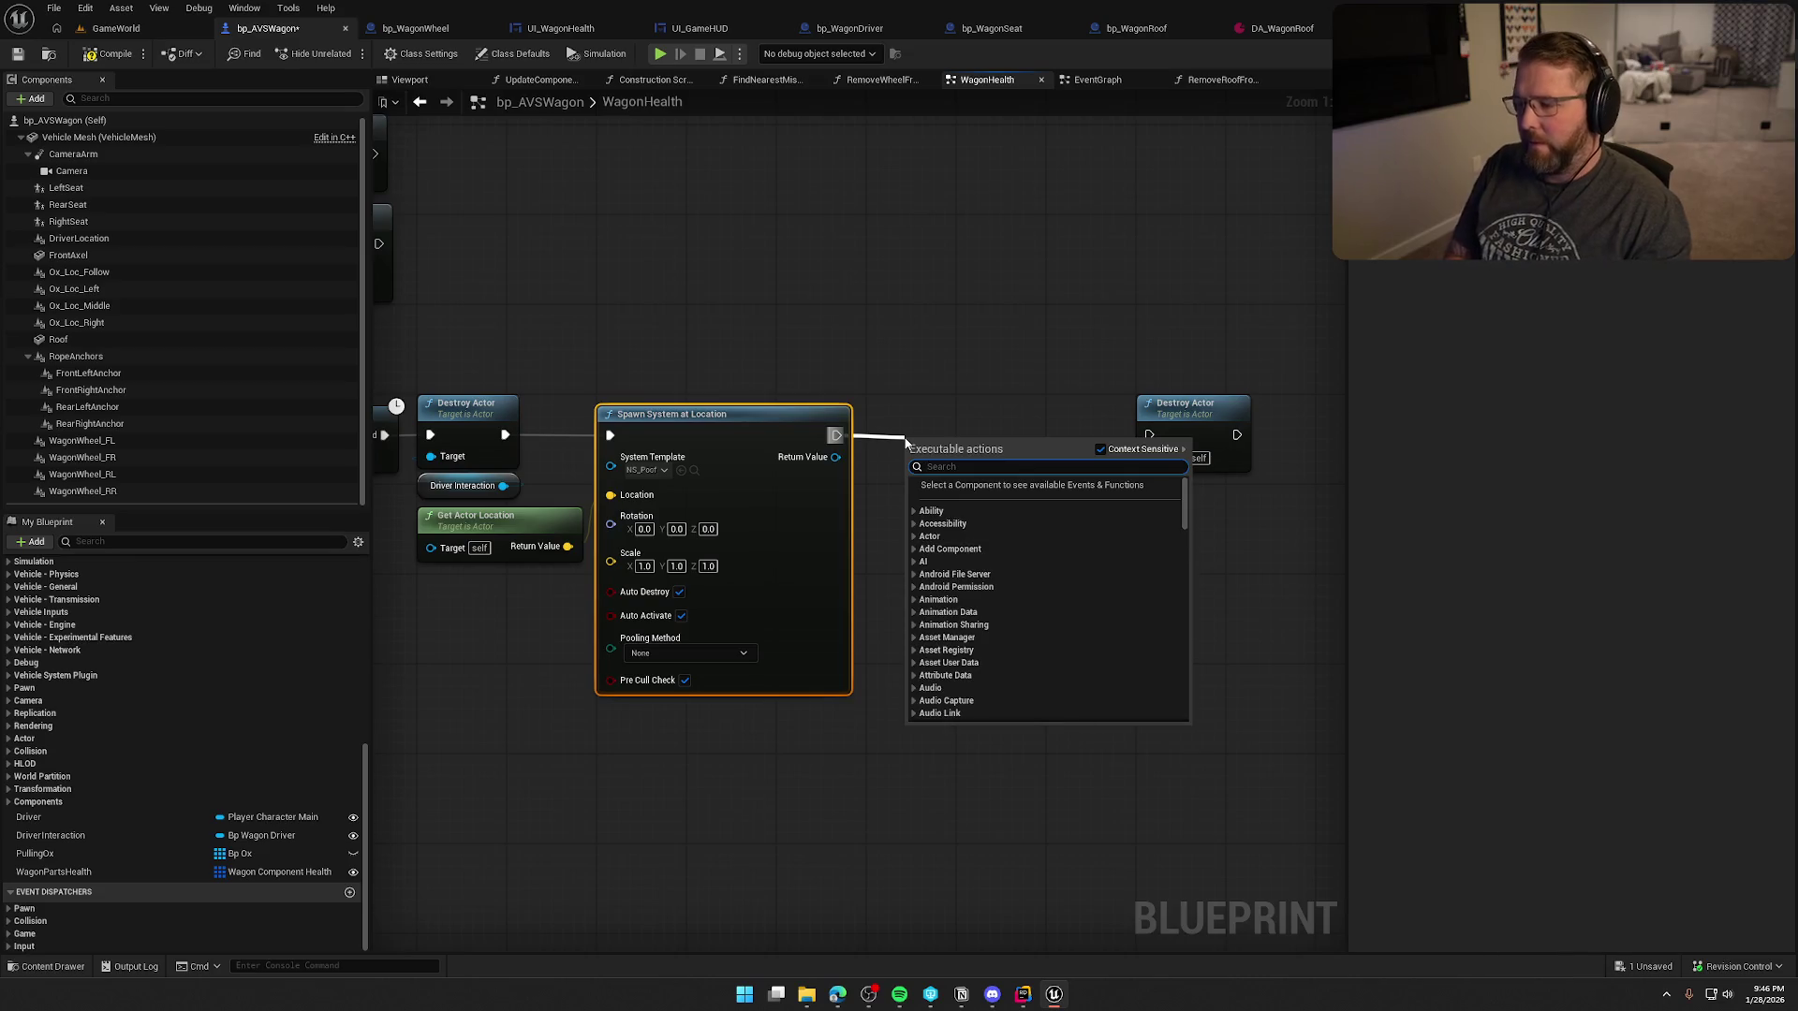
{"action": "type", "text": "spawn sour"}
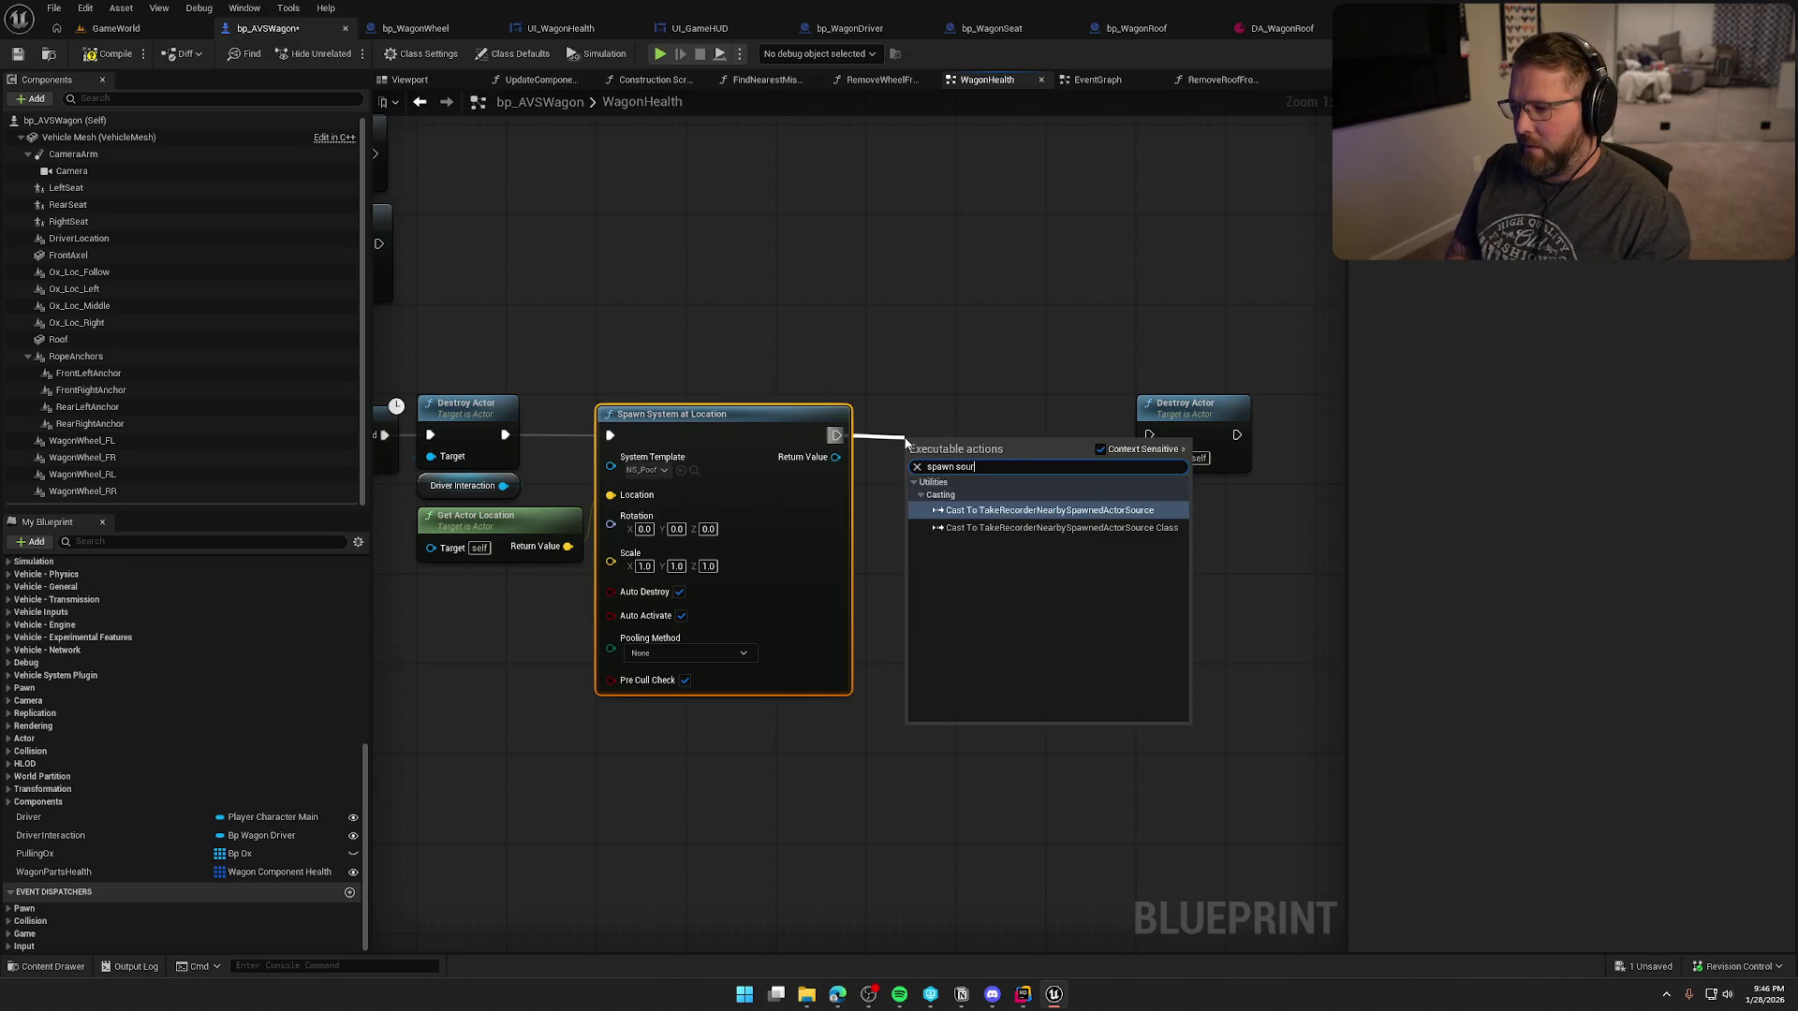
{"action": "key", "text": "BackSpace"}
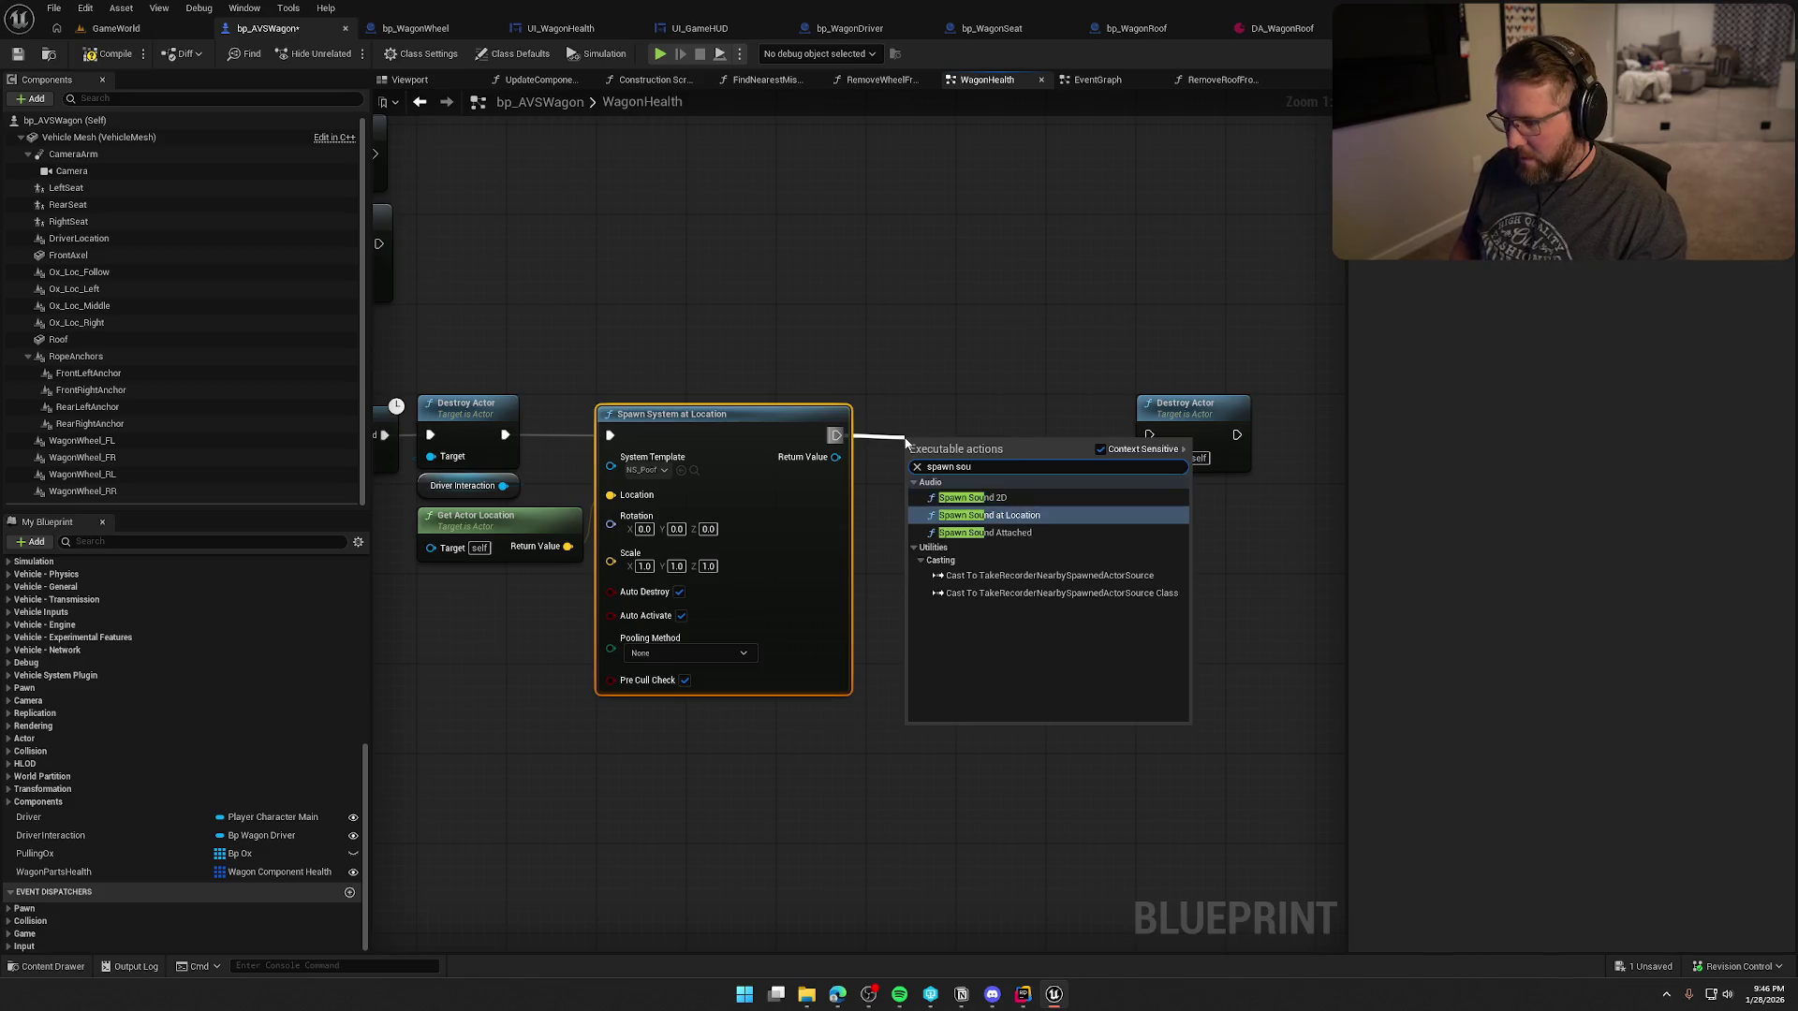
{"action": "left_click", "coordinate": [989, 515]}
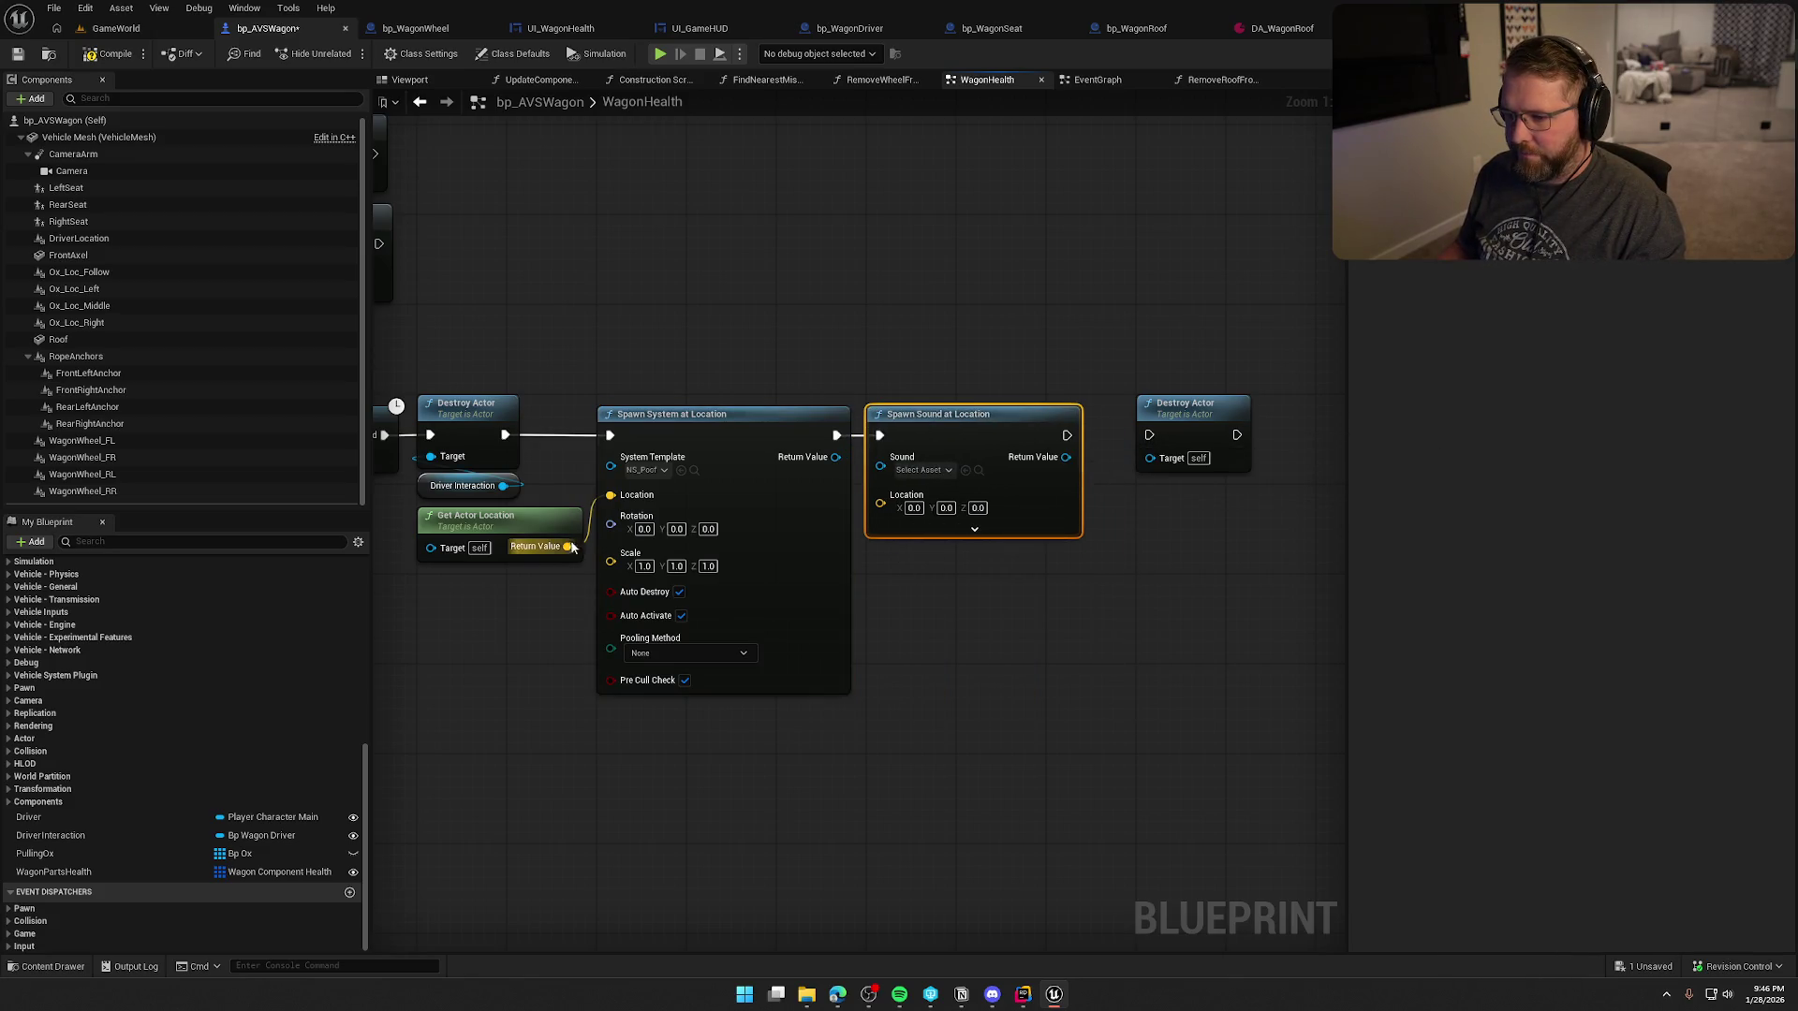
{"action": "left_click_drag", "start_coordinate": [873, 518], "coordinate": [881, 504]}
- Set the sound to Poof with Item_Atten attenuation and chain it into the final Destroy Actor
{"action": "left_click", "coordinate": [922, 470]}
{"action": "type", "text": "r"}
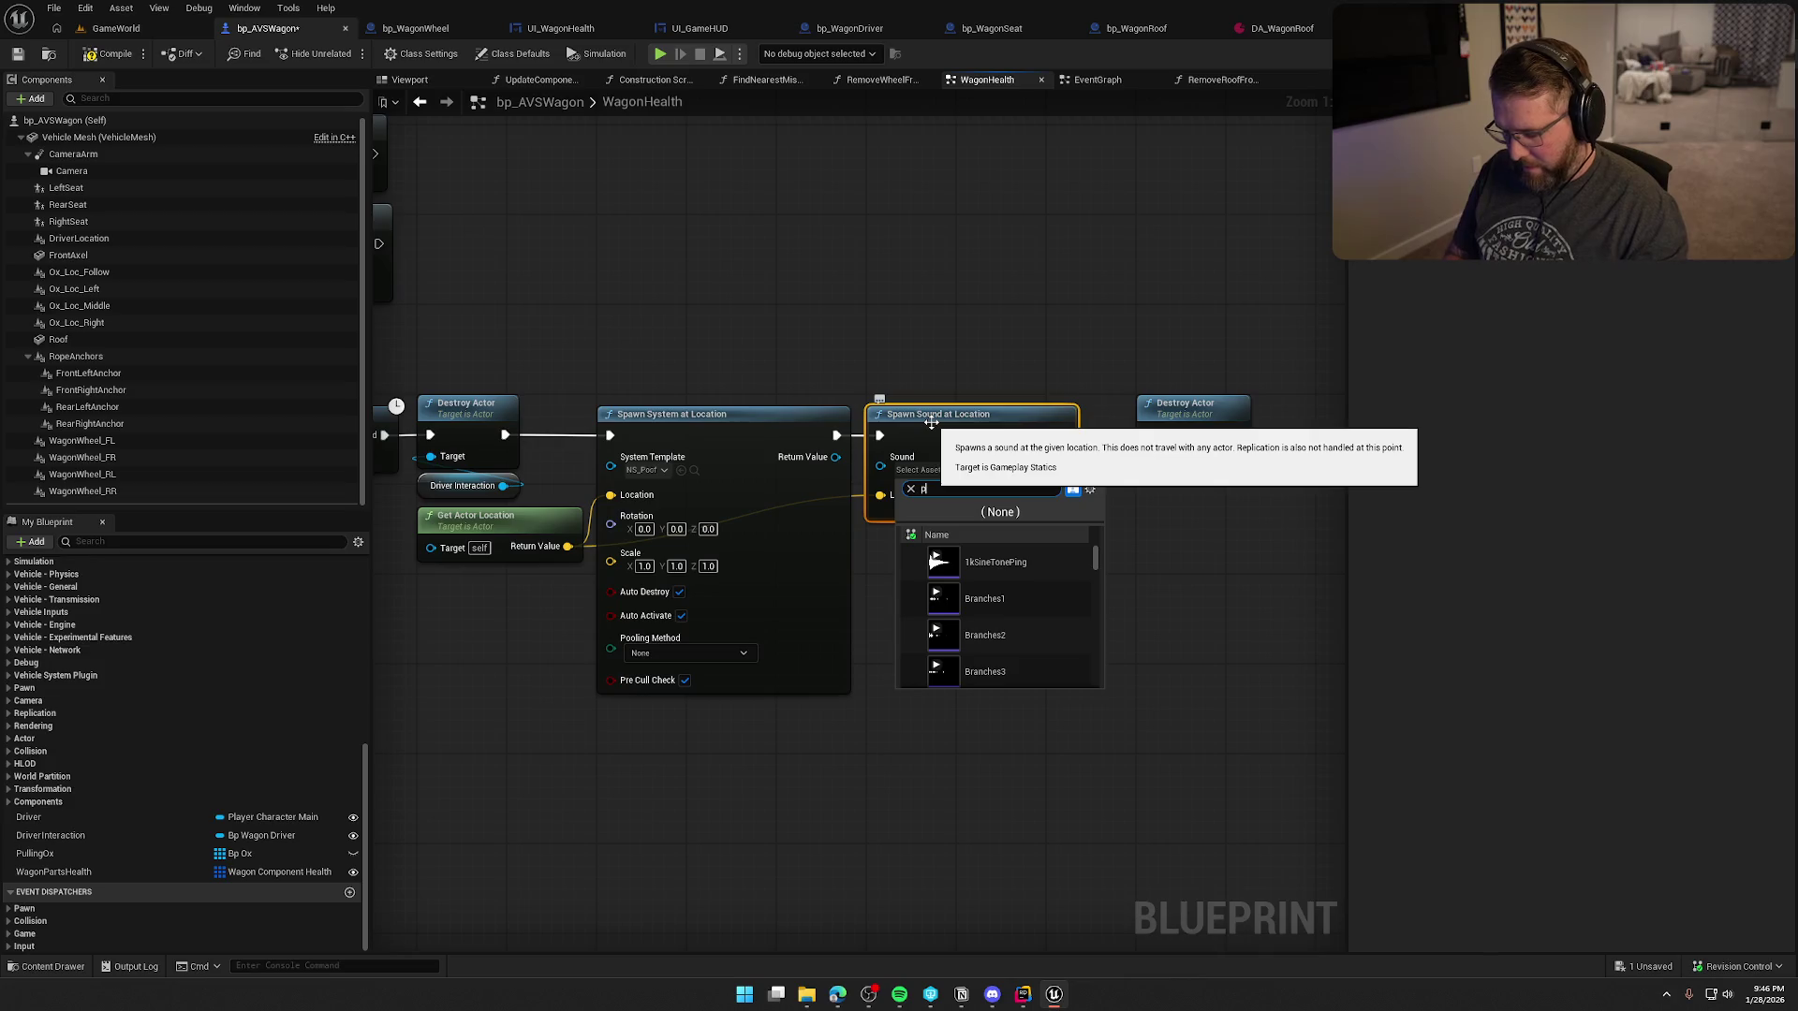
{"action": "left_click", "coordinate": [982, 551]}
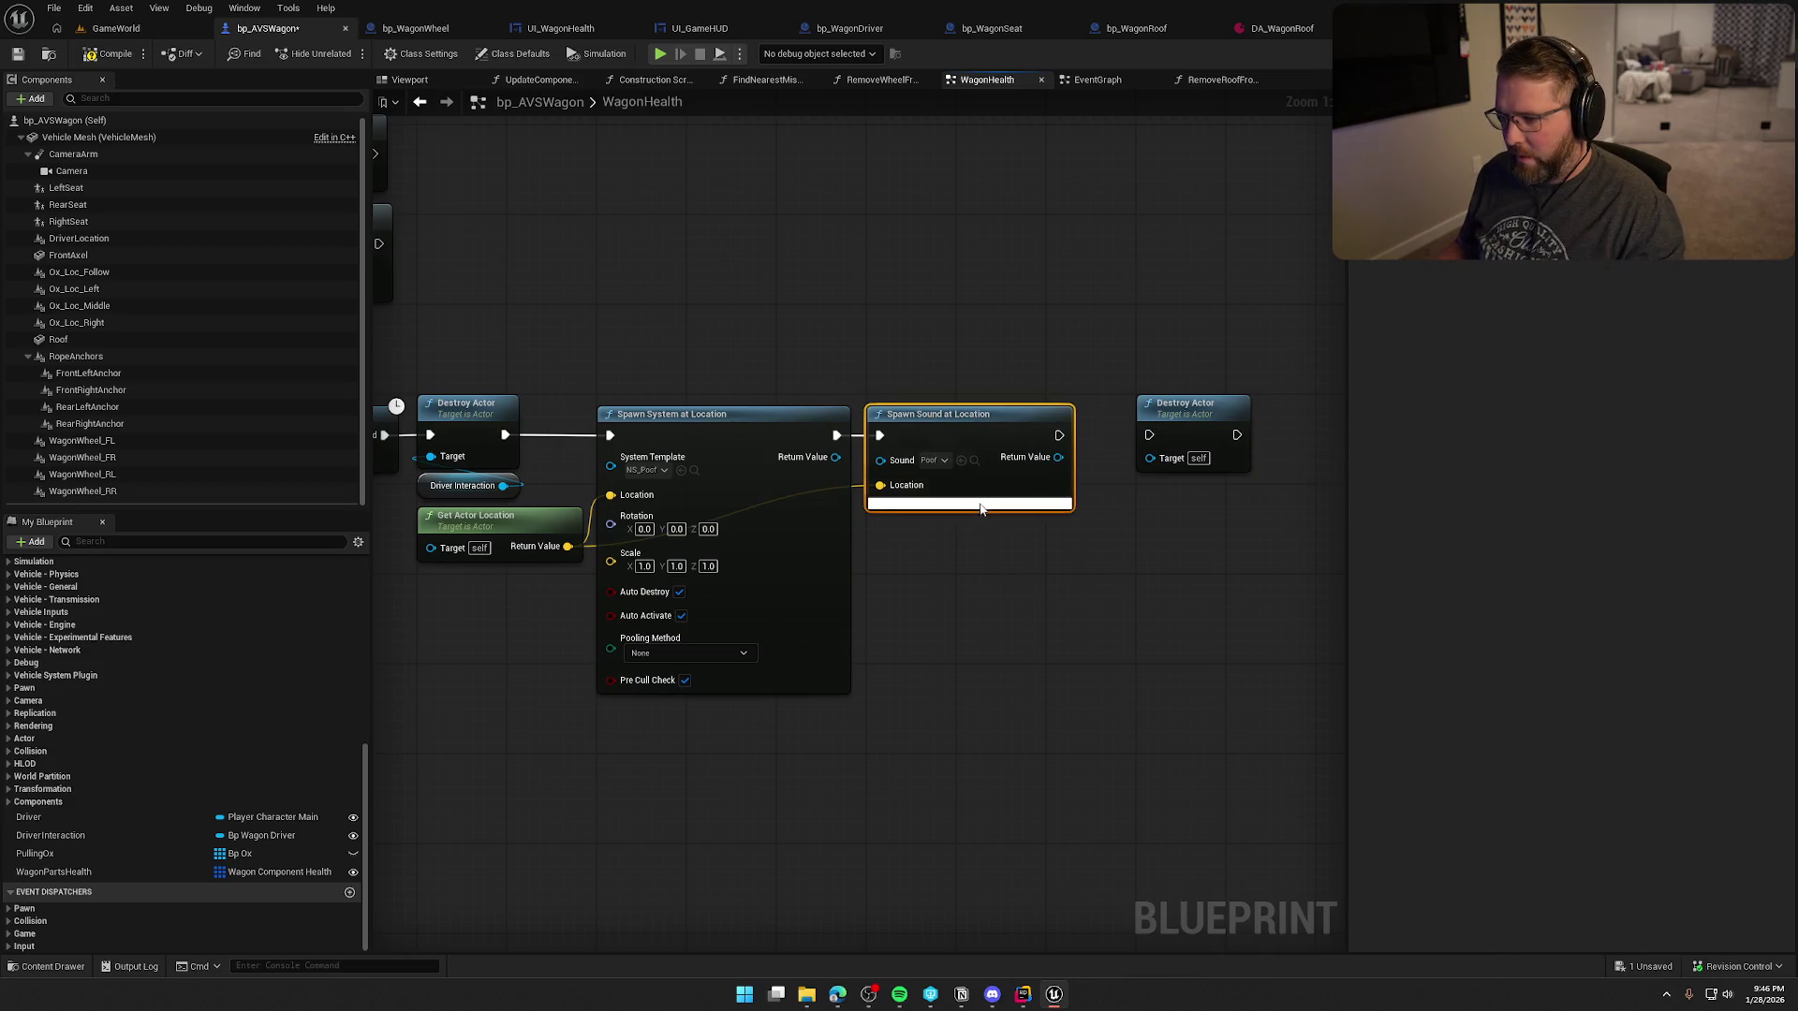
{"action": "left_click", "coordinate": [981, 506]}
{"action": "left_click", "coordinate": [925, 630]}
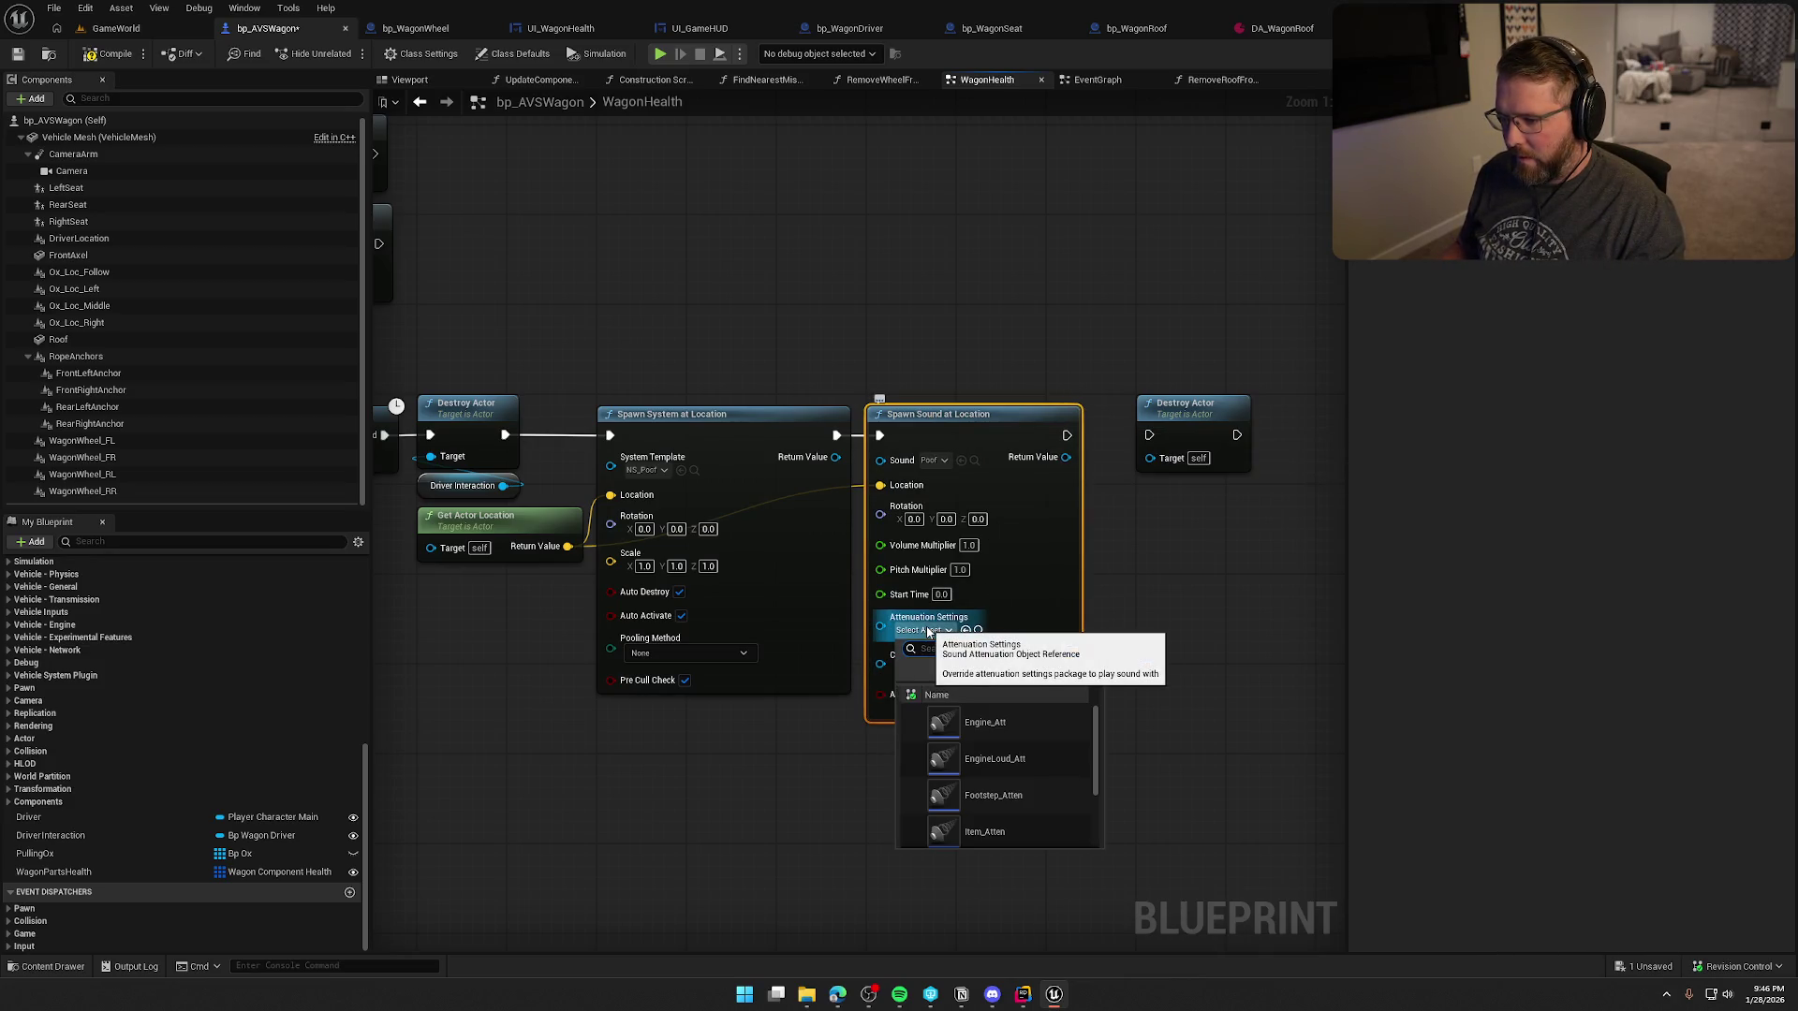
{"action": "left_click", "coordinate": [992, 830]}
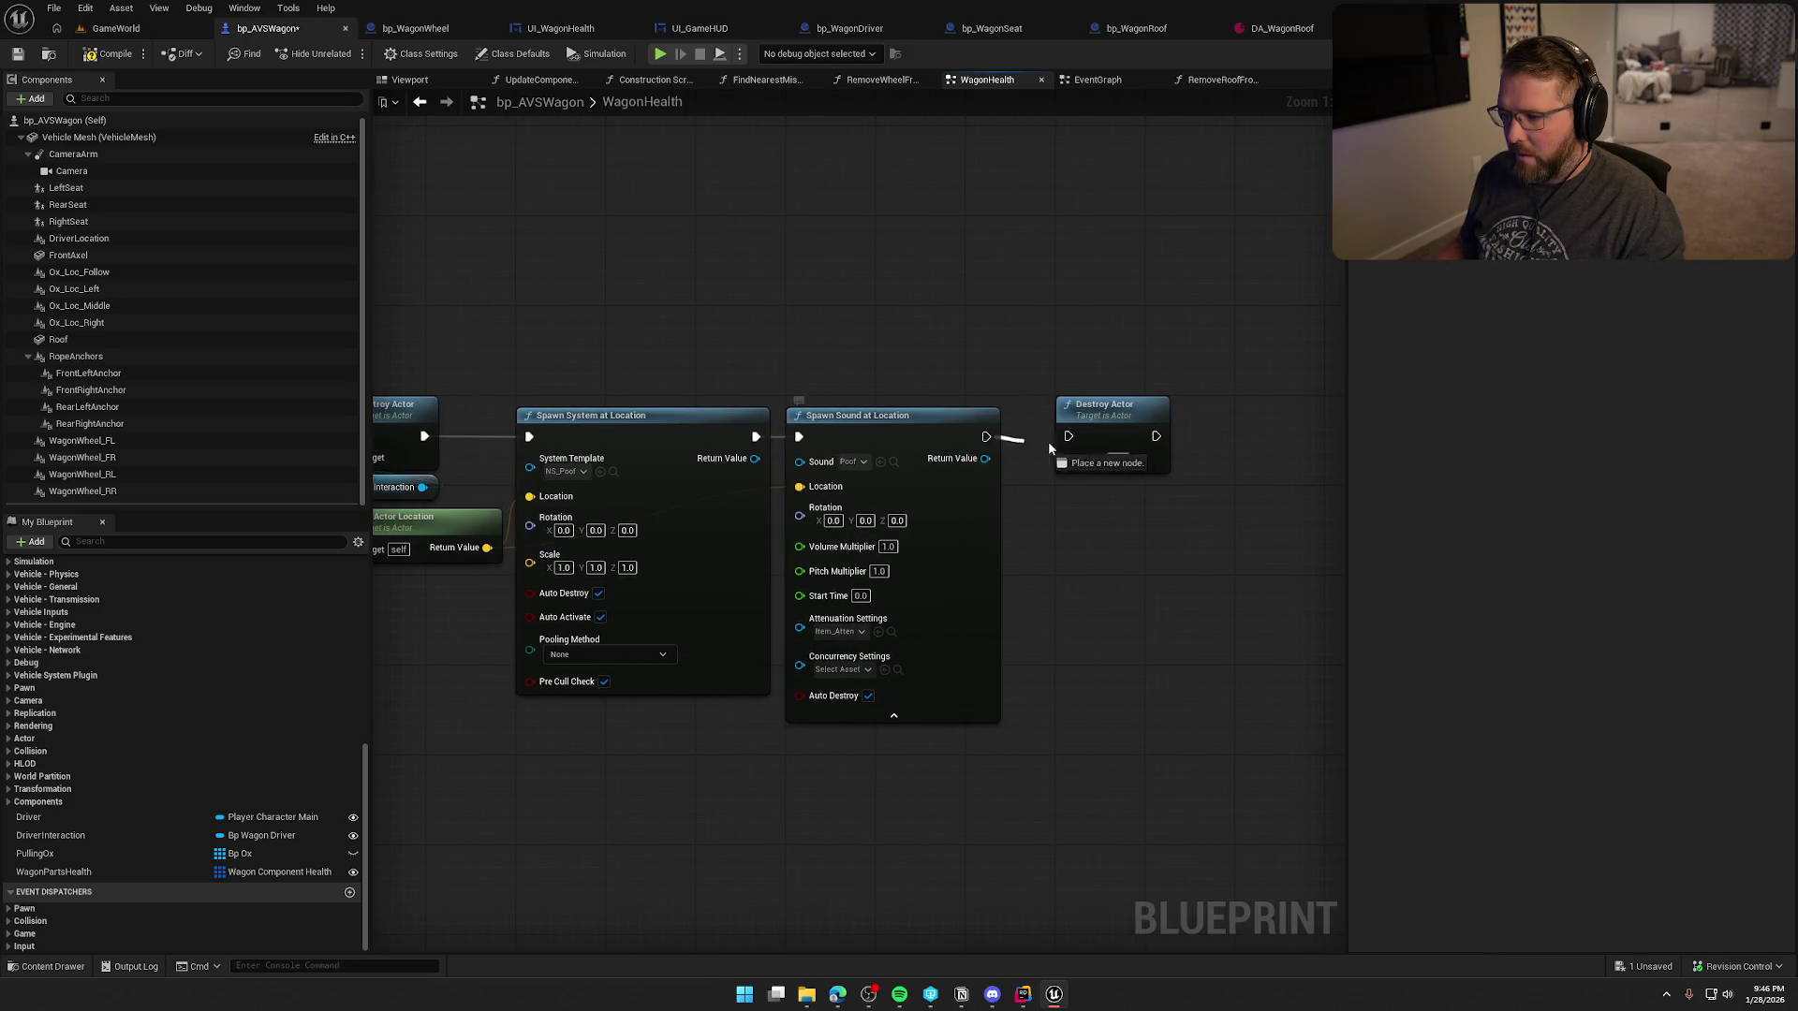
{"action": "left_click_drag", "start_coordinate": [977, 343], "coordinate": [1163, 345]}
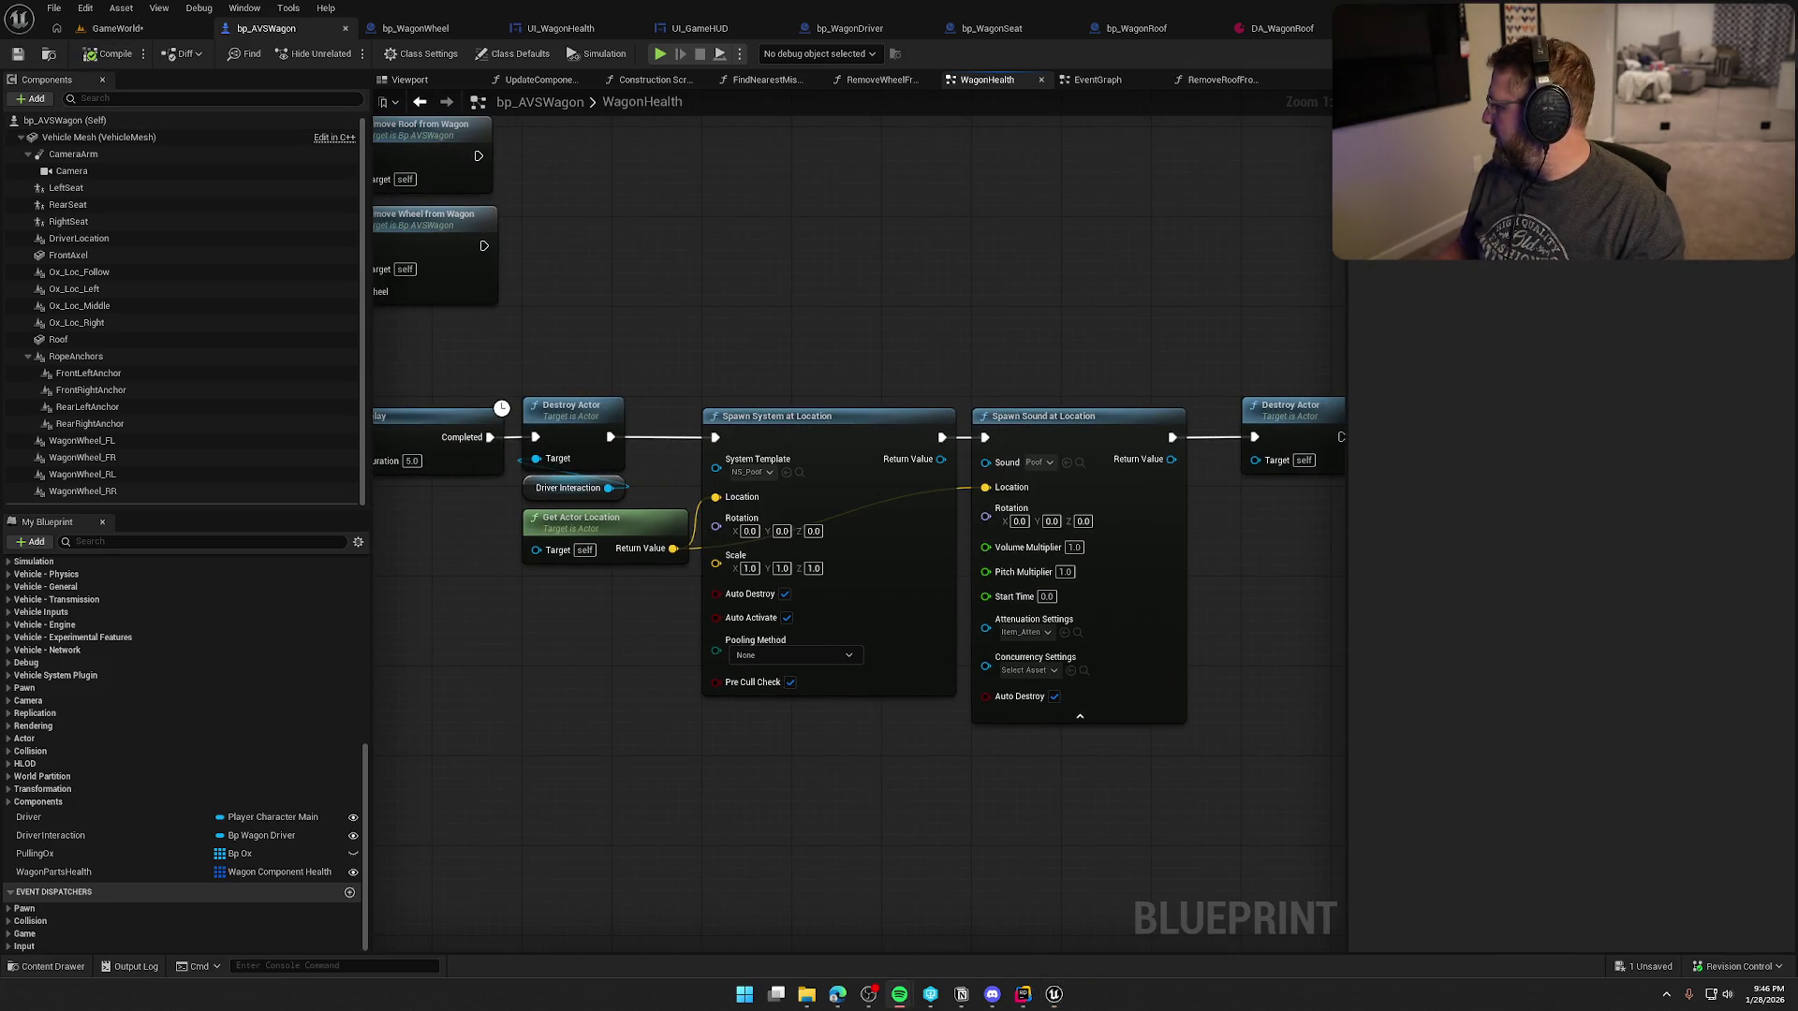
- Play-test the GameWorld level, walking and running among the scattered wagon wheels, then stop
{"action": "key", "text": "ctrl+Tab"}
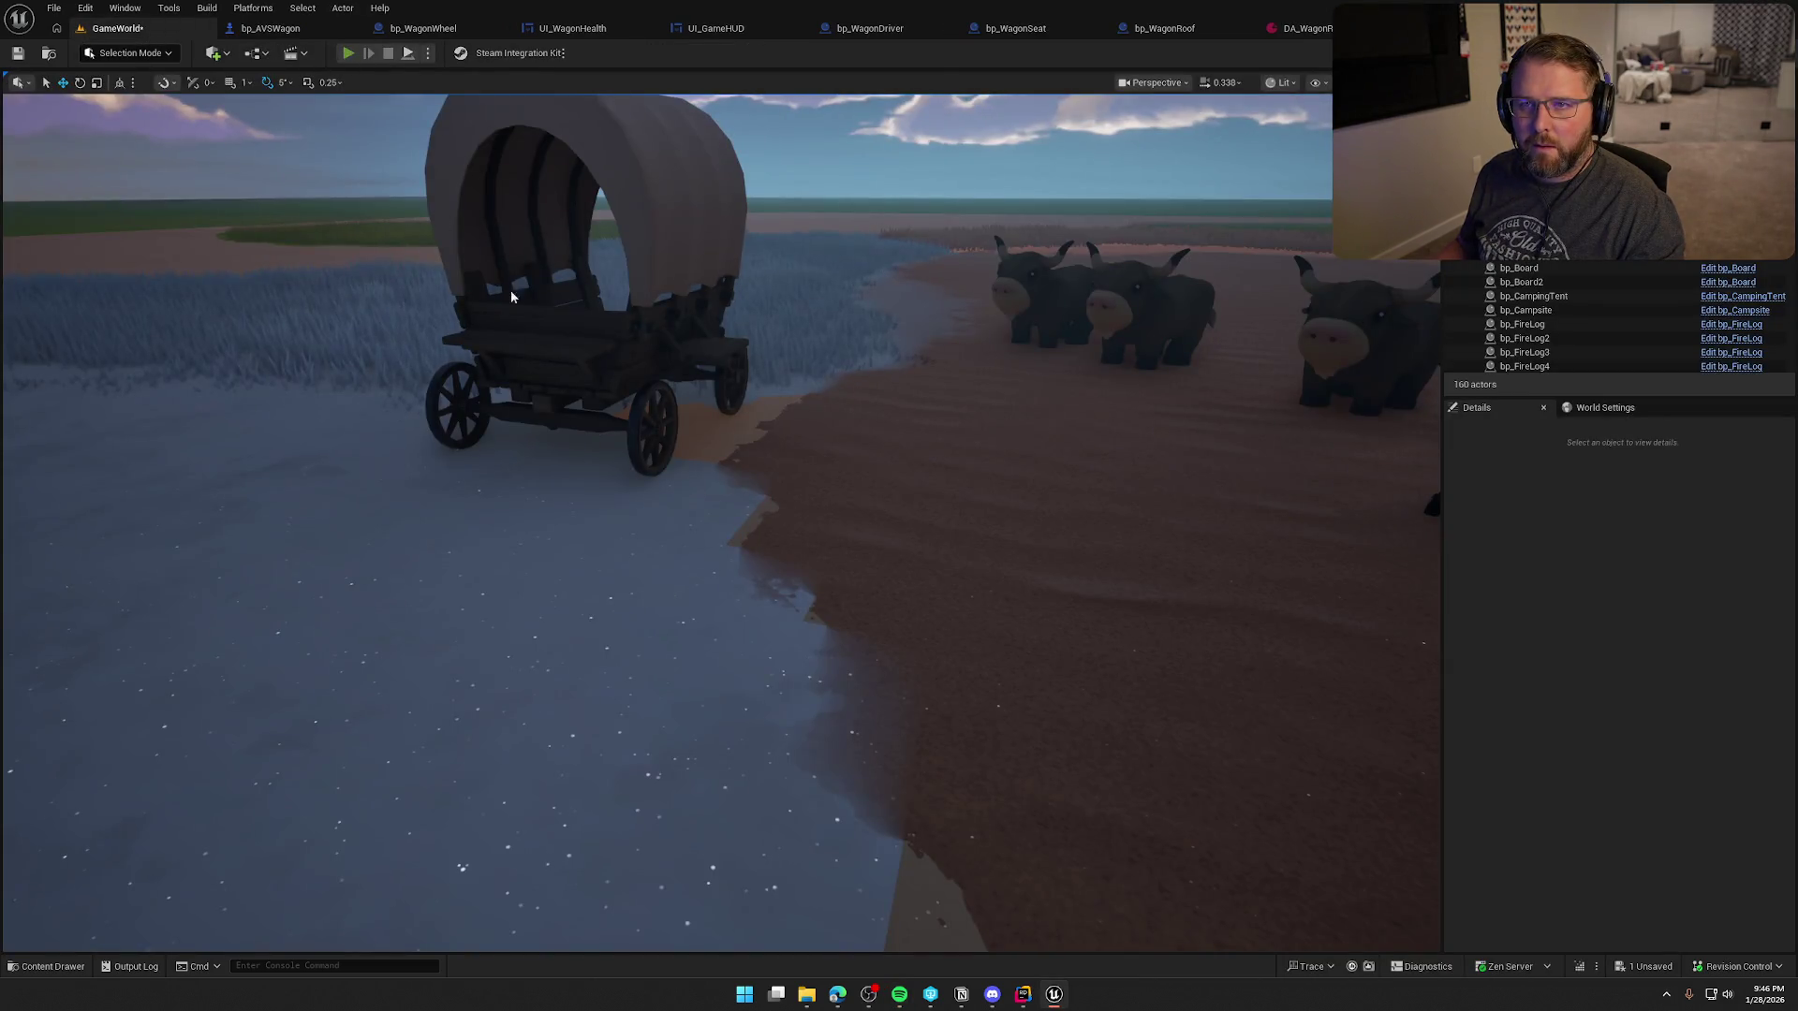
{"action": "key", "text": "alt+p"}
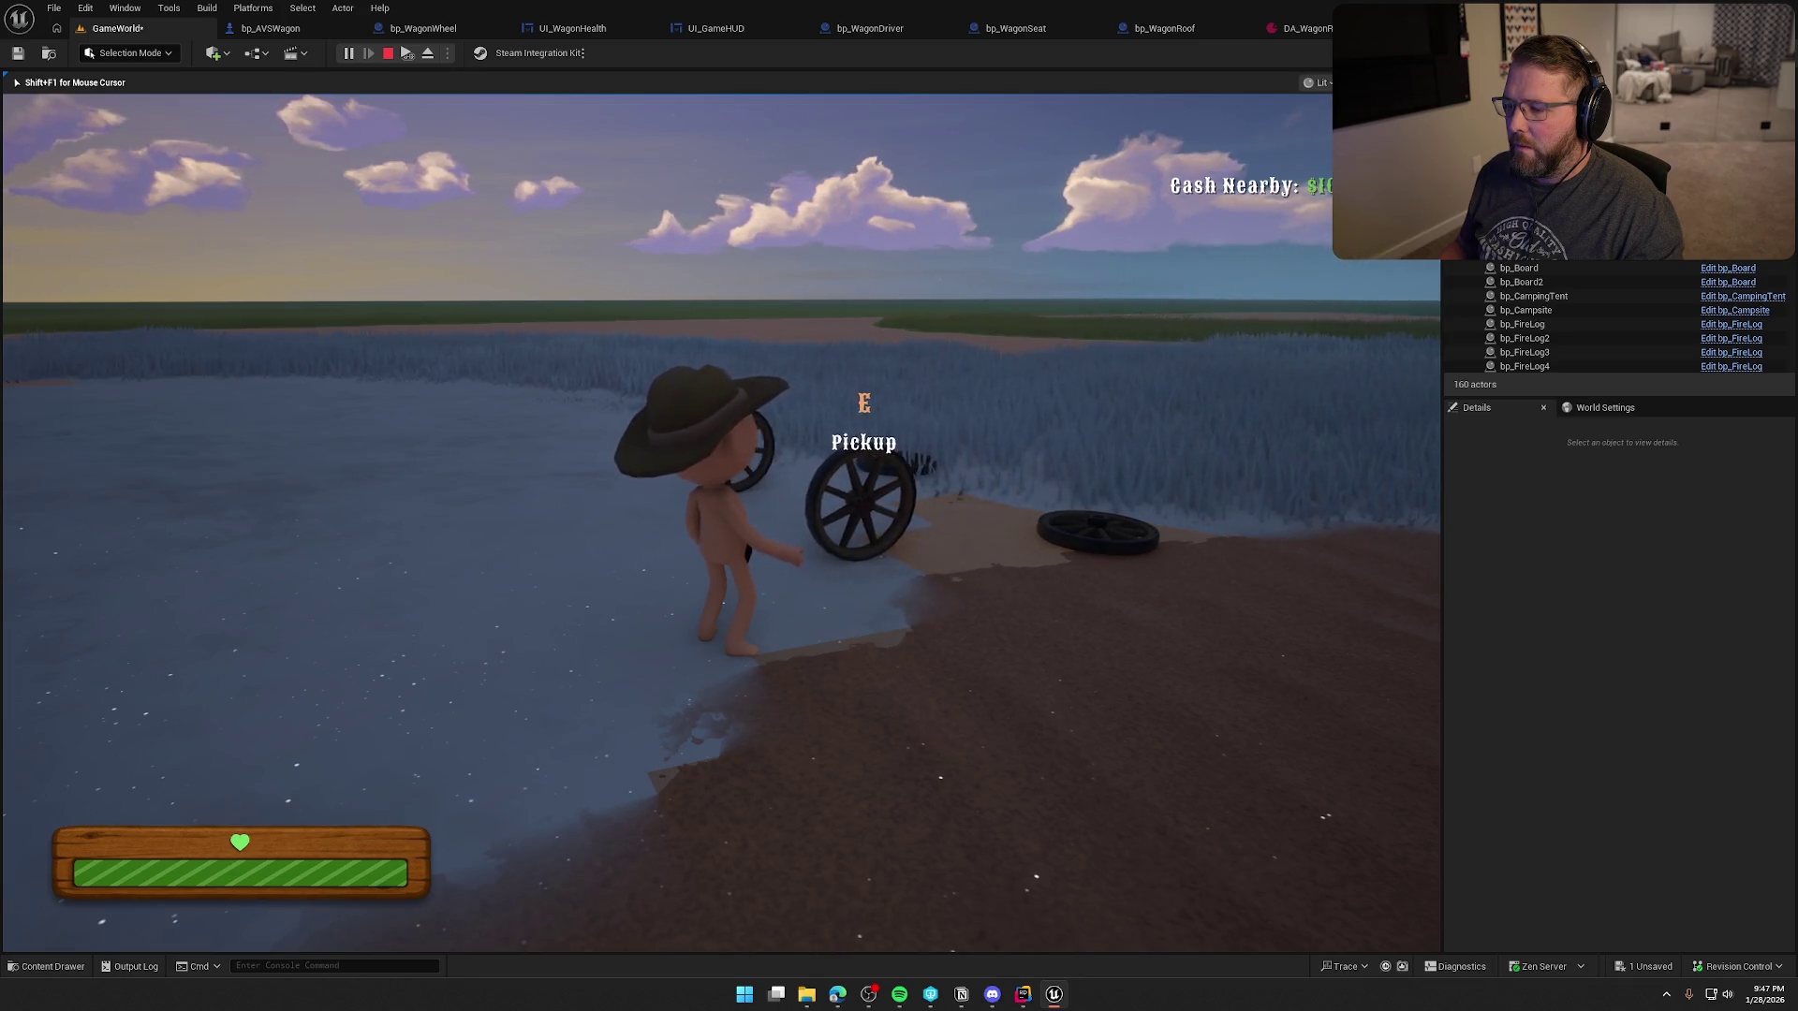
{"action": "key", "text": "e"}
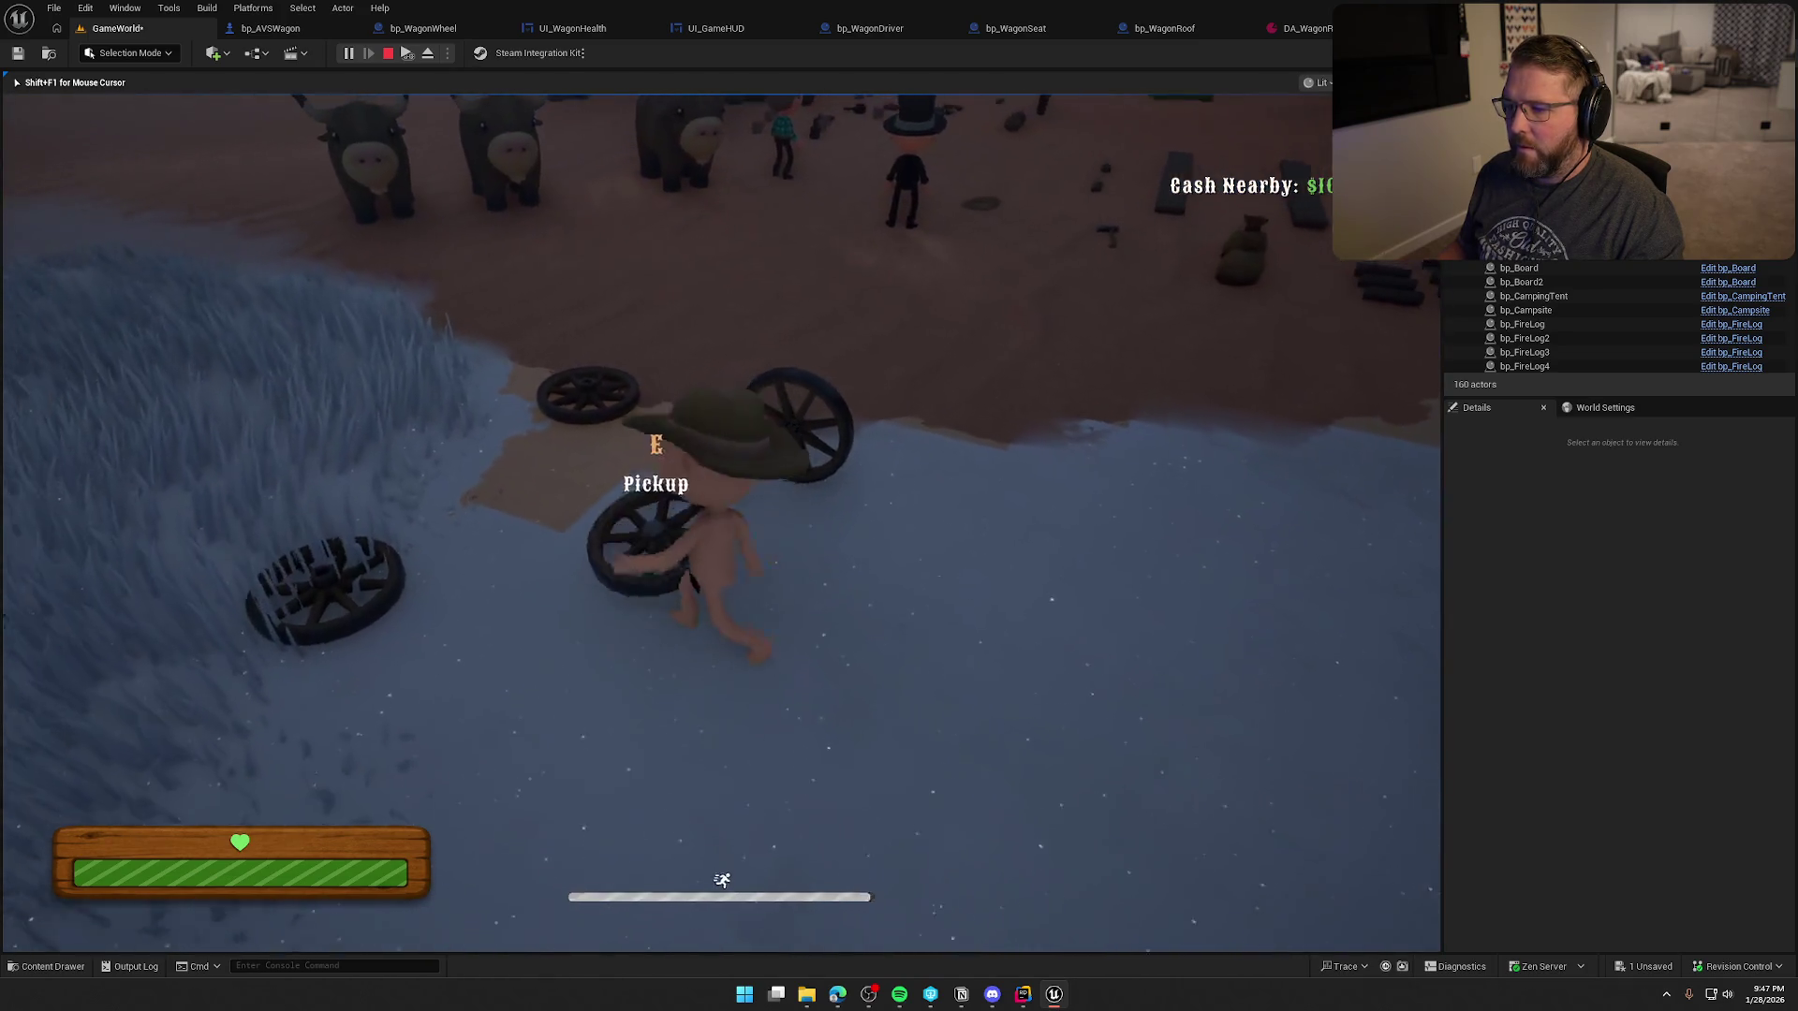
{"action": "key", "text": "w"}
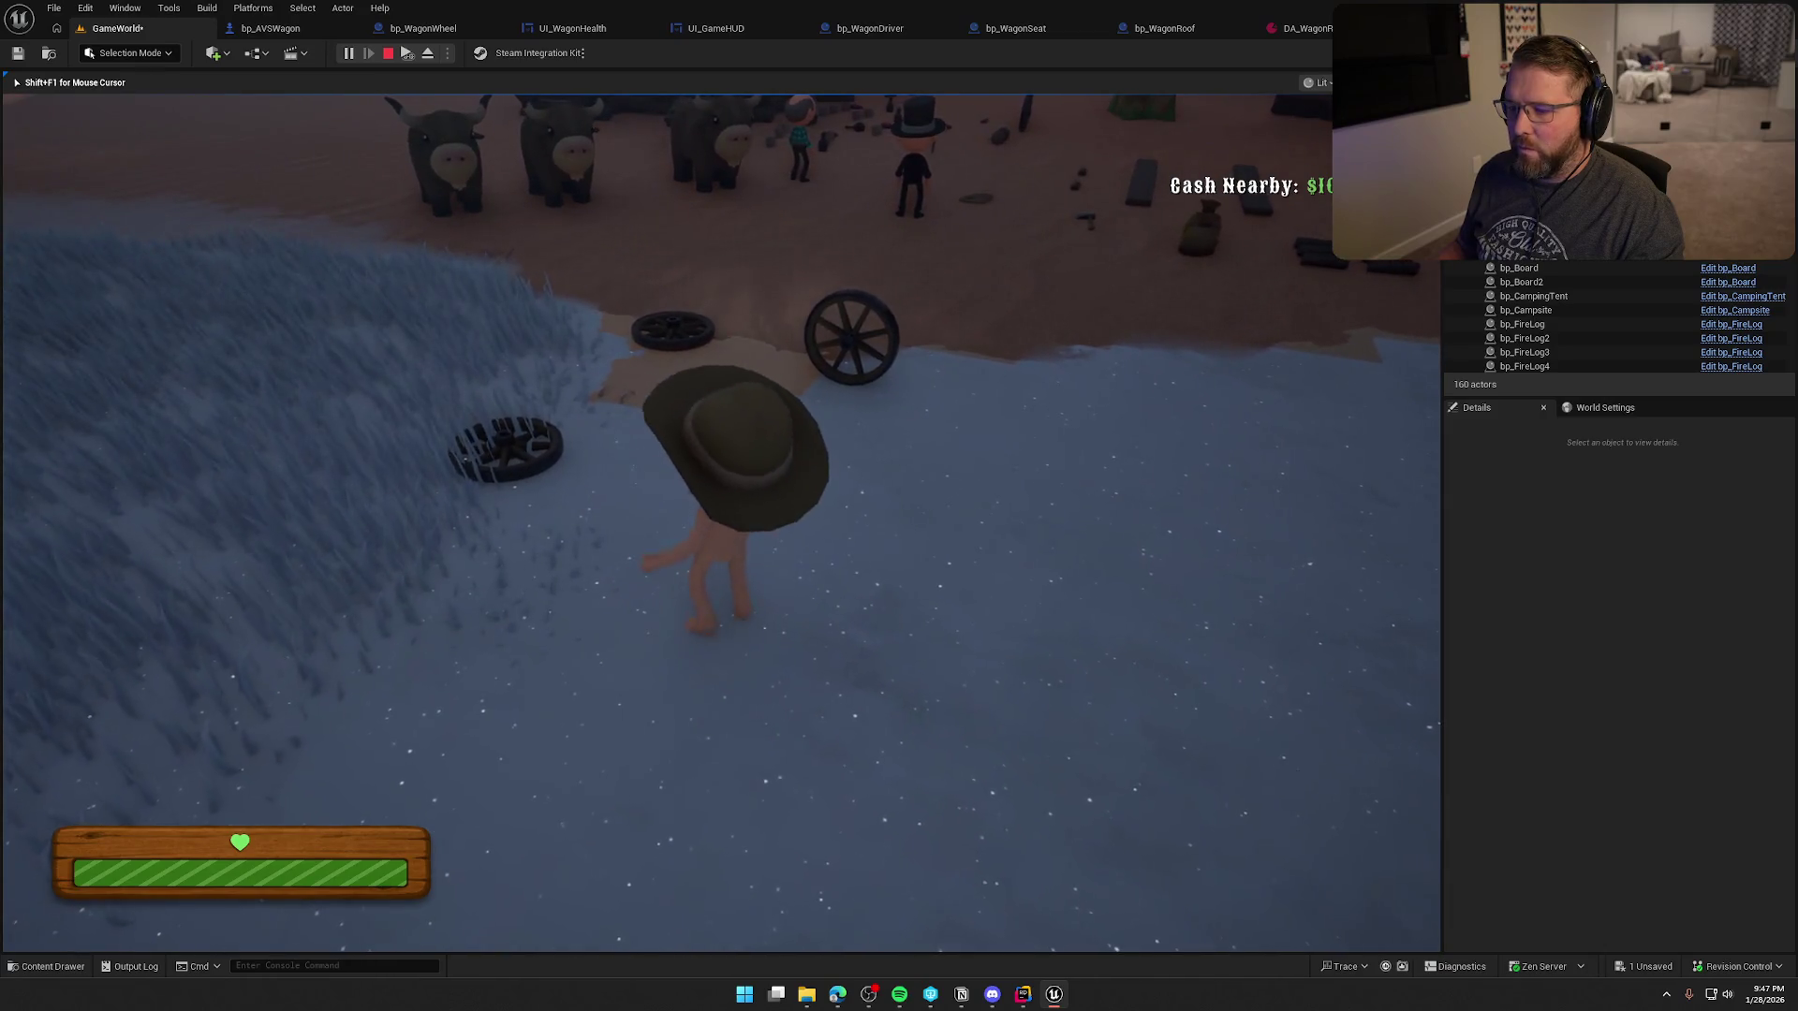
{"action": "key", "text": "w"}
{"action": "key", "text": "shift"}
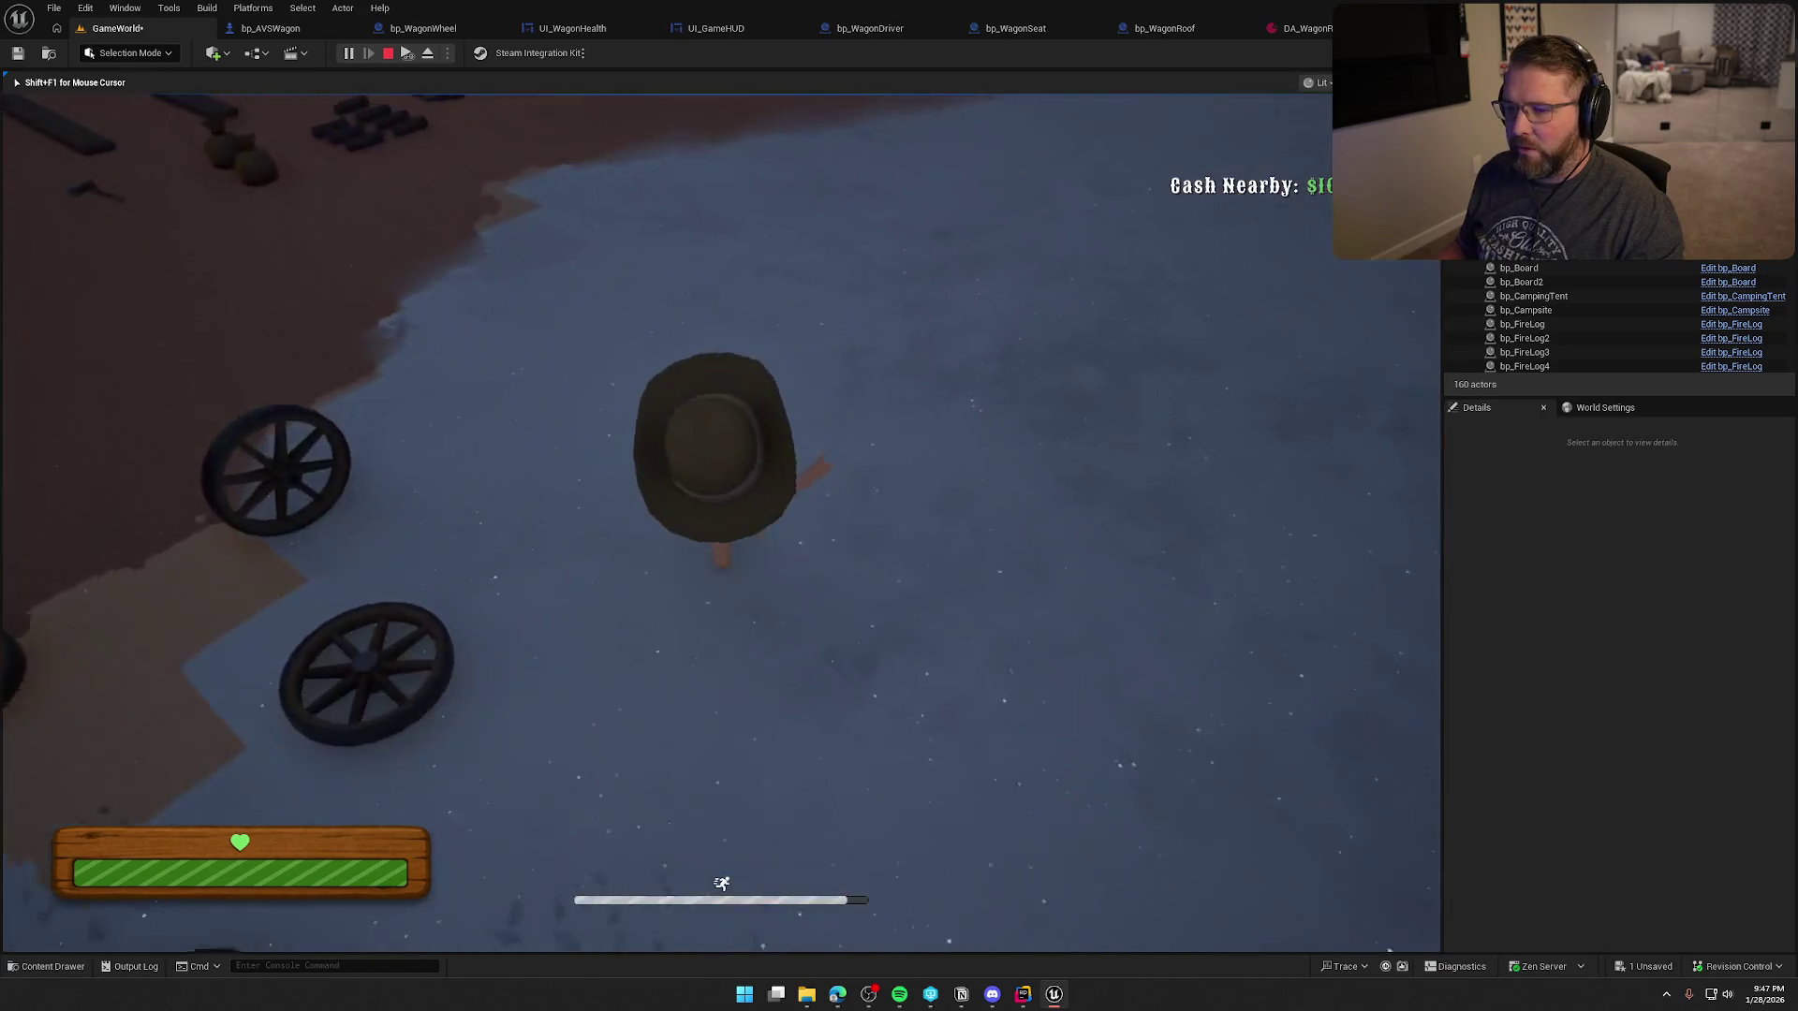
{"action": "key", "text": "w"}
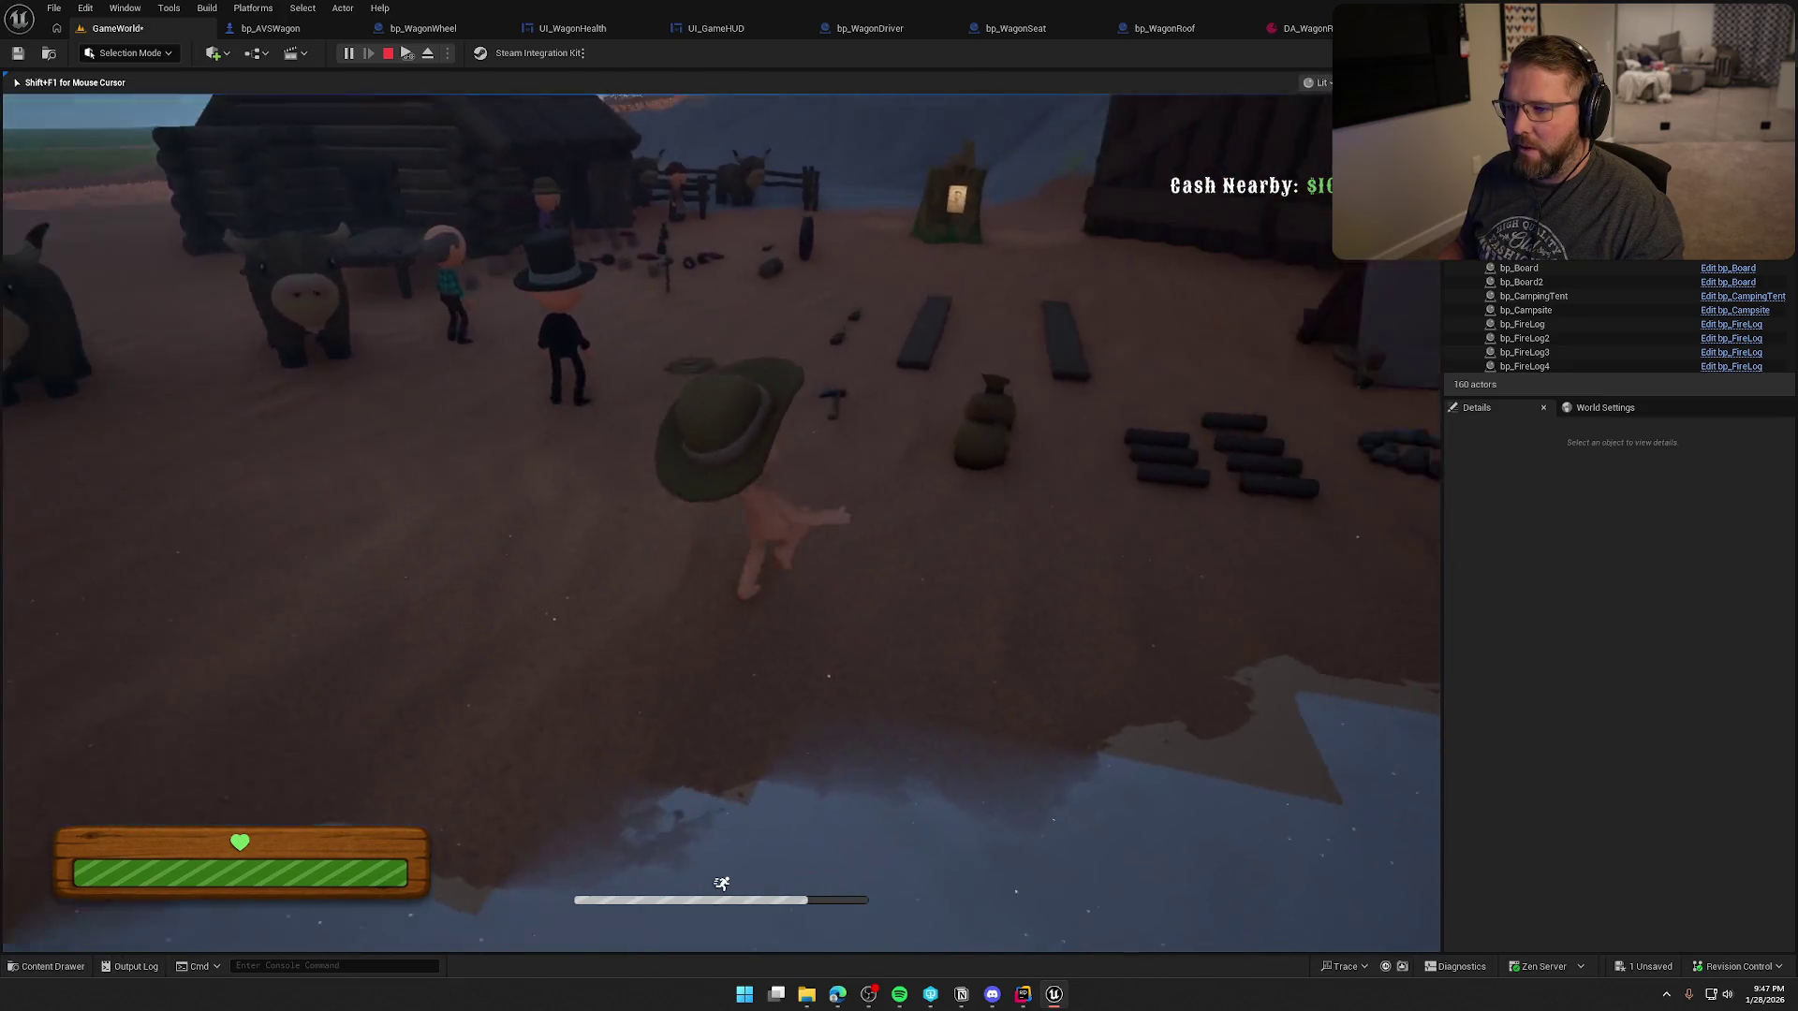
{"action": "key", "text": "w"}
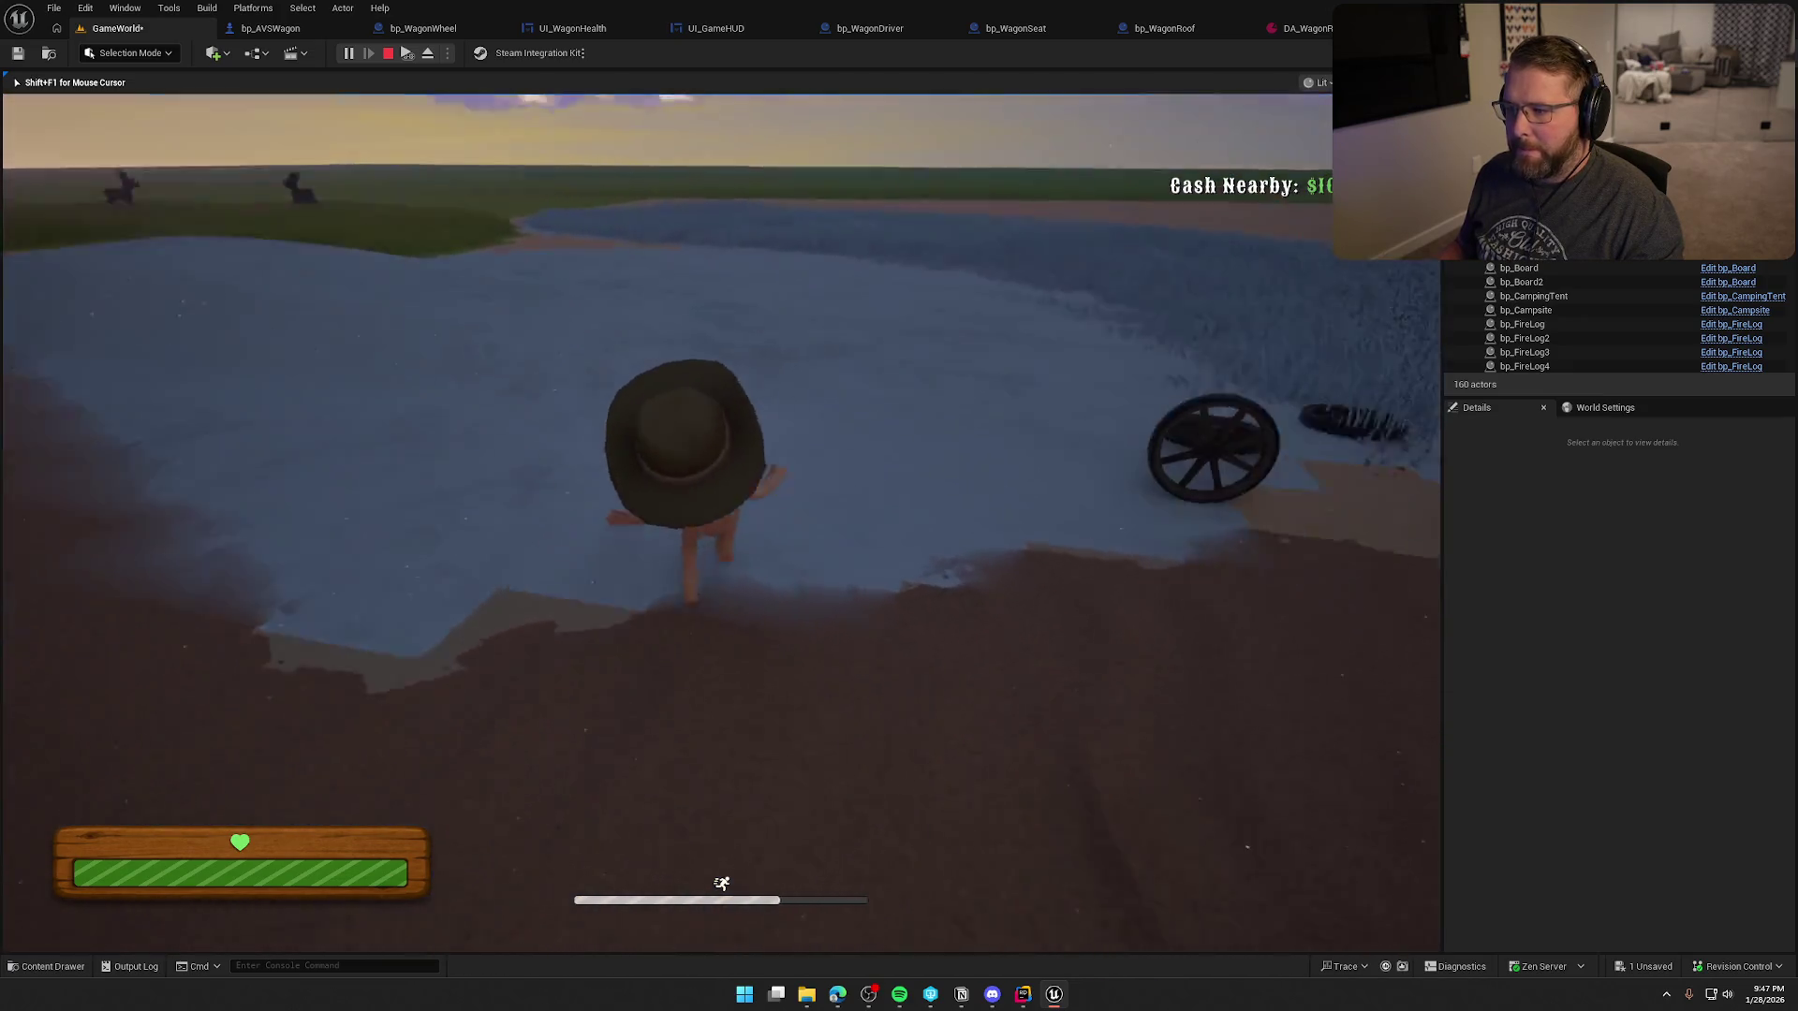
{"action": "key", "text": "w"}
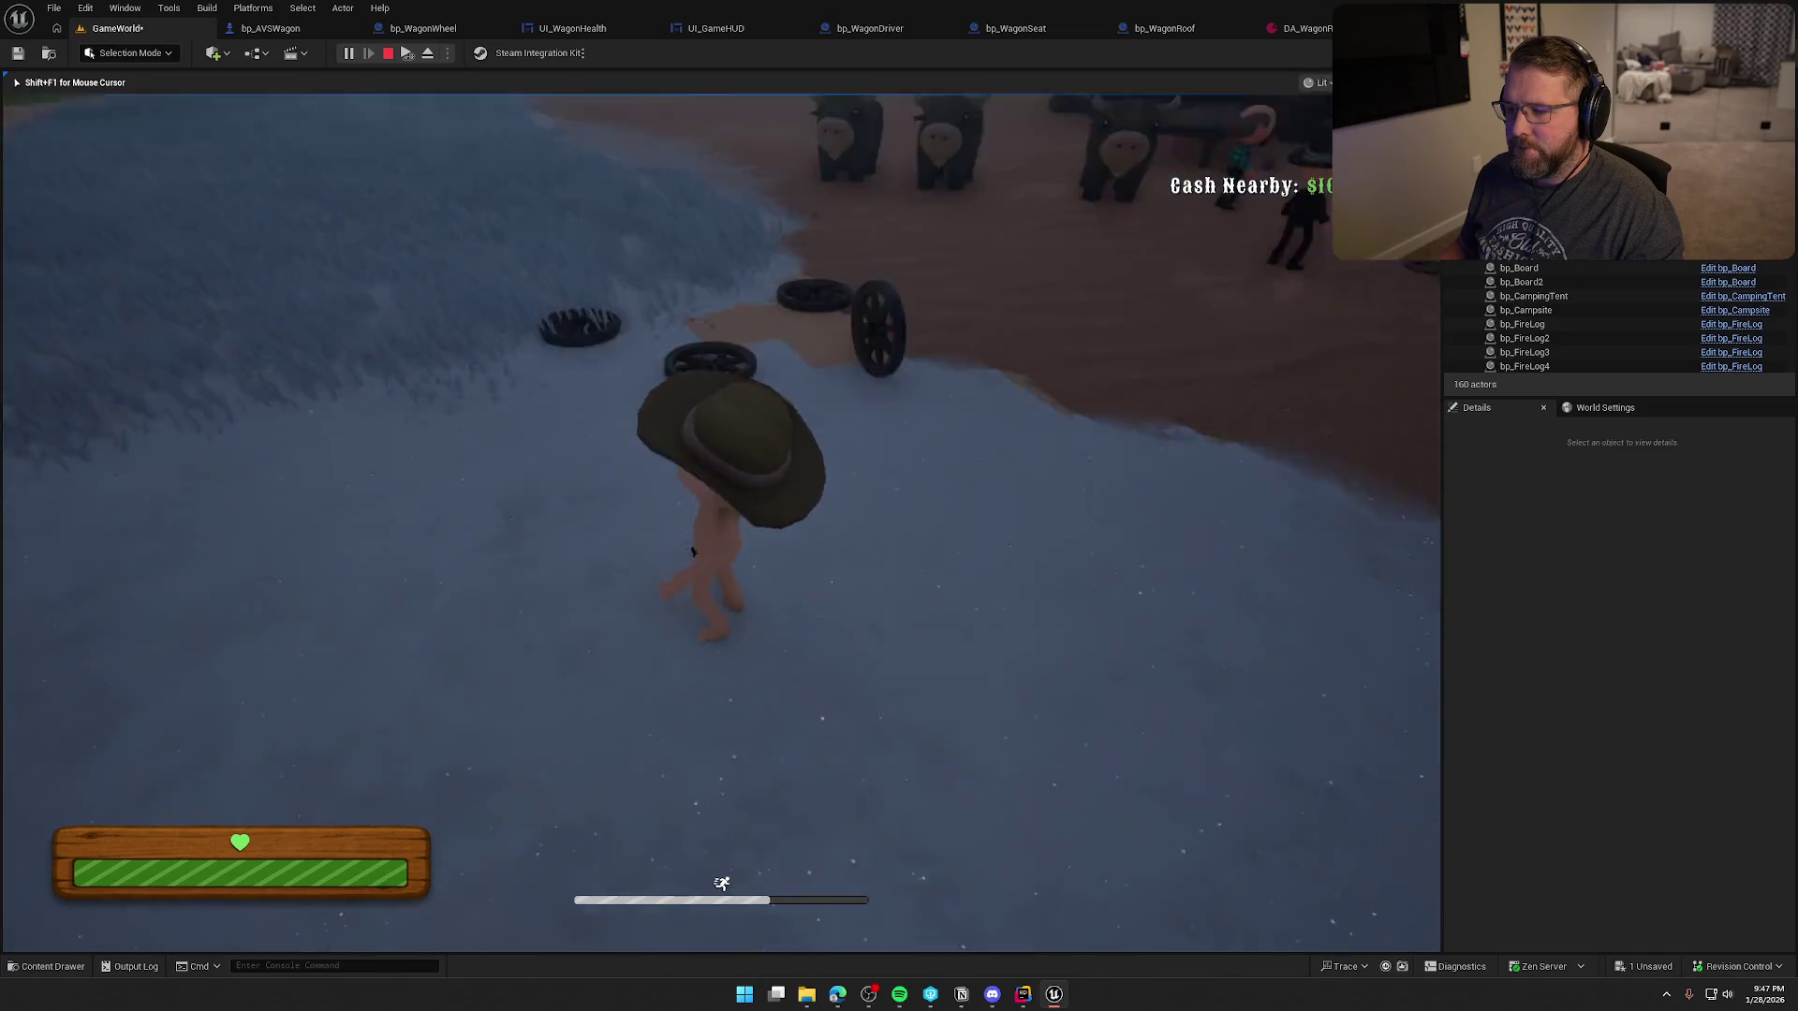
{"action": "key", "text": "w"}
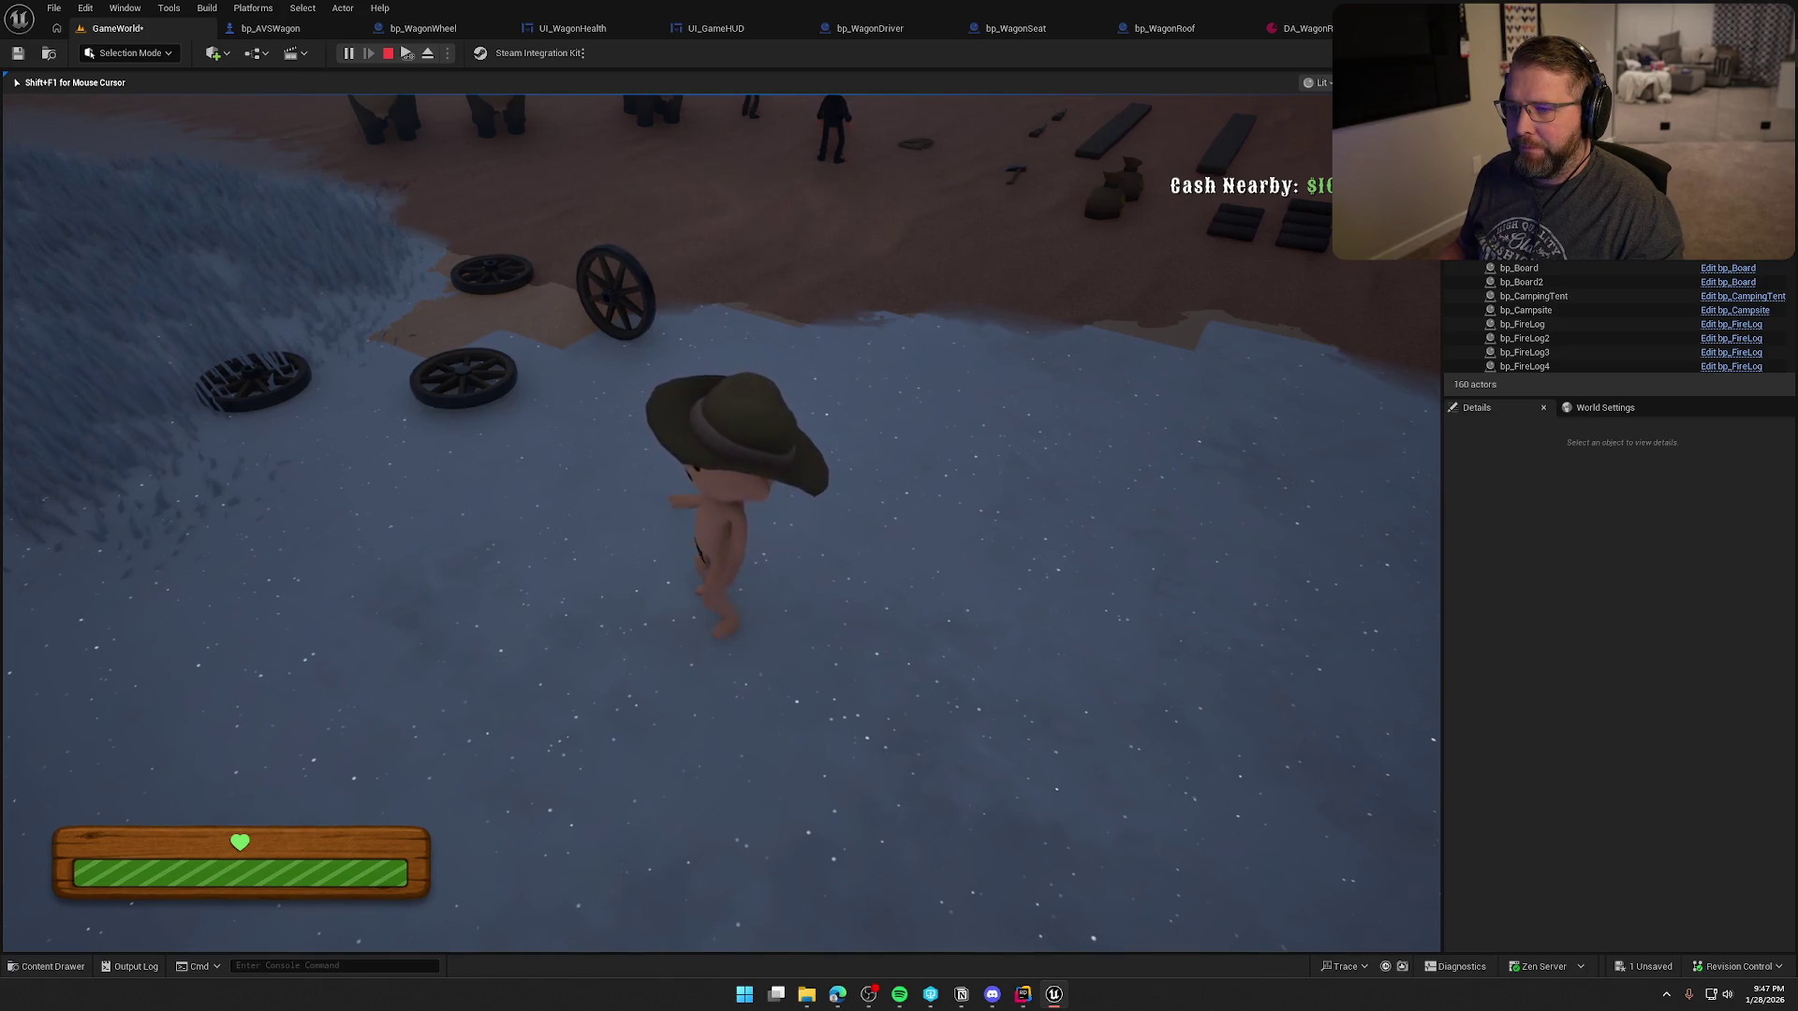
{"action": "key", "text": "shift+w"}
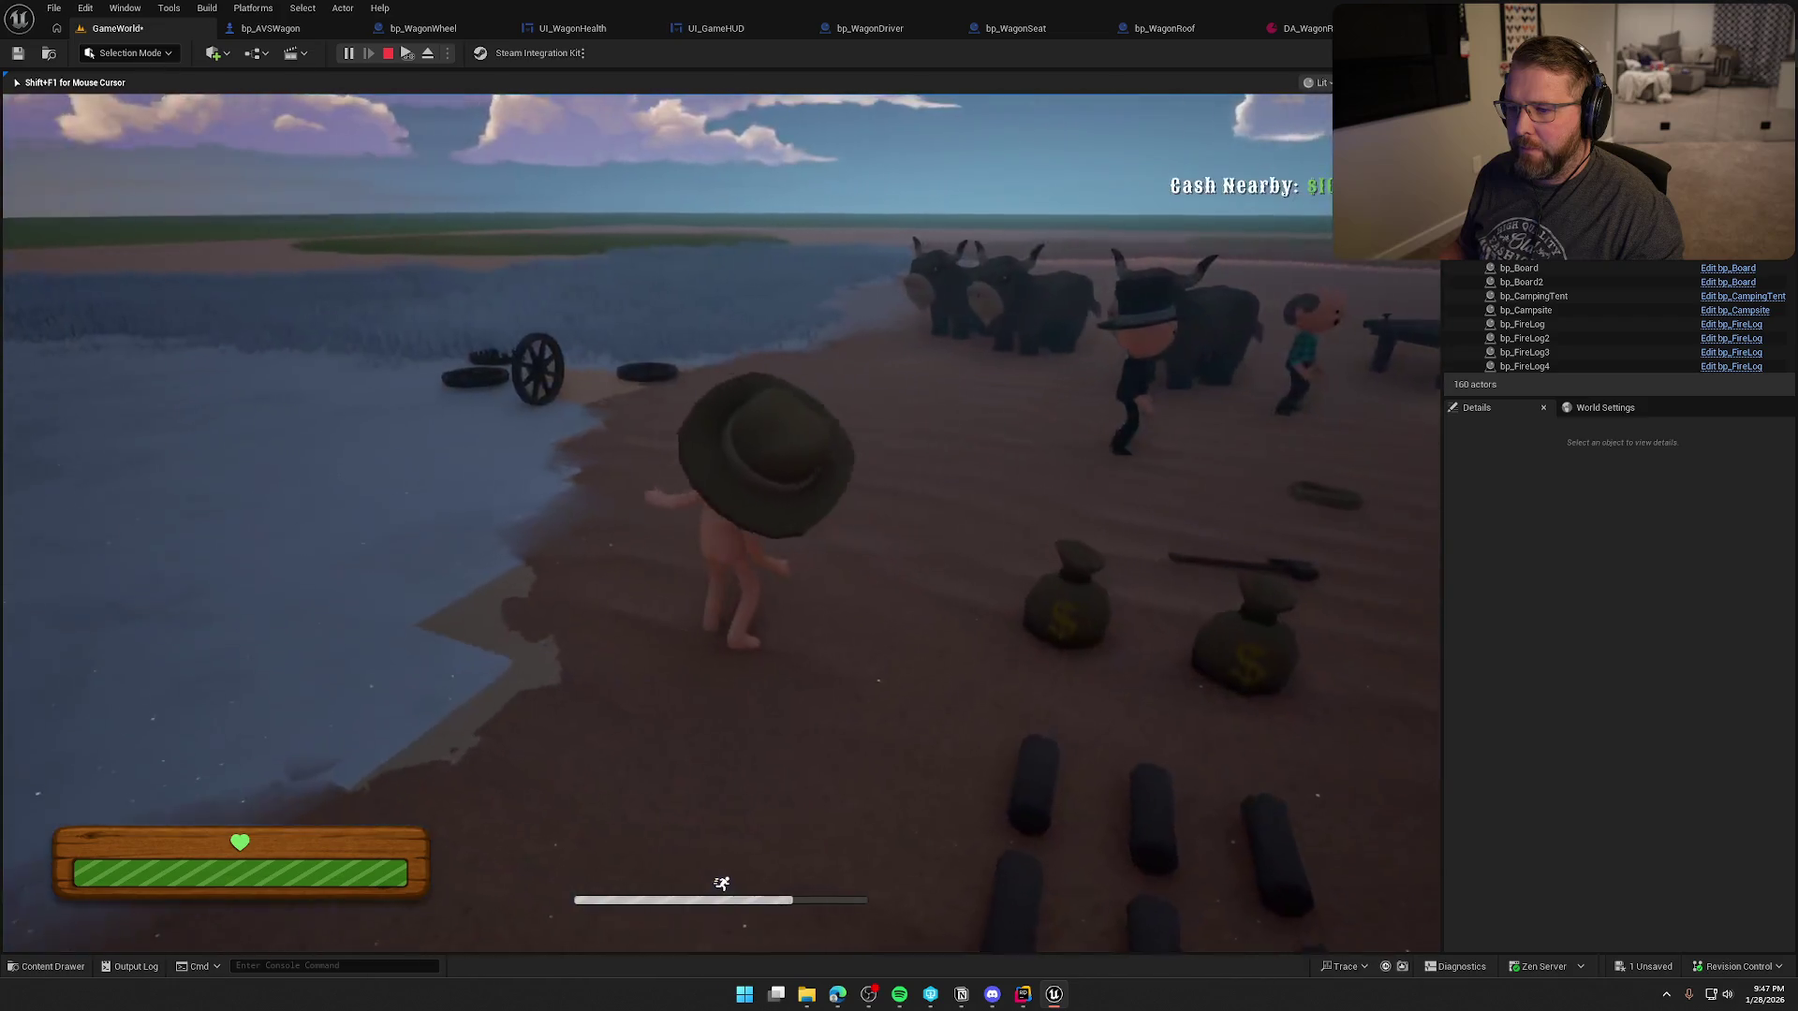
{"action": "key", "text": "w"}
{"action": "key", "text": "Escape"}
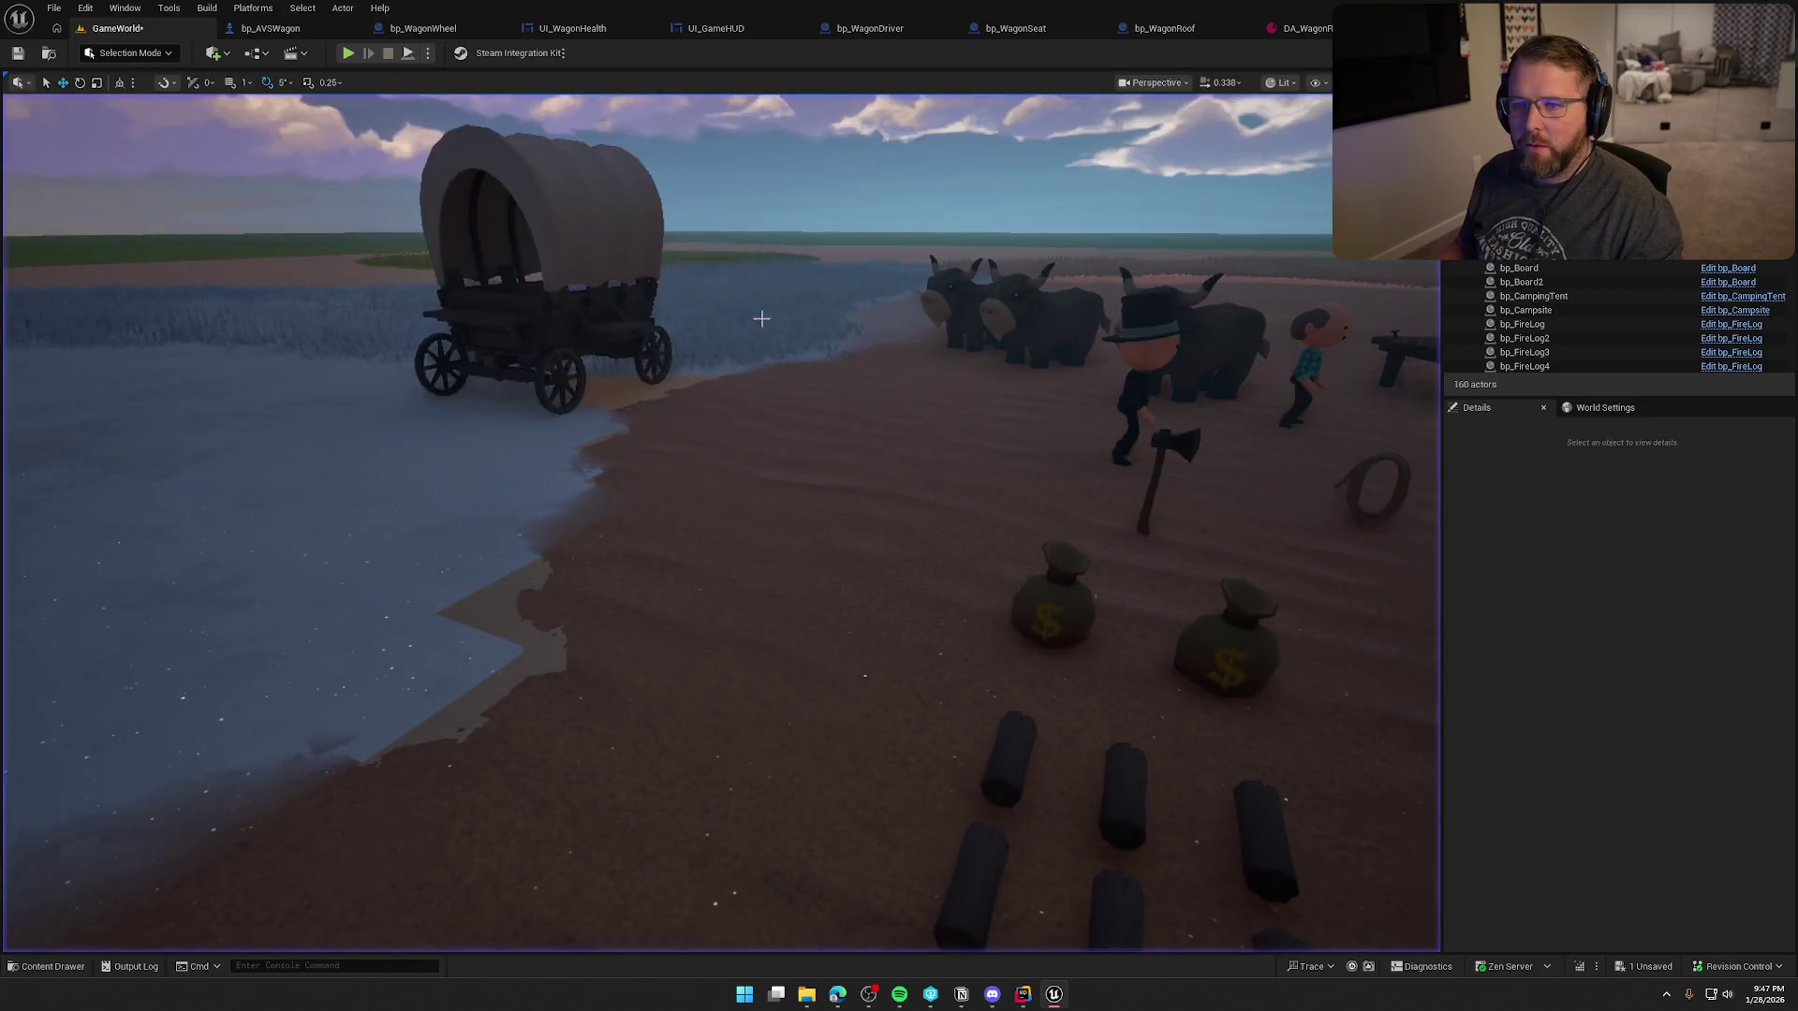
- Run a second play test, riding the wagon until it bursts apart, then return to the WagonHealth graph
{"action": "key", "text": "alt+p"}
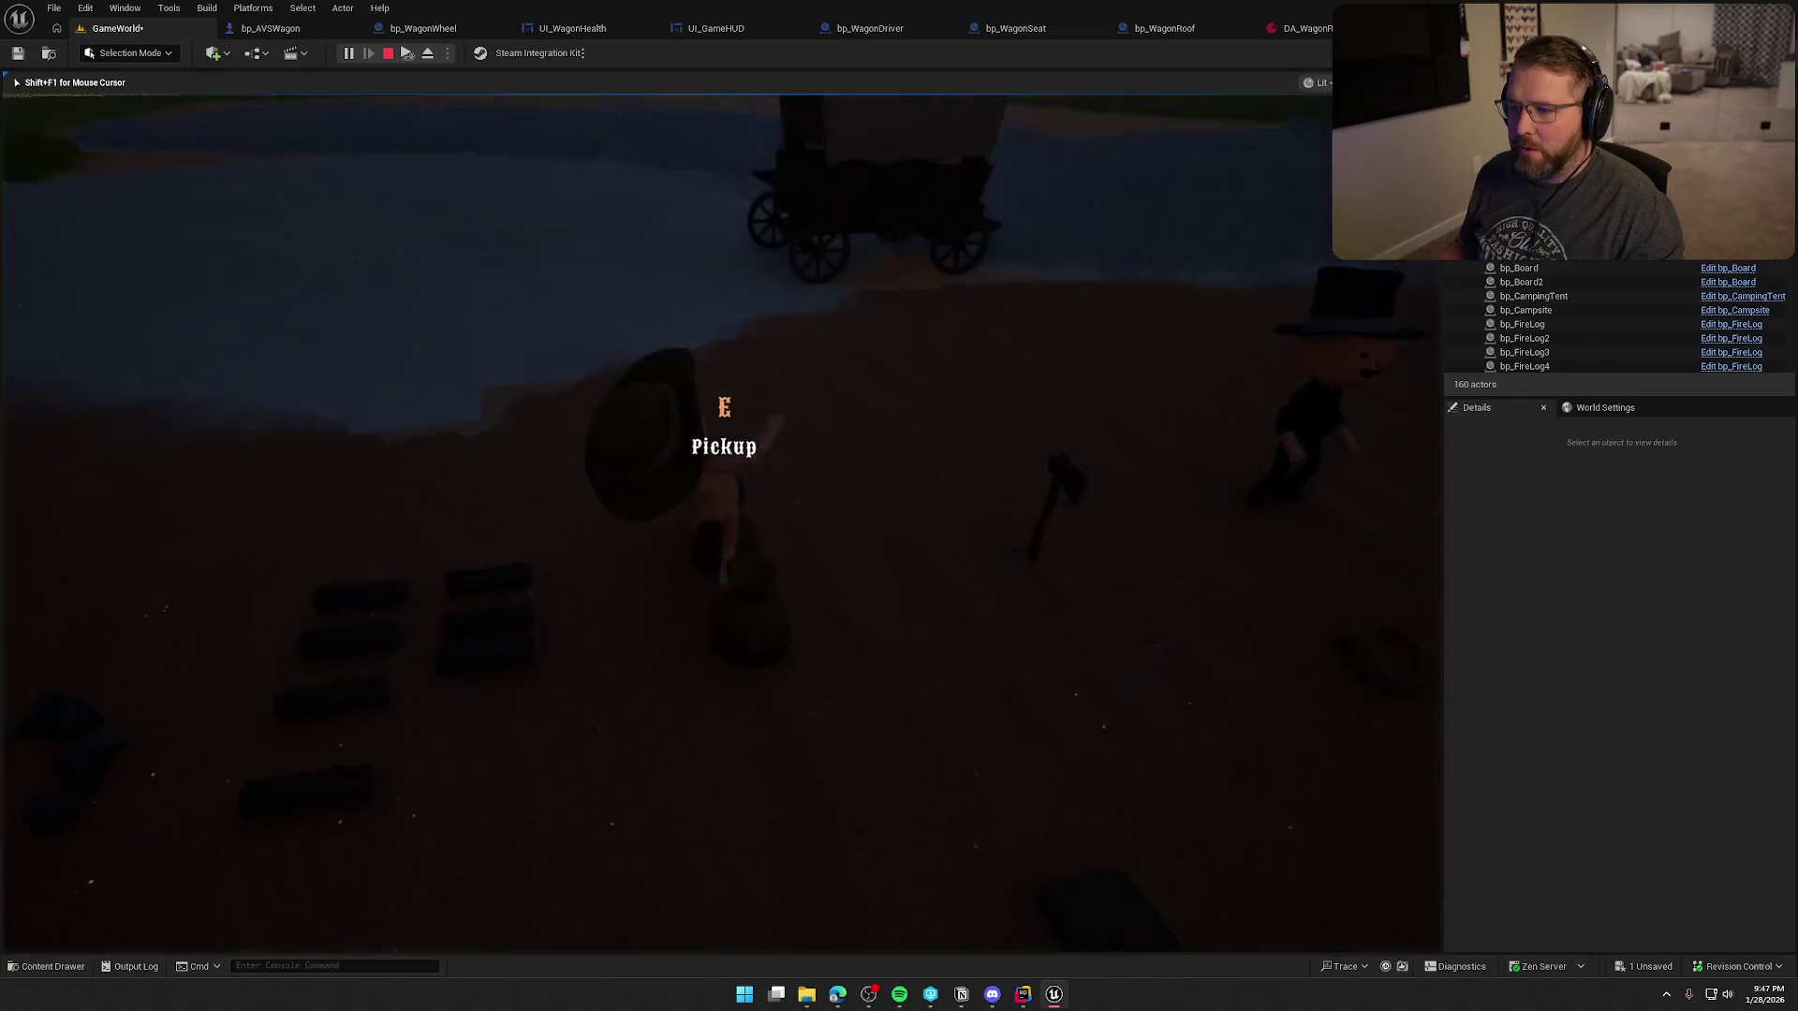
{"action": "key", "text": "shift+w"}
{"action": "key", "text": "e"}
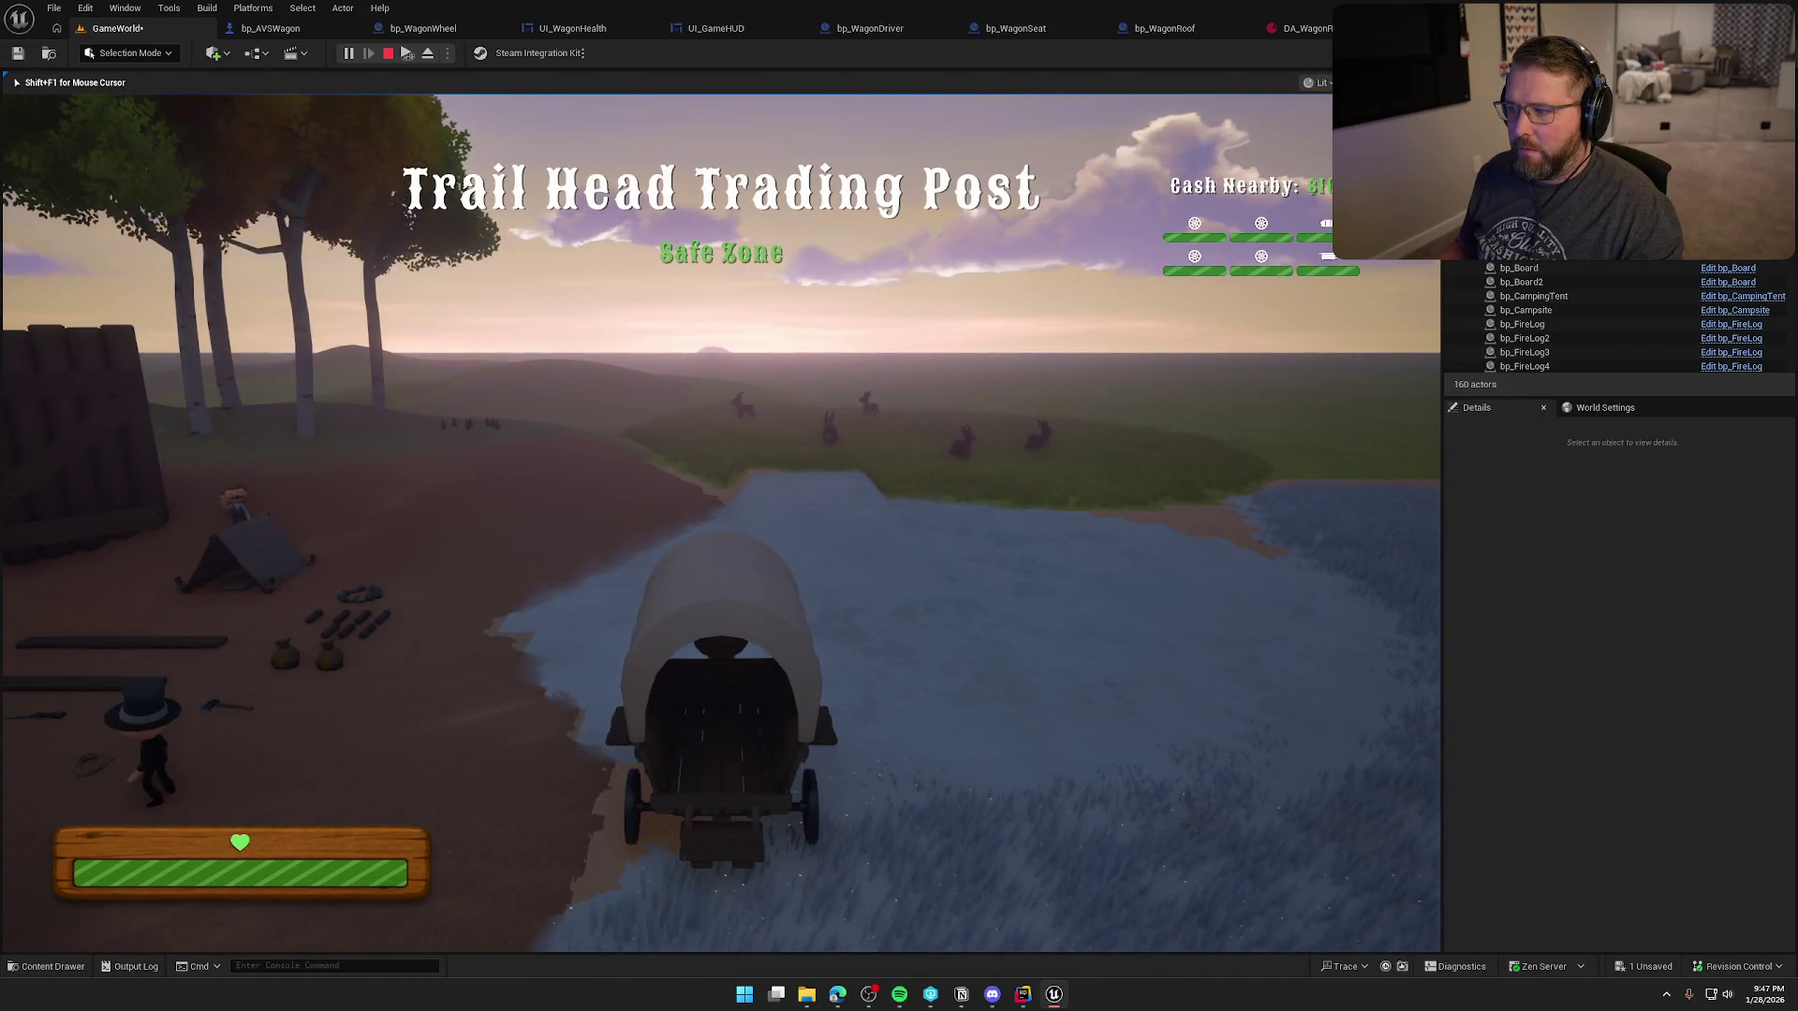
{"action": "key", "text": "e"}
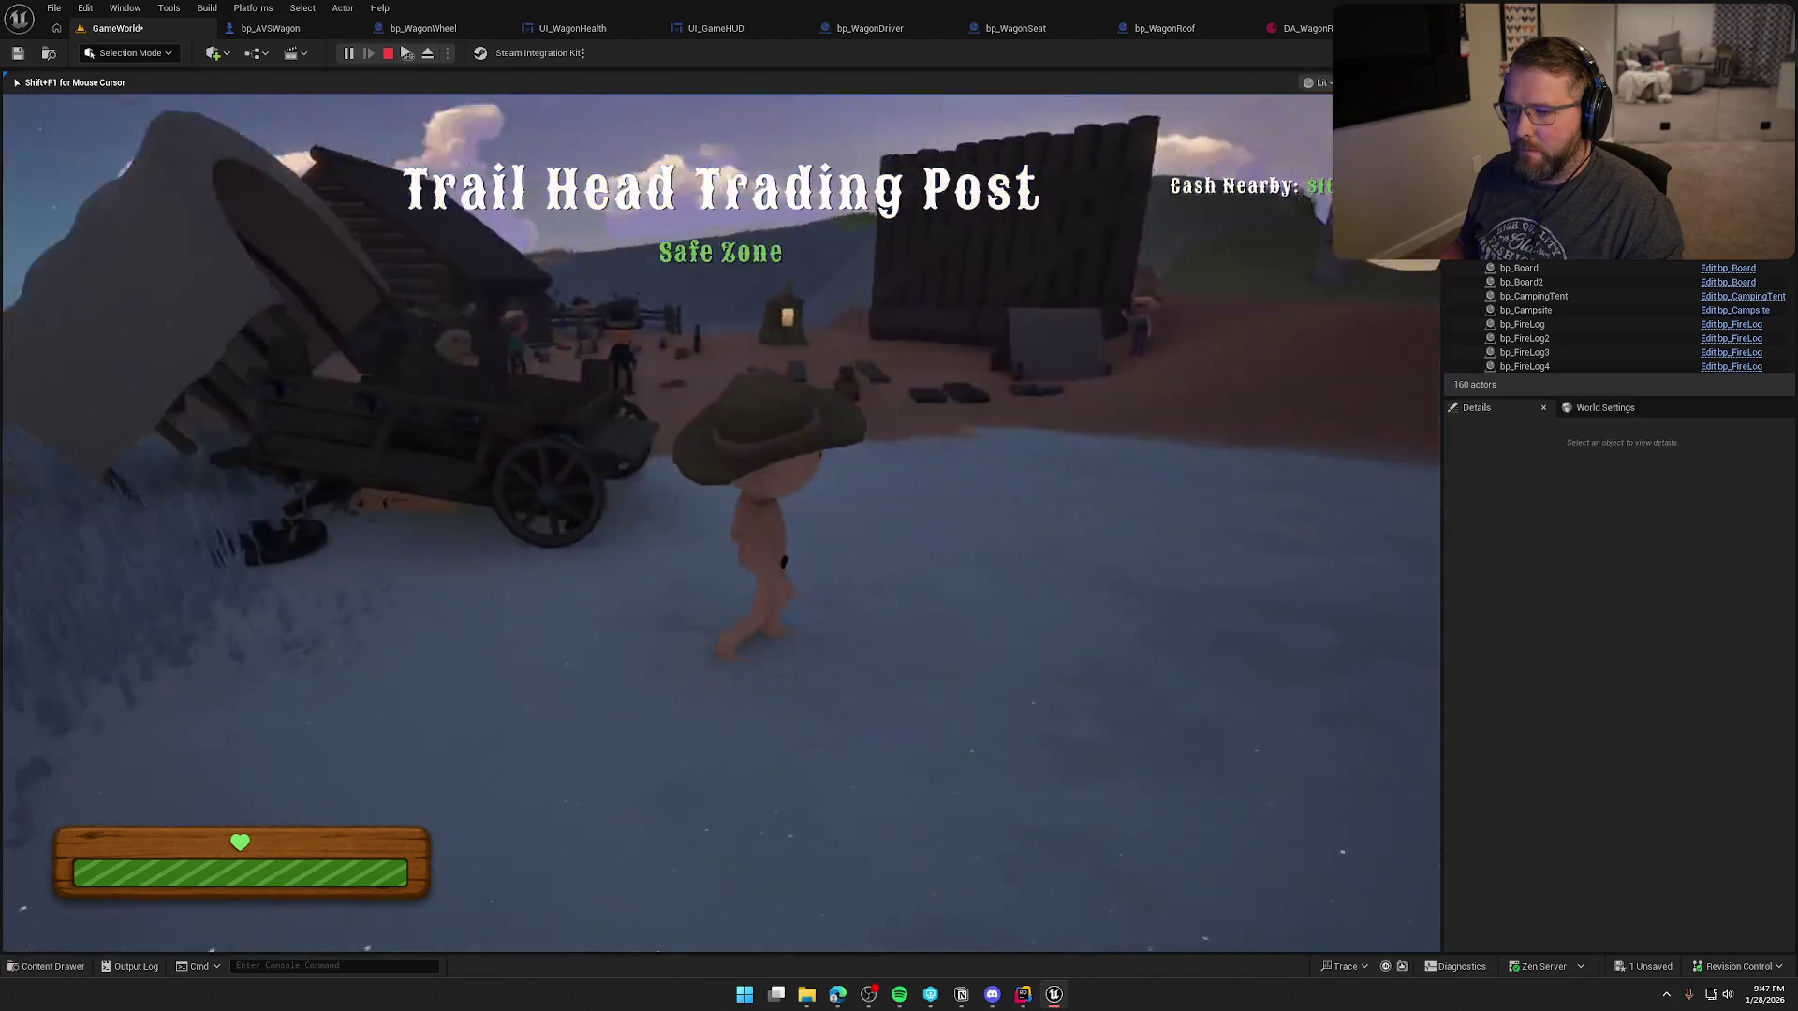
{"action": "key", "text": "w"}
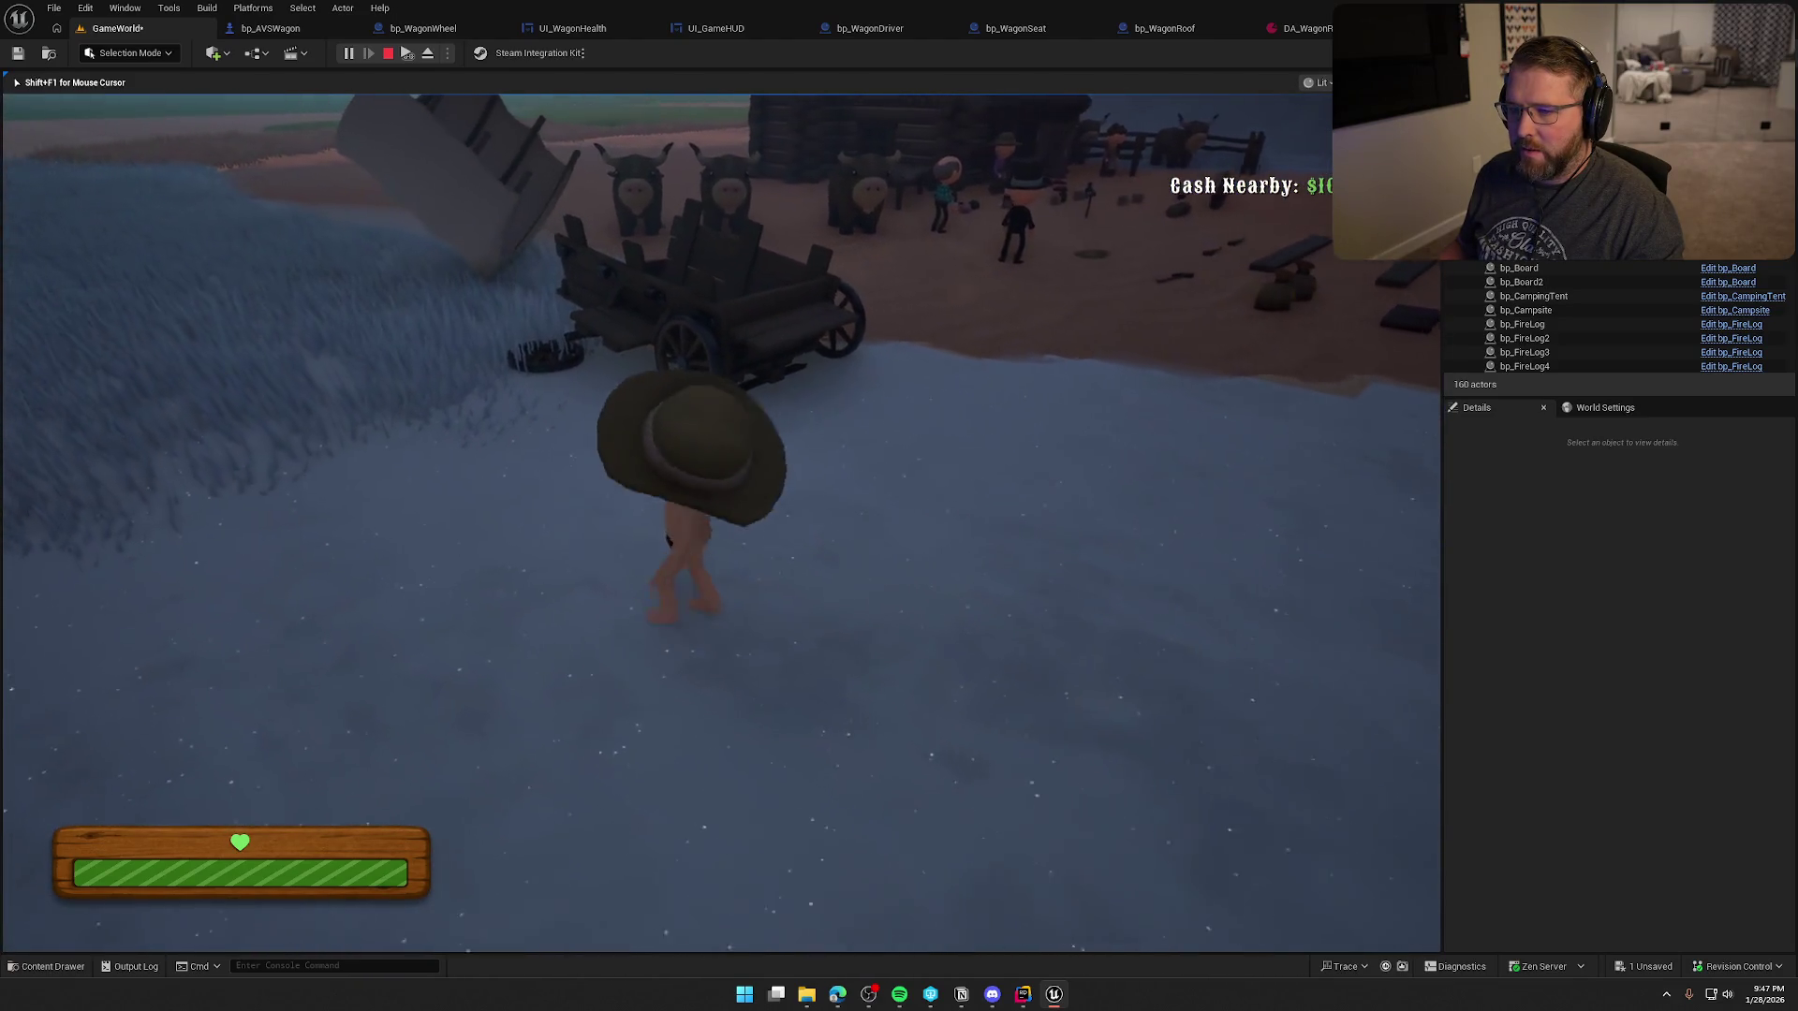
{"action": "key", "text": "w"}
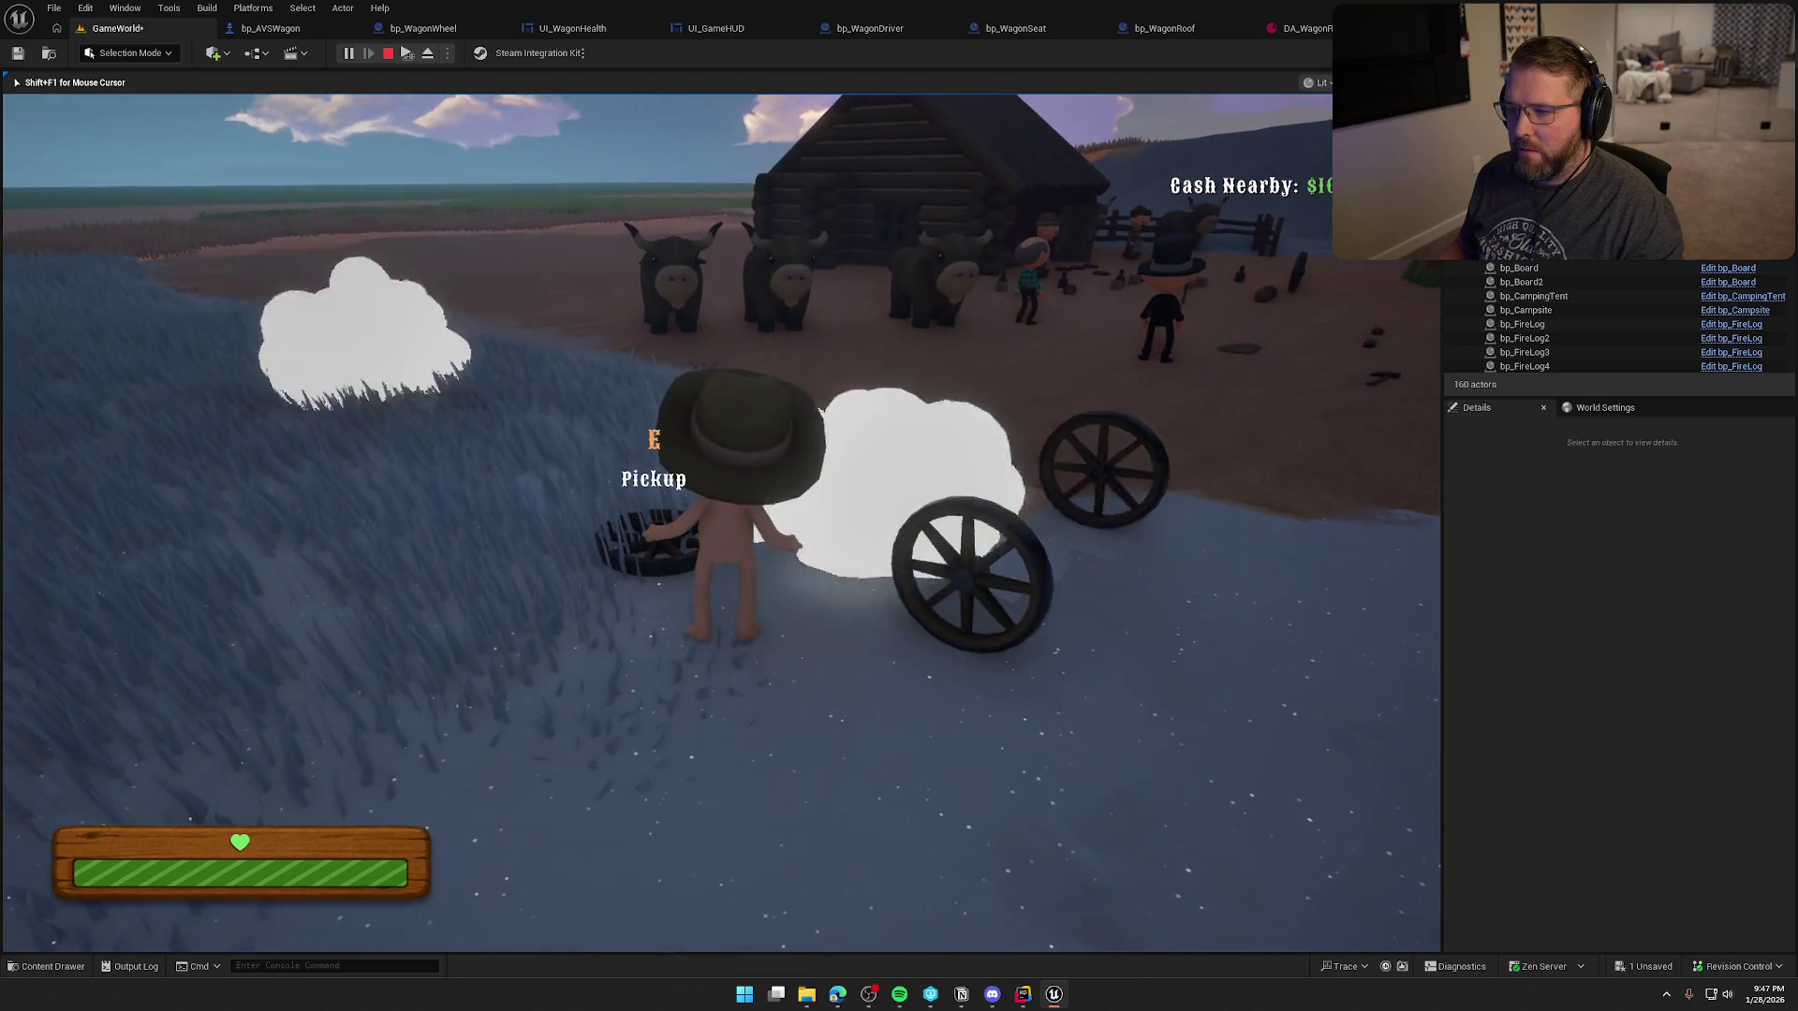
{"action": "key", "text": "shift"}
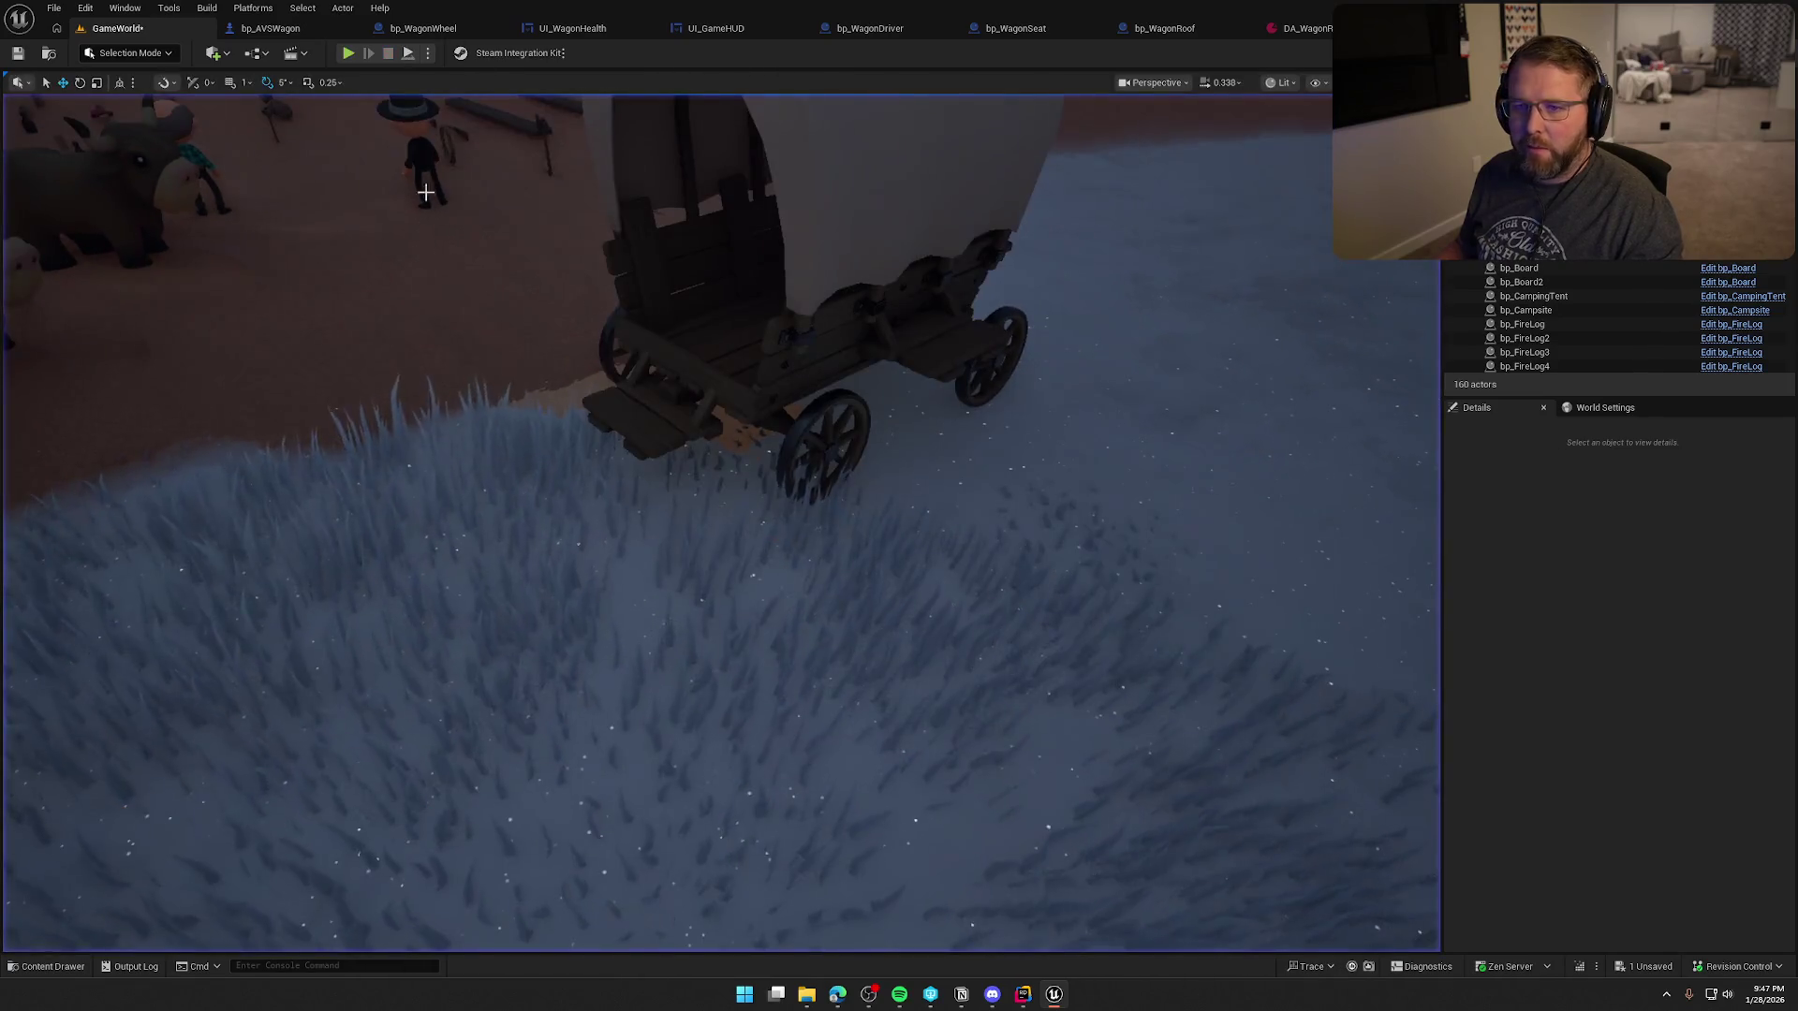
{"action": "left_click", "coordinate": [293, 29]}
{"action": "scroll", "coordinate": [923, 627], "scroll_direction": "down", "scroll_amount": 6}
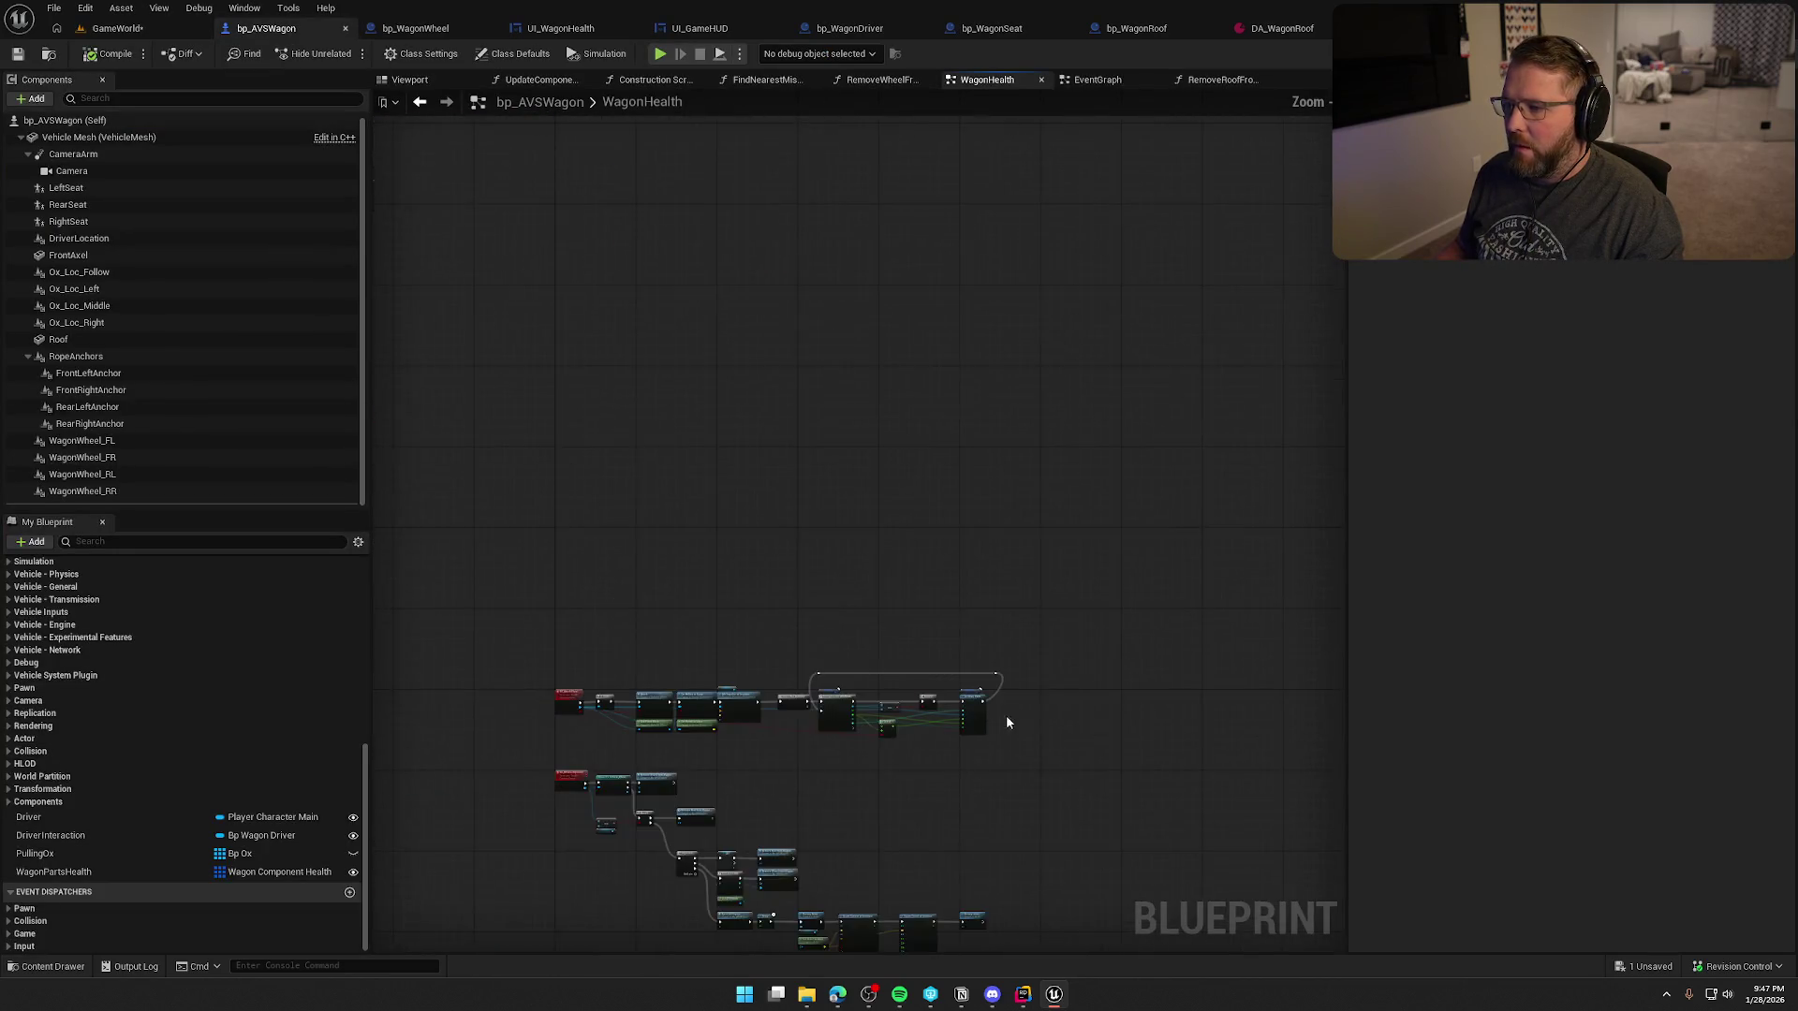
- In bp_AVSWagon's EventGraph, change the Delay node Duration to 15 seconds
{"action": "left_click", "coordinate": [1110, 80]}
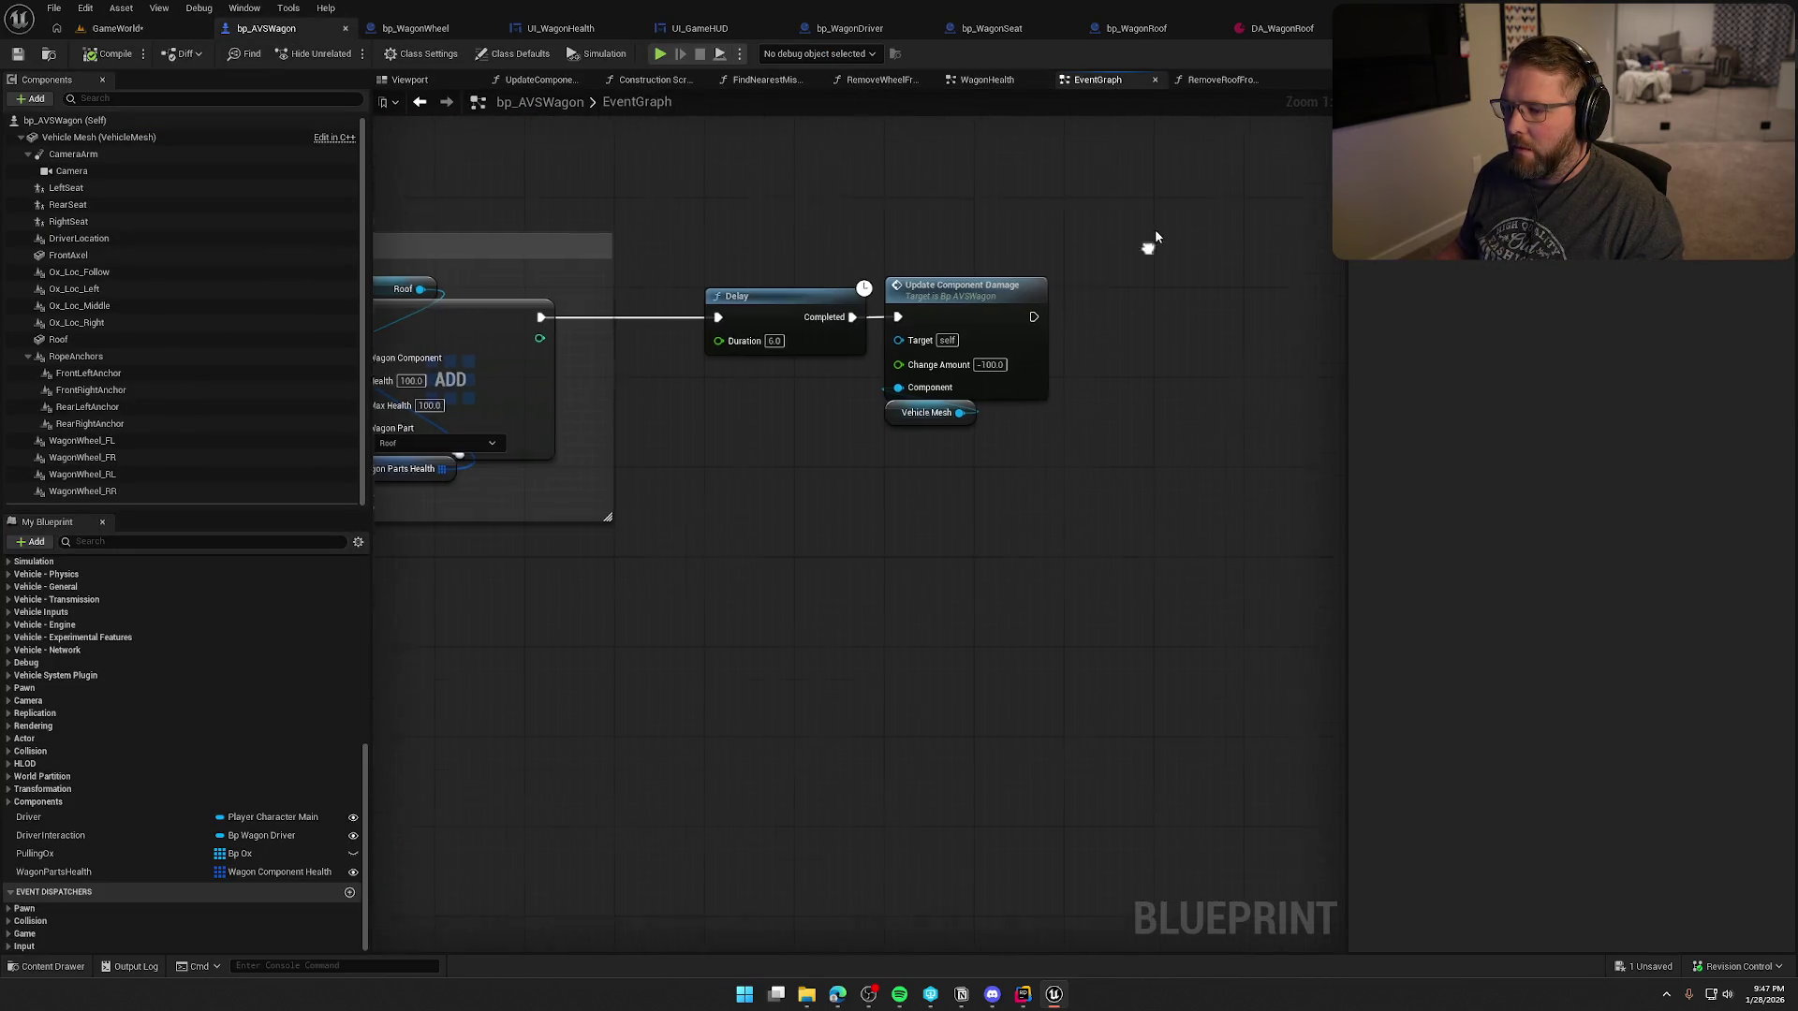
{"action": "left_click", "coordinate": [780, 326]}
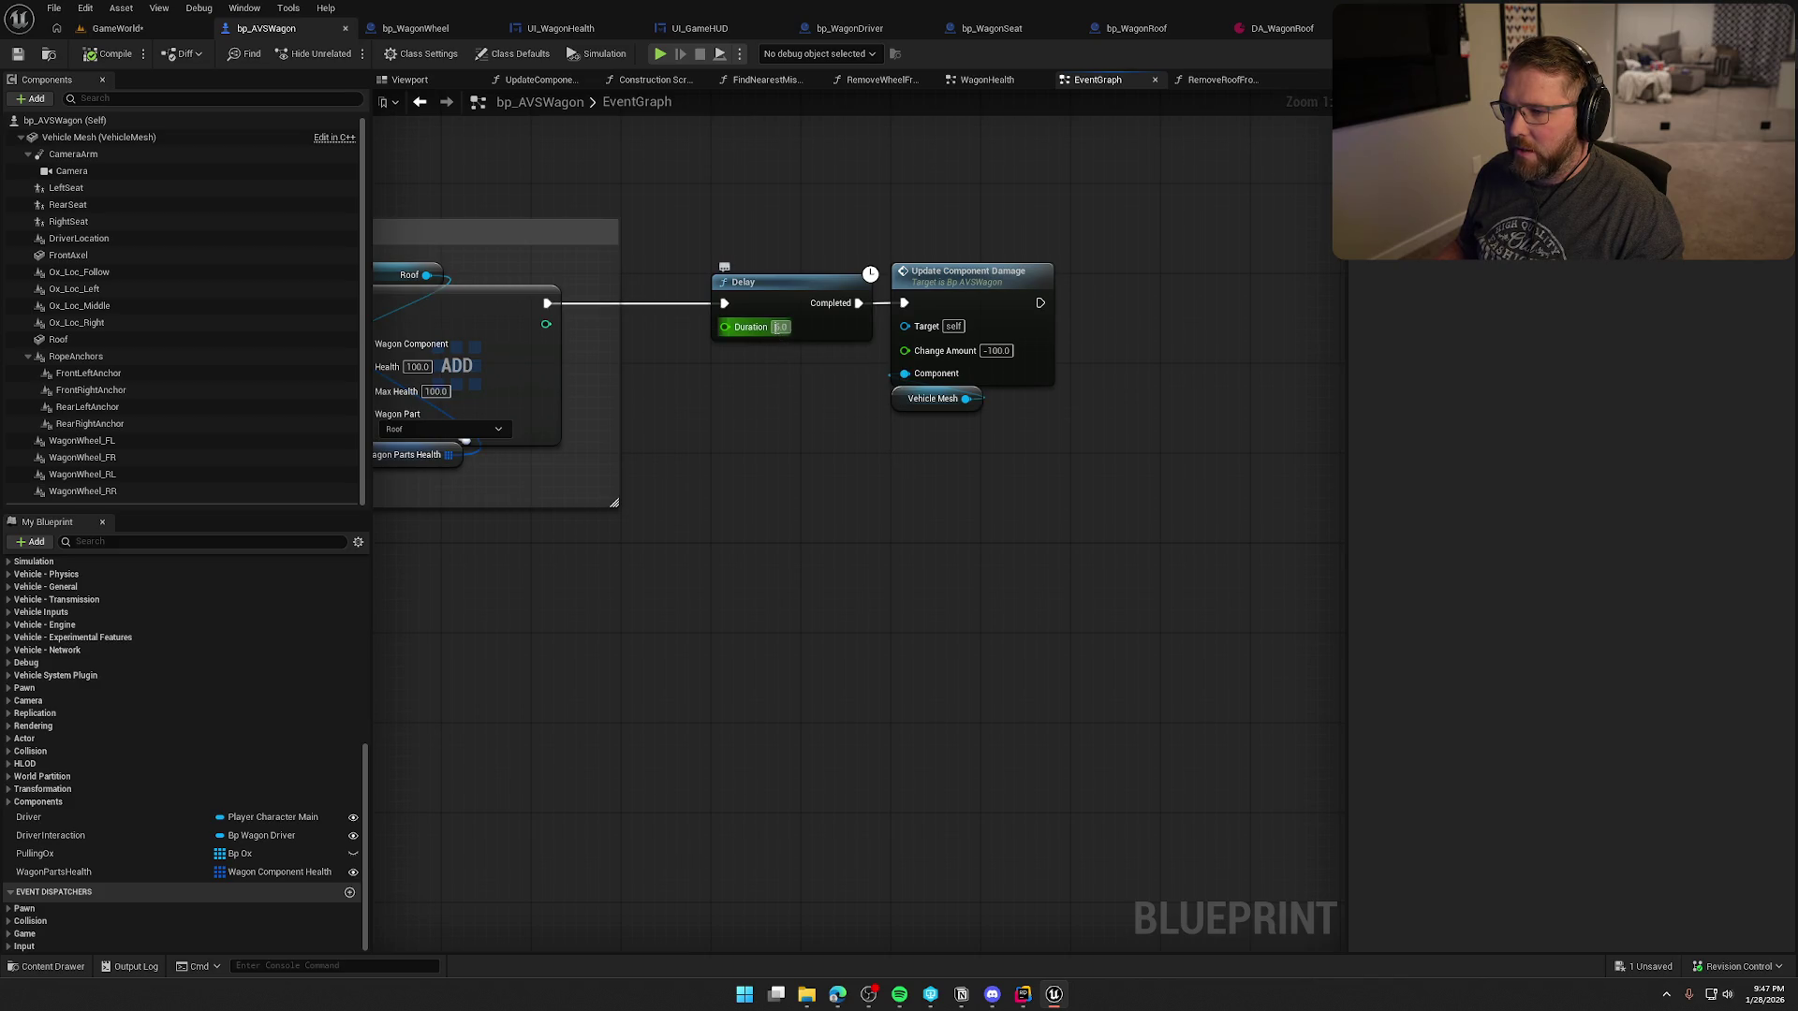
{"action": "type", "text": "15"}
{"action": "key", "text": "Return"}
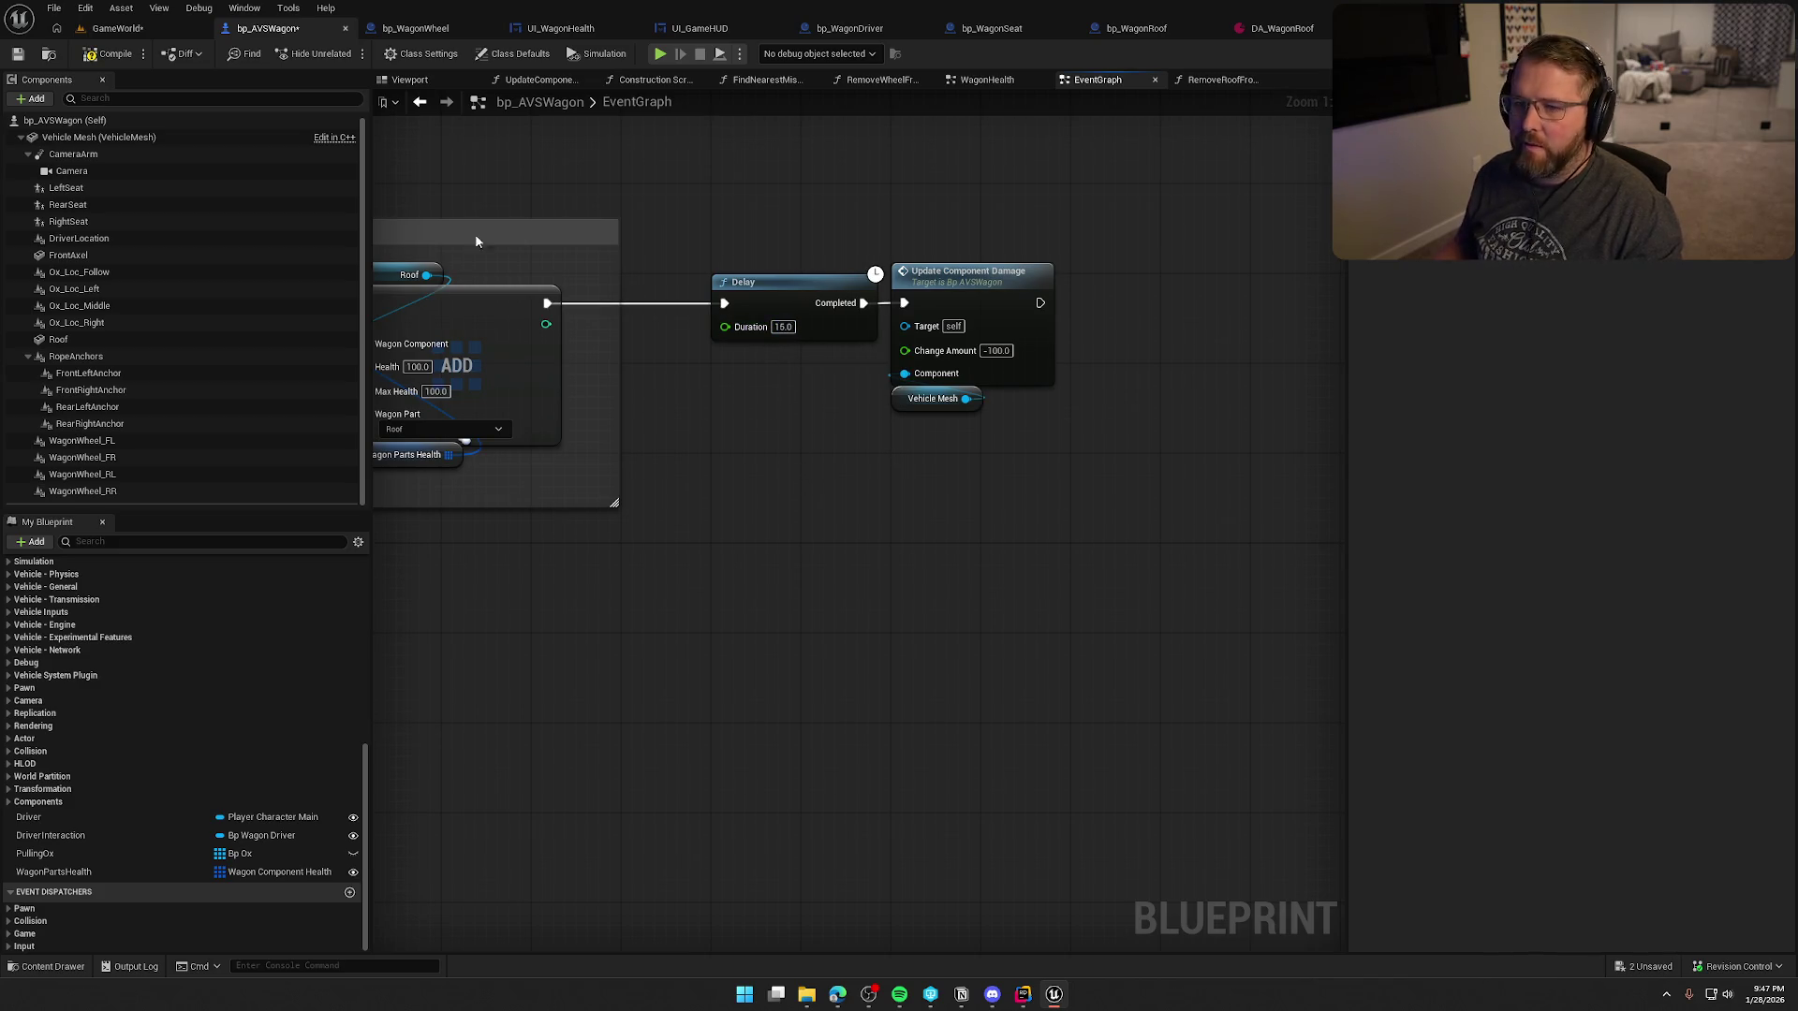
- Play-test GameWorld again, walking toward the wagon until the crash opens Rider
{"action": "left_click", "coordinate": [141, 31]}
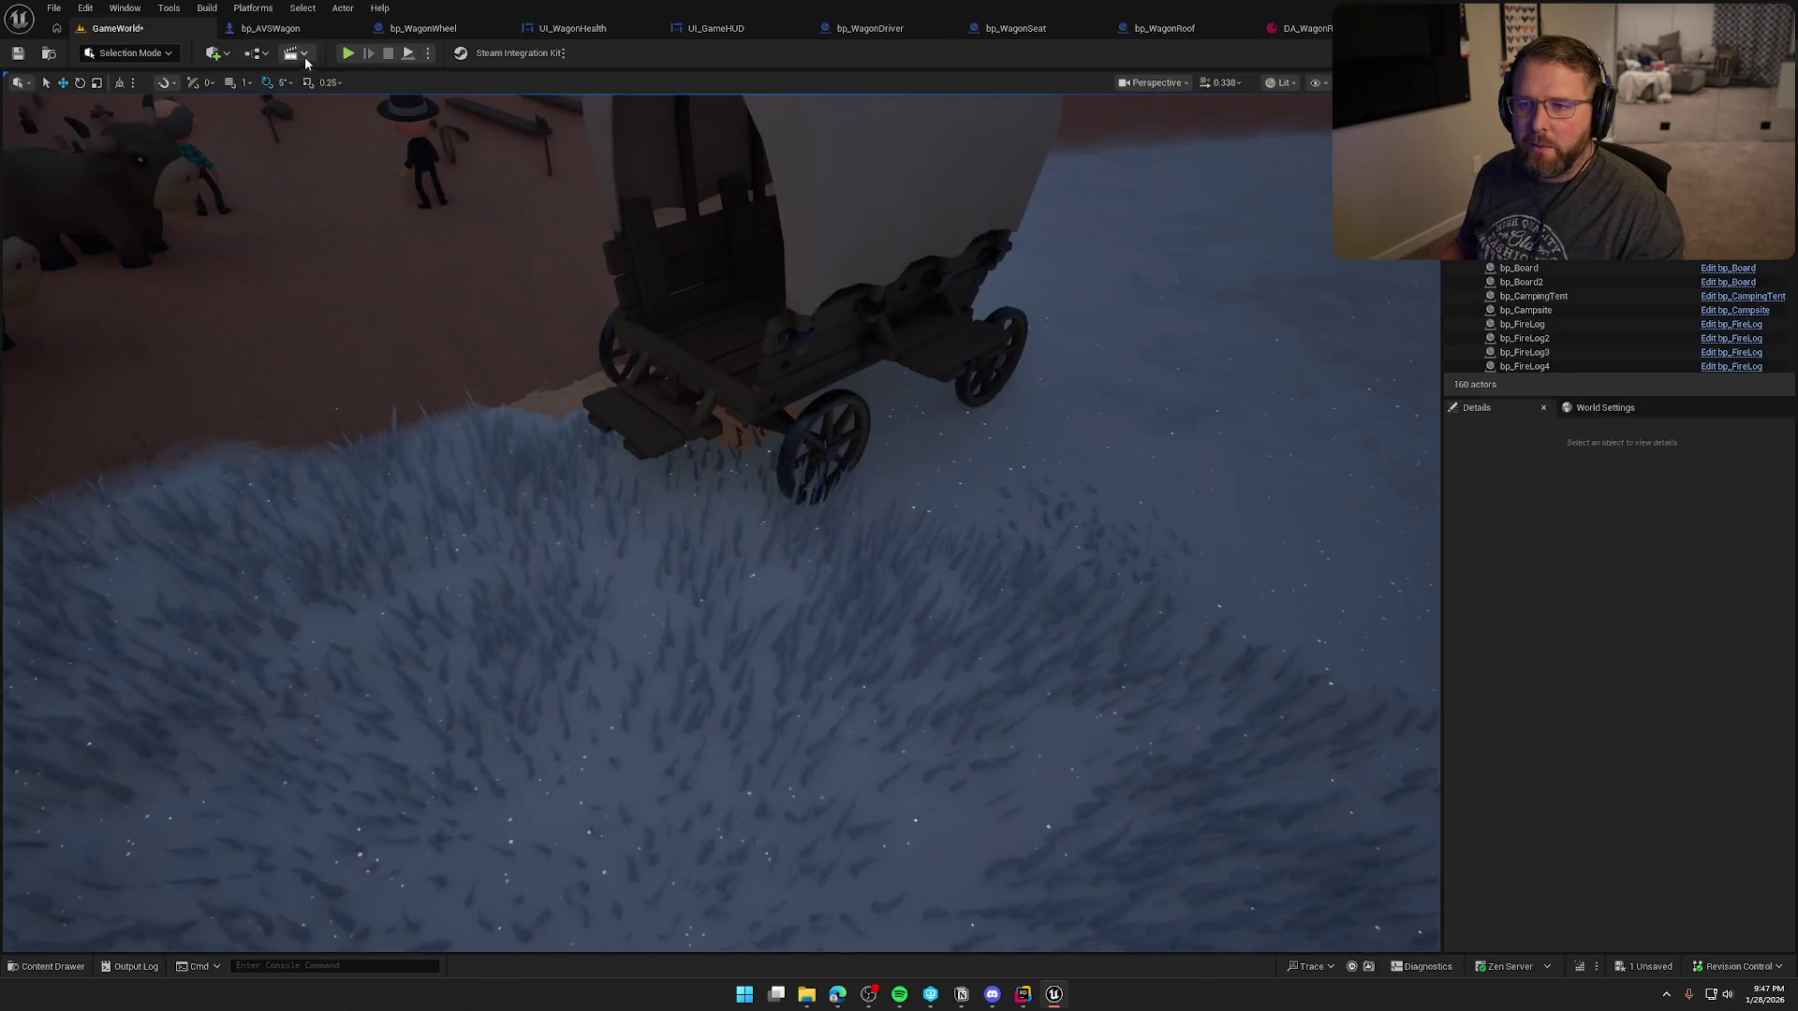
{"action": "left_click", "coordinate": [346, 53]}
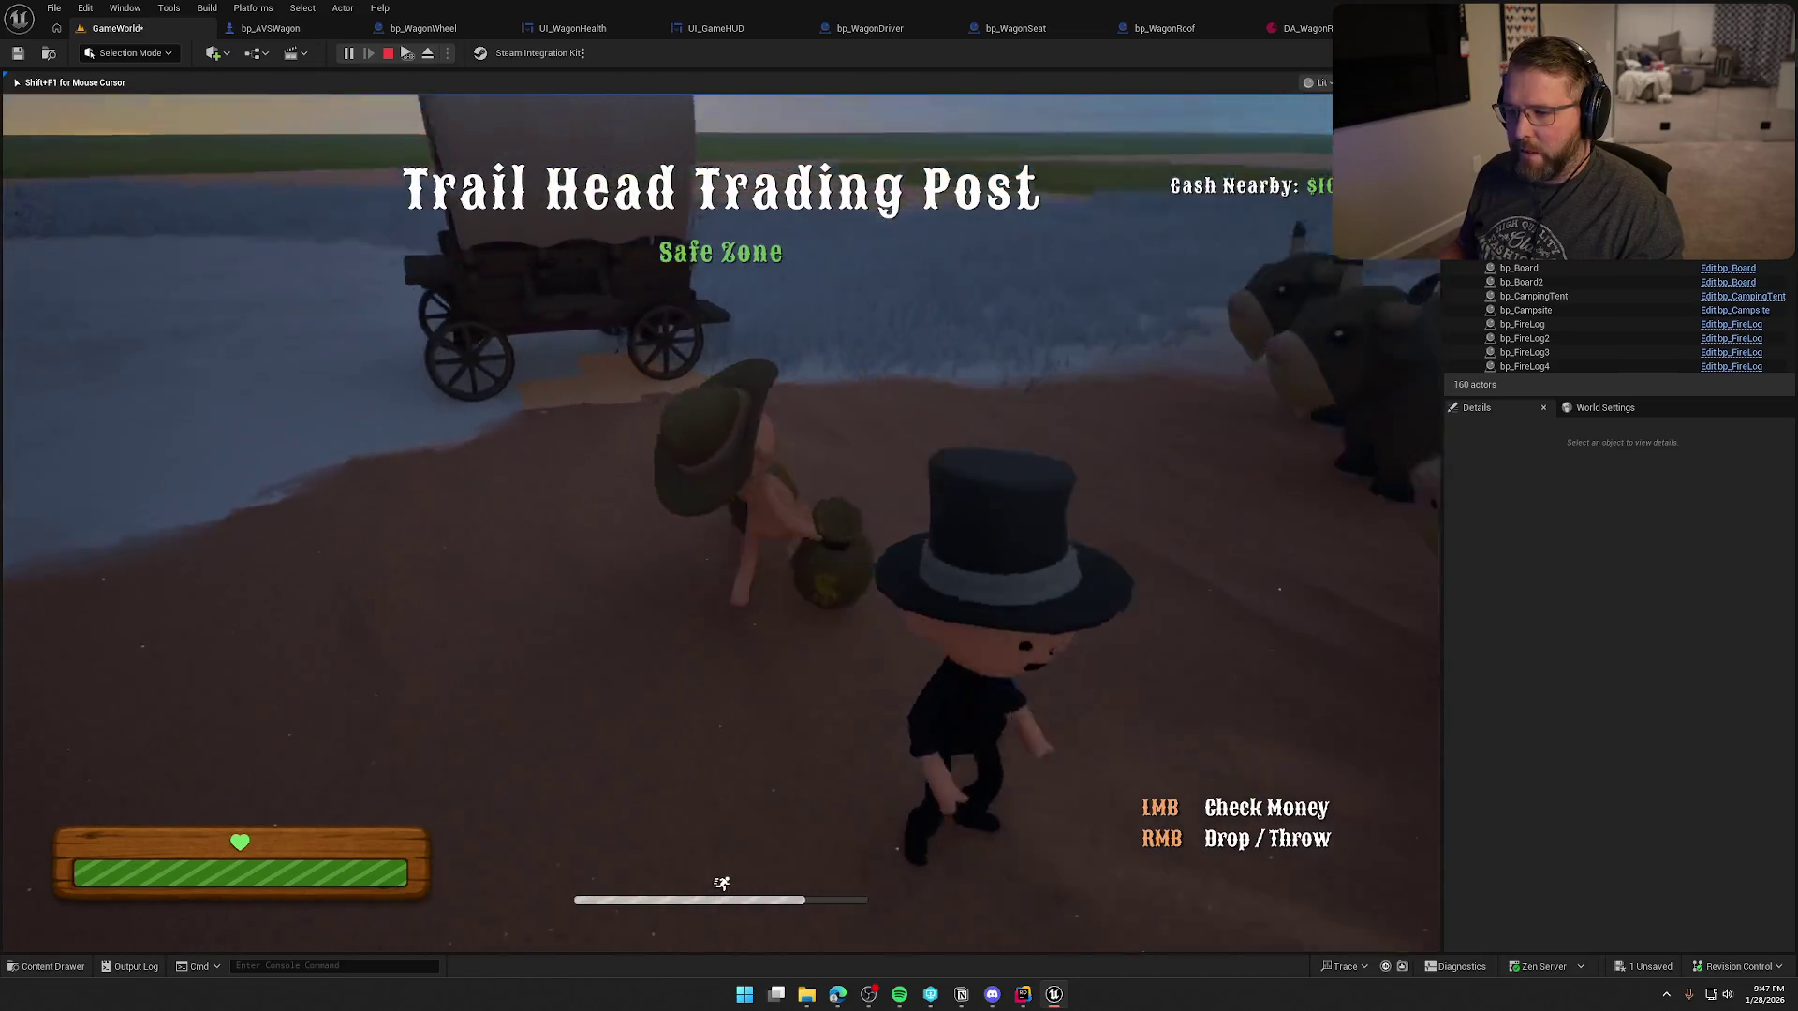
{"action": "key", "text": "w"}
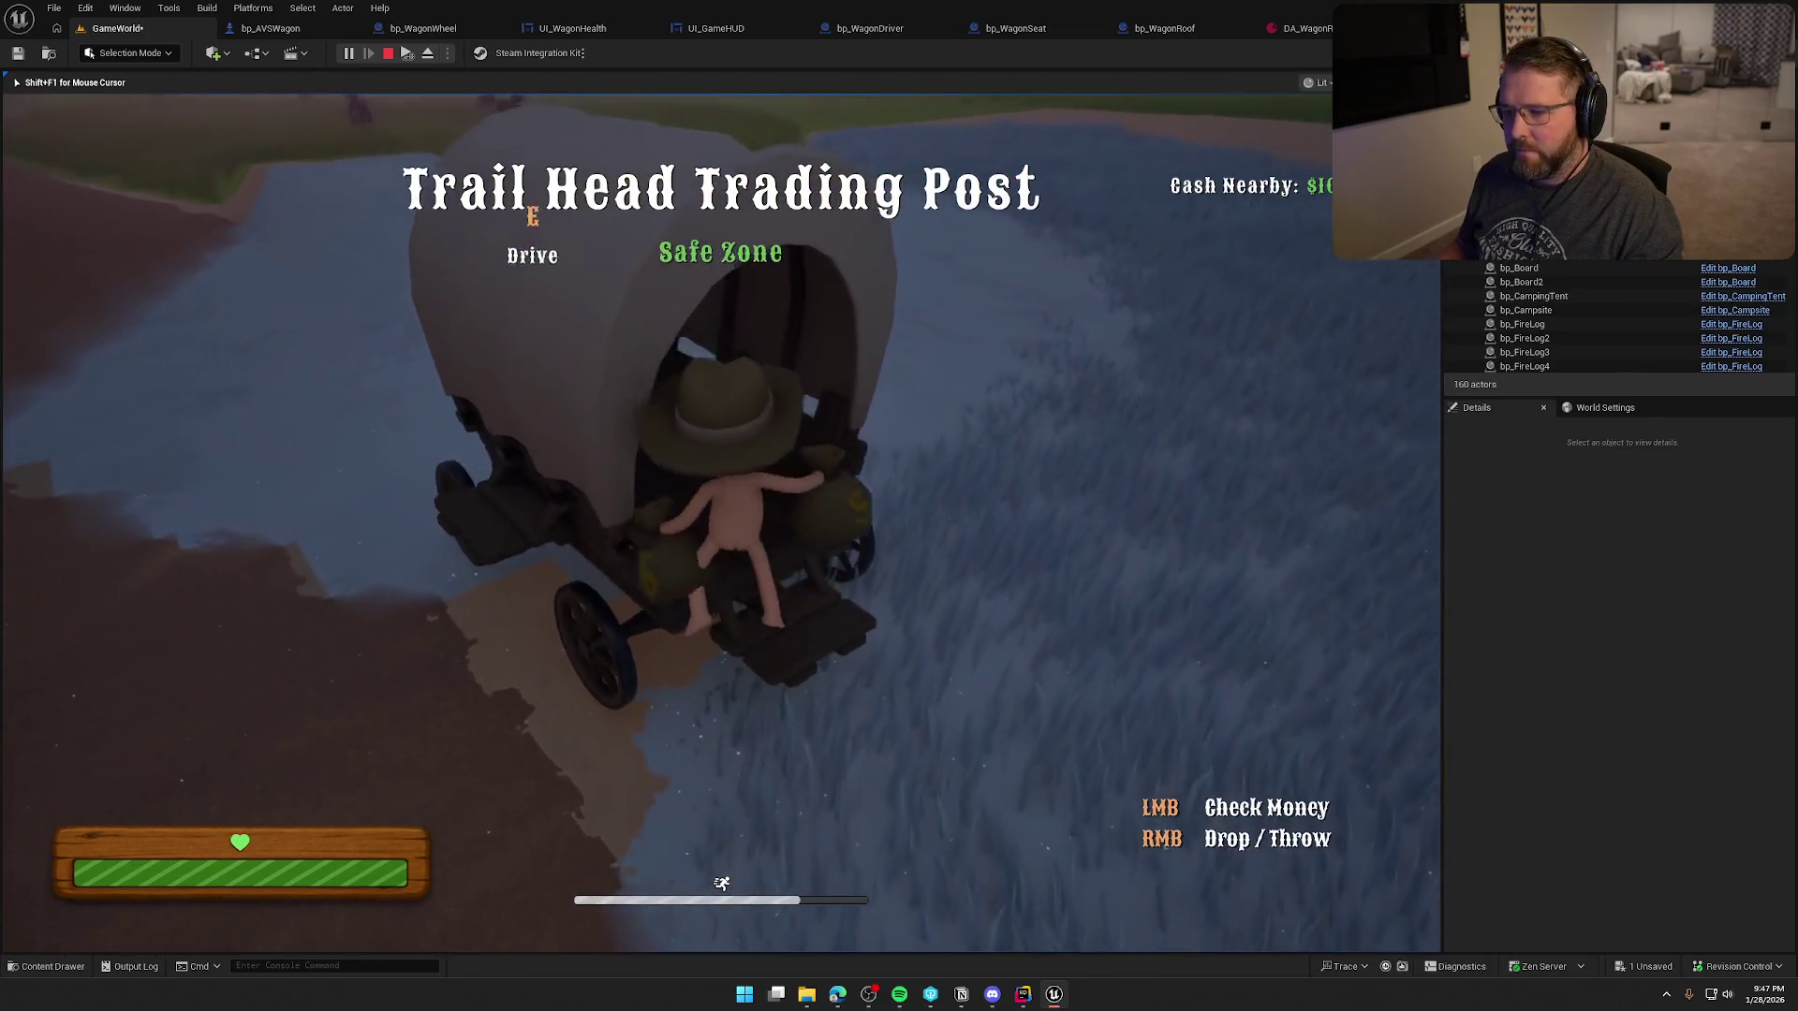
{"action": "type", "text": "s"}
{"action": "key", "text": "BackSpace"}
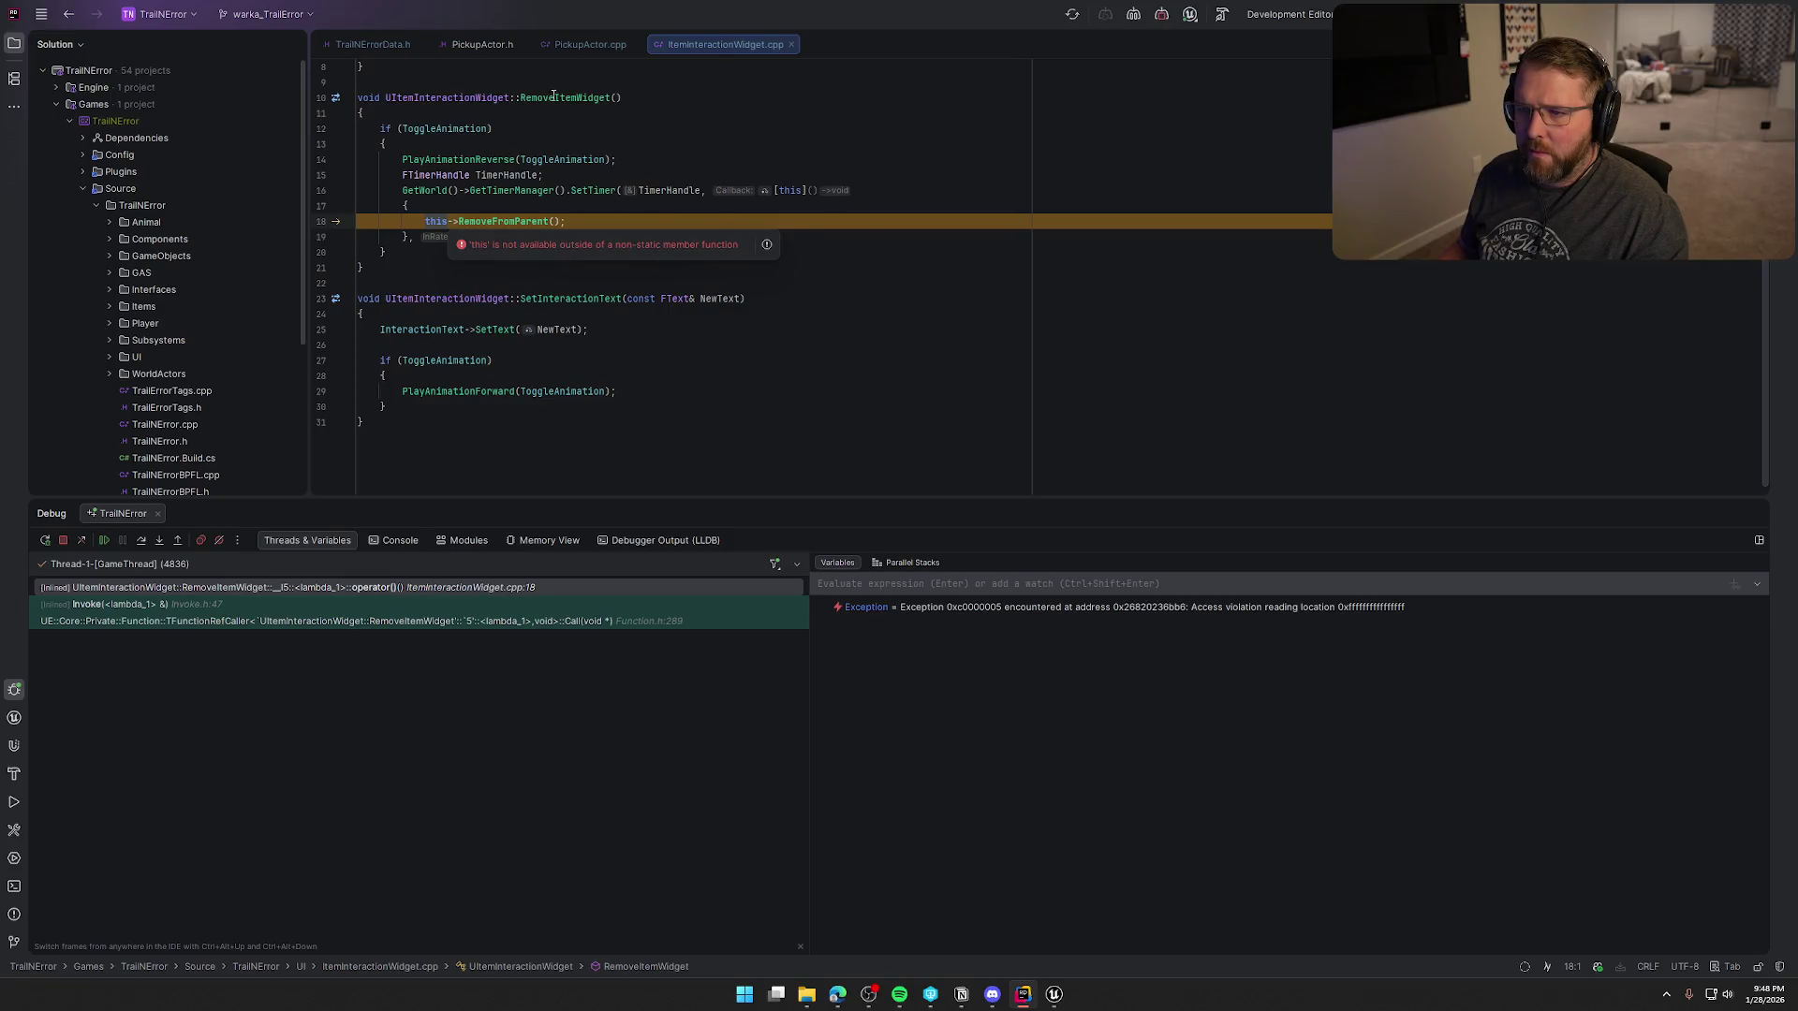
- Stop the crashed debug session, hide the Debug panel, and rebuild to relaunch Unreal Editor
{"action": "left_click", "coordinate": [413, 263]}
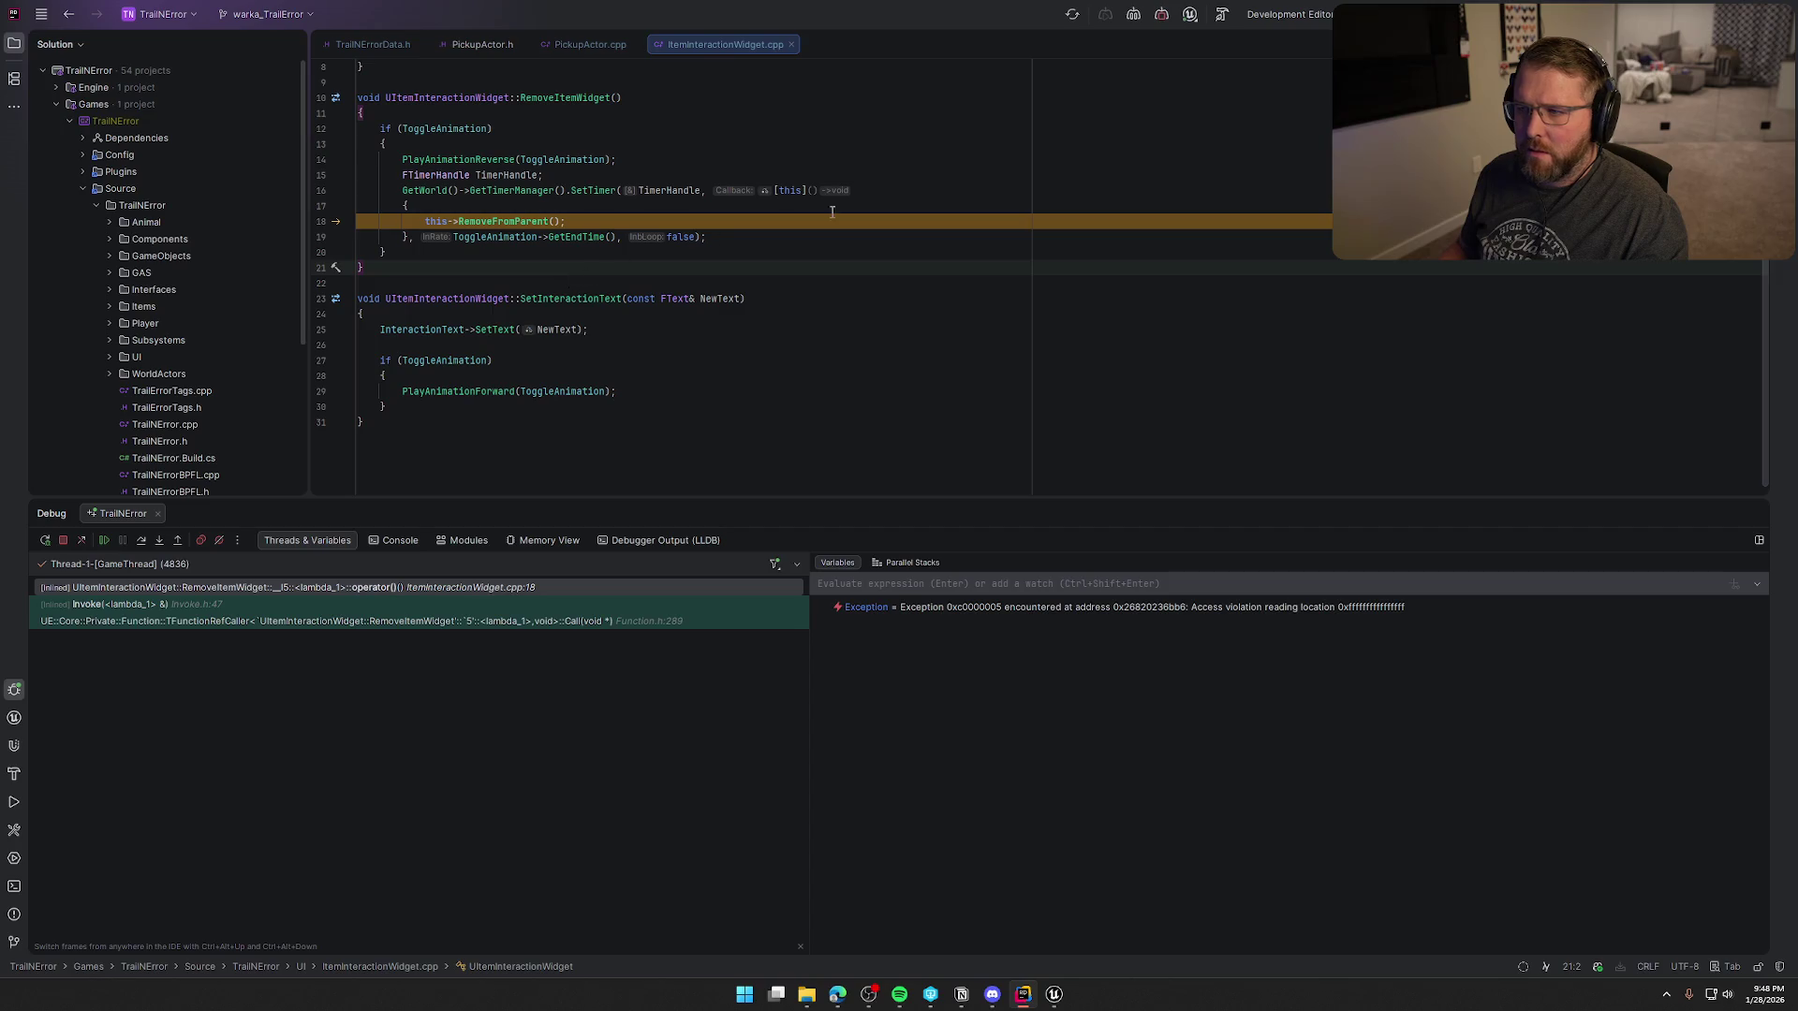
{"action": "key", "text": "shift+F5"}
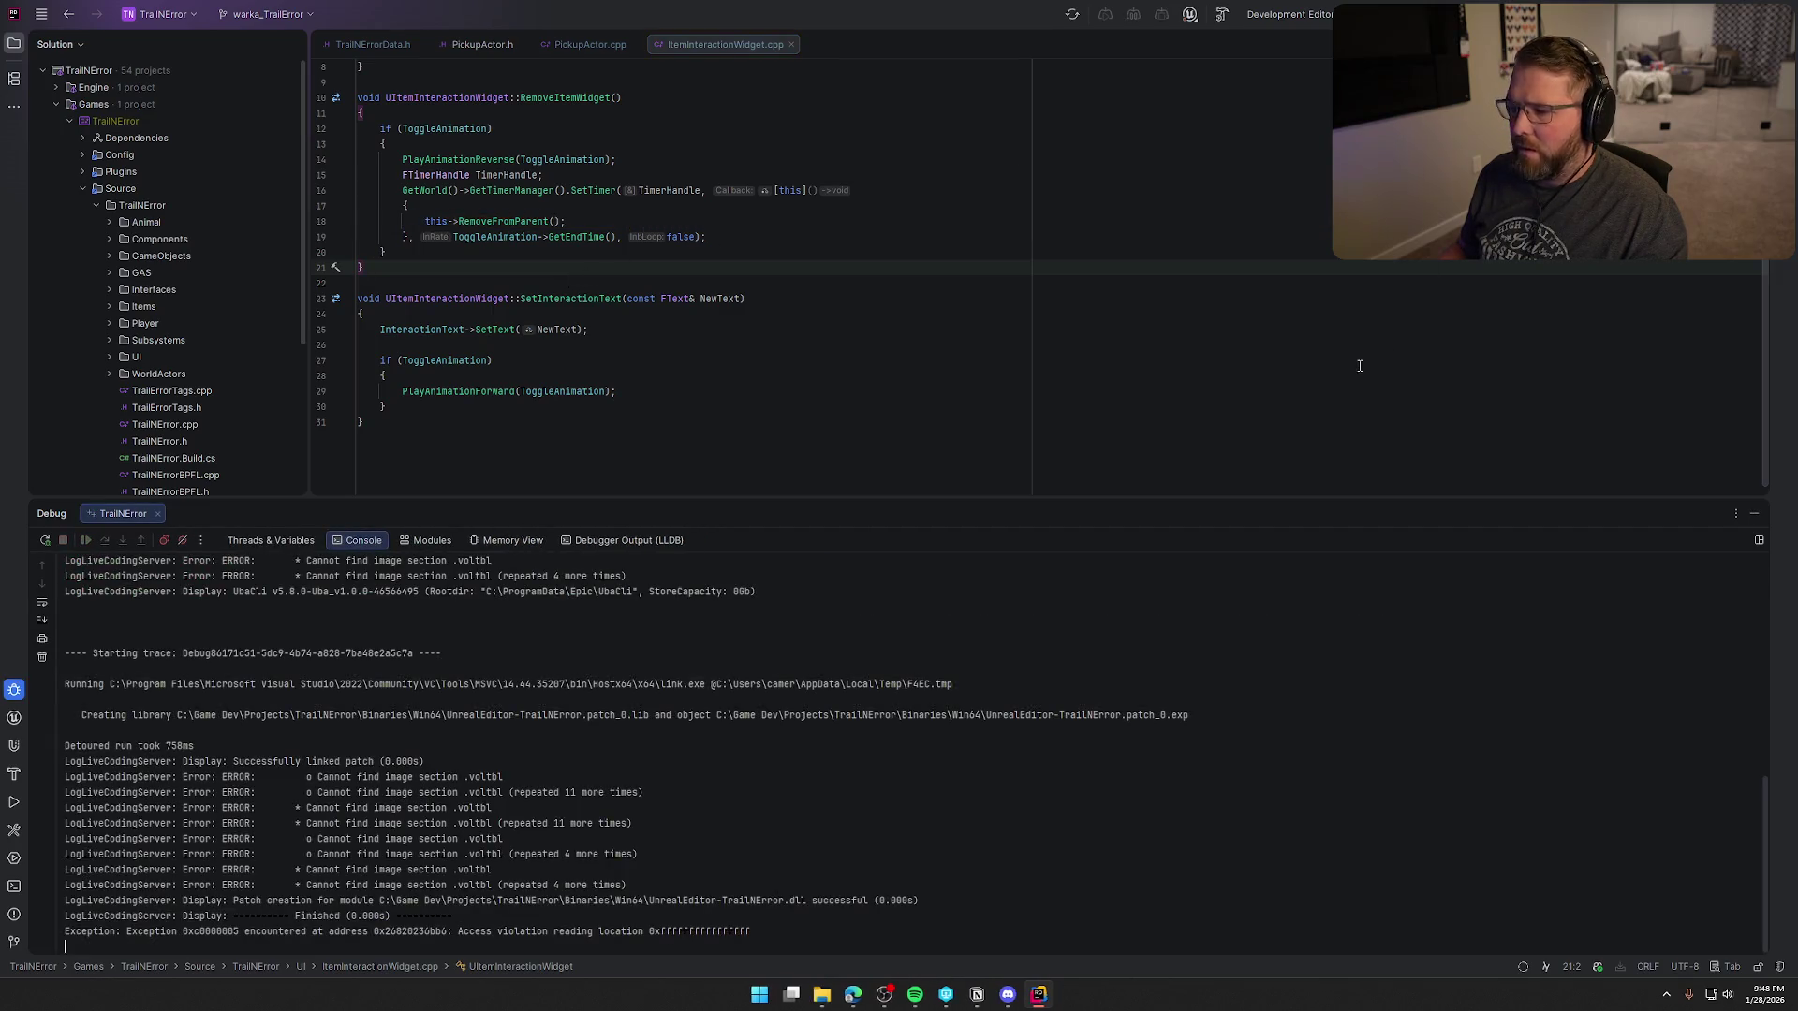
{"action": "left_click", "coordinate": [1755, 514]}
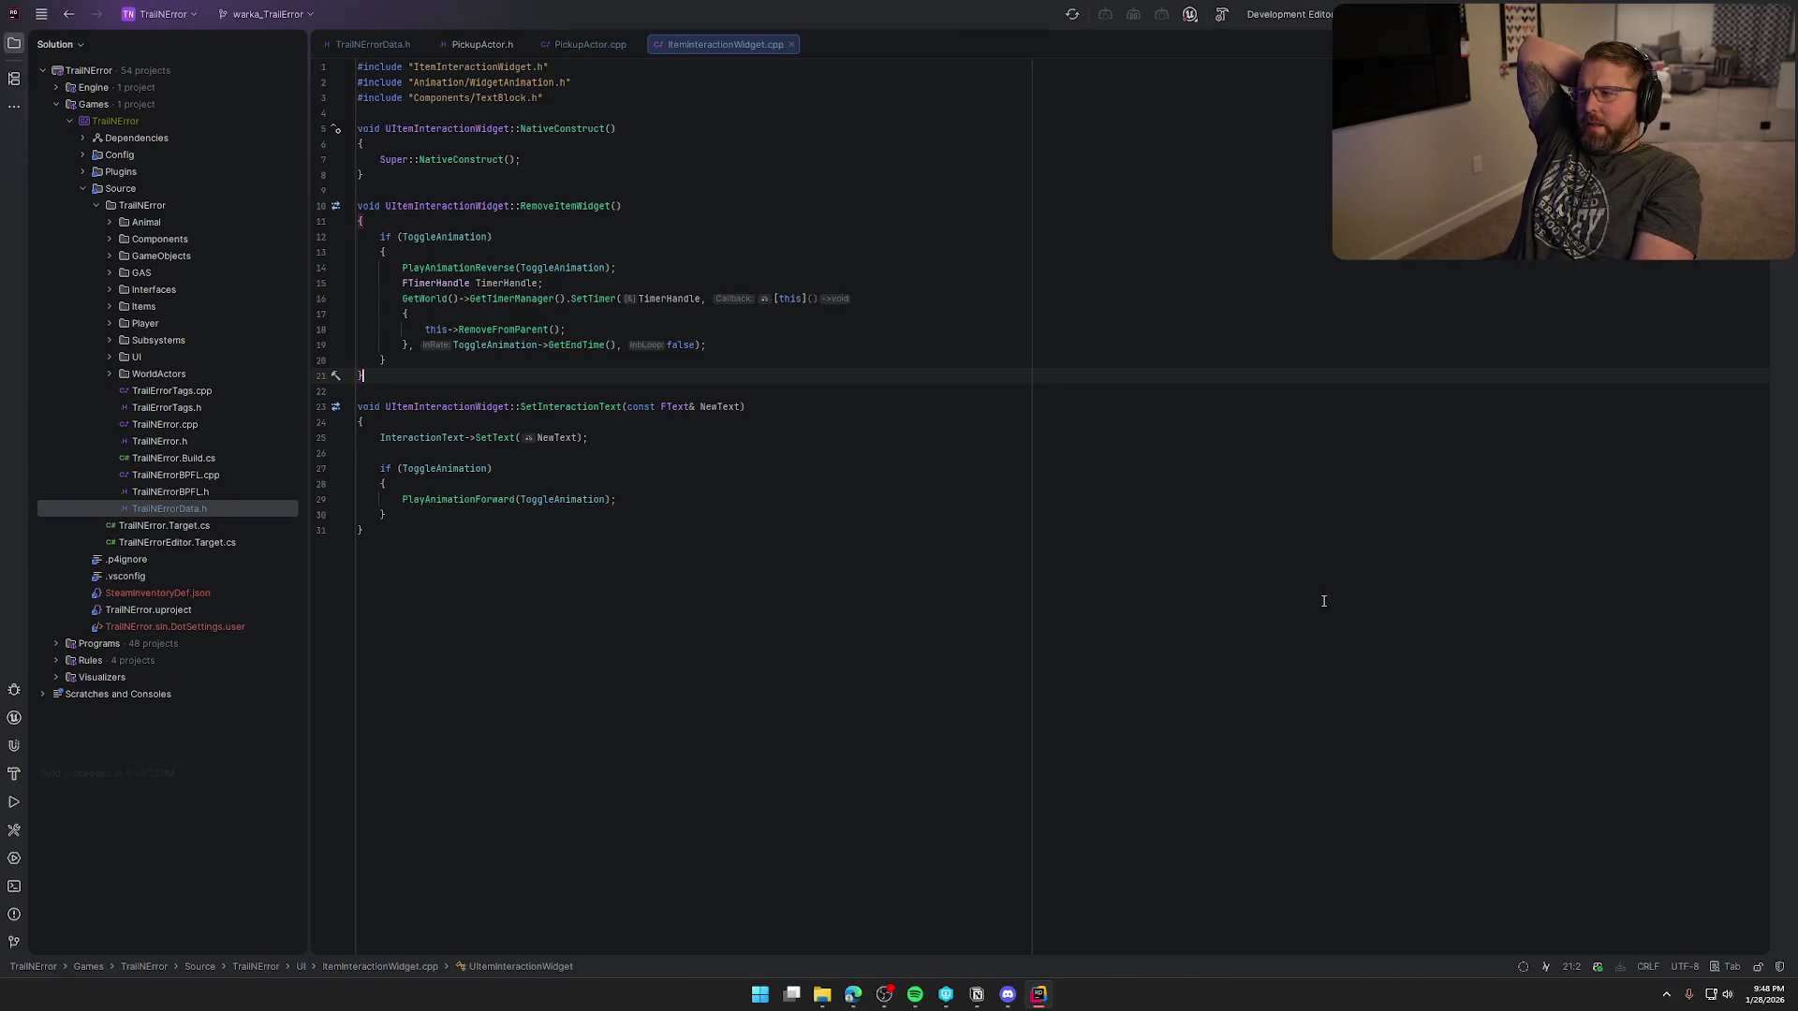
{"action": "key", "text": "ctrl+F5"}
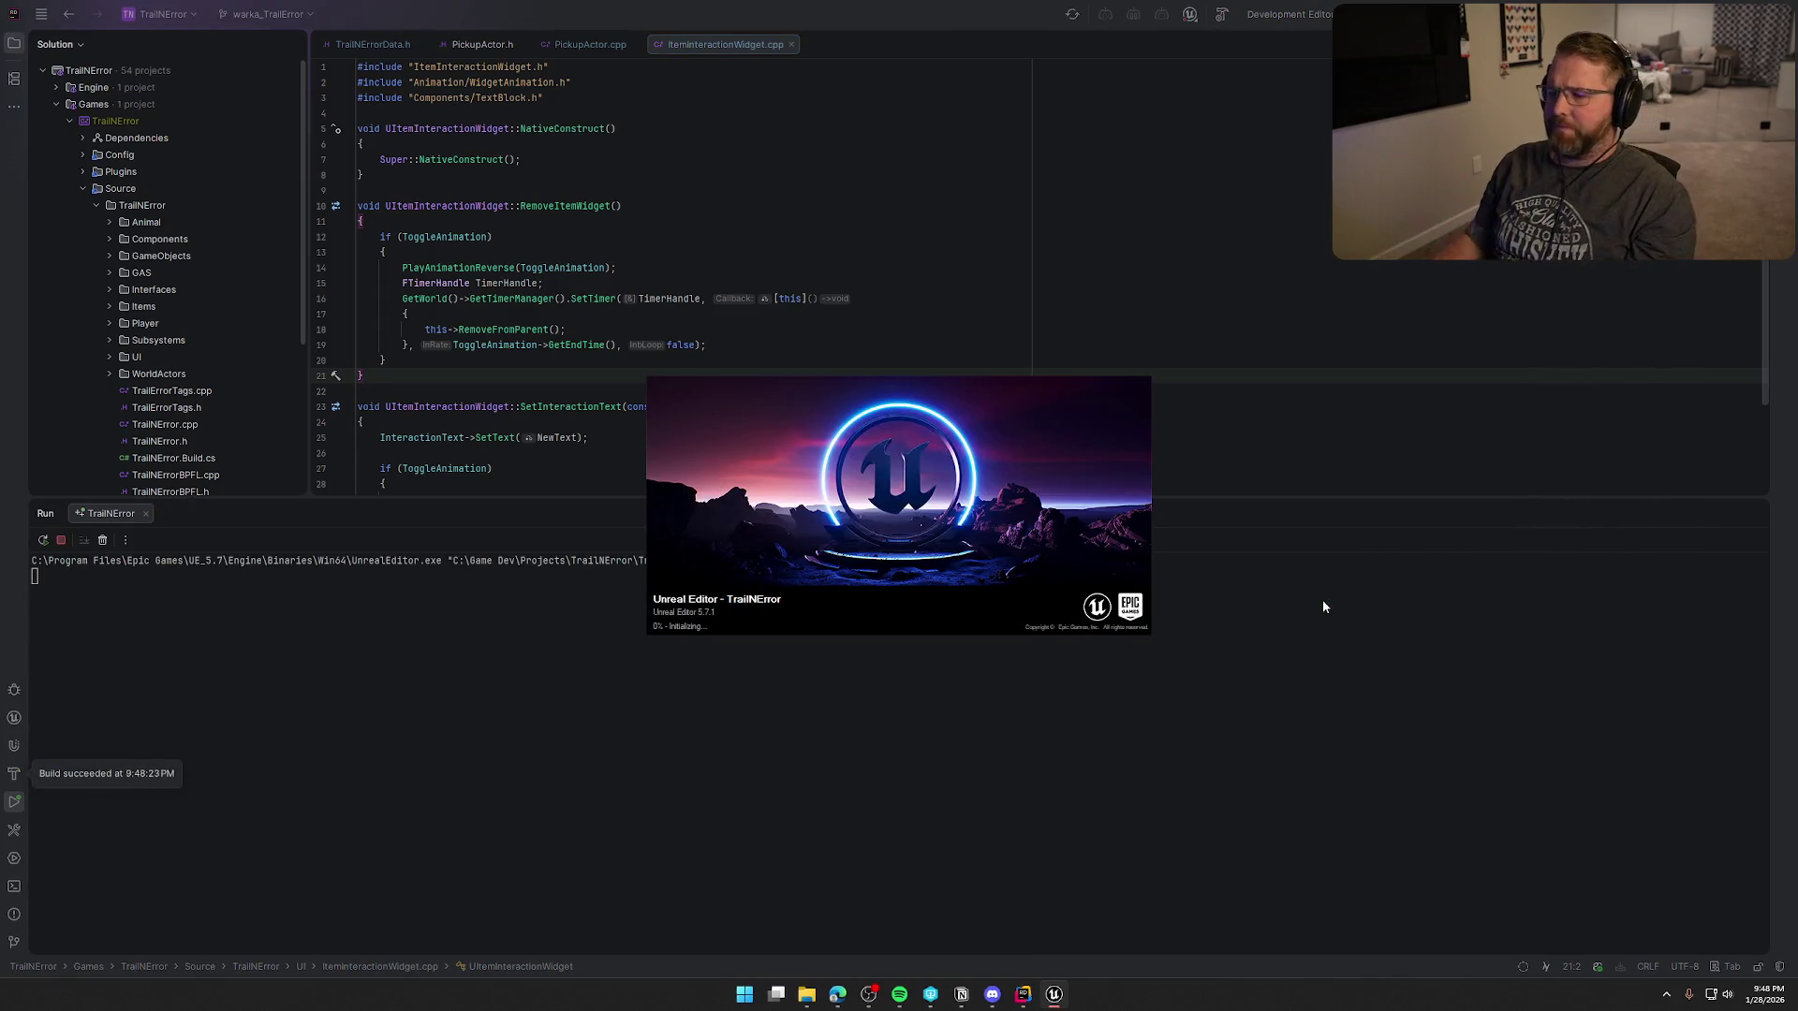
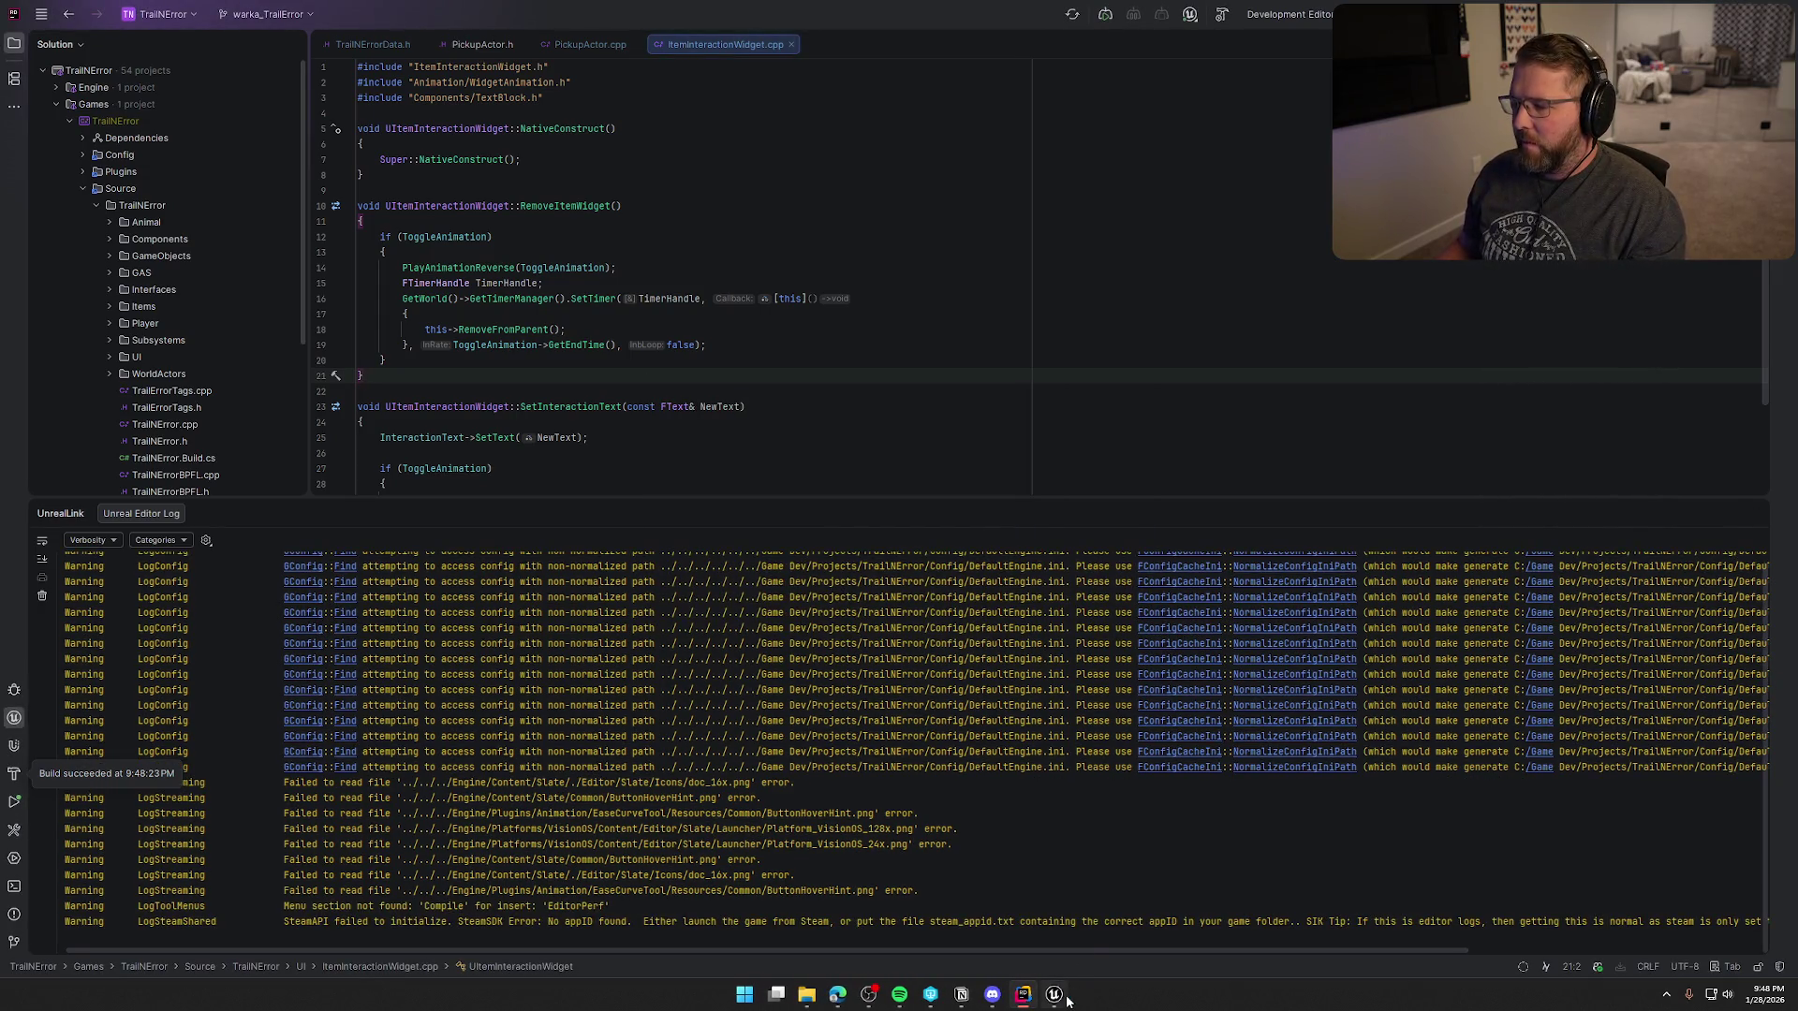
- Return to Unreal Editor, open a Wagon folder asset, then start Play-in-Editor on GameWorld
{"action": "left_click", "coordinate": [1064, 998]}
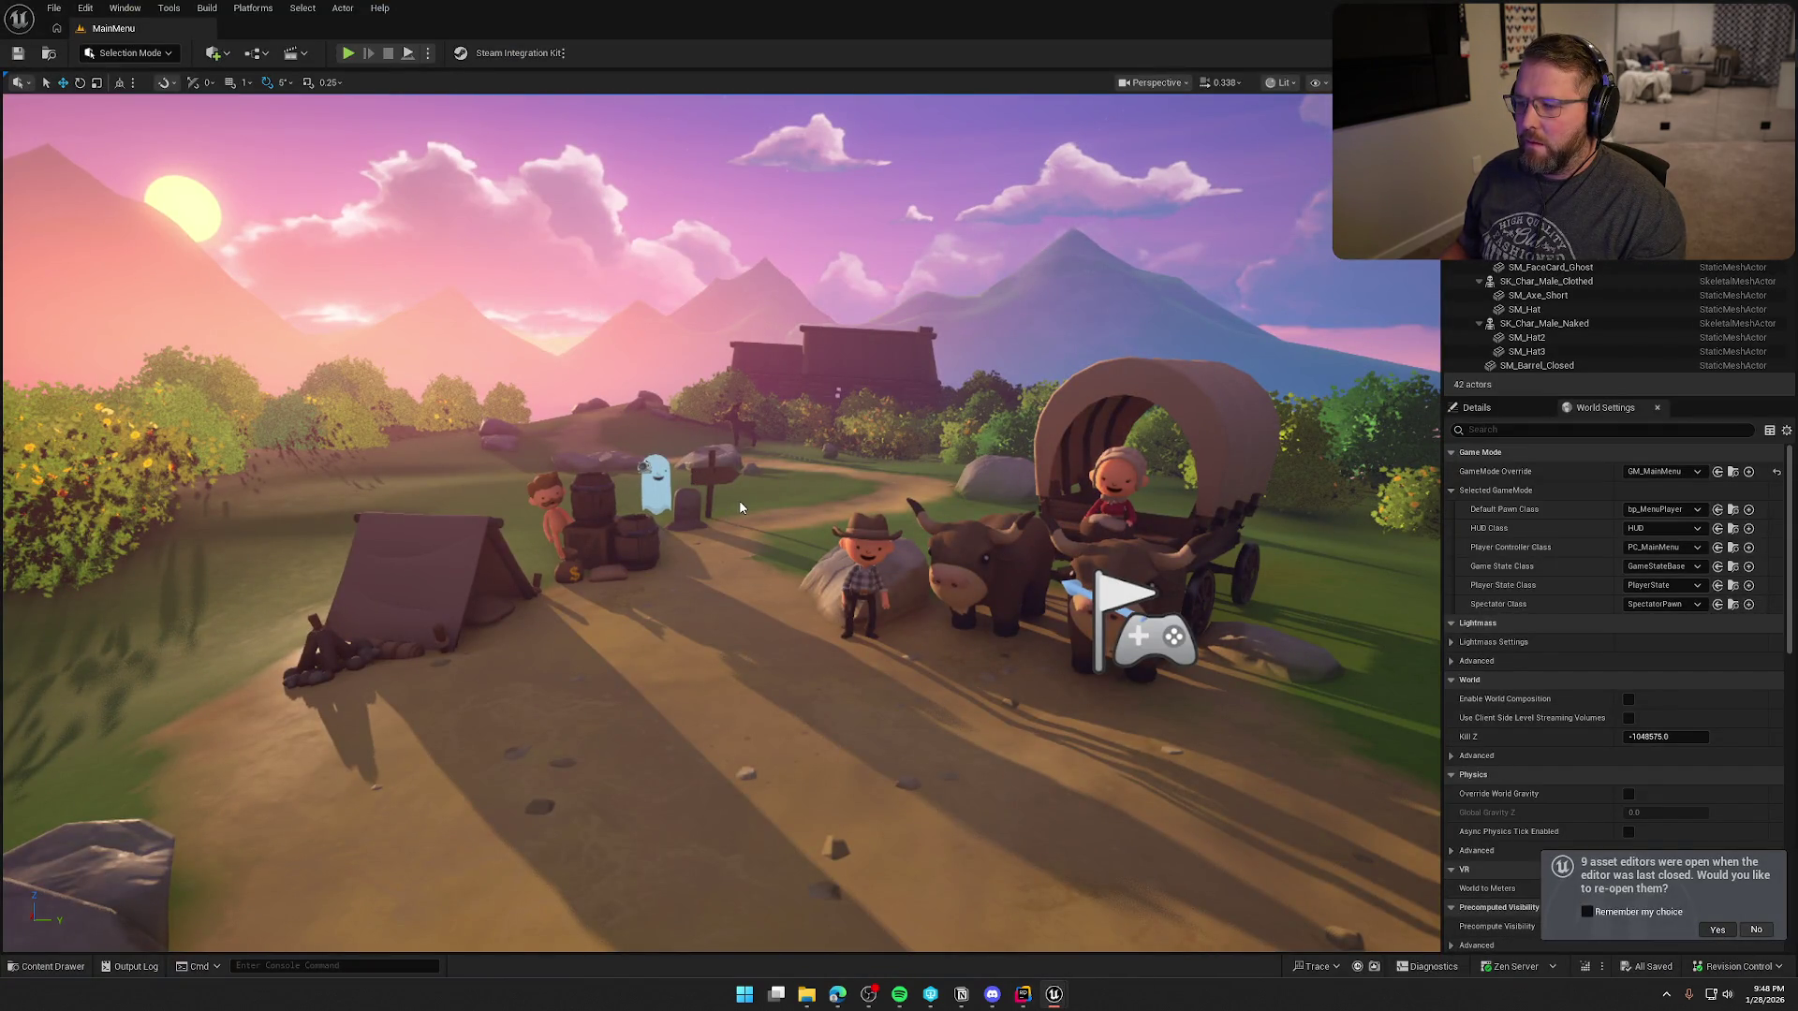
{"action": "key", "text": "ctrl+space"}
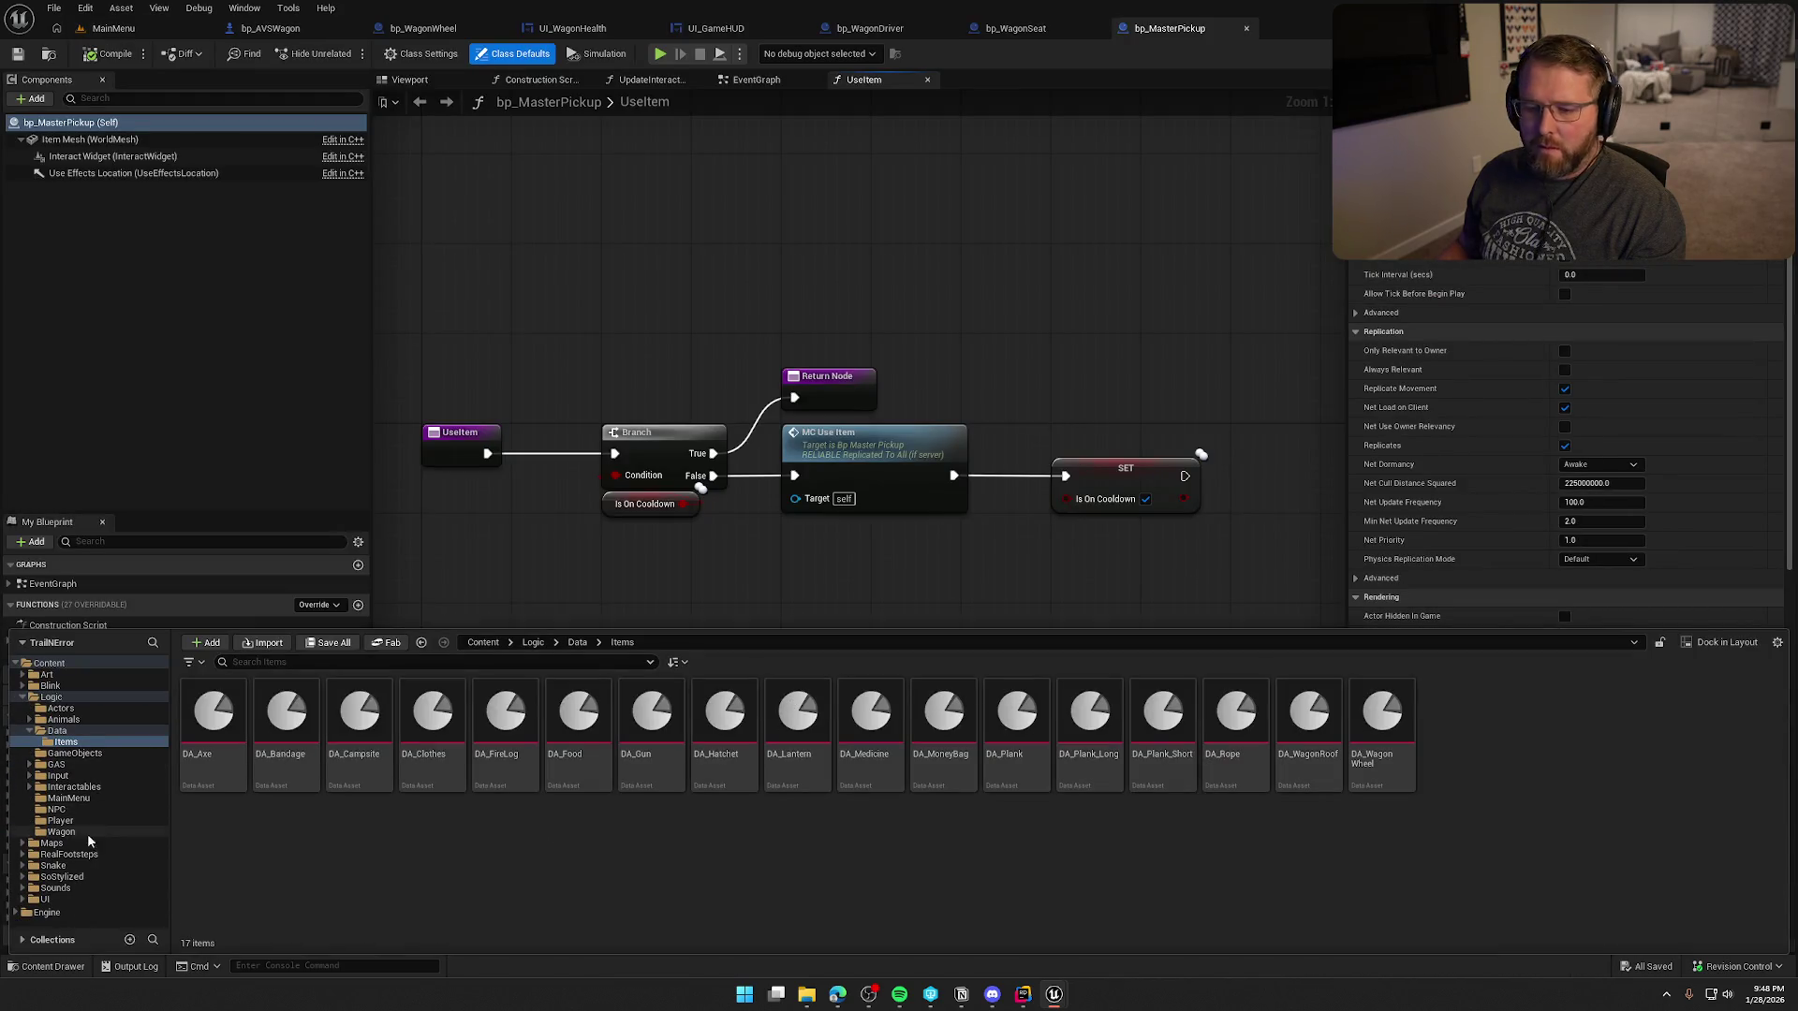
{"action": "left_click", "coordinate": [91, 833]}
{"action": "double_click", "coordinate": [286, 716]}
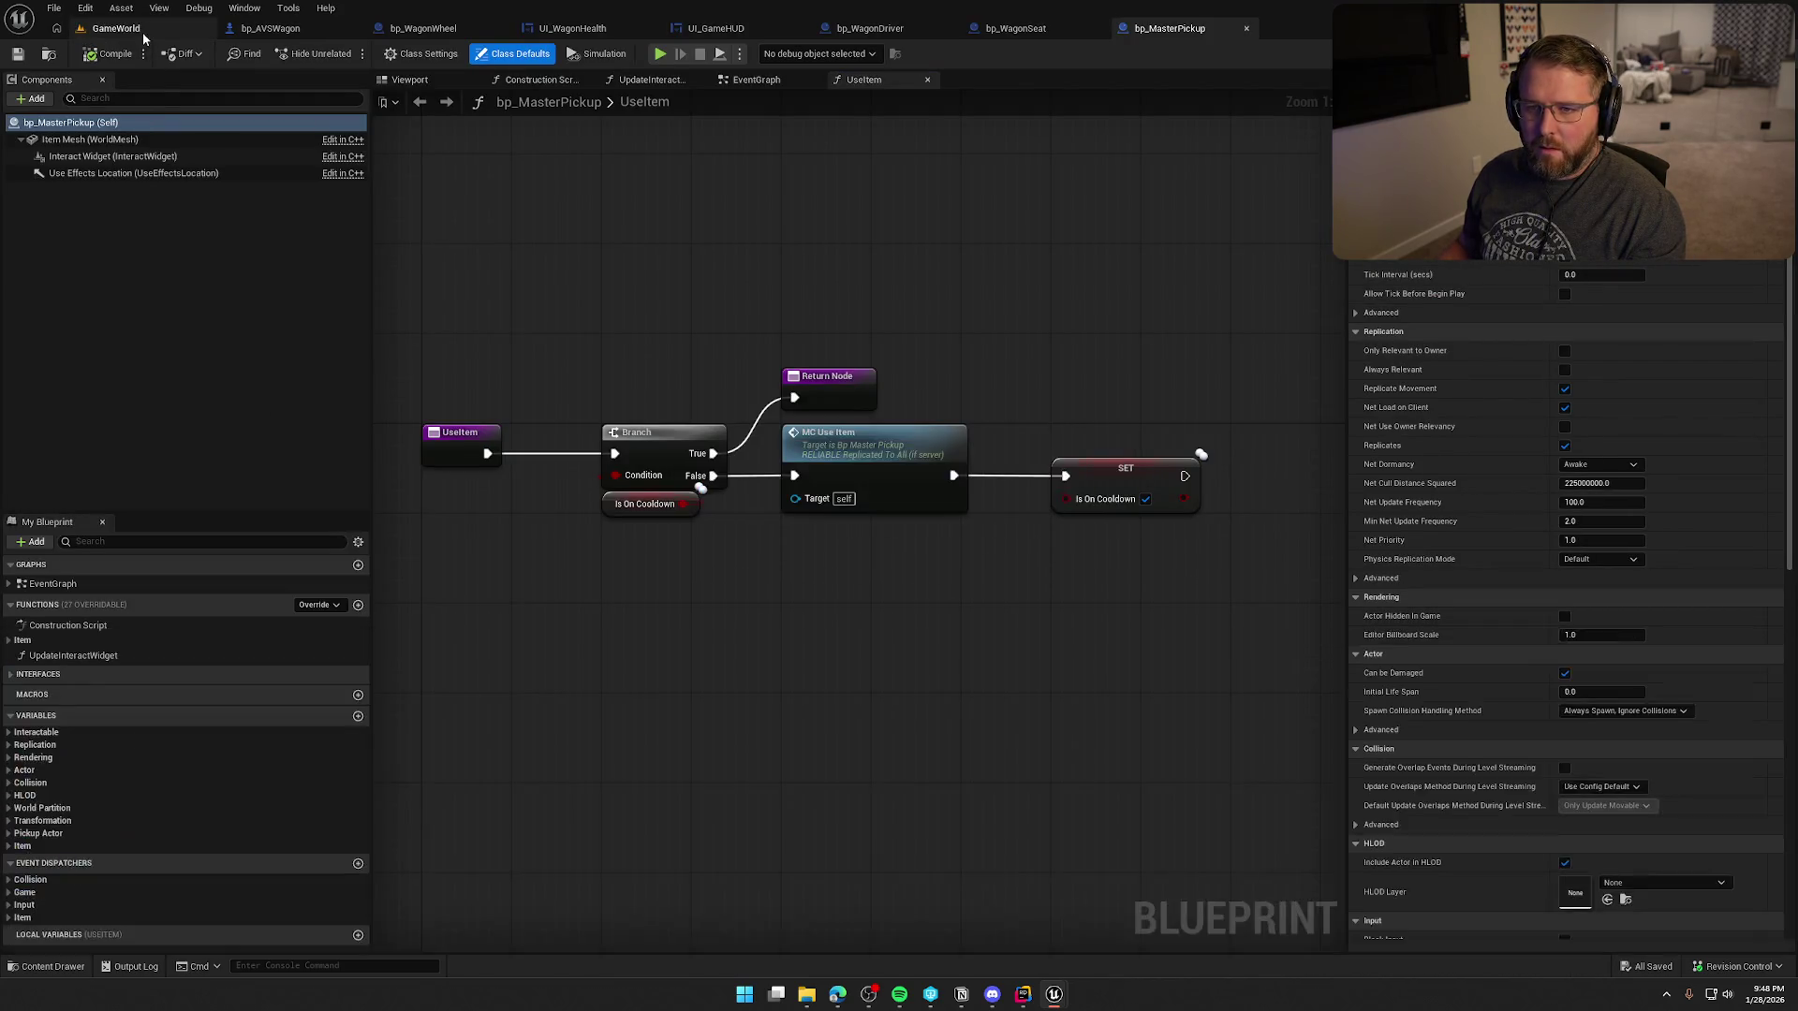
{"action": "left_click", "coordinate": [144, 35]}
{"action": "left_click", "coordinate": [354, 54]}
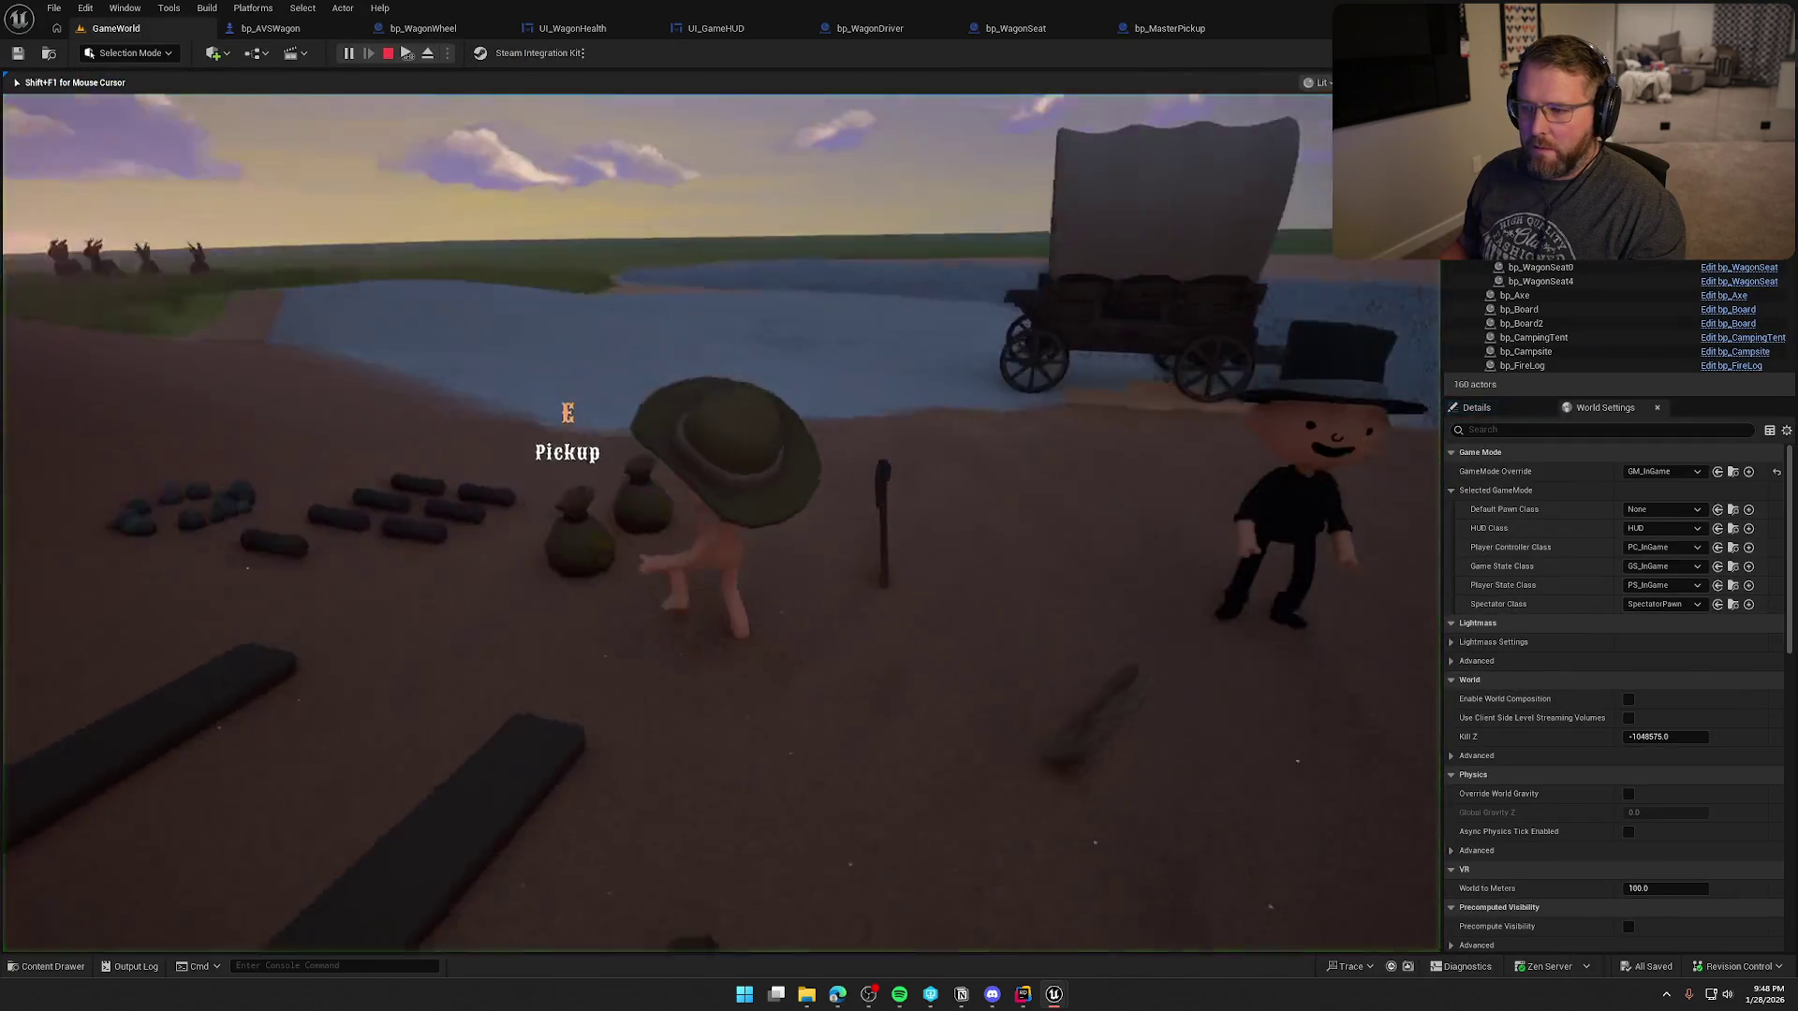
- Pick up the money bag and drop it into the back of the wagon
{"action": "key", "text": "e"}
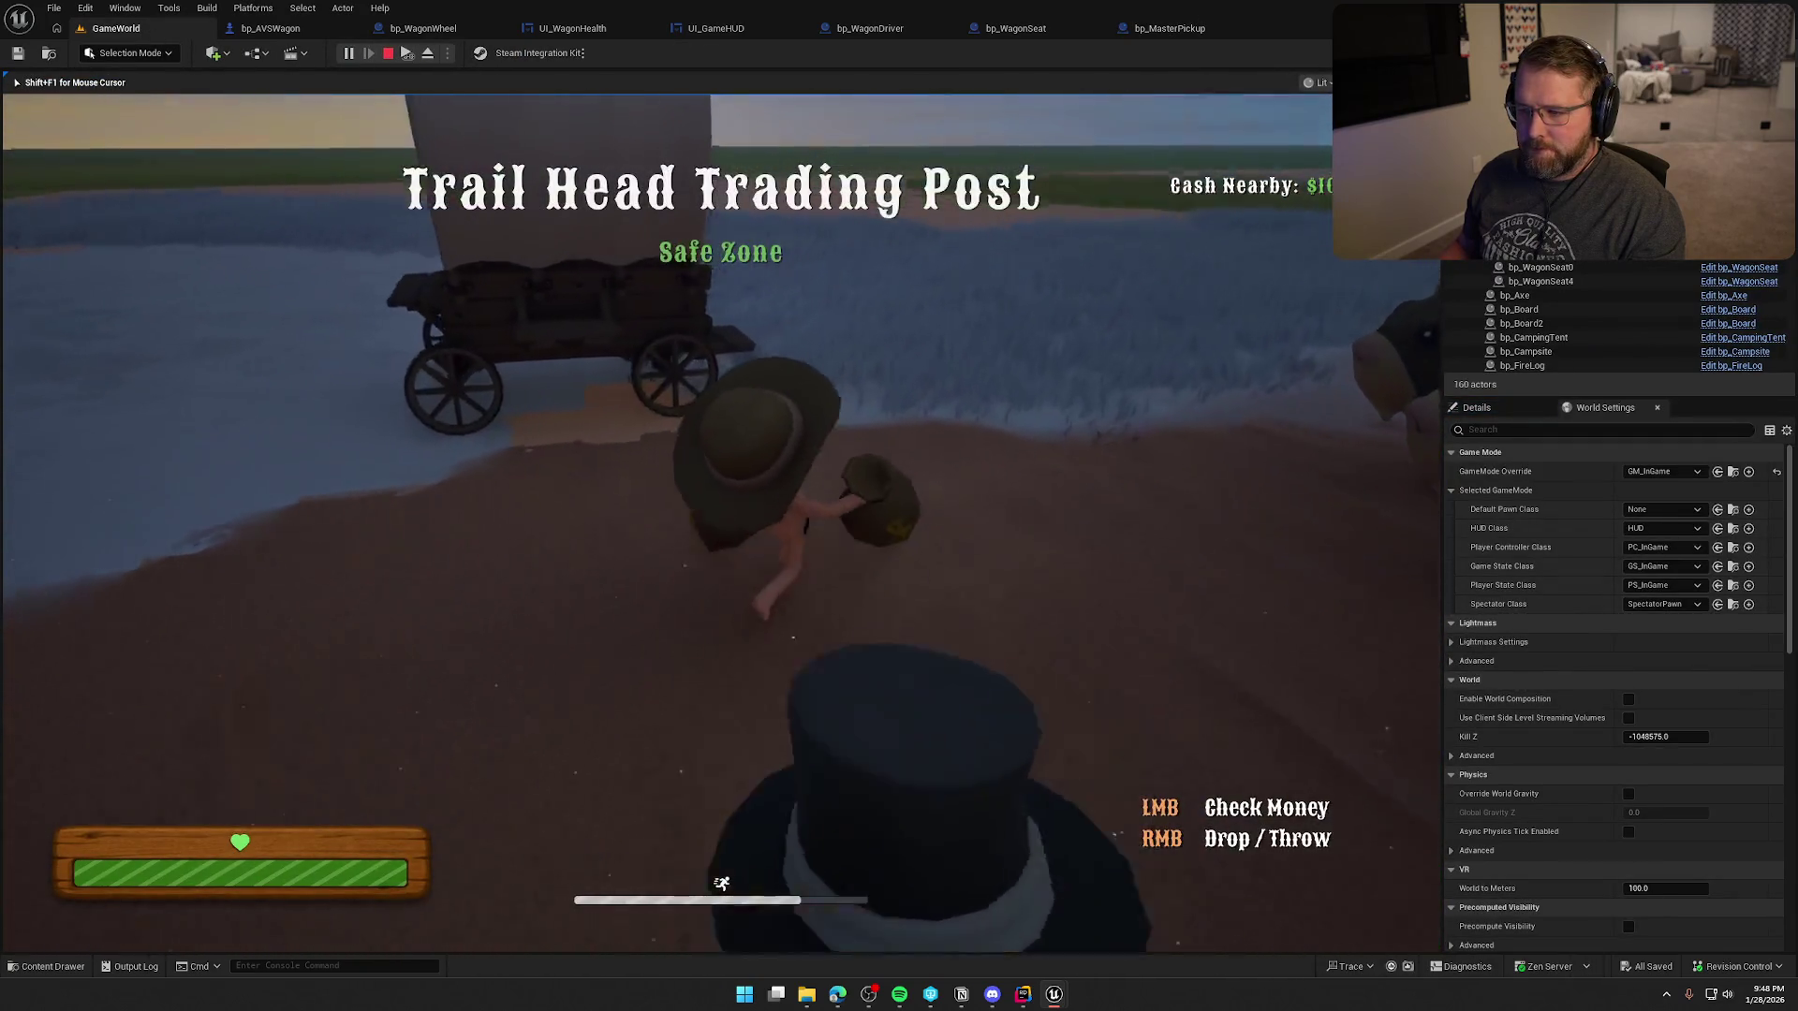
{"action": "key", "text": "w"}
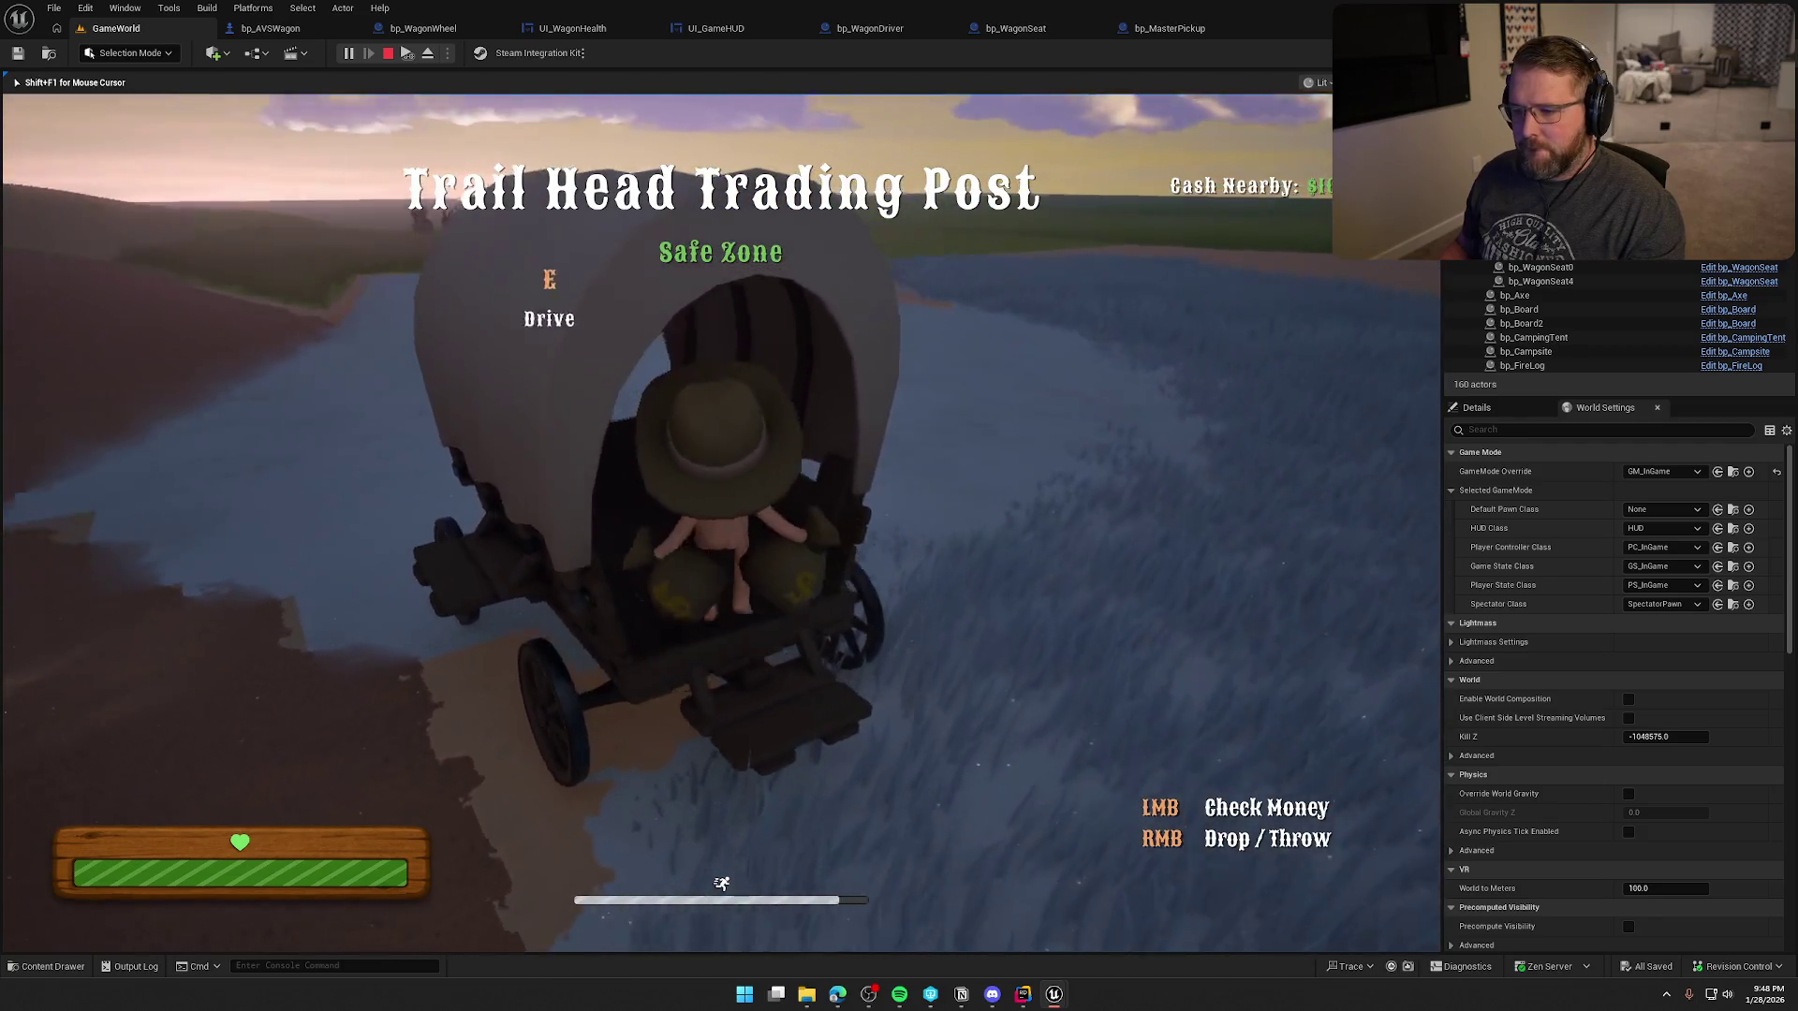
{"action": "right_click", "coordinate": [721, 522]}
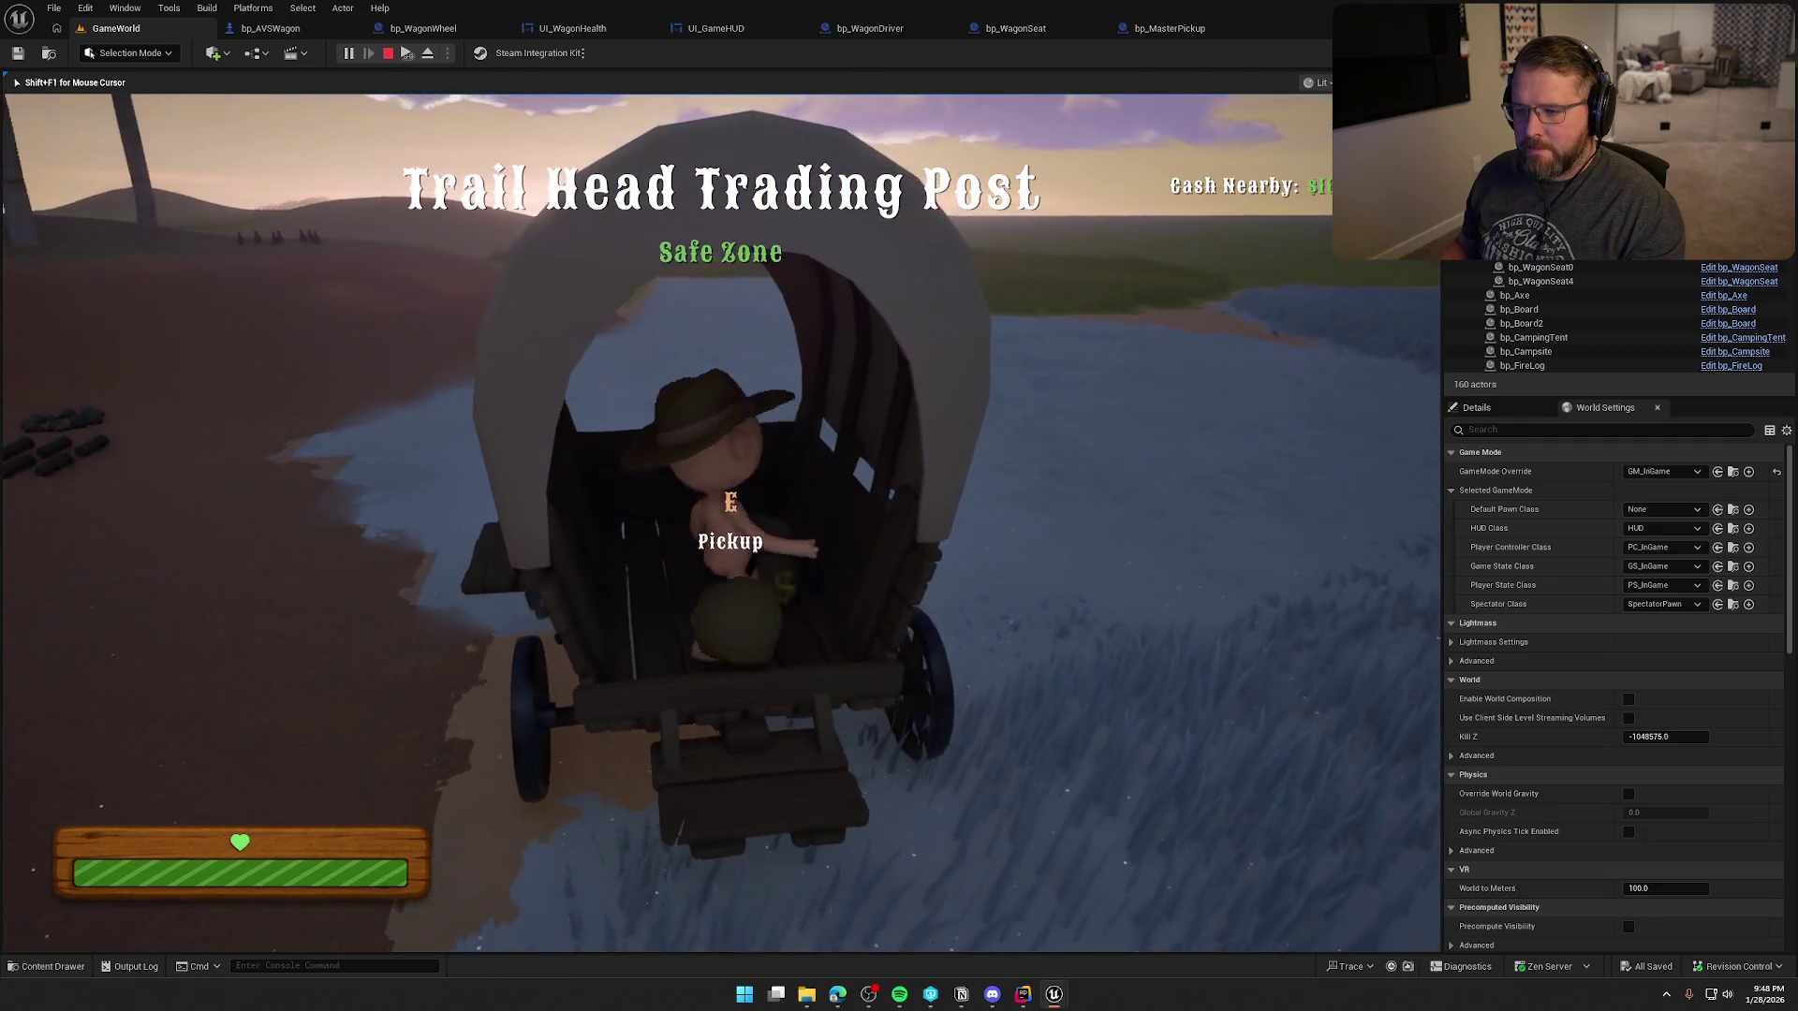
- Drive the loaded wagon until it breaks apart, then stop and restart the play session
{"action": "key", "text": "e"}
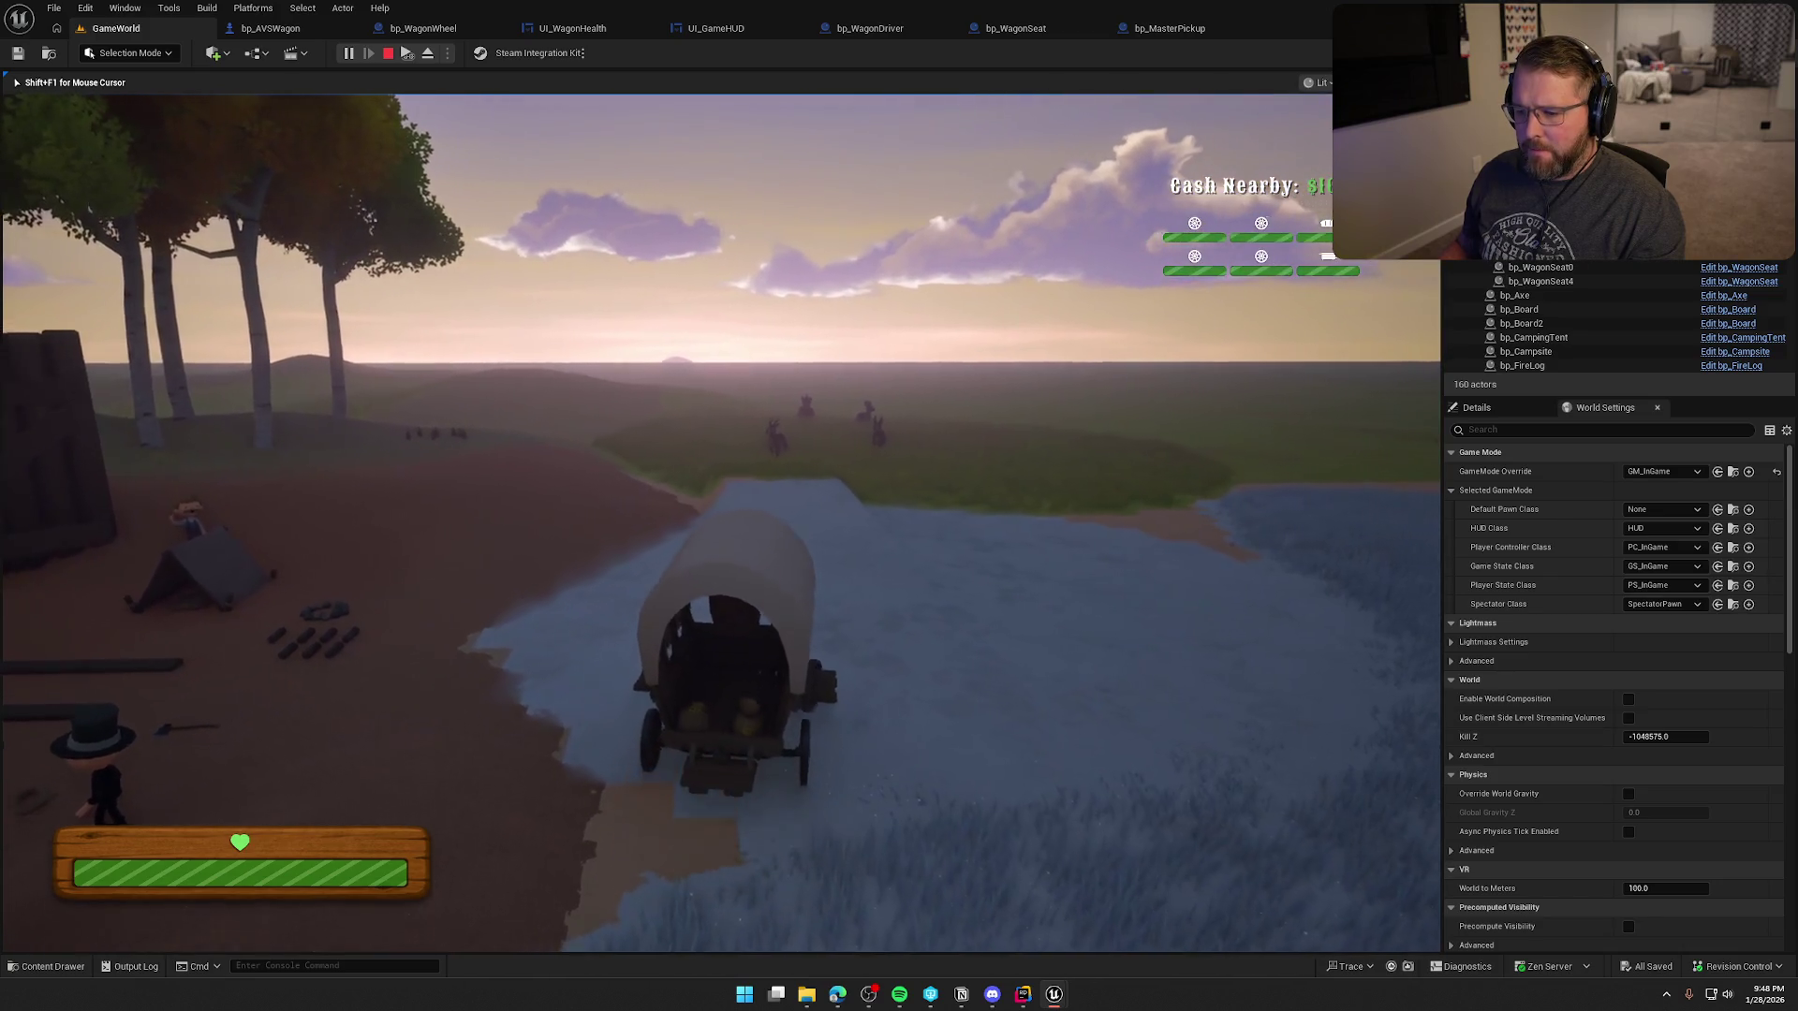
{"action": "key", "text": "d"}
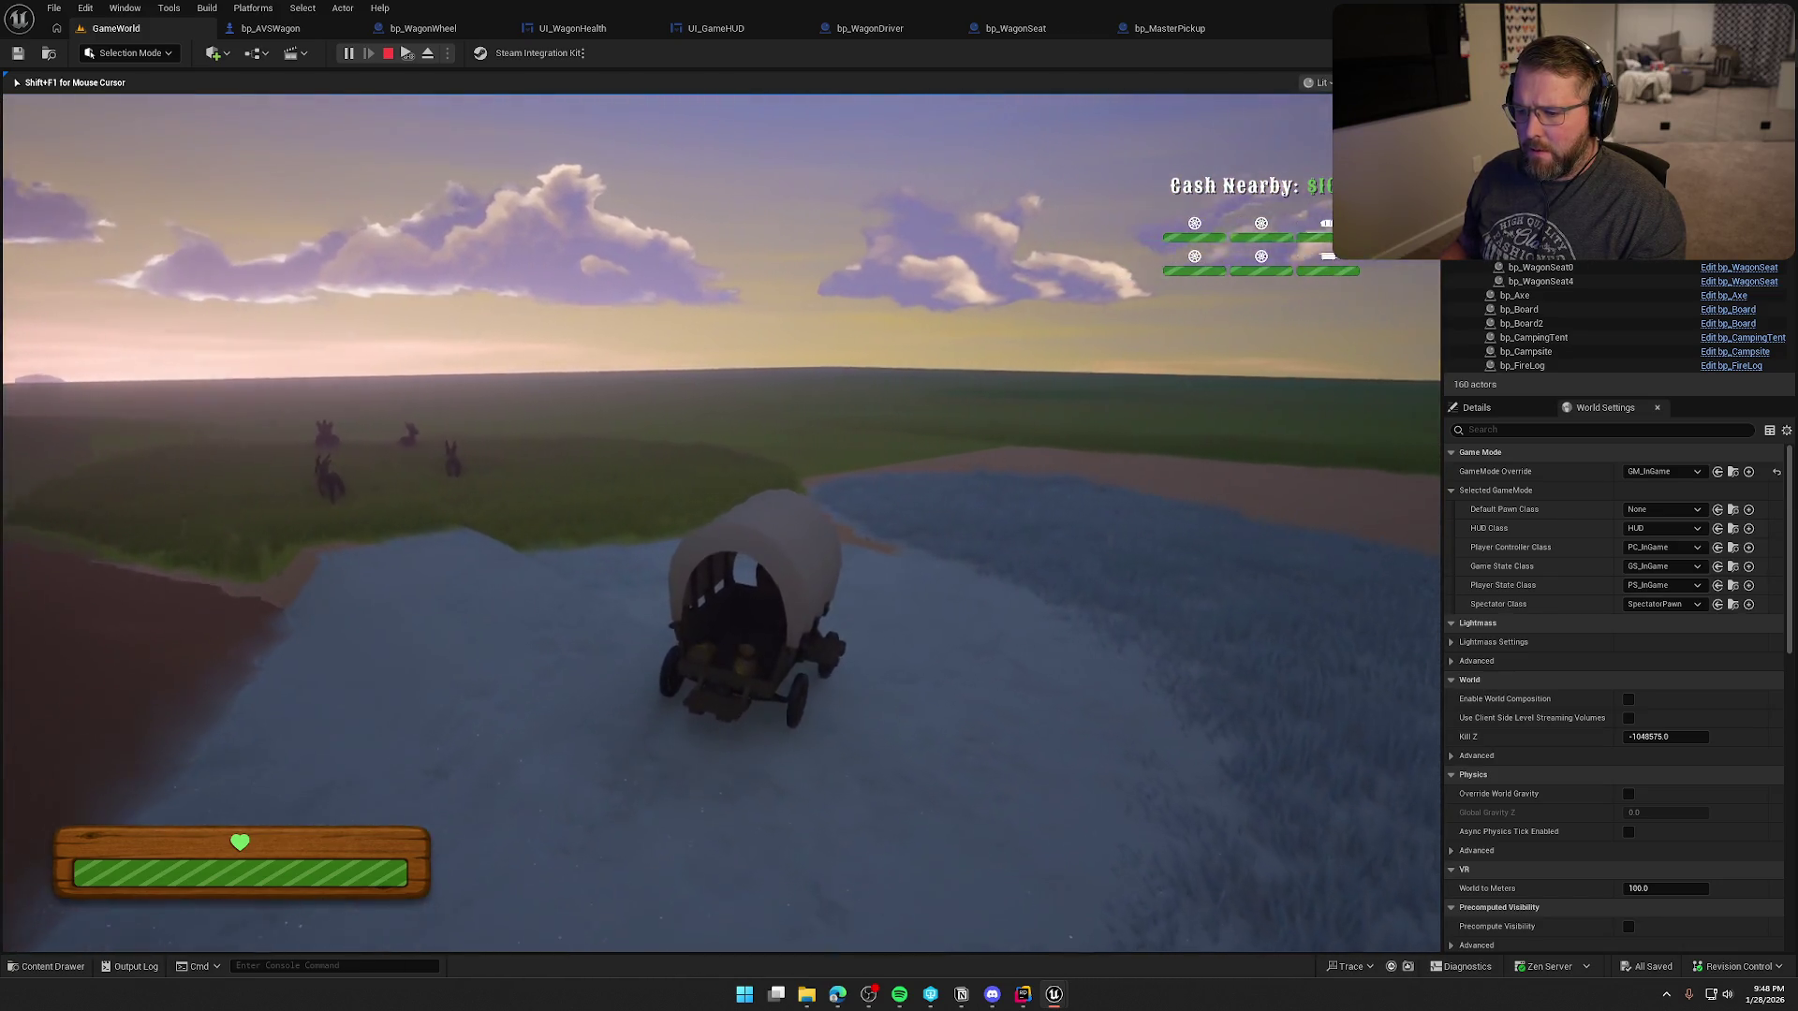
{"action": "key", "text": "d"}
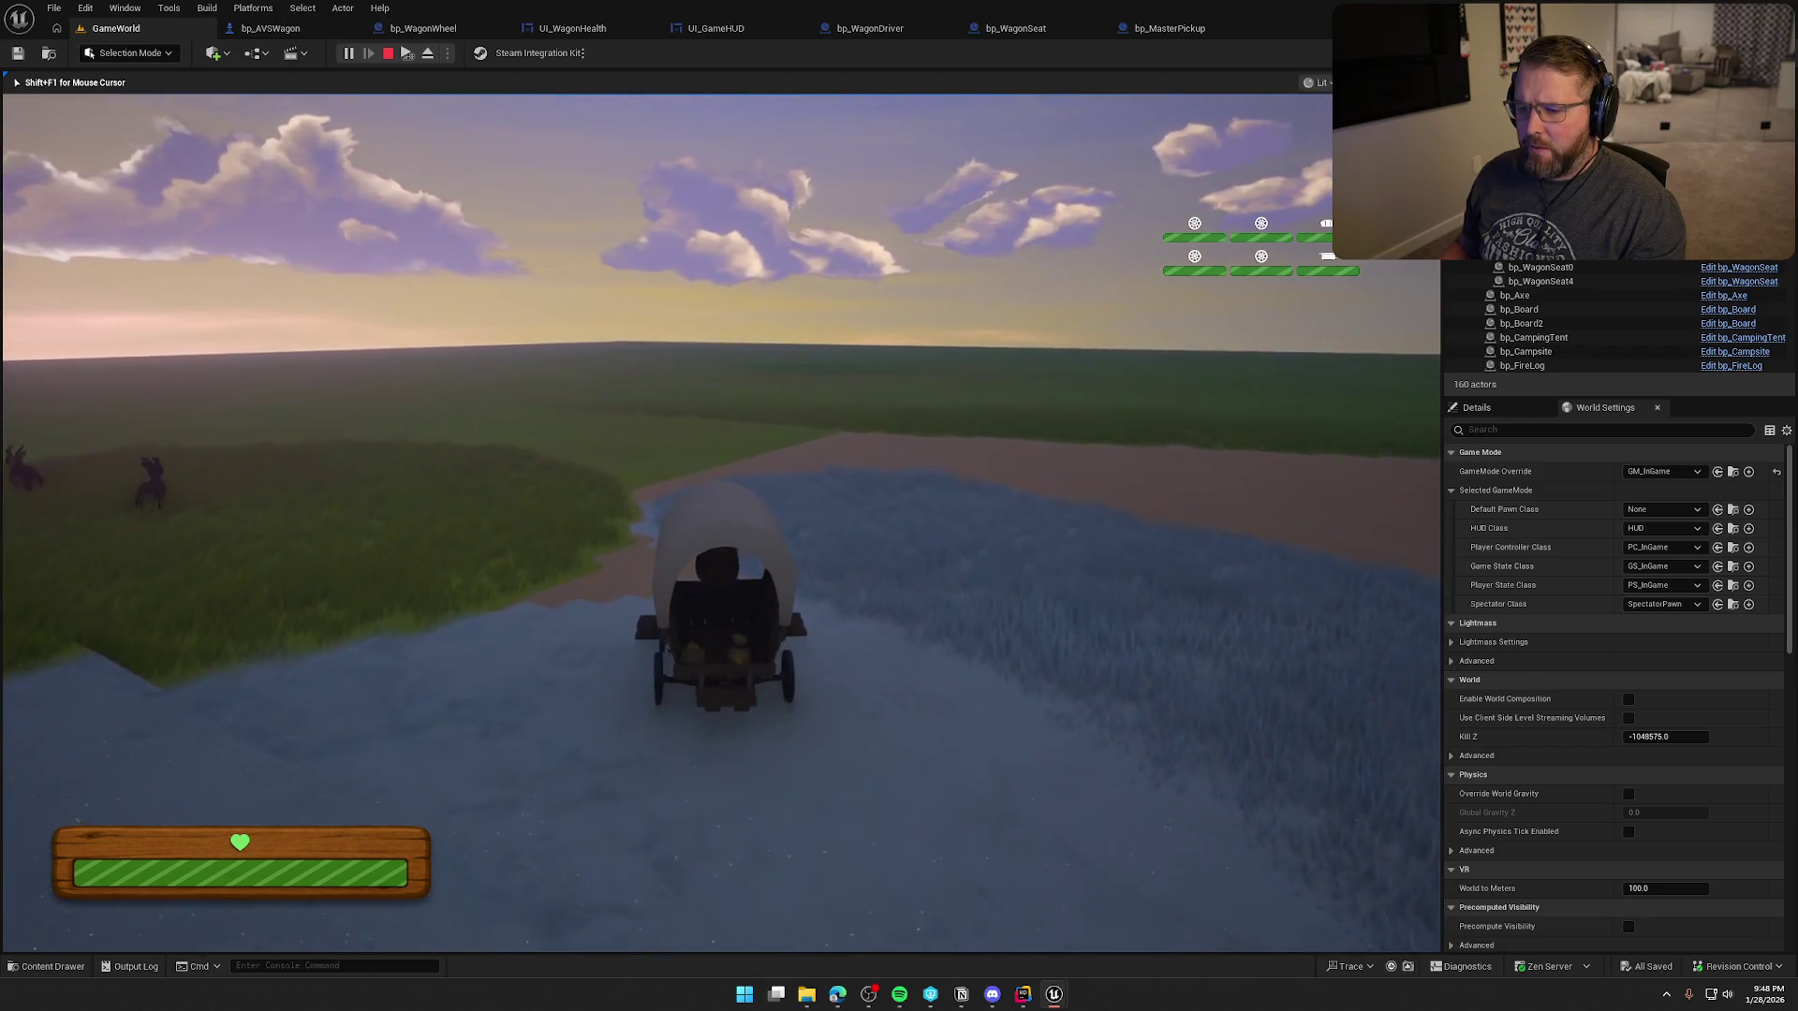
{"action": "key", "text": "a"}
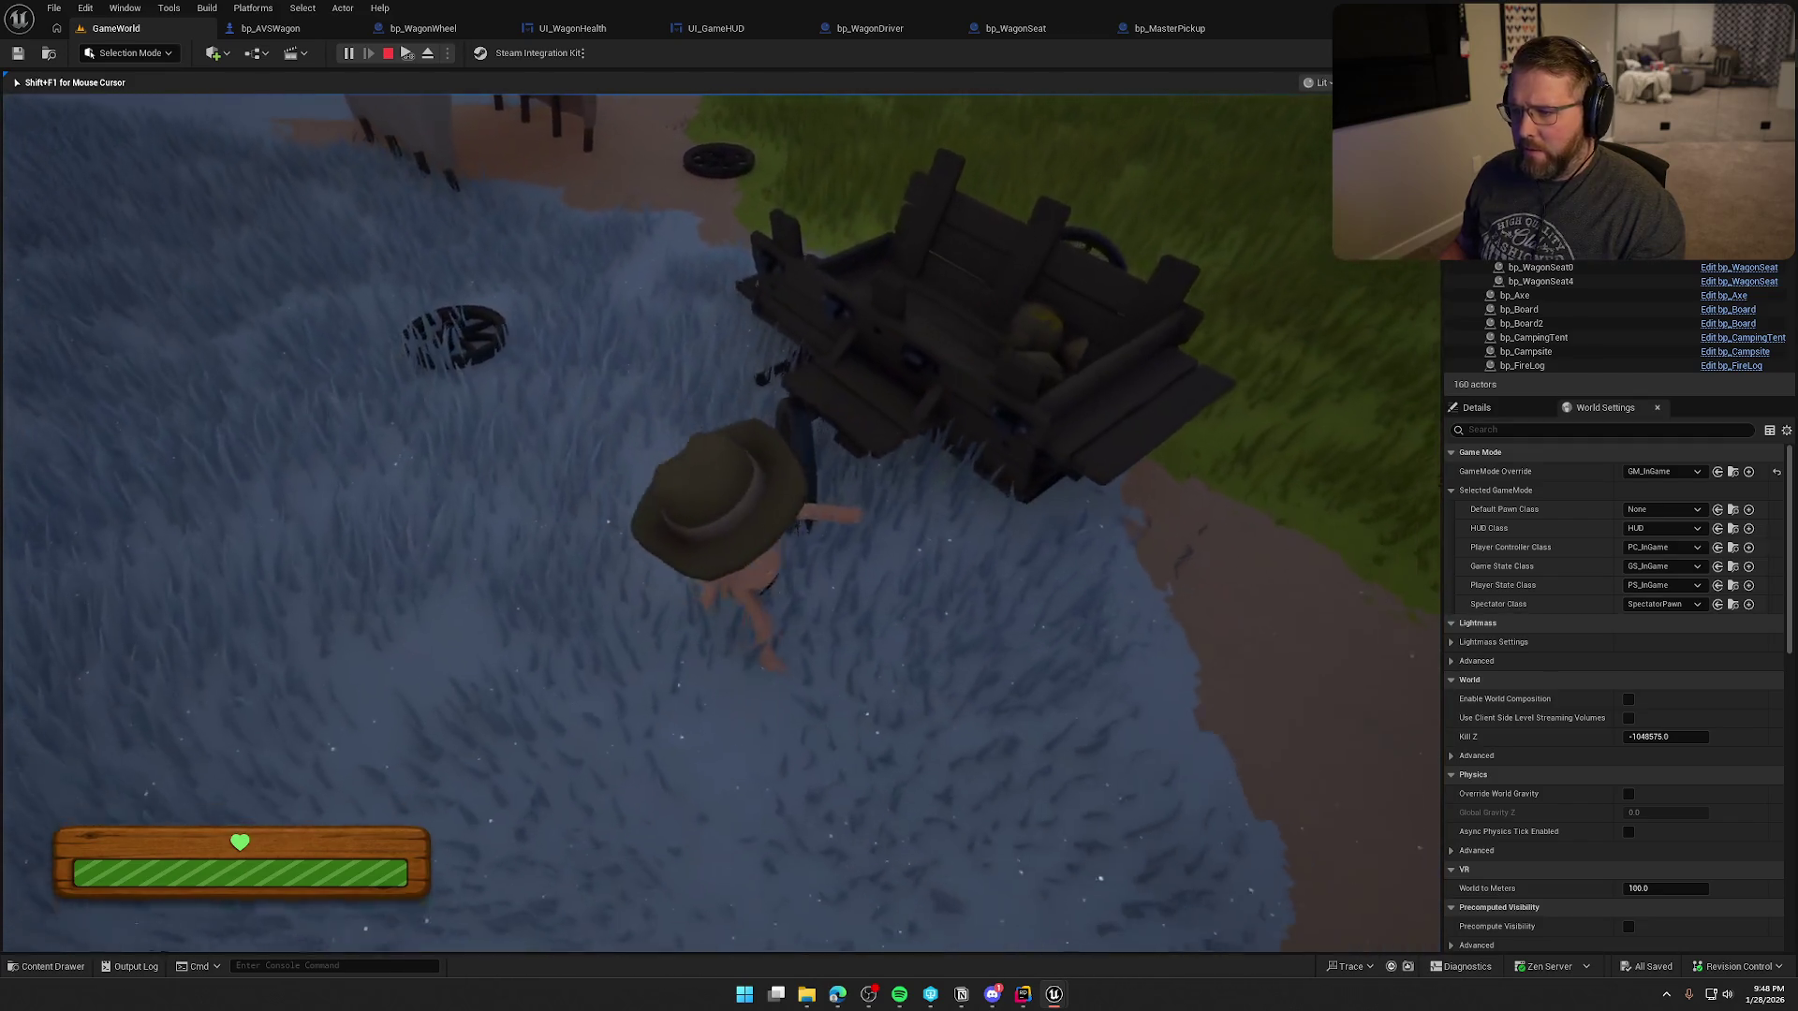
{"action": "key", "text": "s"}
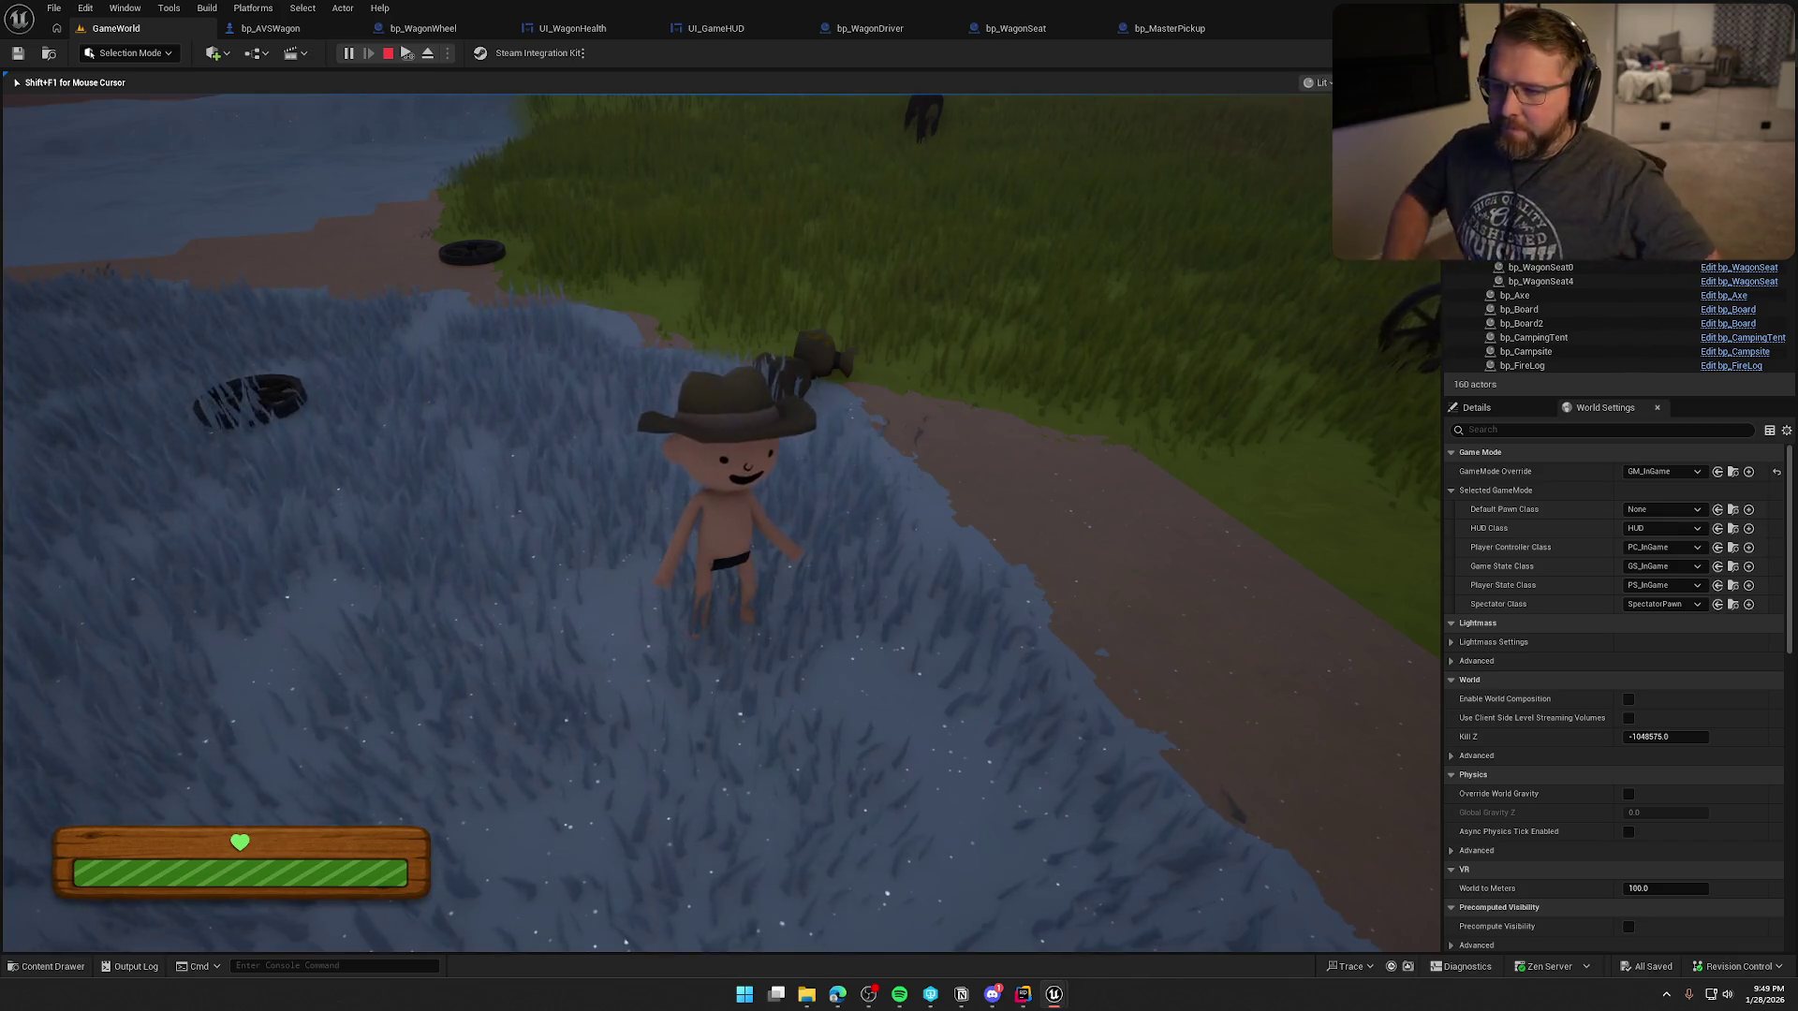
{"action": "key", "text": "Escape"}
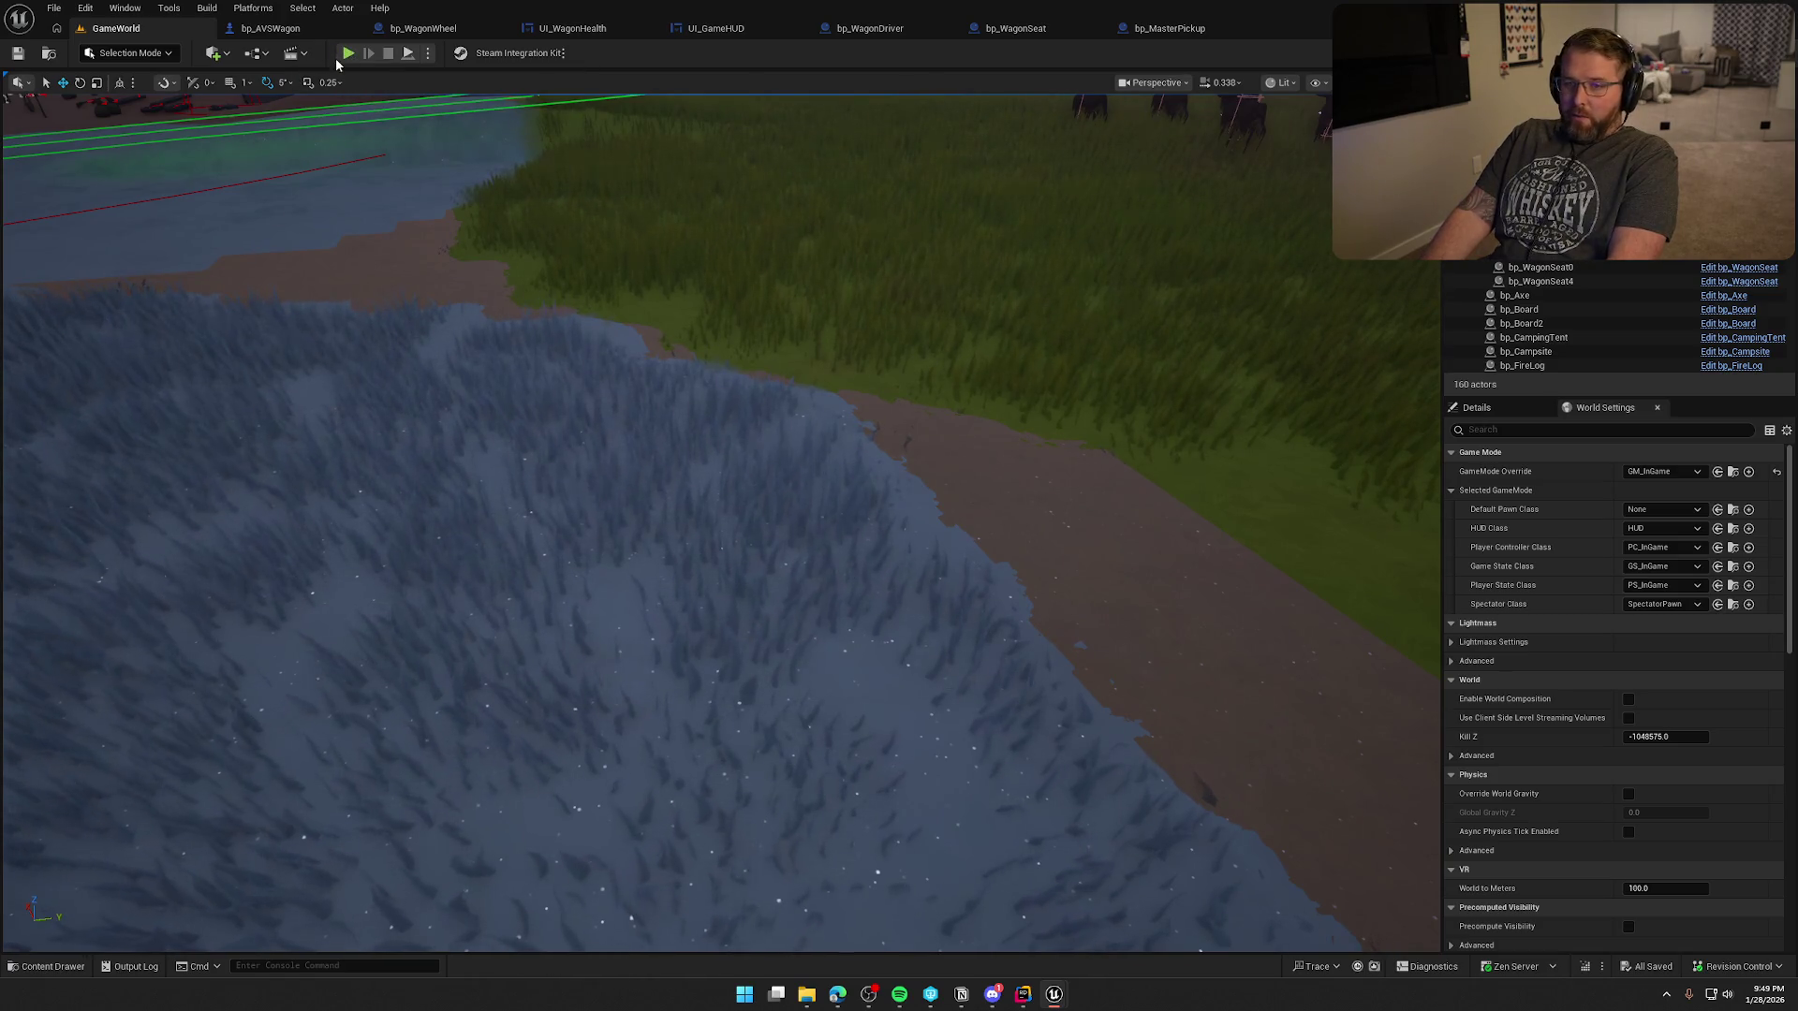
{"action": "left_click", "coordinate": [348, 54]}
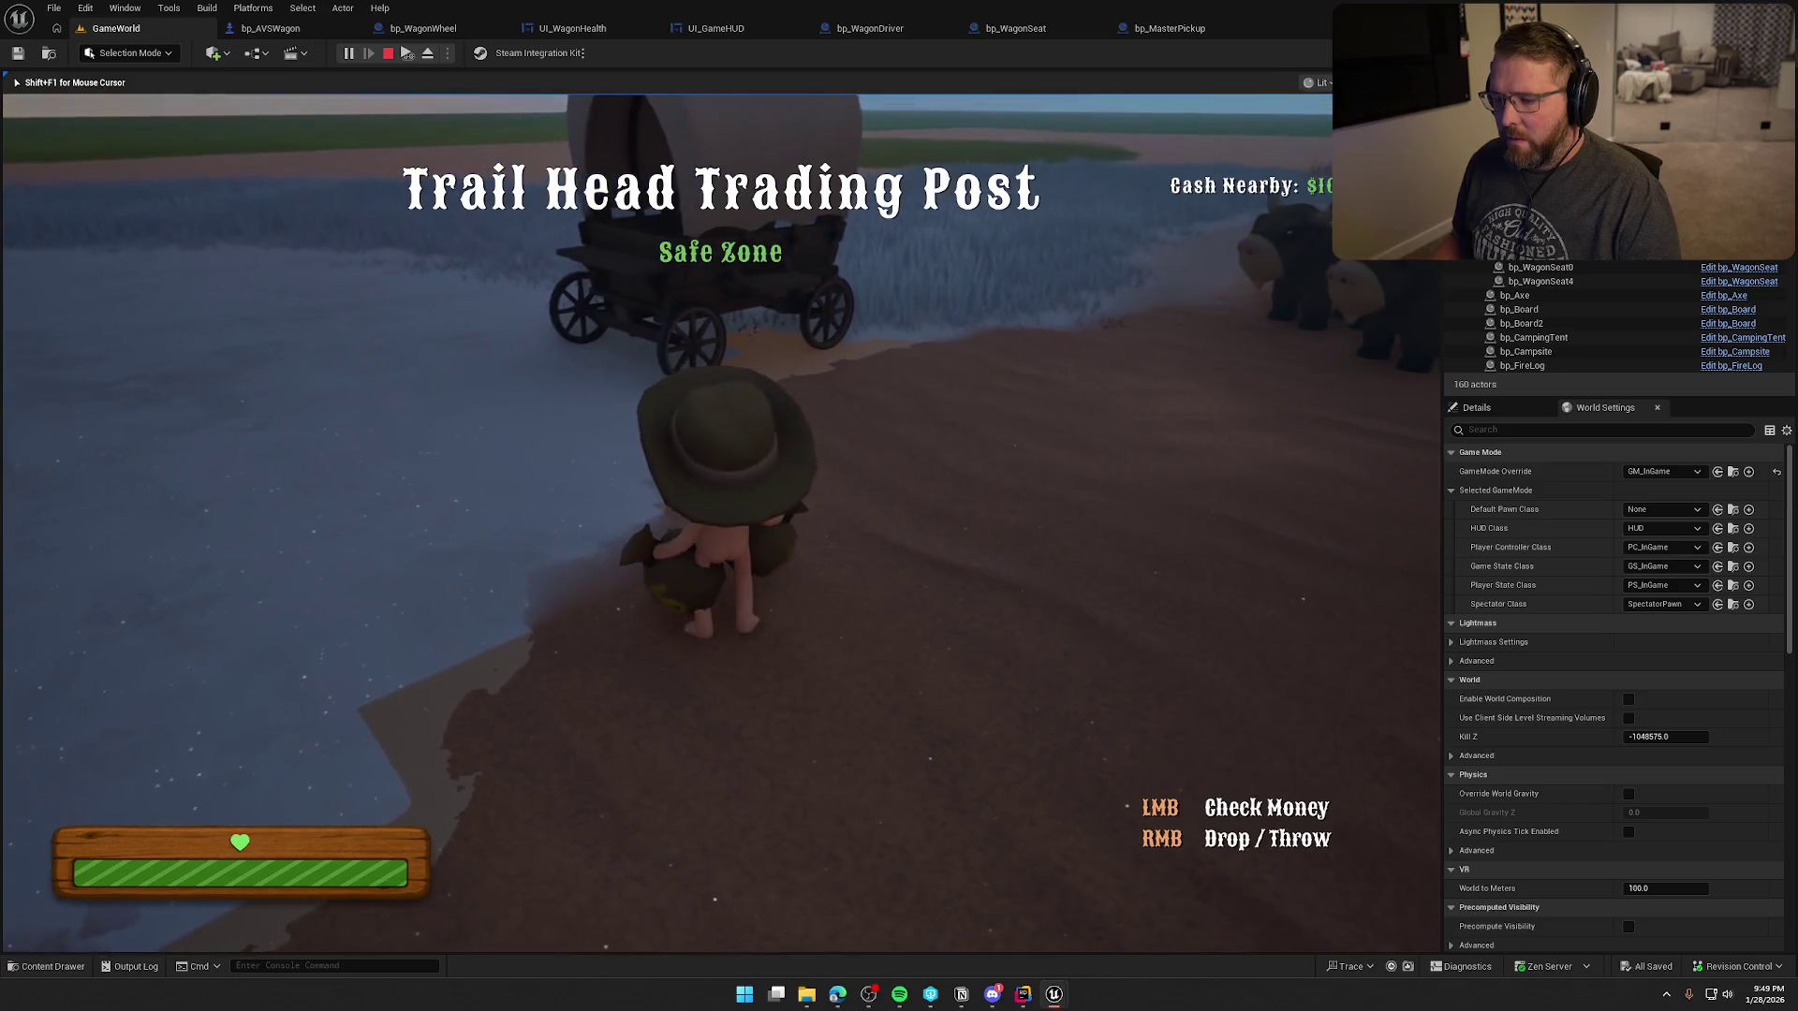
- Pick up an item, sprint to the wagon, walk around the wreck, then stop play
{"action": "key", "text": "e"}
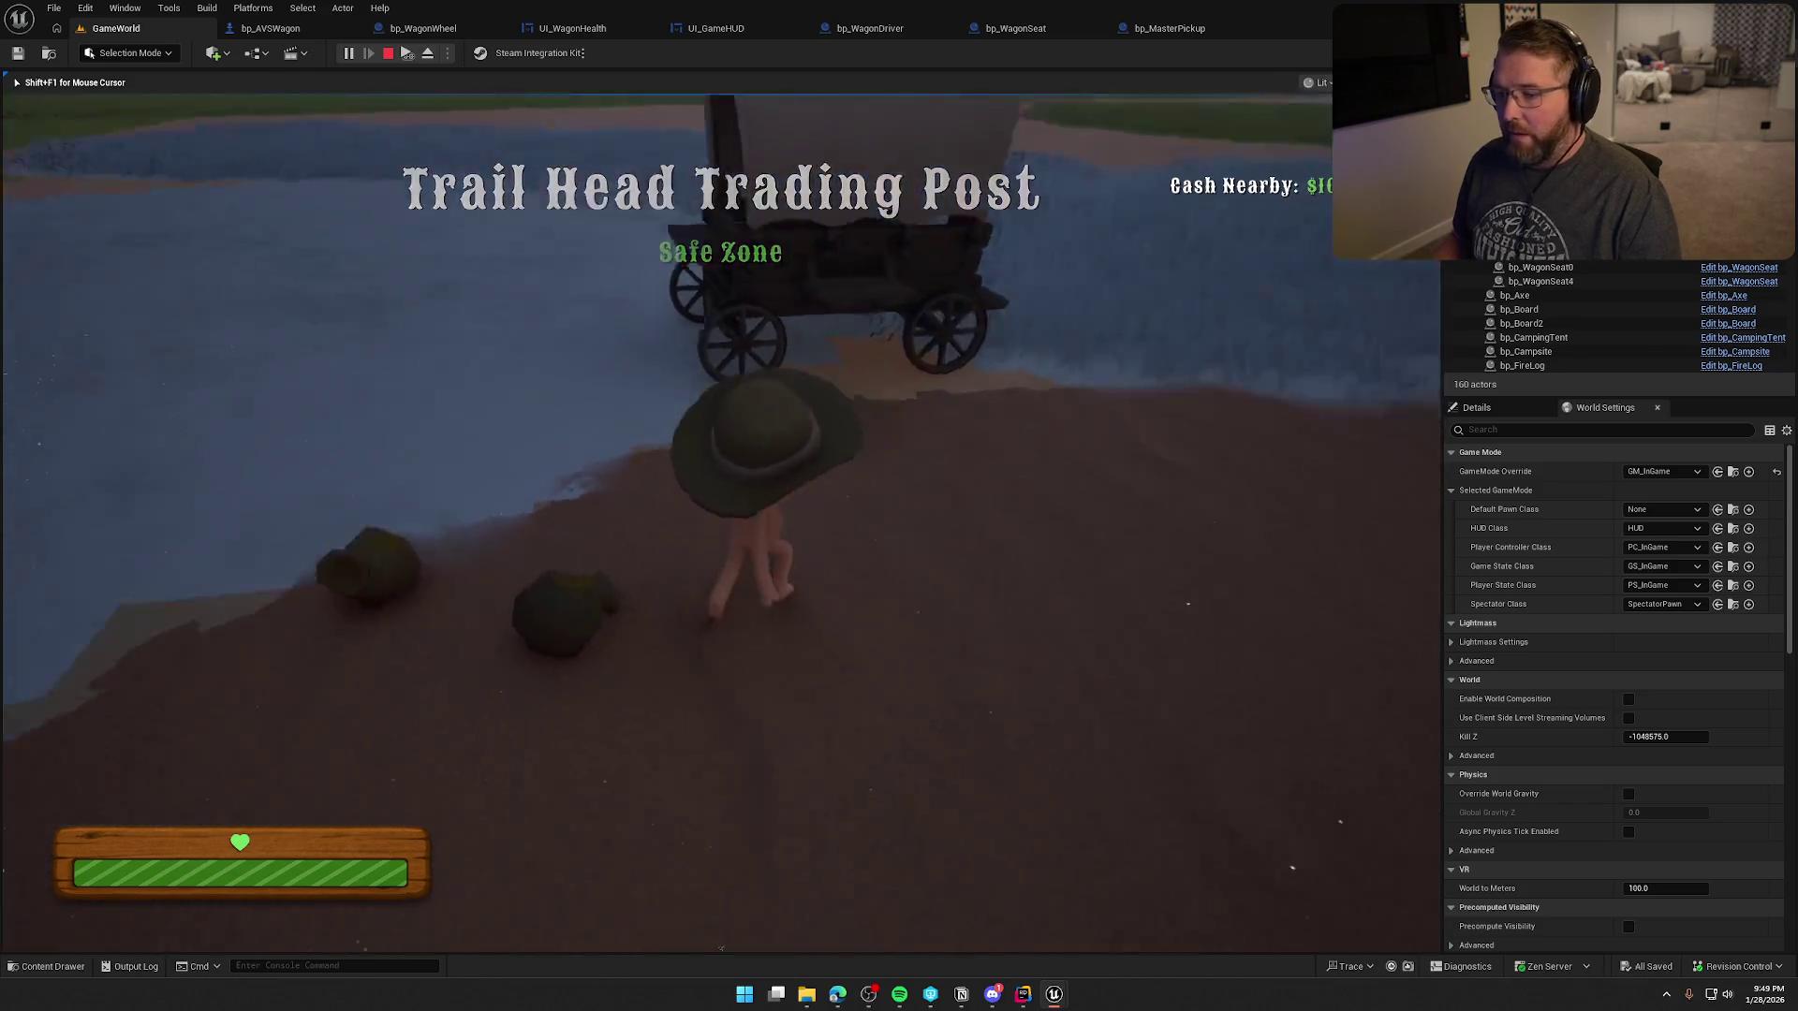
{"action": "key", "text": "shift+w"}
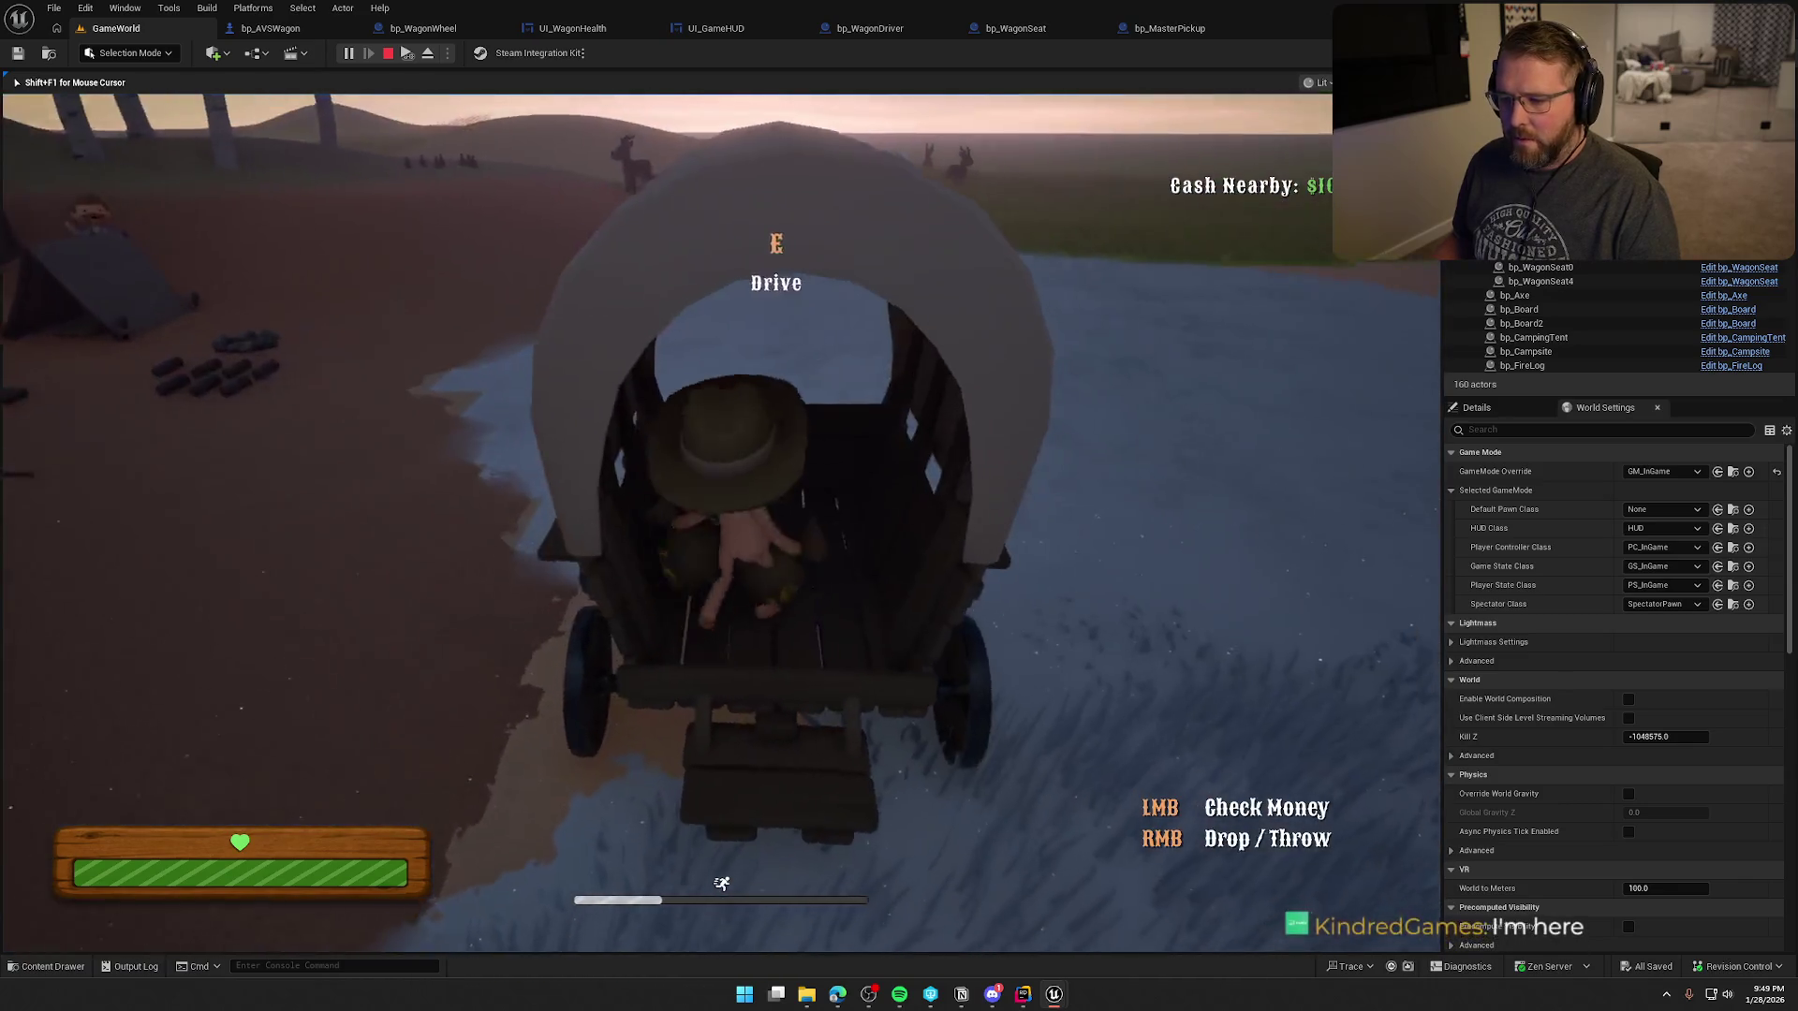
{"action": "key", "text": "s"}
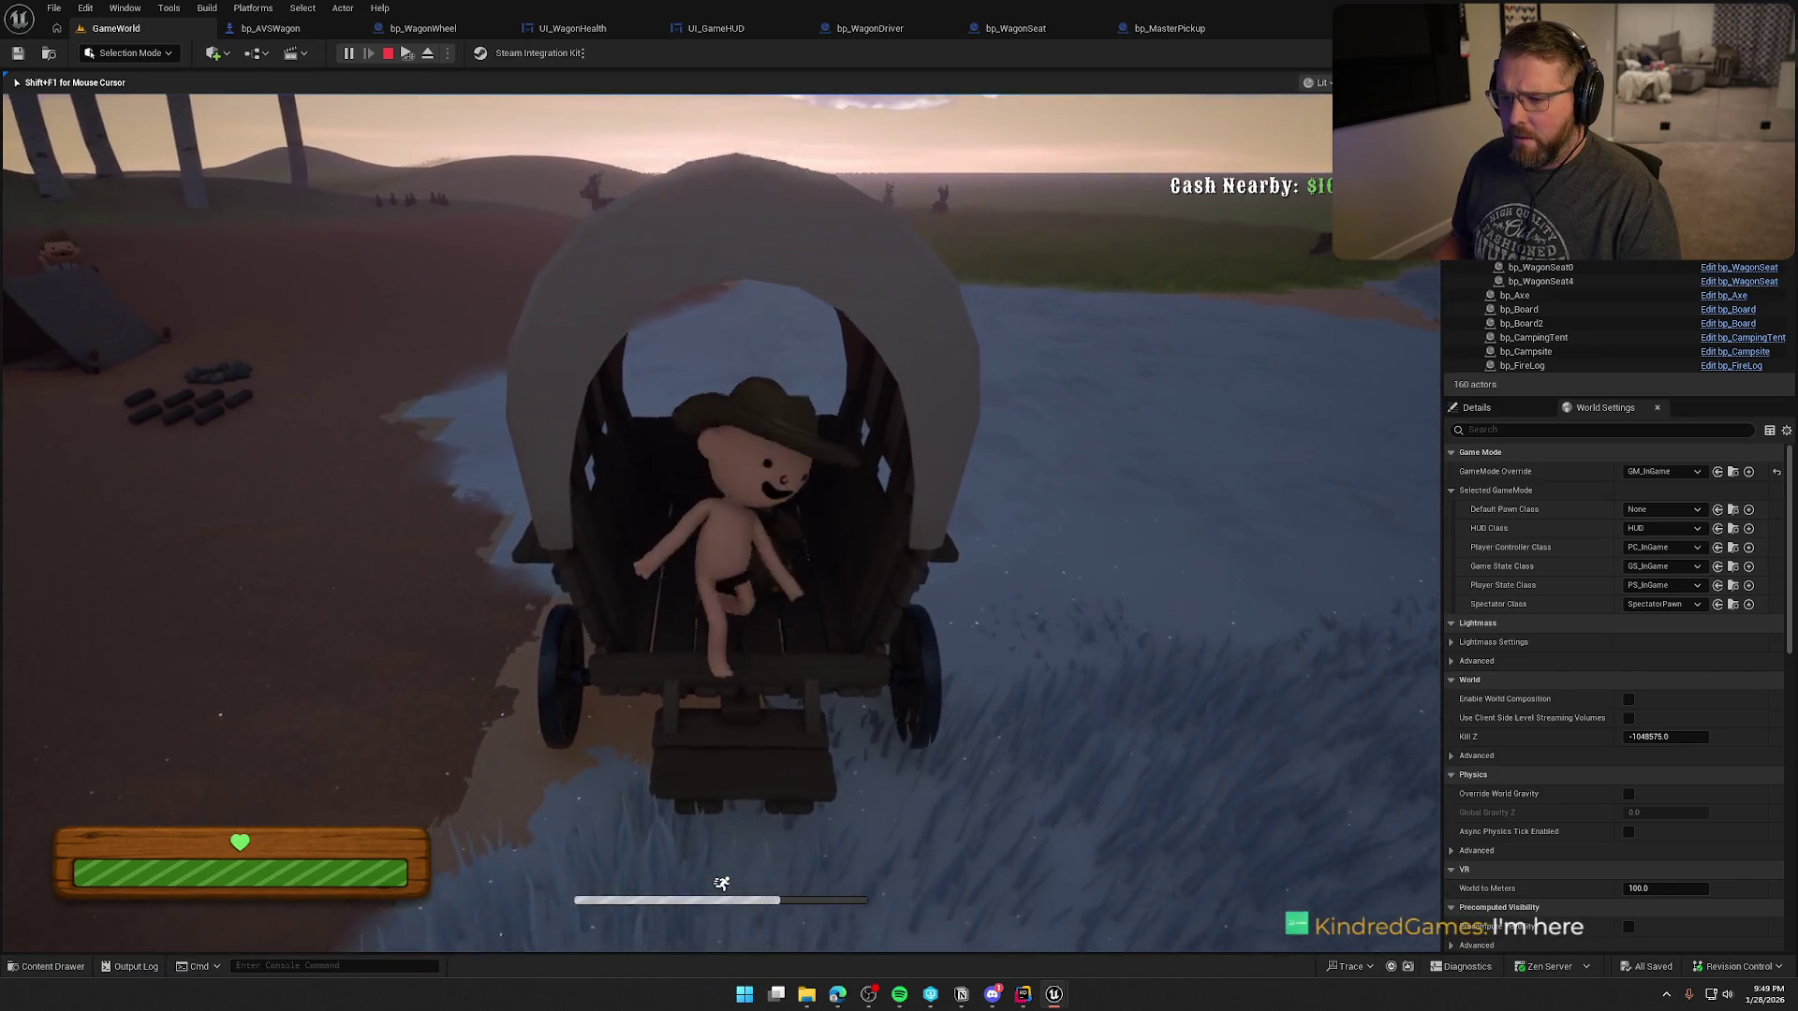
{"action": "key", "text": "a"}
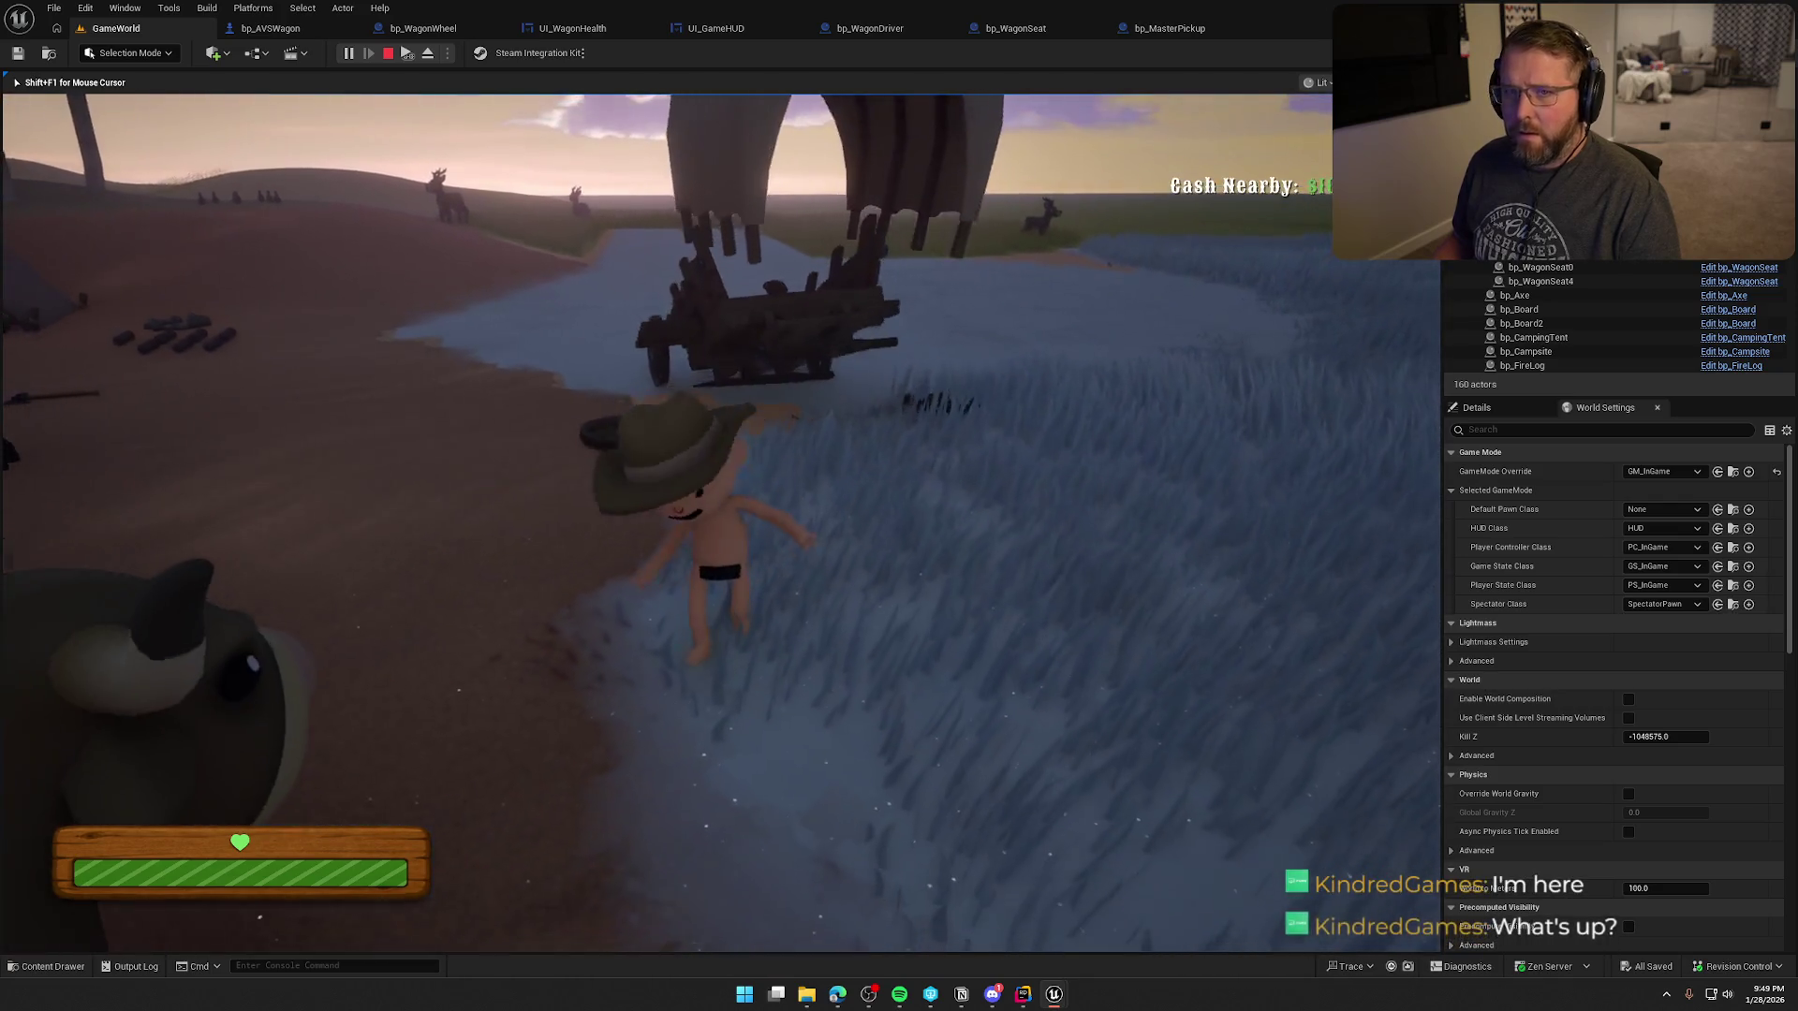
{"action": "key", "text": "w"}
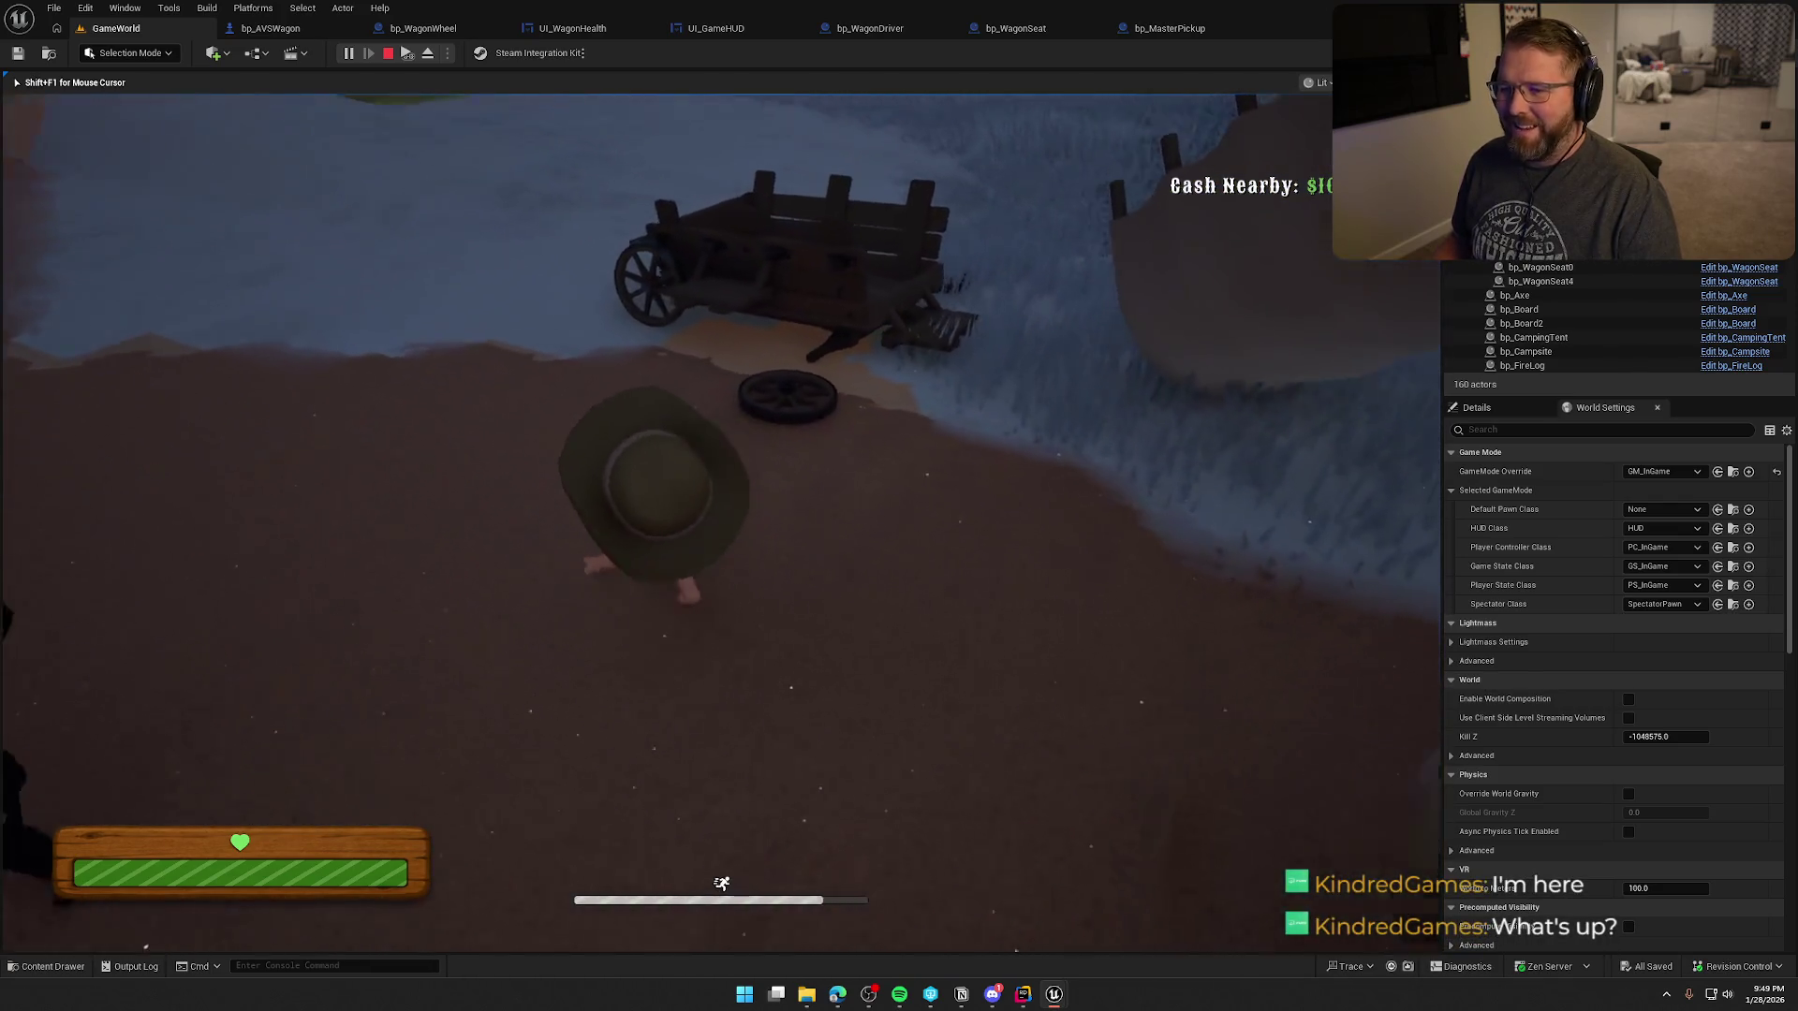
{"action": "key", "text": "s"}
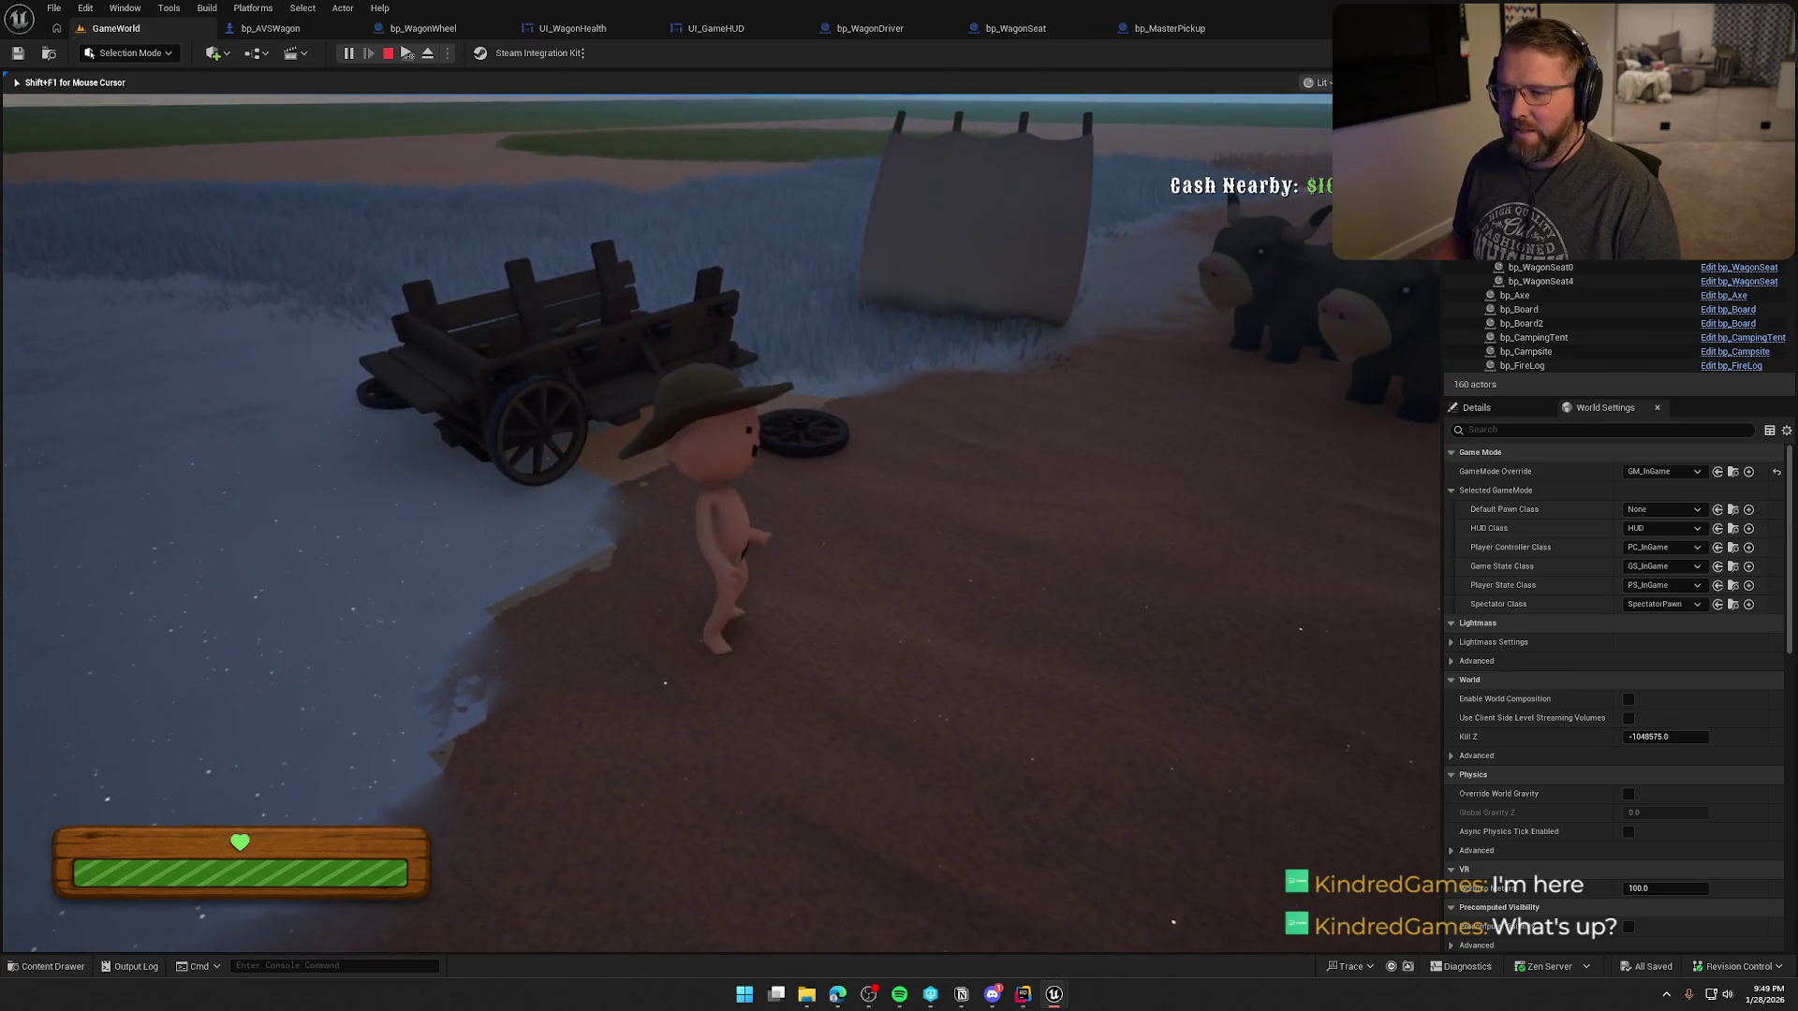
{"action": "key", "text": "s"}
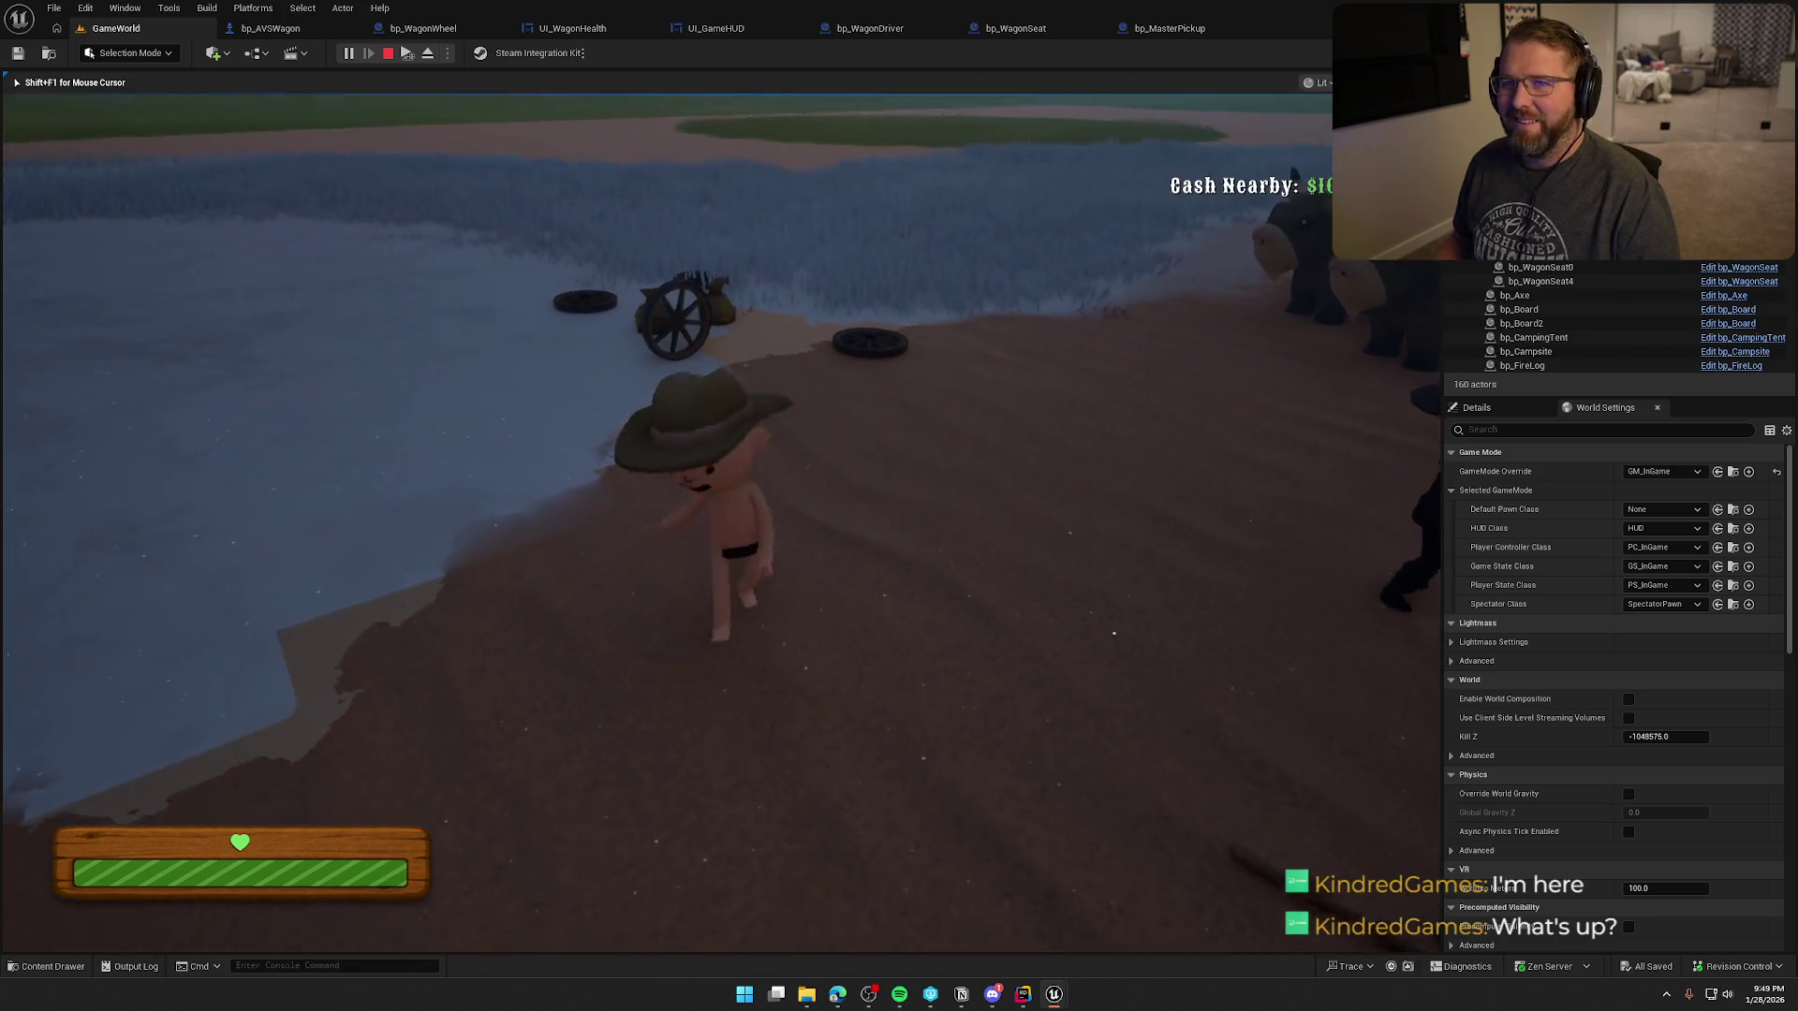
{"action": "key", "text": "Escape"}
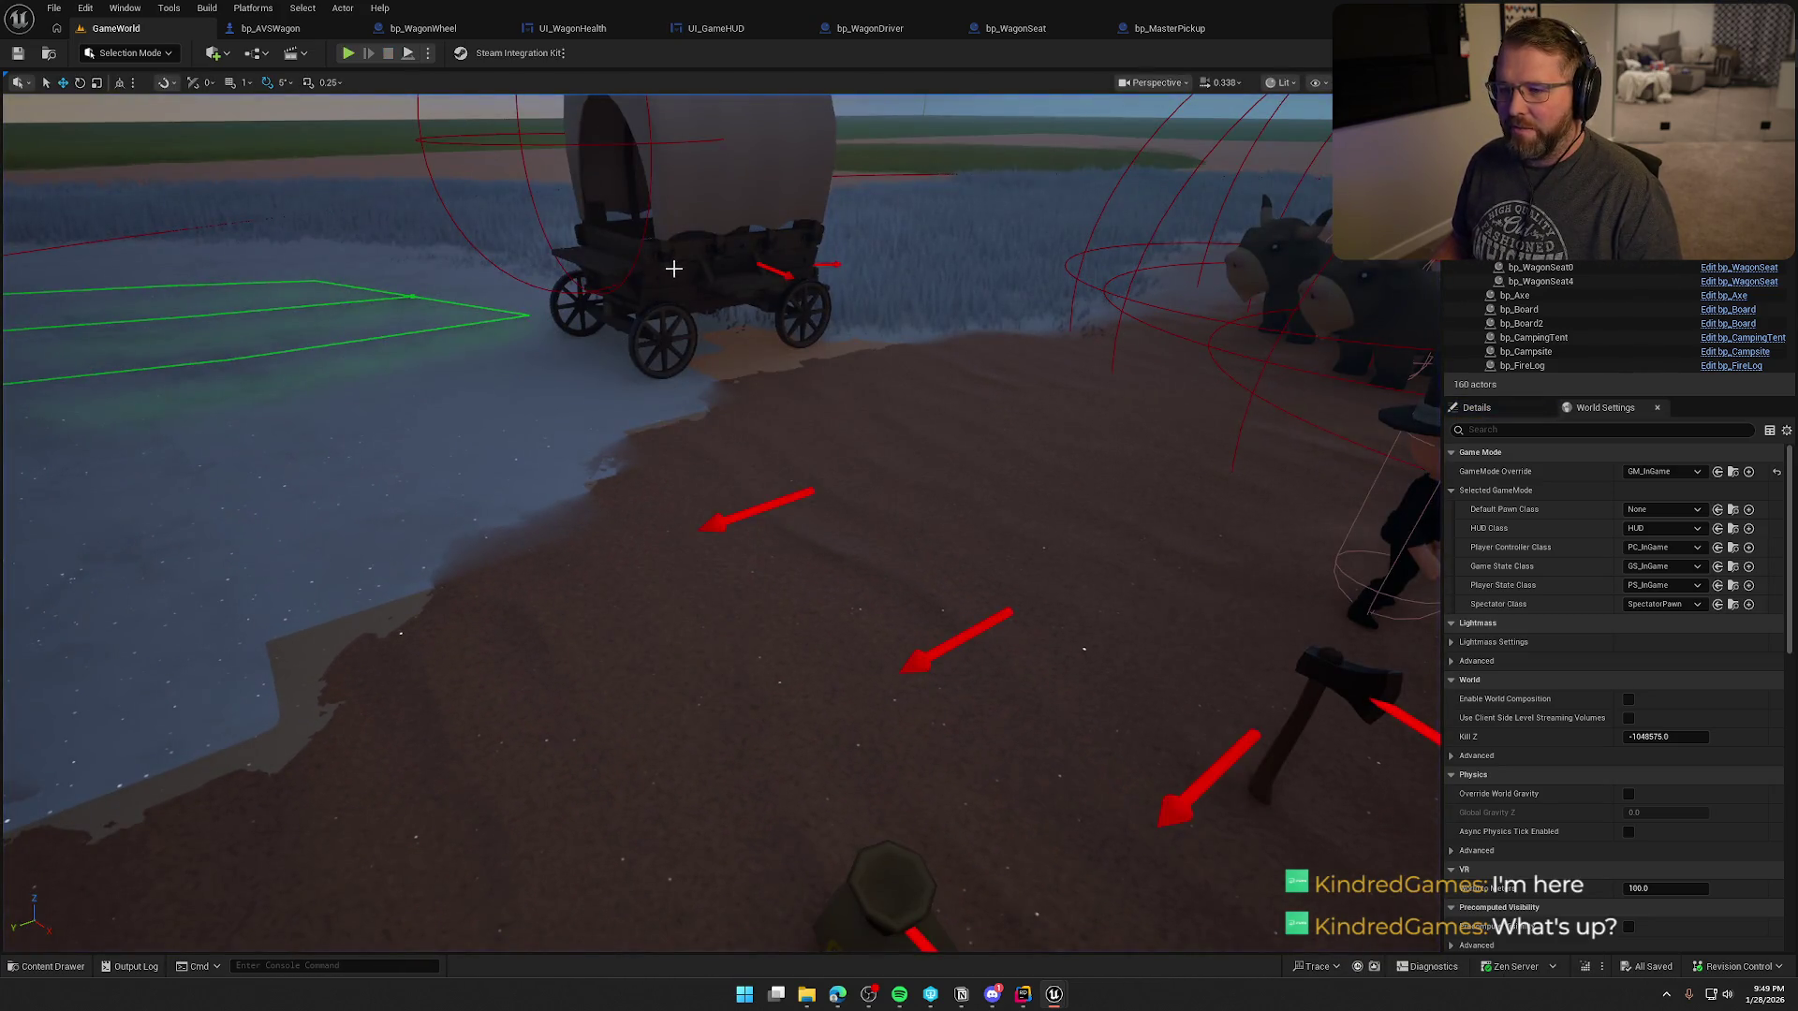
- Restart play, drive the wagon across the grass, then stop and return to the blueprint
{"action": "key", "text": "alt+p"}
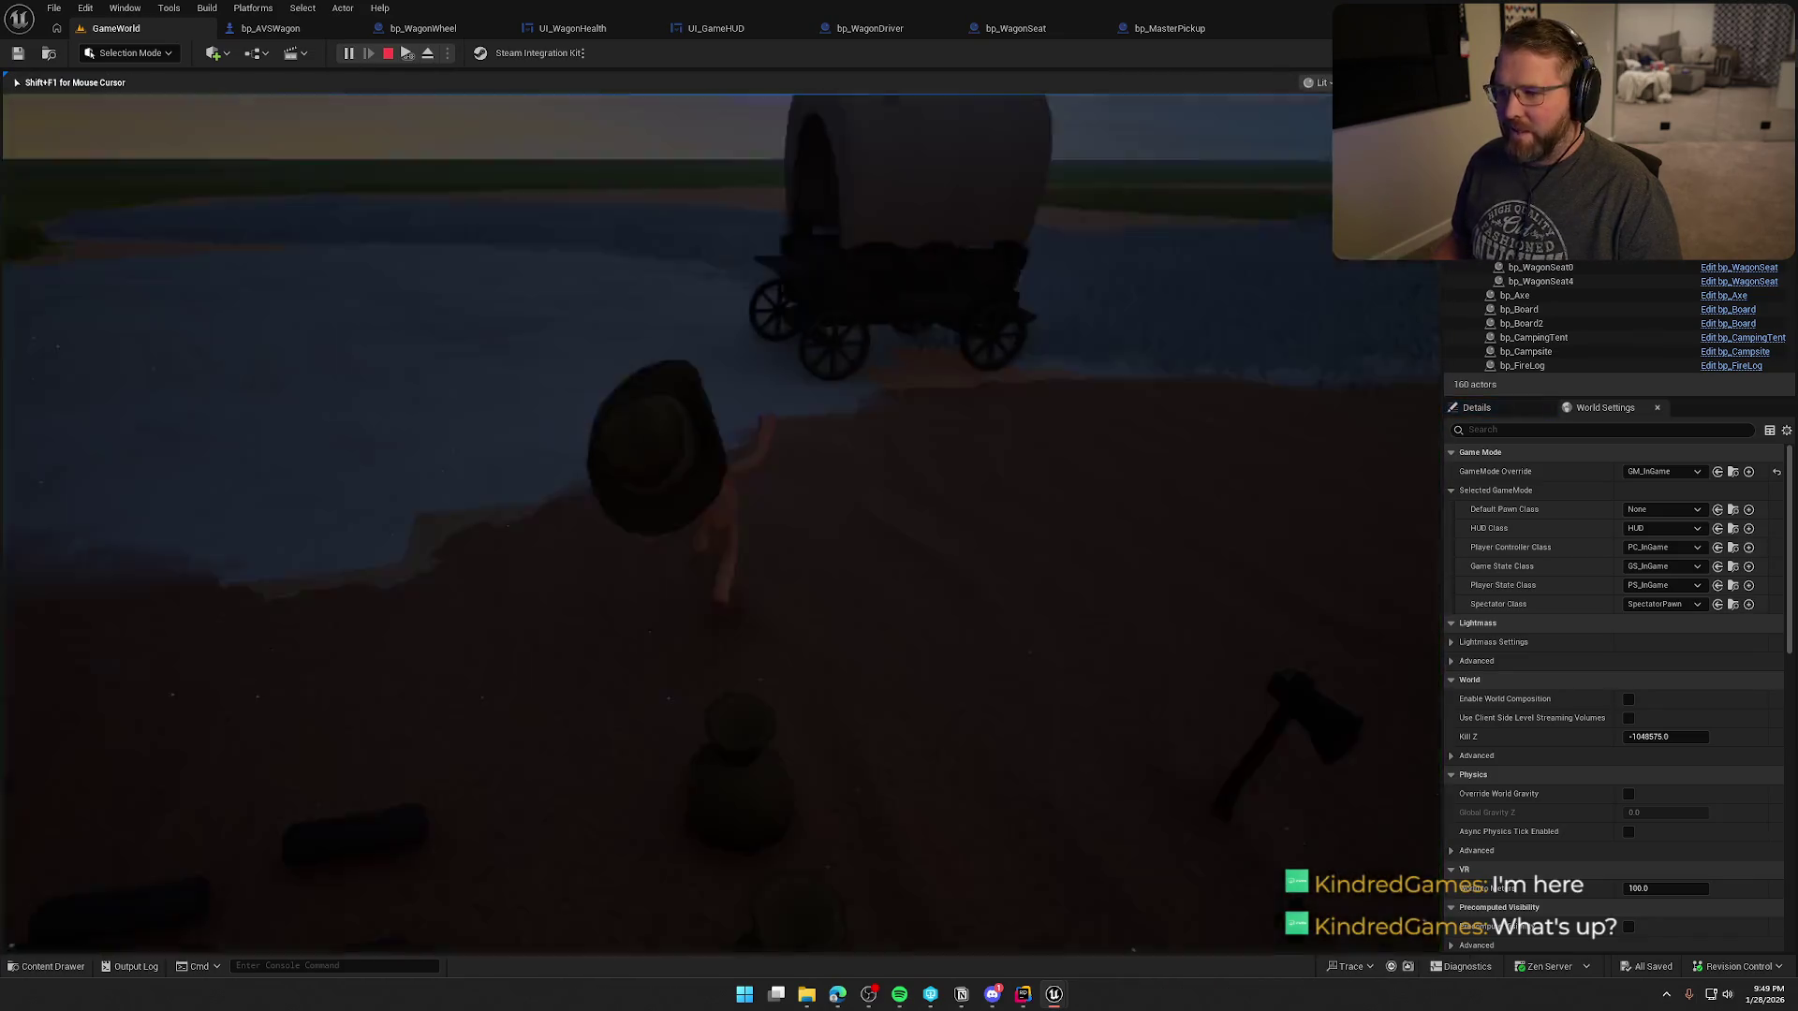
{"action": "key", "text": "w"}
{"action": "key", "text": "e"}
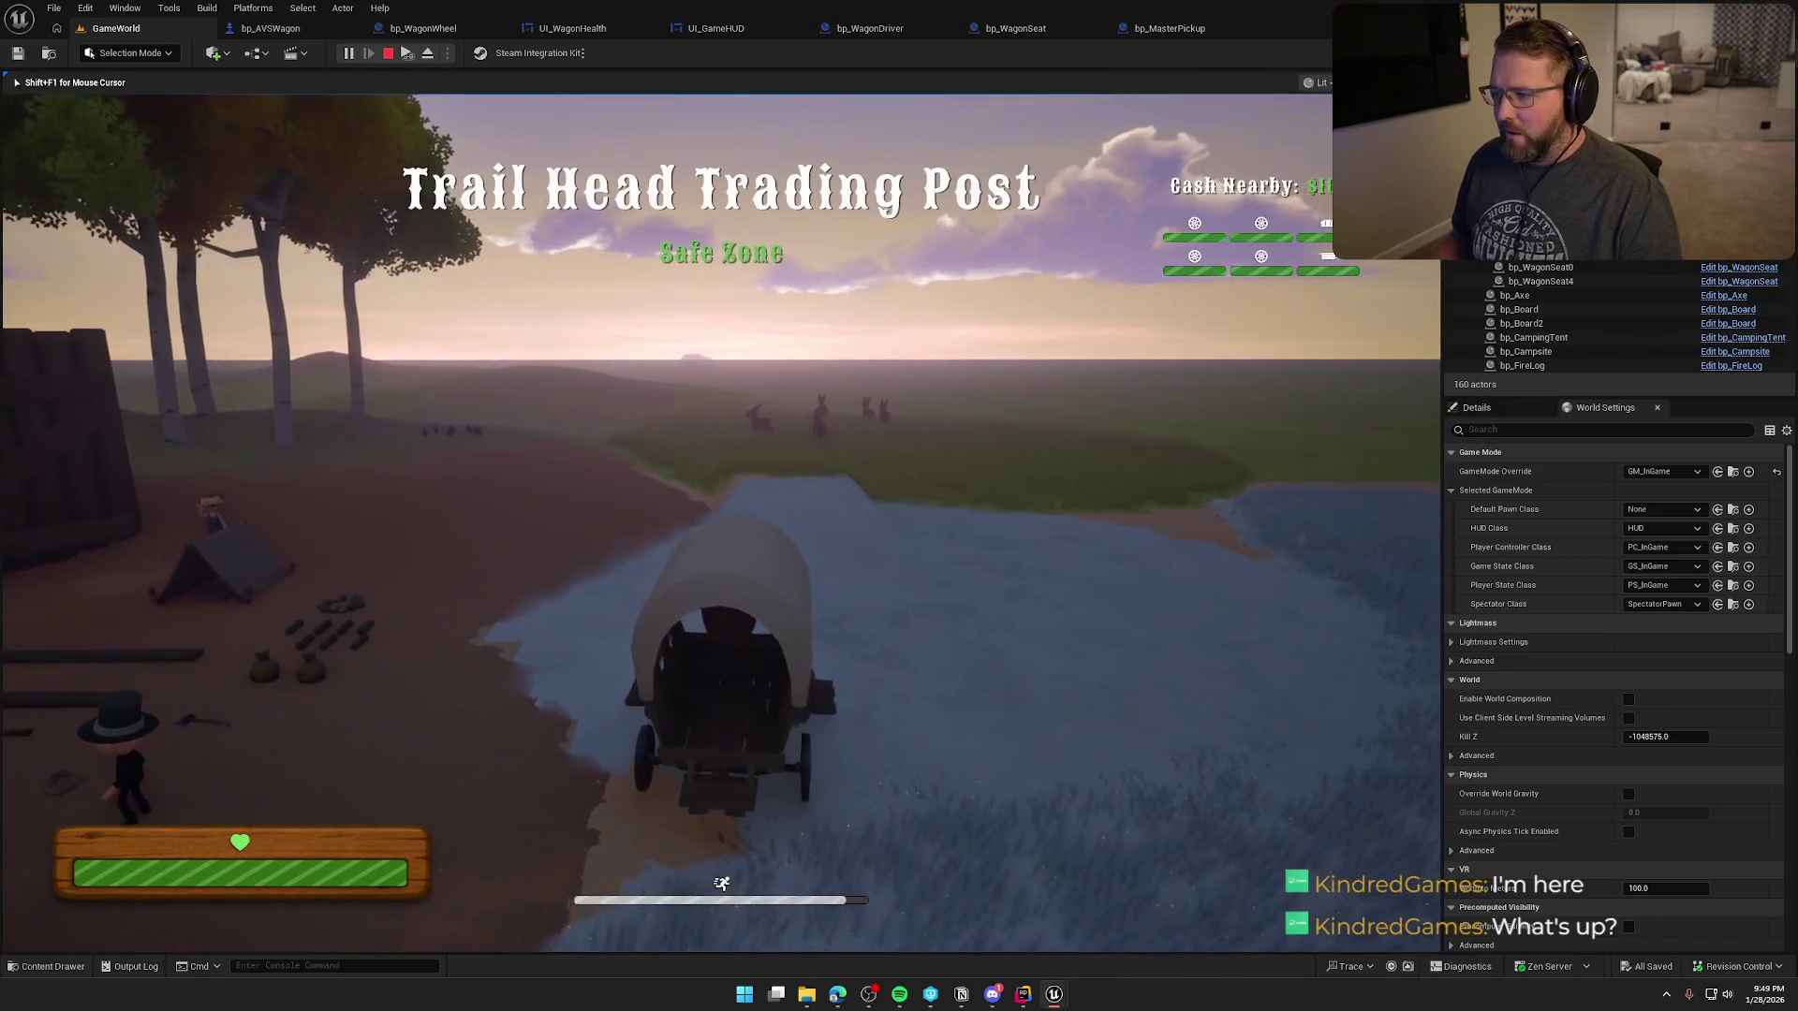
{"action": "key", "text": "d"}
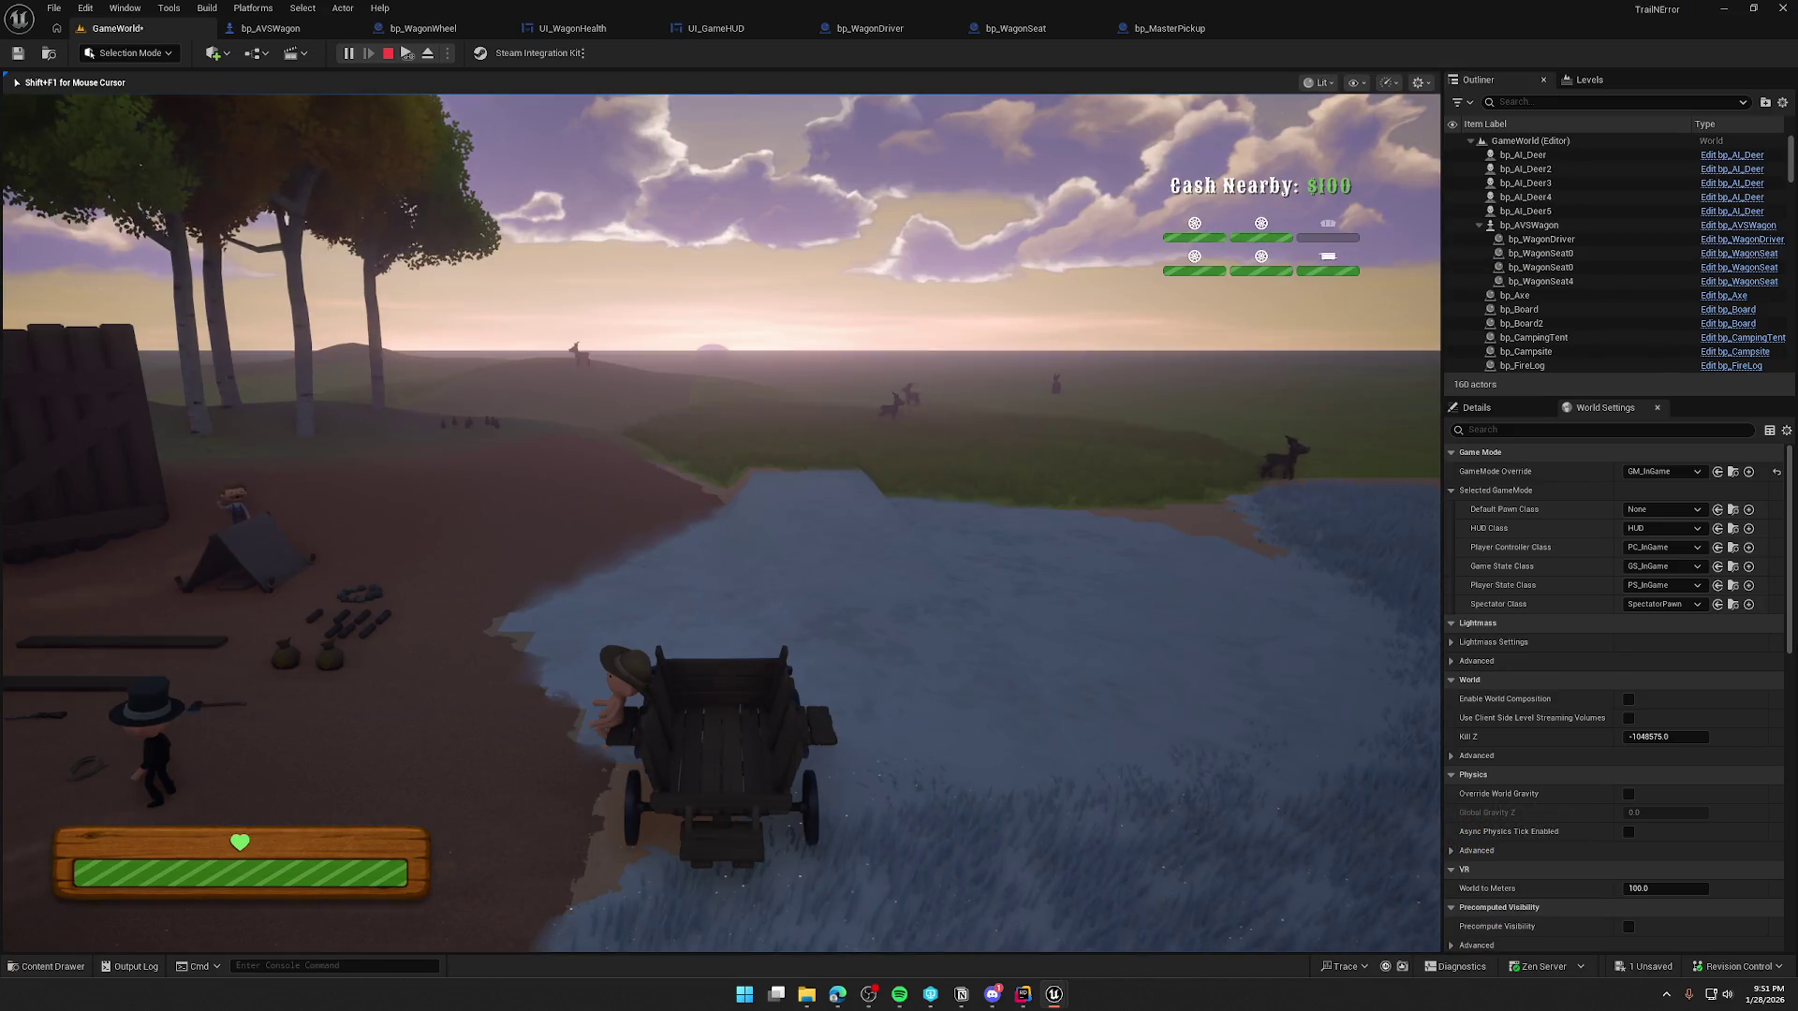
{"action": "key", "text": "shift+w"}
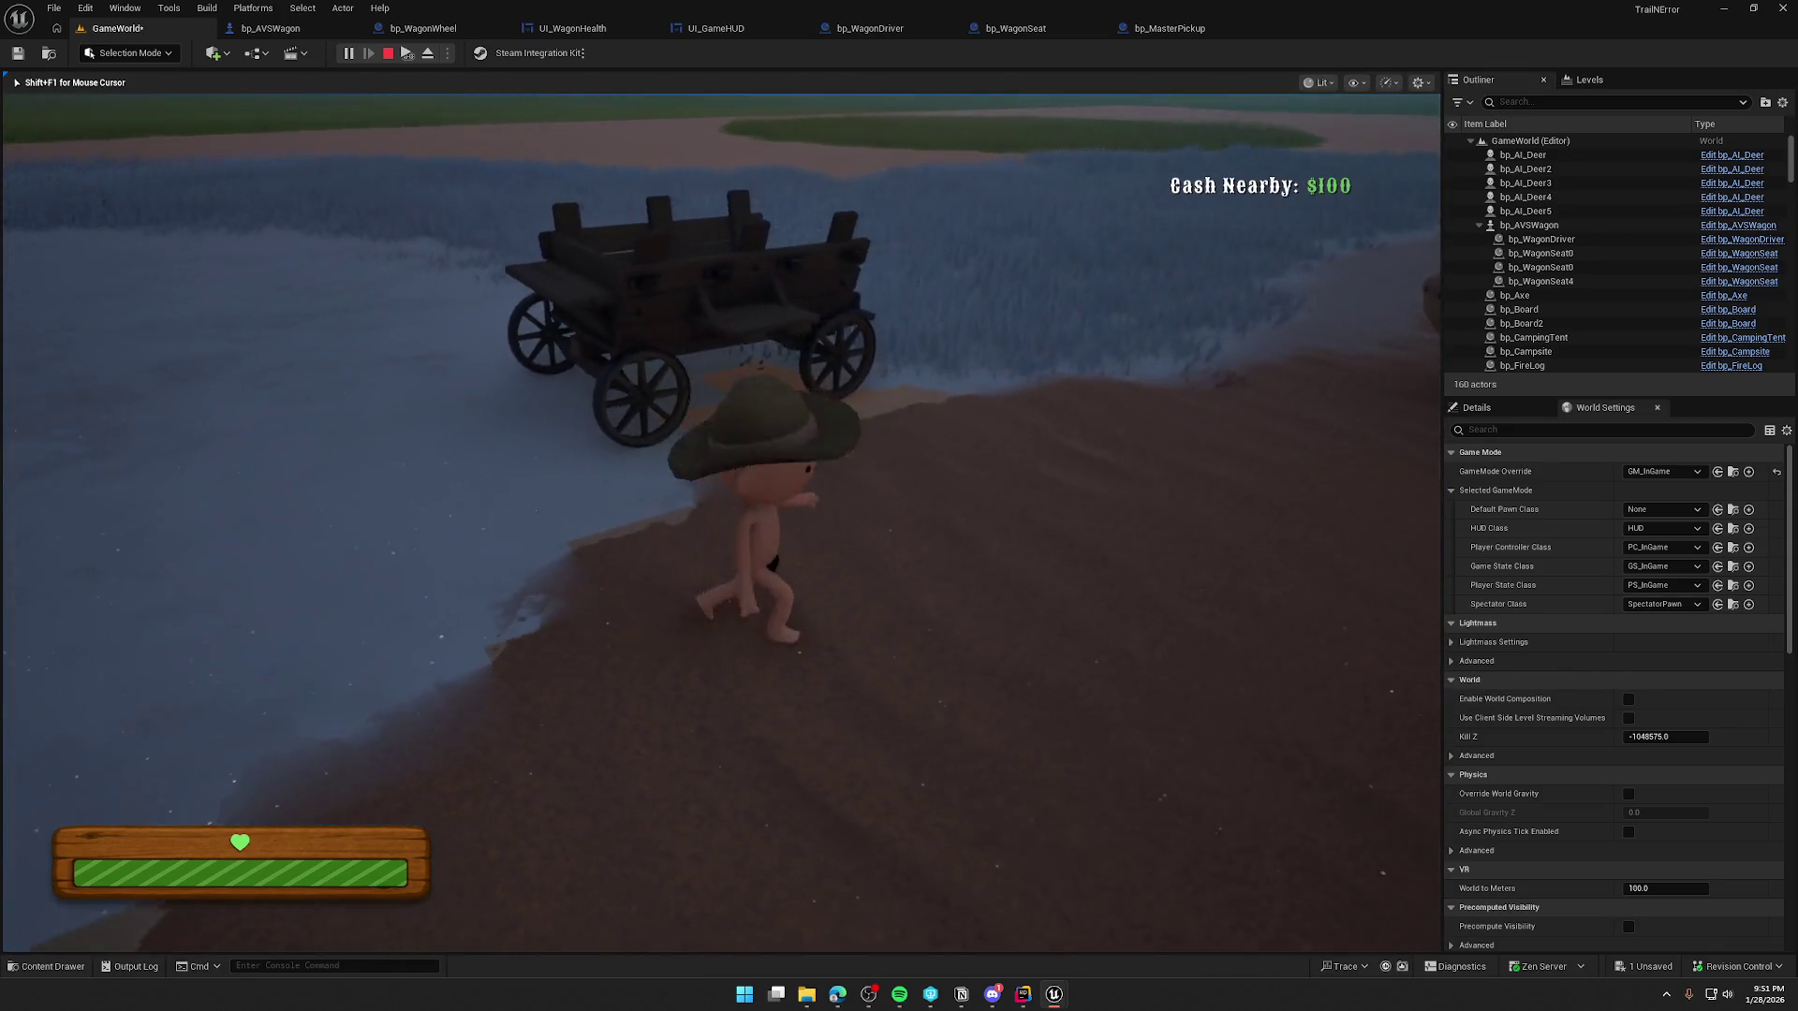
{"action": "key", "text": "Escape"}
{"action": "left_click", "coordinate": [254, 31]}
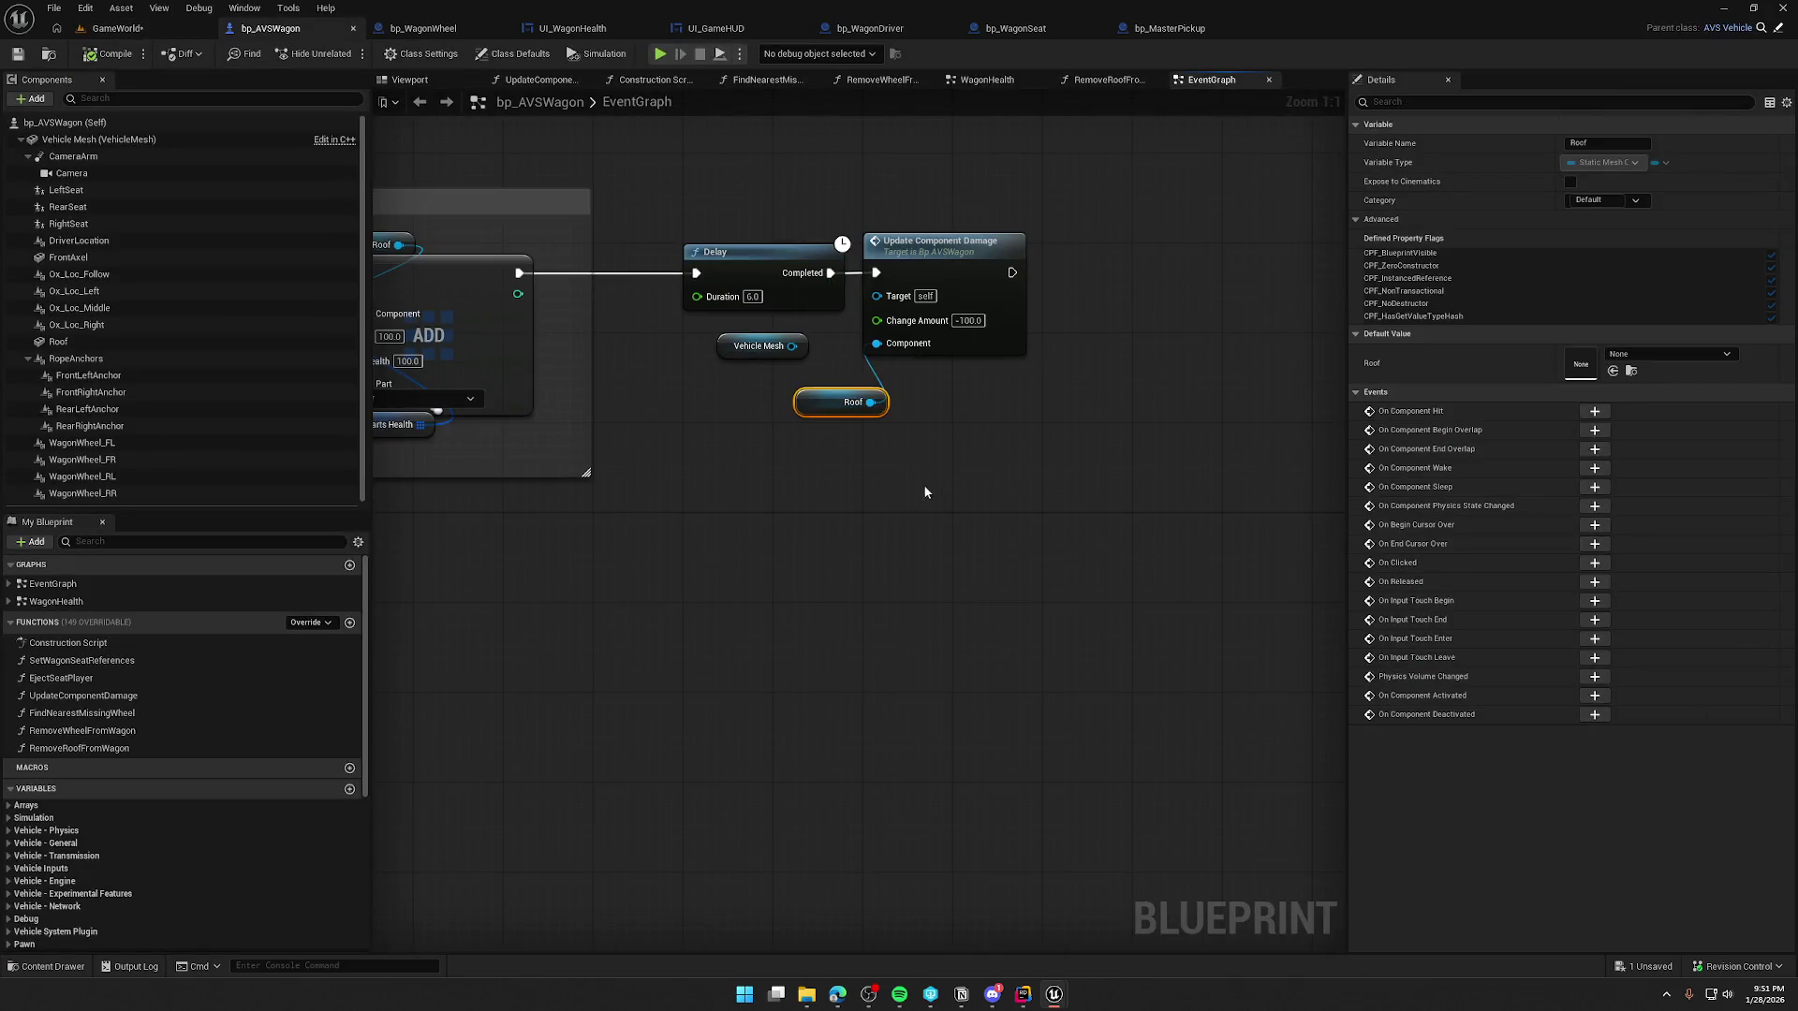
- Chain a new 5-second Delay node after Update Component Damage
{"action": "mouse_move", "coordinate": [831, 412]}
{"action": "left_mouse_down"}
{"action": "mouse_move", "coordinate": [863, 544]}
{"action": "mouse_move", "coordinate": [964, 545]}
{"action": "left_mouse_up"}
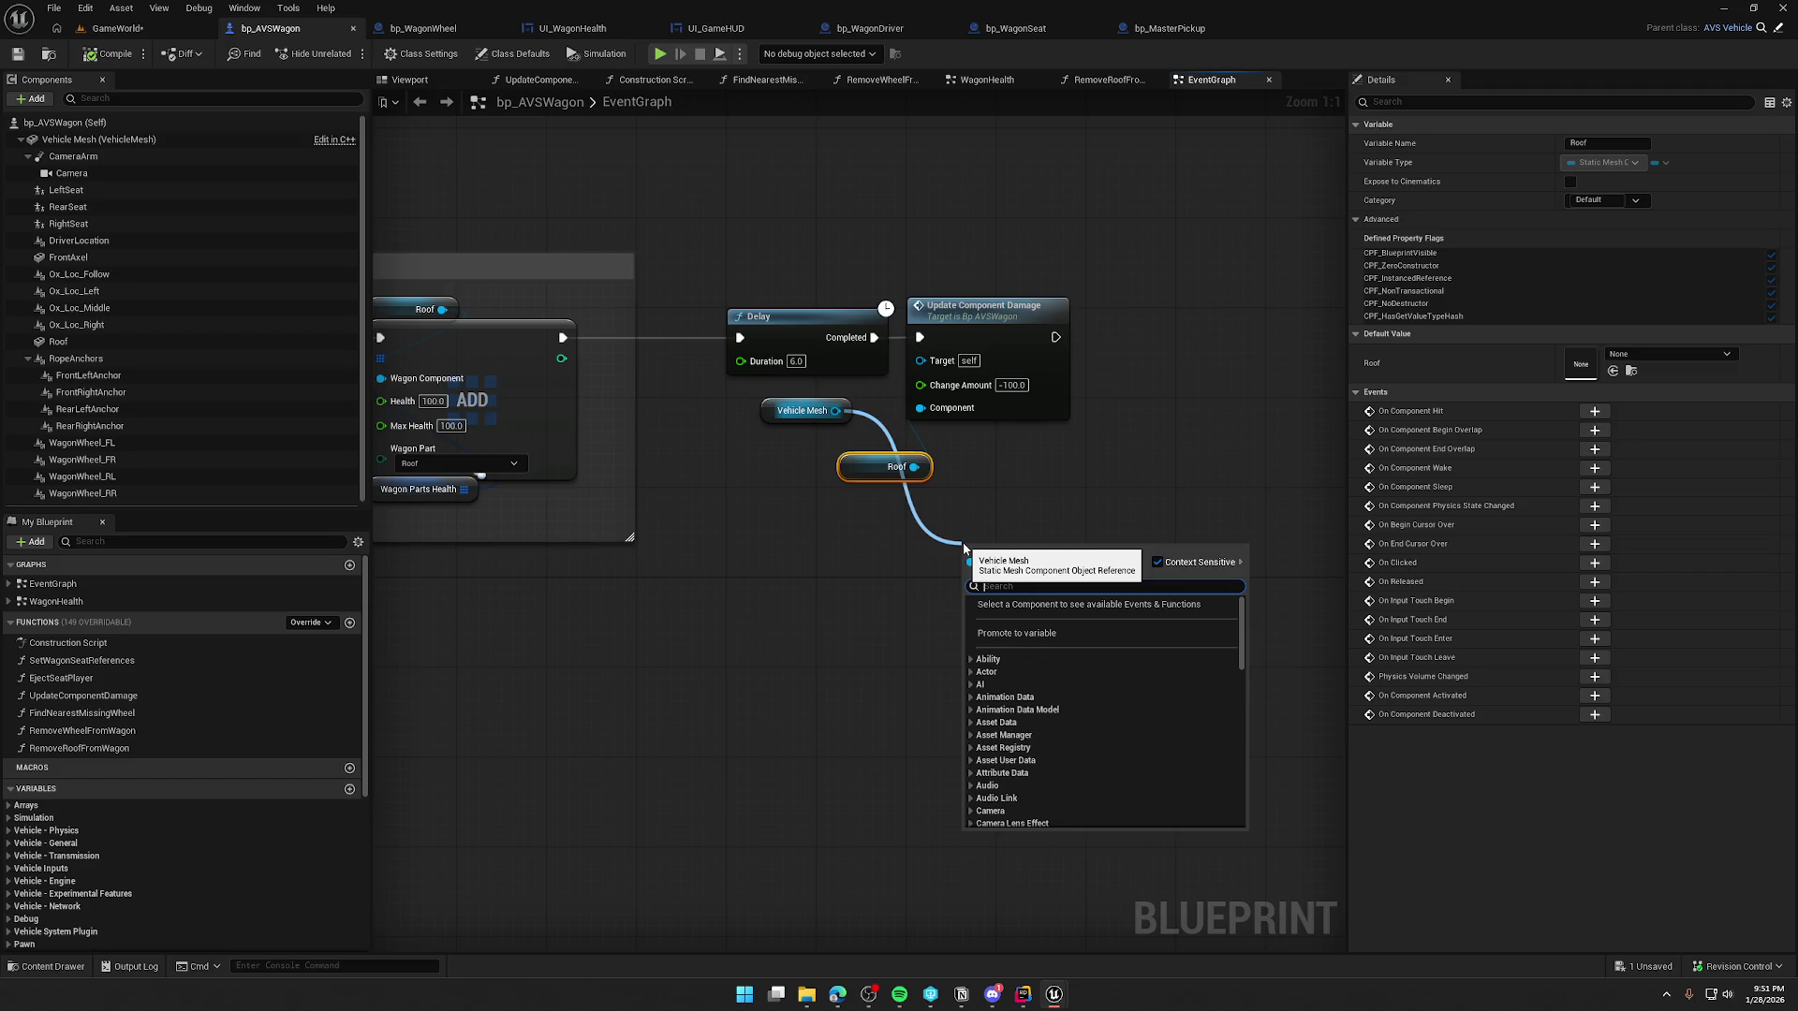
{"action": "left_click", "coordinate": [804, 412]}
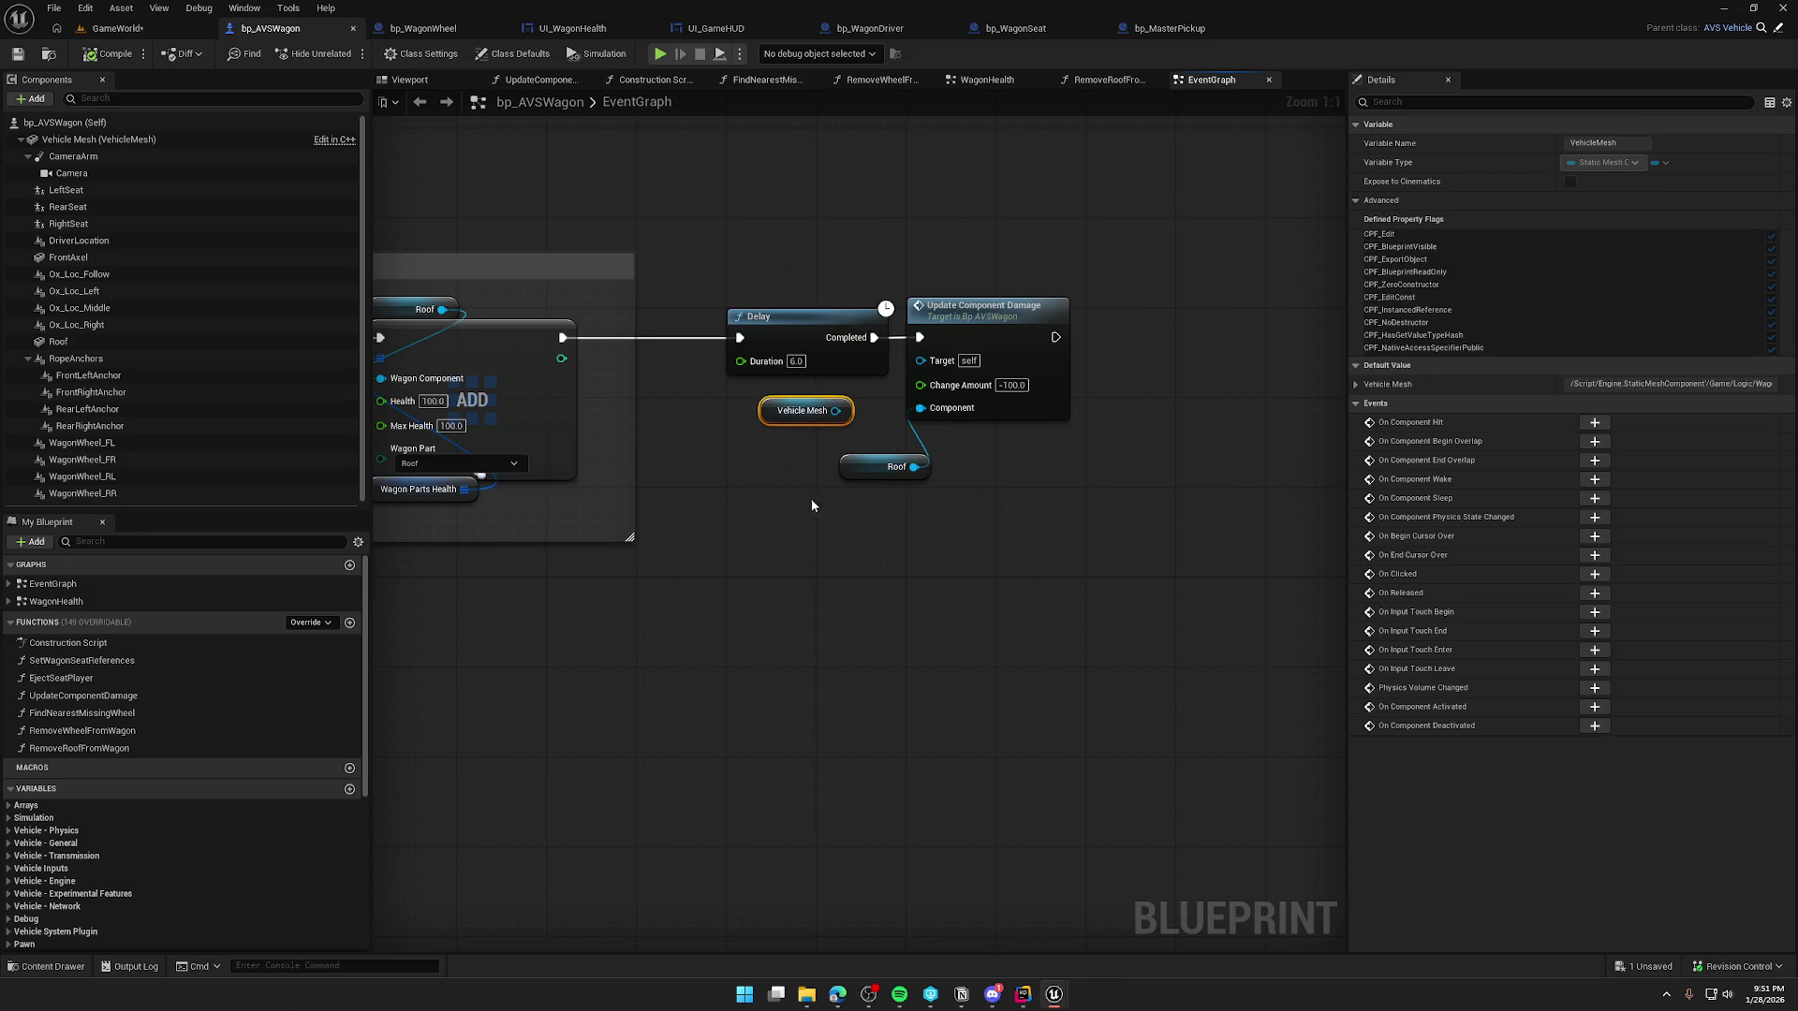
{"action": "left_click_drag", "start_coordinate": [835, 410], "coordinate": [860, 521]}
{"action": "mouse_move", "coordinate": [936, 267]}
{"action": "left_mouse_down"}
{"action": "mouse_move", "coordinate": [1137, 498]}
{"action": "mouse_move", "coordinate": [1104, 510]}
{"action": "mouse_move", "coordinate": [1015, 477]}
{"action": "left_mouse_up"}
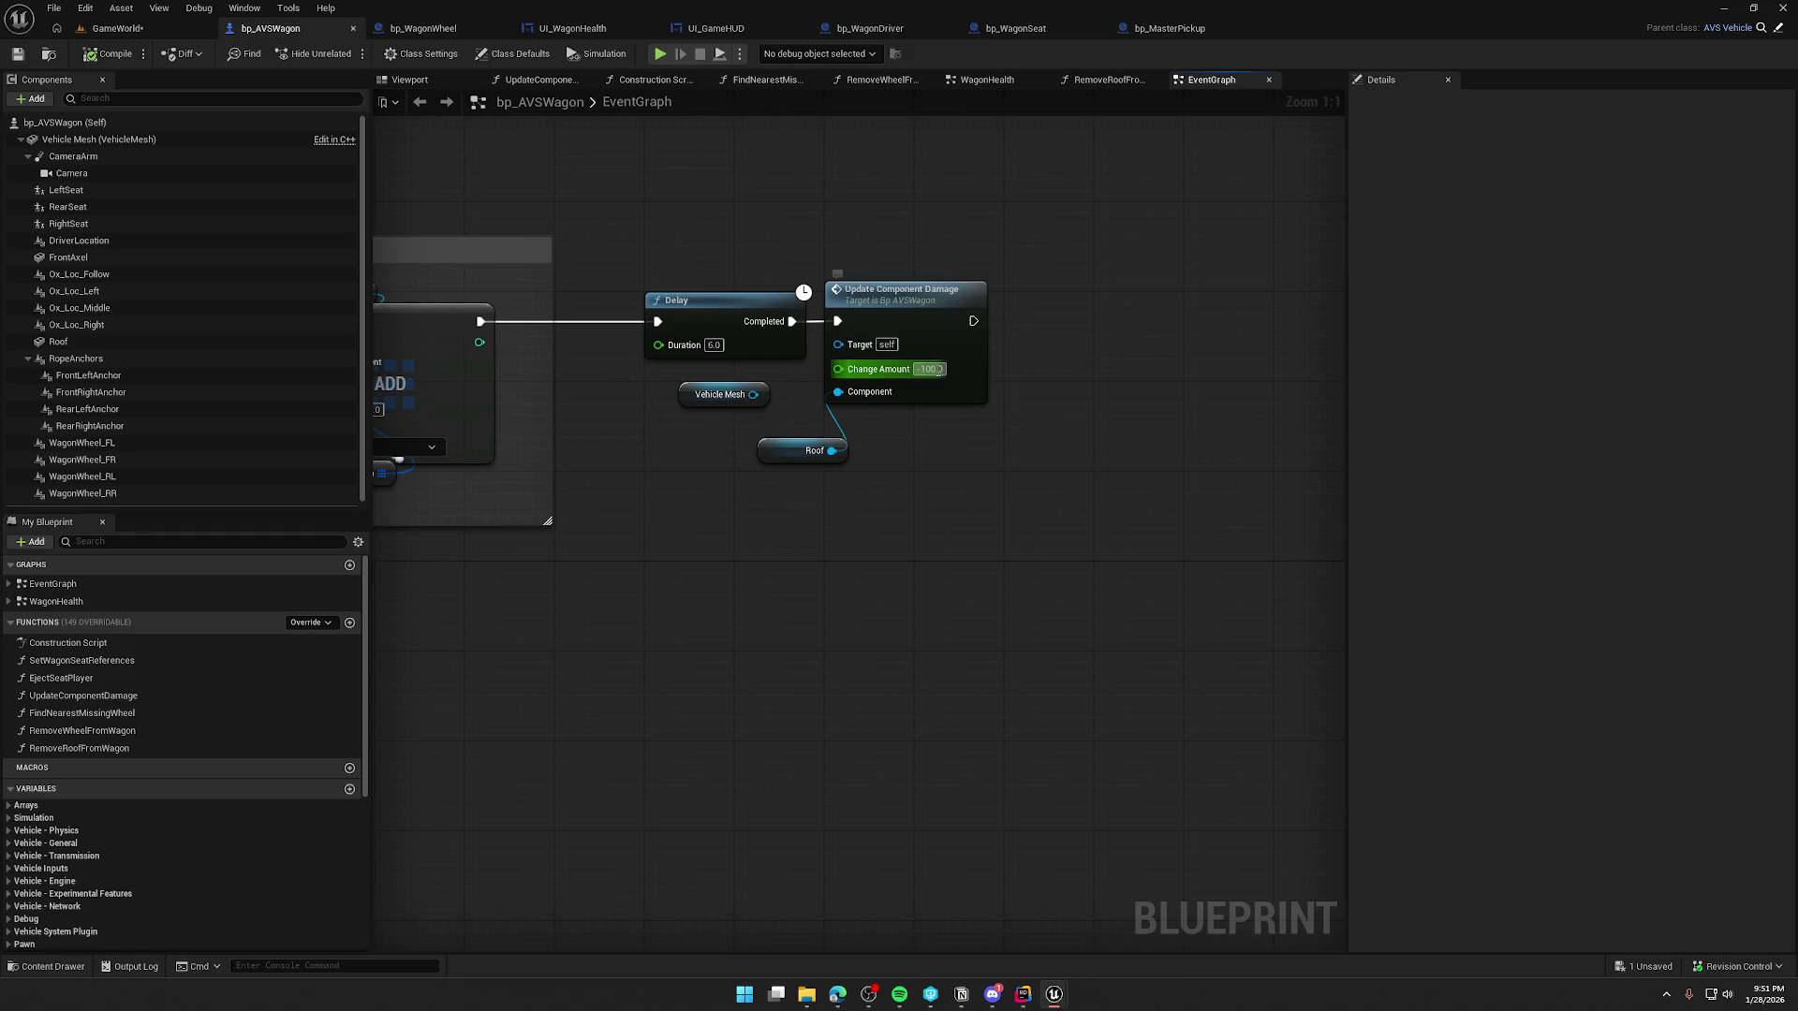
{"action": "left_click_drag", "start_coordinate": [895, 255], "coordinate": [991, 541]}
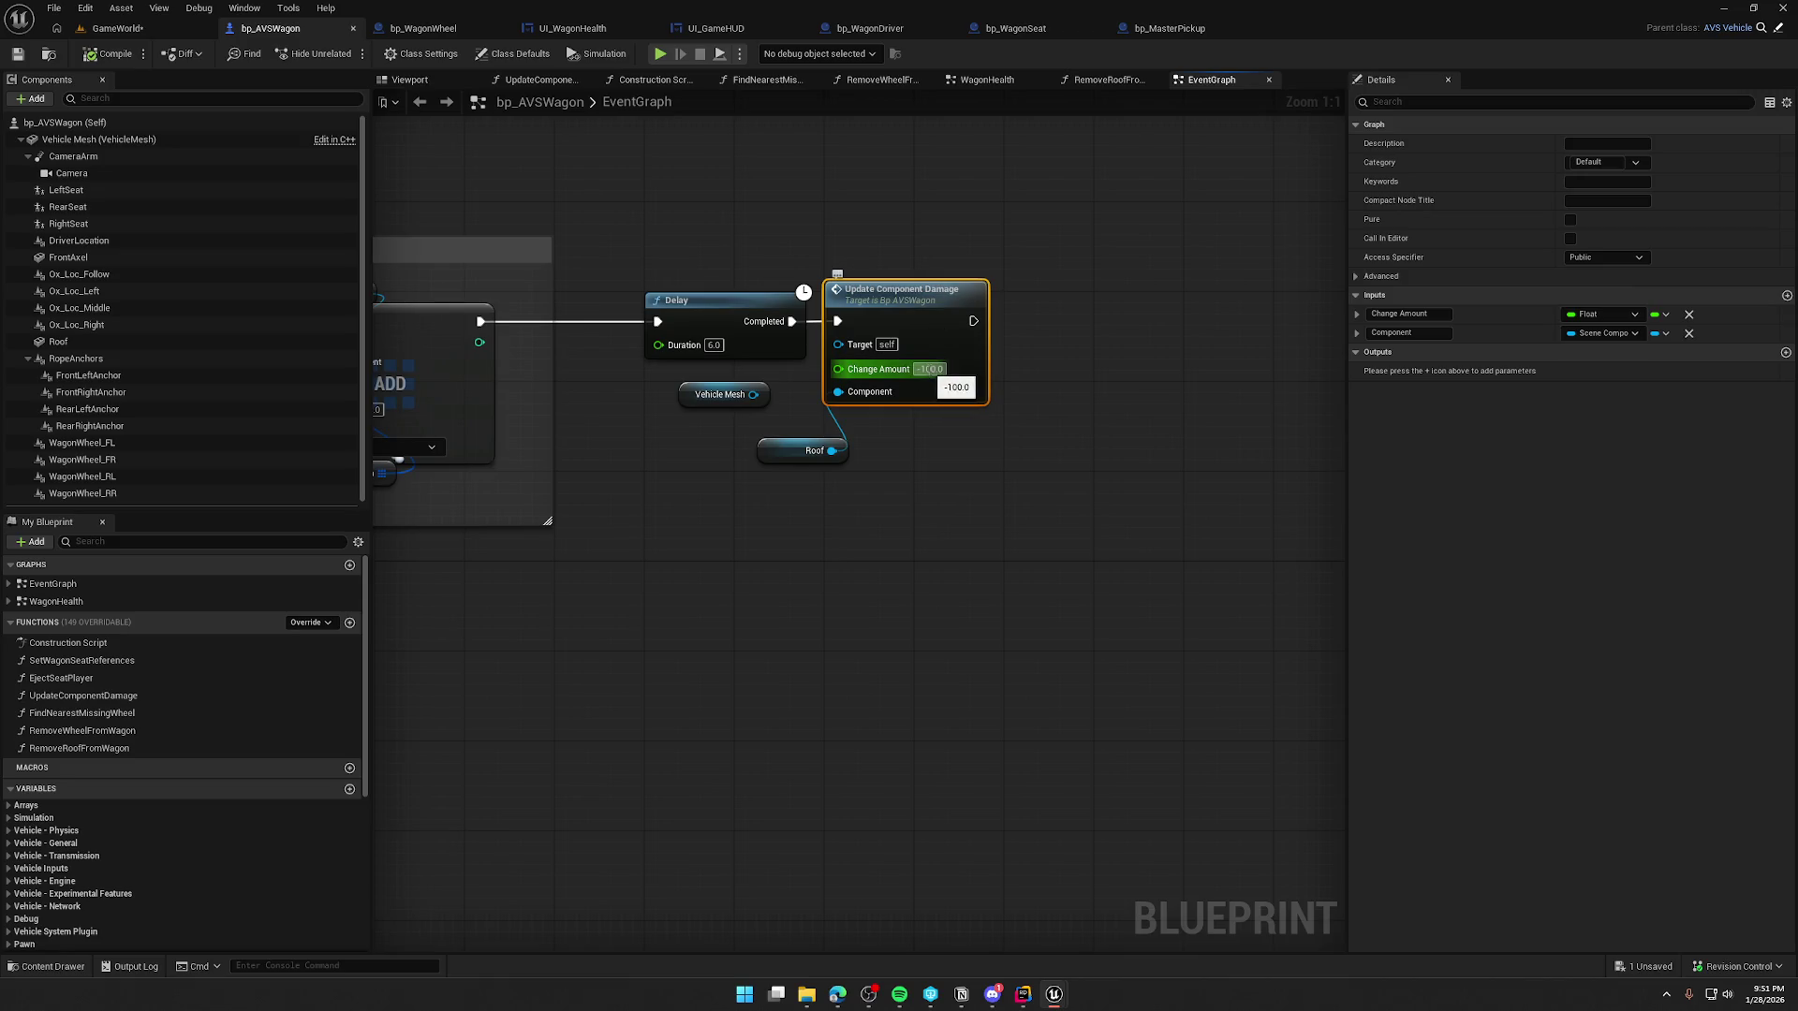
{"action": "left_click", "coordinate": [950, 333]}
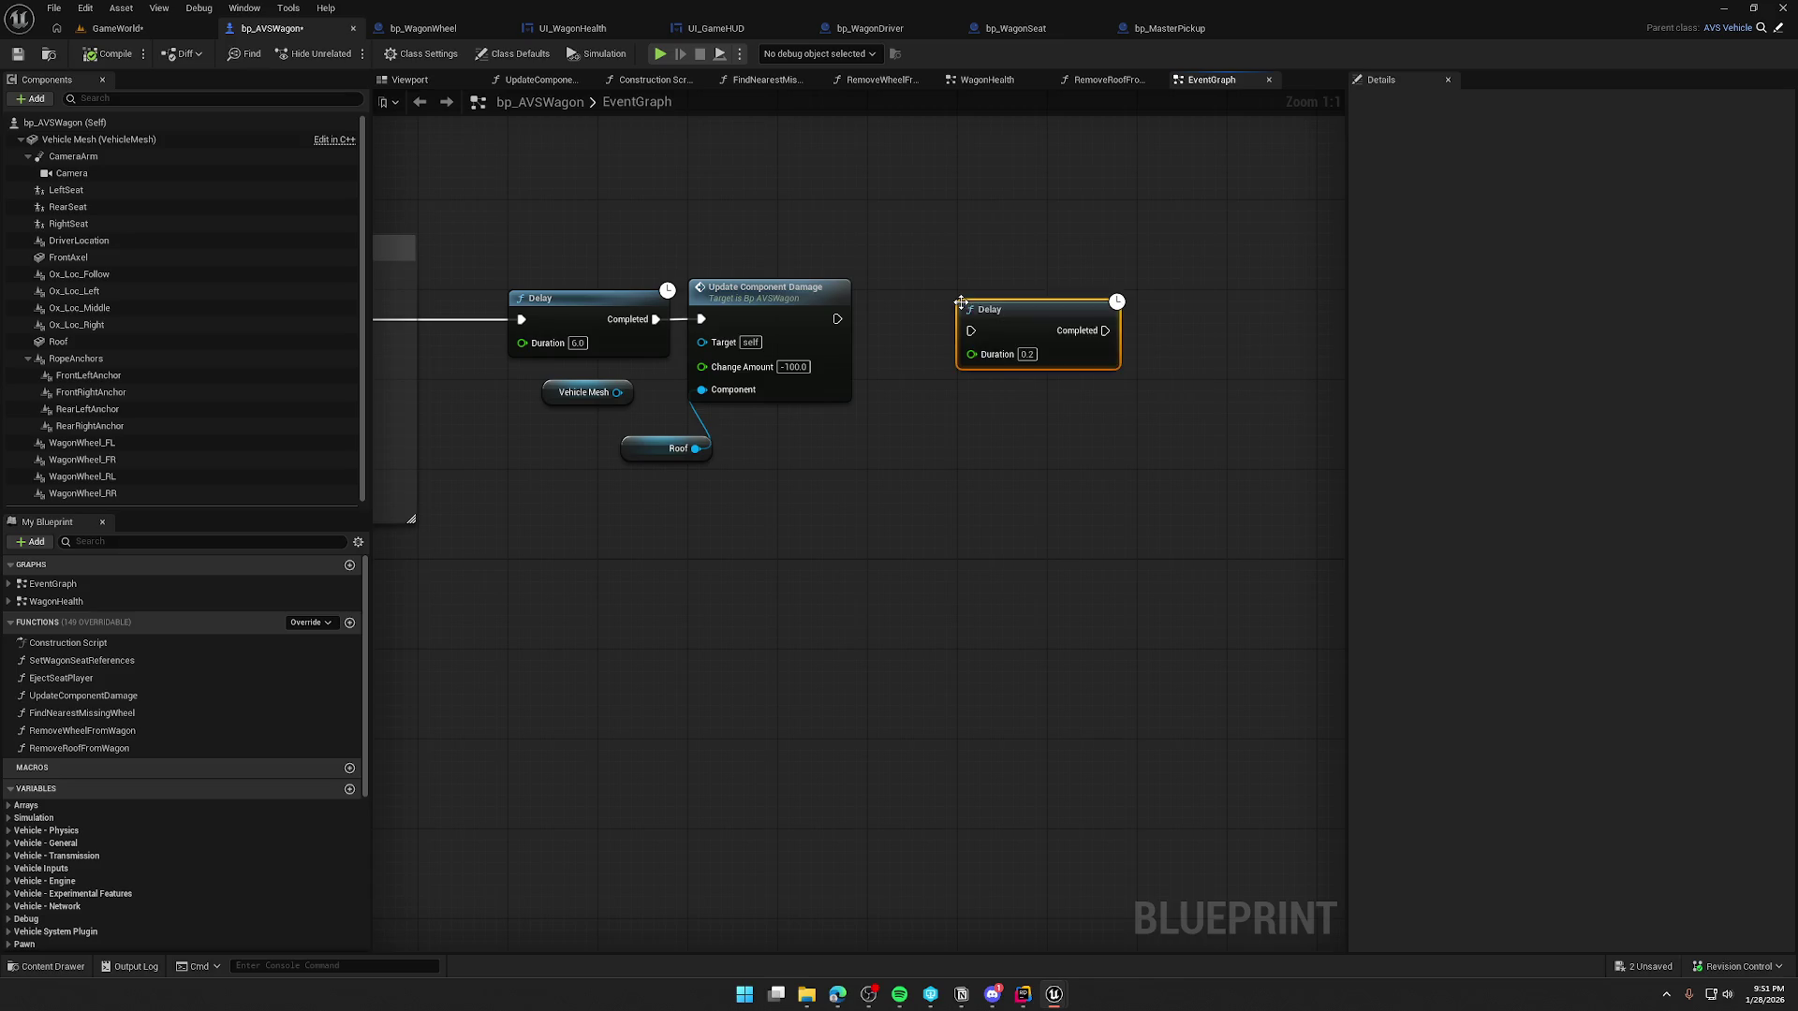
{"action": "left_click_drag", "start_coordinate": [1024, 344], "coordinate": [989, 332]}
{"action": "type", "text": "5"}
{"action": "left_click", "coordinate": [1021, 453]}
- Plug the Roof node into the damage node and set Change Amount to -50.0
{"action": "left_click", "coordinate": [581, 442]}
{"action": "left_click_drag", "start_coordinate": [581, 442], "coordinate": [648, 408]}
{"action": "left_click", "coordinate": [721, 360]}
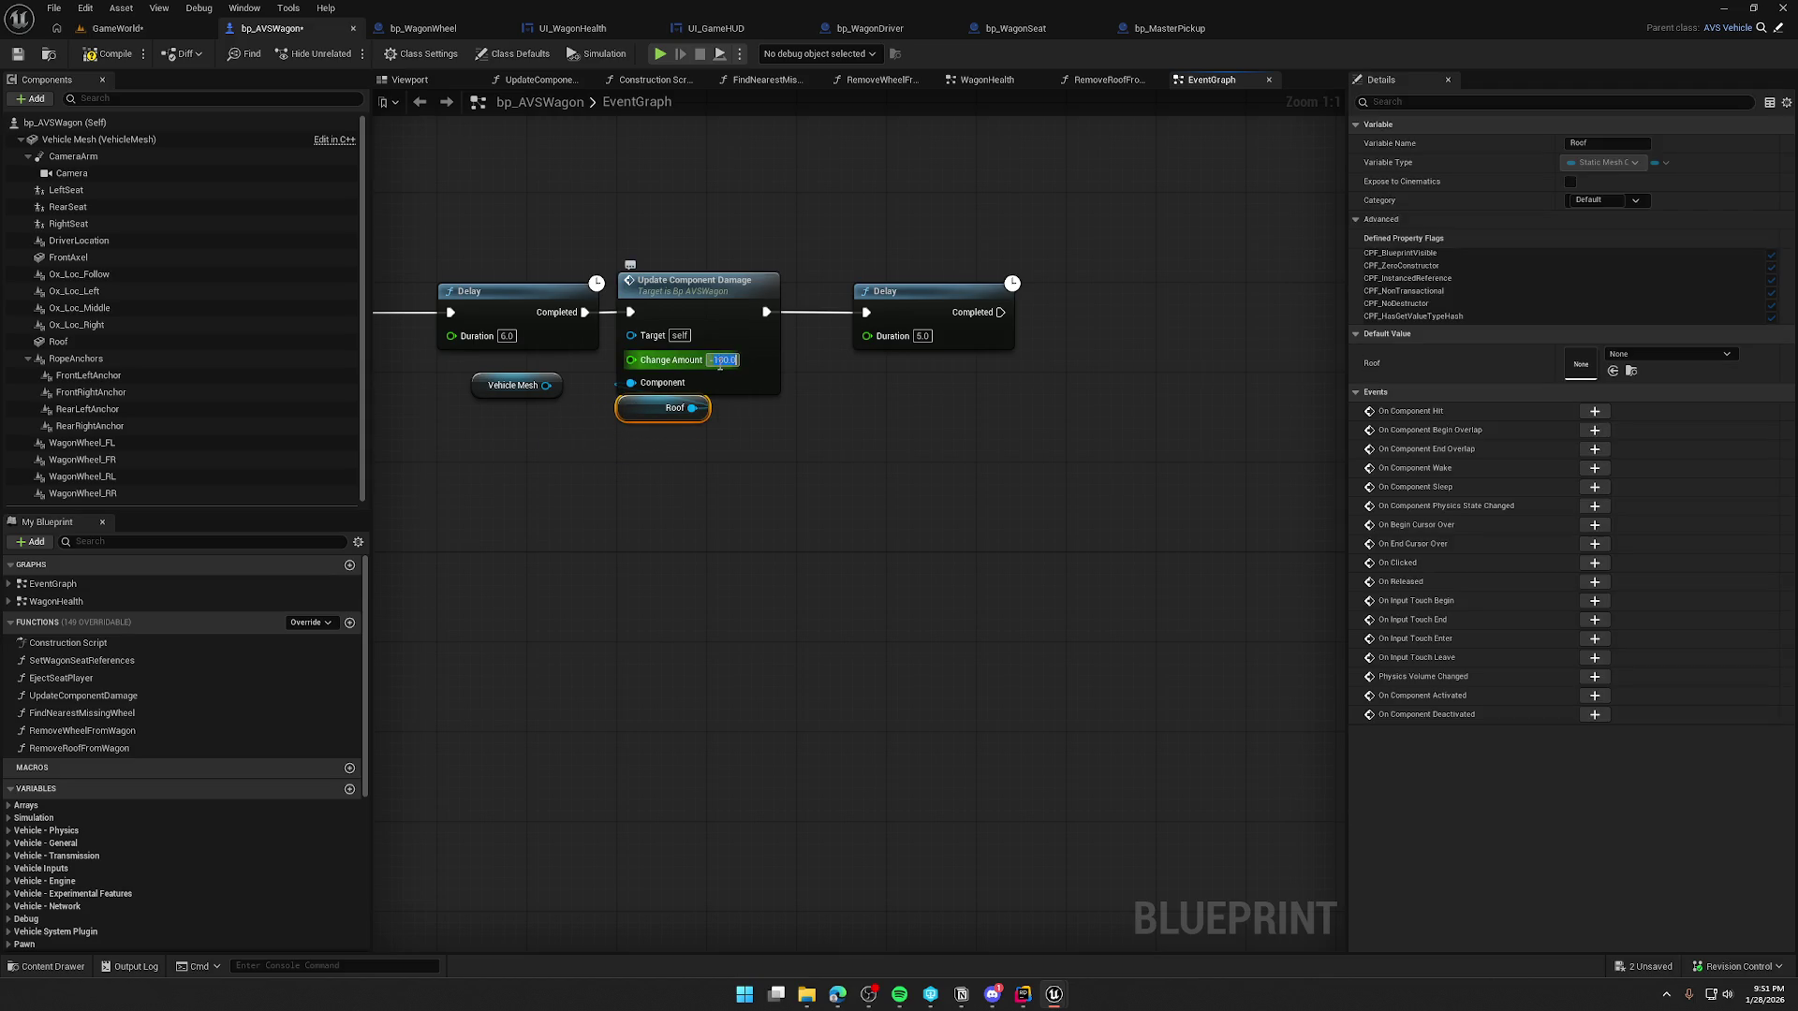
{"action": "left_click", "coordinate": [740, 471]}
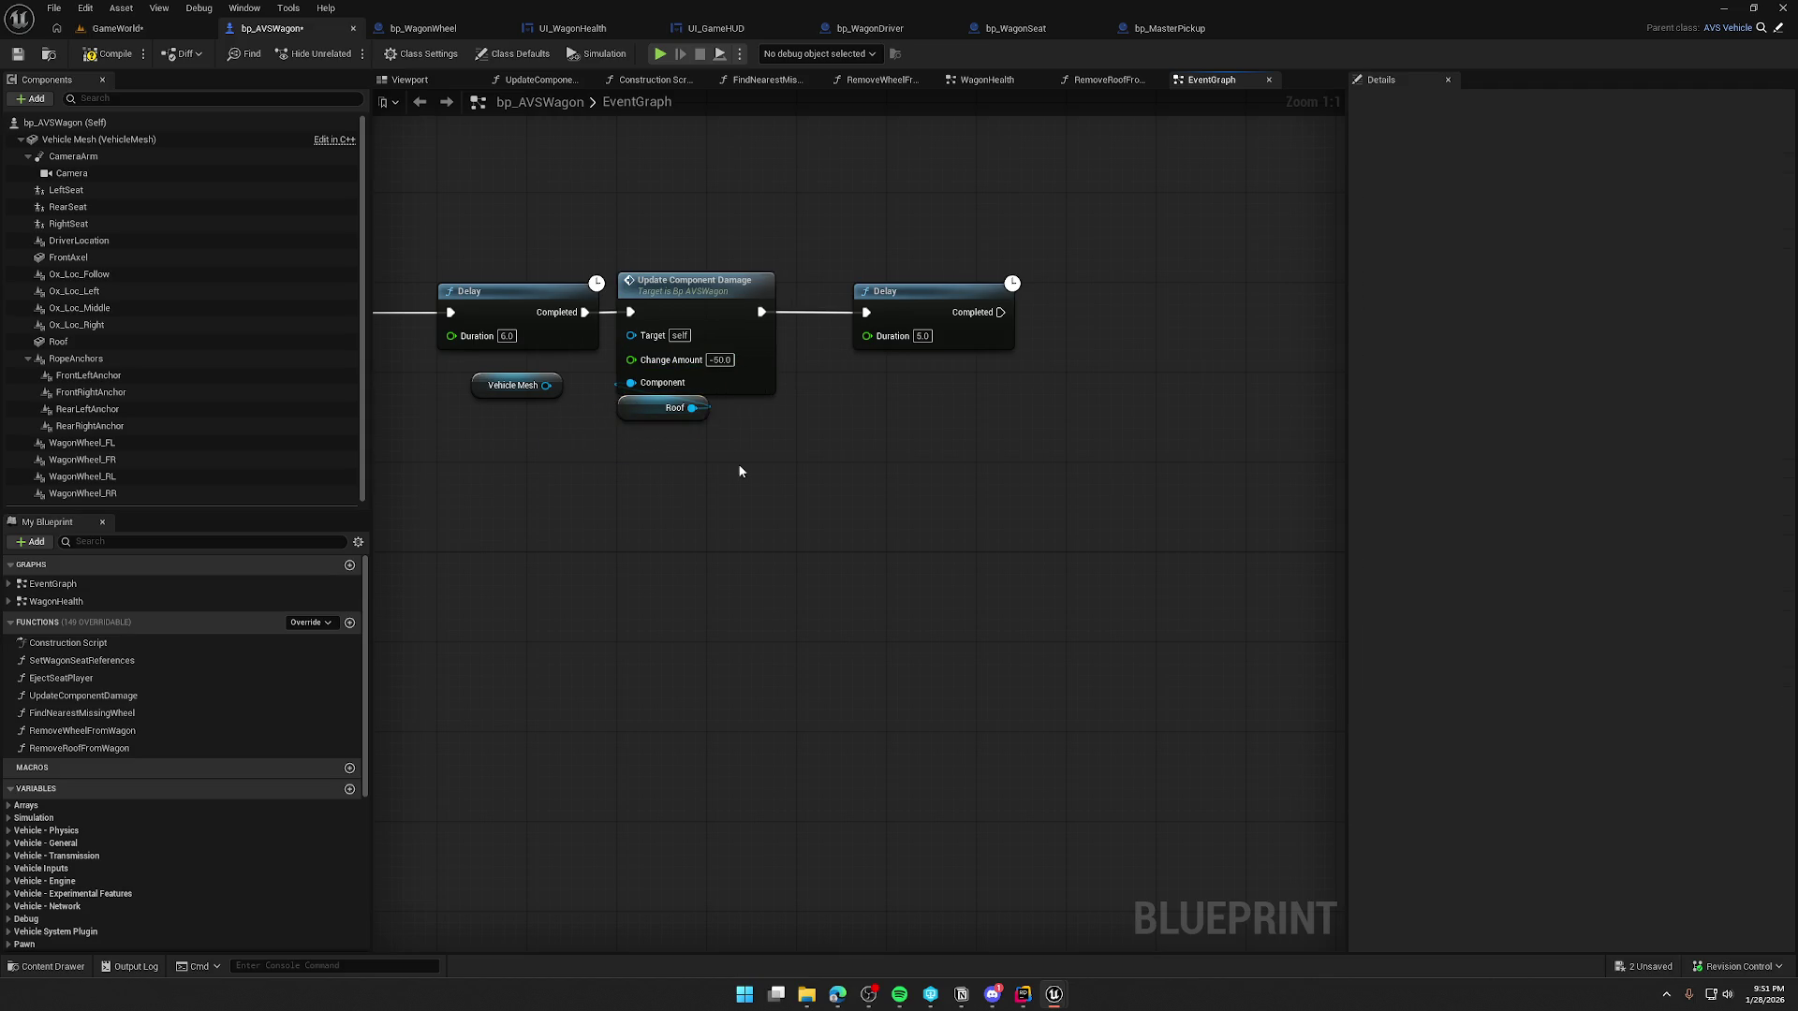
- Paste a copy of the Roof damage nodes after the second Delay with Change Amount 25.0, then play-test
{"action": "left_click_drag", "start_coordinate": [797, 471], "coordinate": [706, 373]}
{"action": "key", "text": "ctrl+c"}
{"action": "key", "text": "ctrl+v"}
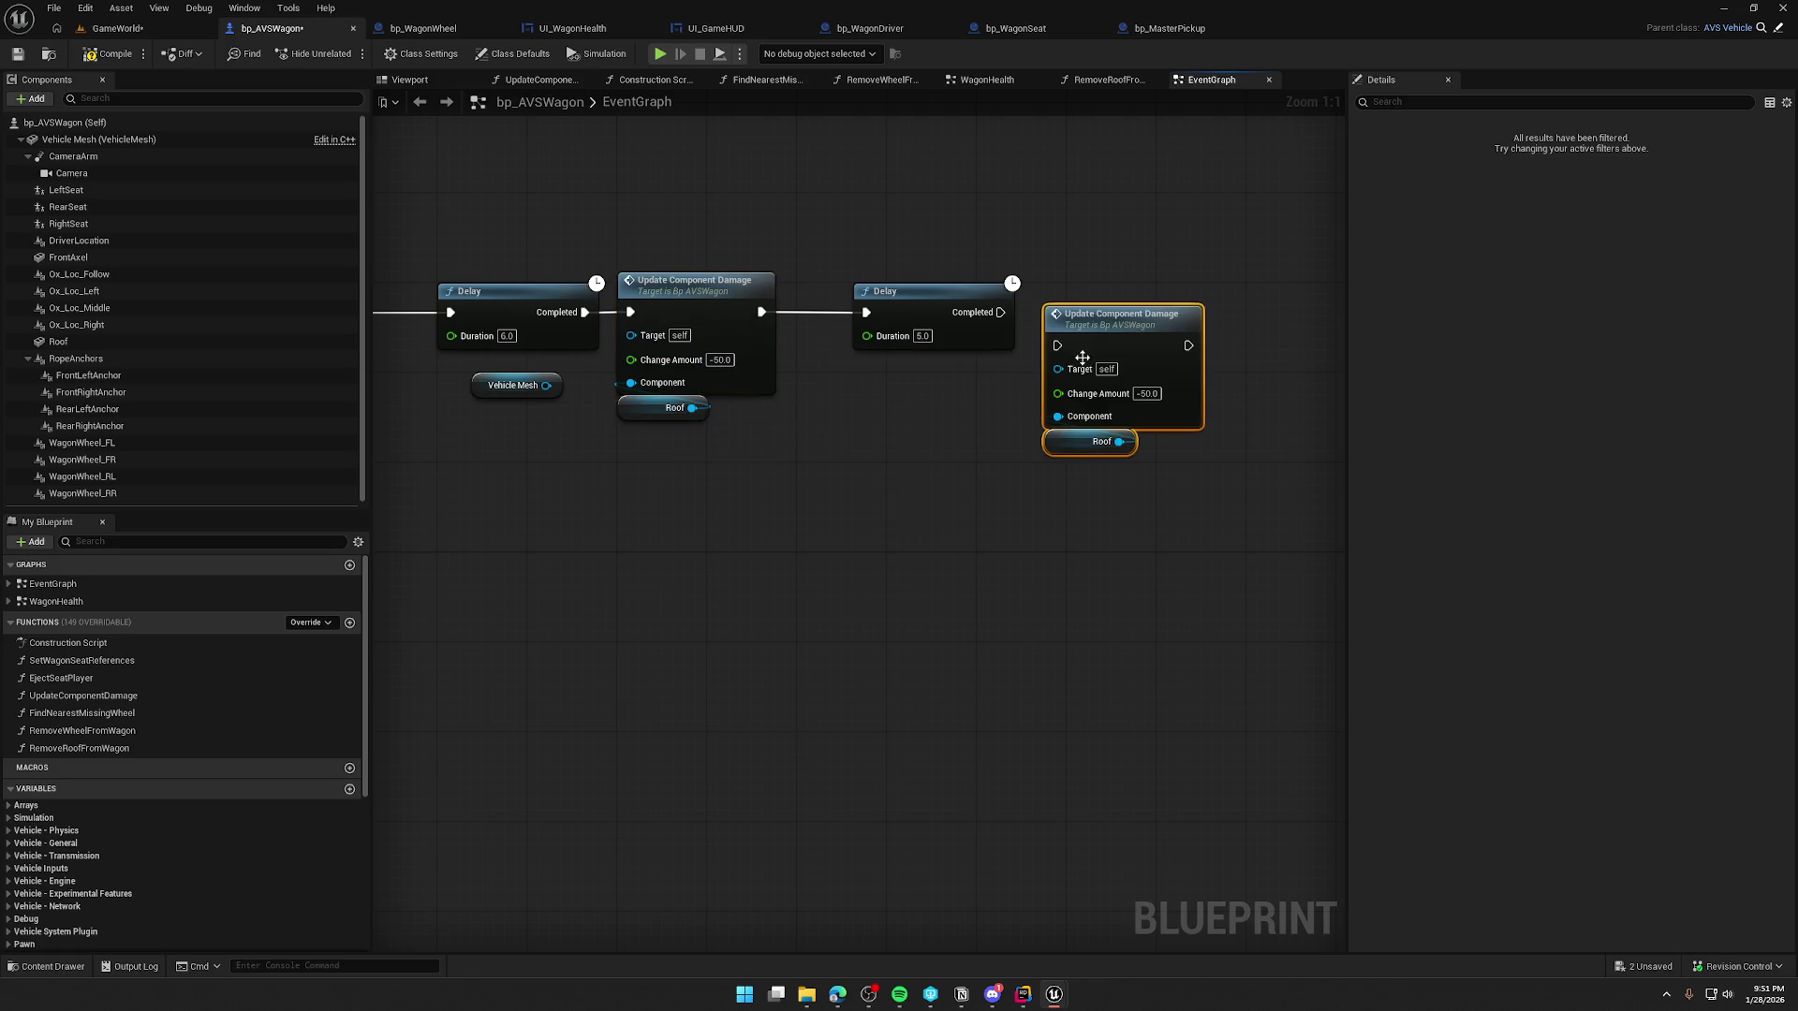
{"action": "mouse_move", "coordinate": [1007, 319]}
{"action": "left_mouse_down"}
{"action": "mouse_move", "coordinate": [1056, 346]}
{"action": "mouse_move", "coordinate": [1146, 282]}
{"action": "left_mouse_up"}
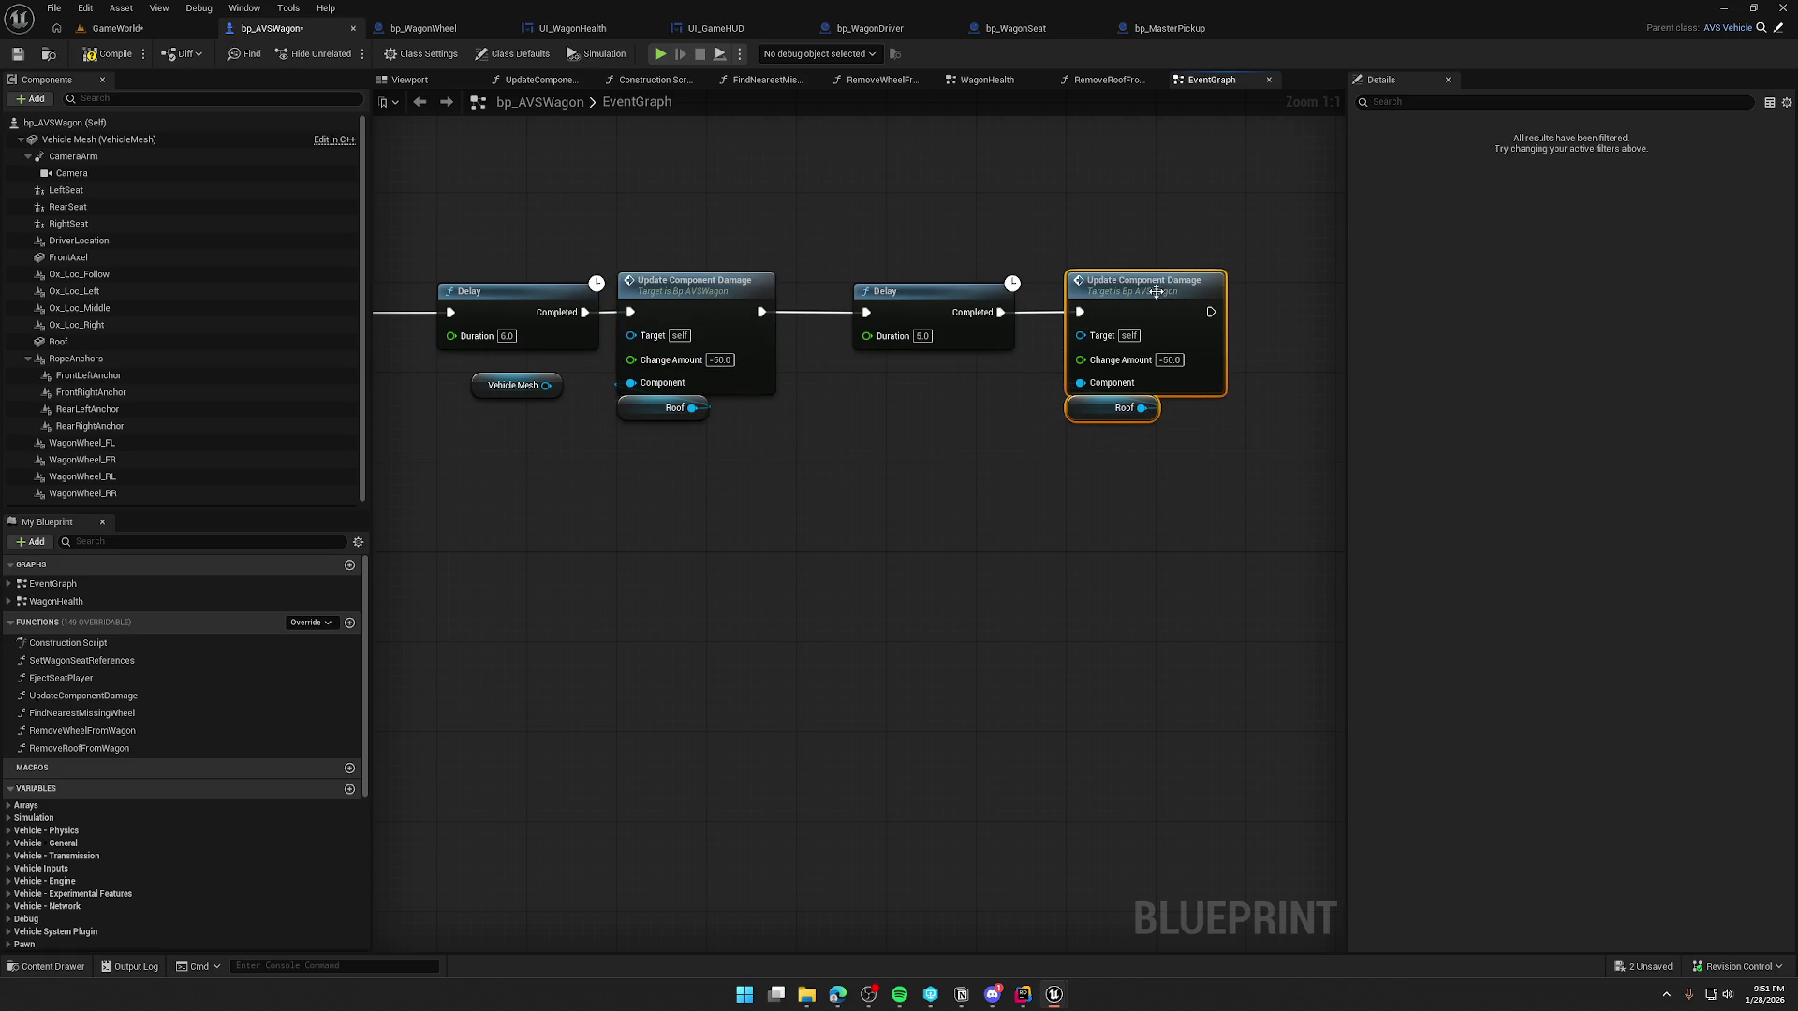
{"action": "left_click", "coordinate": [1176, 361]}
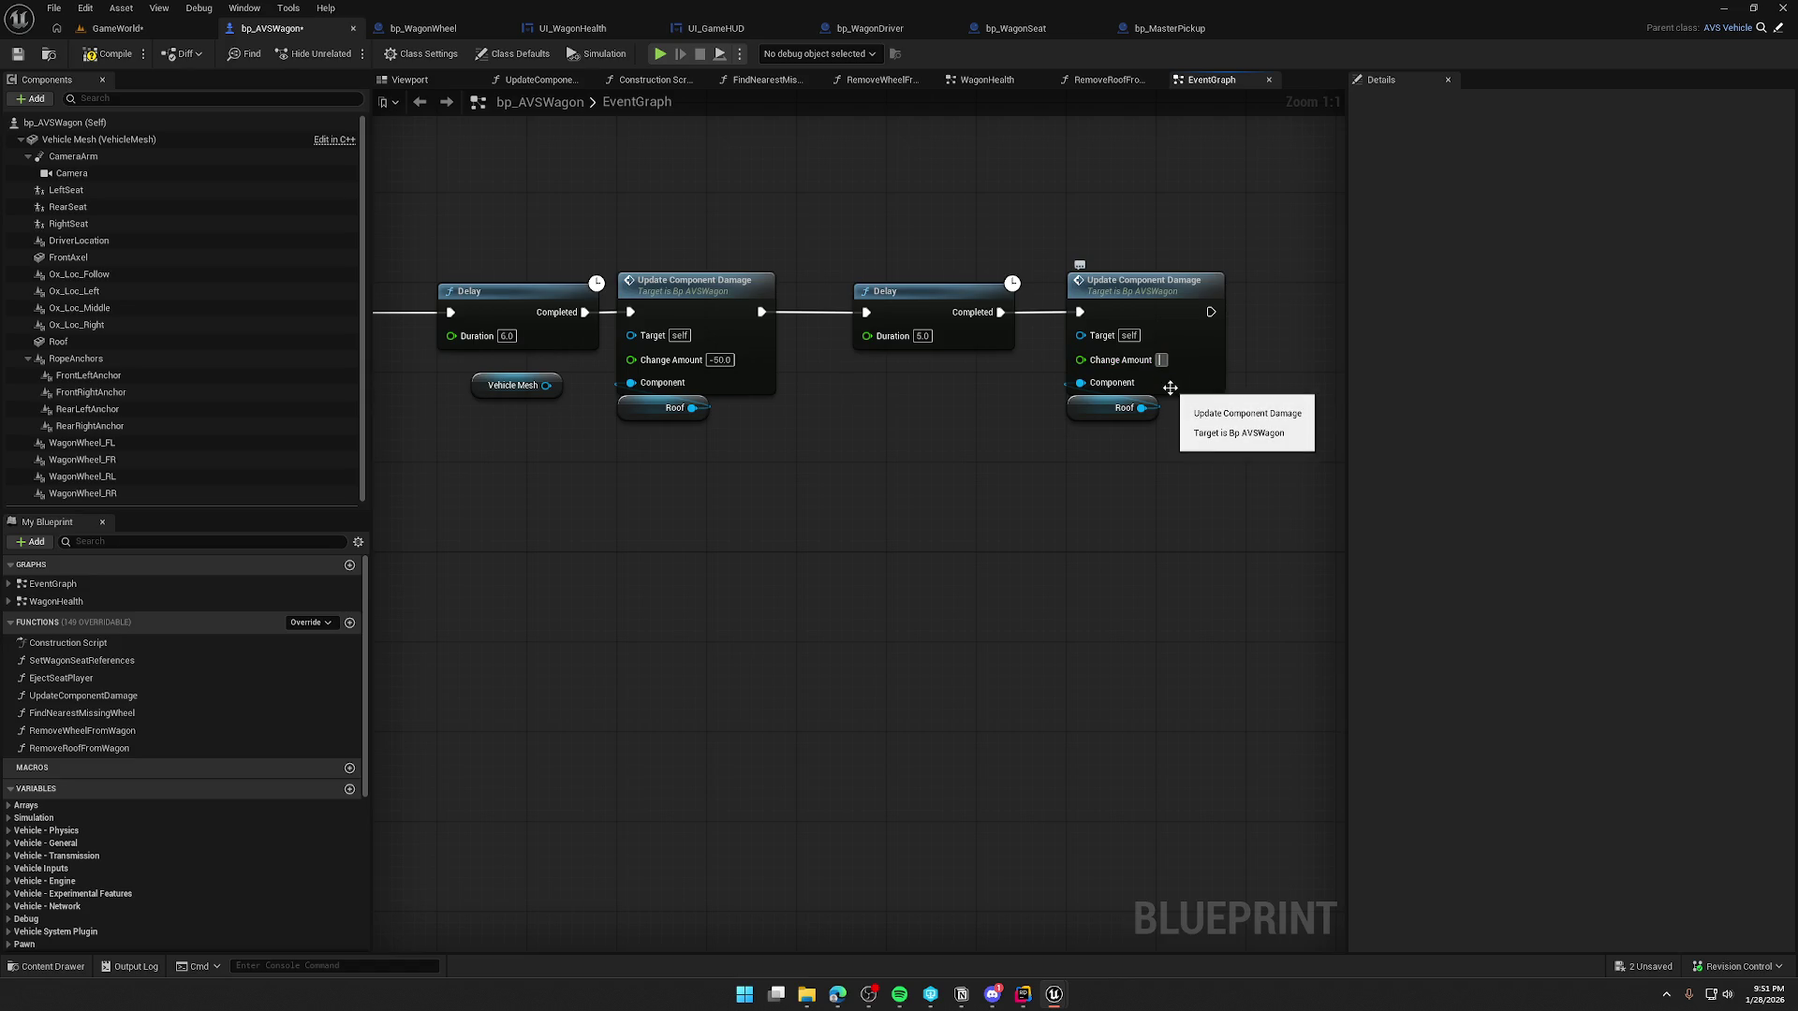
{"action": "type", "text": "25"}
{"action": "key", "text": "Return"}
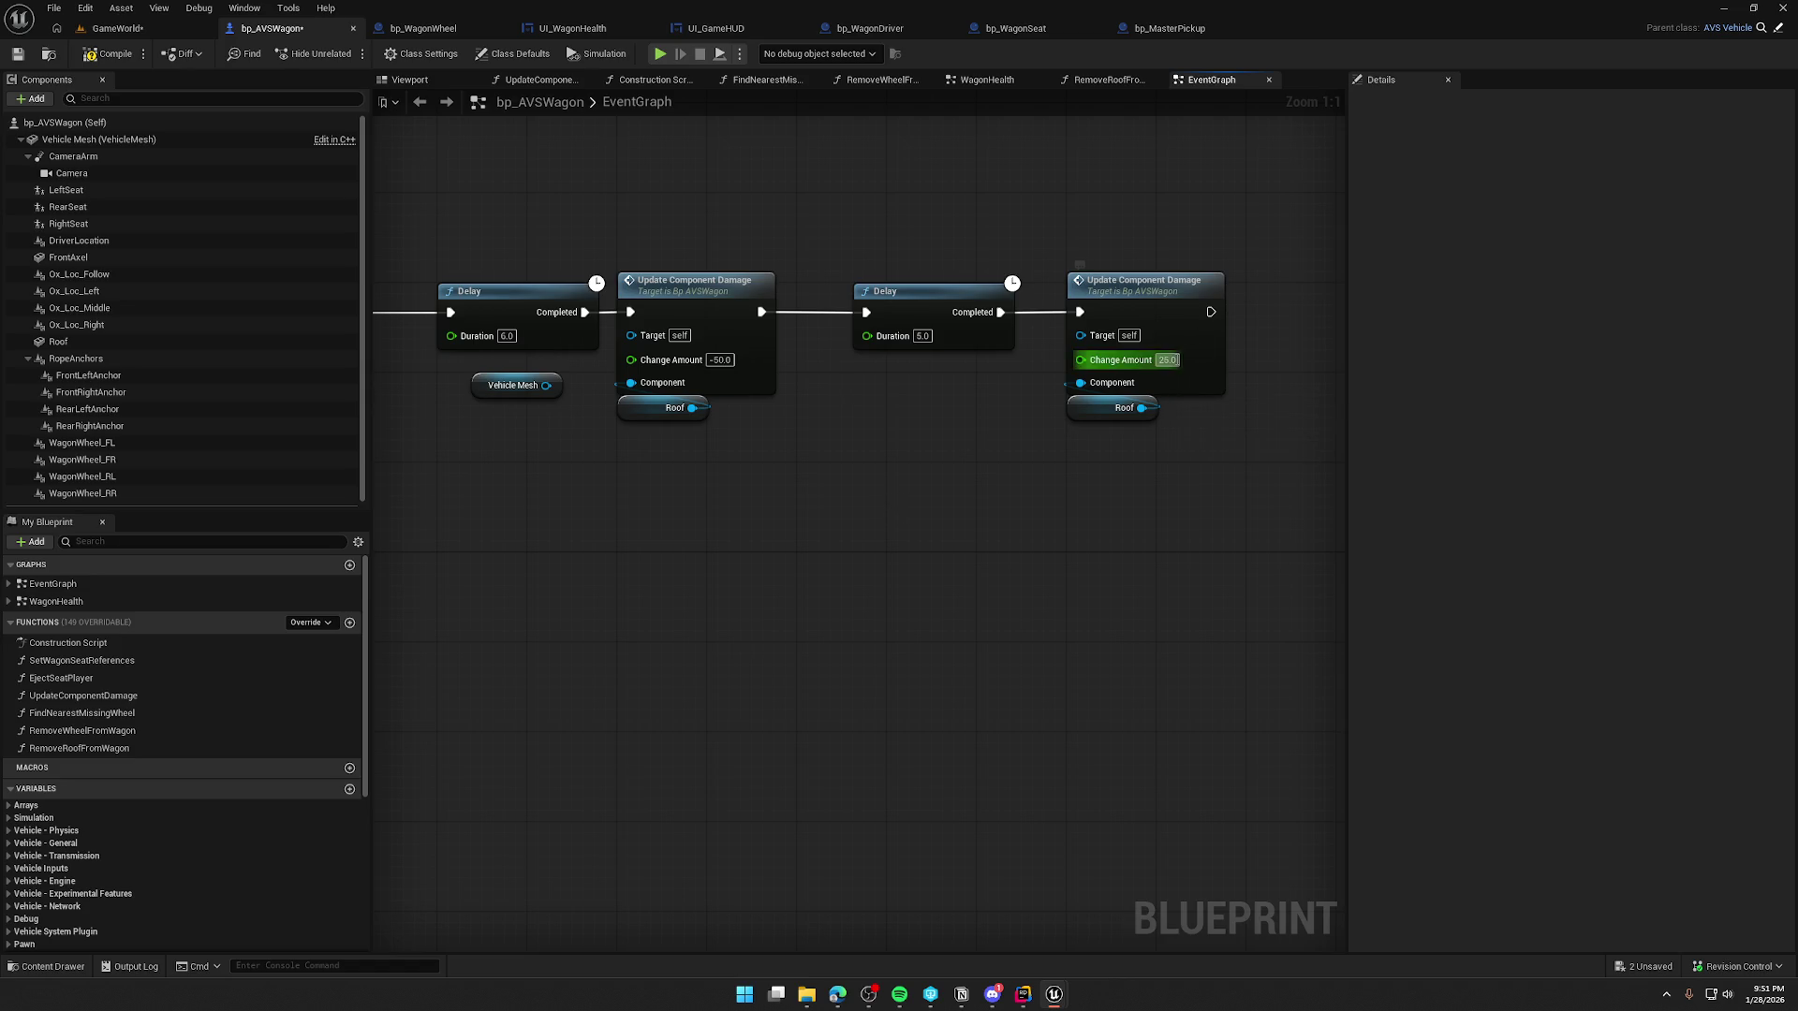
{"action": "left_click", "coordinate": [136, 34]}
{"action": "key", "text": "alt+p"}
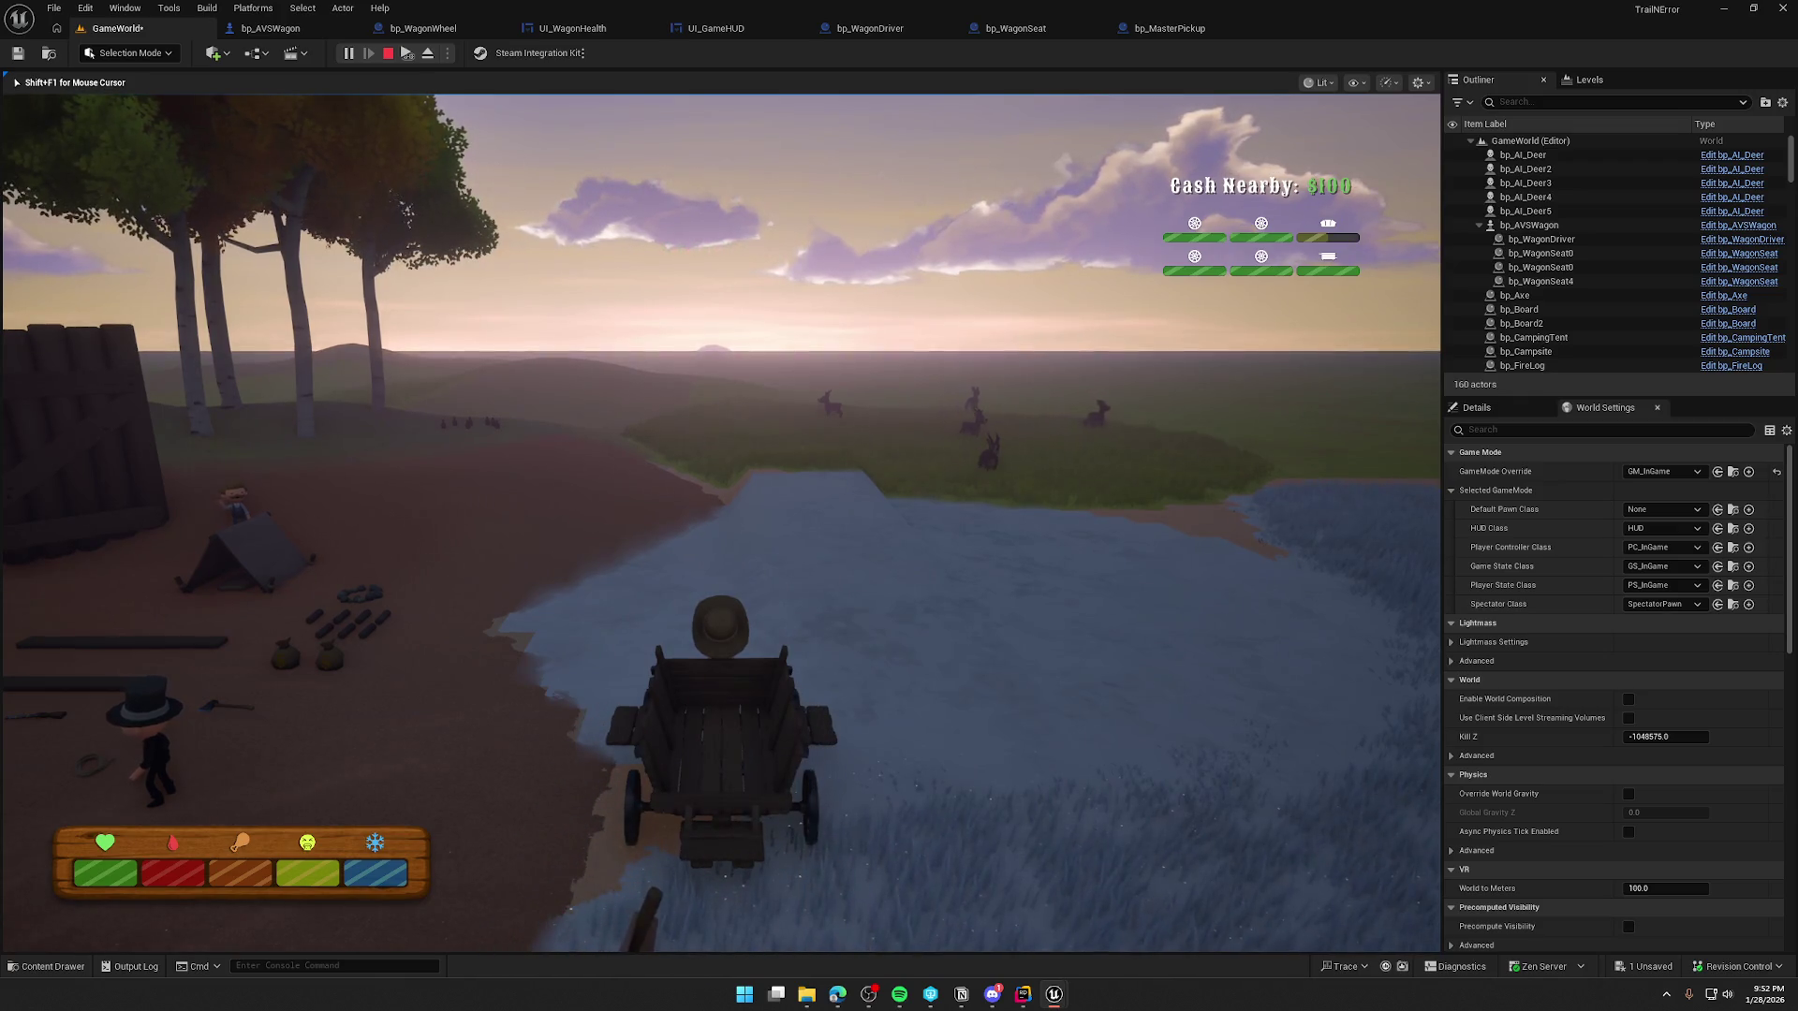
- Stop the test play, orbit around the wagon, and return to the bp_AVSWagon graph
{"action": "key", "text": "Escape"}
{"action": "left_click_drag", "start_coordinate": [656, 281], "coordinate": [573, 281]}
{"action": "left_click", "coordinate": [277, 30]}
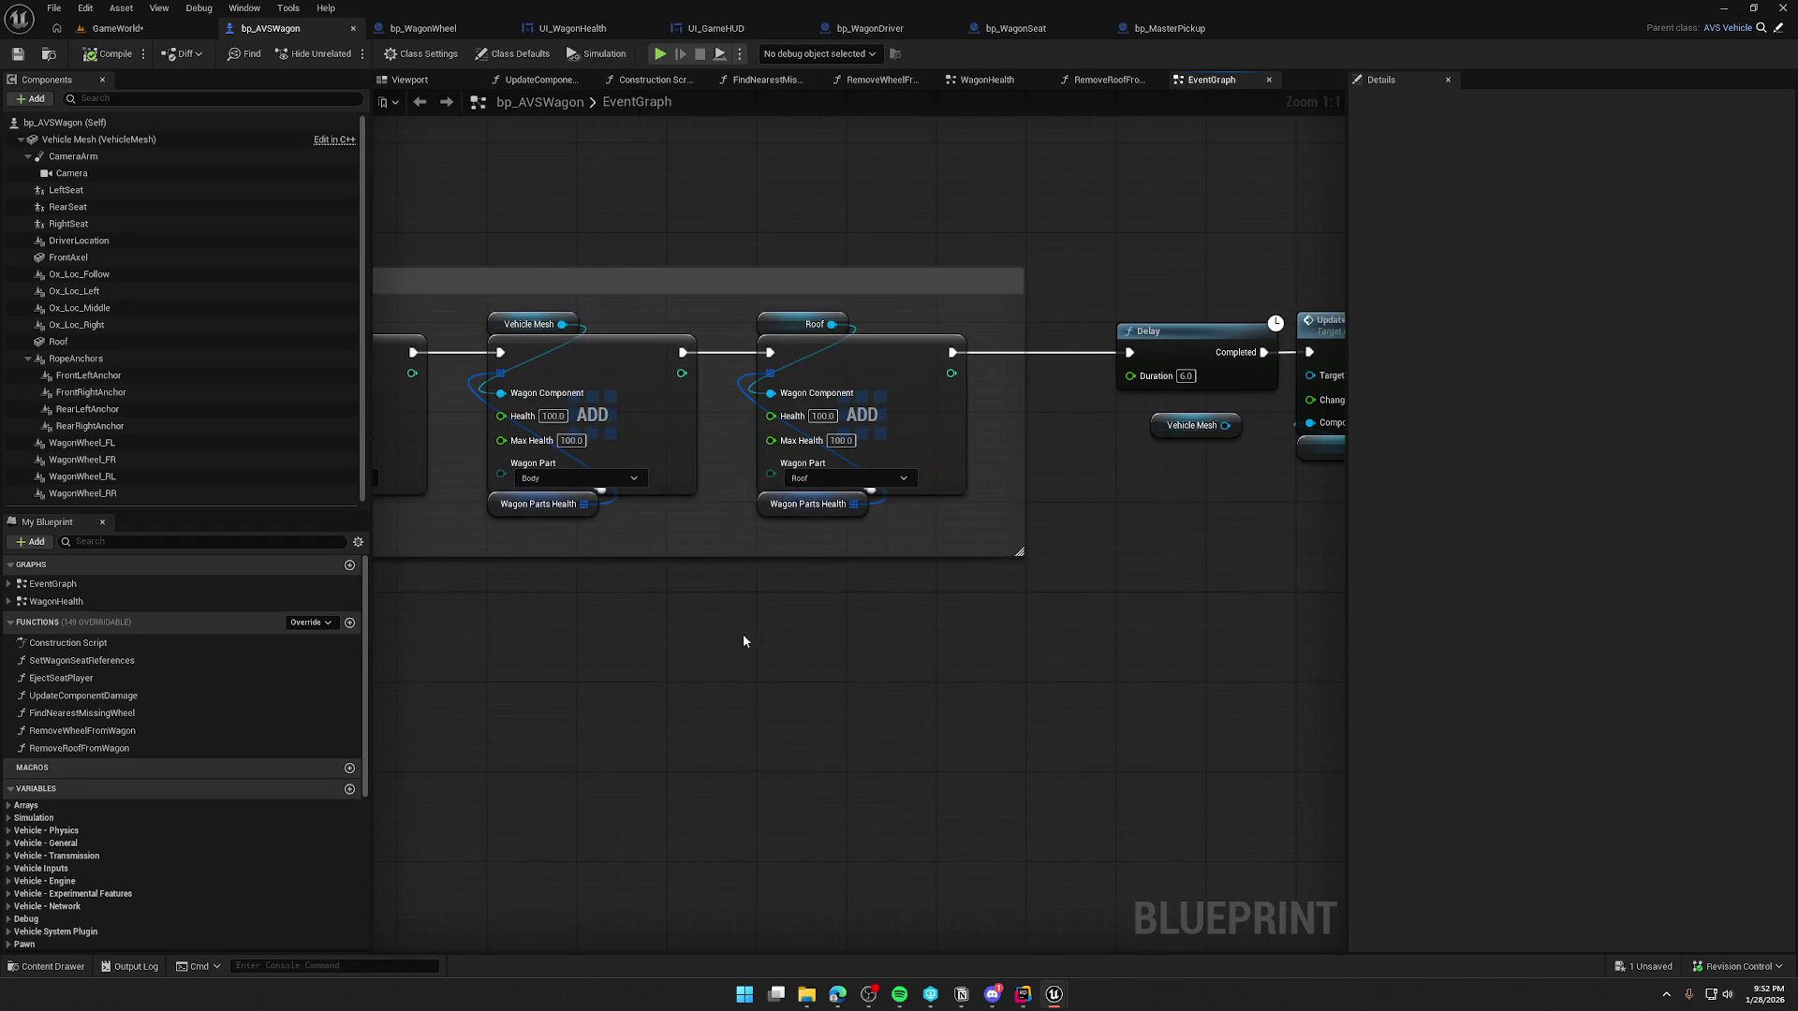
{"action": "mouse_move", "coordinate": [1066, 638]}
{"action": "left_mouse_down"}
{"action": "mouse_move", "coordinate": [1498, 629]}
{"action": "mouse_move", "coordinate": [524, 556]}
{"action": "left_mouse_up"}
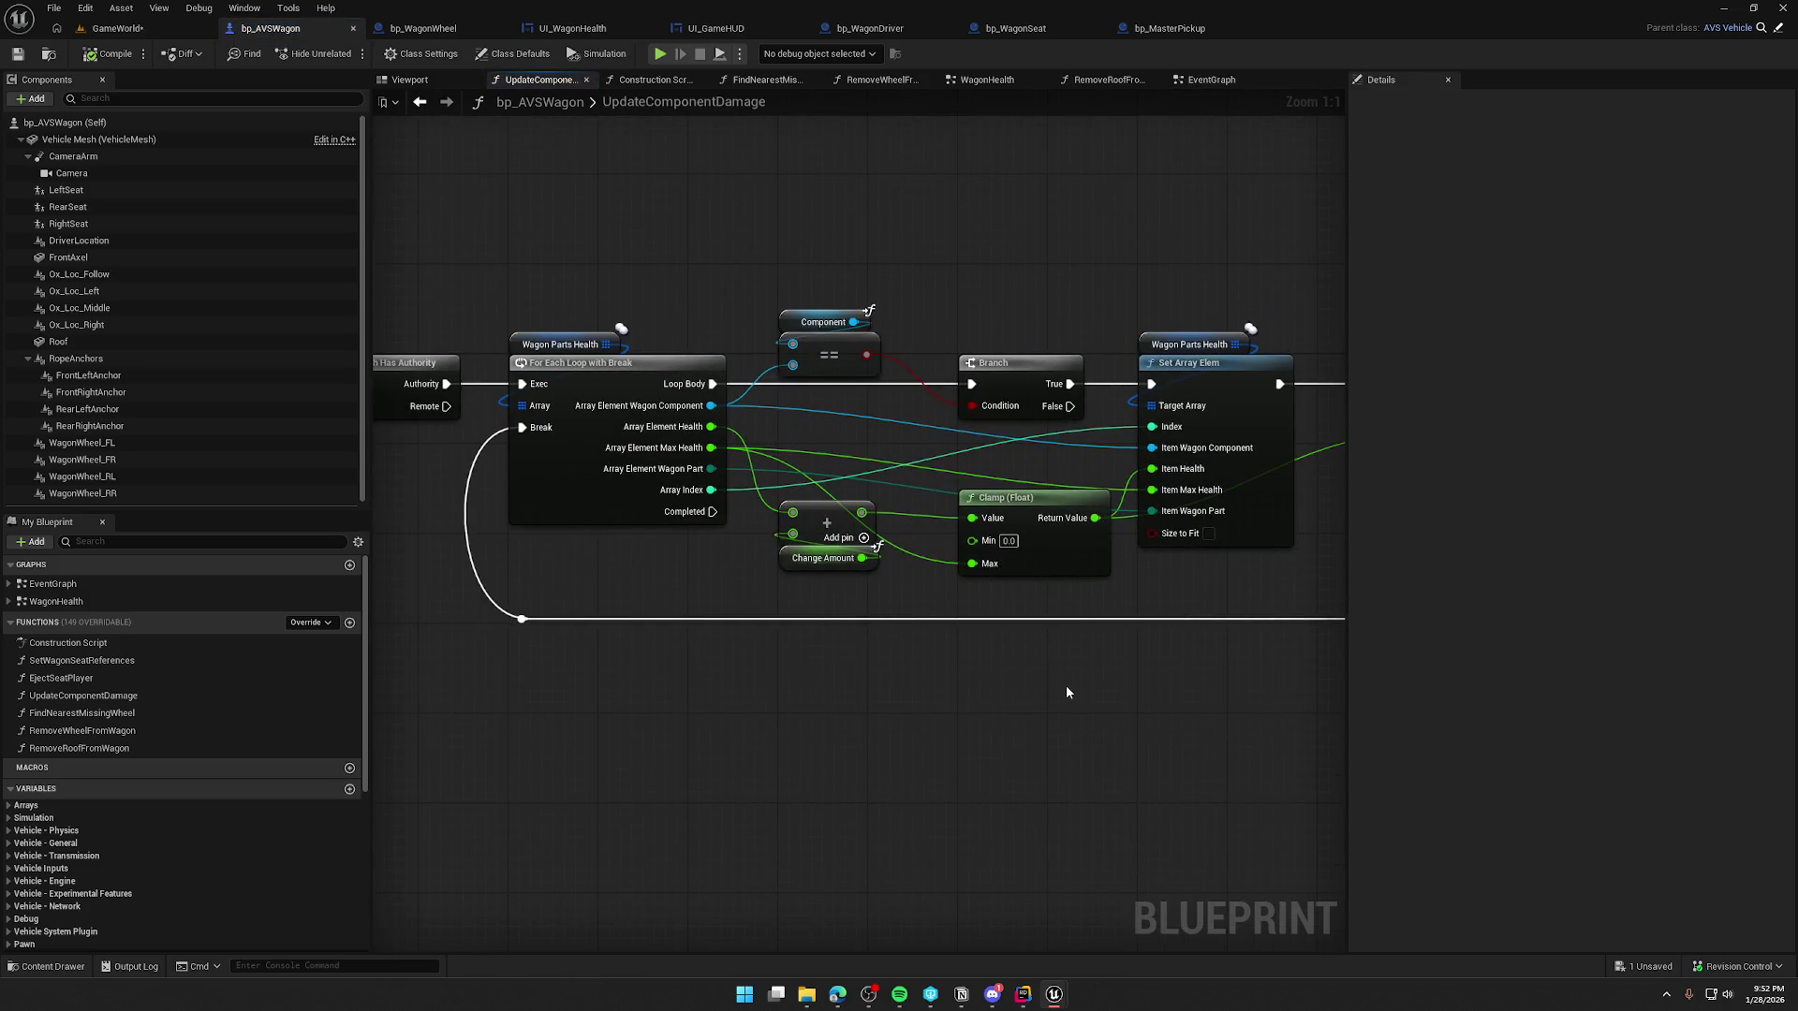
- Pan through UpdateComponentDamage's loop, Clamp, Add and MC Break Component nodes, briefly checking GameWorld
{"action": "mouse_move", "coordinate": [1065, 698]}
{"action": "left_mouse_down"}
{"action": "mouse_move", "coordinate": [1083, 608]}
{"action": "mouse_move", "coordinate": [1064, 565]}
{"action": "mouse_move", "coordinate": [950, 495]}
{"action": "mouse_move", "coordinate": [989, 512]}
{"action": "left_mouse_up"}
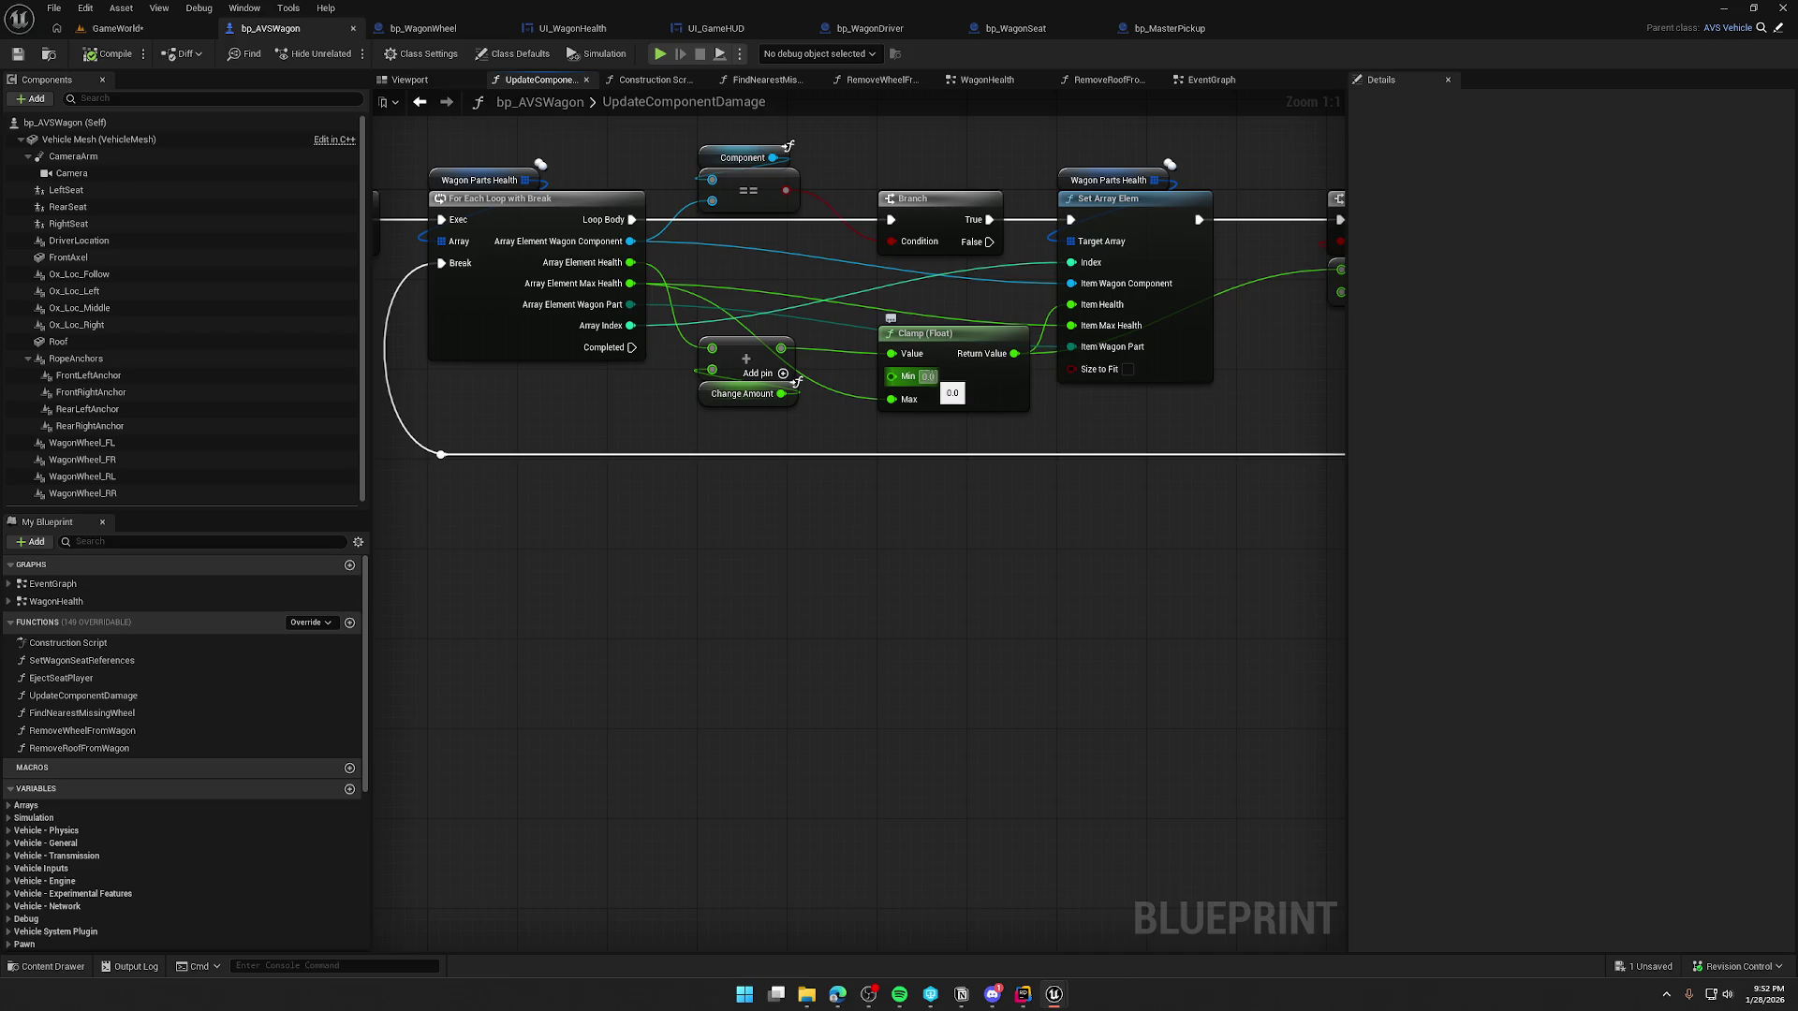
{"action": "left_click_drag", "start_coordinate": [1072, 306], "coordinate": [720, 362]}
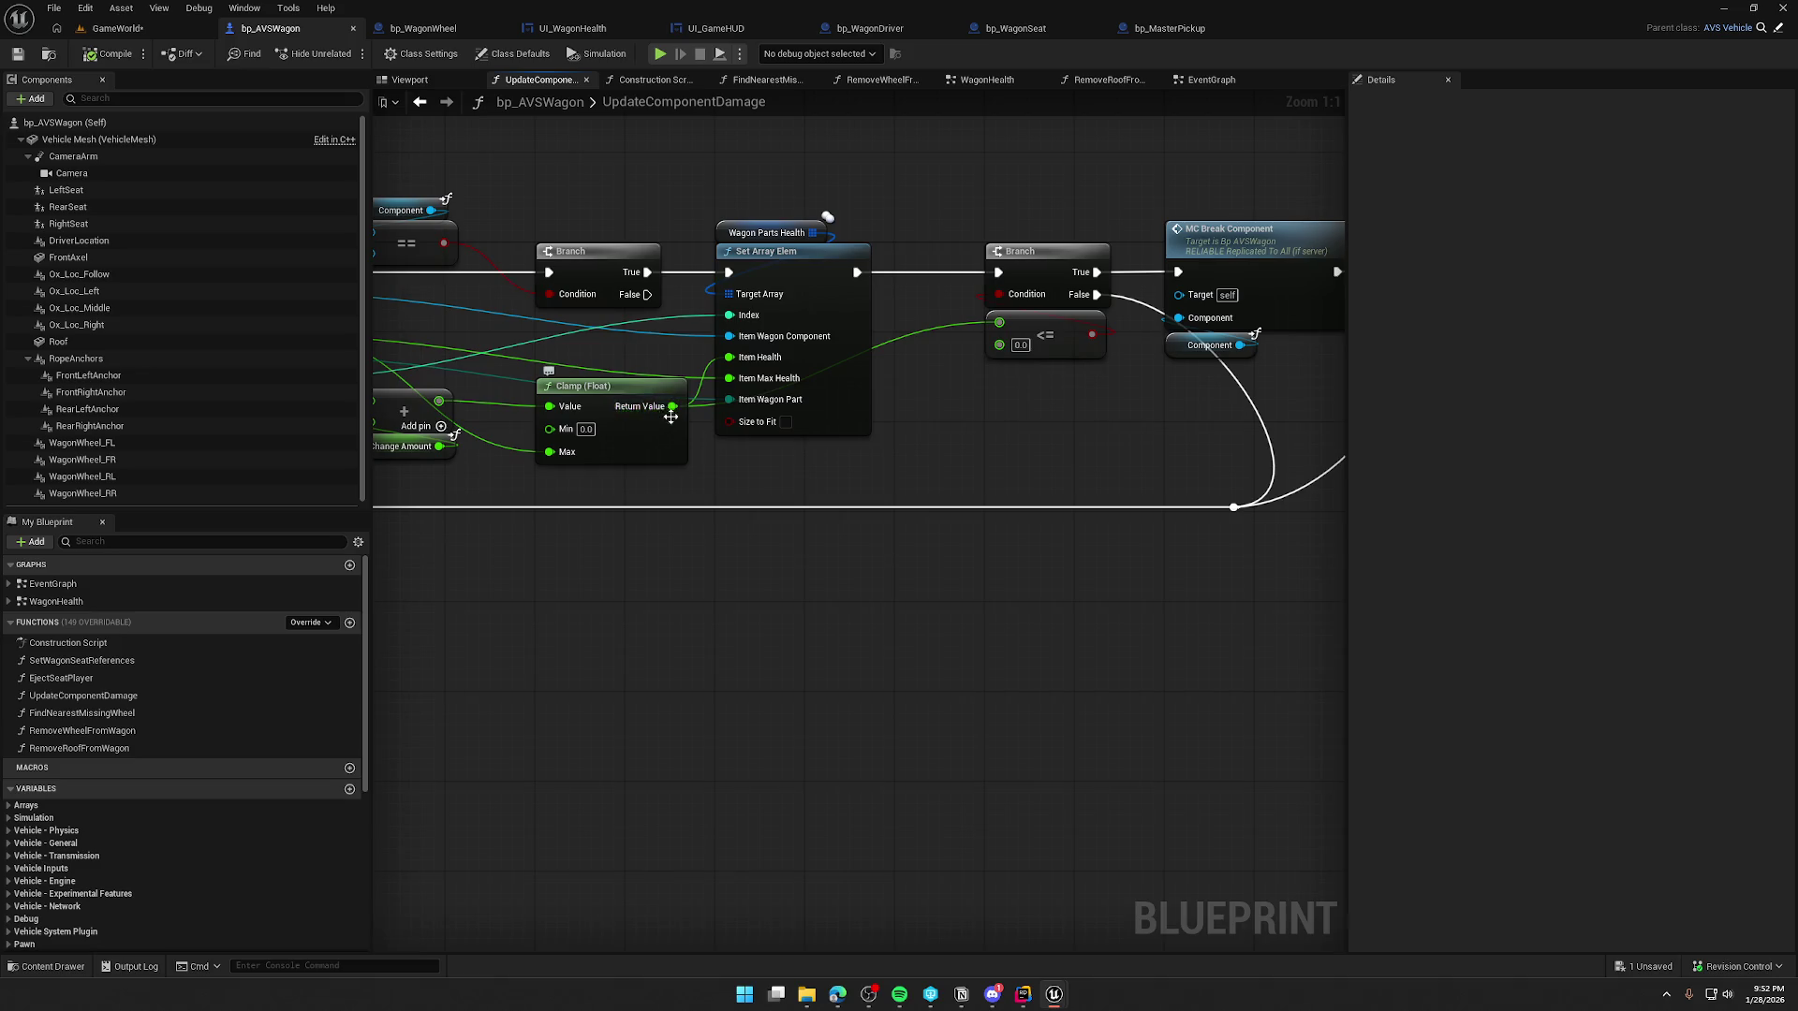
{"action": "left_click_drag", "start_coordinate": [1094, 427], "coordinate": [939, 427]}
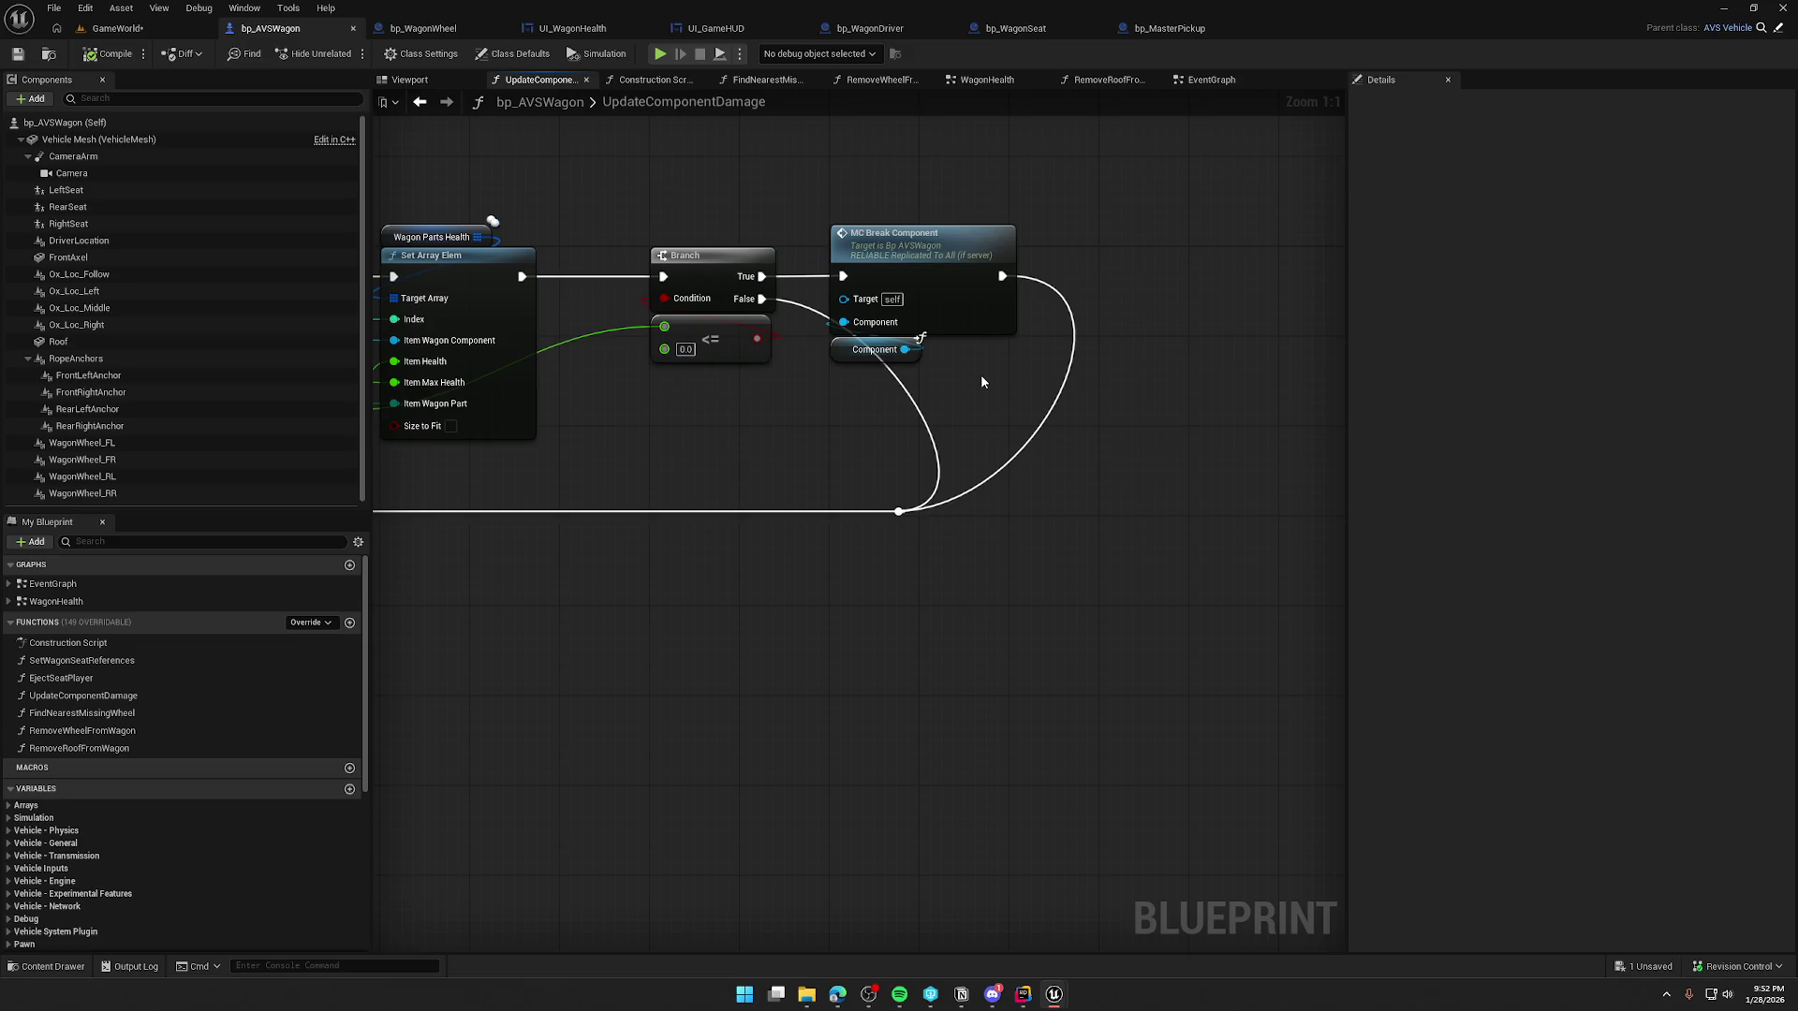
{"action": "mouse_move", "coordinate": [714, 450]}
{"action": "left_mouse_down"}
{"action": "mouse_move", "coordinate": [936, 465]}
{"action": "mouse_move", "coordinate": [1153, 422]}
{"action": "mouse_move", "coordinate": [1212, 484]}
{"action": "left_mouse_up"}
{"action": "left_click_drag", "start_coordinate": [967, 525], "coordinate": [1060, 573]}
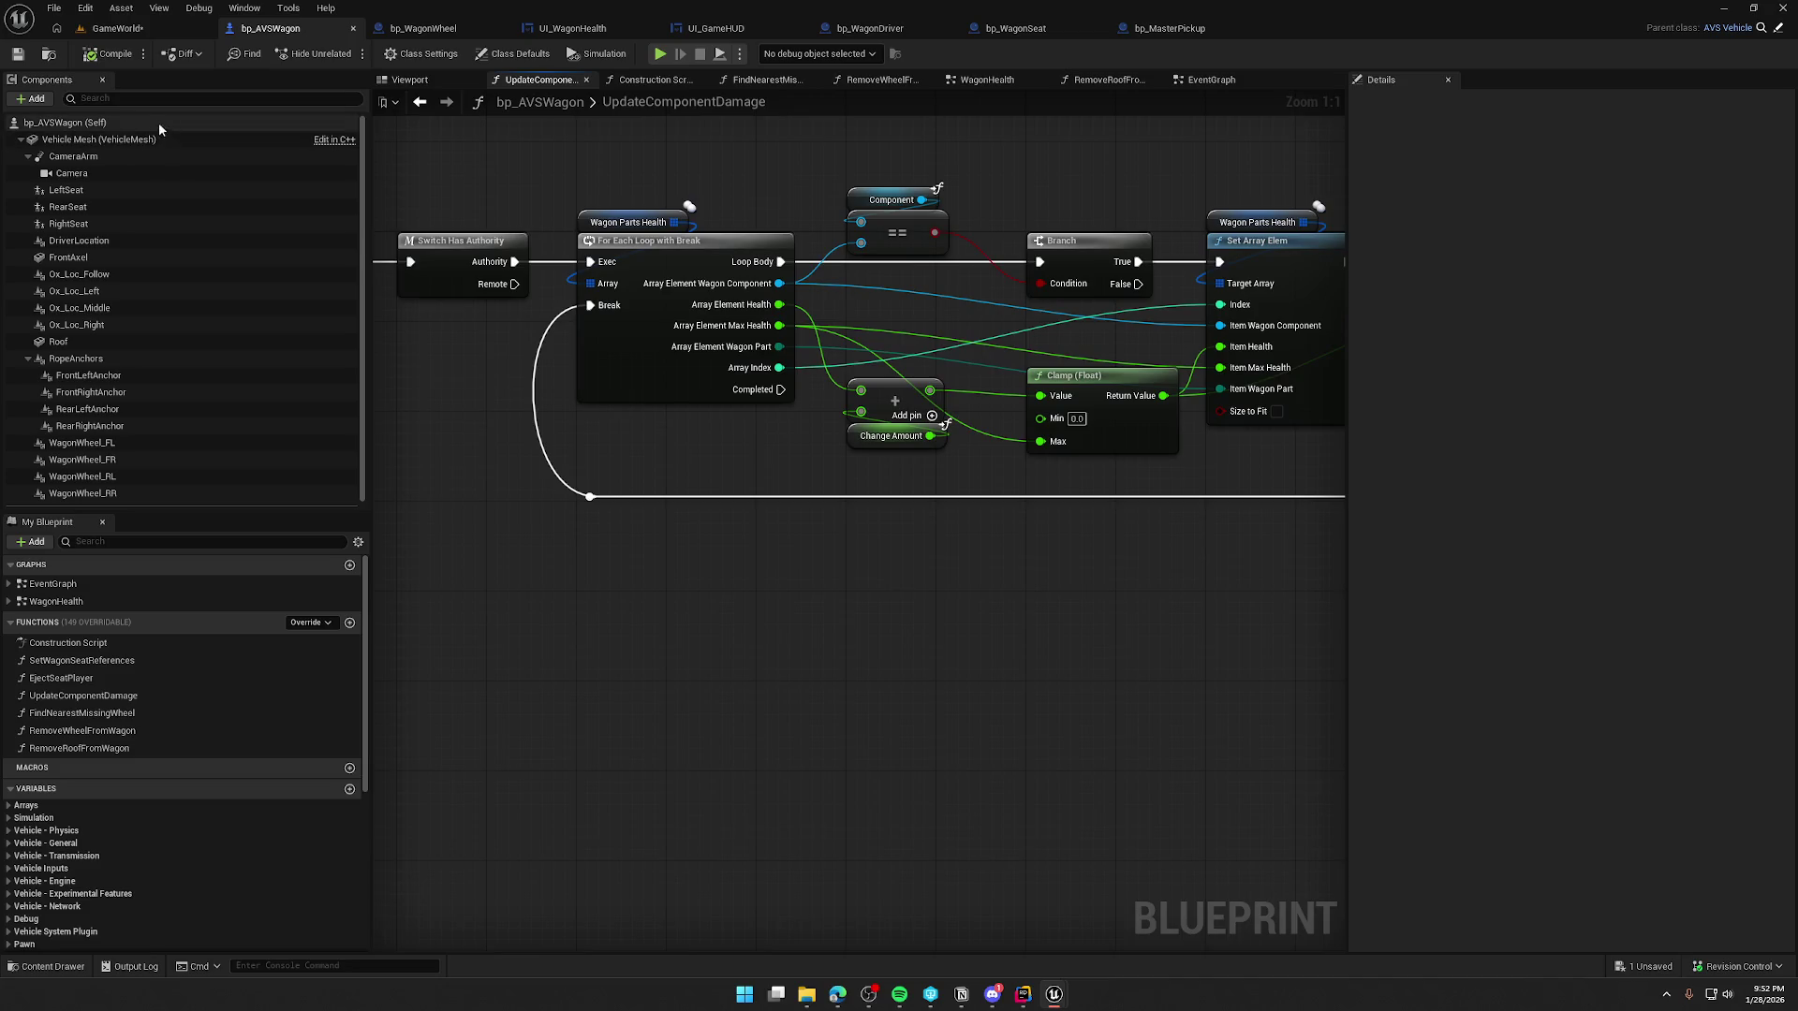
{"action": "left_click", "coordinate": [131, 32]}
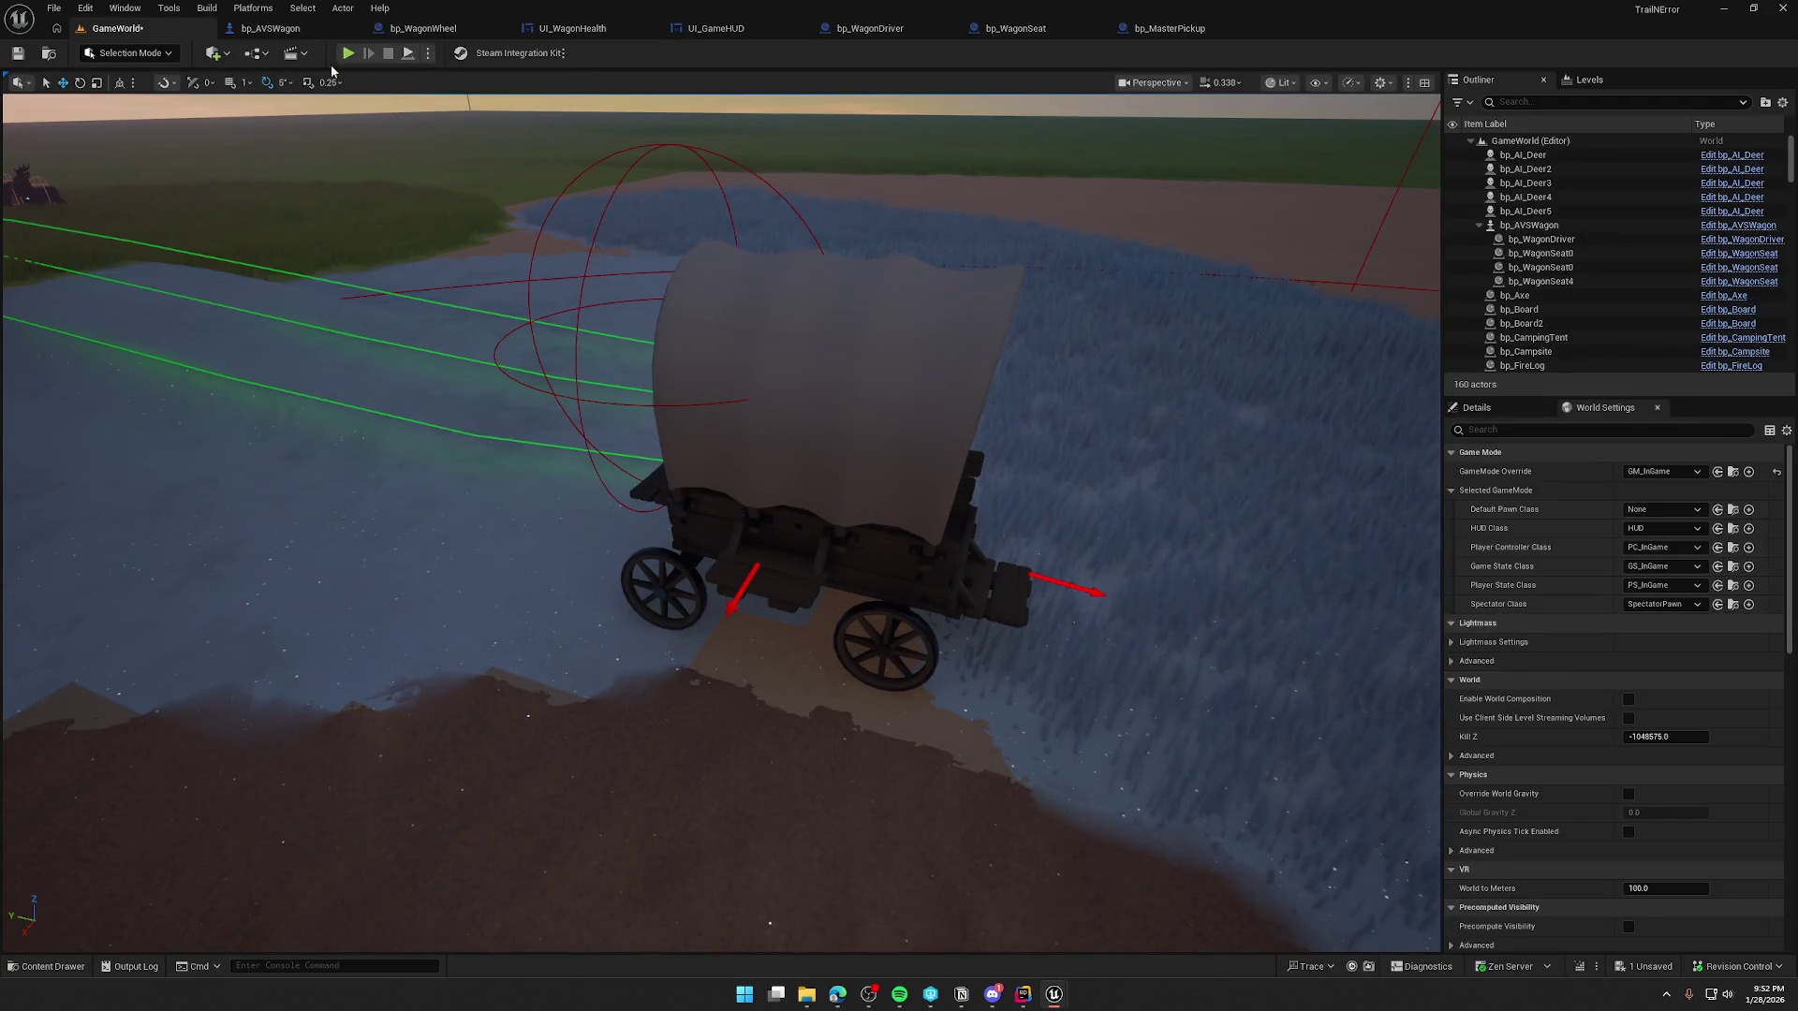
{"action": "left_click", "coordinate": [292, 29]}
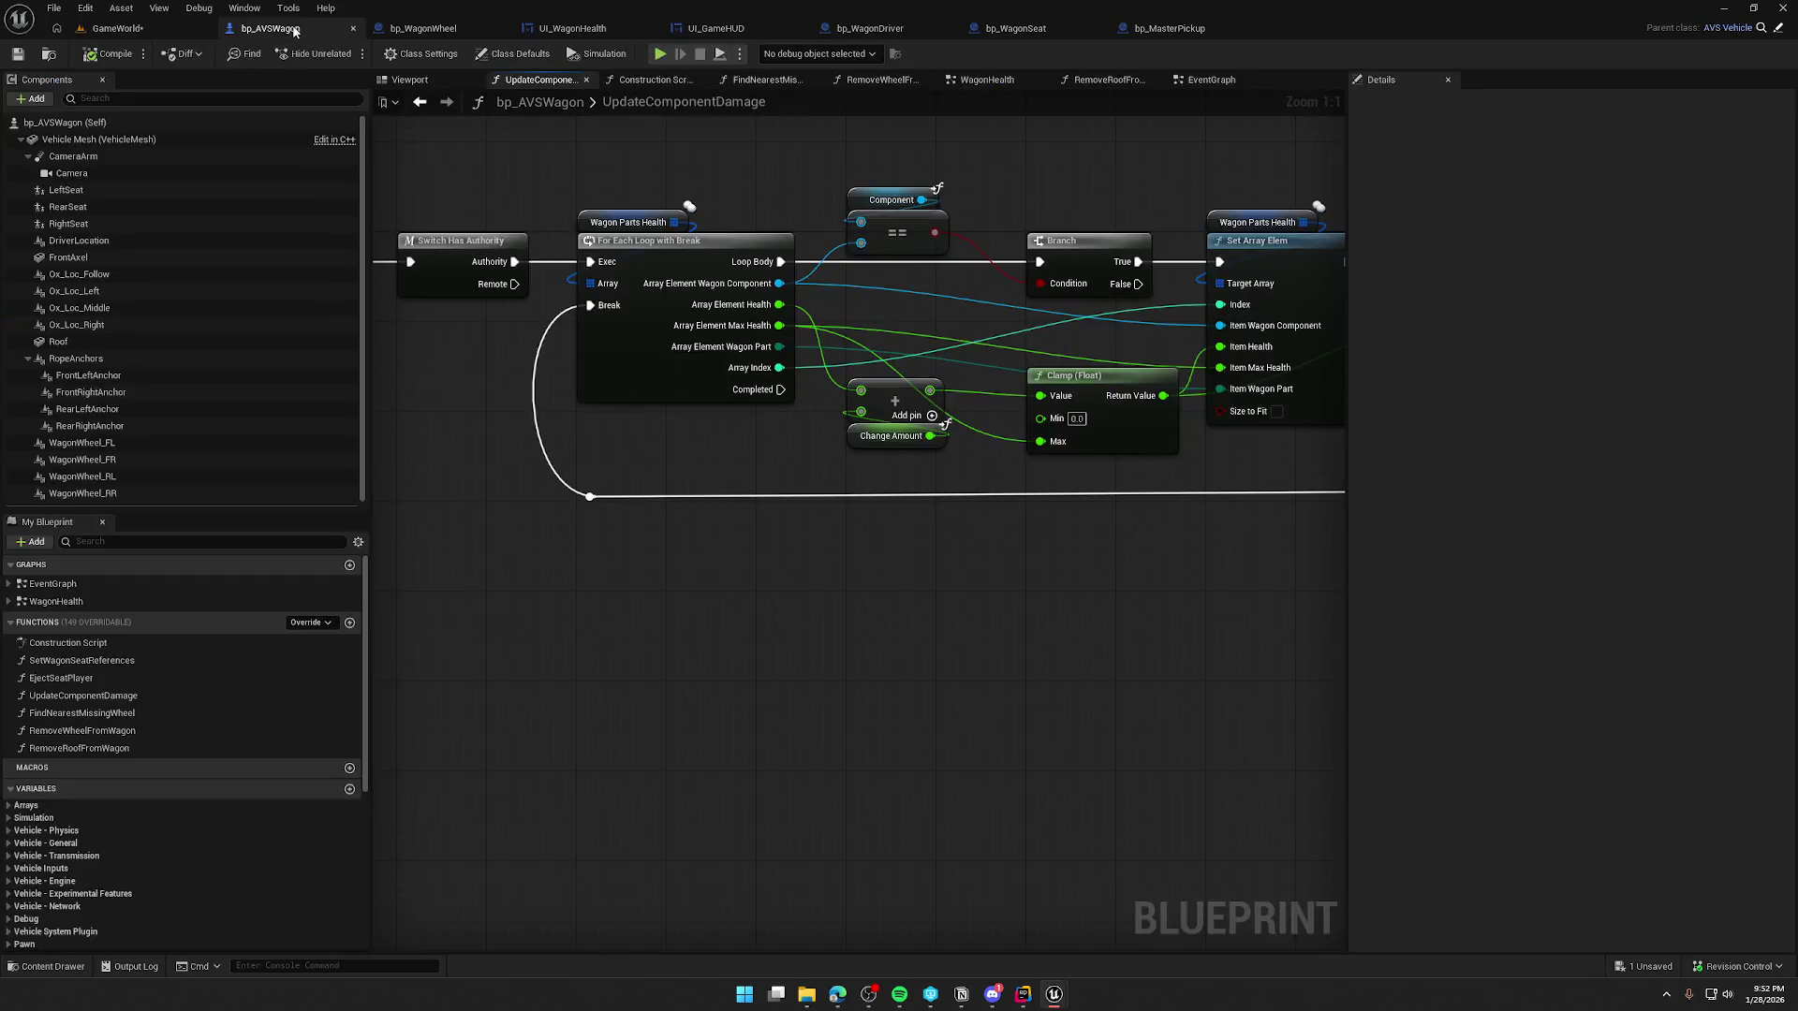
- View the Delay and damage nodes in the wagon EventGraph, then return to GameWorld
{"action": "left_click", "coordinate": [1208, 80]}
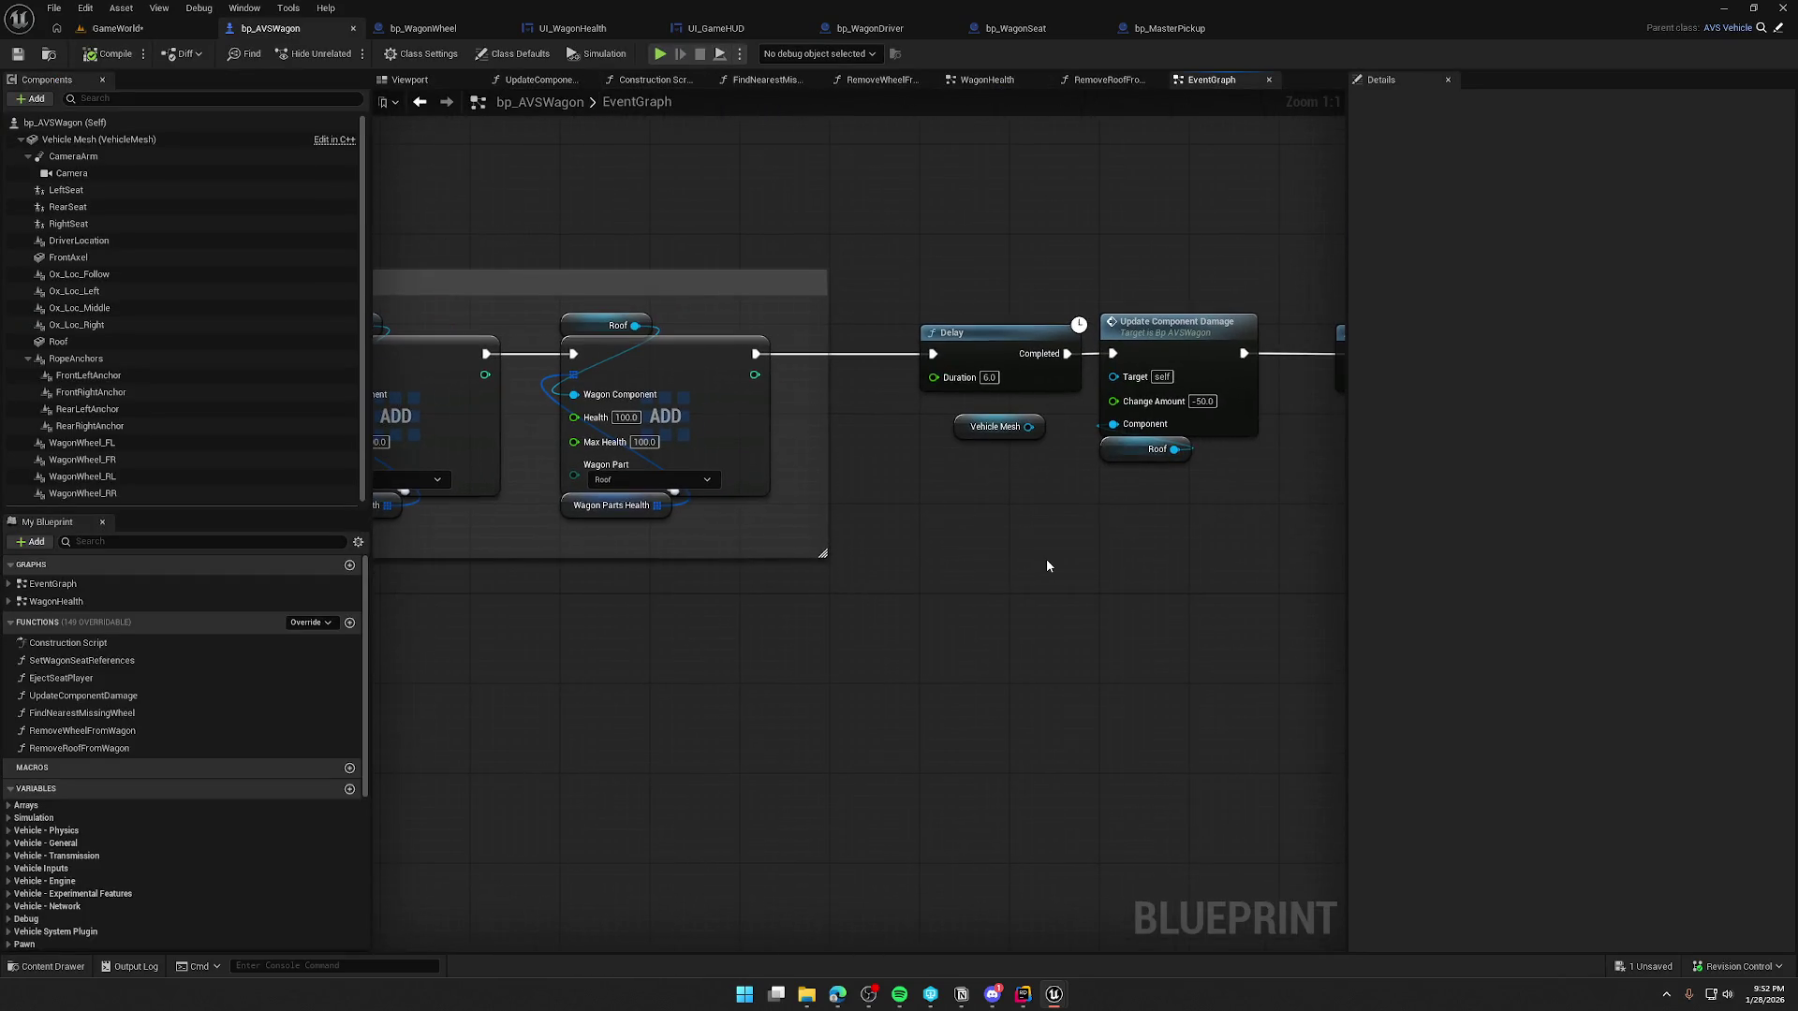
{"action": "mouse_move", "coordinate": [1020, 559]}
{"action": "left_mouse_down"}
{"action": "mouse_move", "coordinate": [1376, 483]}
{"action": "mouse_move", "coordinate": [674, 488]}
{"action": "left_mouse_up"}
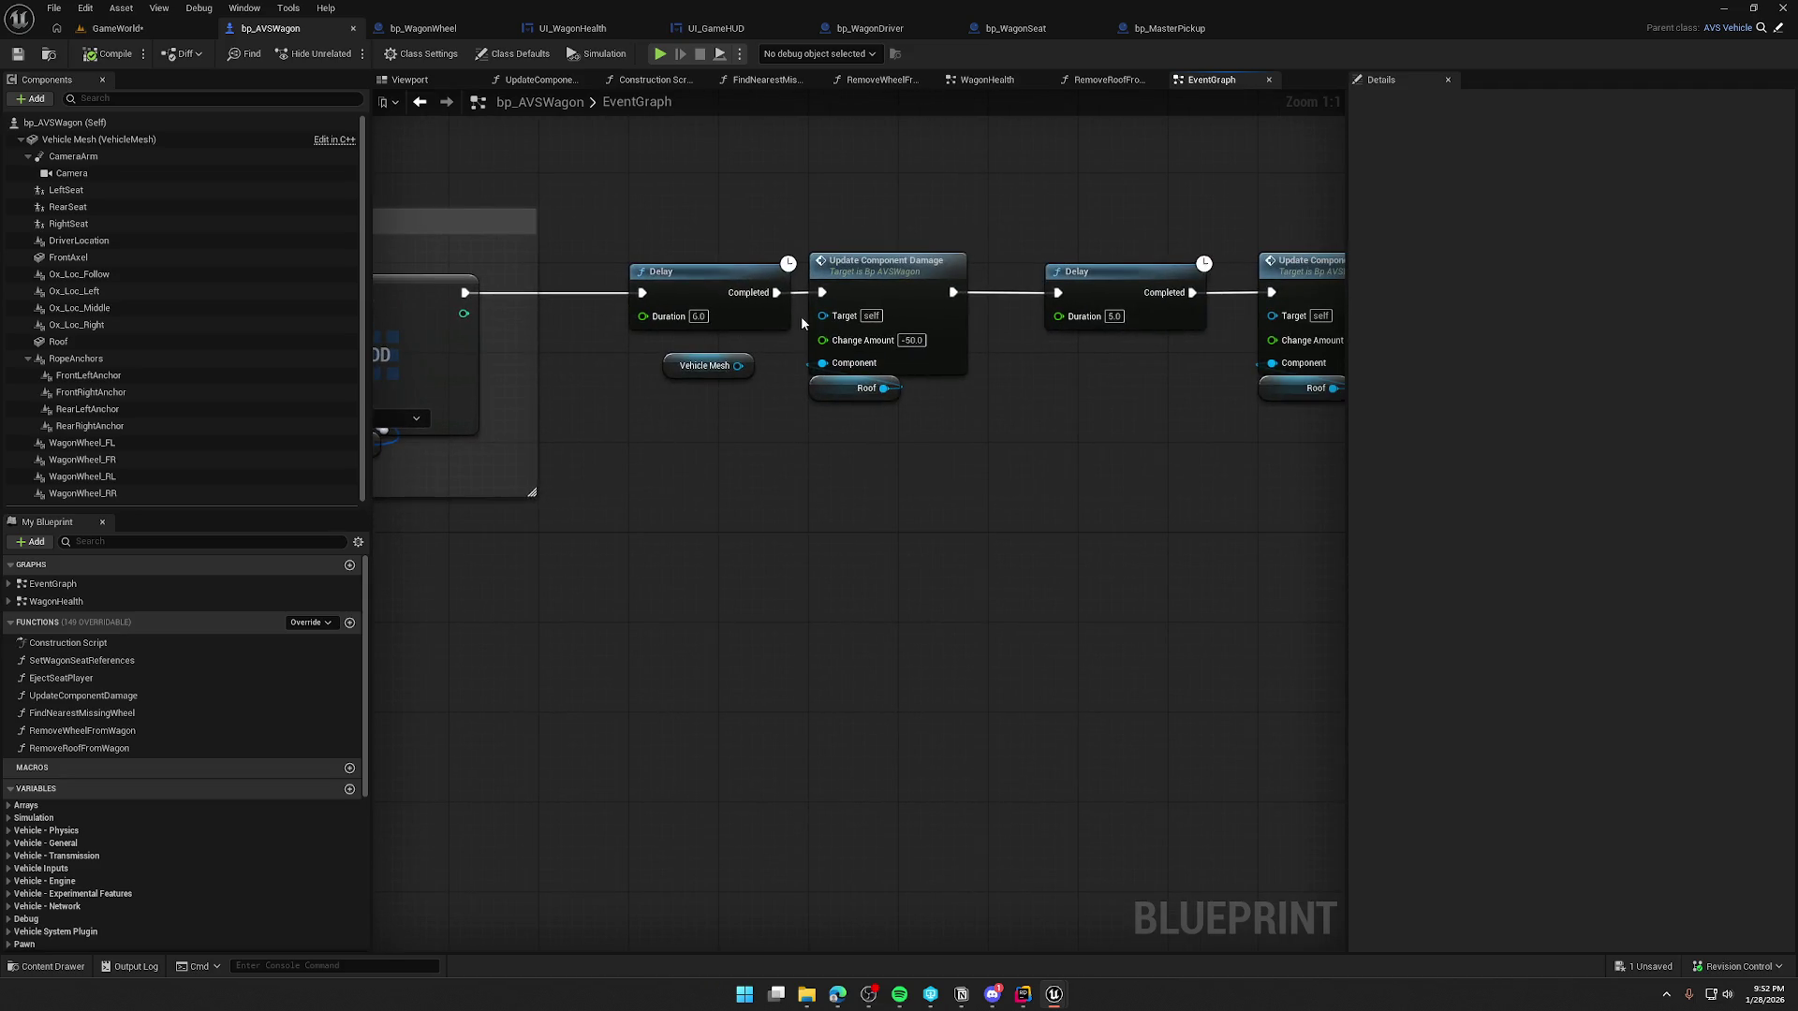
{"action": "left_click", "coordinate": [123, 31]}
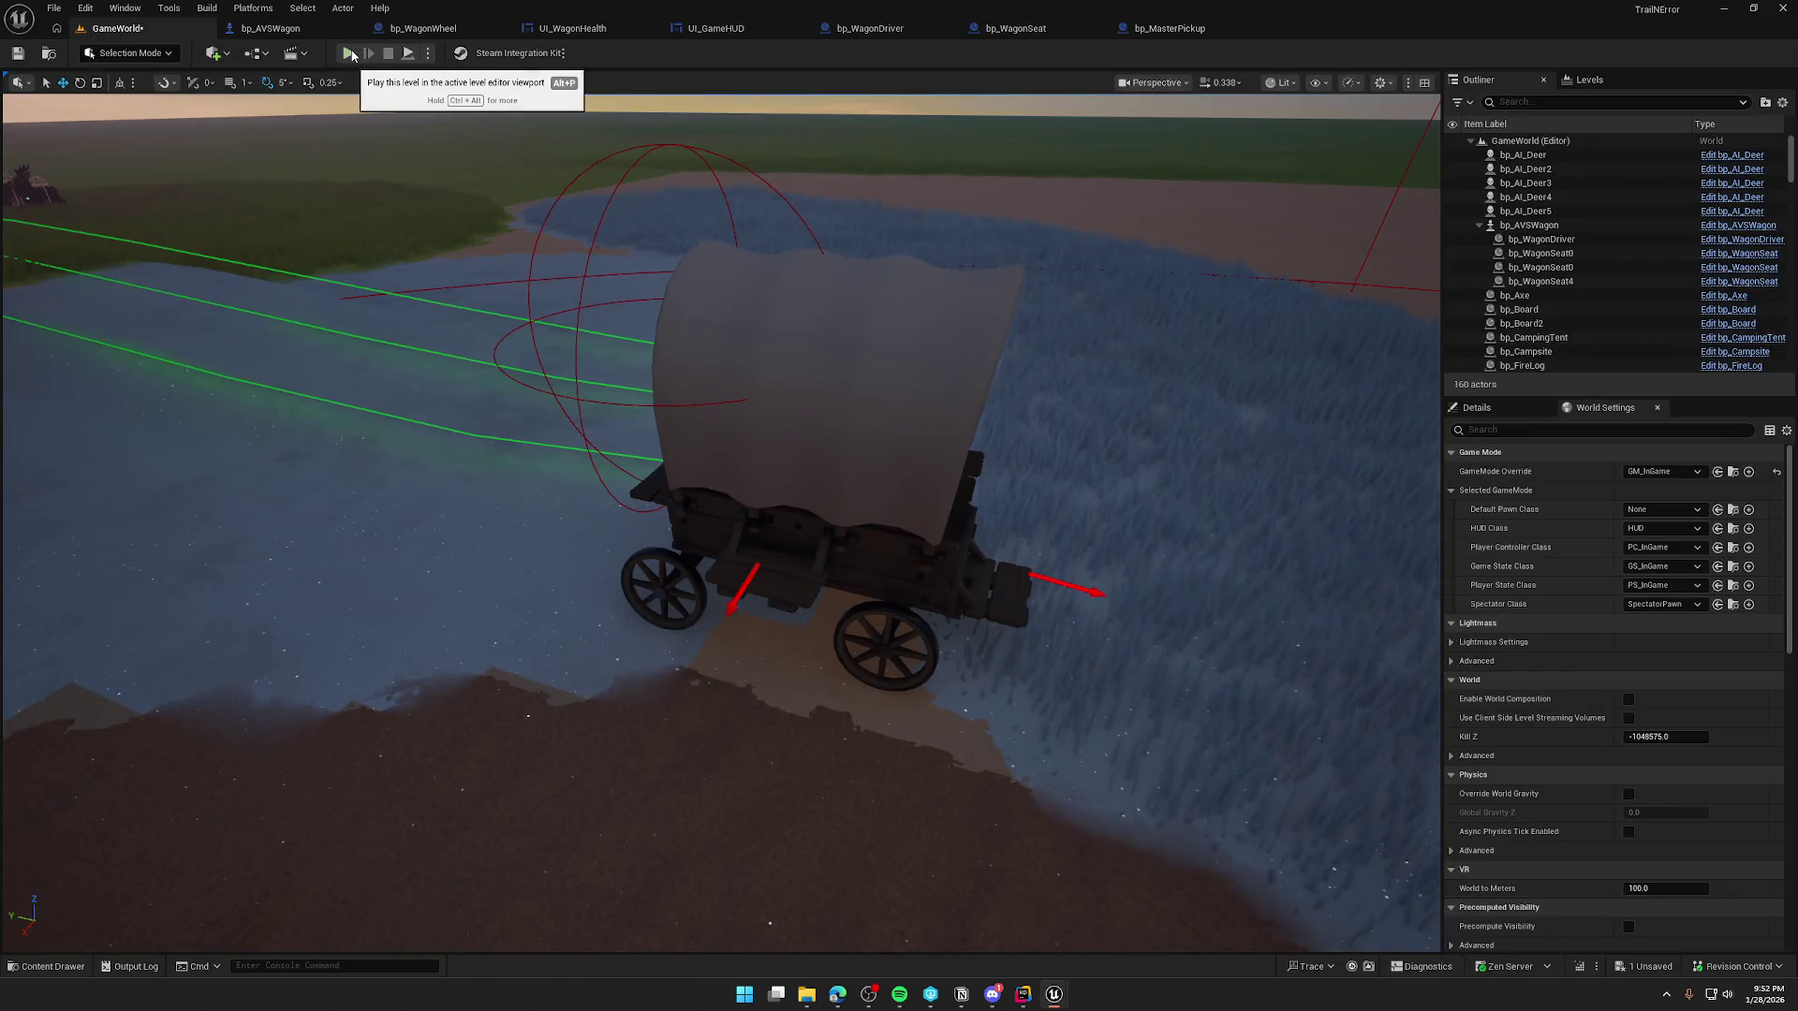
- Play the level, walk the character around the covered wagon, then stop and return to the blueprint
{"action": "left_click", "coordinate": [349, 53]}
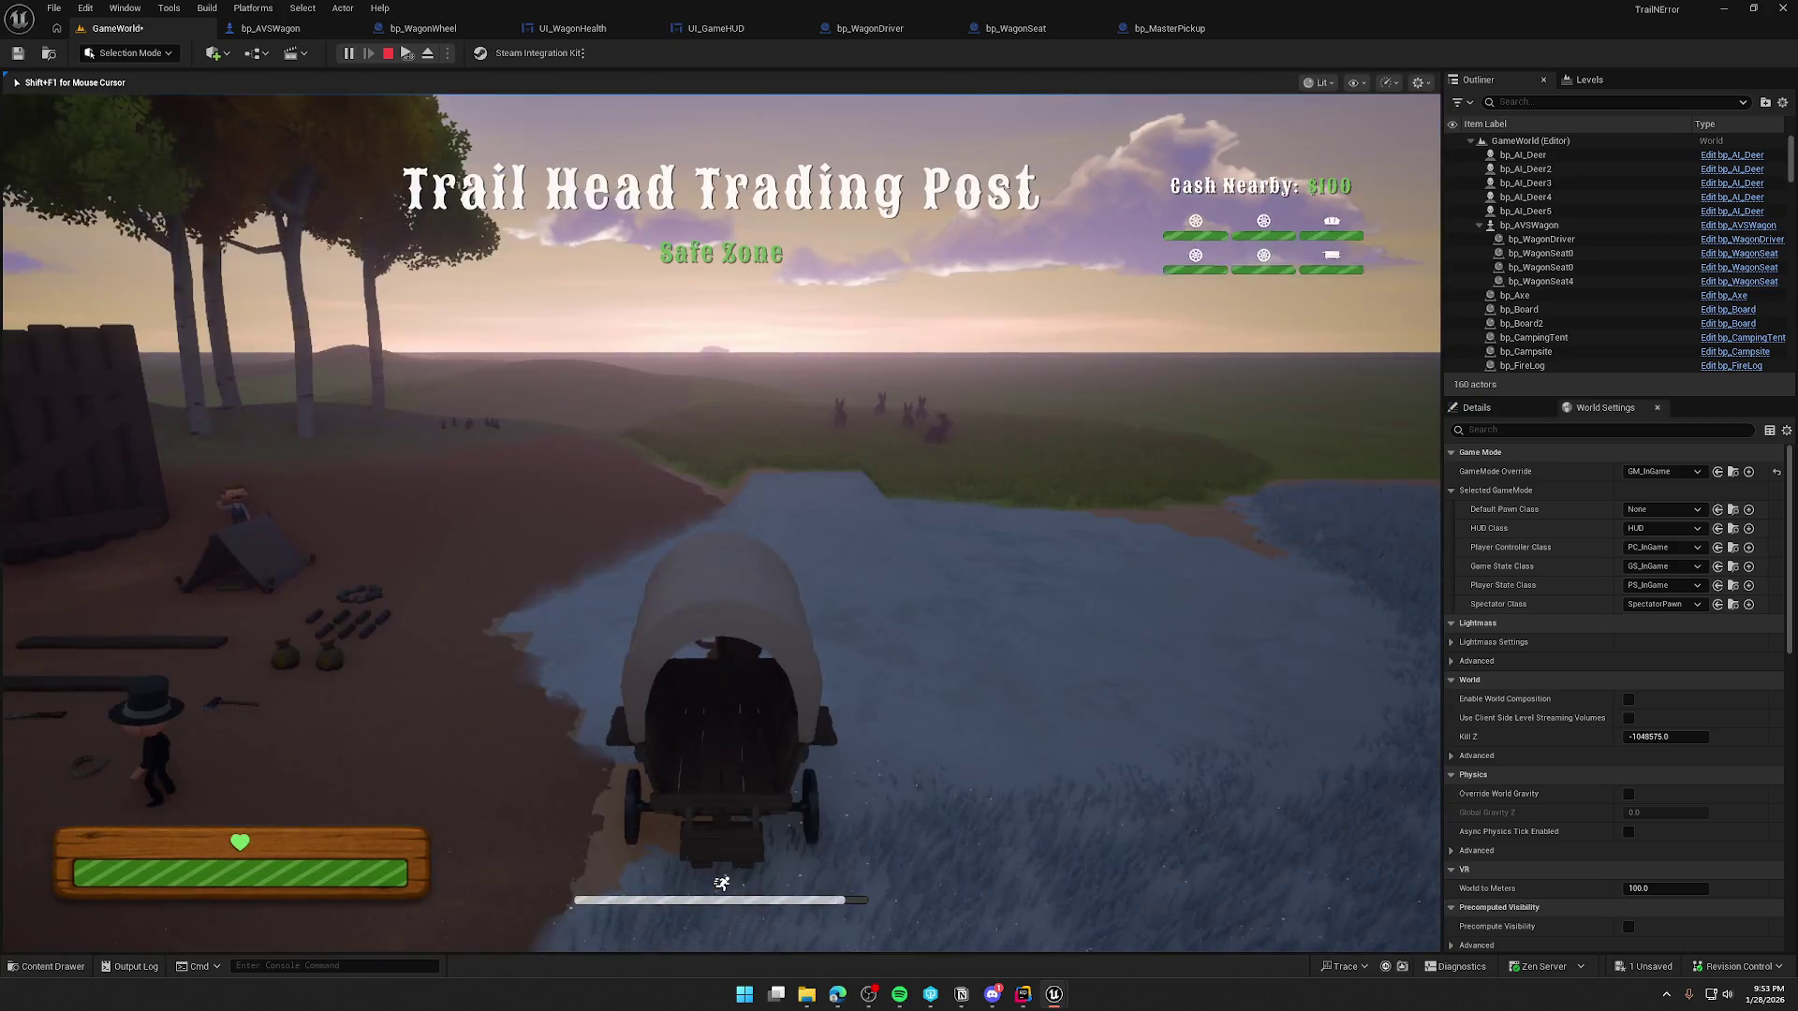
{"action": "key", "text": "w"}
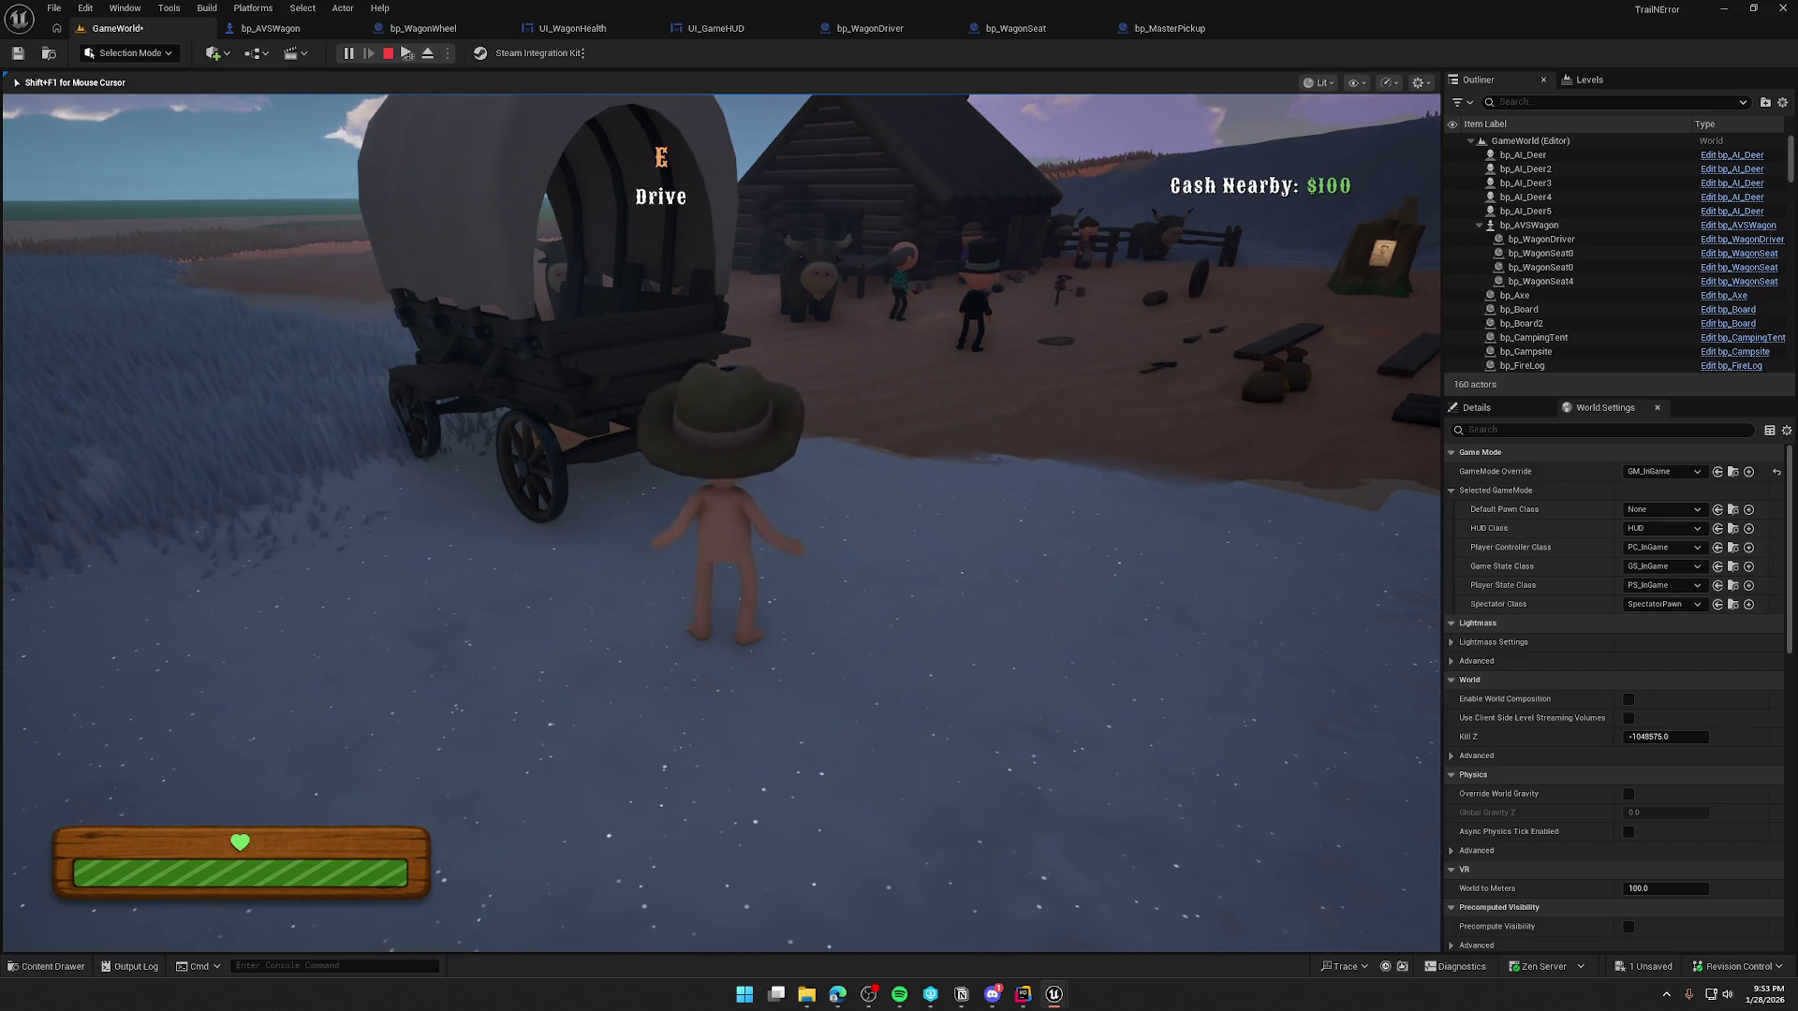
{"action": "key", "text": "w"}
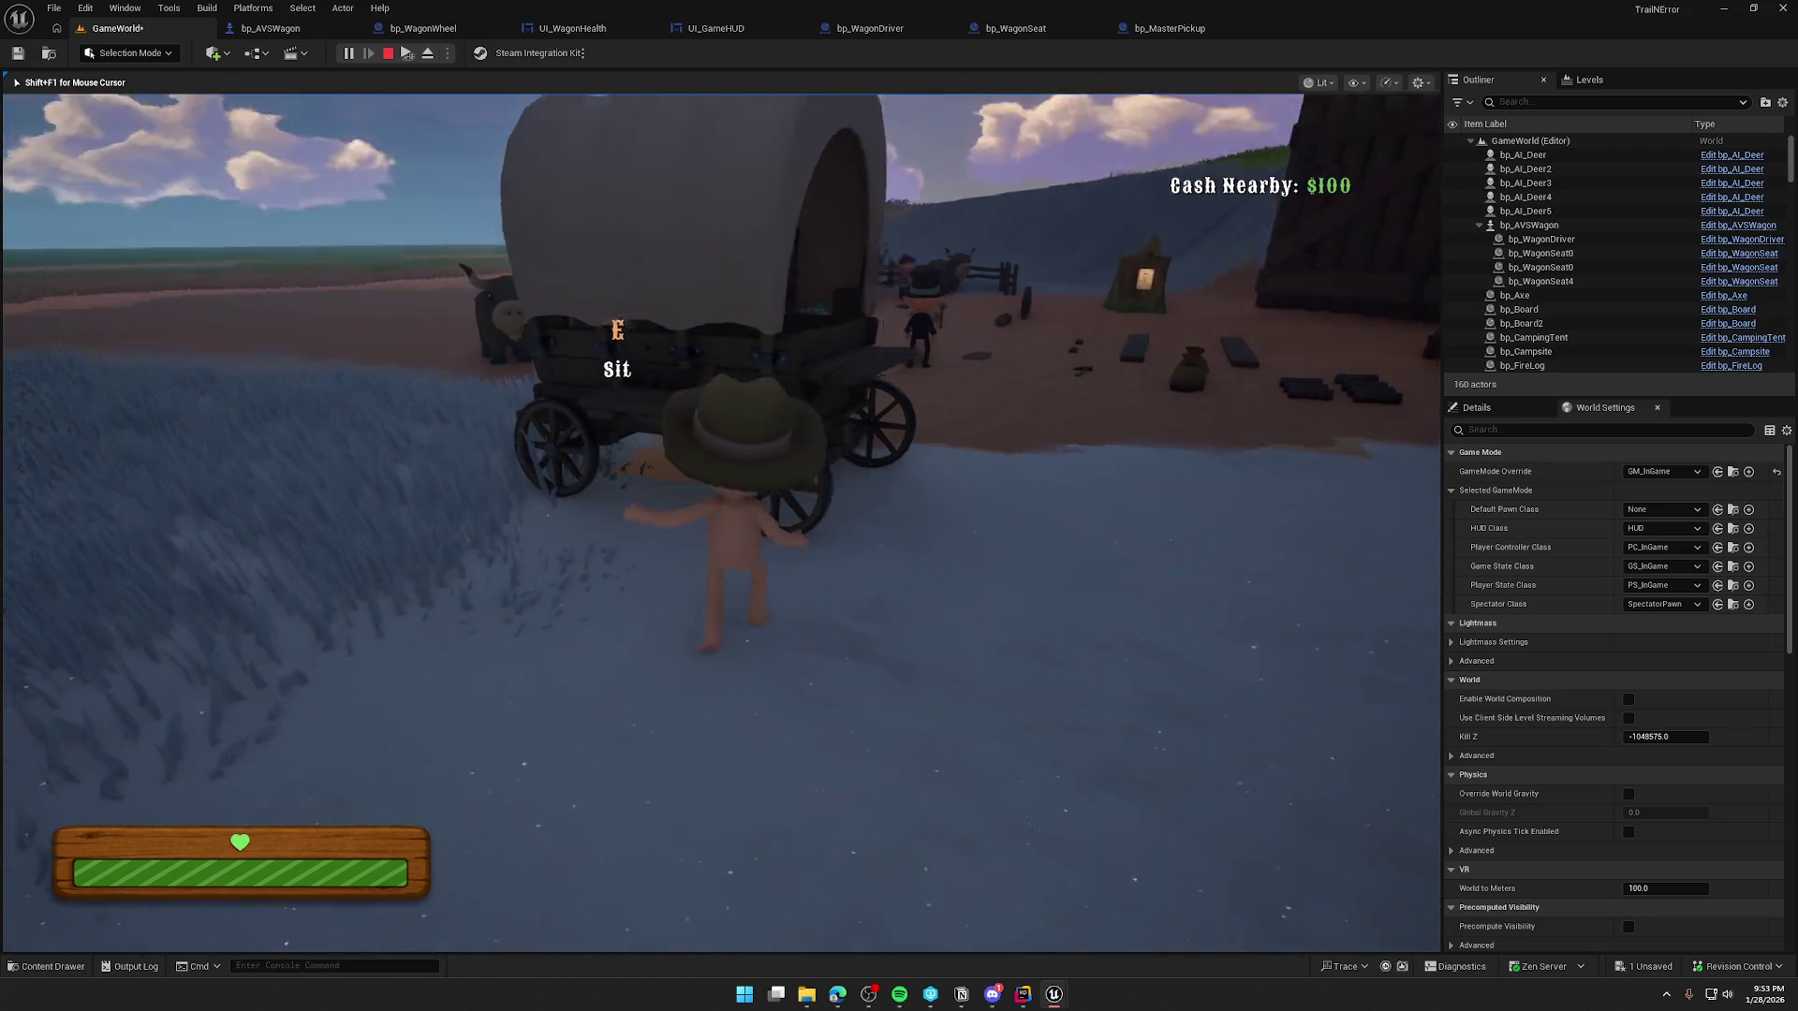
{"action": "key", "text": "Escape"}
{"action": "left_click", "coordinate": [270, 28]}
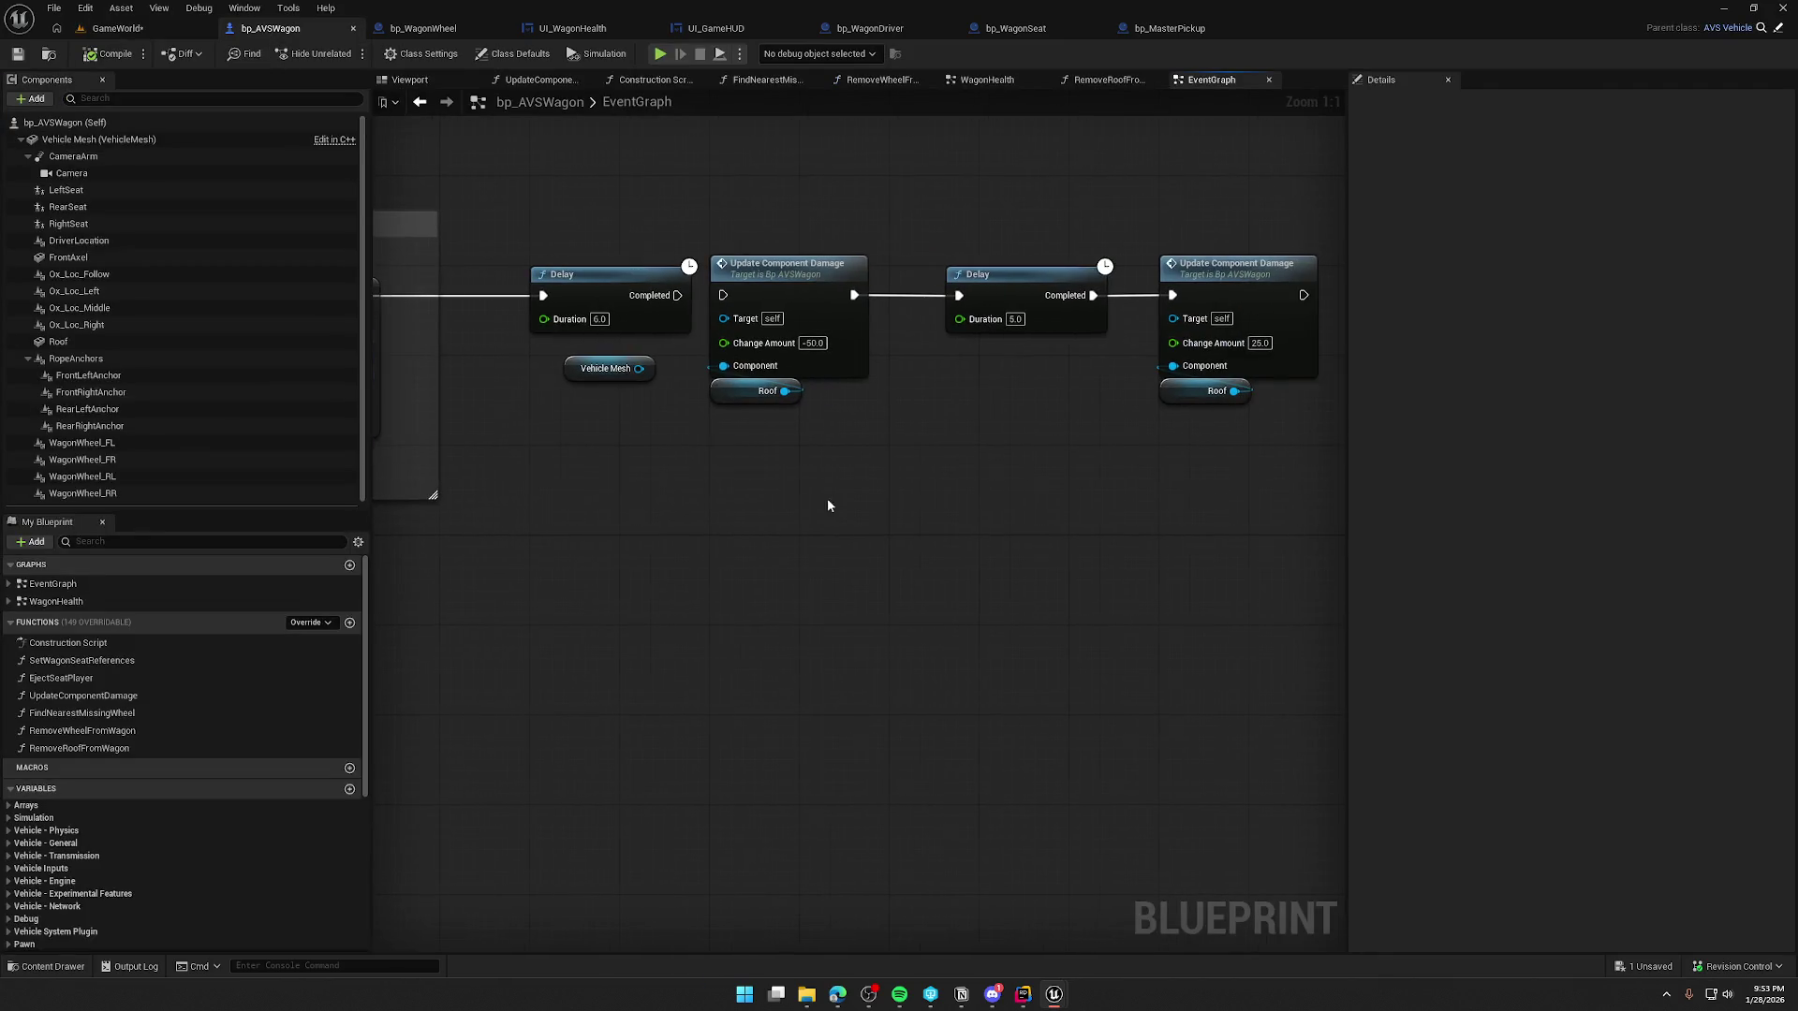
- Wire the Delay into the roof's Update Component Damage node and shift the second Delay chain left
{"action": "left_click_drag", "start_coordinate": [676, 296], "coordinate": [722, 296]}
{"action": "left_click_drag", "start_coordinate": [948, 461], "coordinate": [1246, 241]}
{"action": "left_click_drag", "start_coordinate": [931, 281], "coordinate": [886, 278]}
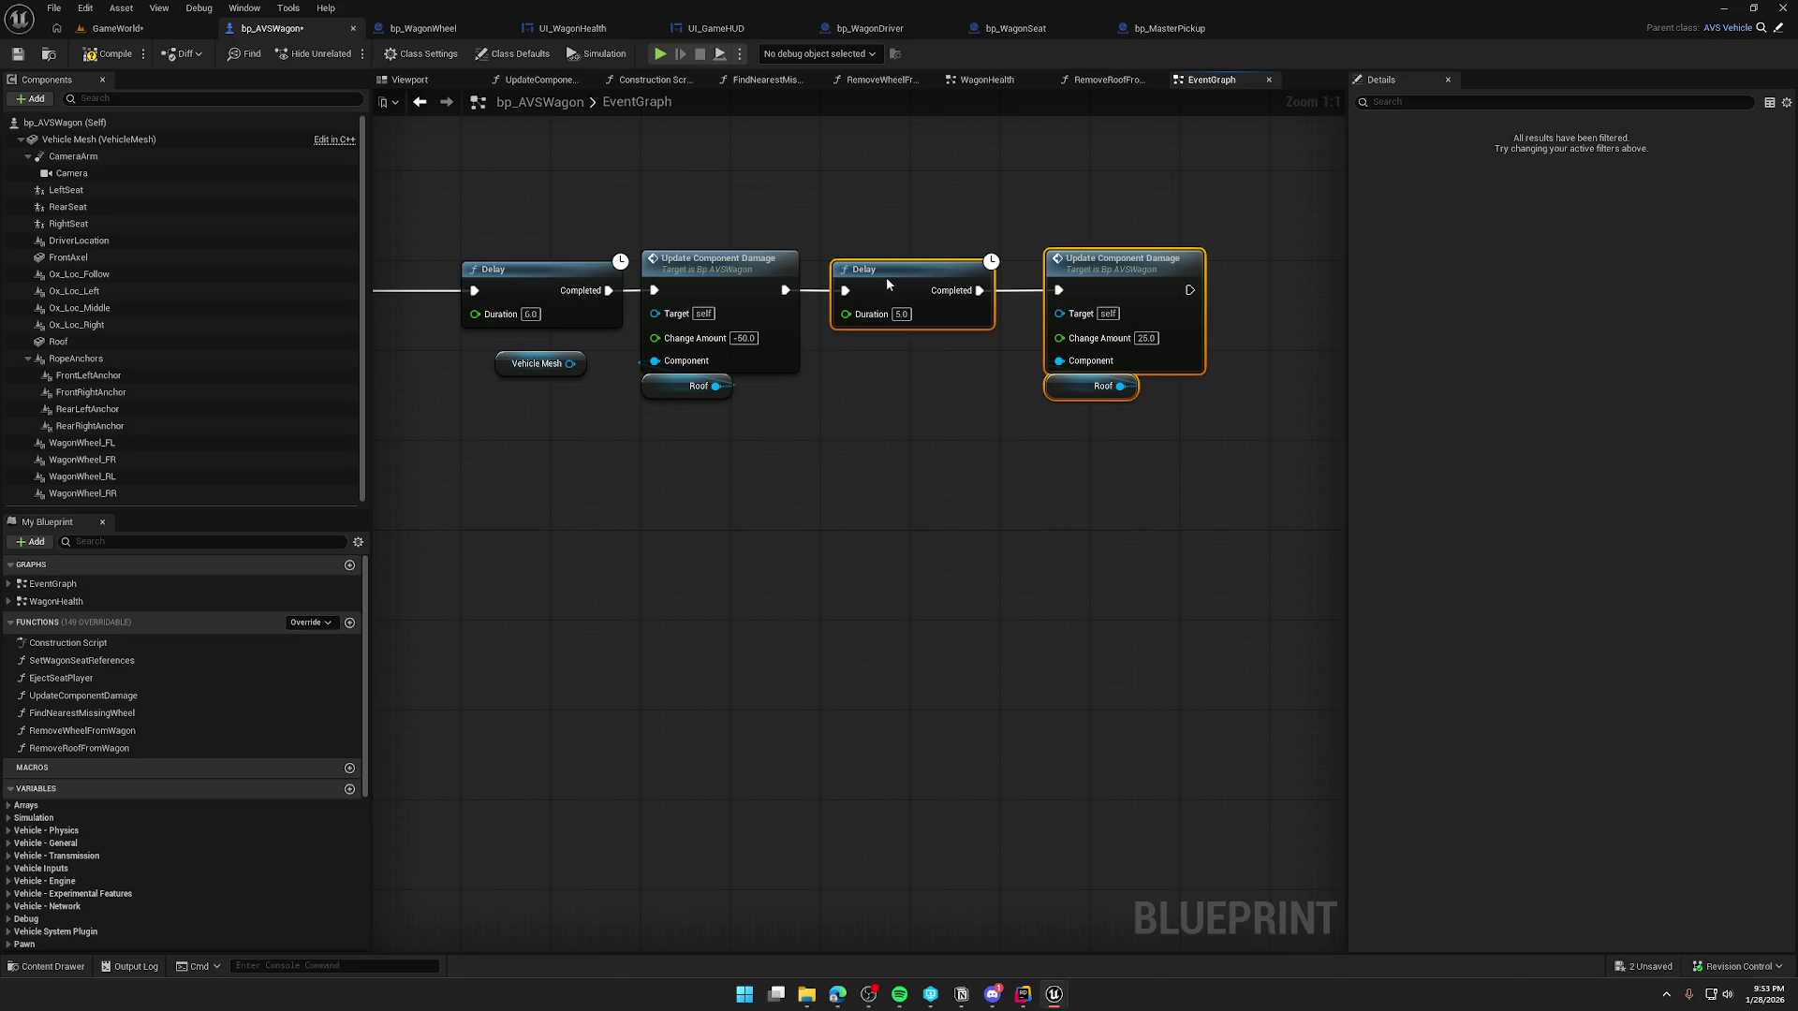
{"action": "left_click", "coordinate": [863, 425]}
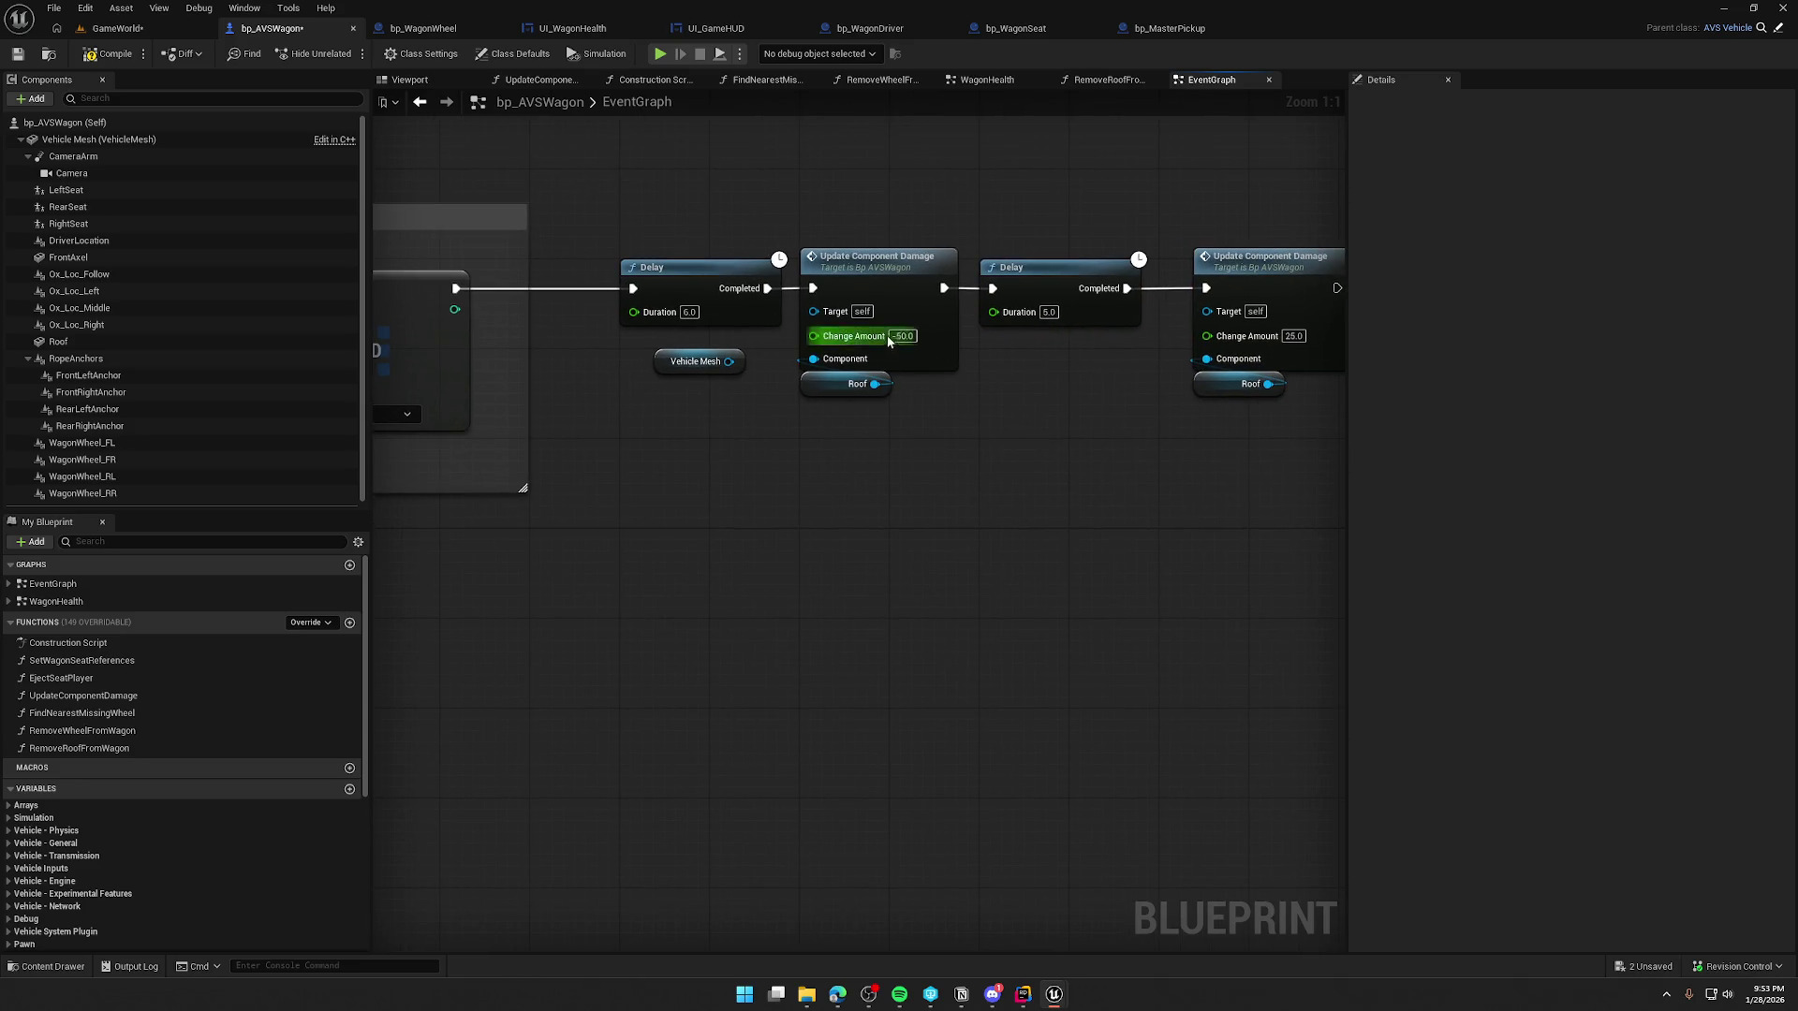
- Set the first Roof damage Change Amount to -10.0, then compile, save and play-test
{"action": "left_click", "coordinate": [903, 336]}
{"action": "type", "text": "-10"}
{"action": "key", "text": "Return"}
{"action": "left_click", "coordinate": [126, 49]}
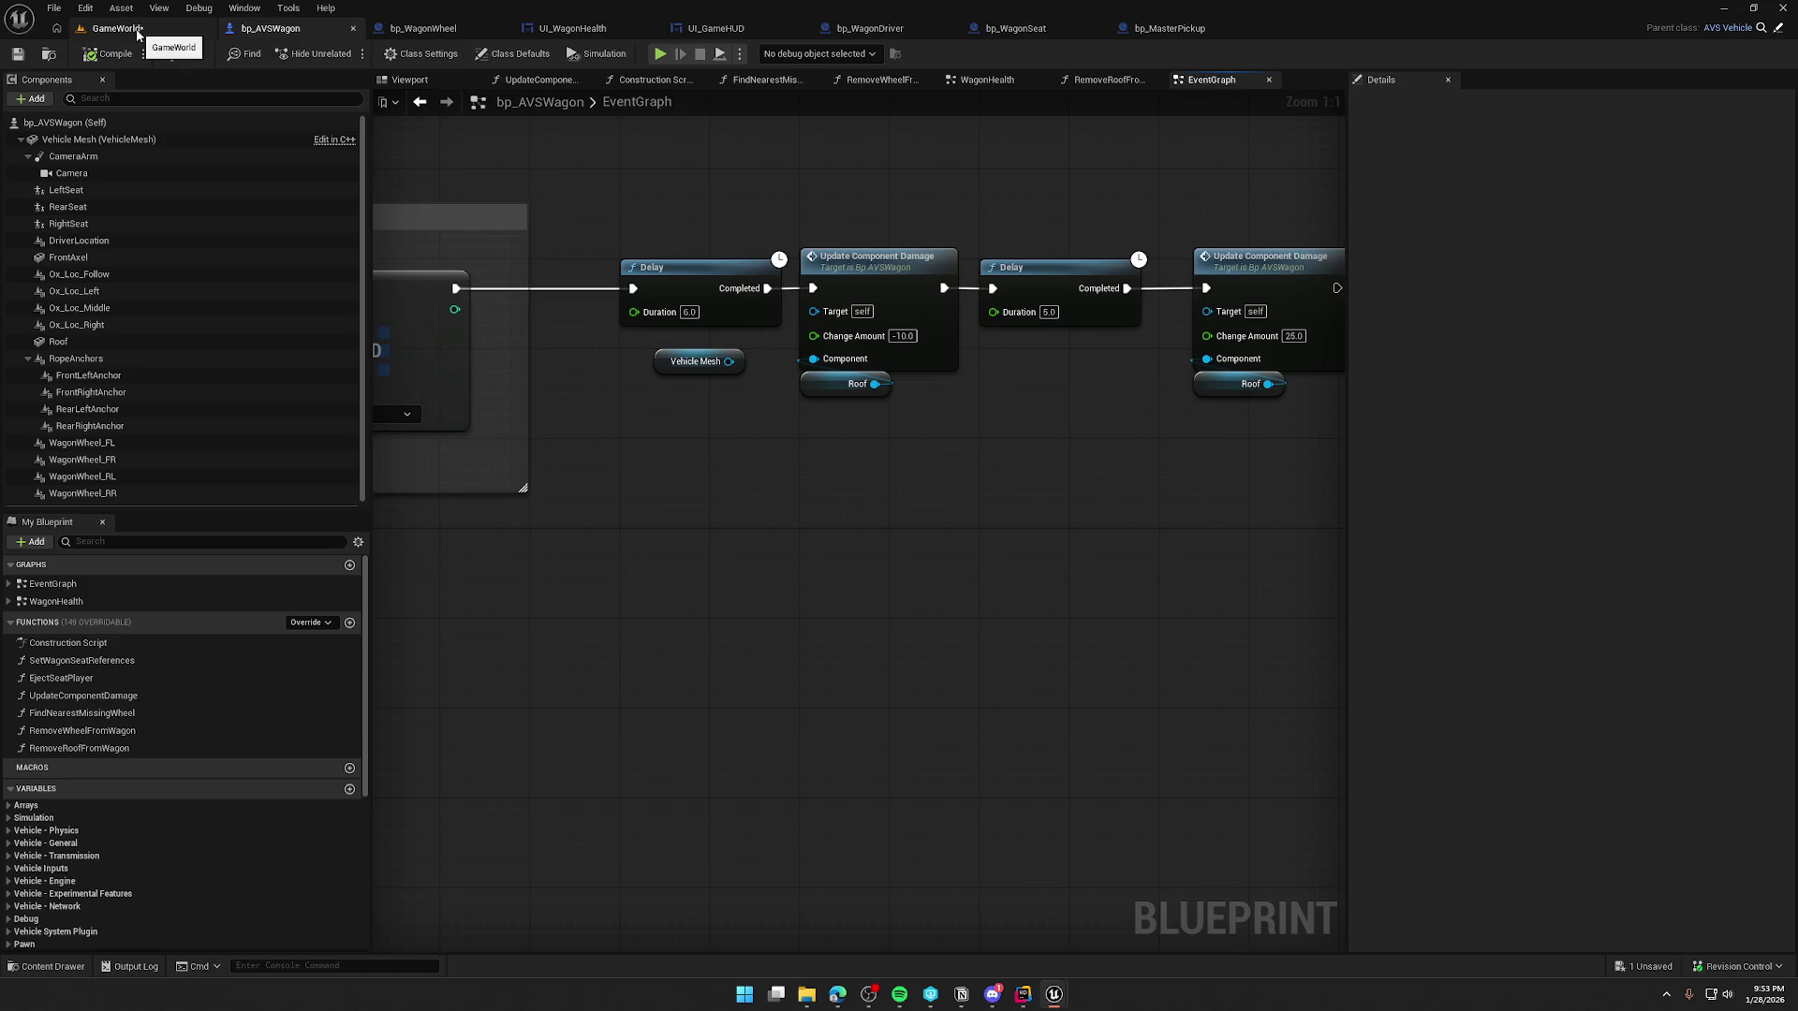
{"action": "left_click", "coordinate": [663, 55]}
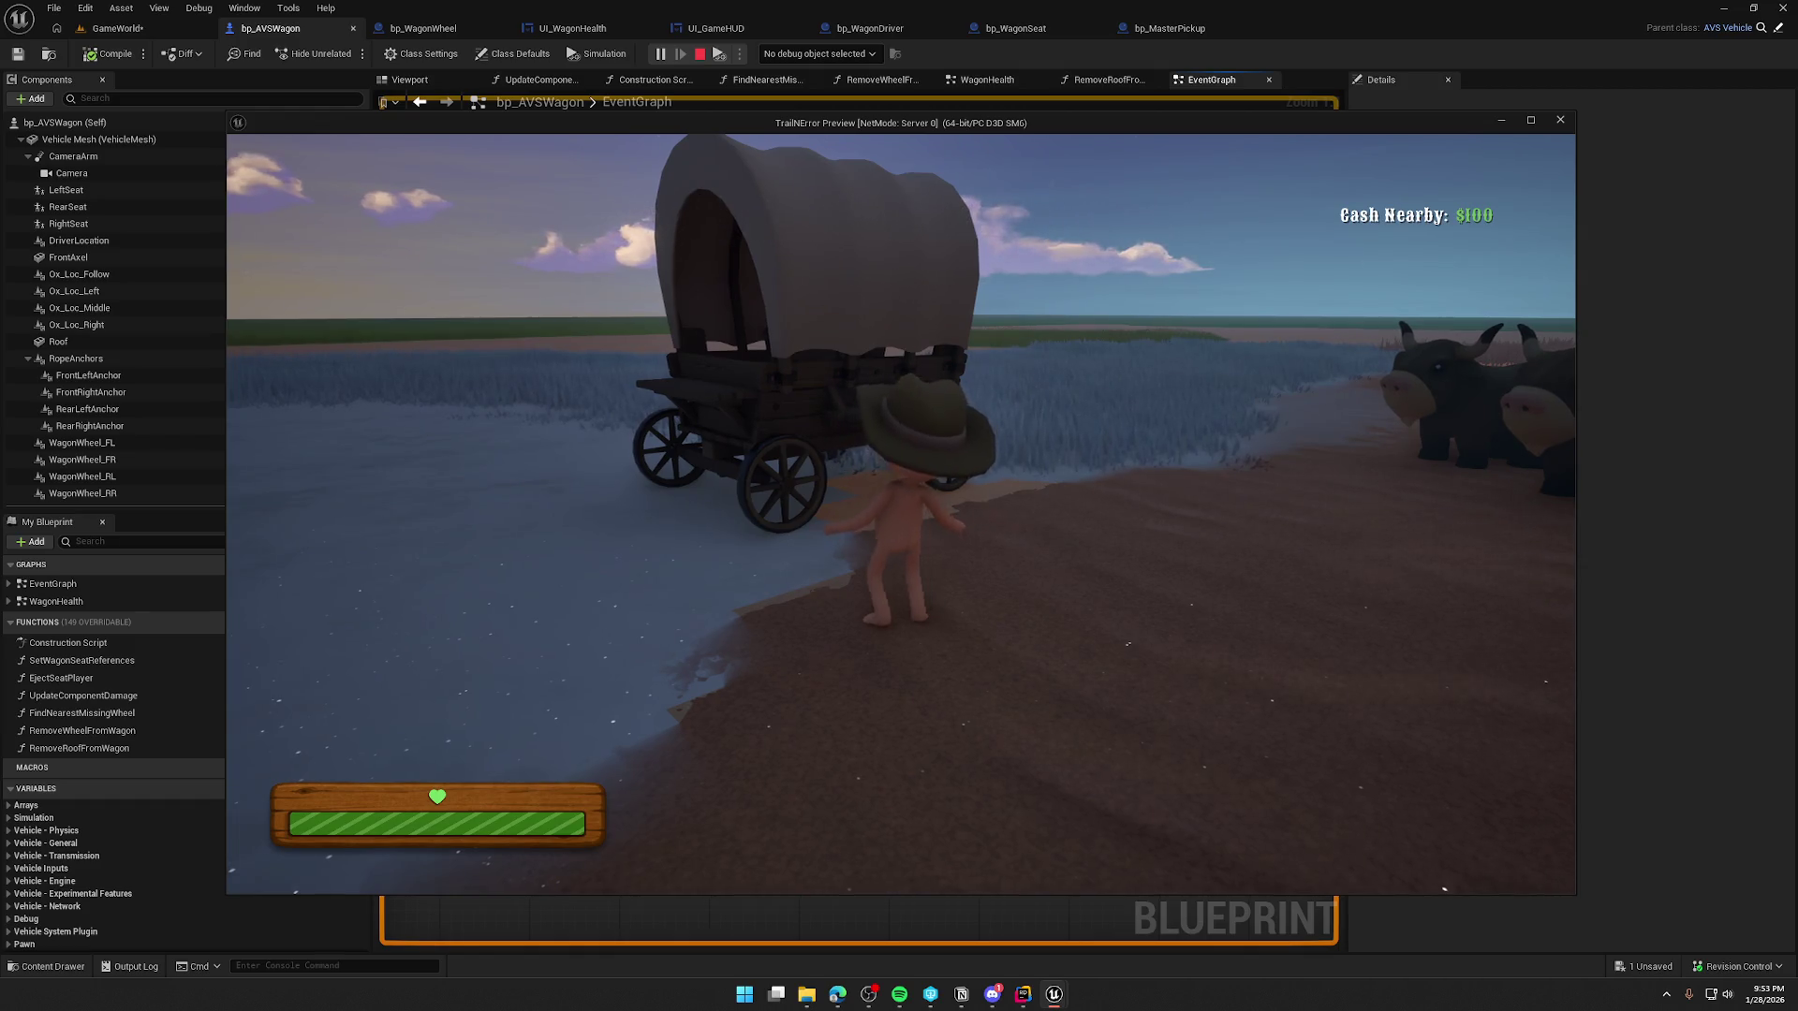
- Walk the character to the wagon, board it, then stop the play session
{"action": "key", "text": "w"}
{"action": "key", "text": "e"}
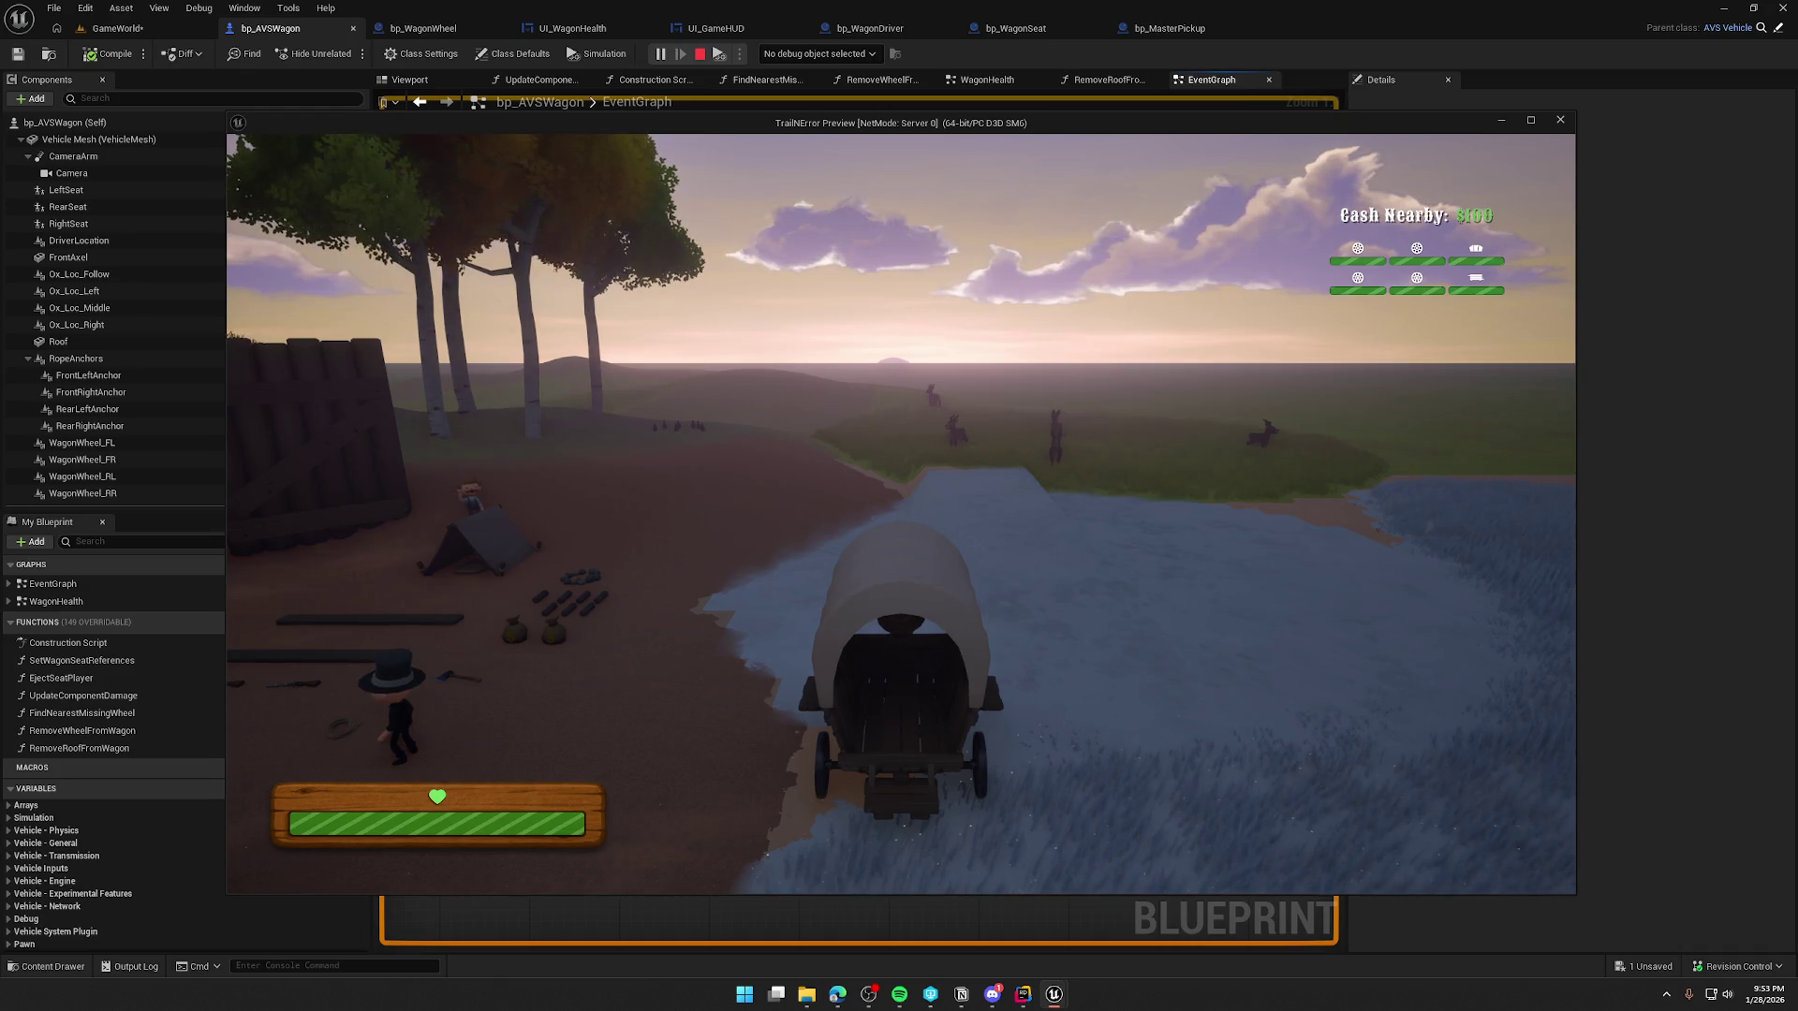
{"action": "key", "text": "Escape"}
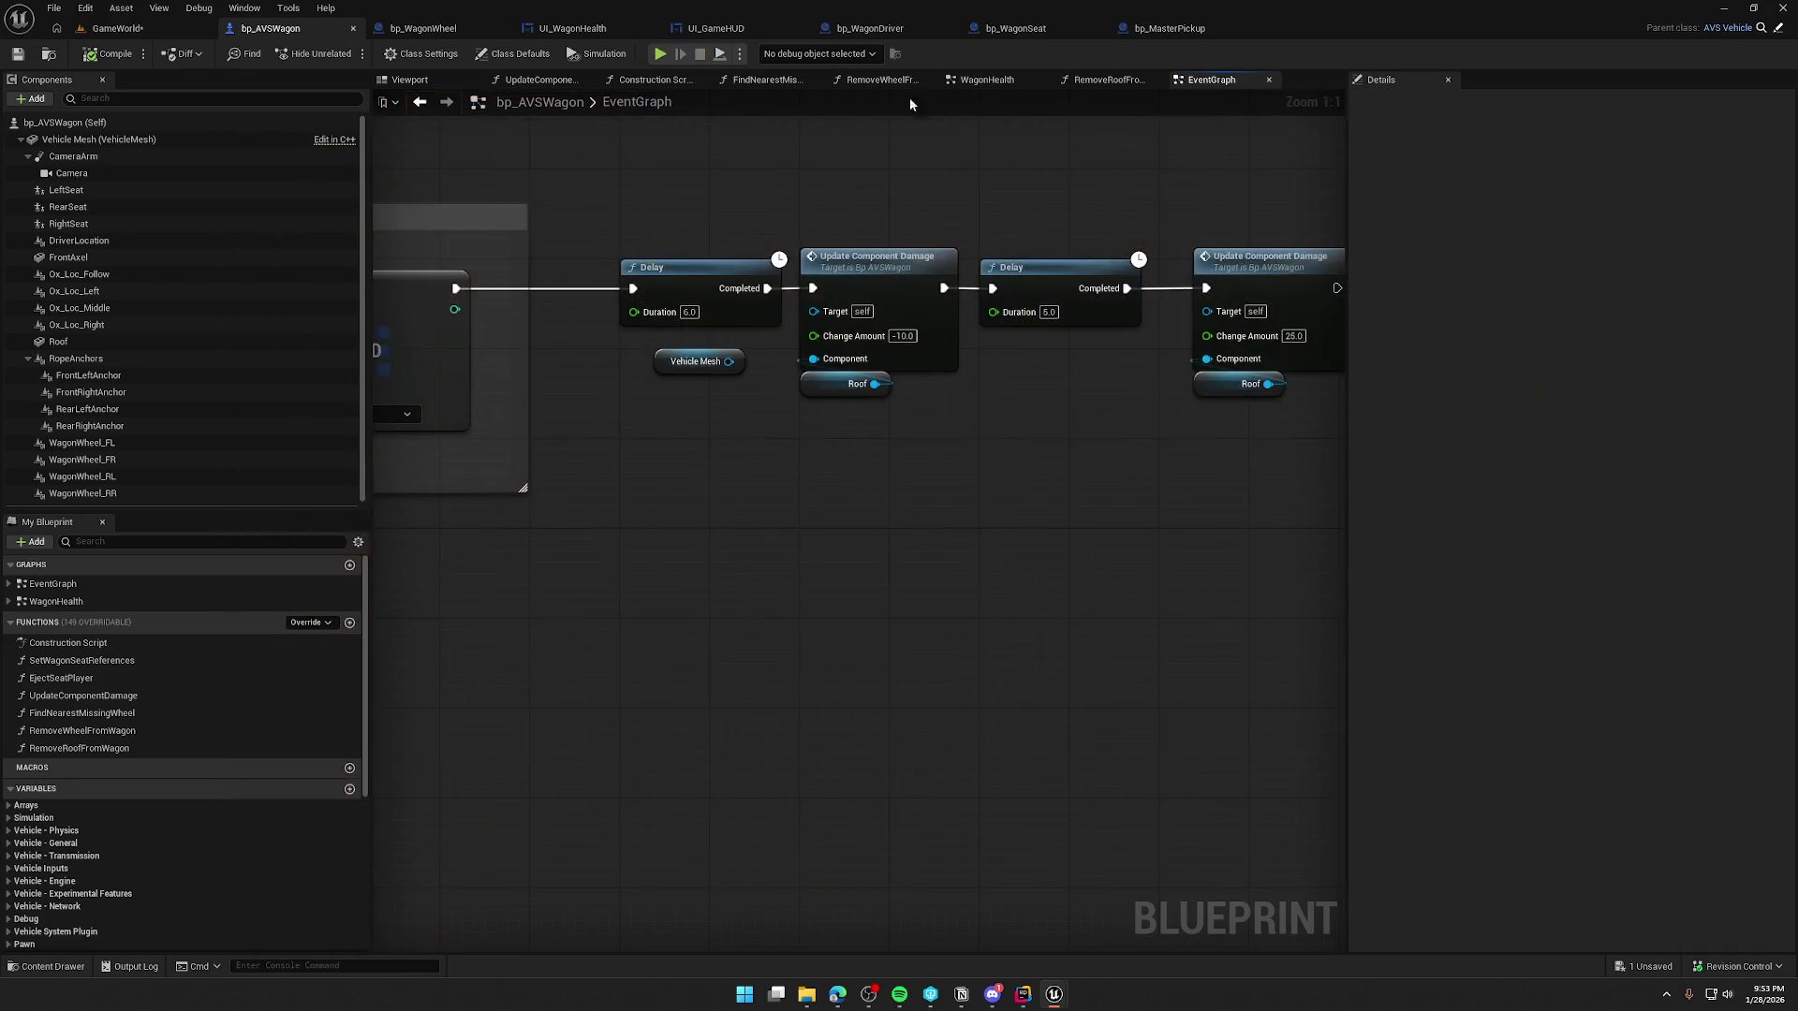
- Start another play test, climb into the wagon again, and end the session
{"action": "left_click", "coordinate": [658, 53]}
{"action": "key", "text": "w"}
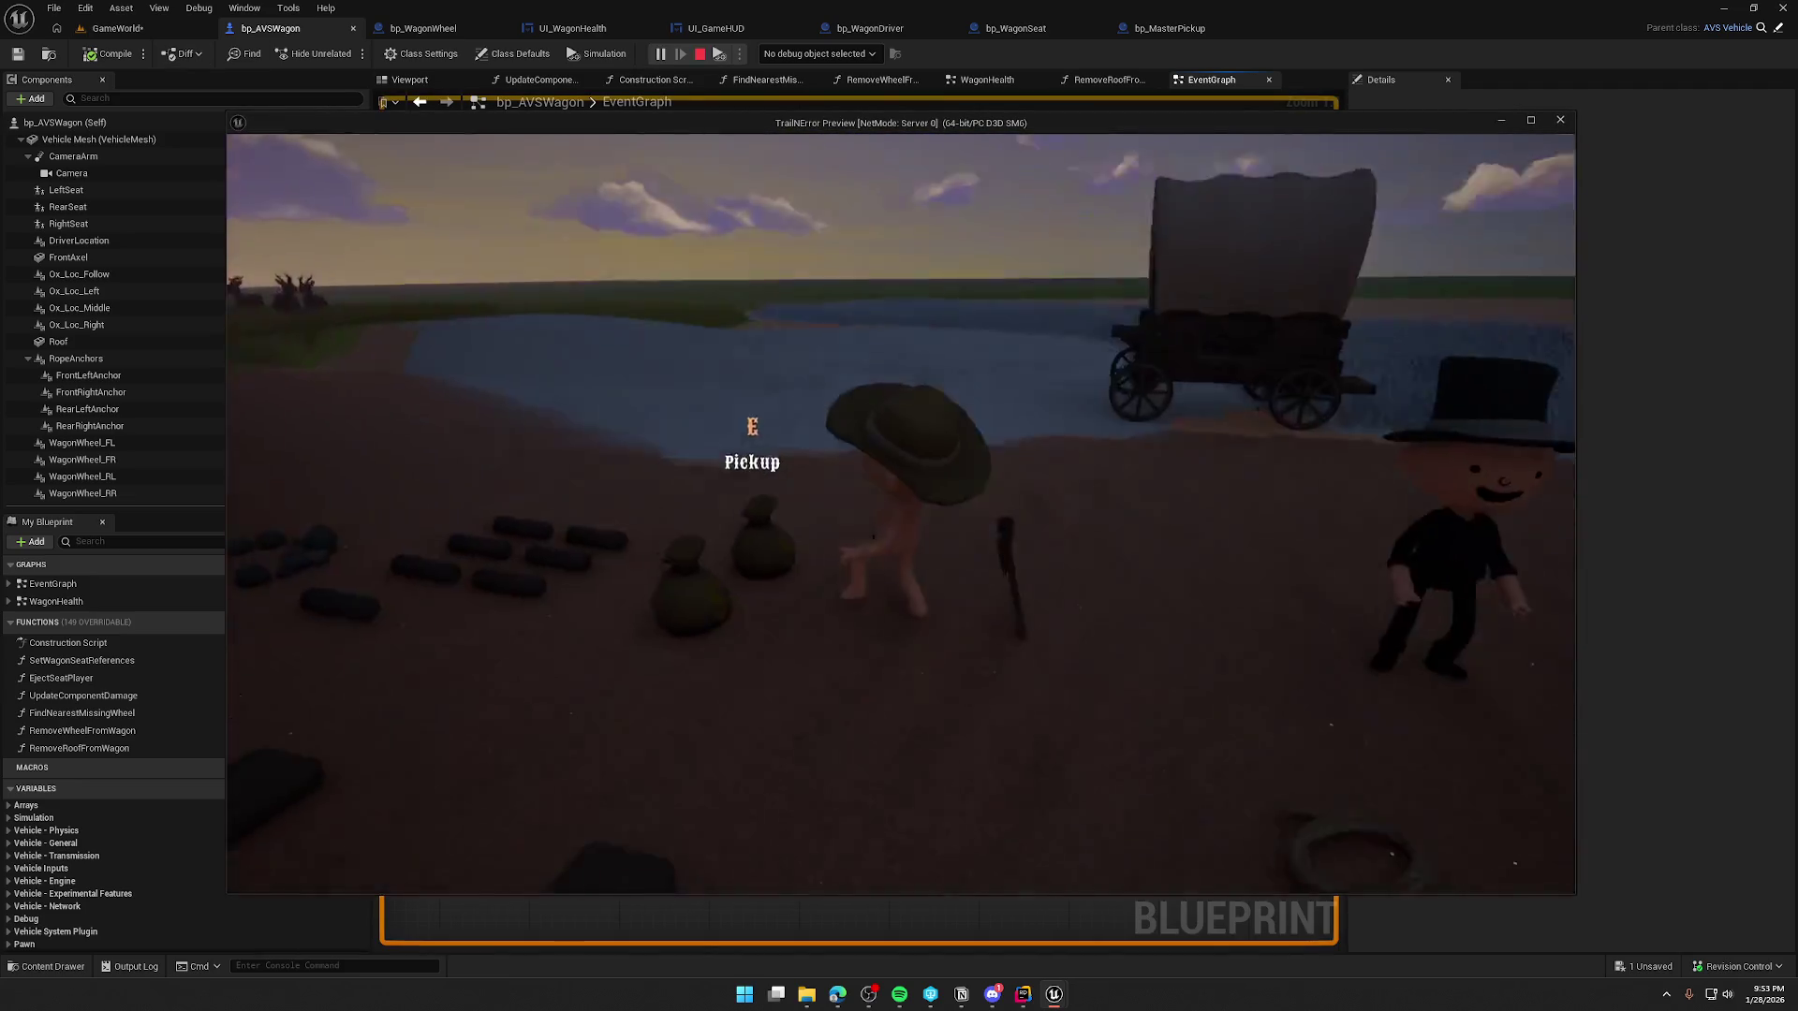
{"action": "key", "text": "e"}
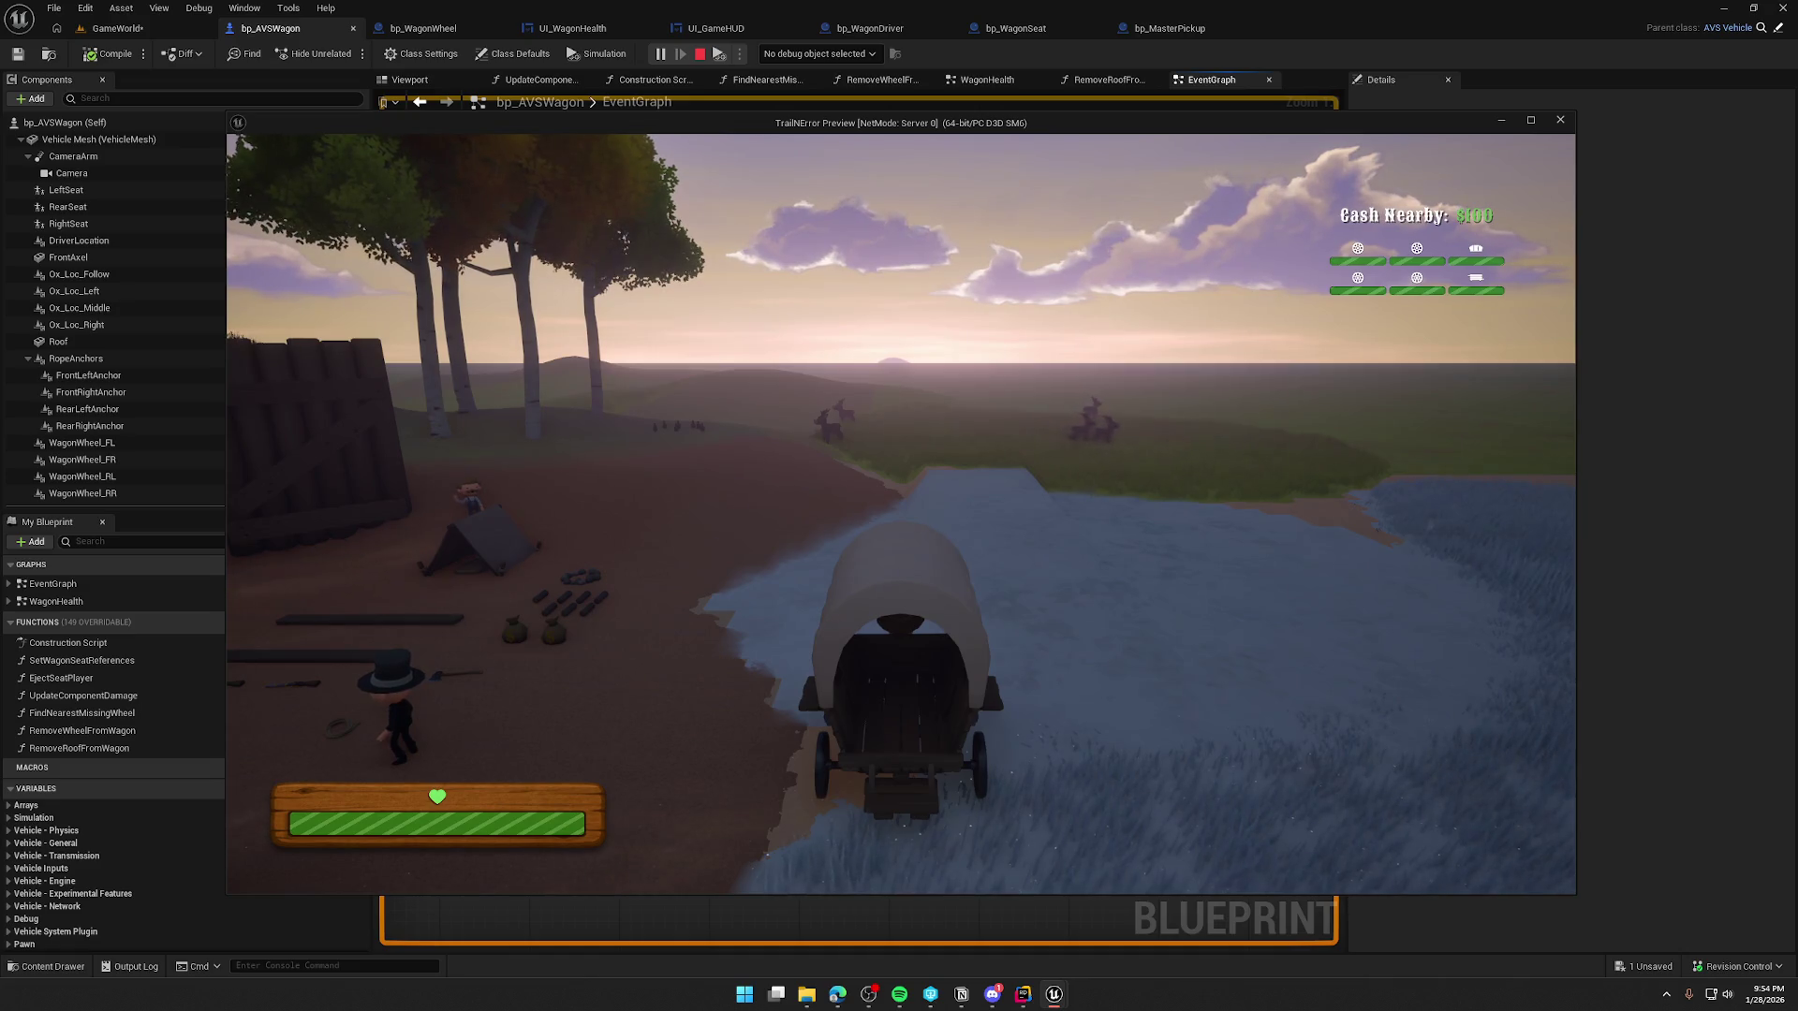
{"action": "key", "text": "Escape"}
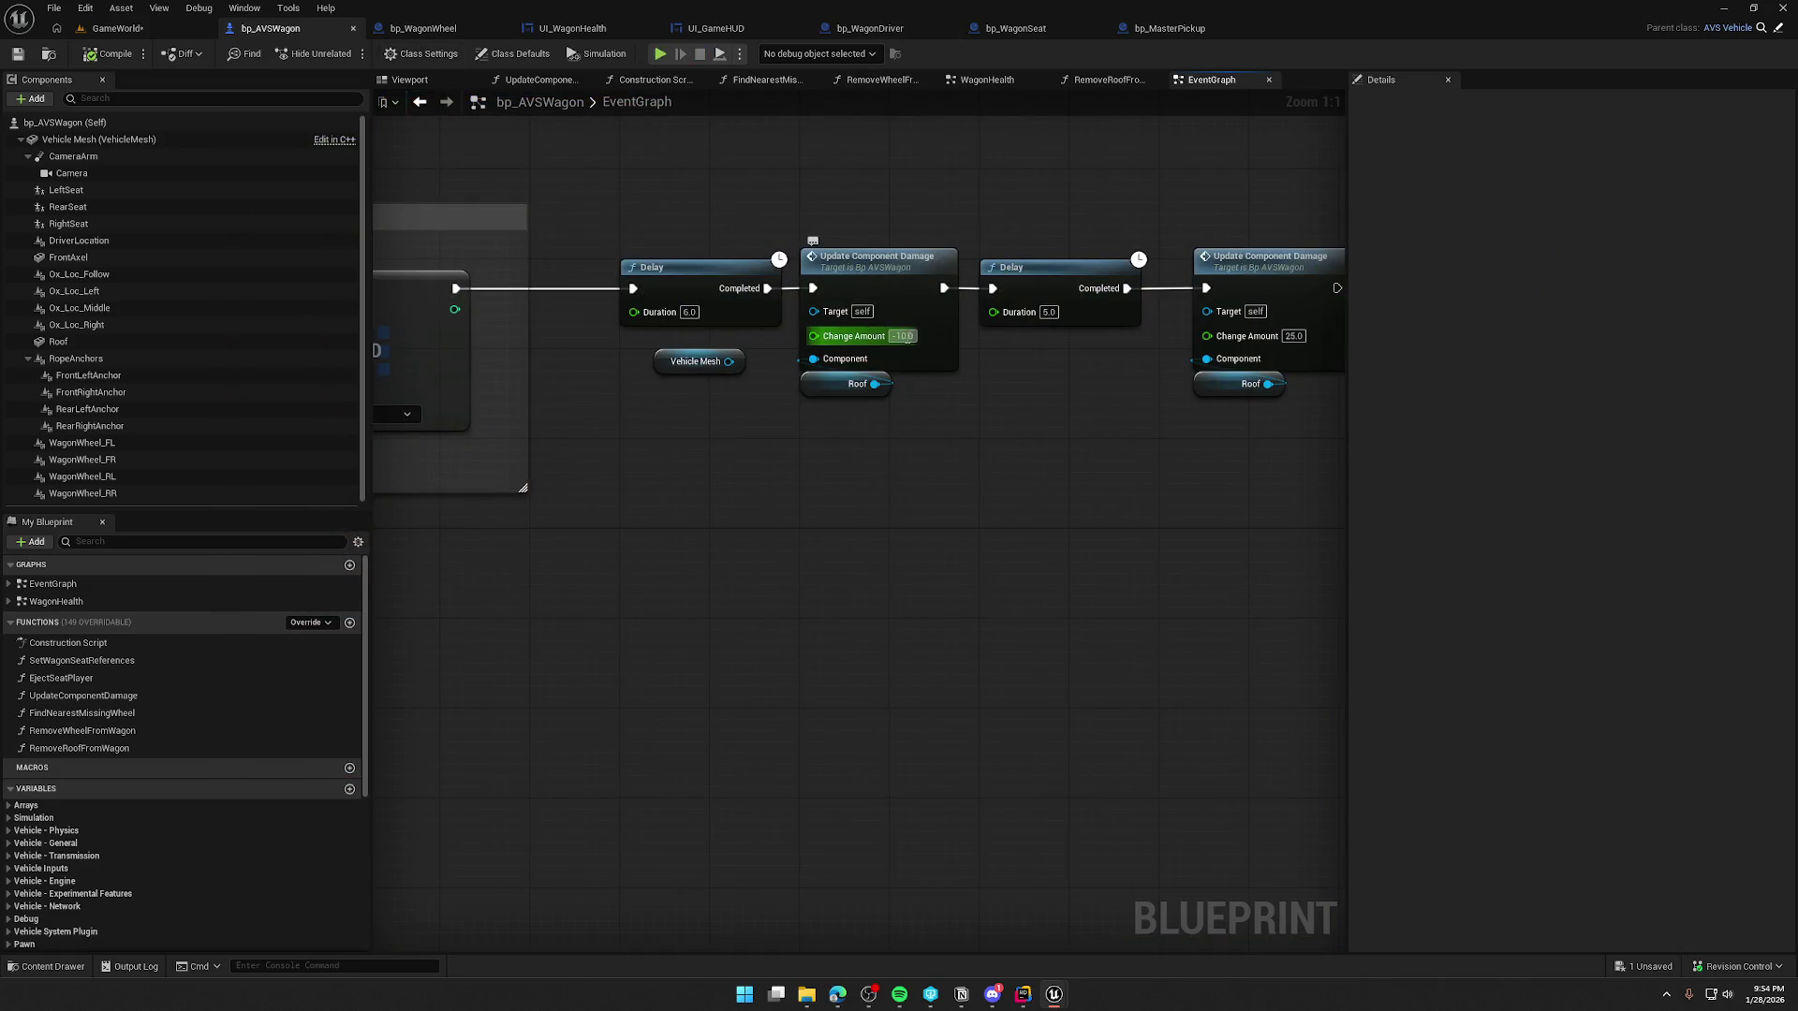
- Restore Change Amount to -50.0 and open the UpdateComponentDamage function graph to inspect its nodes
{"action": "type", "text": "-50"}
{"action": "key", "text": "Return"}
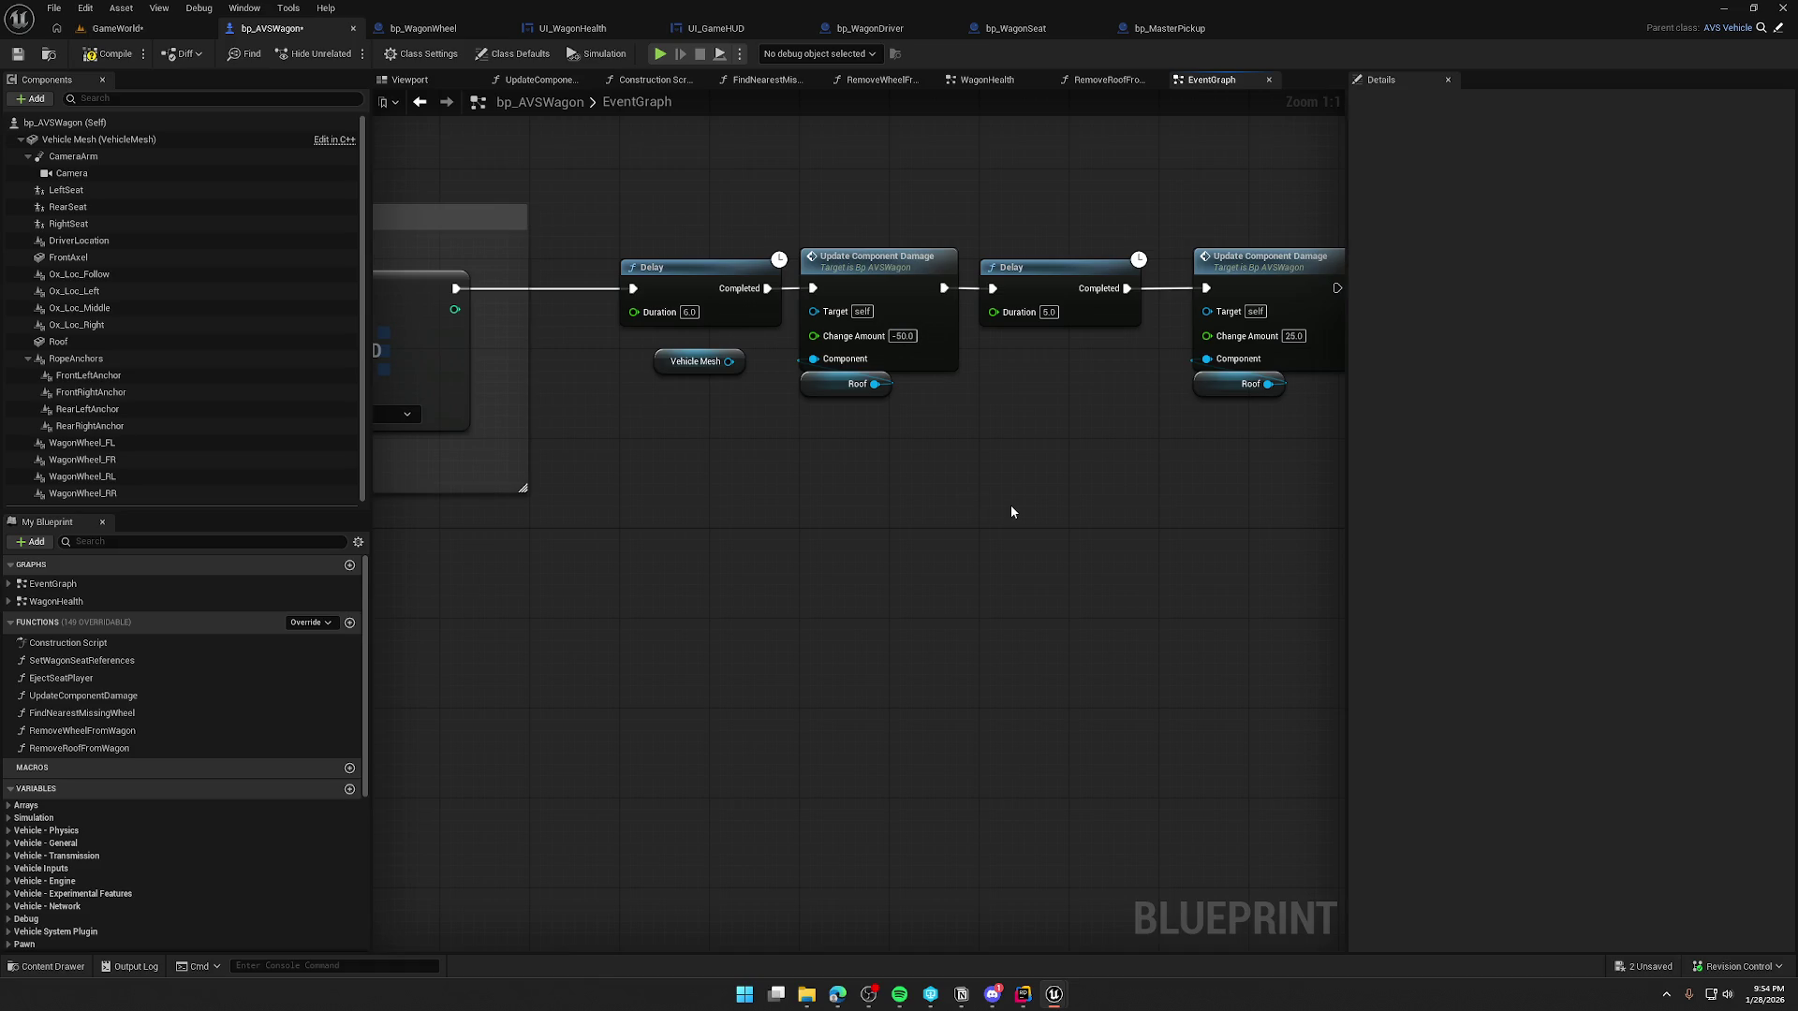
{"action": "double_click", "coordinate": [894, 286]}
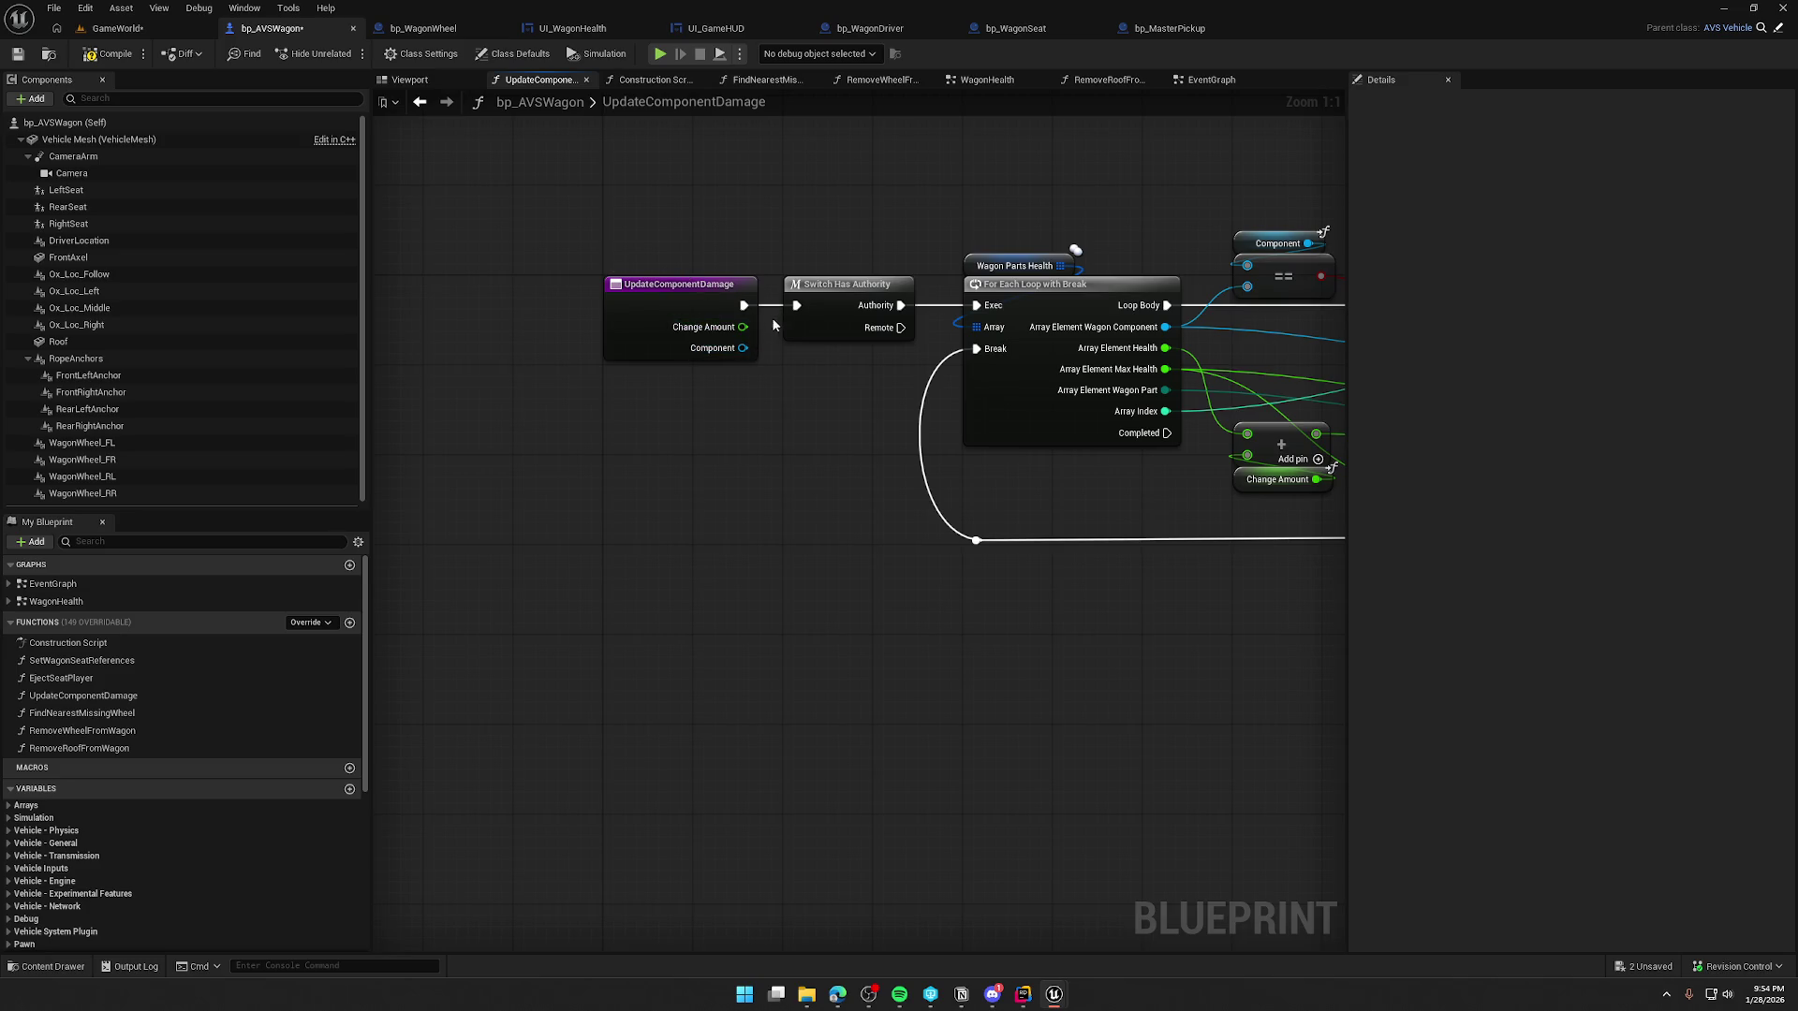
{"action": "left_click_drag", "start_coordinate": [924, 417], "coordinate": [583, 412]}
{"action": "left_click_drag", "start_coordinate": [922, 363], "coordinate": [780, 307]}
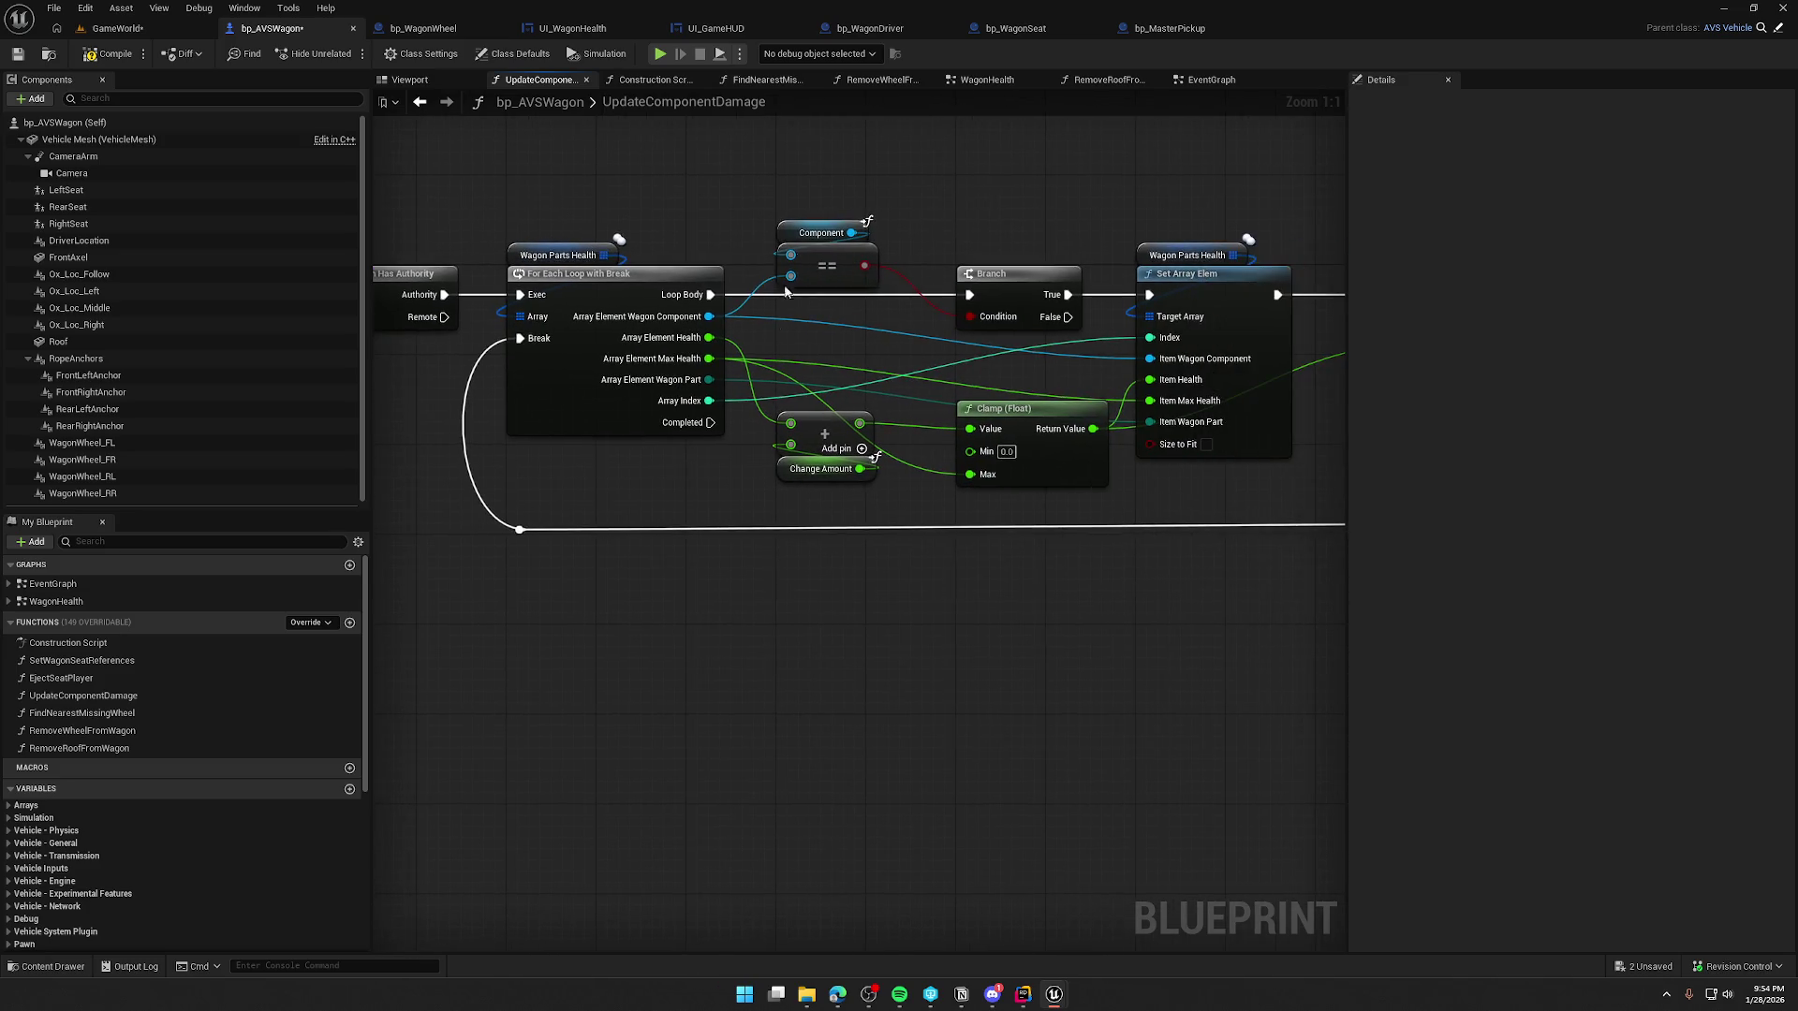
{"action": "left_click_drag", "start_coordinate": [1208, 597], "coordinate": [1058, 574]}
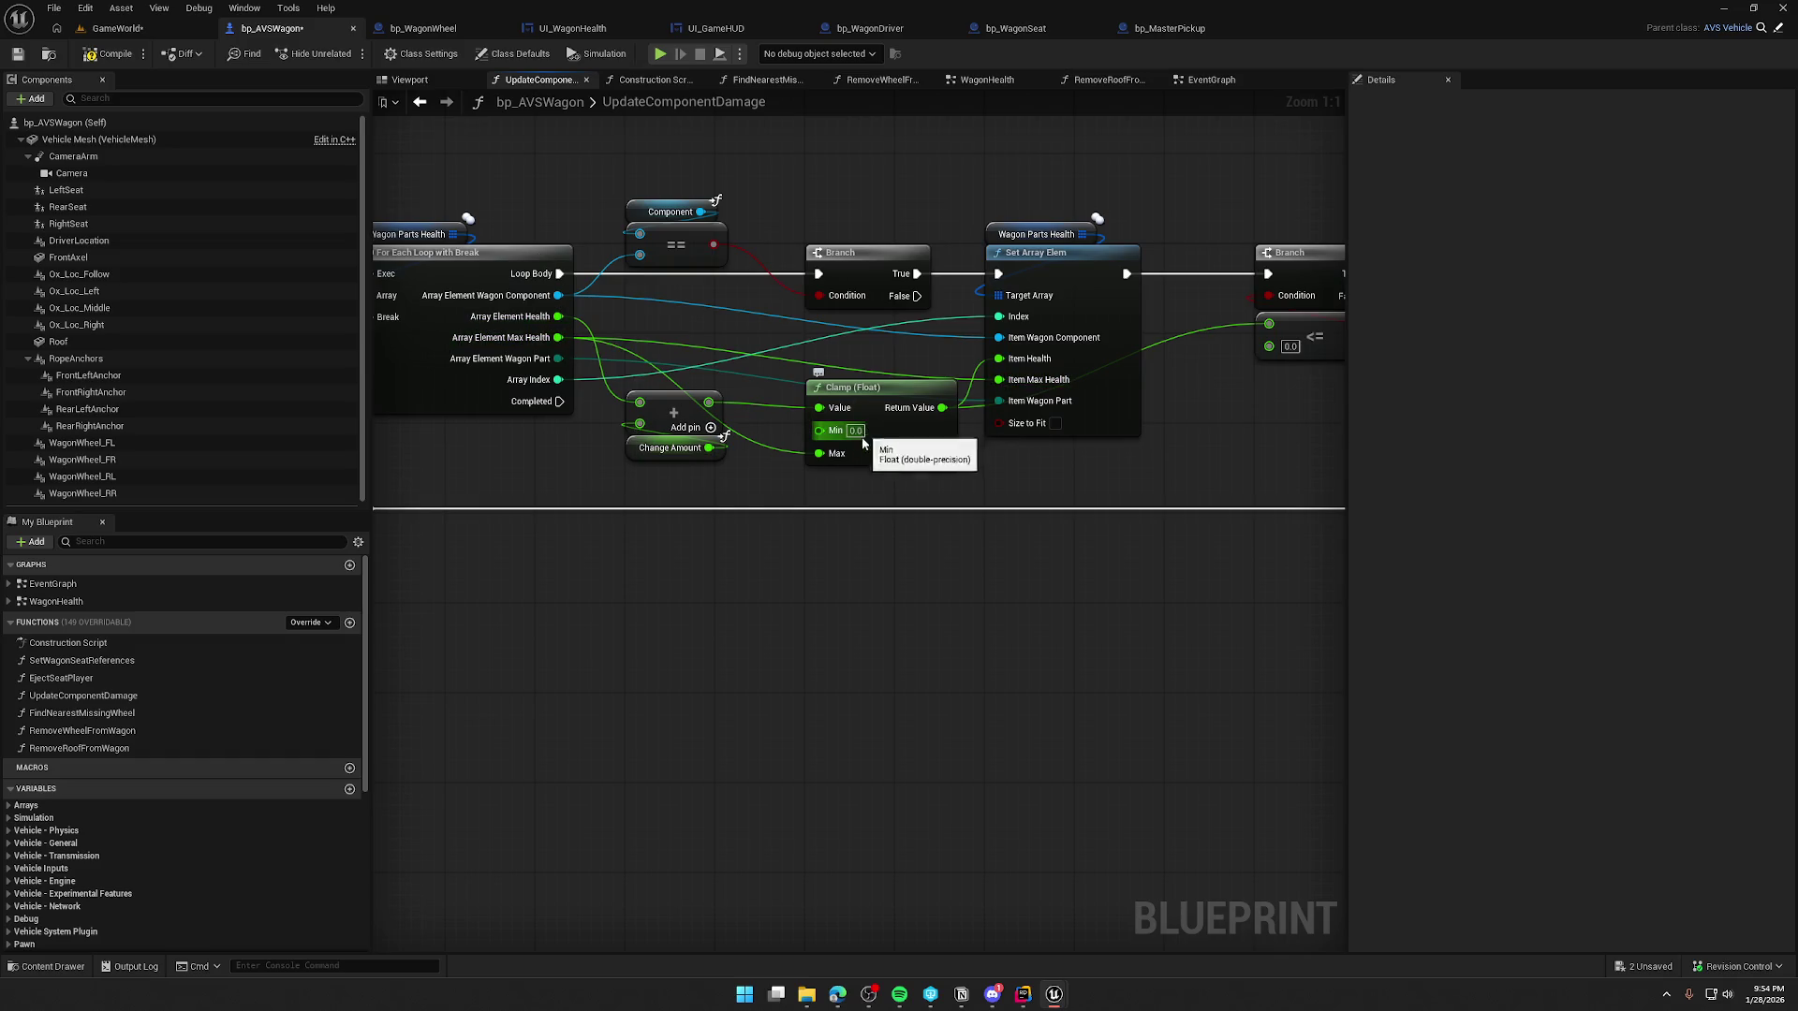
- Shift the Branch, <= and MC Break Component nodes left, then open the MC_BreakComponent event
{"action": "left_click_drag", "start_coordinate": [1014, 457], "coordinate": [729, 446]}
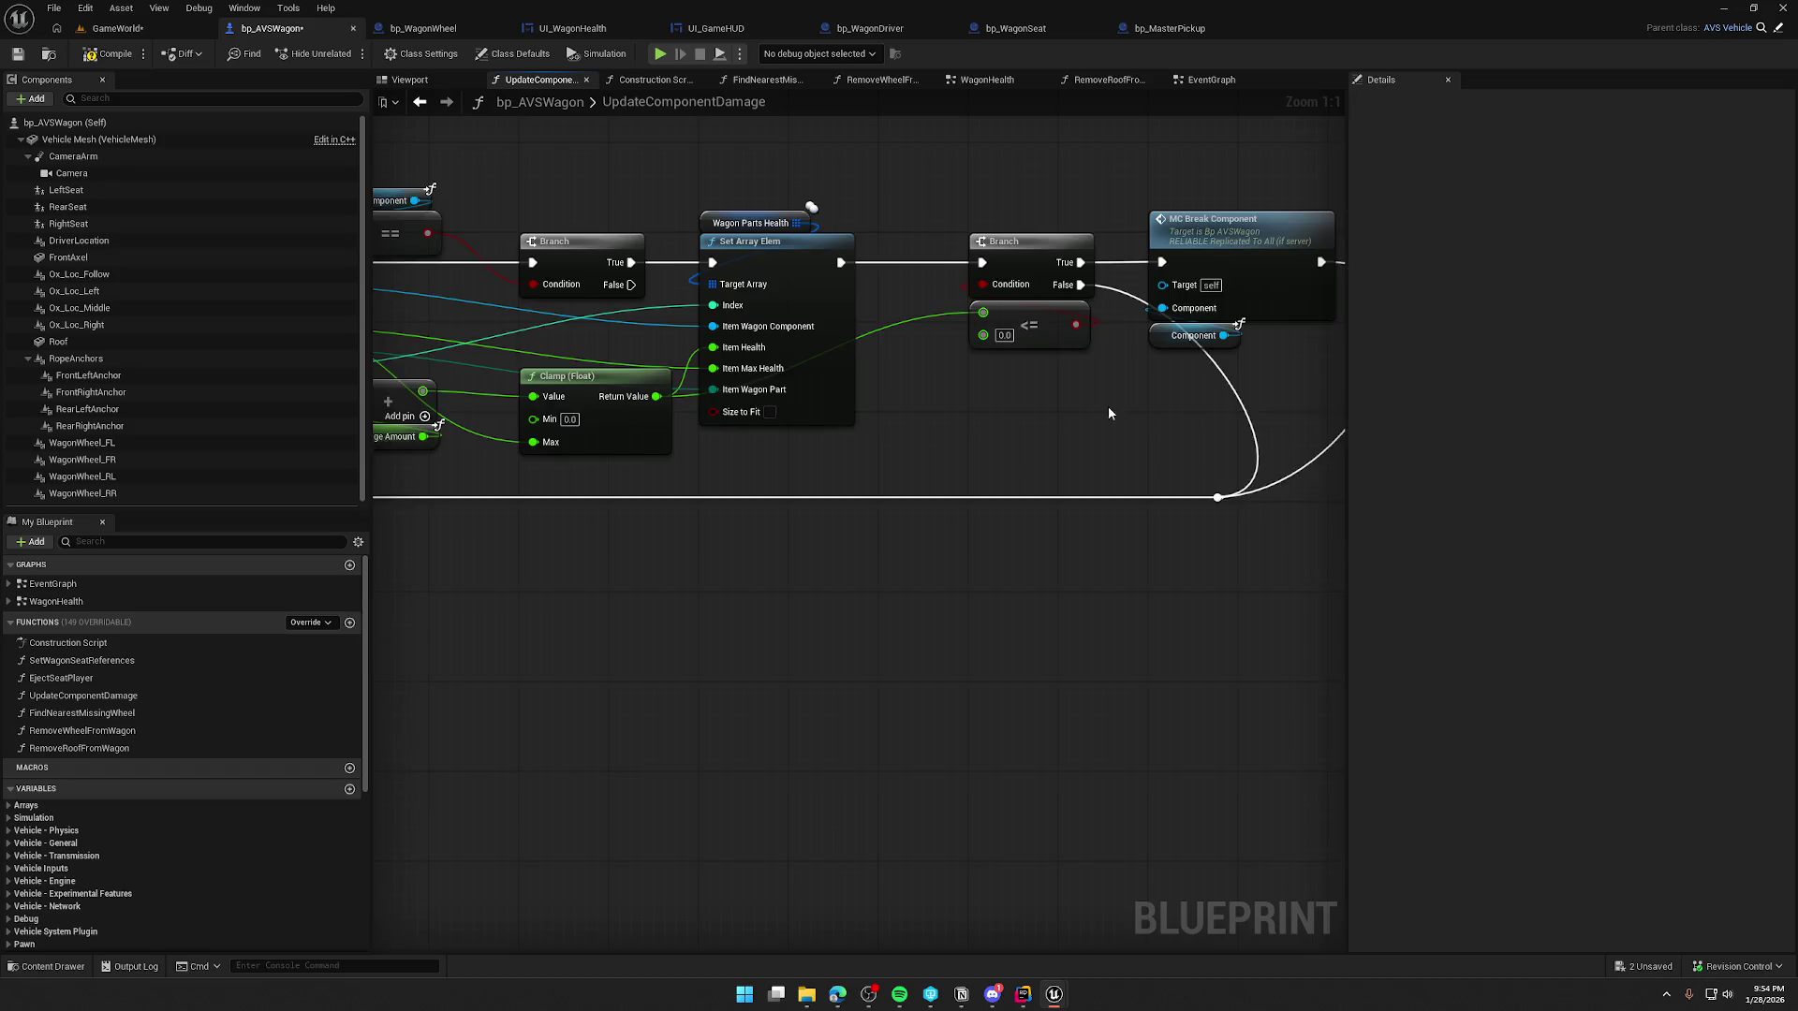
{"action": "left_click_drag", "start_coordinate": [1109, 412], "coordinate": [851, 399]}
{"action": "left_click_drag", "start_coordinate": [688, 185], "coordinate": [1222, 529]}
{"action": "left_click_drag", "start_coordinate": [764, 232], "coordinate": [668, 234]}
{"action": "left_click", "coordinate": [723, 367]}
{"action": "left_click_drag", "start_coordinate": [723, 367], "coordinate": [880, 369]}
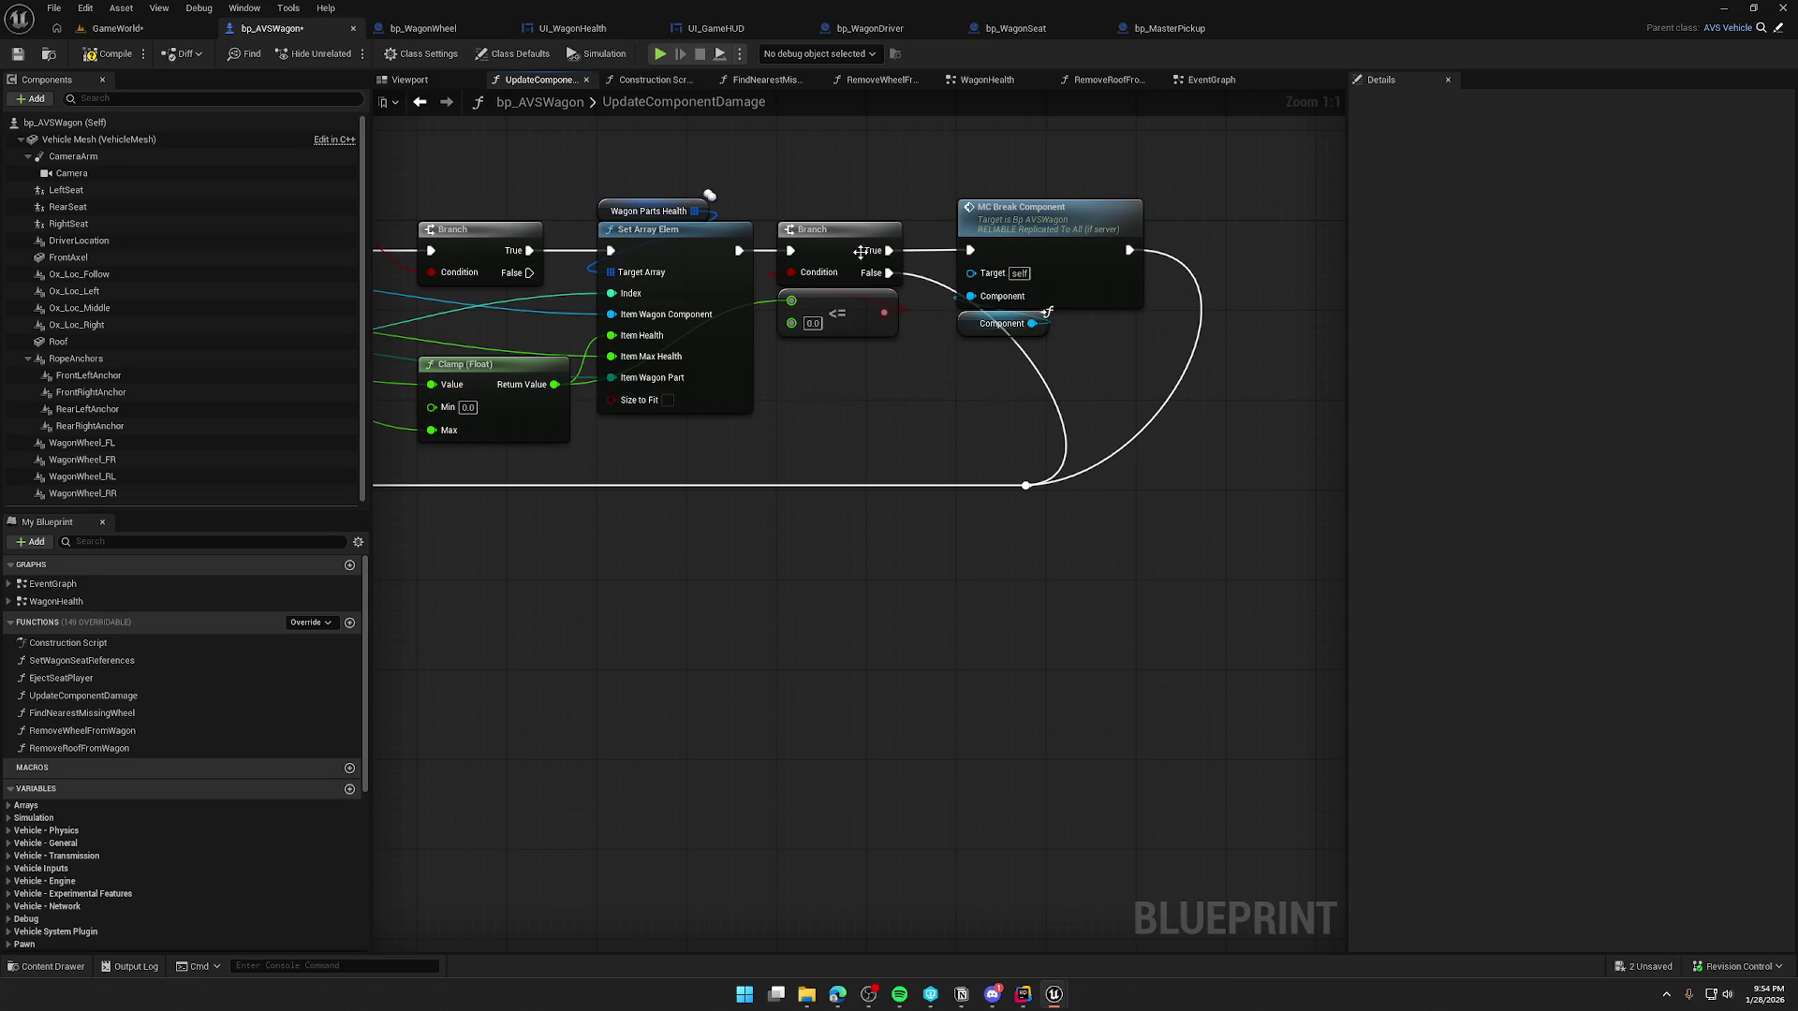
{"action": "double_click", "coordinate": [1068, 229]}
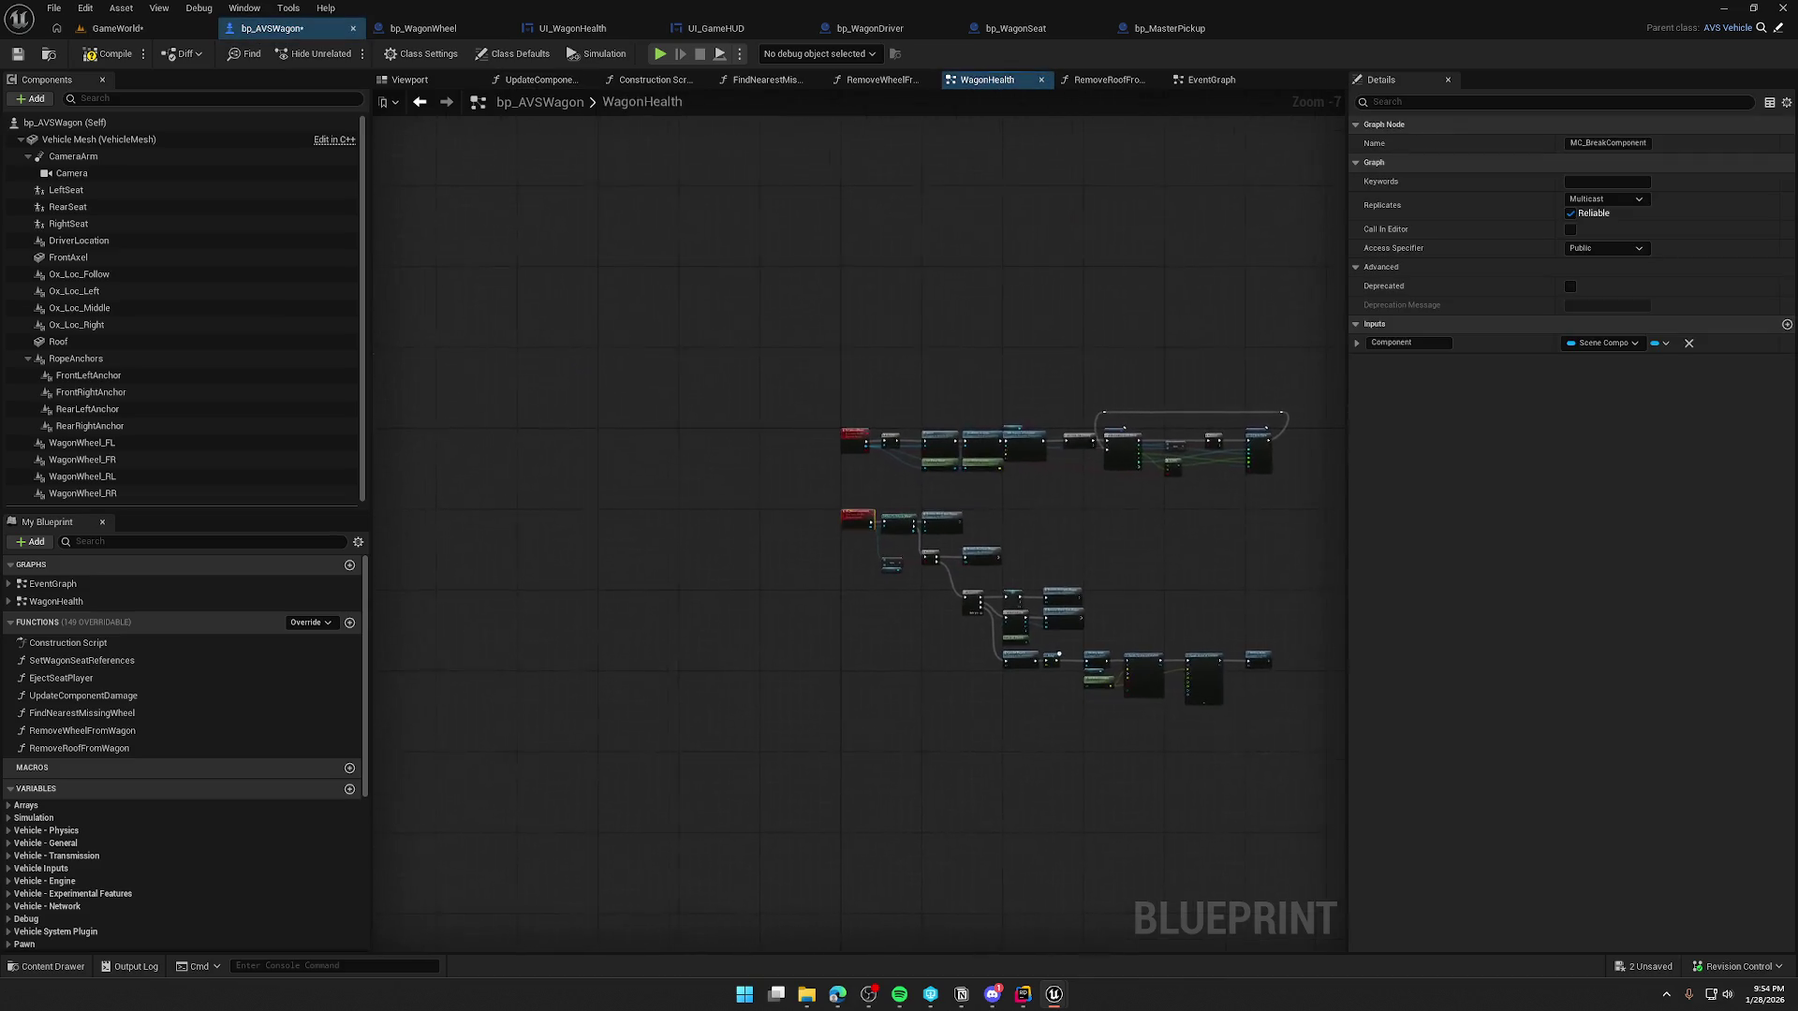
- Open the RemoveRoofFromWagon function from the == and Roof check and look over its nodes
{"action": "left_click", "coordinate": [824, 558]}
{"action": "left_click_drag", "start_coordinate": [570, 378], "coordinate": [709, 541]}
{"action": "left_click_drag", "start_coordinate": [929, 480], "coordinate": [850, 457]}
{"action": "double_click", "coordinate": [921, 373]}
{"action": "mouse_move", "coordinate": [771, 606]}
{"action": "left_mouse_down"}
{"action": "mouse_move", "coordinate": [930, 600]}
{"action": "mouse_move", "coordinate": [622, 562]}
{"action": "mouse_move", "coordinate": [750, 634]}
{"action": "left_mouse_up"}
- Play-test in GameWorld, exit the wagon and walk away as the roof breaks off, then stop
{"action": "left_click", "coordinate": [118, 28]}
{"action": "left_click", "coordinate": [348, 53]}
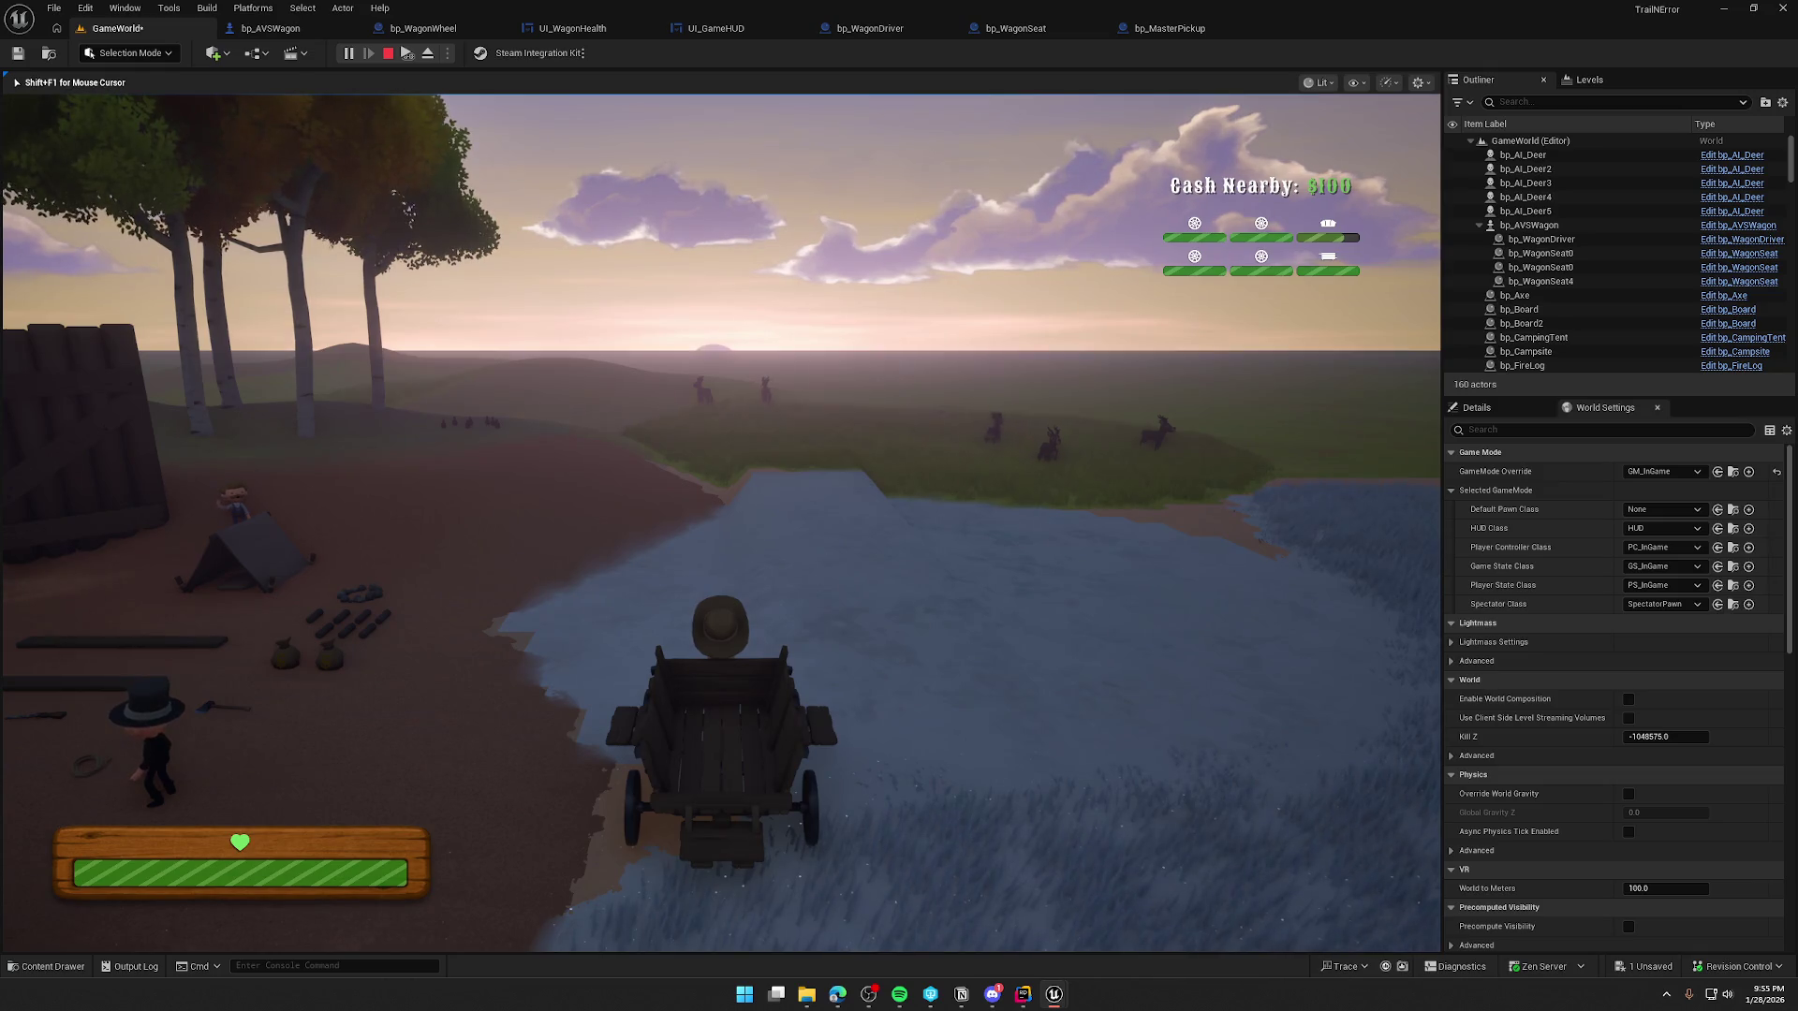
{"action": "key", "text": "e"}
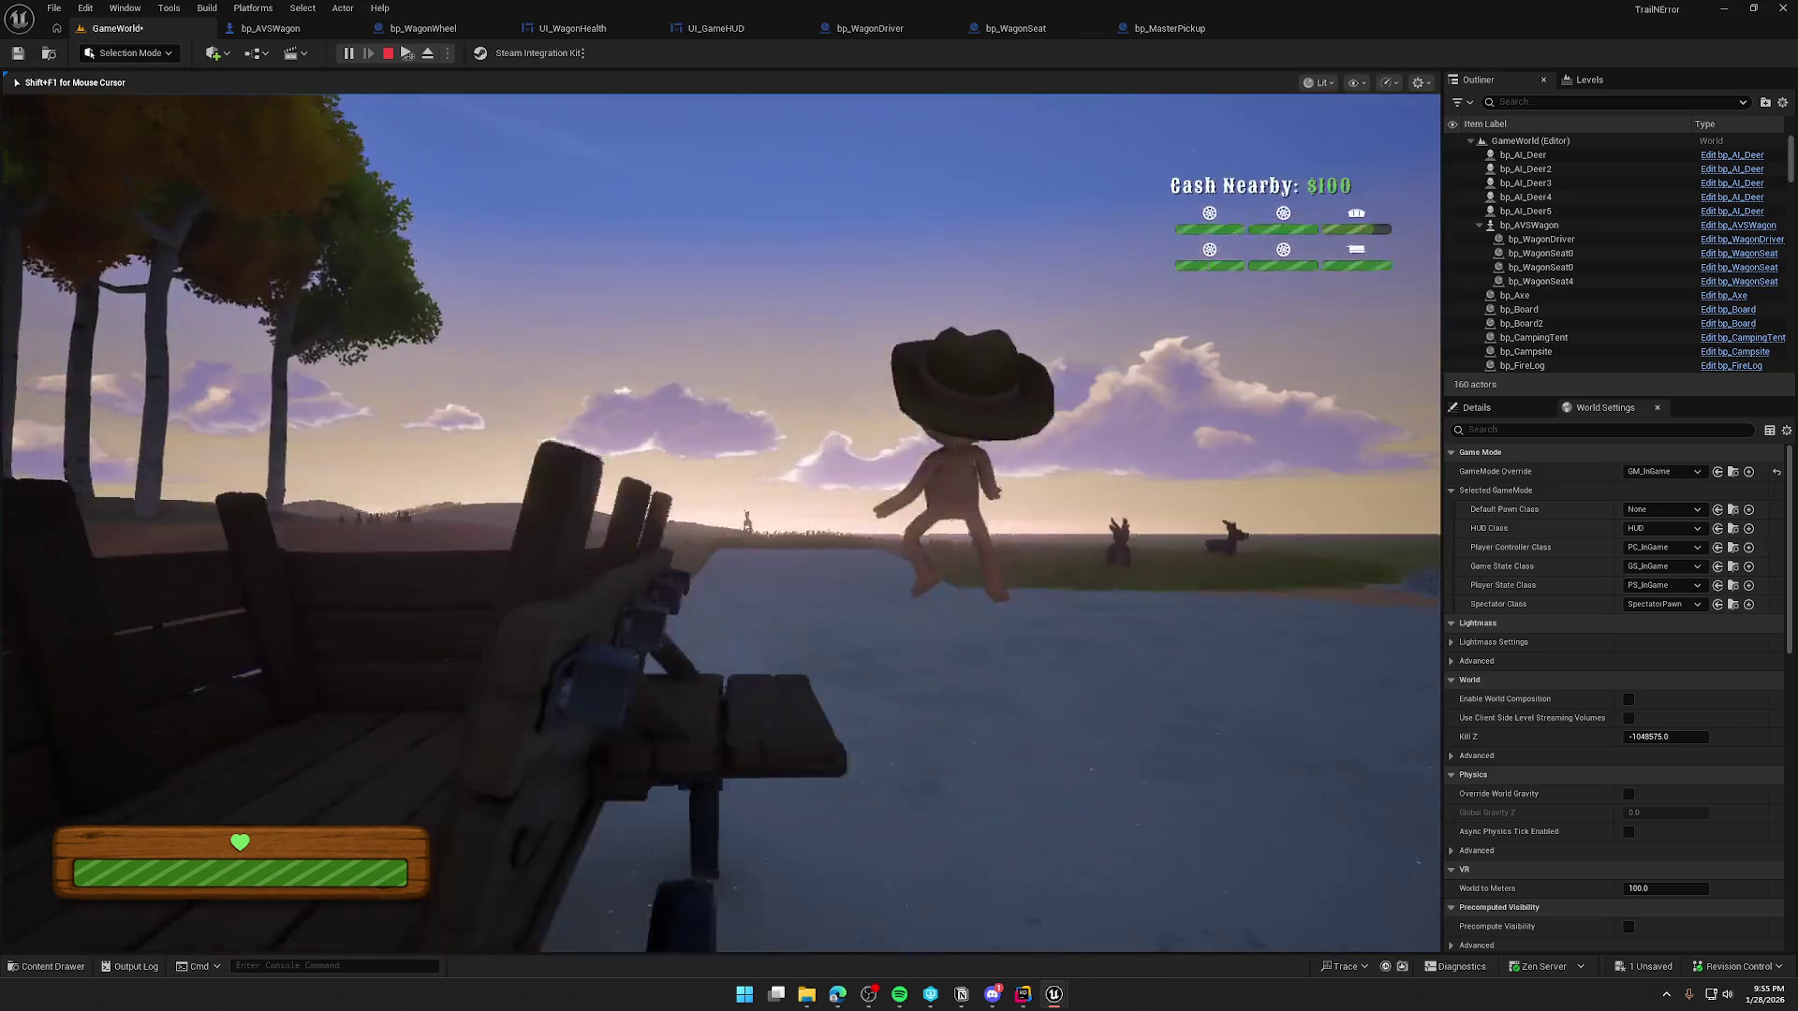
{"action": "key", "text": "shift+w"}
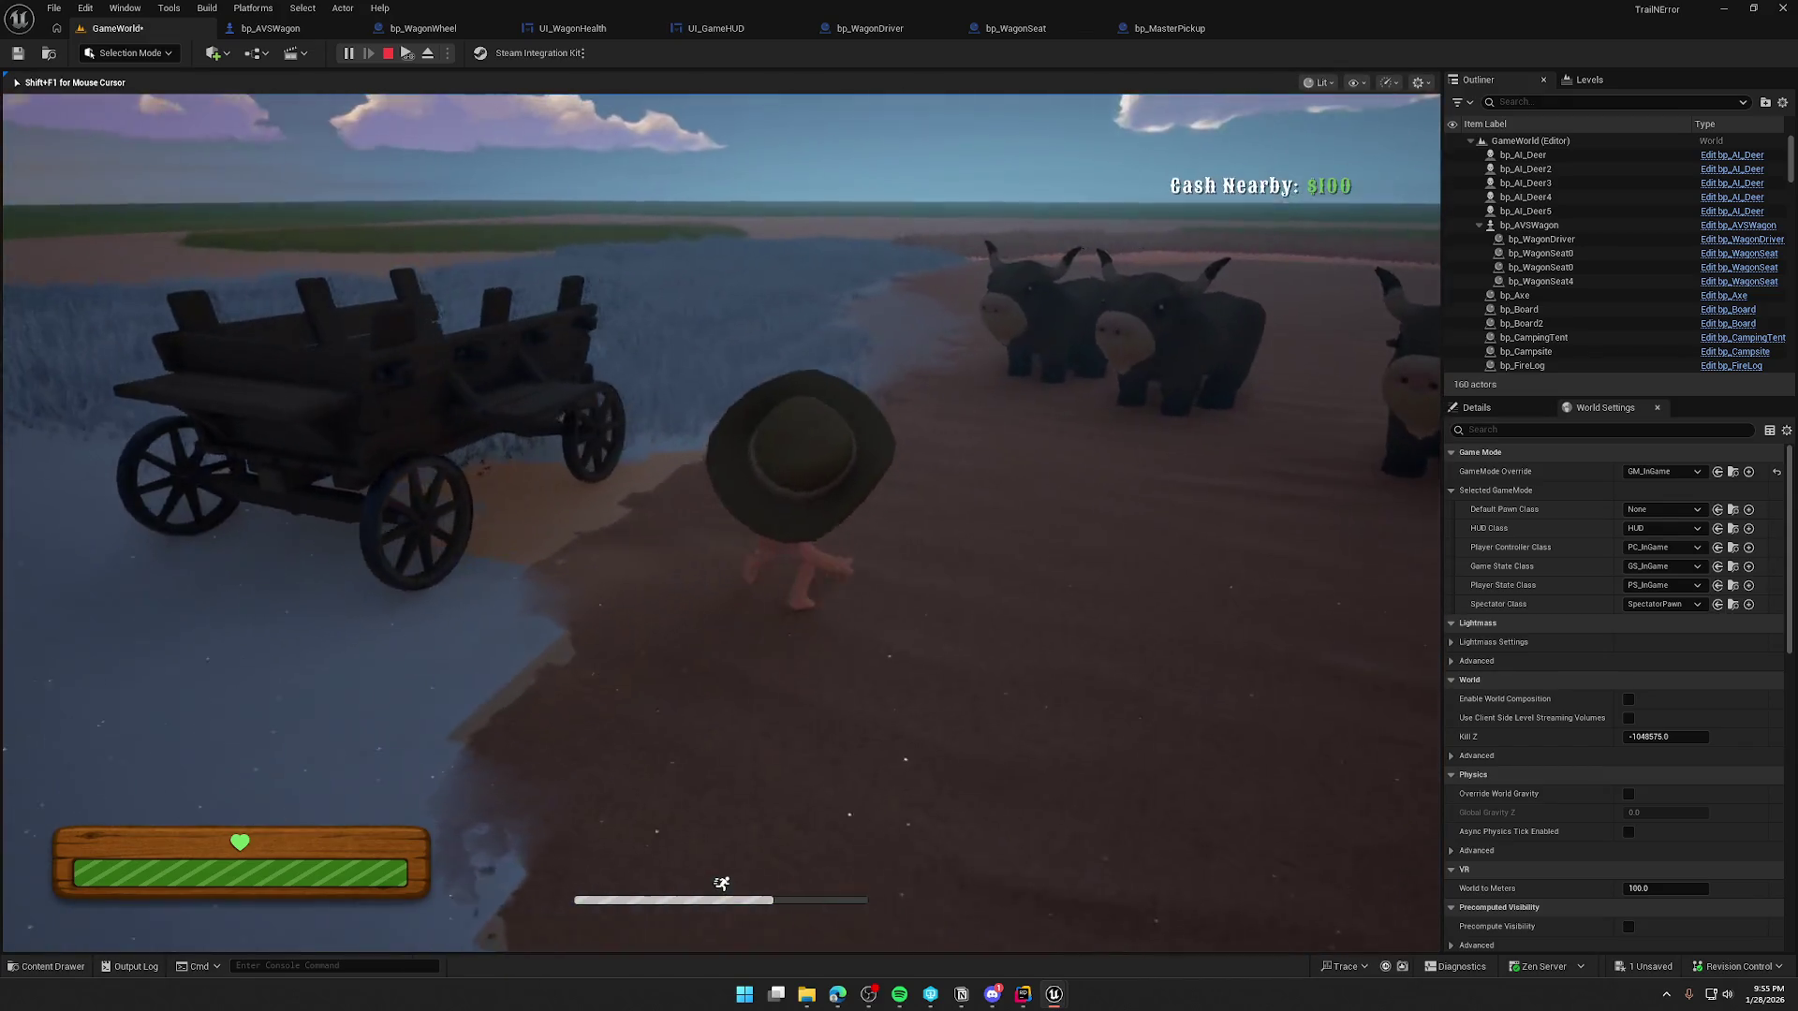
{"action": "key", "text": "Escape"}
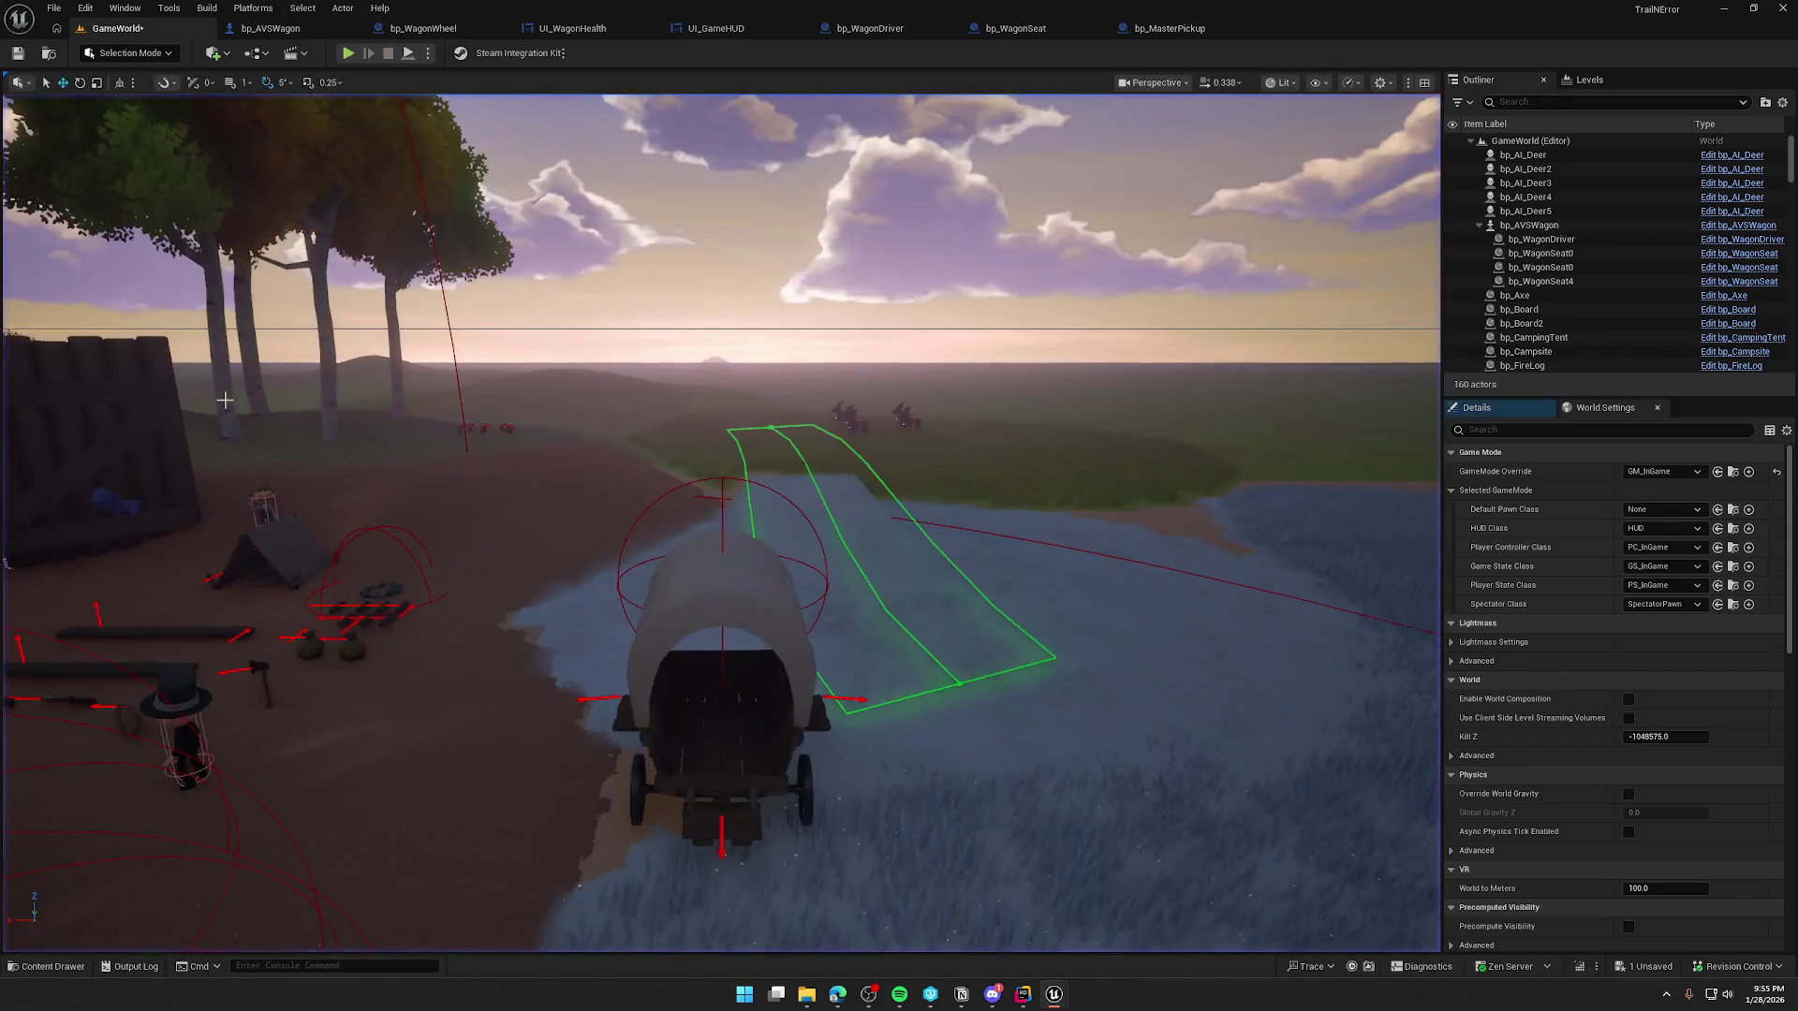
- In bp_AVSWagon's event graph, locate the Delay and Update Component Damage nodes and move the Roof getter below
{"action": "left_click", "coordinate": [281, 29]}
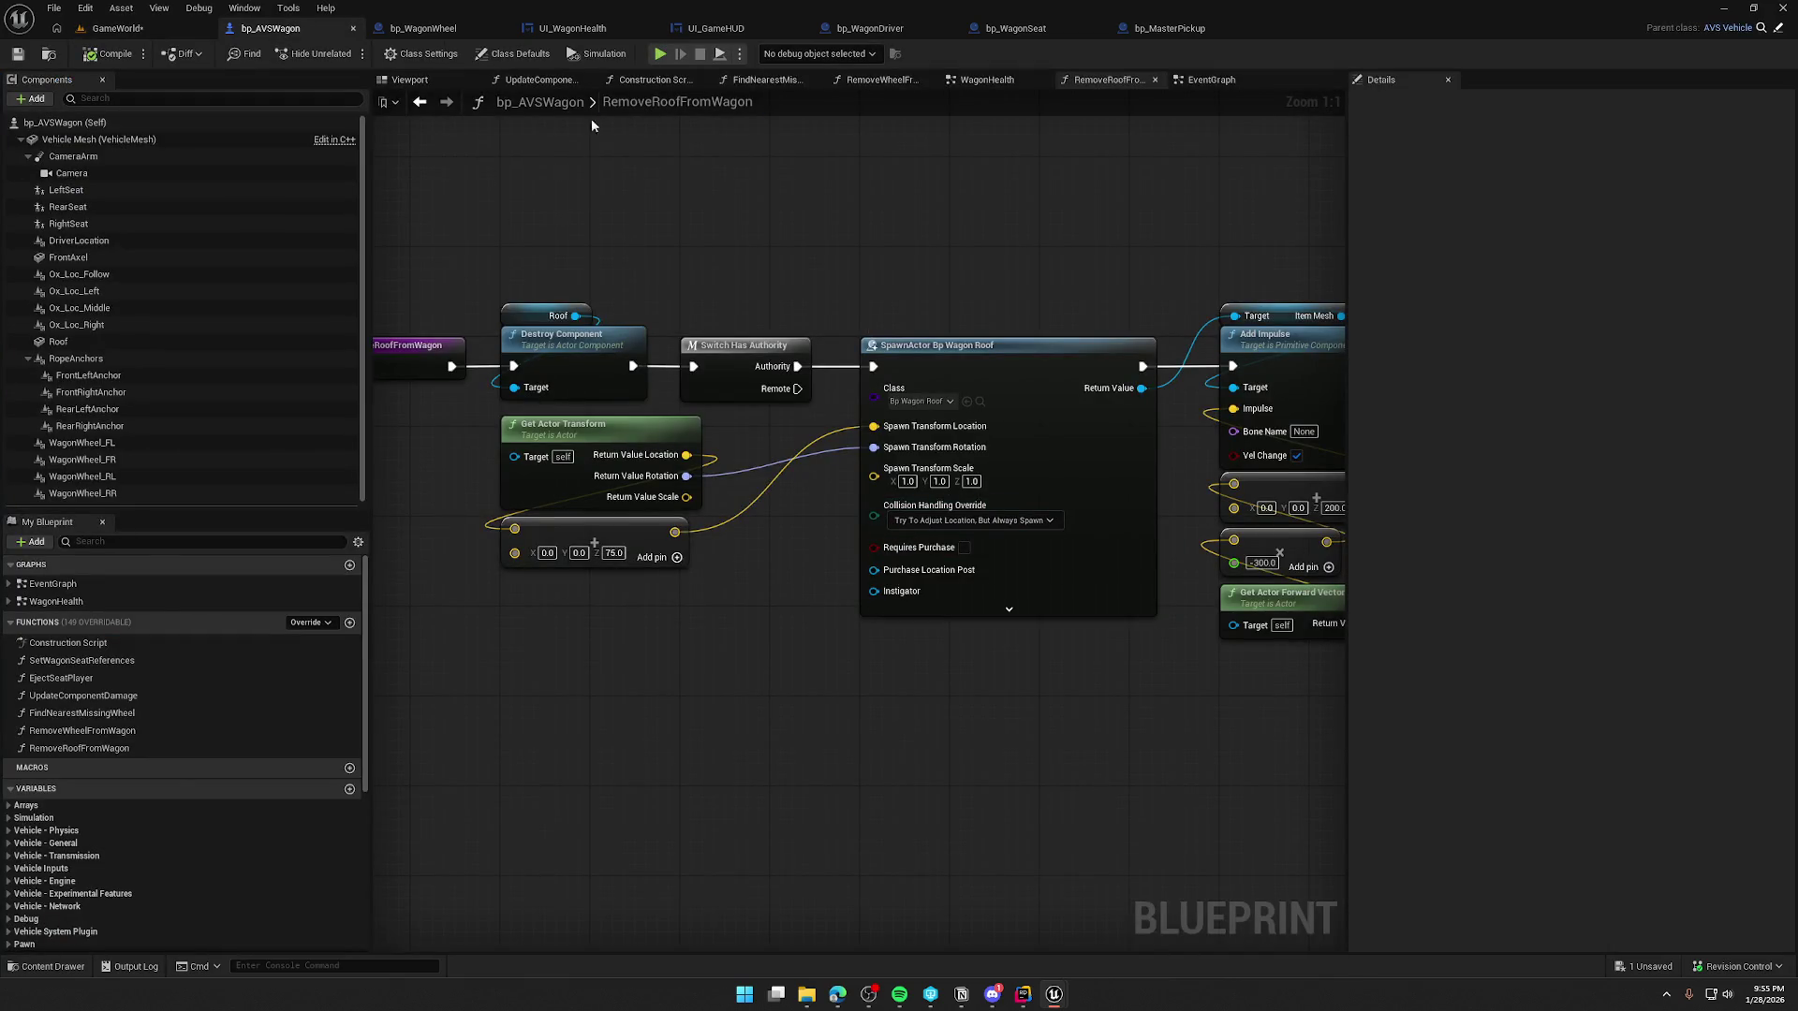
{"action": "left_click", "coordinate": [1211, 79]}
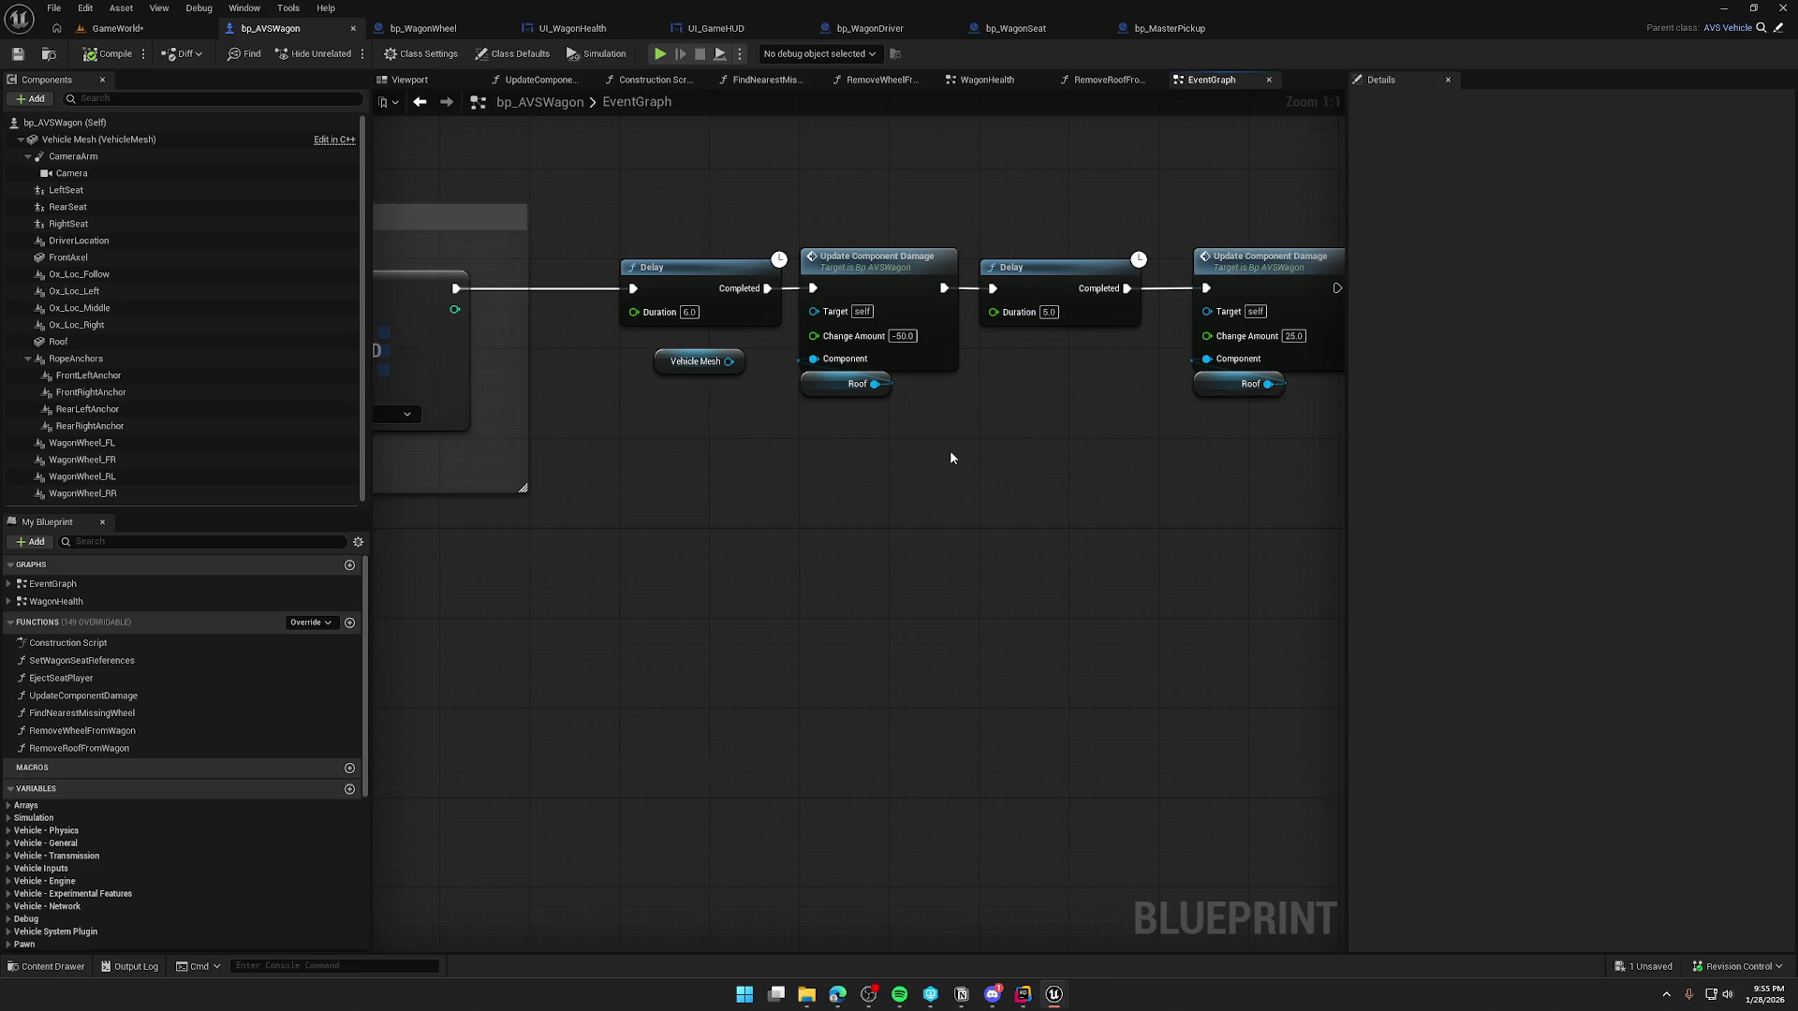
{"action": "mouse_move", "coordinate": [778, 452]}
{"action": "left_mouse_down"}
{"action": "mouse_move", "coordinate": [999, 412]}
{"action": "mouse_move", "coordinate": [1021, 572]}
{"action": "left_mouse_up"}
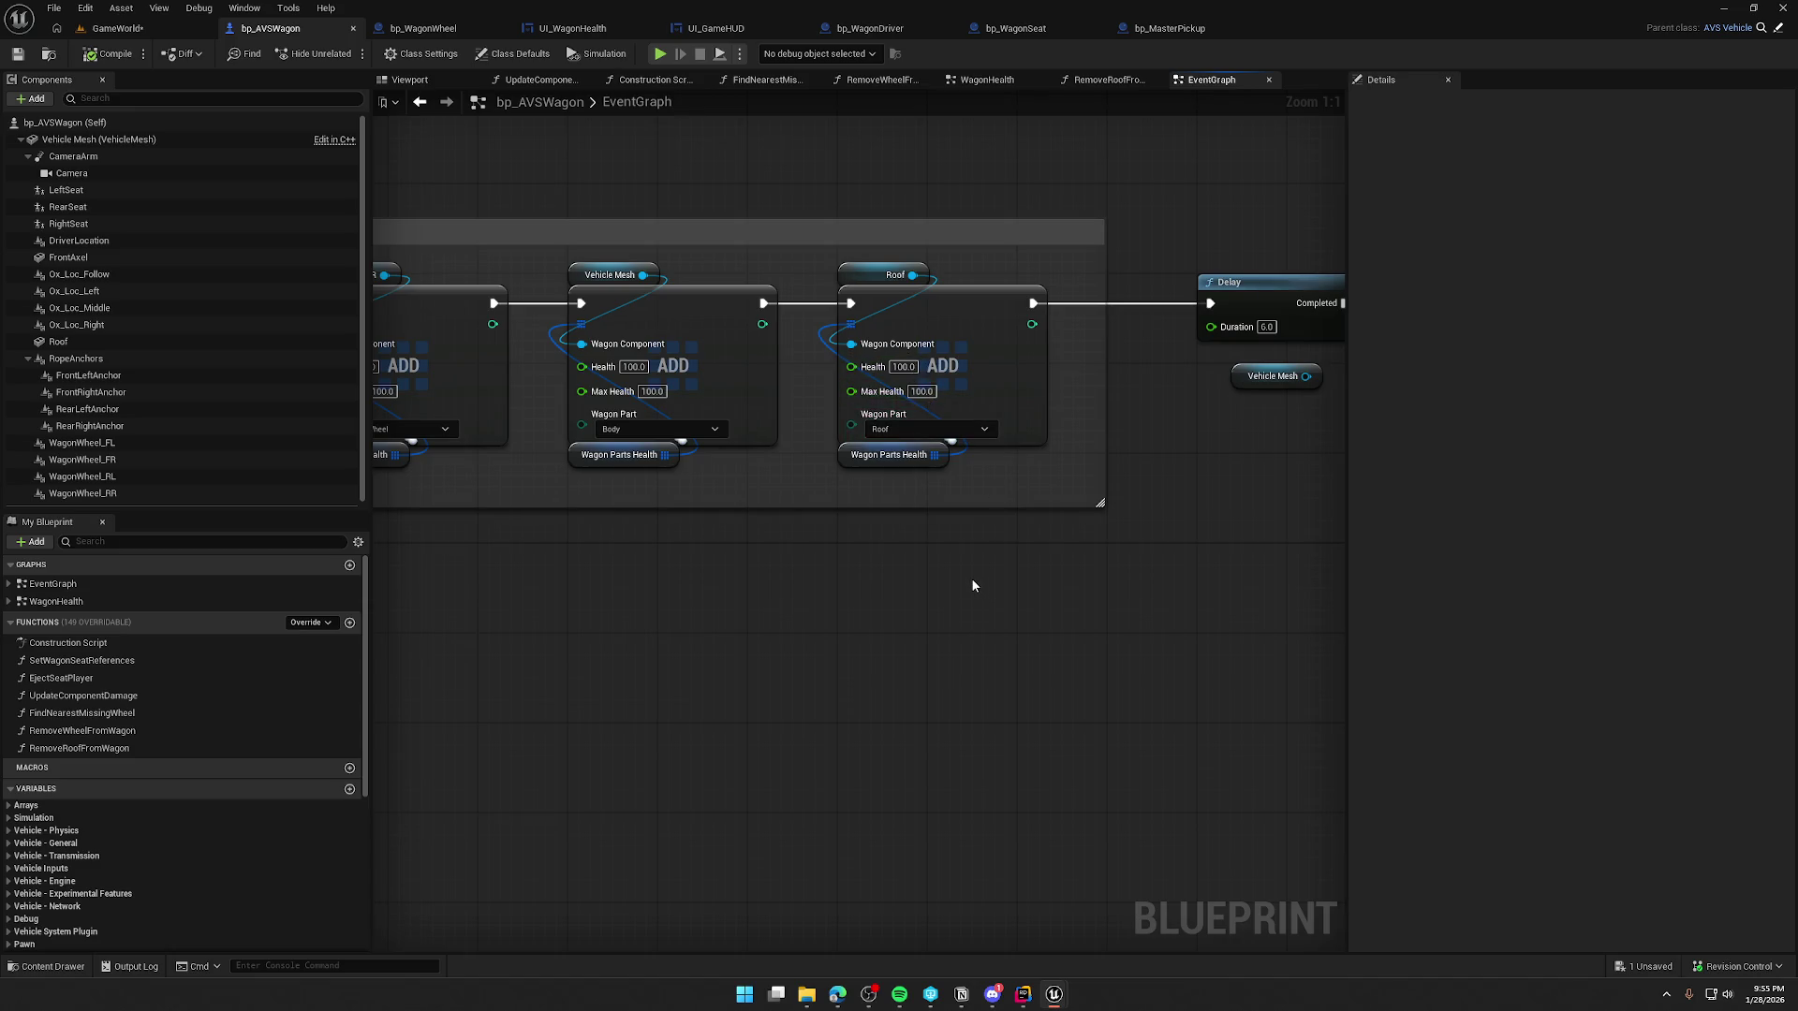
{"action": "left_click_drag", "start_coordinate": [972, 585], "coordinate": [831, 544]}
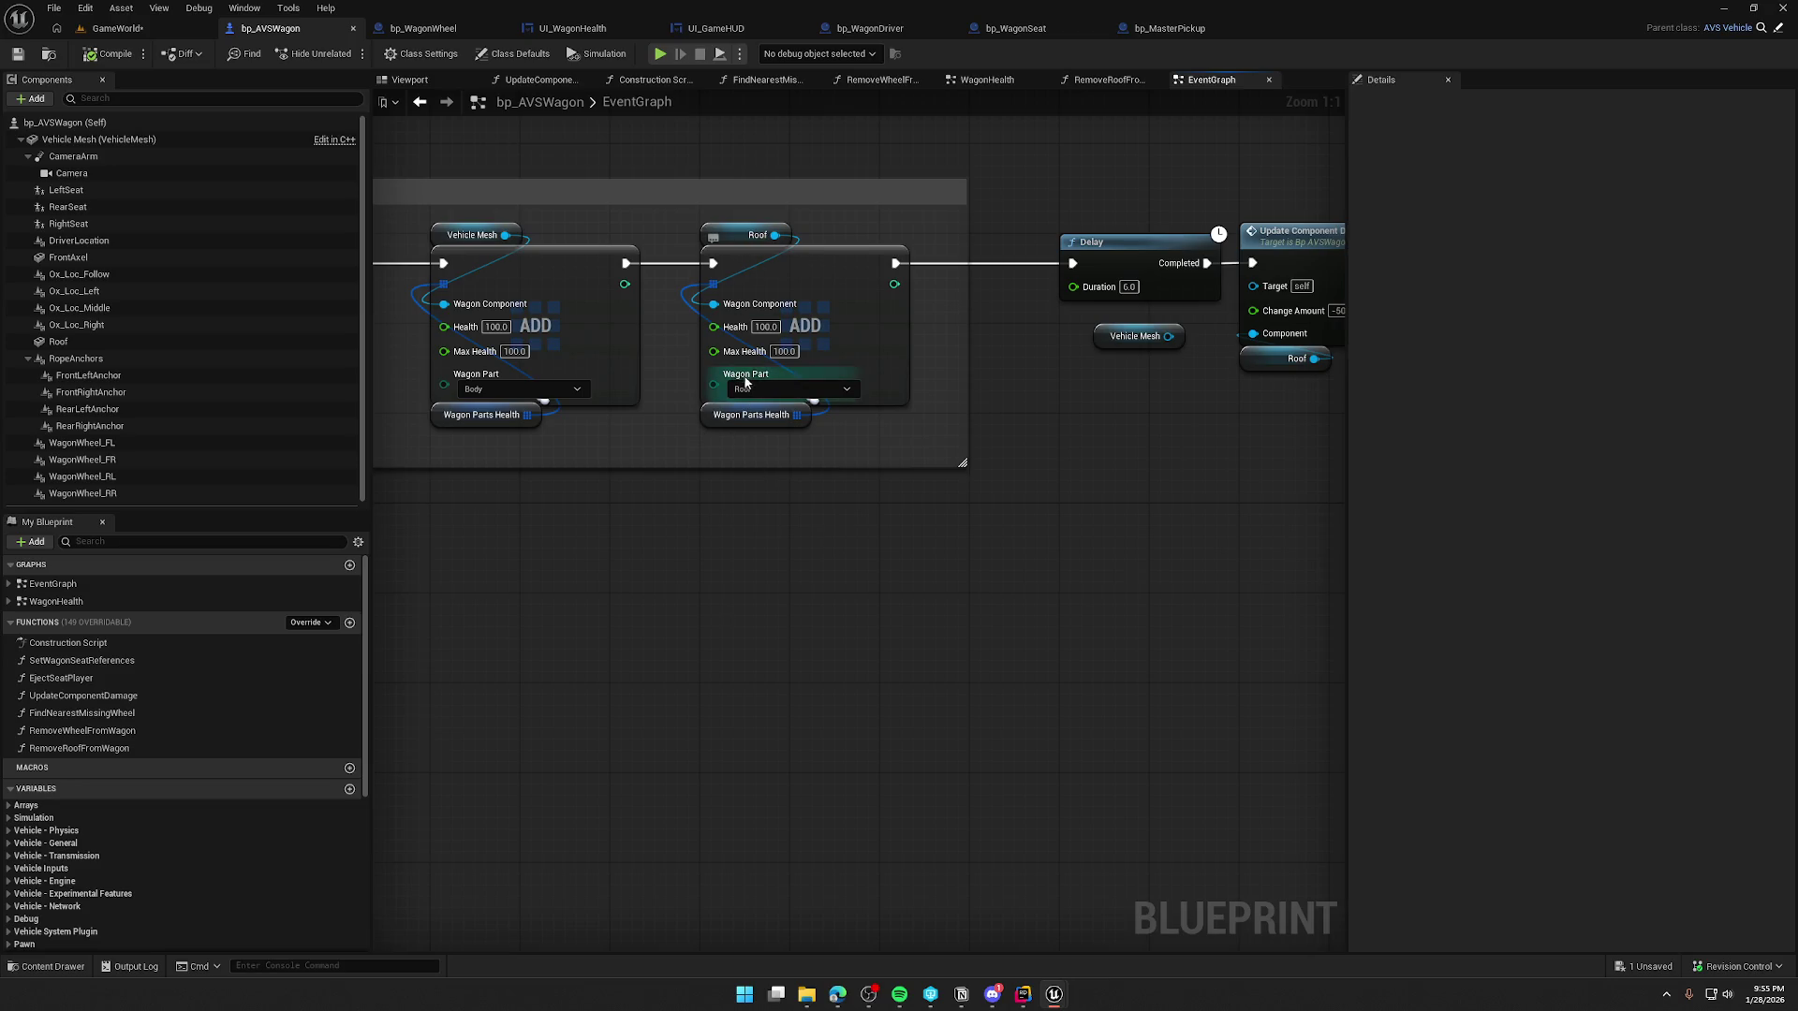
{"action": "left_click_drag", "start_coordinate": [1050, 552], "coordinate": [779, 572]}
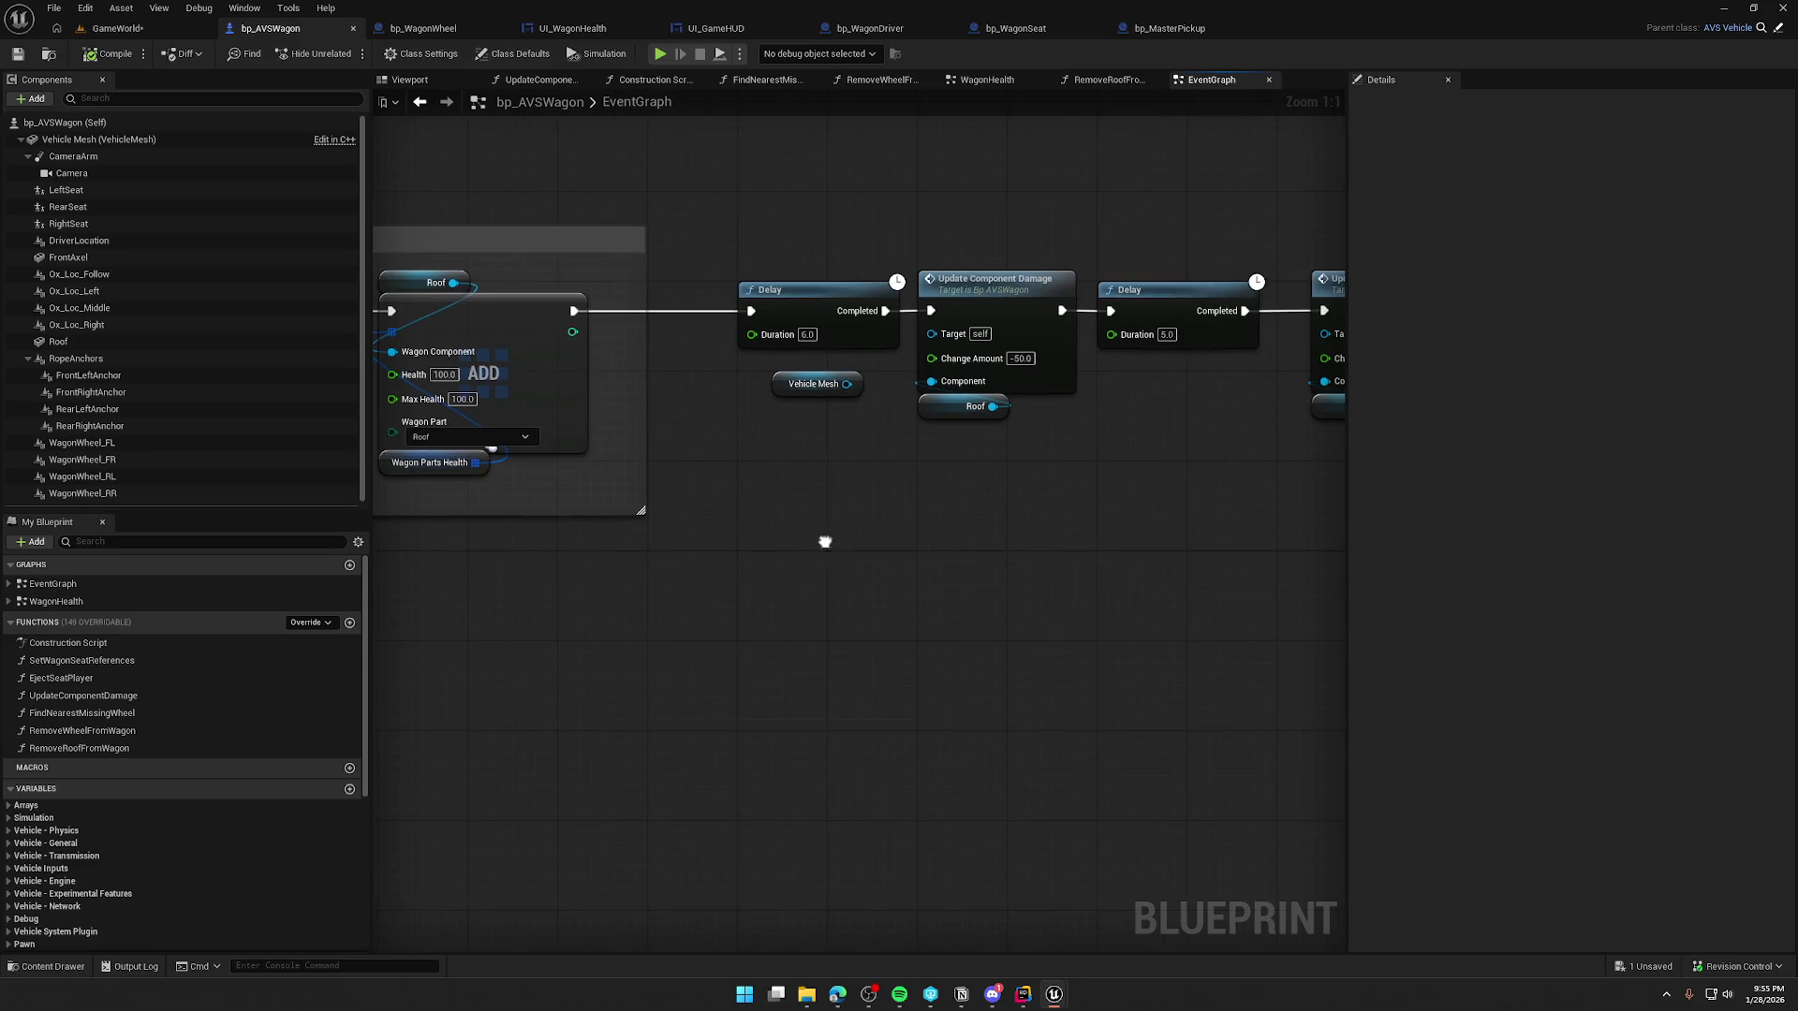
{"action": "left_click_drag", "start_coordinate": [960, 406], "coordinate": [948, 463]}
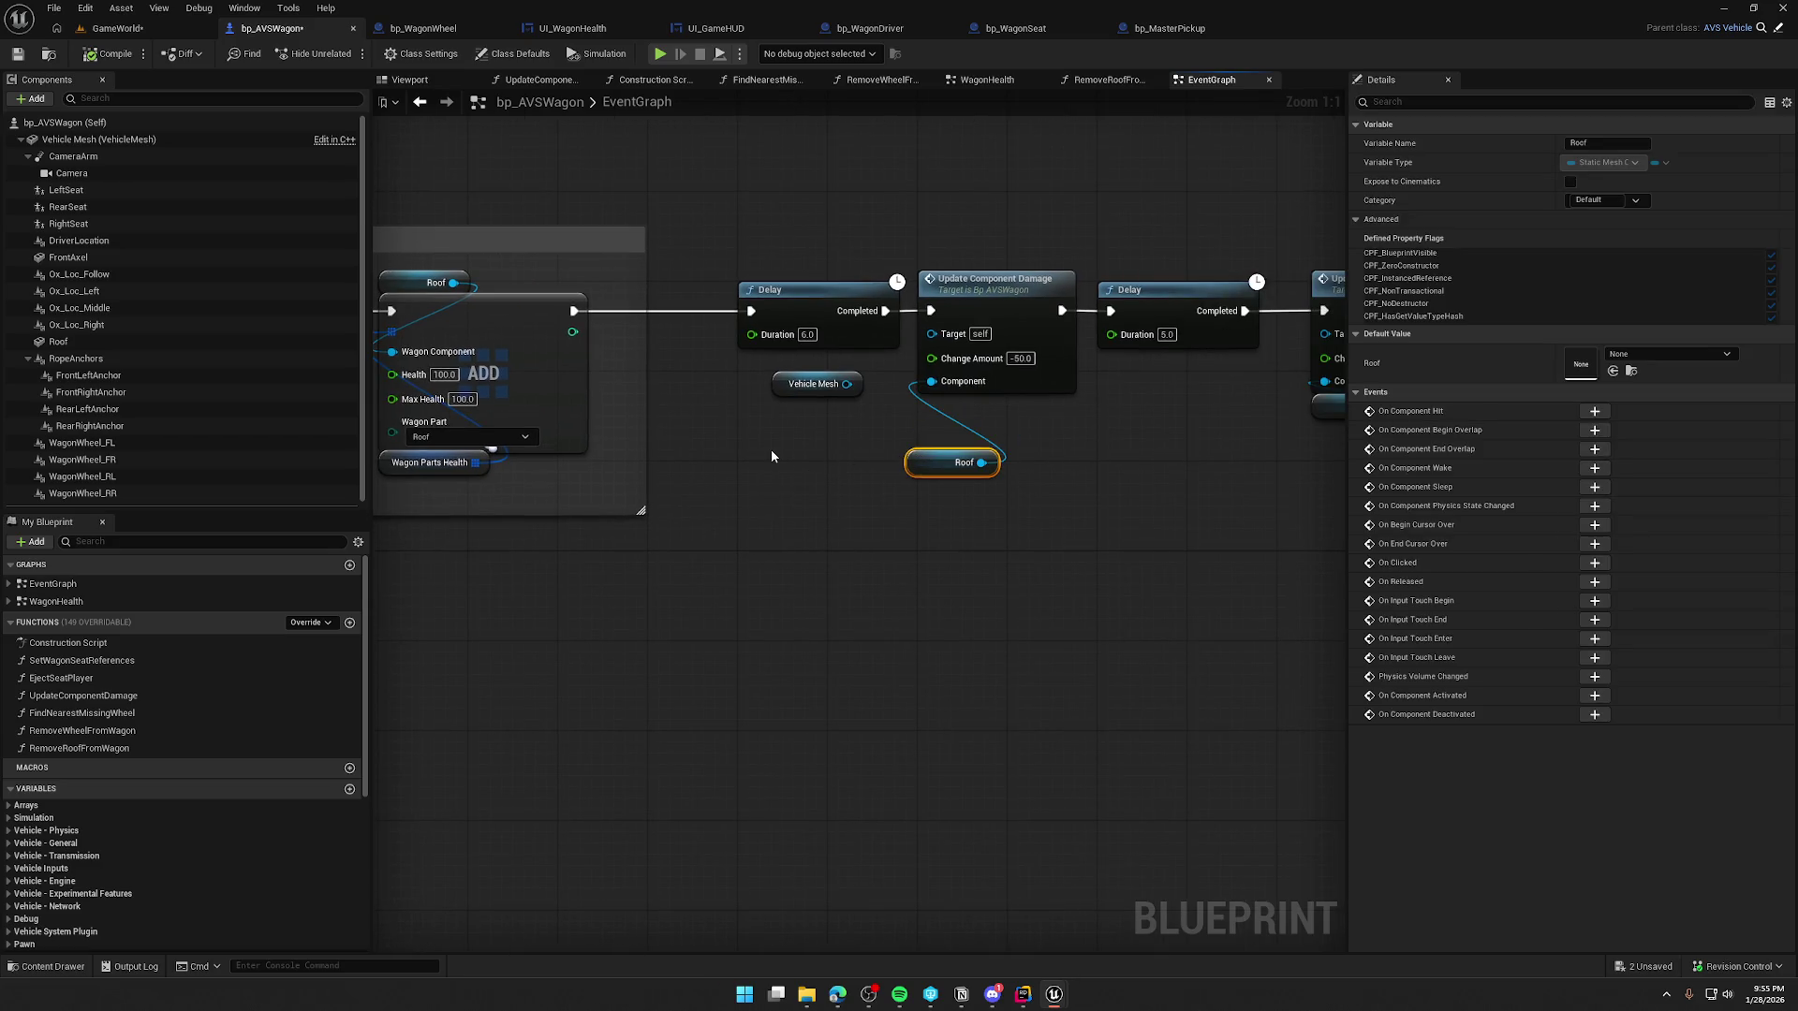
- Wire Wagon Wheel FL getters into both Update Component Damage calls and compile the blueprint
{"action": "mouse_move", "coordinate": [93, 443]}
{"action": "left_mouse_down"}
{"action": "mouse_move", "coordinate": [824, 427]}
{"action": "mouse_move", "coordinate": [931, 382]}
{"action": "left_mouse_up"}
{"action": "left_click_drag", "start_coordinate": [1074, 449], "coordinate": [839, 434]}
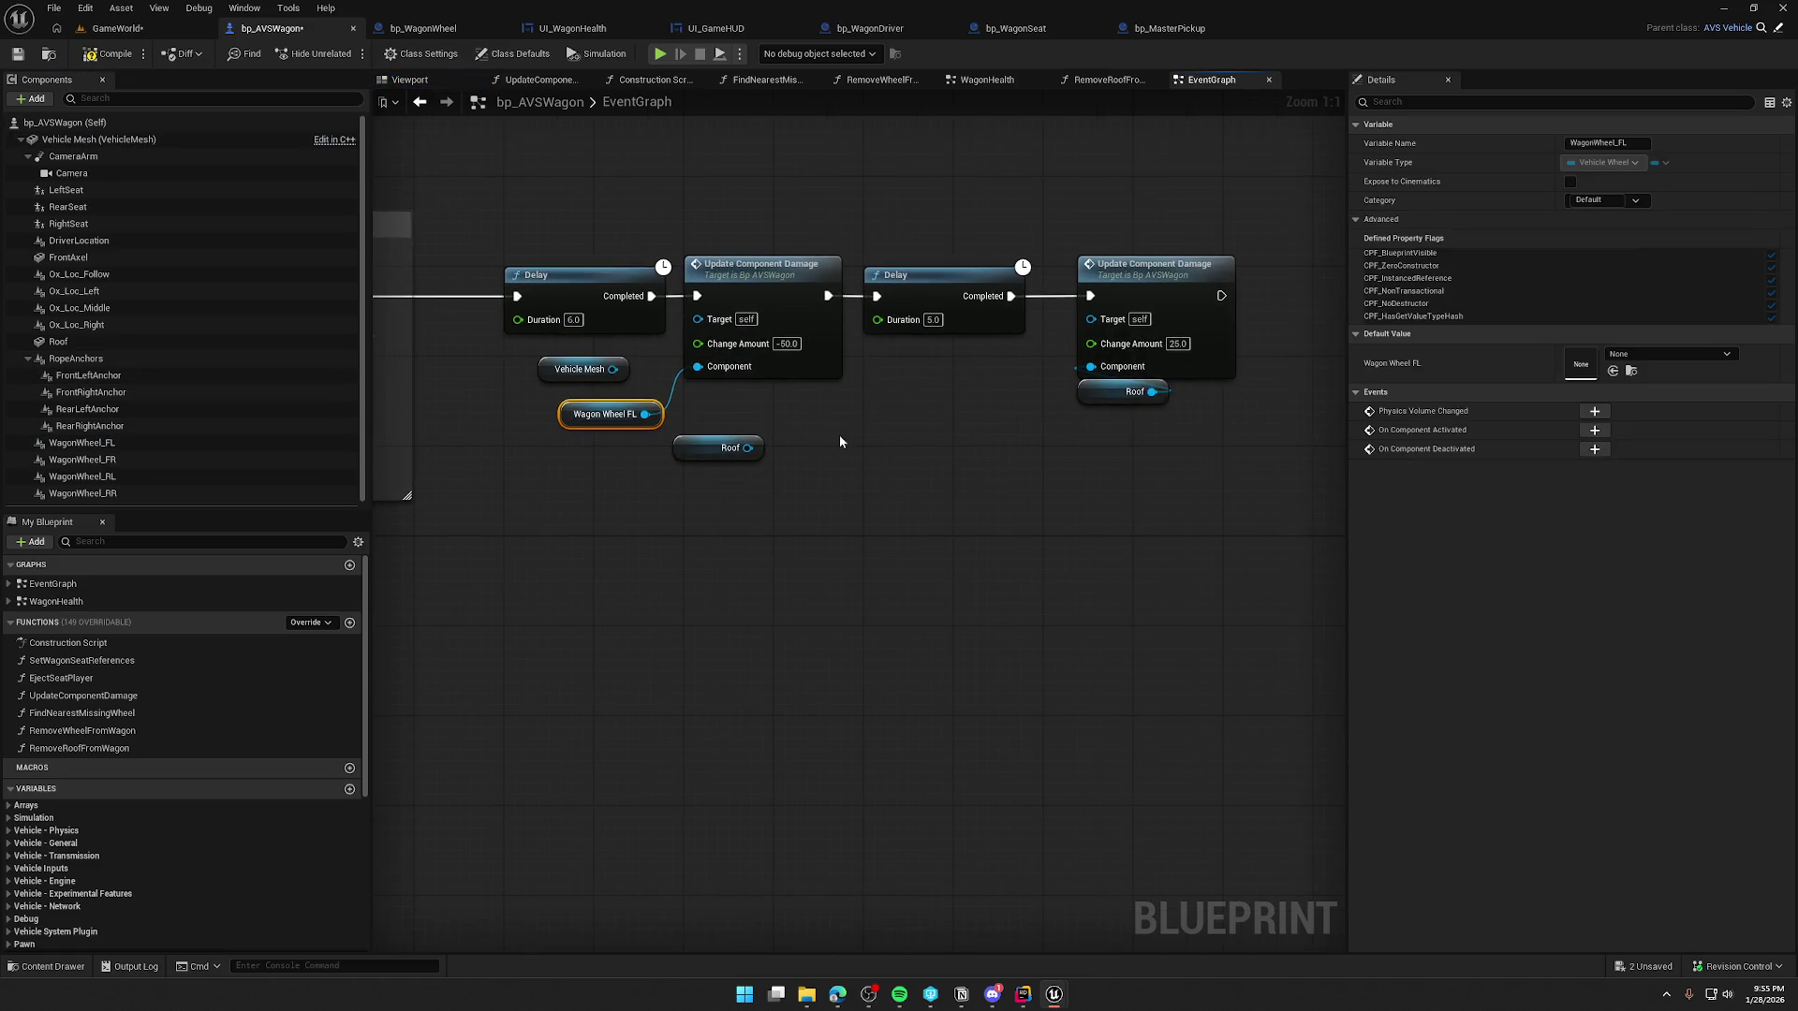
{"action": "key", "text": "ctrl+c"}
{"action": "key", "text": "ctrl+v"}
{"action": "mouse_move", "coordinate": [1004, 403]}
{"action": "left_mouse_down"}
{"action": "mouse_move", "coordinate": [1091, 367]}
{"action": "mouse_move", "coordinate": [1074, 436]}
{"action": "left_mouse_up"}
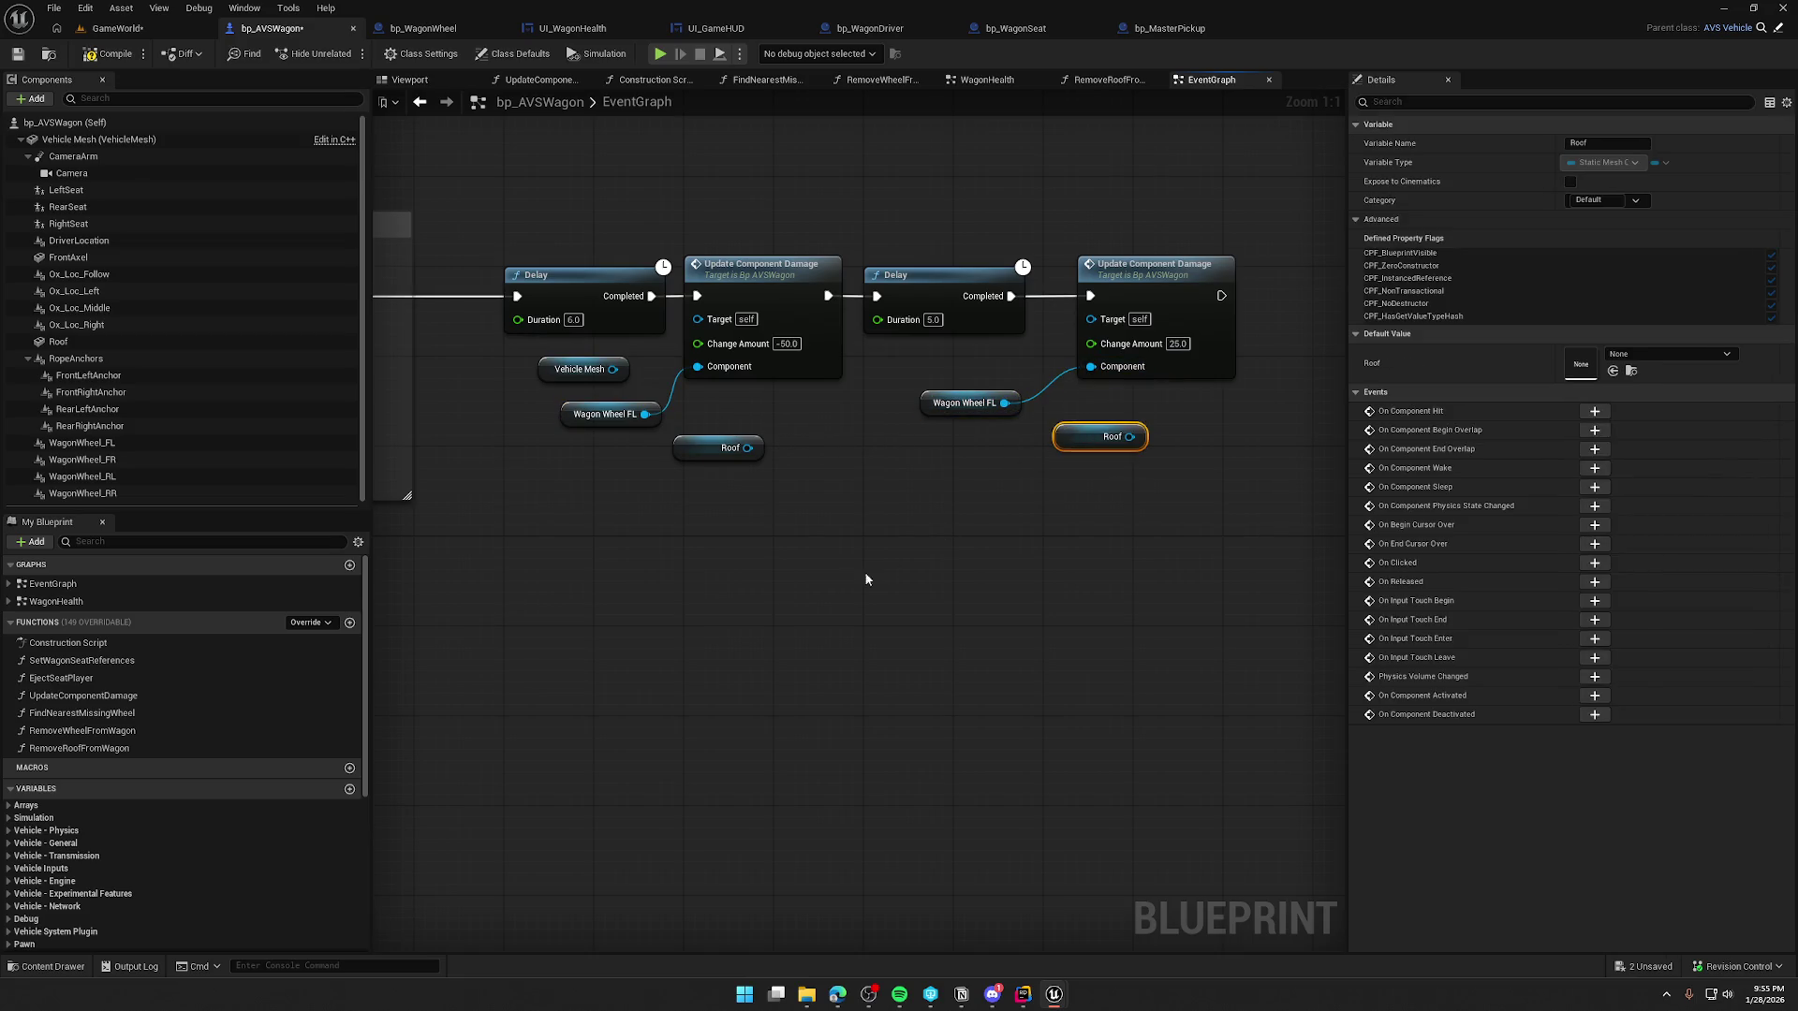
{"action": "left_click_drag", "start_coordinate": [724, 517], "coordinate": [792, 521]}
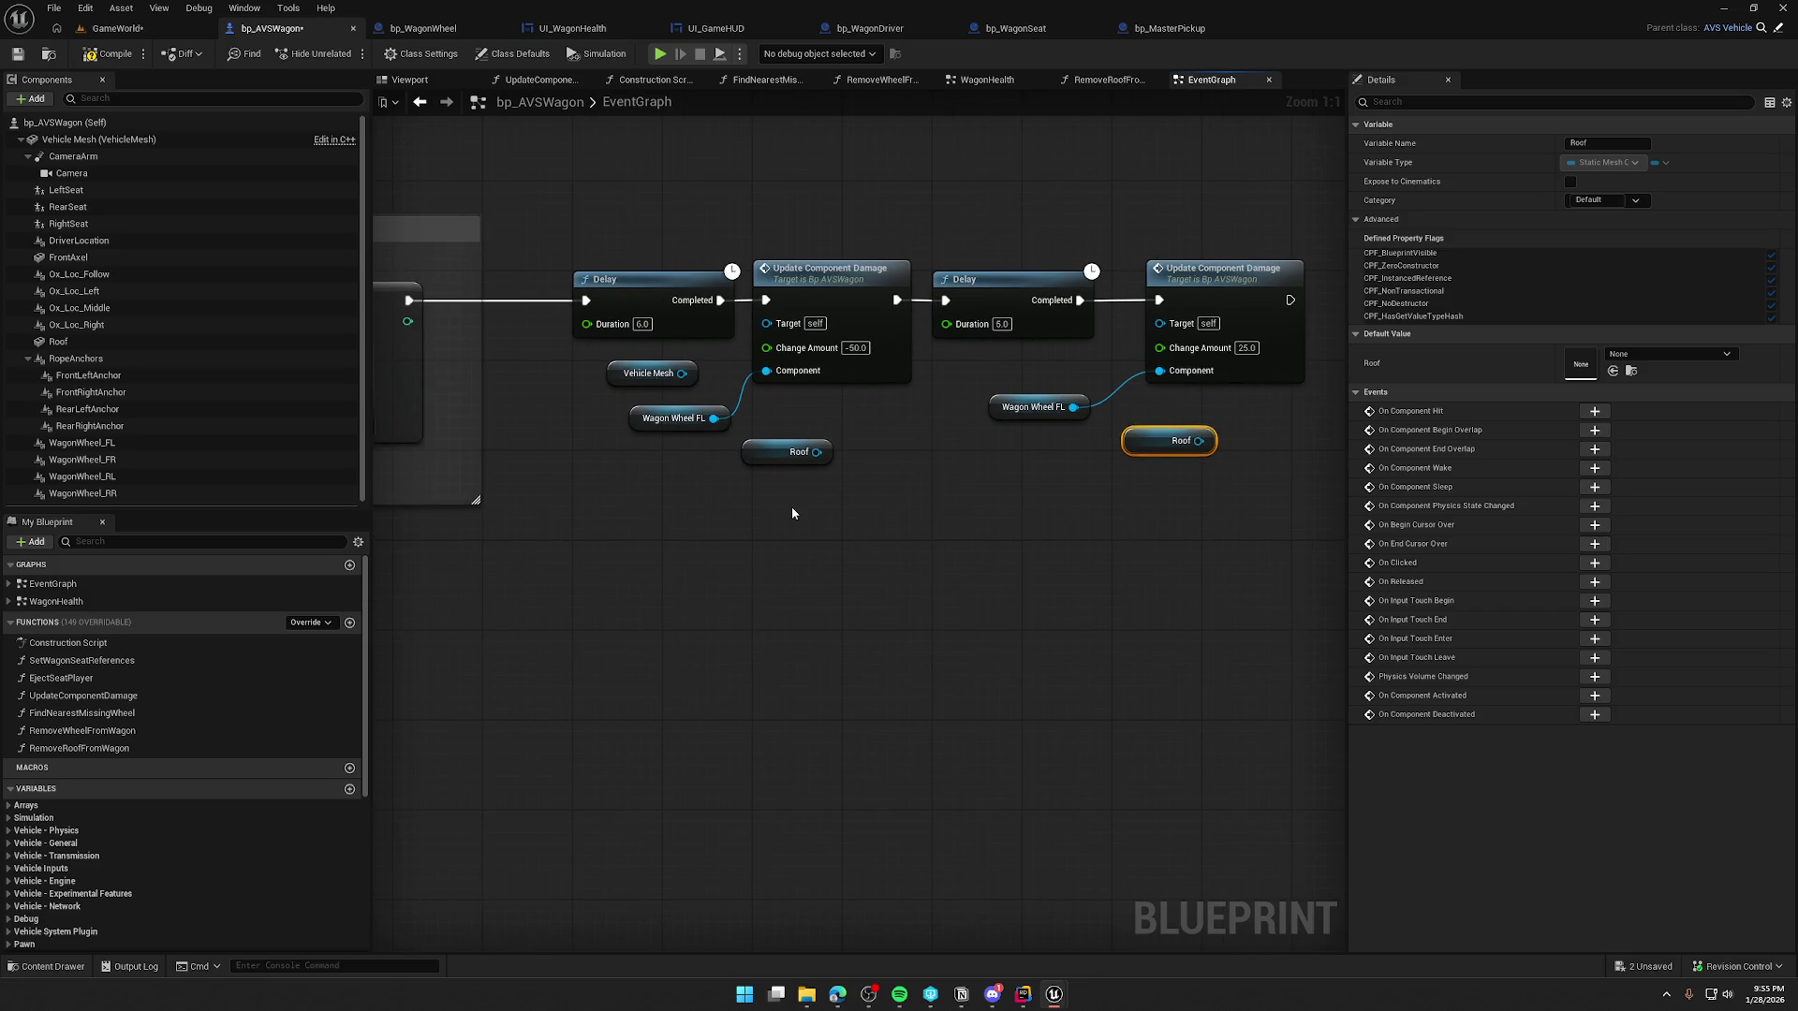
{"action": "left_click", "coordinate": [111, 51]}
{"action": "left_click", "coordinate": [117, 28]}
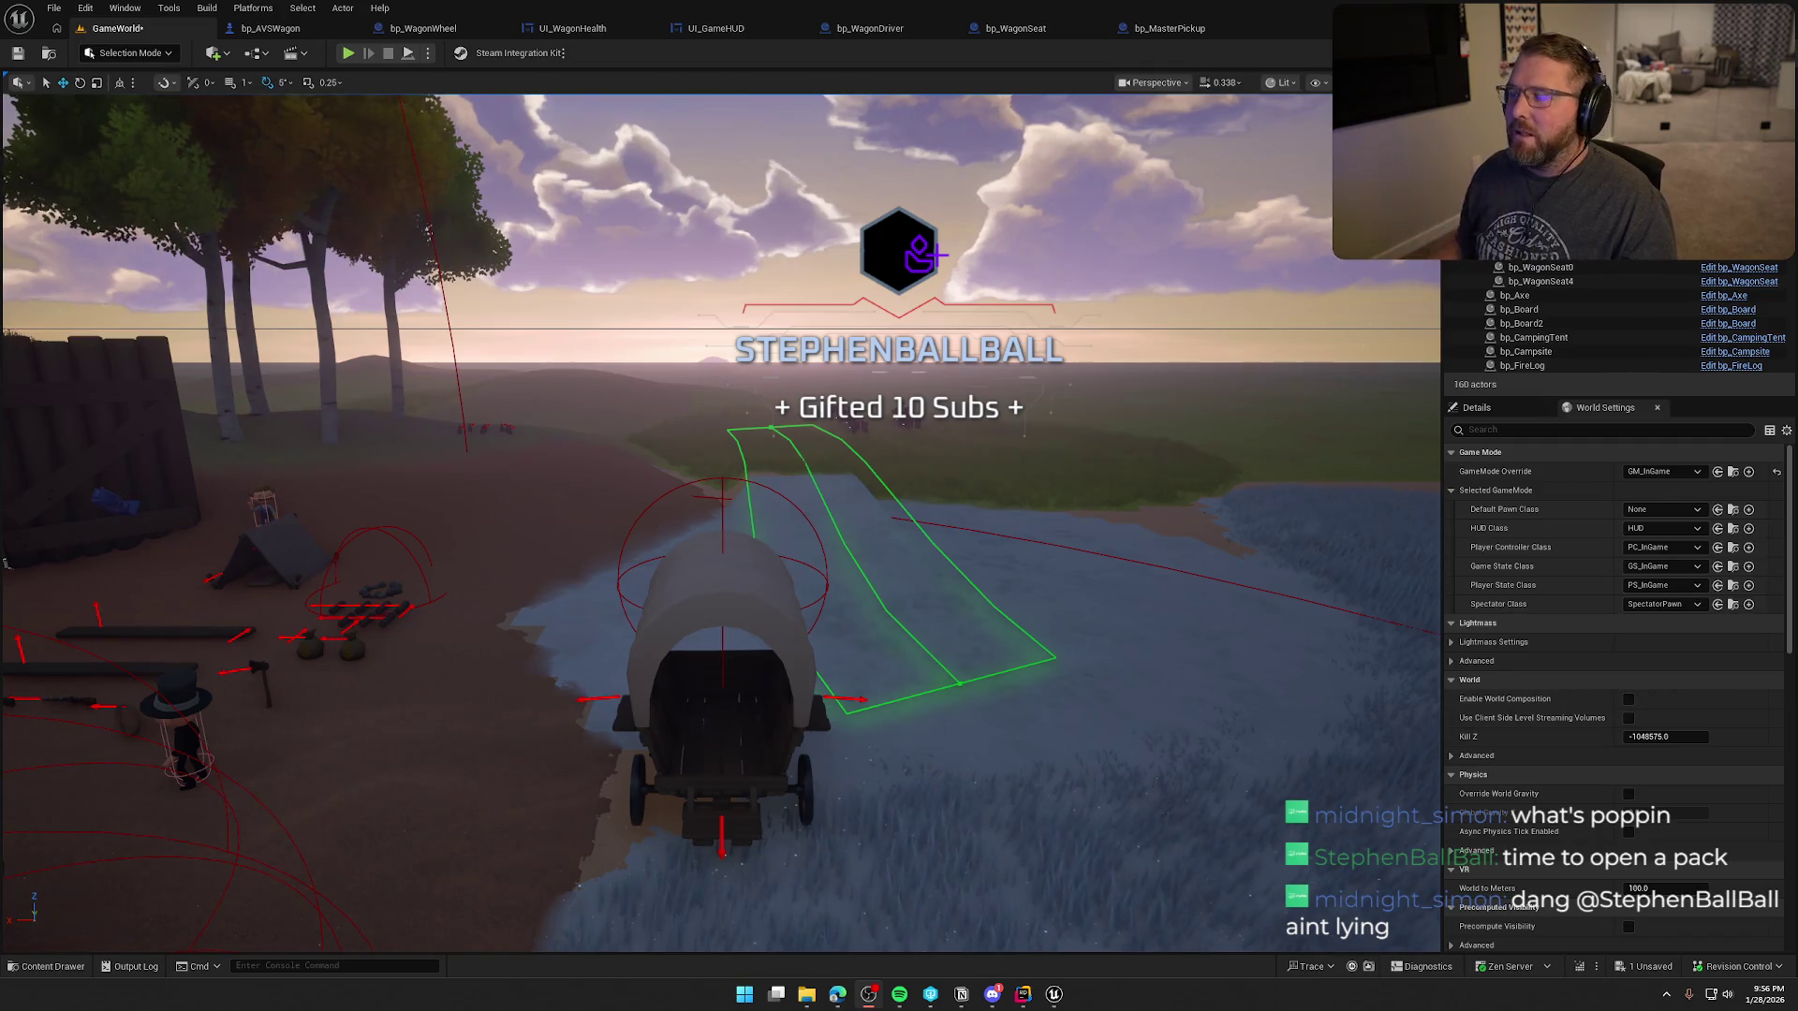
- Select the placed bp_AVSWagon in the GameWorld viewport and scroll through its Details panel
{"action": "left_click", "coordinate": [712, 584]}
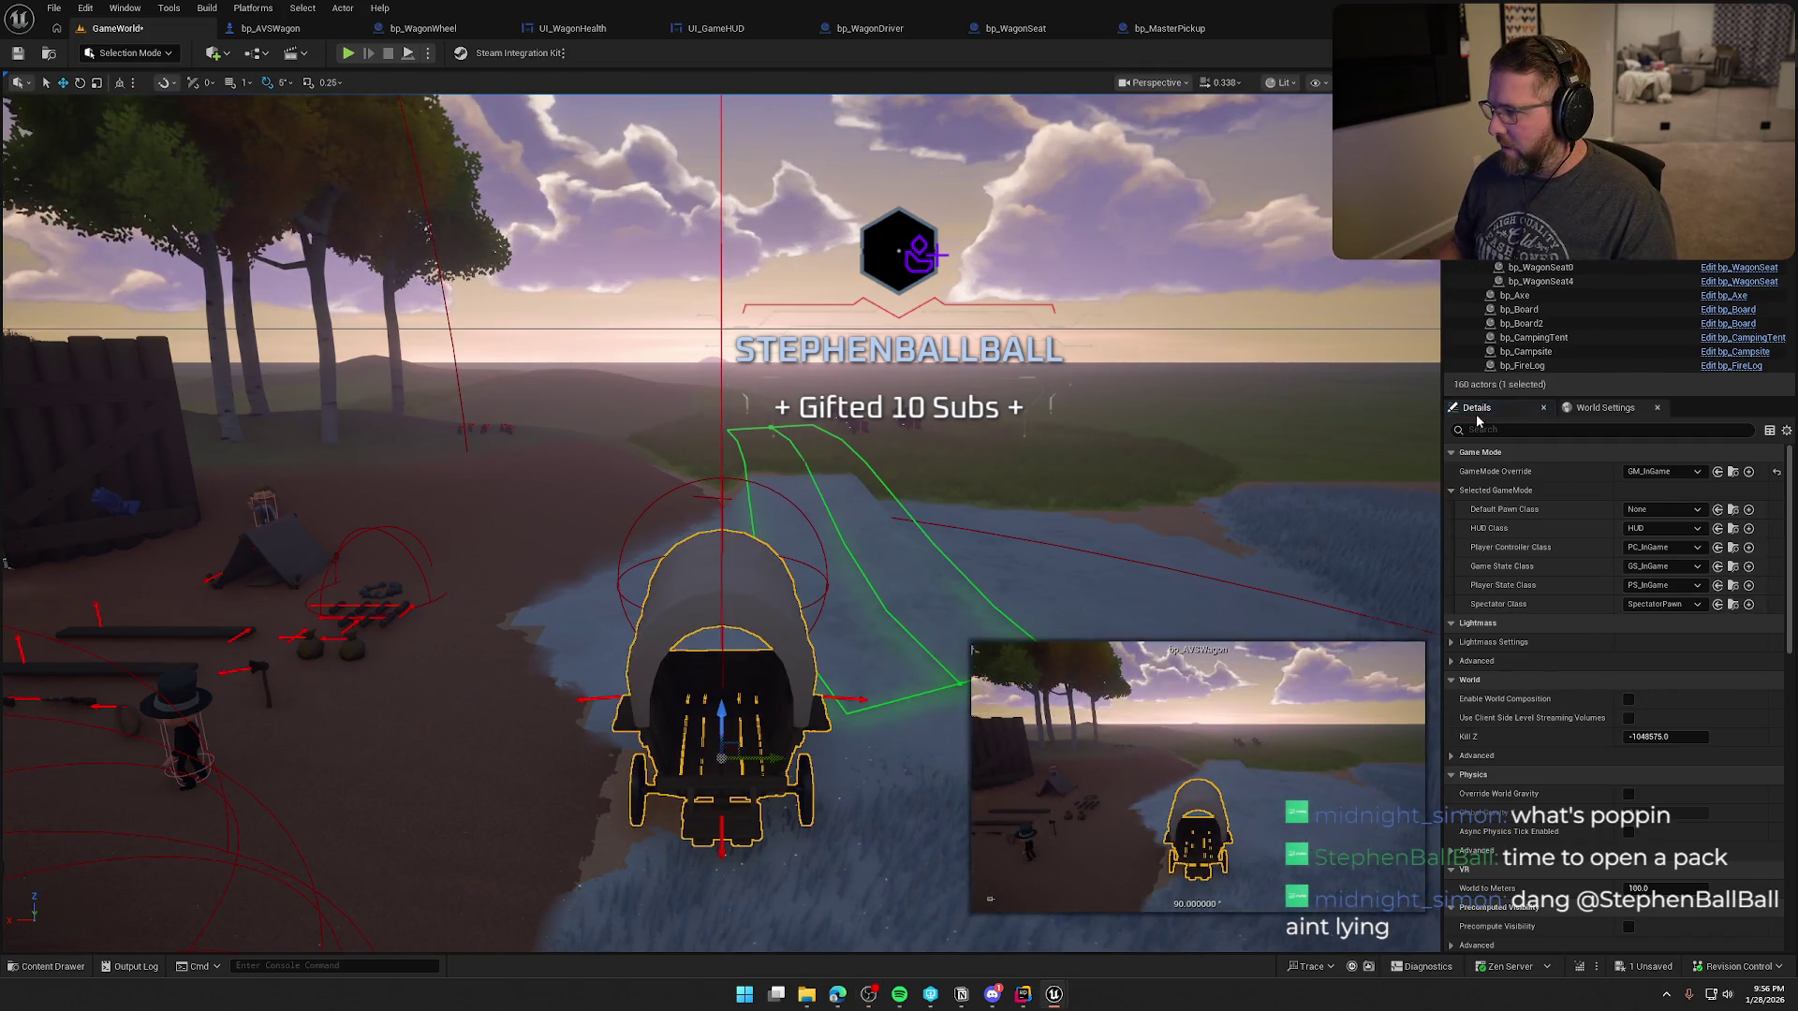
{"action": "scroll", "coordinate": [1516, 702], "scroll_direction": "down", "scroll_amount": 5}
{"action": "scroll", "coordinate": [1518, 705], "scroll_direction": "down", "scroll_amount": 10}
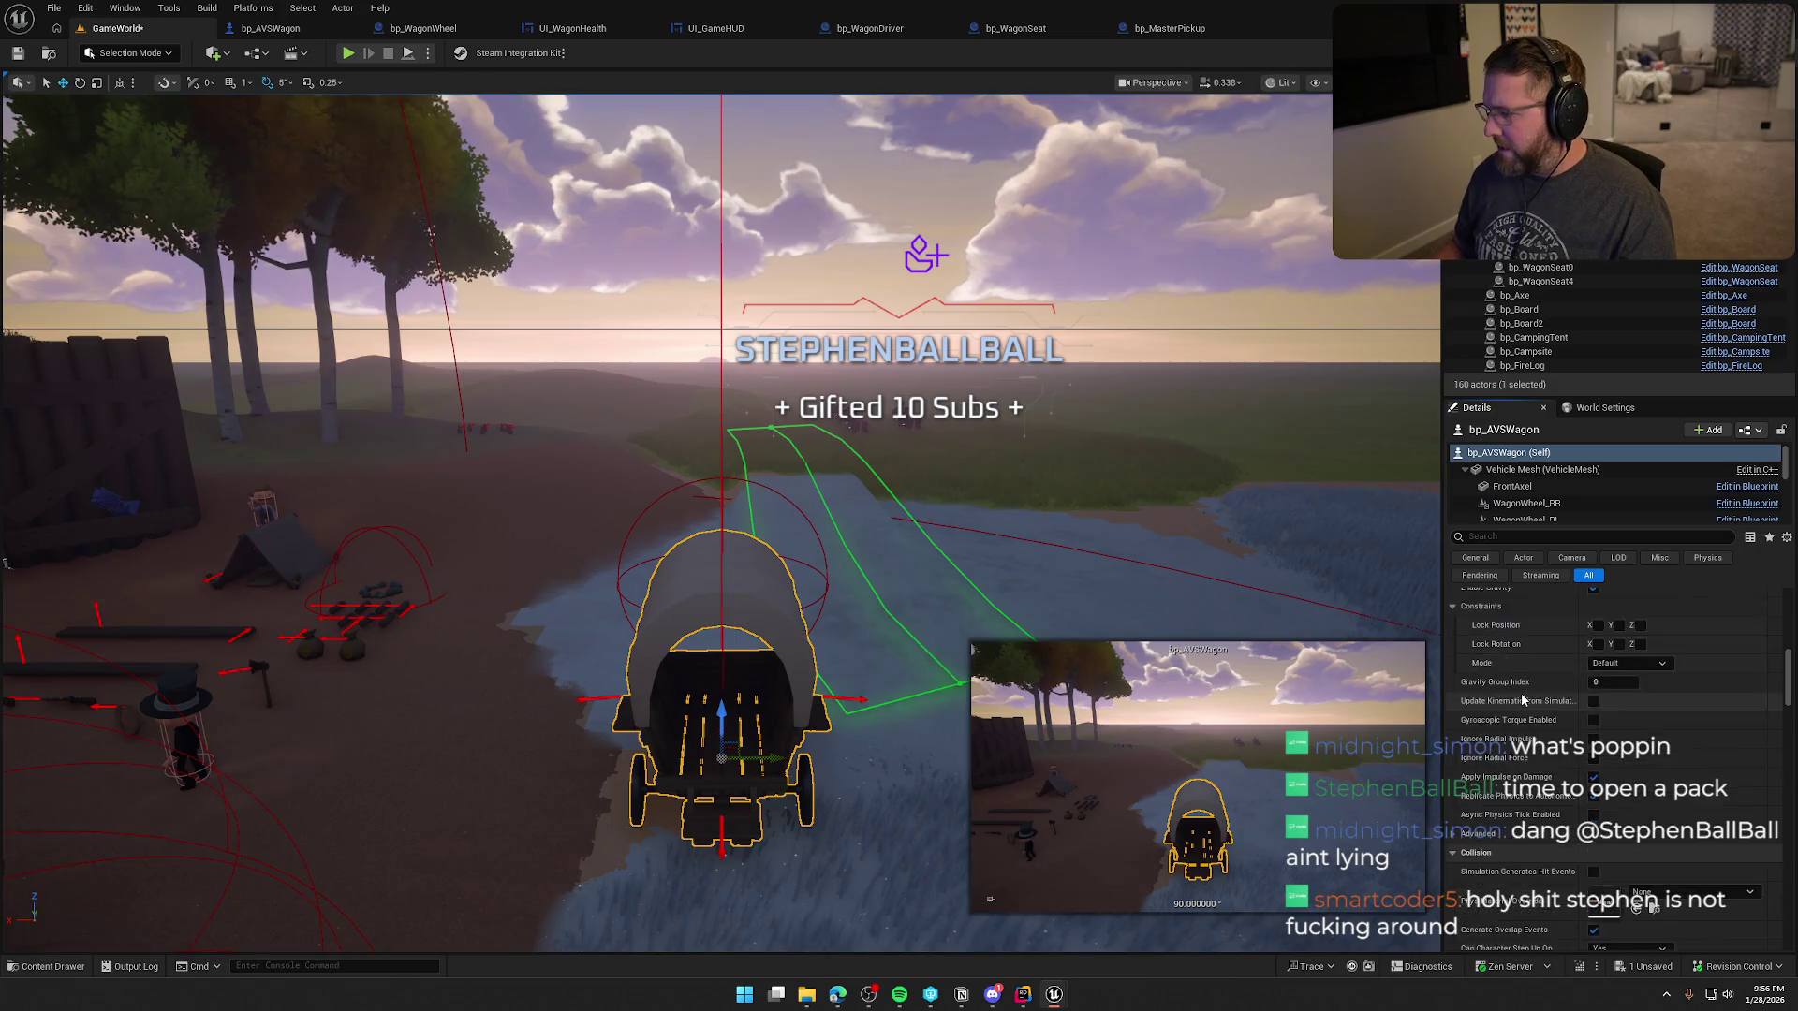
{"action": "scroll", "coordinate": [1521, 699], "scroll_direction": "down", "scroll_amount": 10}
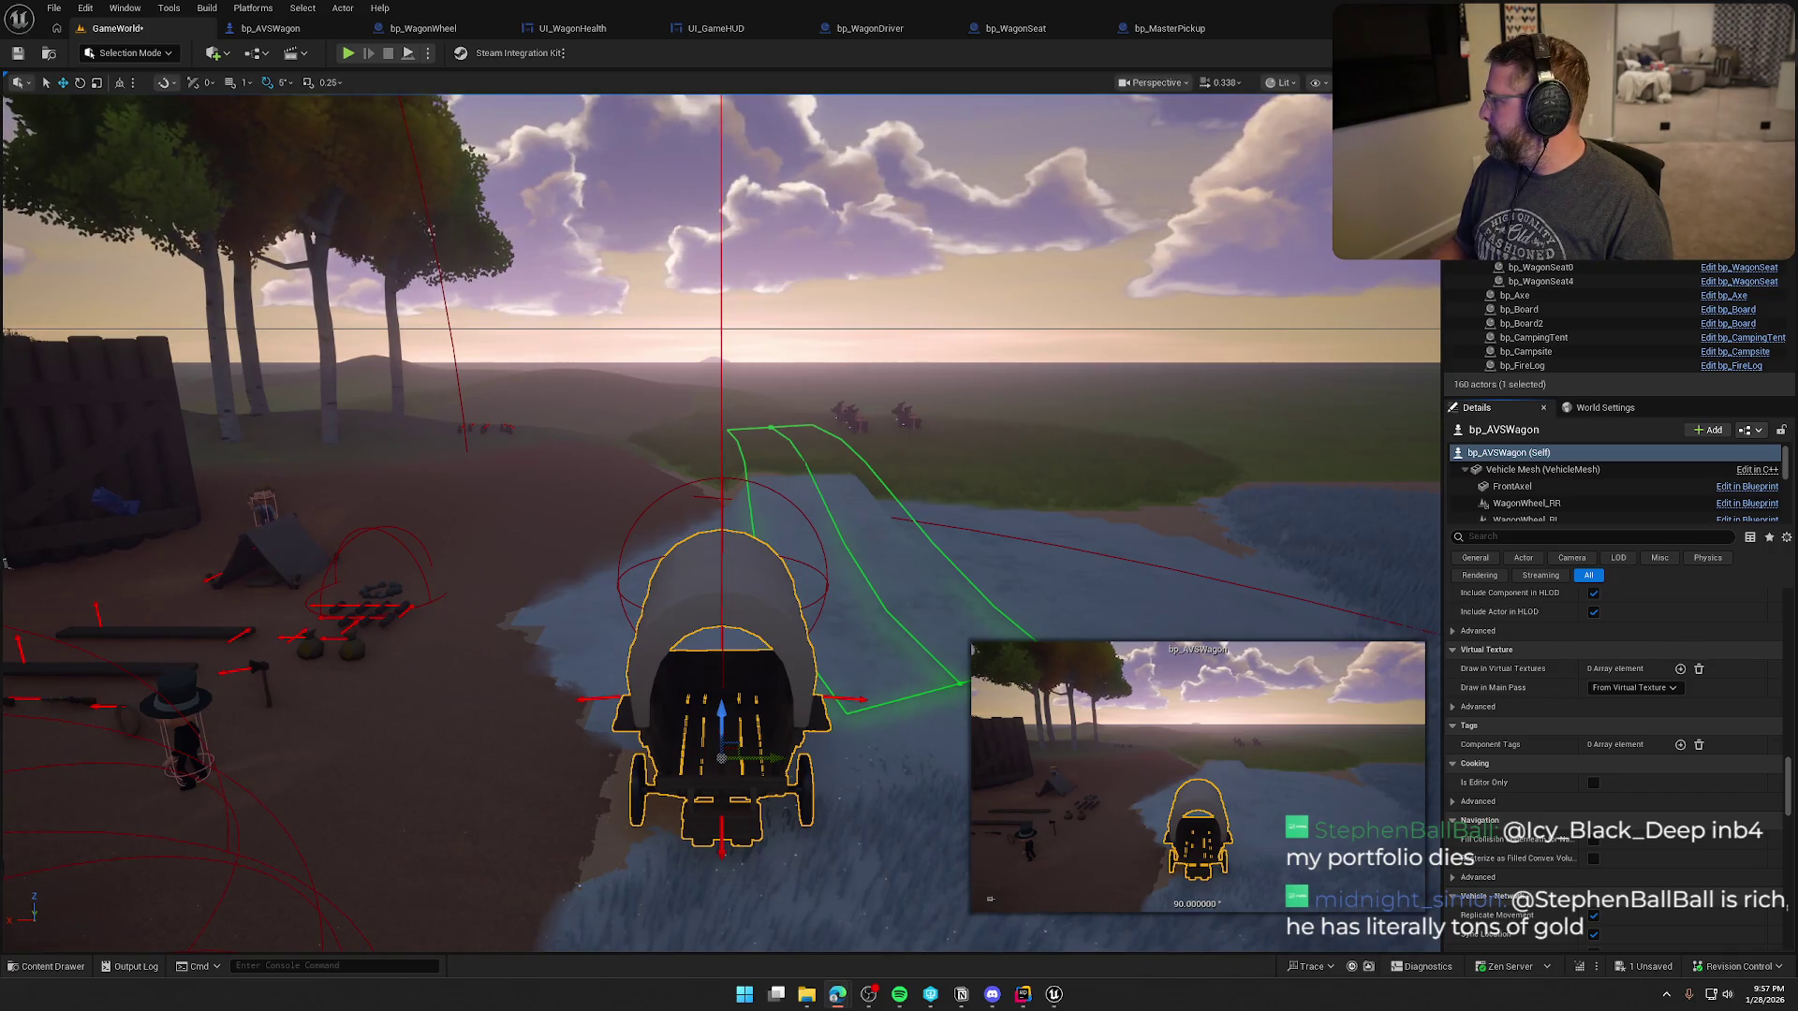
{"action": "key", "text": "alt+Tab"}
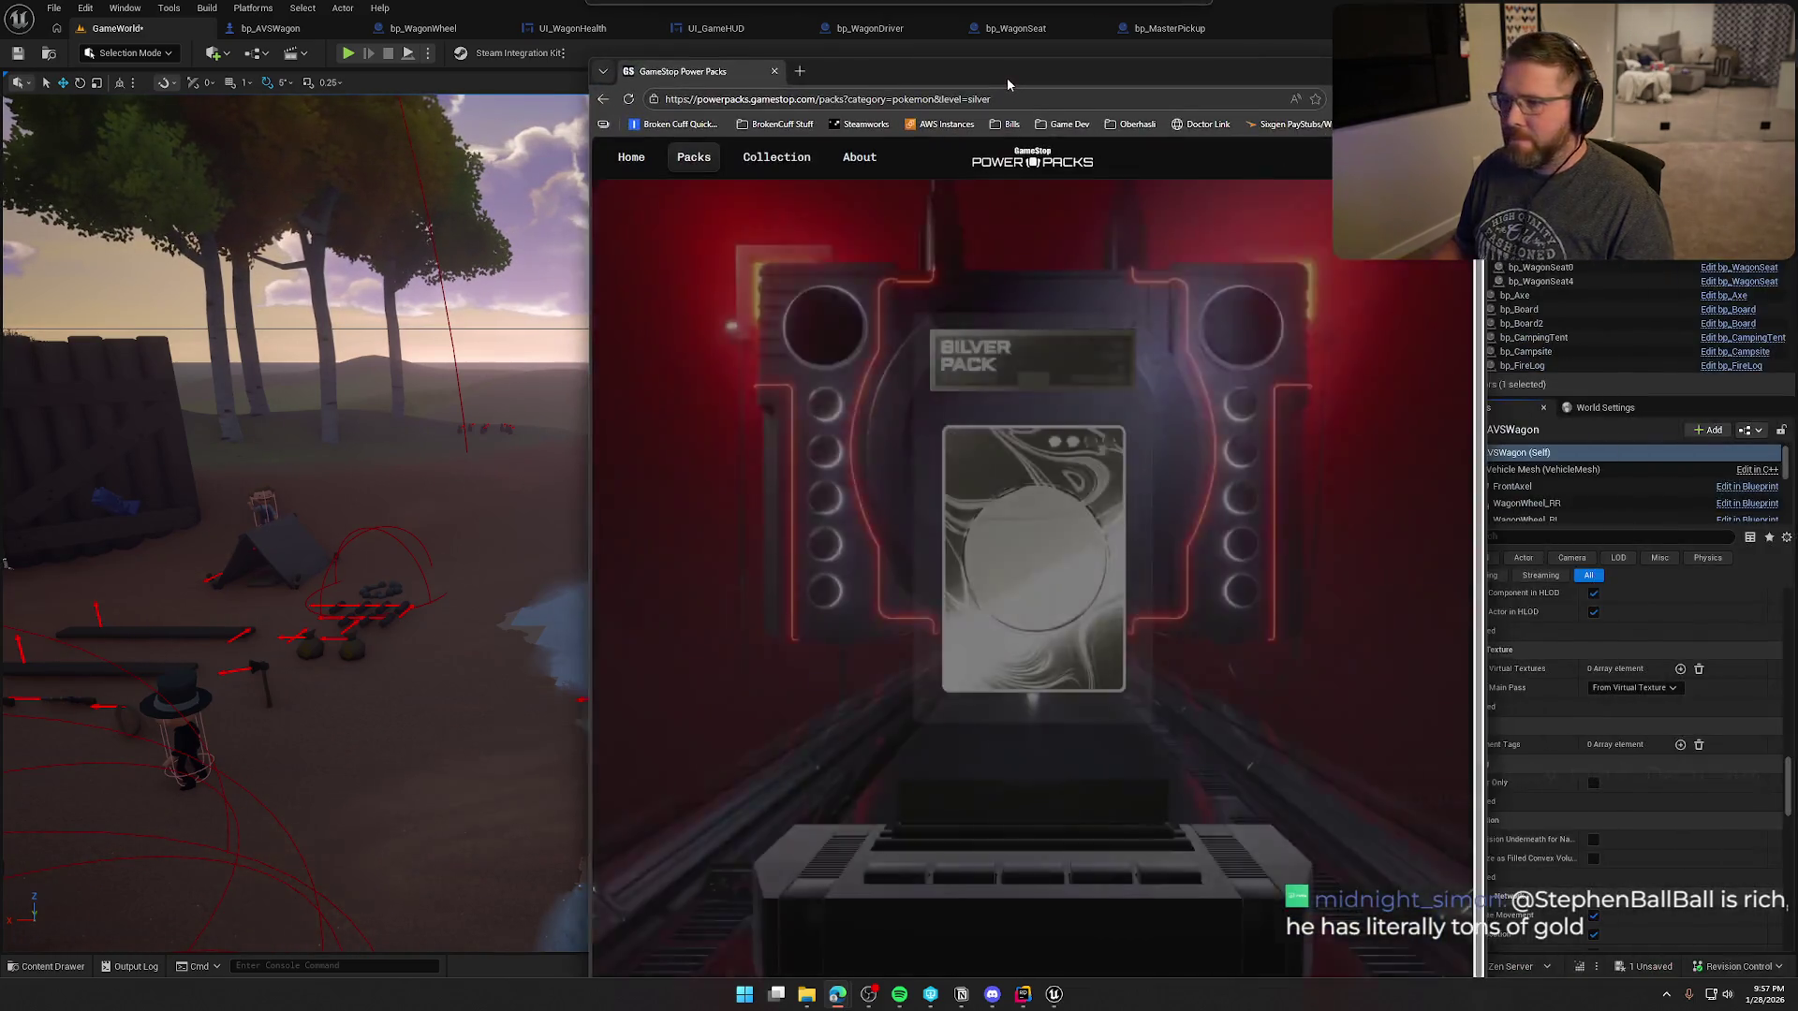
- Unmute the pack opening and watch the $50 Silver pack reveal a PSA 9 #SM192 Lucario & Melmetal GX
{"action": "left_click", "coordinate": [1386, 952]}
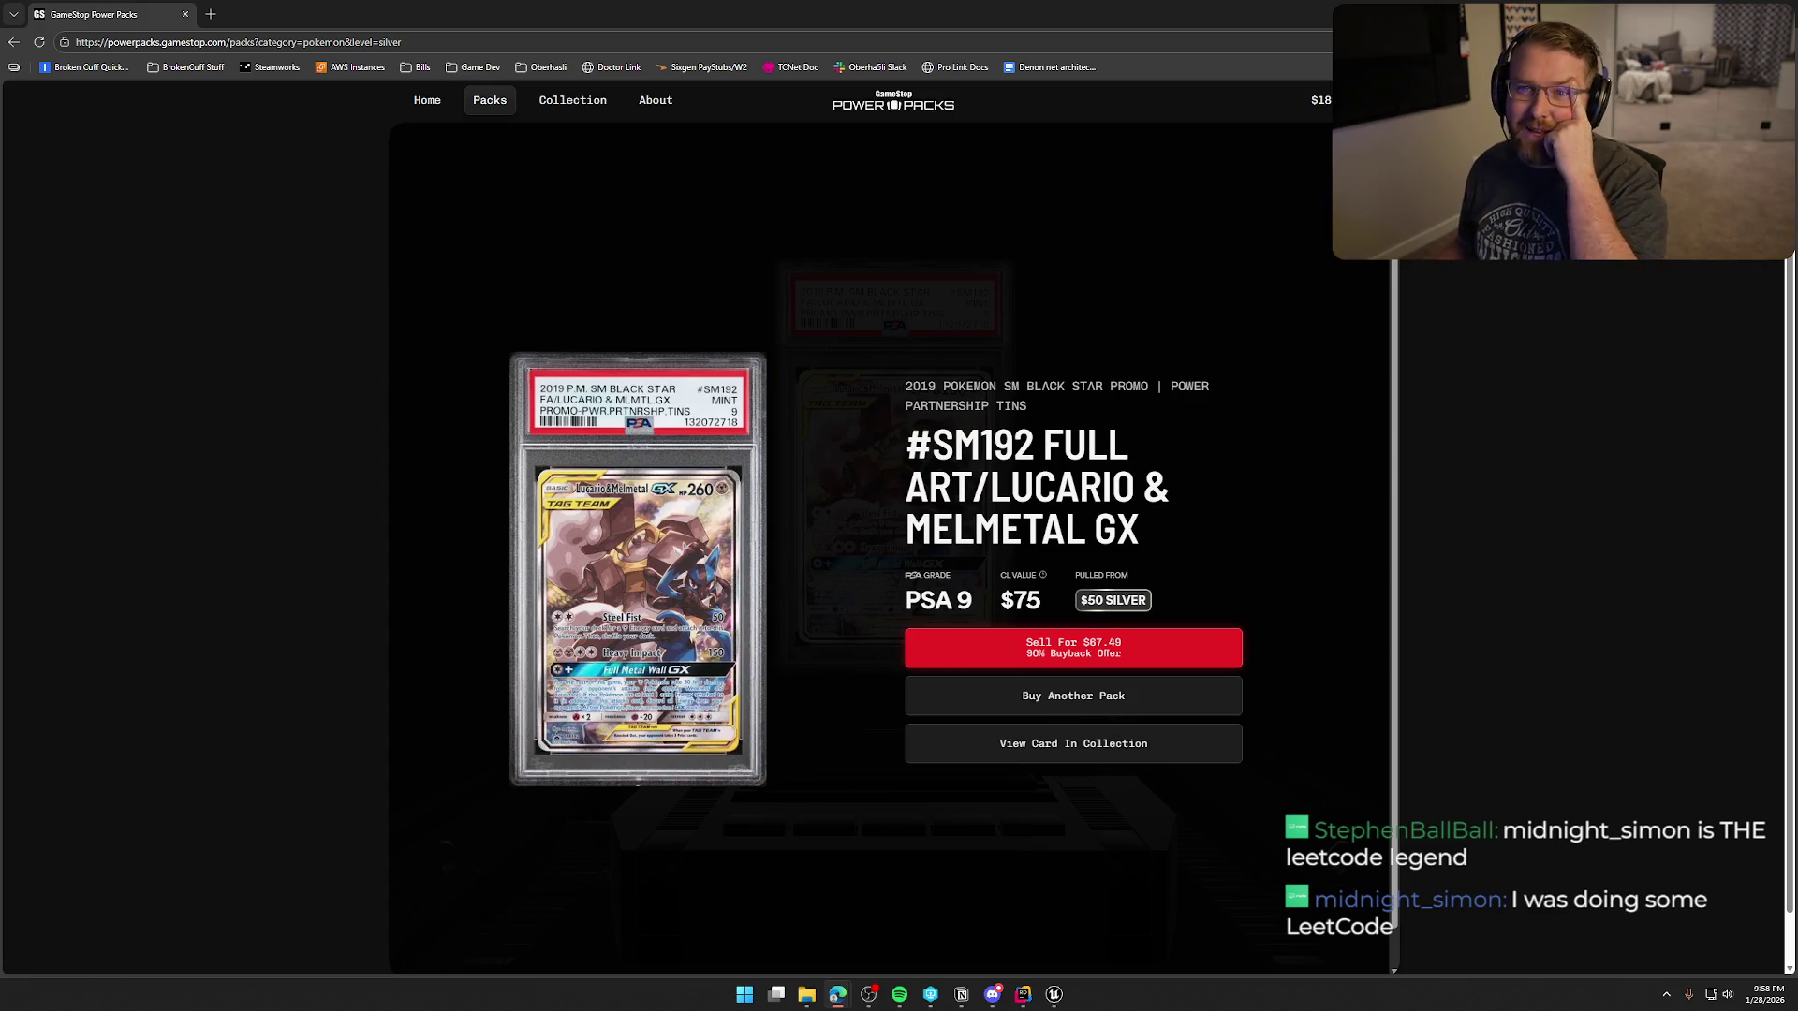
{"action": "key", "text": "alt+Tab"}
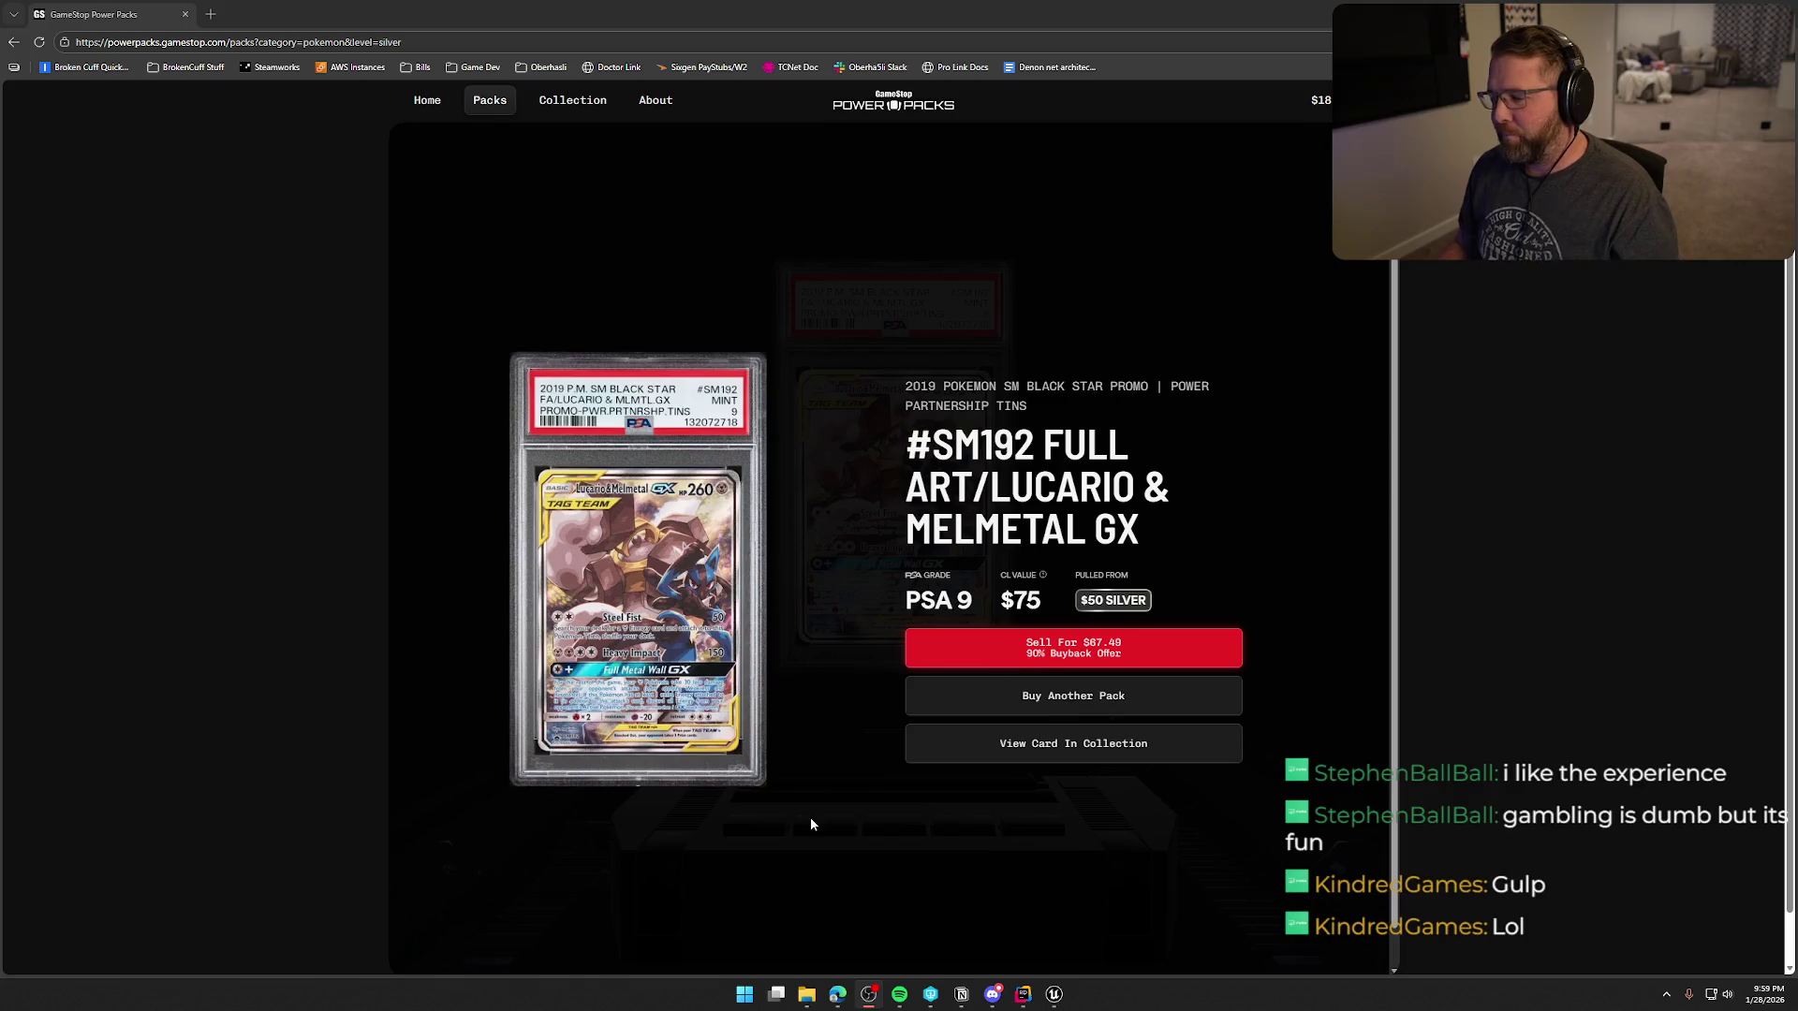
{"action": "left_click", "coordinate": [1062, 759]}
- Decline the buyback offer to keep the Lucario & Melmetal GX, then return to the Packs page
{"action": "left_click", "coordinate": [871, 686]}
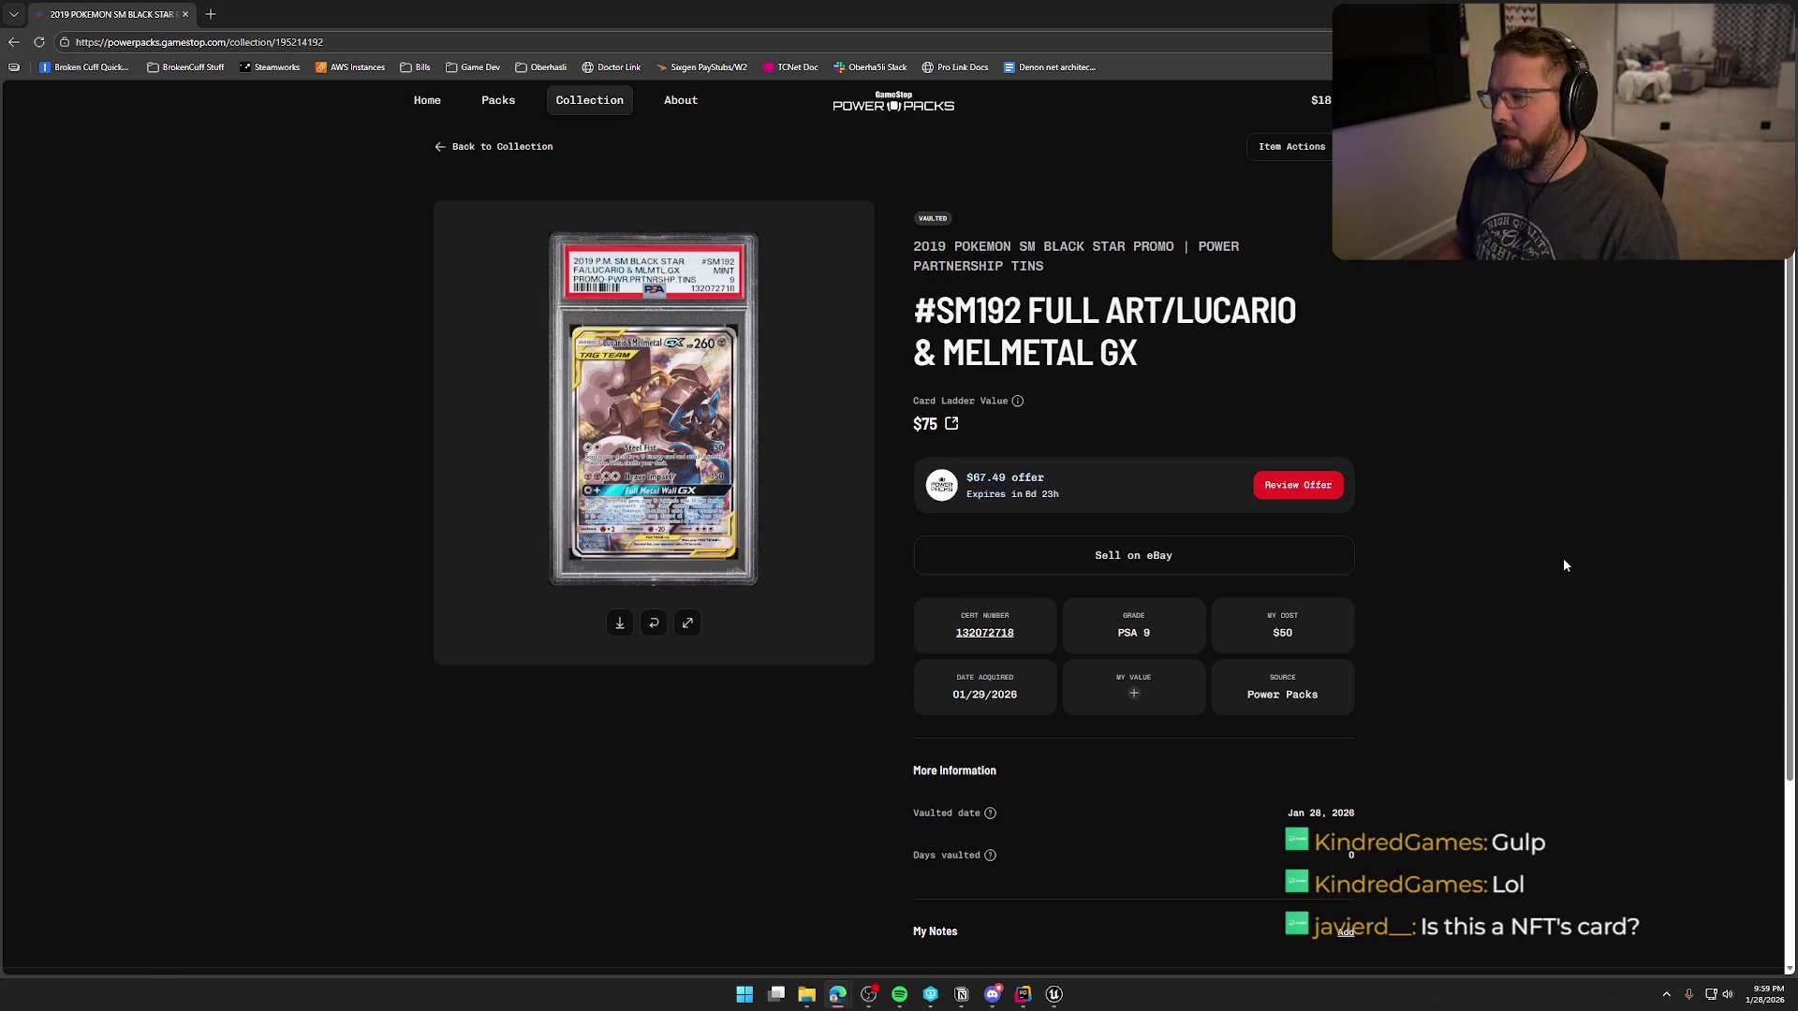
{"action": "left_click", "coordinate": [496, 112]}
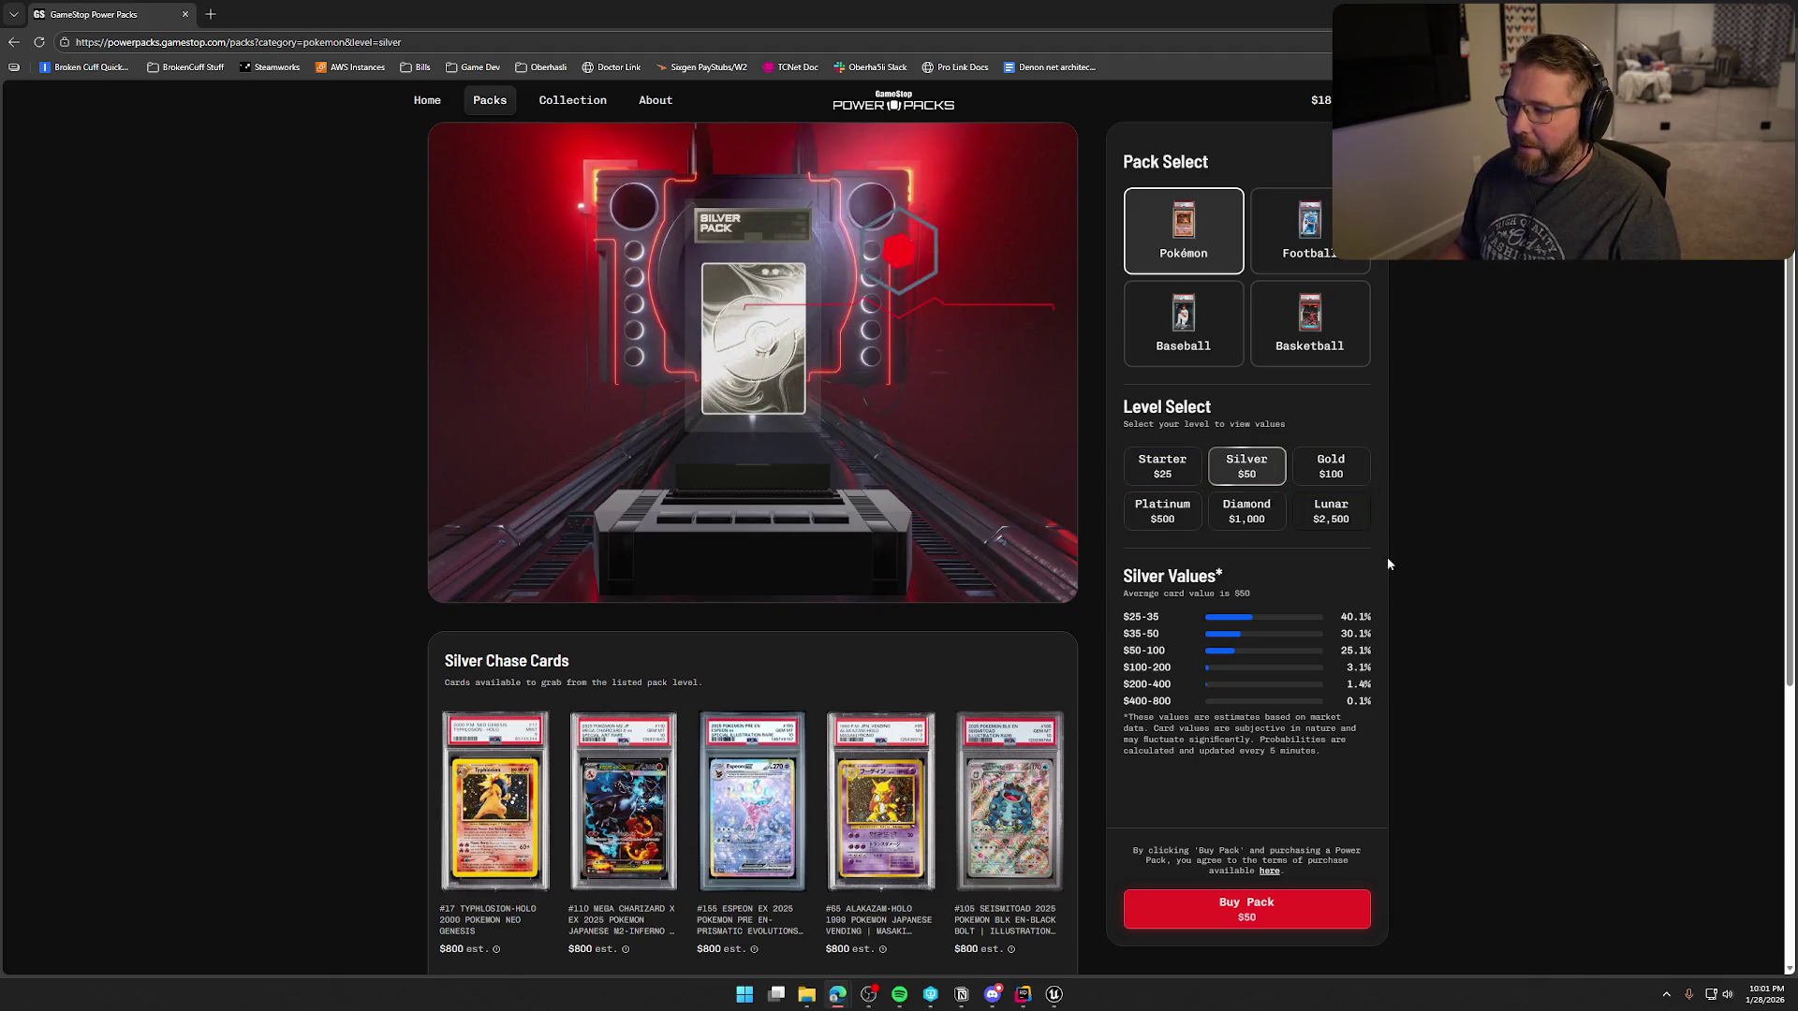
- Look at the $2,500 Lunar pack level, briefly switch to Discord, then return to the browser
{"action": "left_click", "coordinate": [1331, 511]}
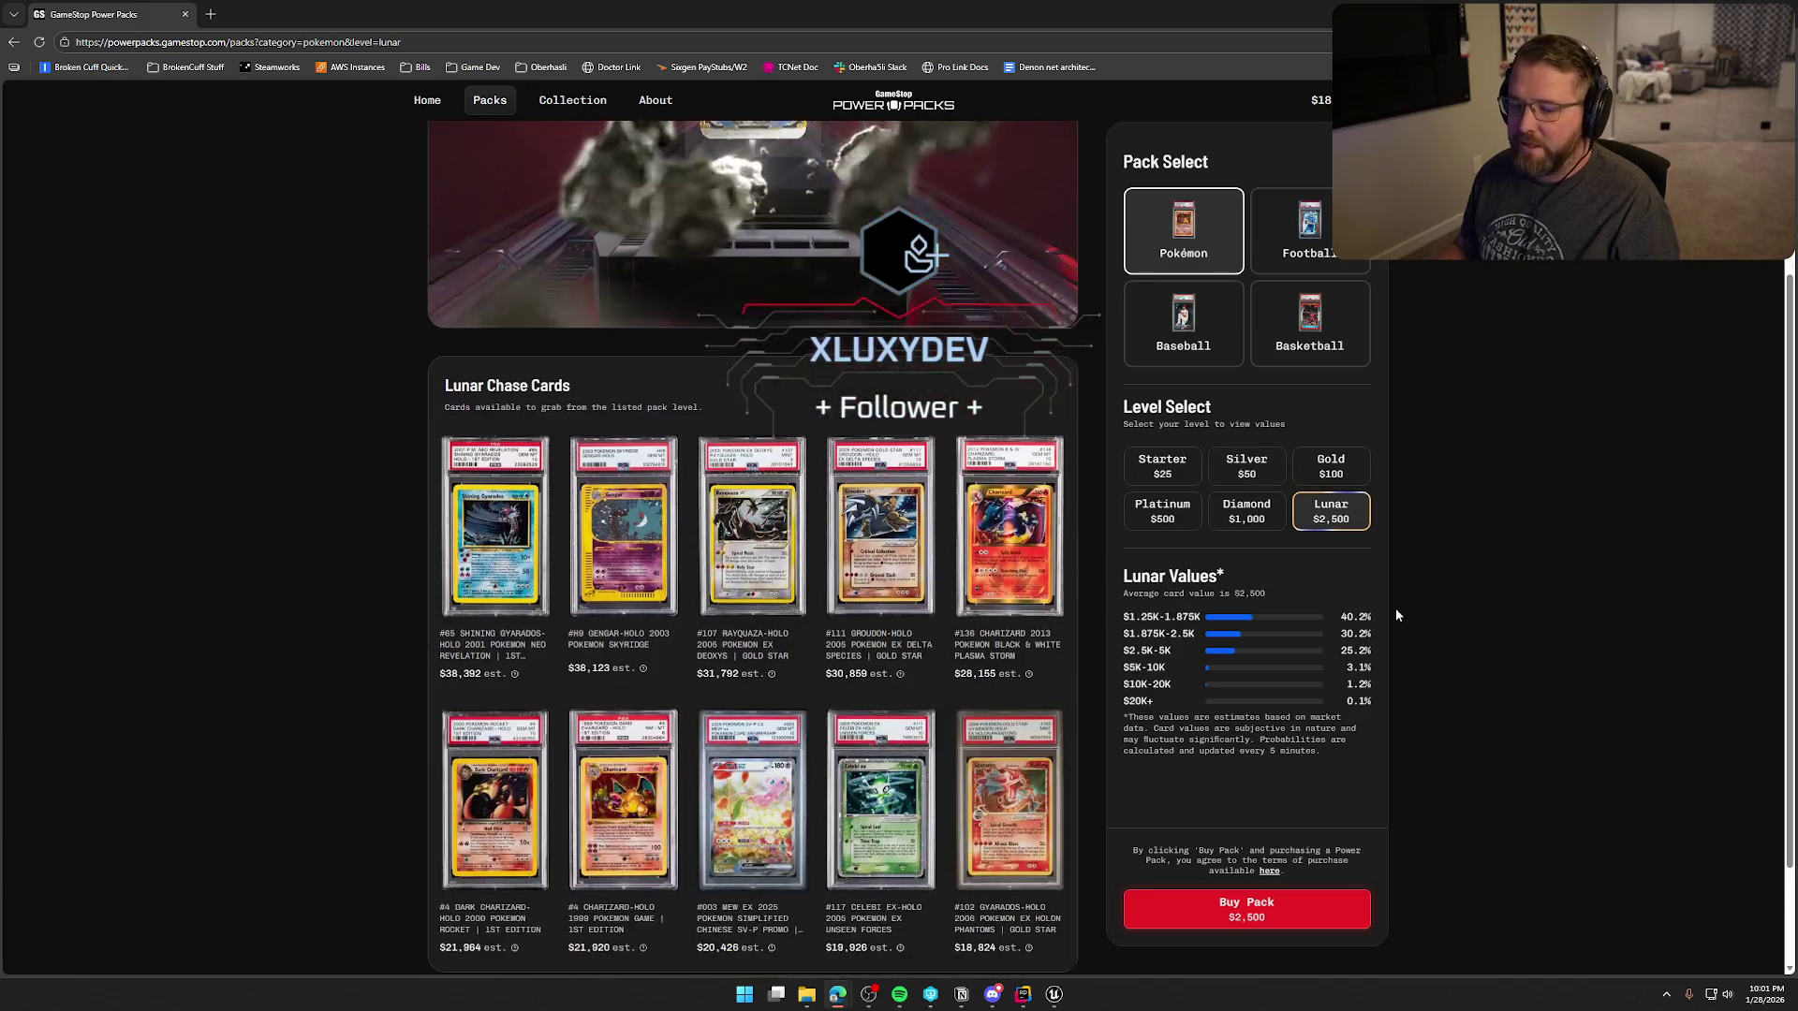
{"action": "scroll", "coordinate": [1396, 615], "scroll_direction": "down", "scroll_amount": 2}
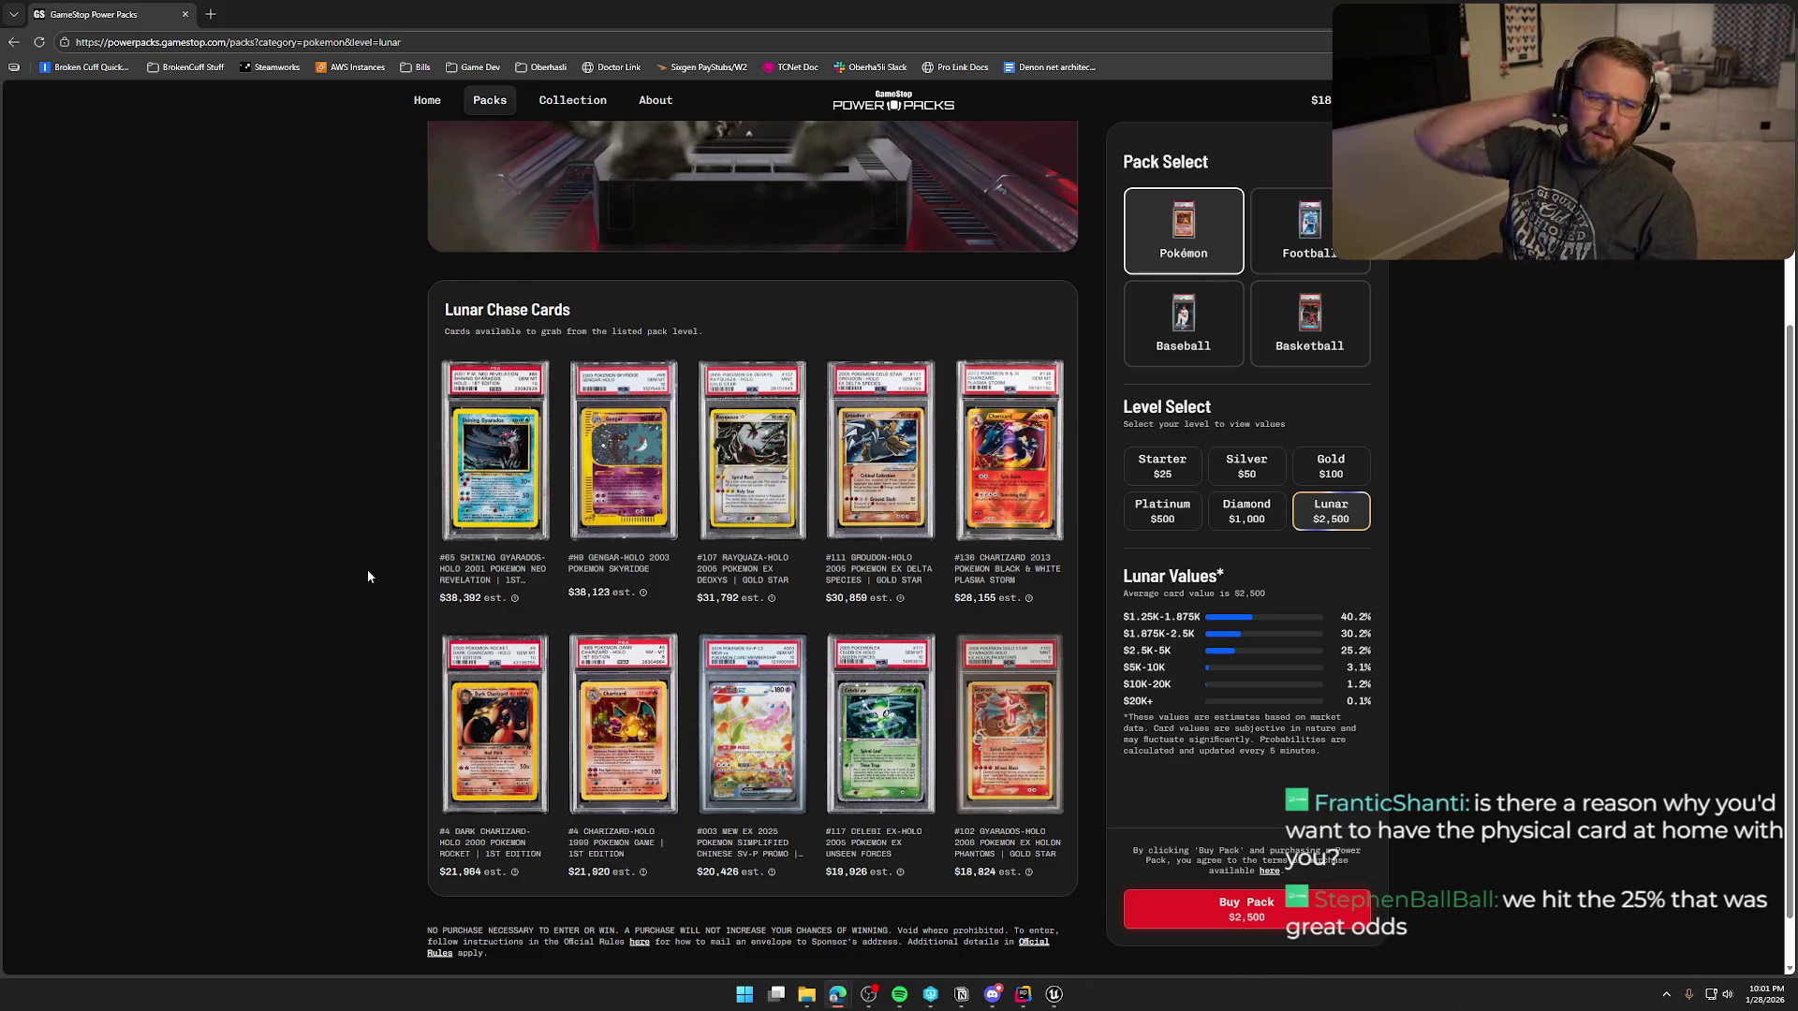
{"action": "key", "text": "alt+Tab"}
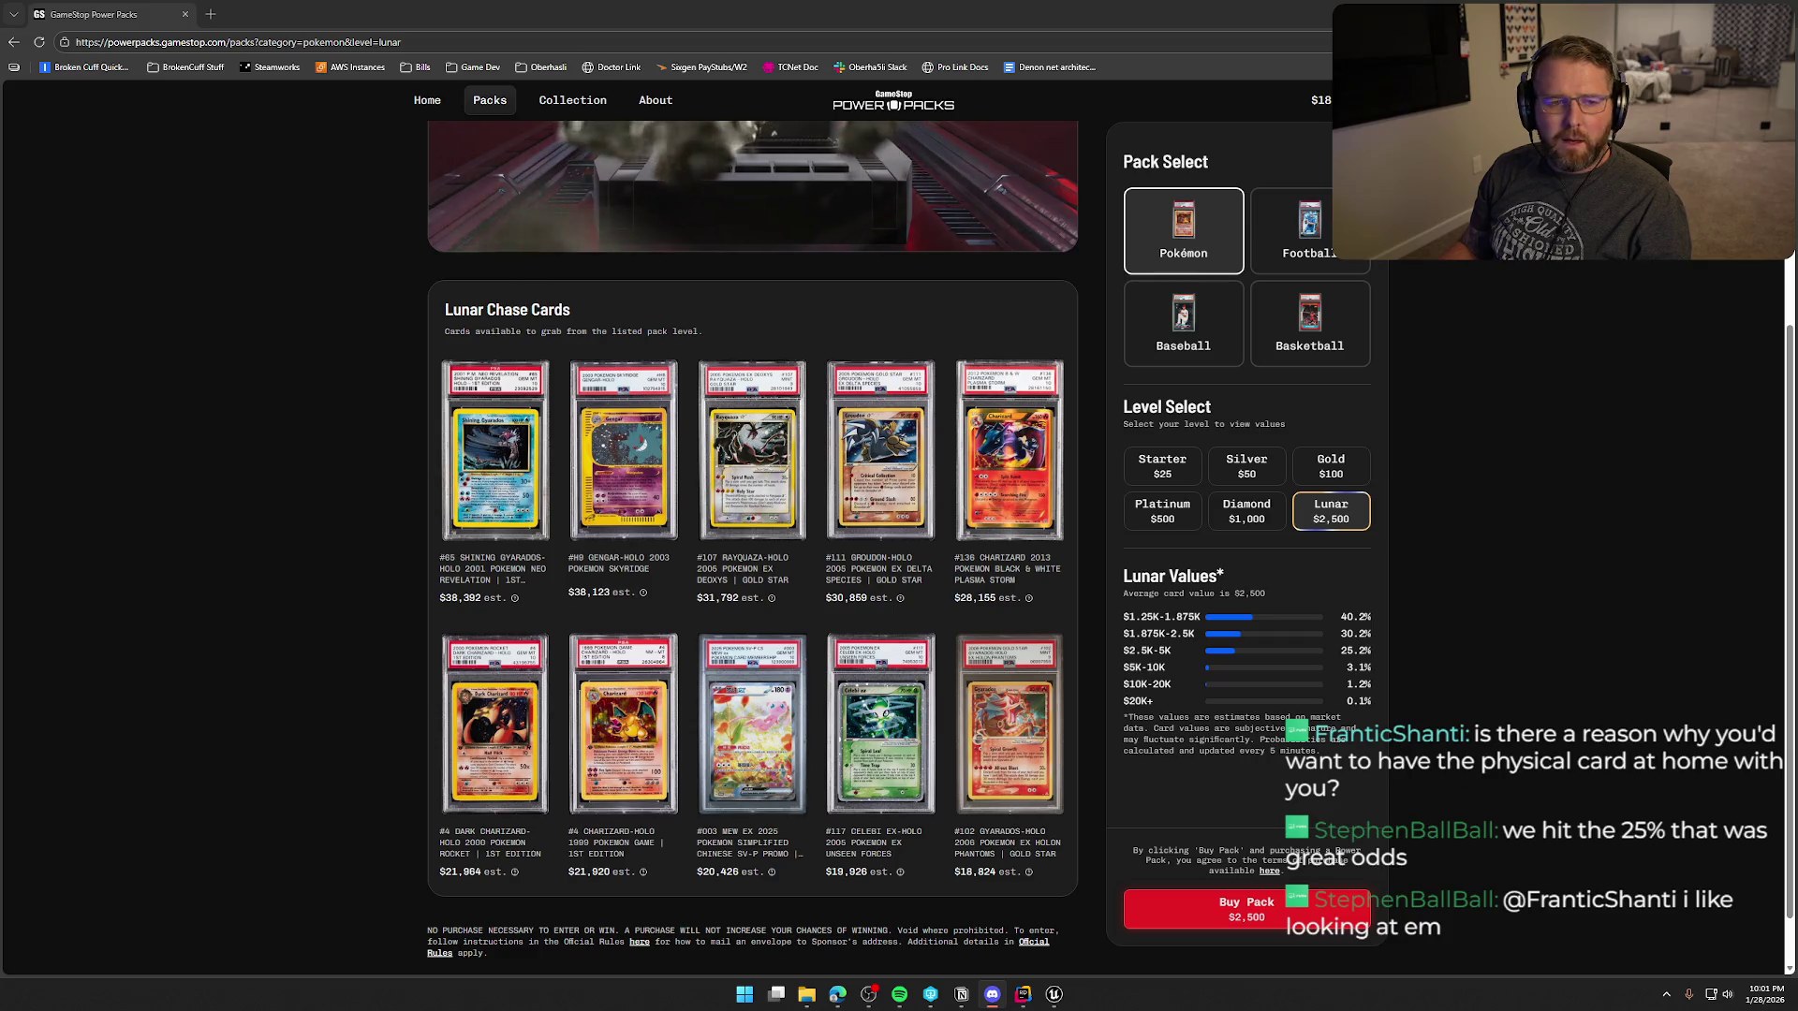
{"action": "left_click", "coordinate": [274, 458]}
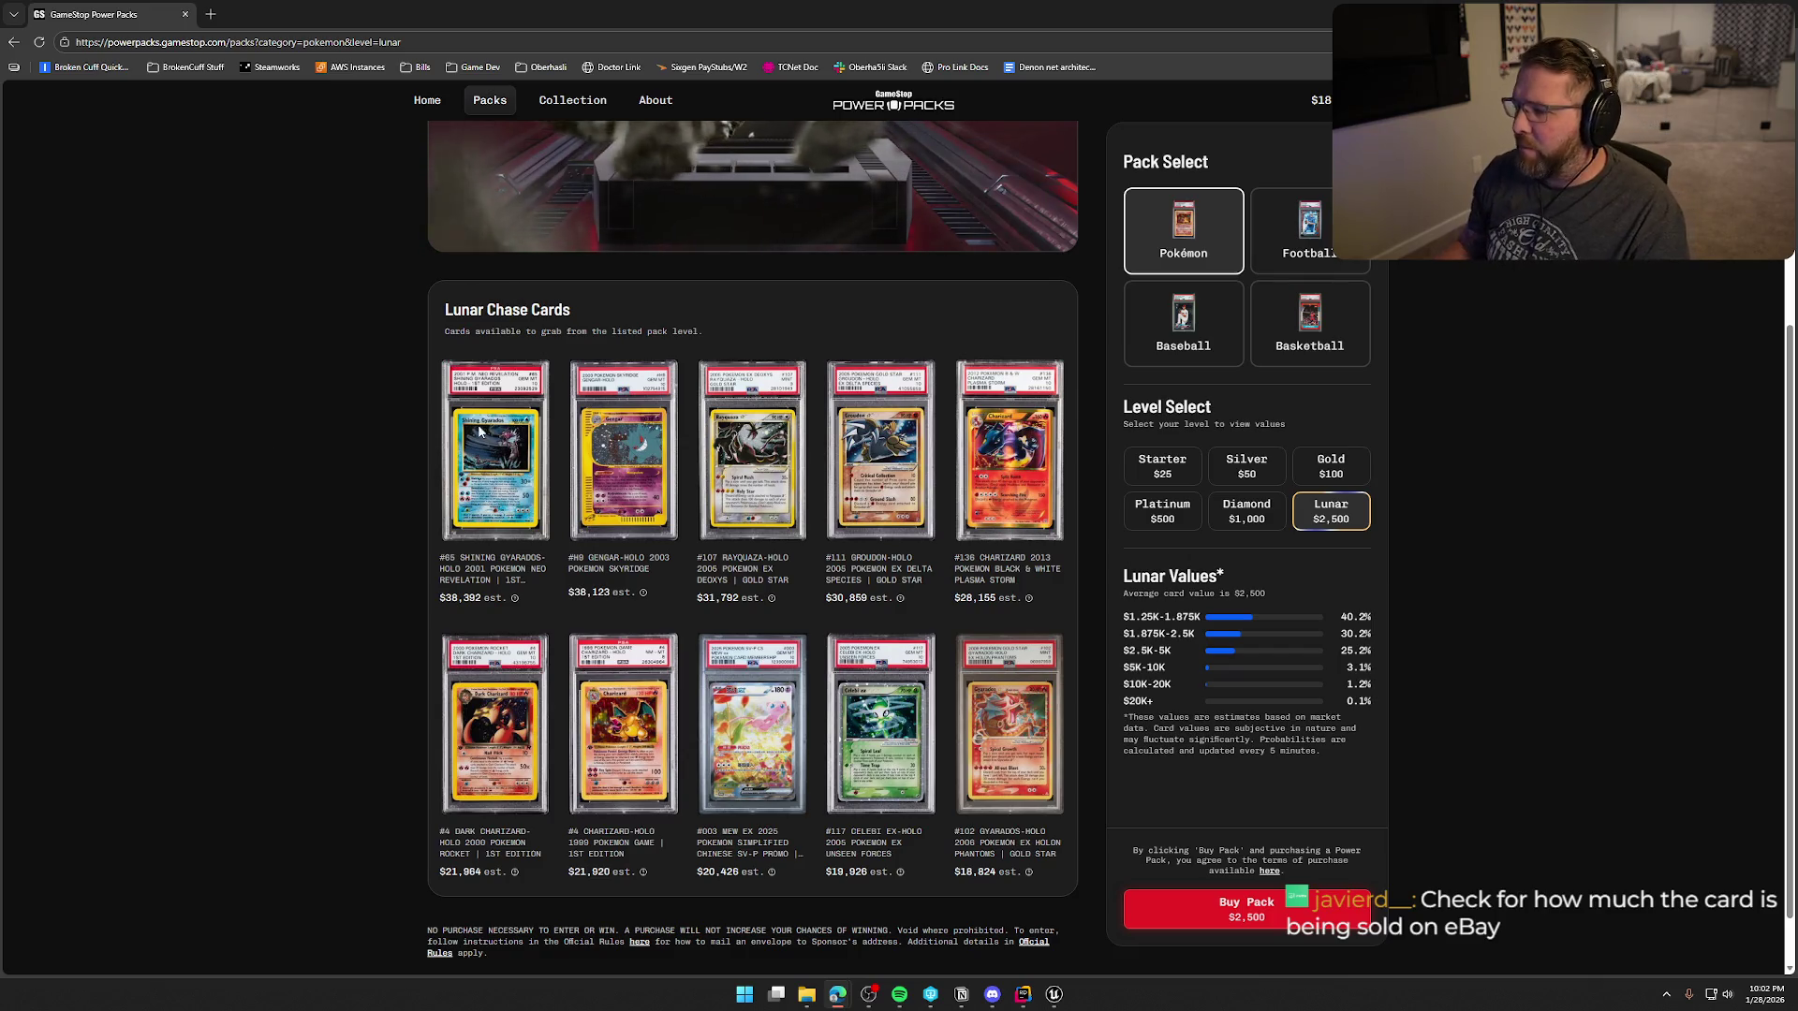
- Check the Silver pack's higher value tier odds, then open the Lucario & Melmetal GX from the Collection
{"action": "left_click", "coordinate": [1247, 466]}
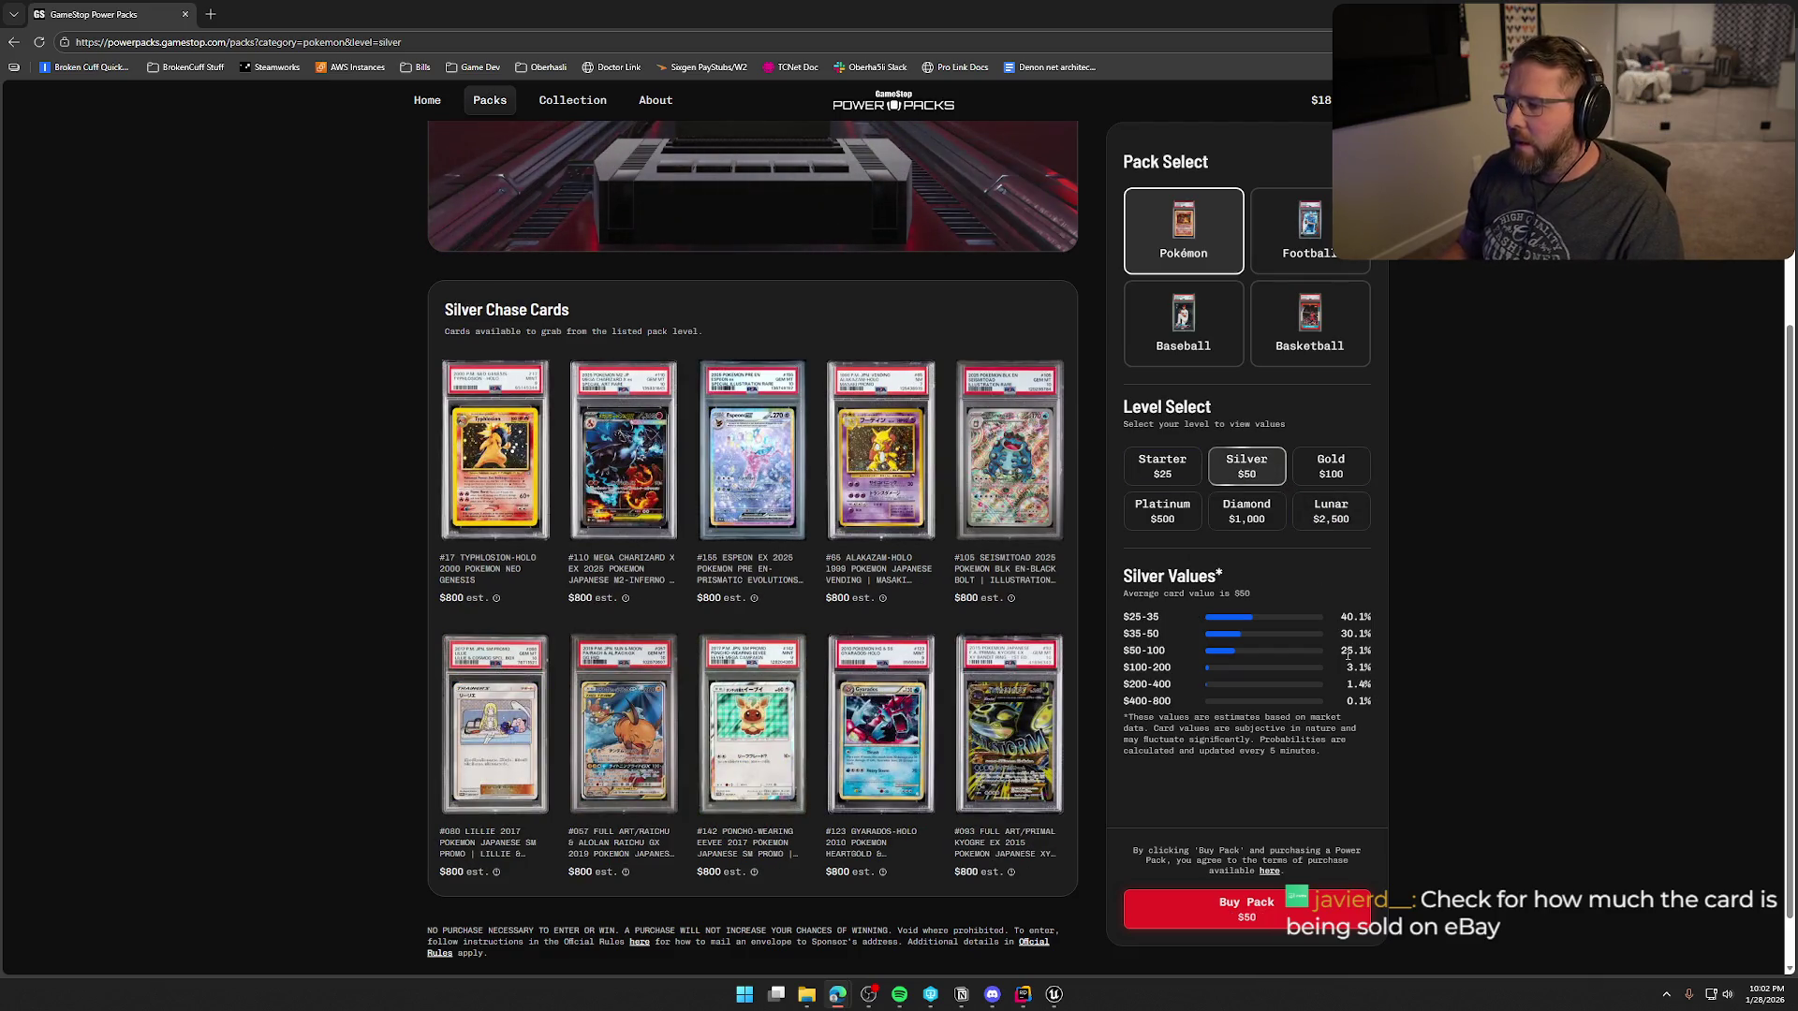
{"action": "left_click_drag", "start_coordinate": [1342, 653], "coordinate": [1366, 703]}
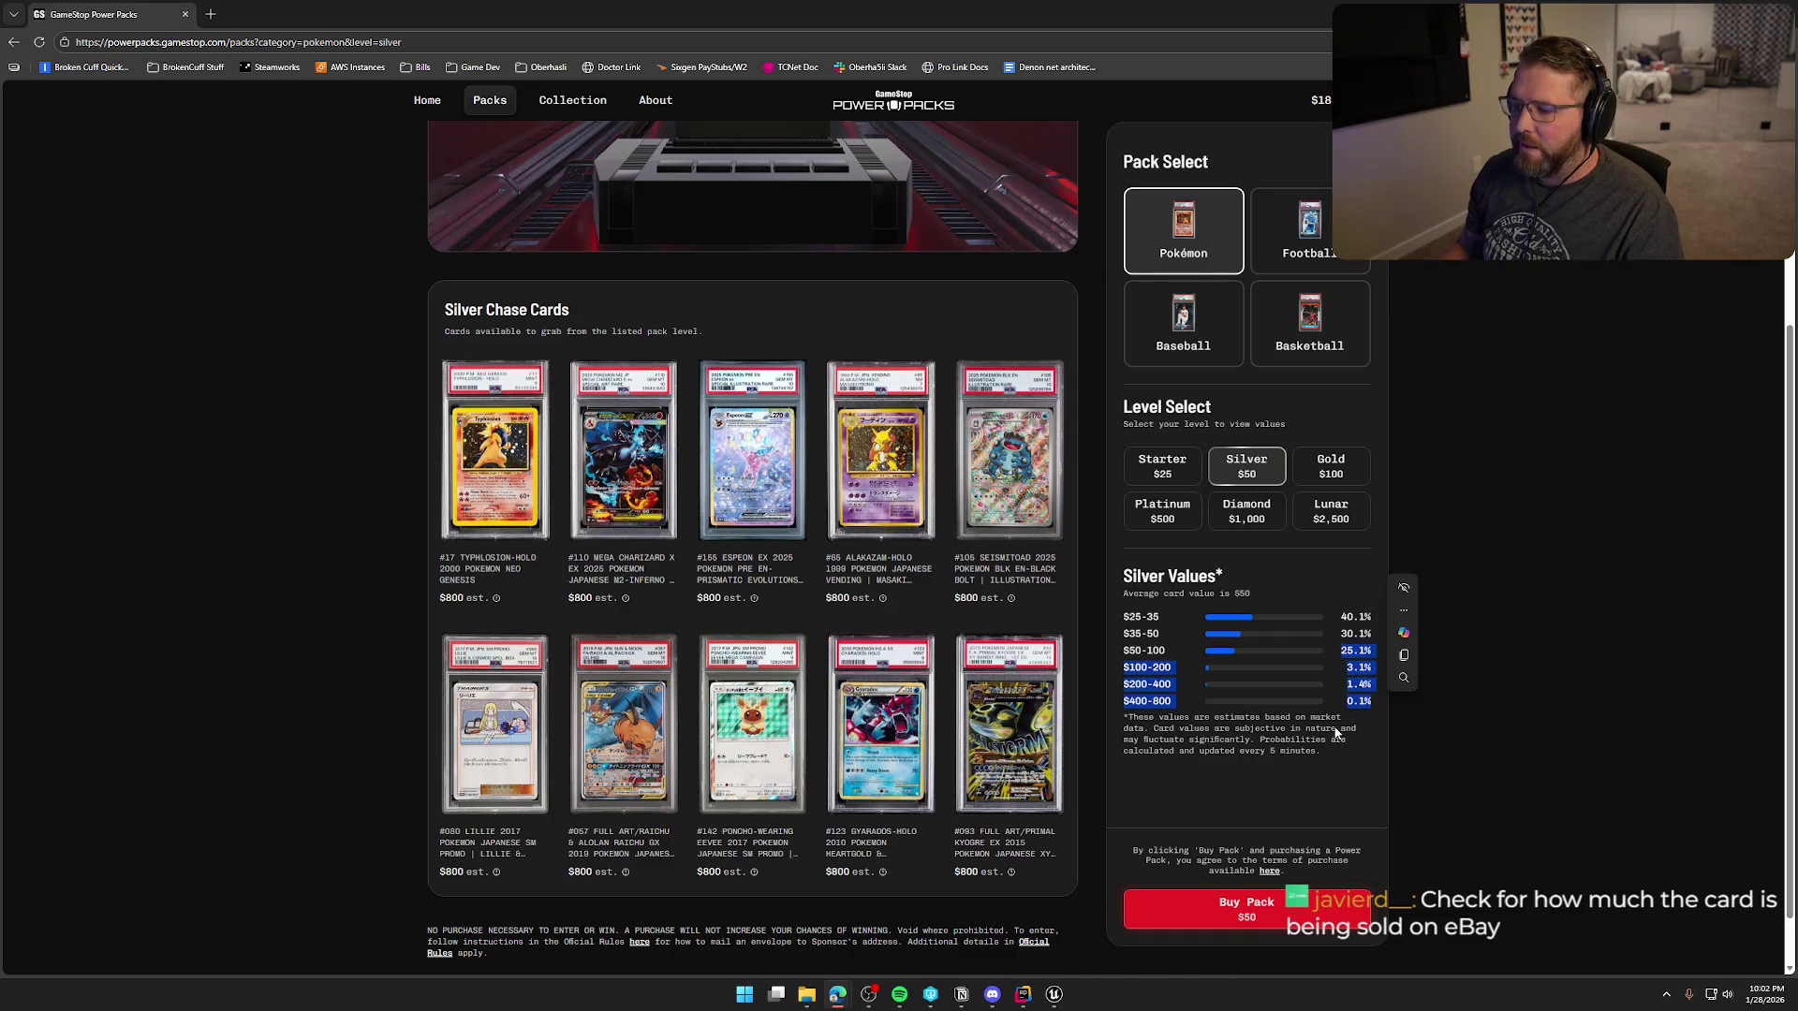
{"action": "left_click", "coordinate": [1358, 663]}
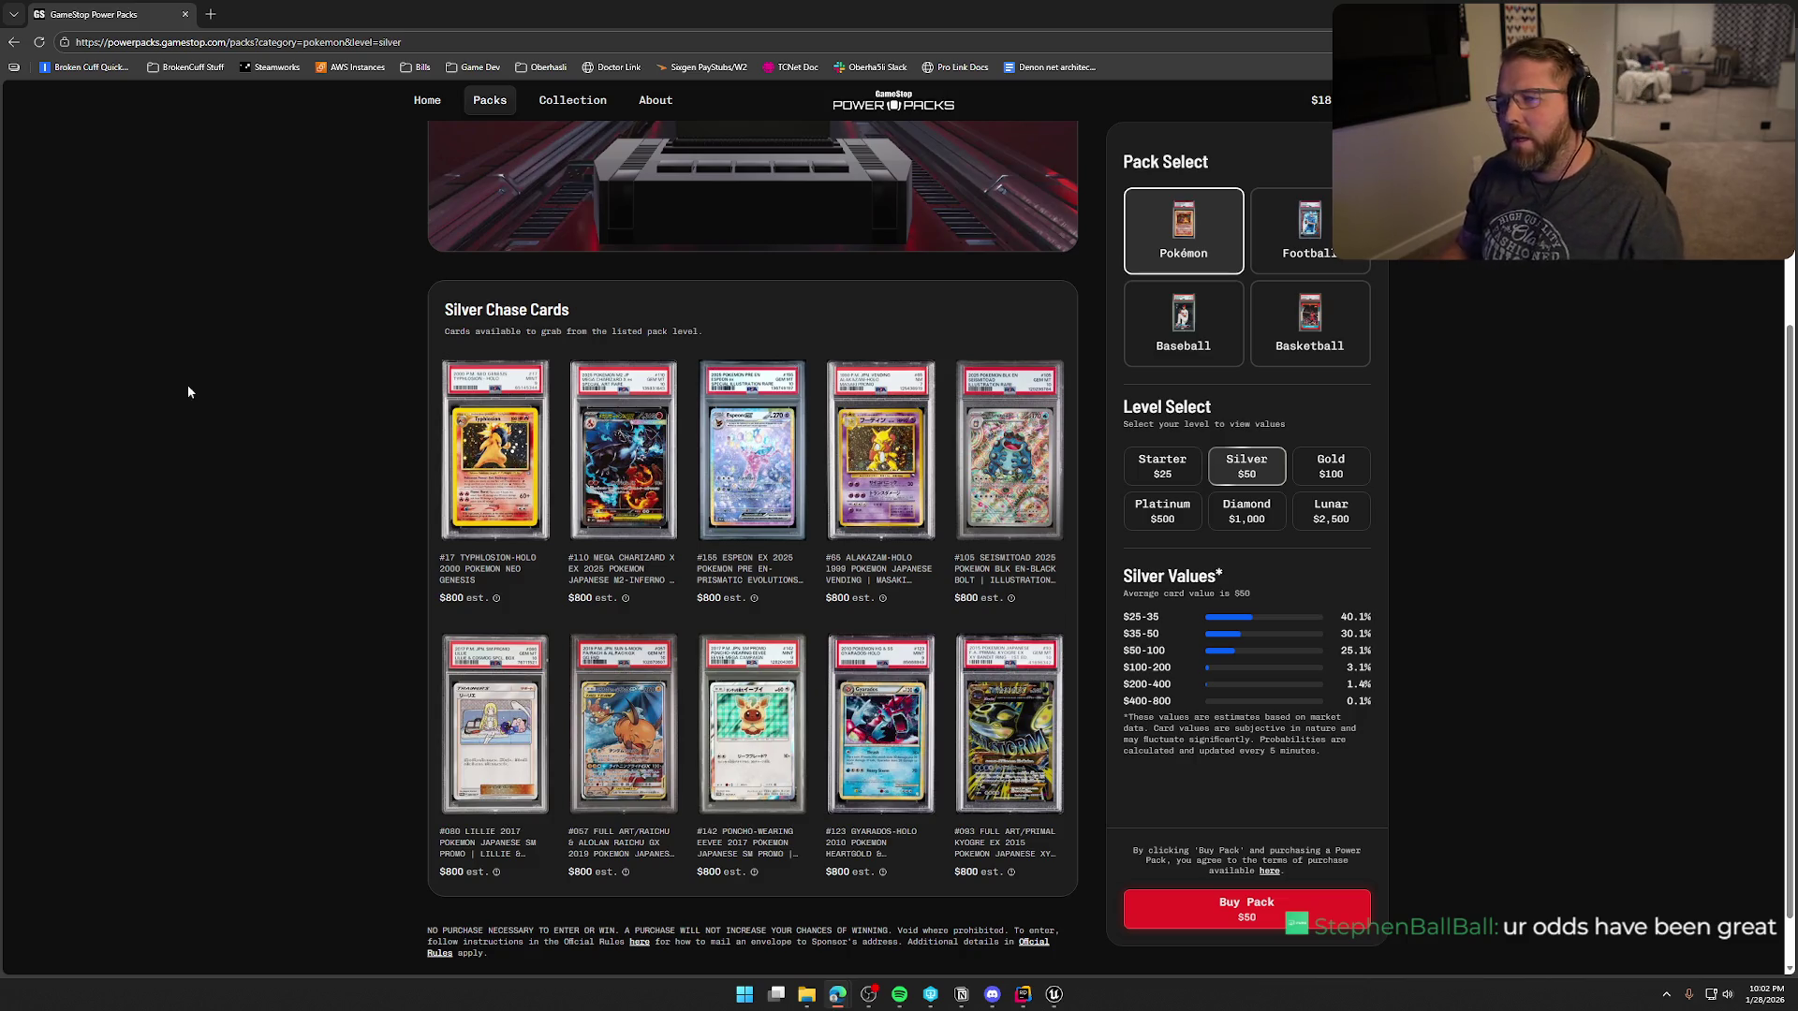
{"action": "left_click", "coordinate": [554, 104]}
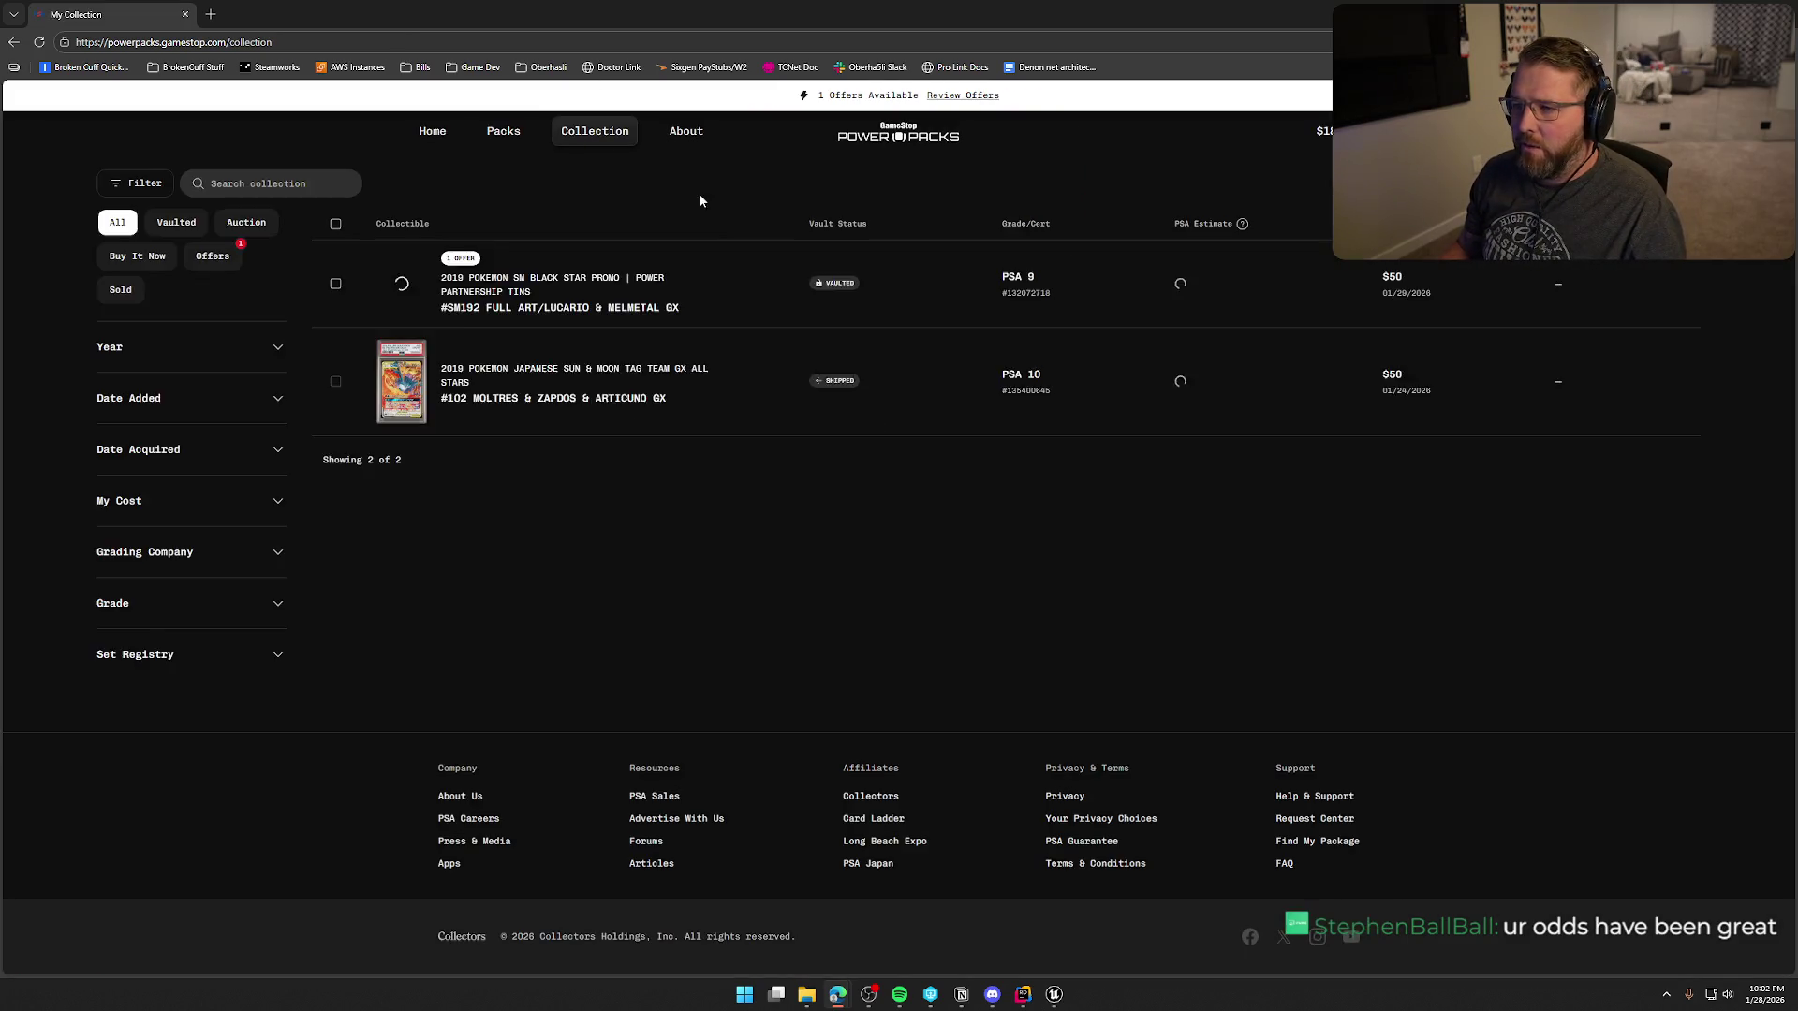
{"action": "left_click", "coordinate": [496, 288]}
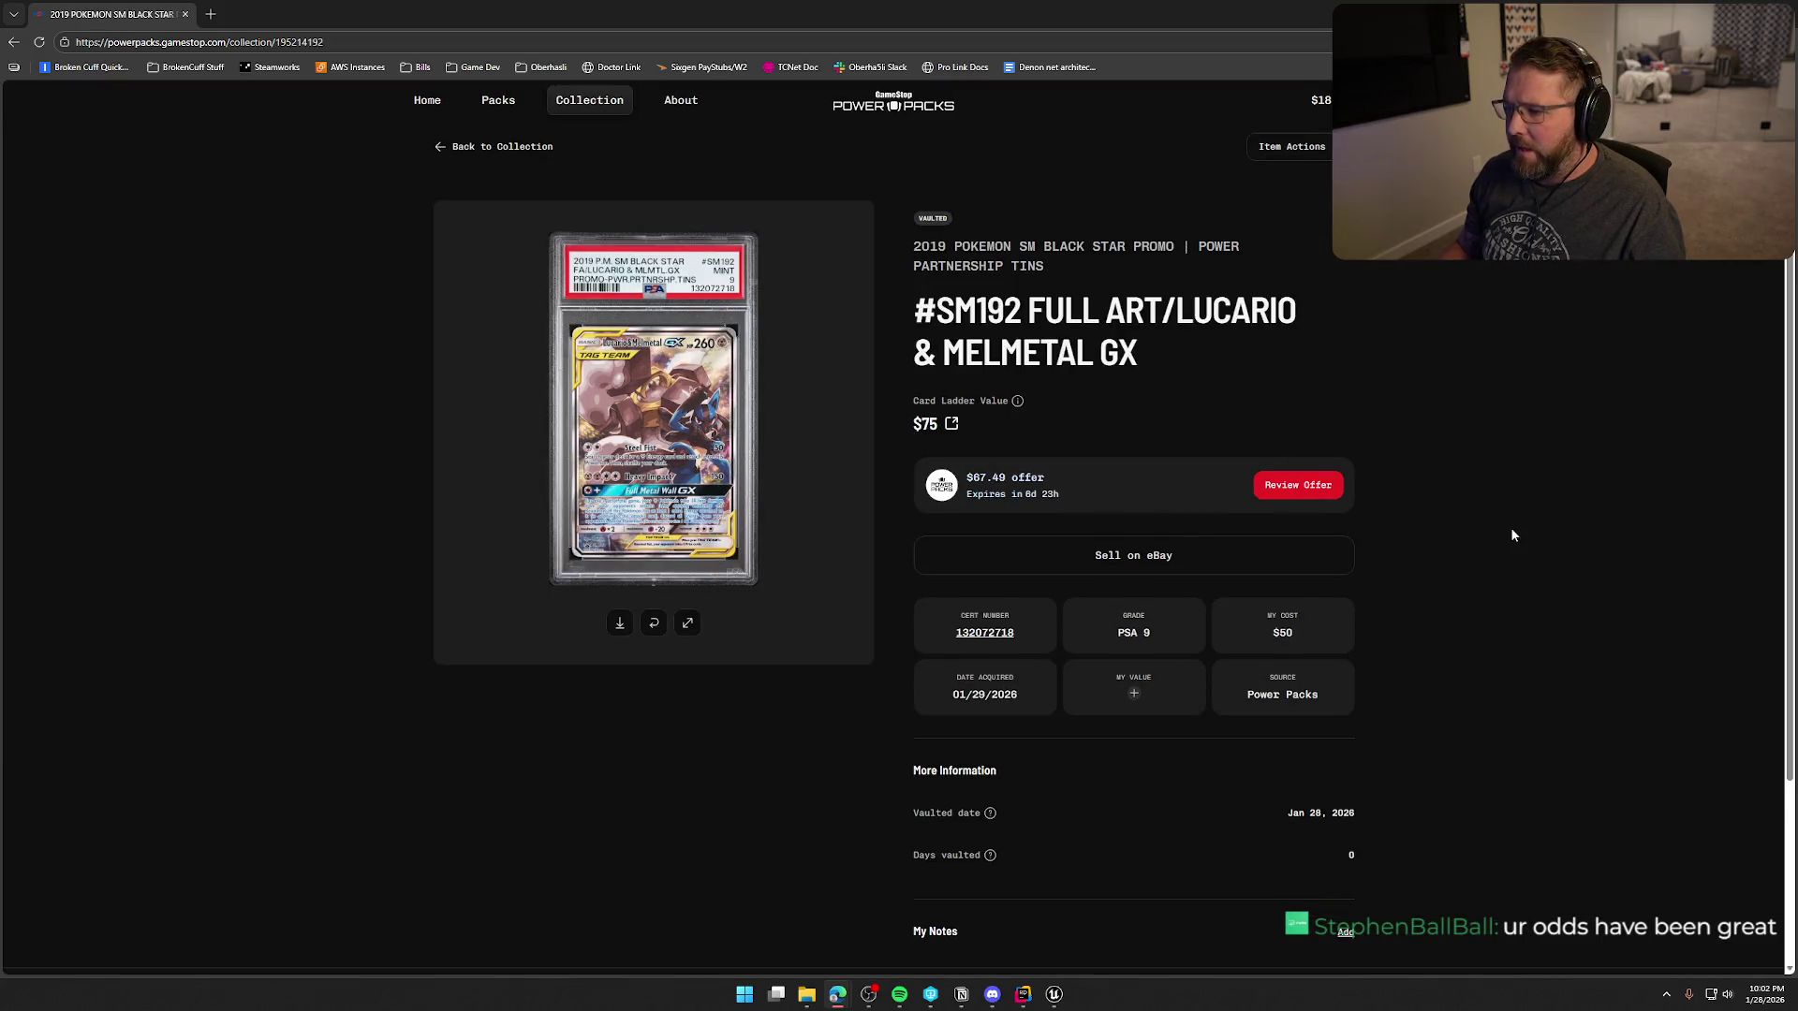
- Start a Sell on eBay listing for the Lucario & Melmetal GX, then back out to keep the $67.49 offer
{"action": "scroll", "coordinate": [1494, 580], "scroll_direction": "down", "scroll_amount": 3}
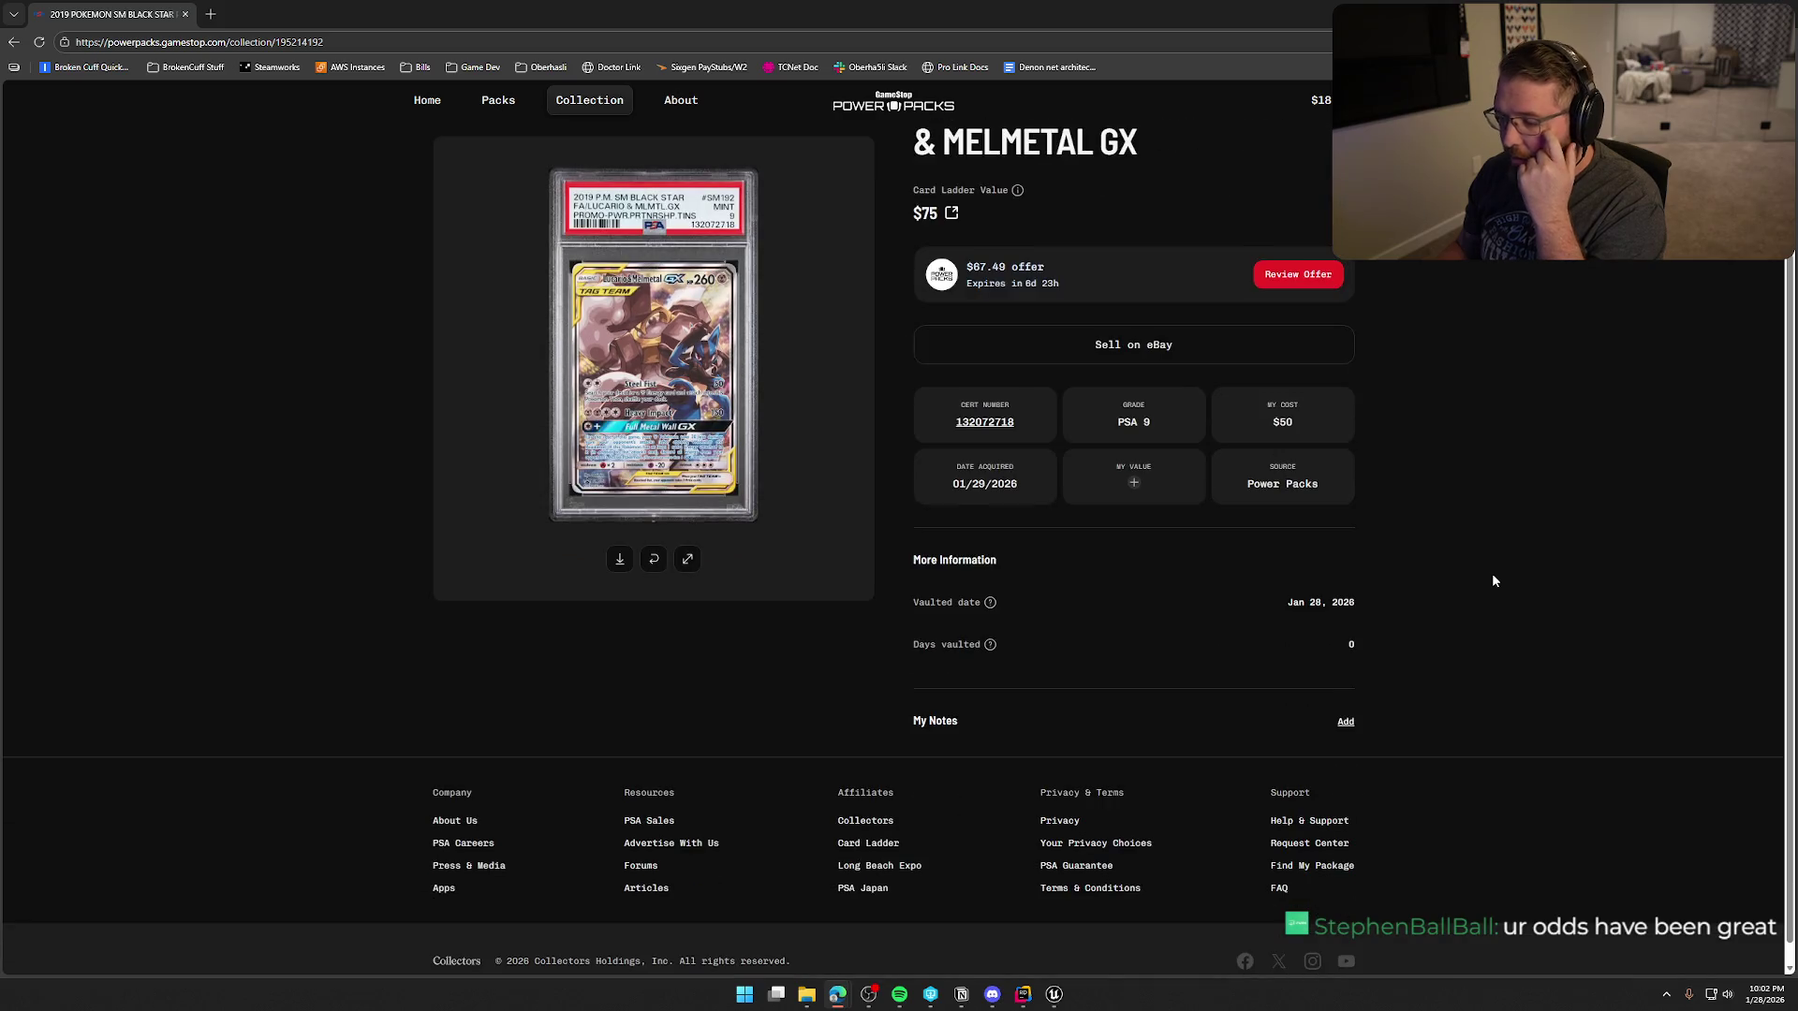
{"action": "scroll", "coordinate": [1494, 580], "scroll_direction": "up", "scroll_amount": 3}
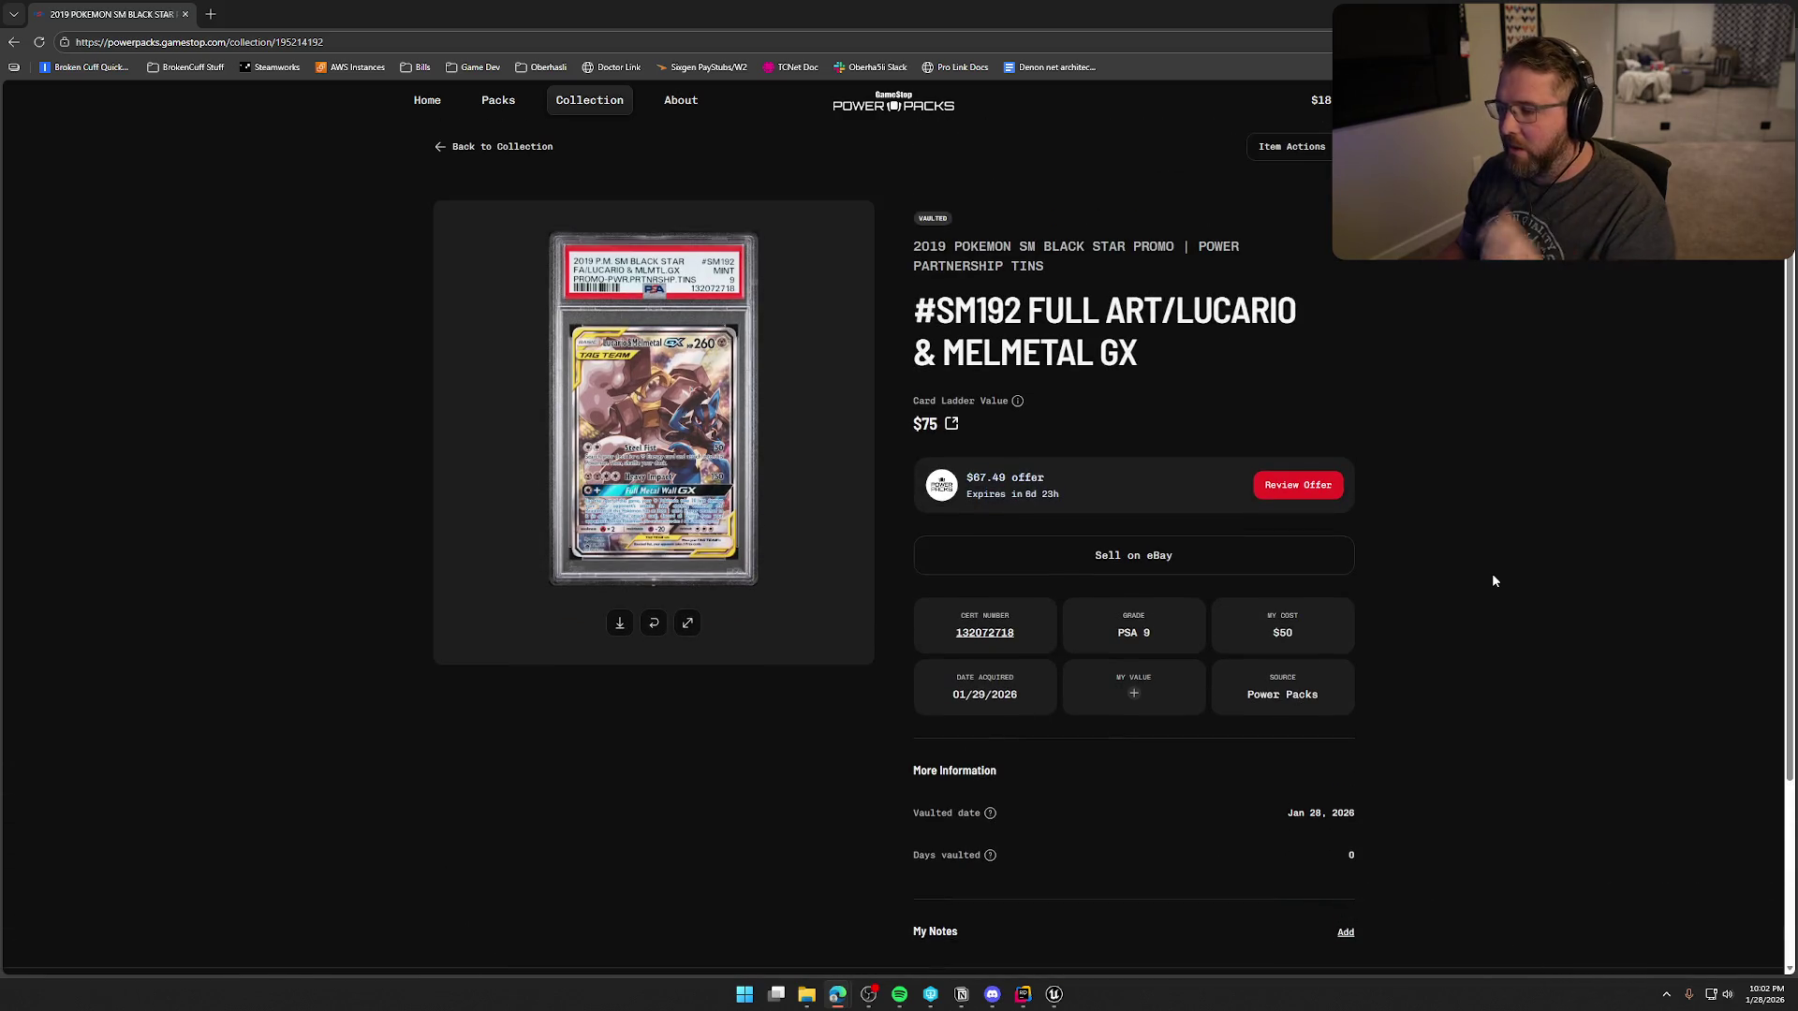
{"action": "left_click", "coordinate": [1141, 560]}
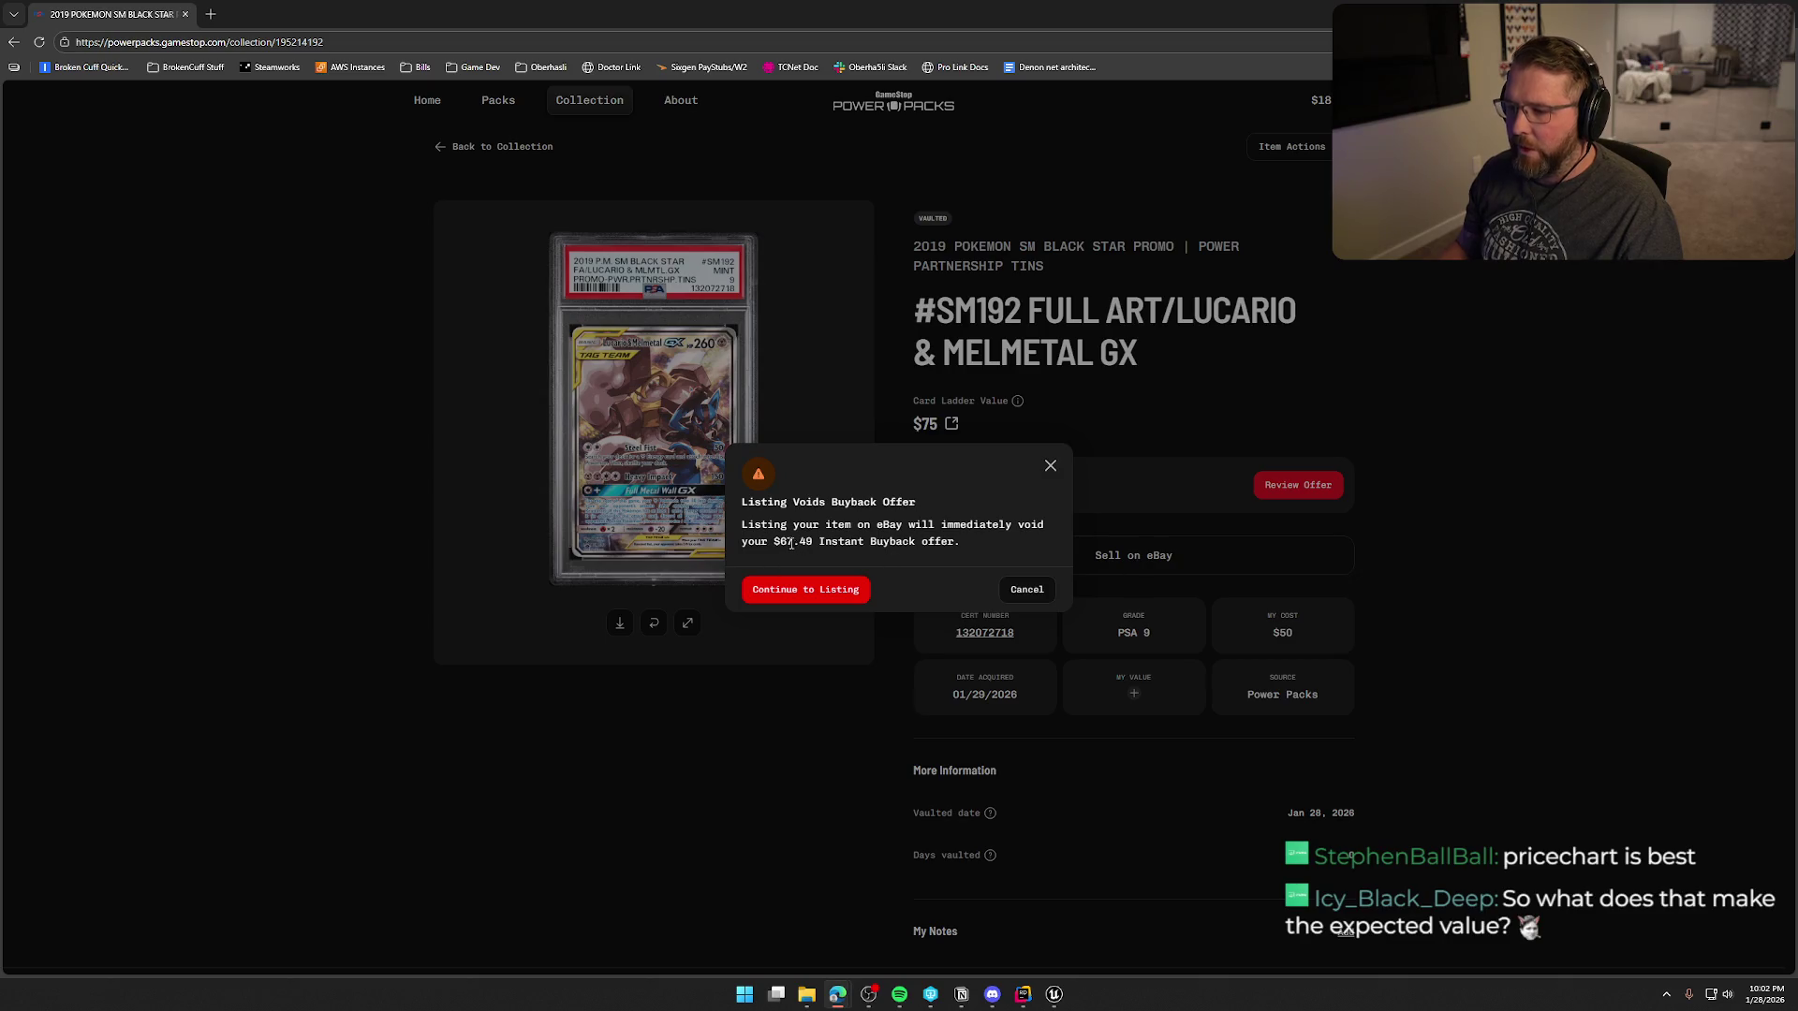
{"action": "left_click", "coordinate": [1051, 466]}
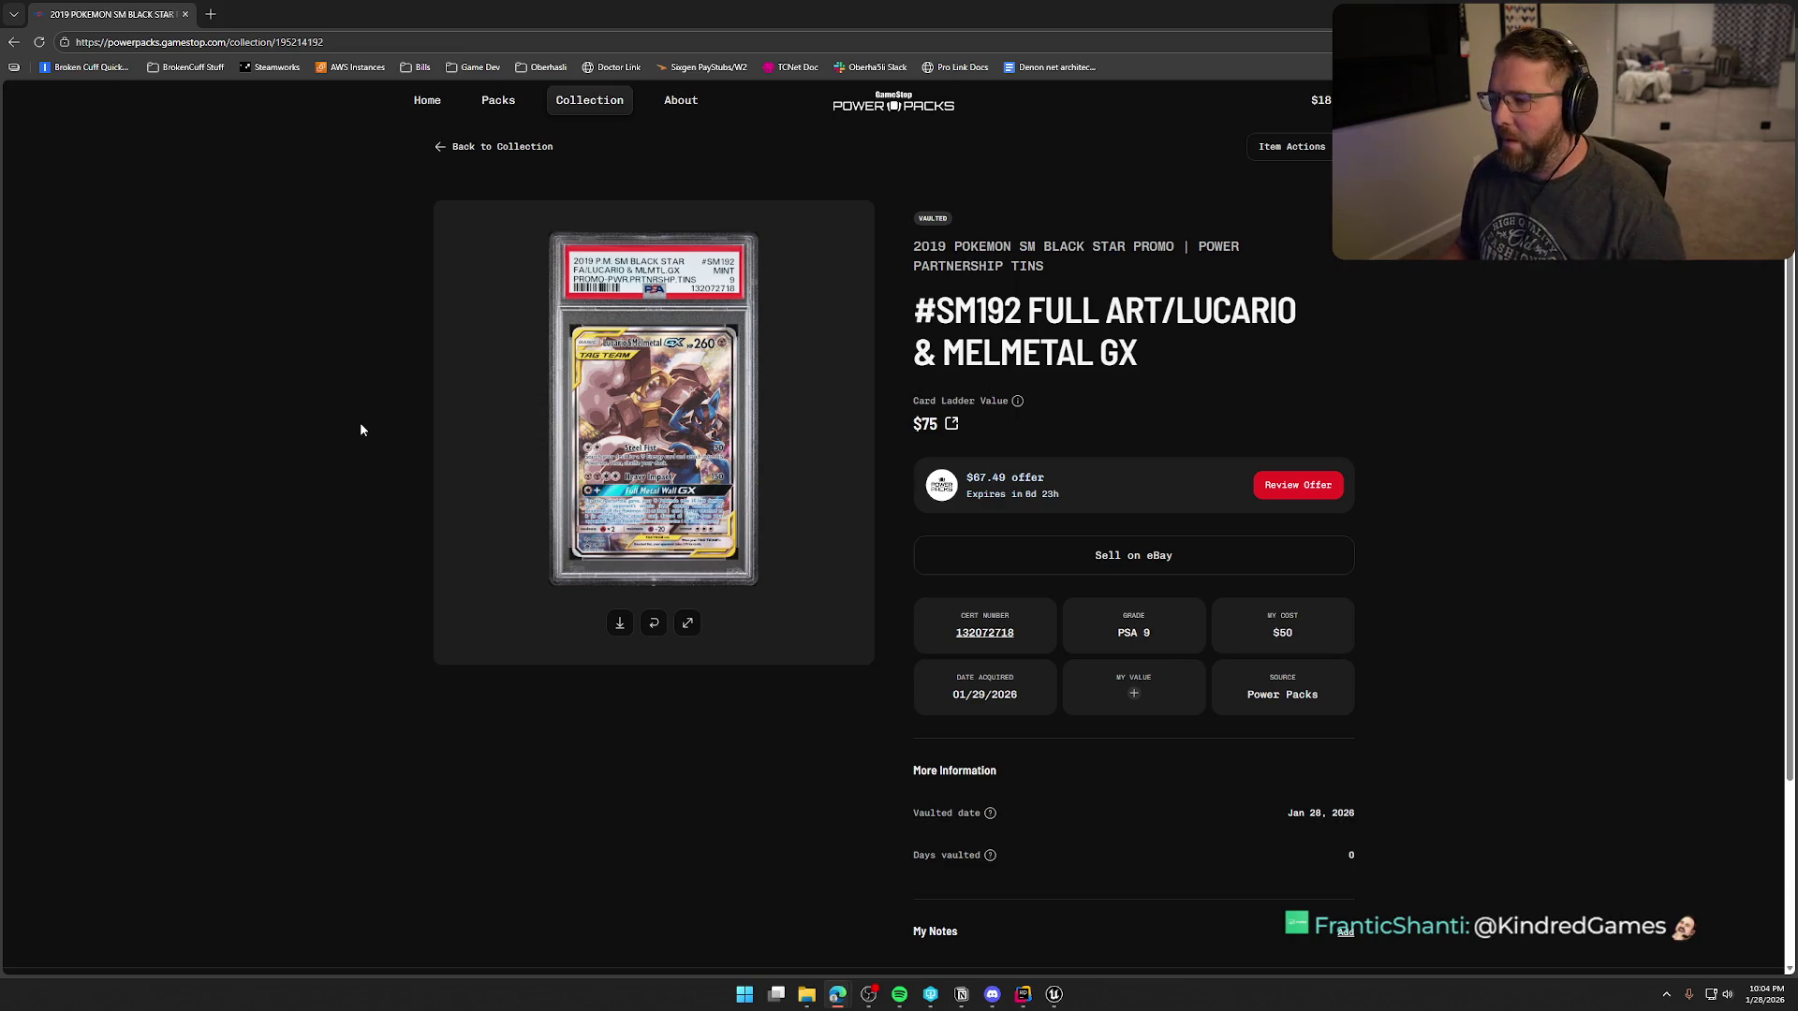
- View the Moltres, Zapdos & Articuno GX card full-screen from the collection, then close it and return to Packs
{"action": "left_click", "coordinate": [510, 148]}
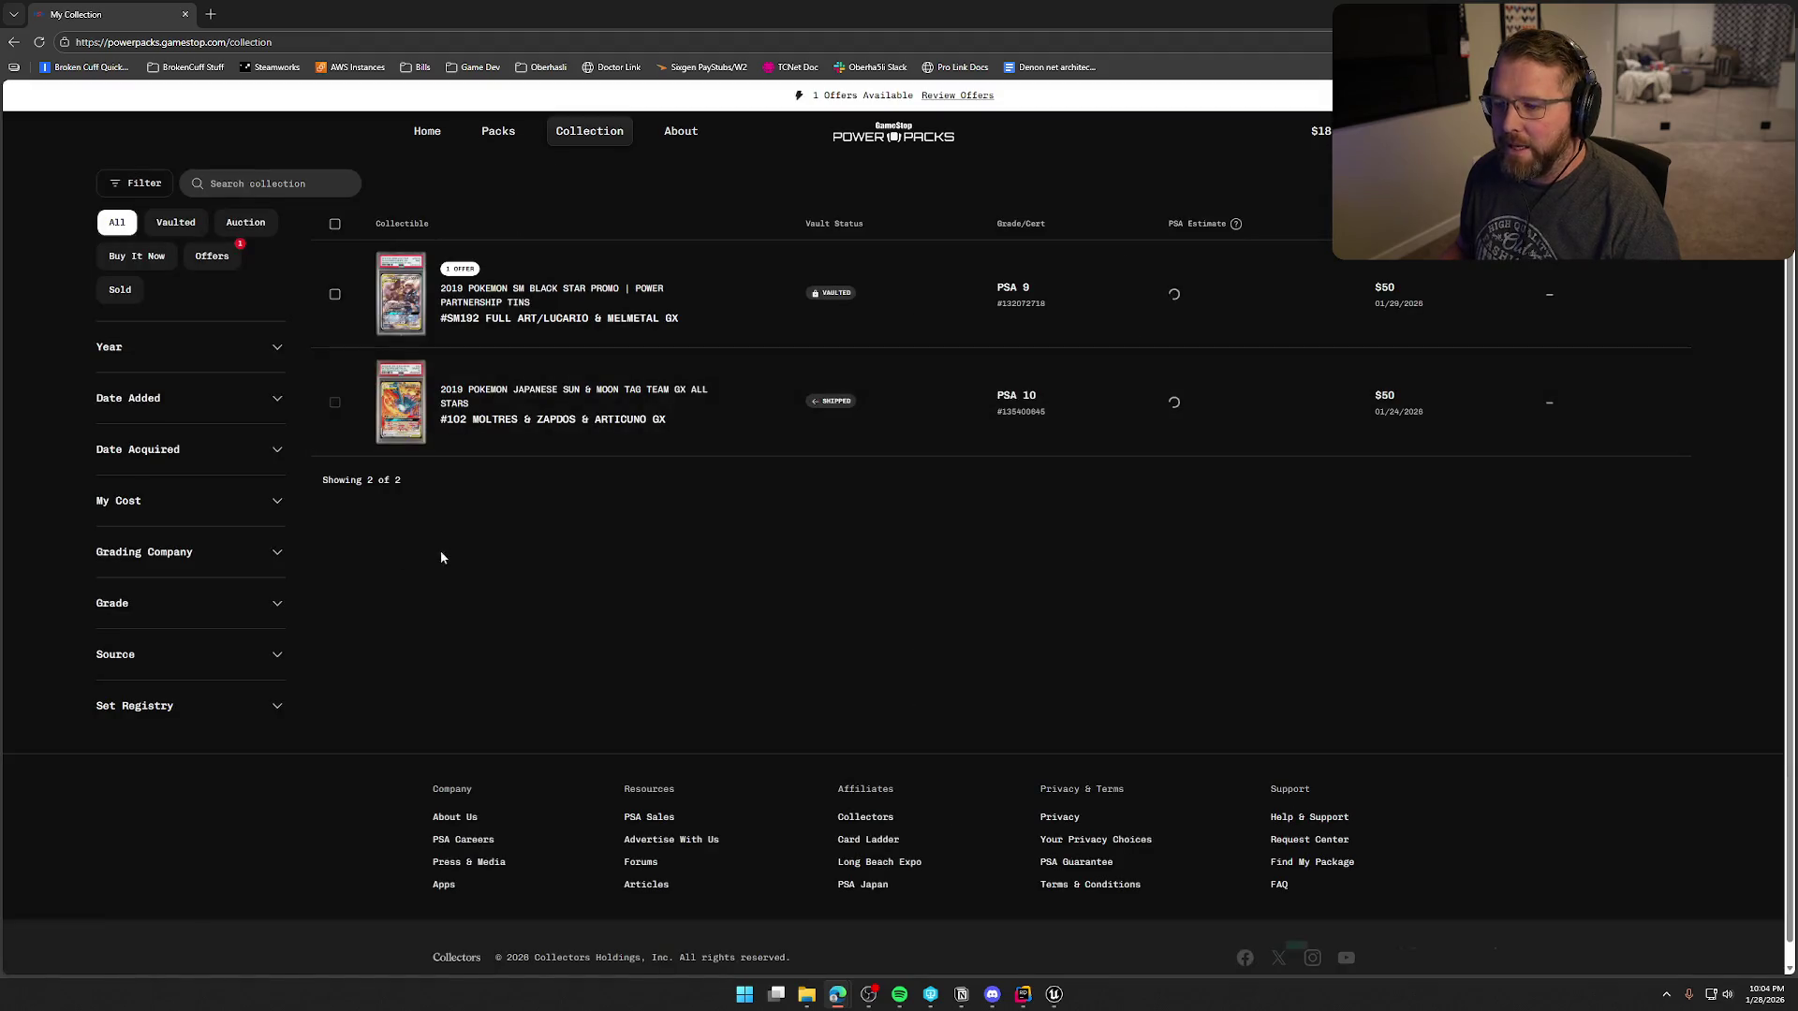
{"action": "left_click", "coordinate": [522, 392]}
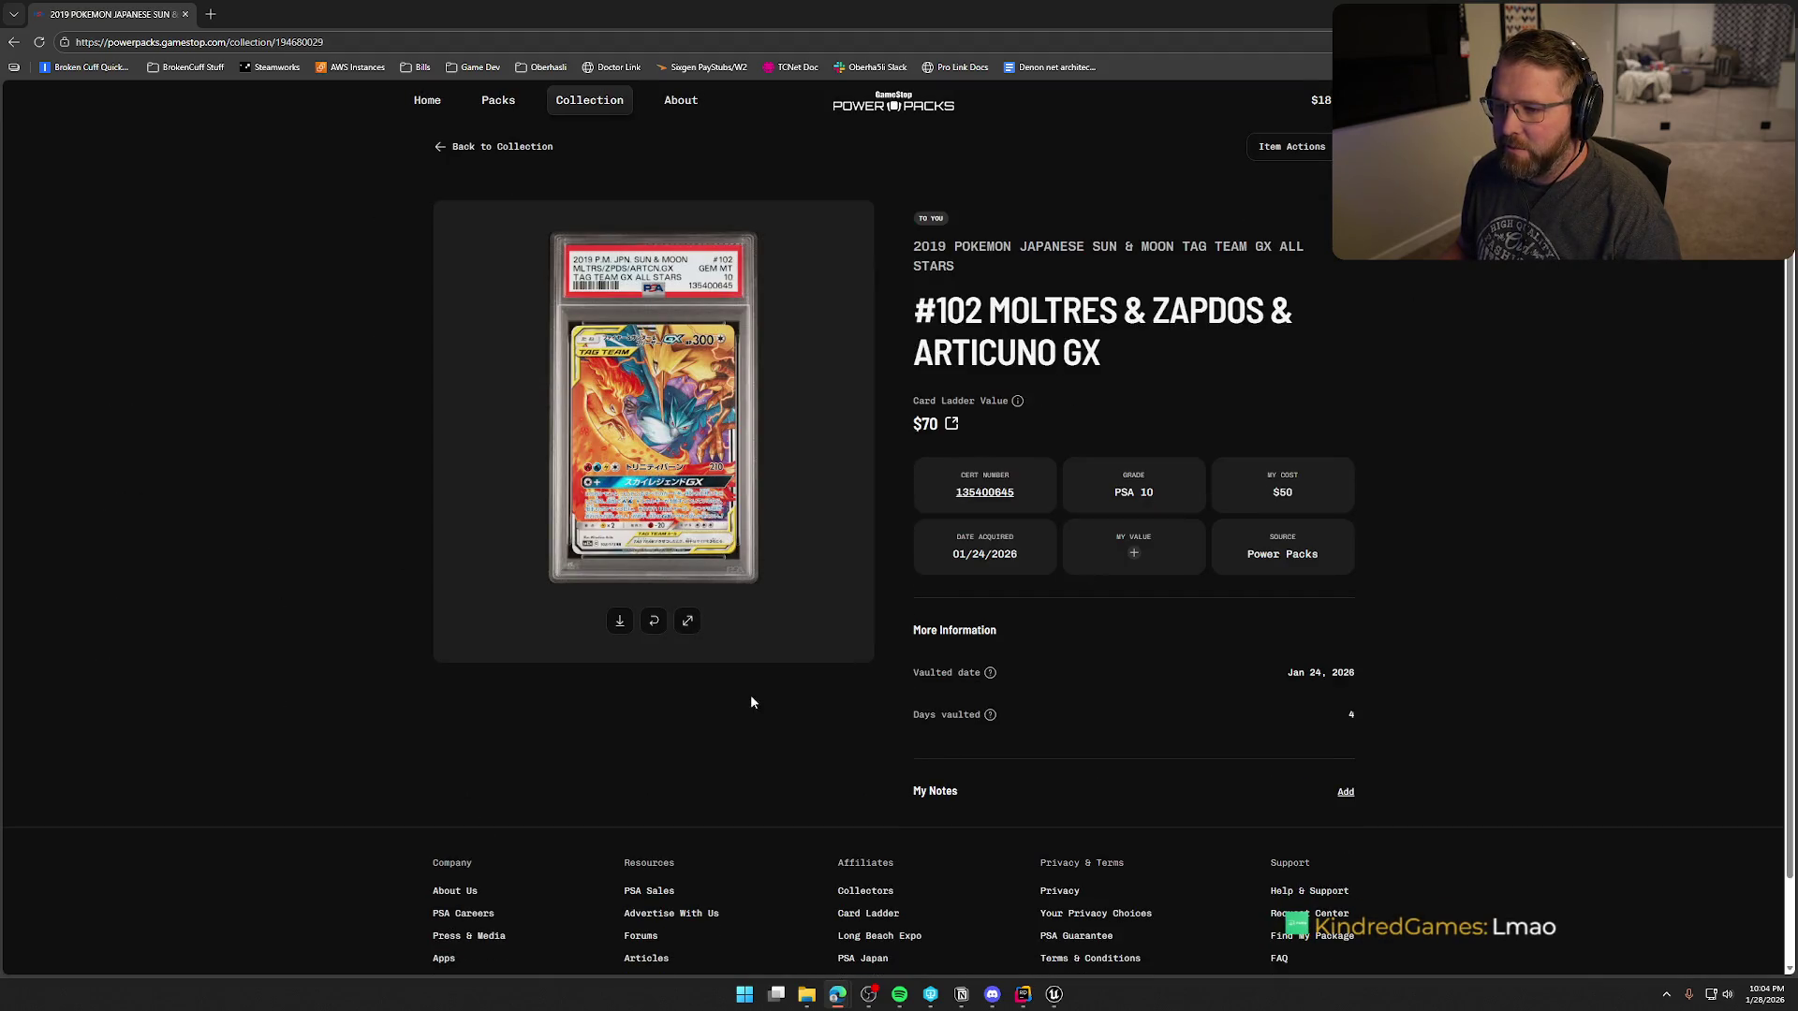
{"action": "left_click", "coordinate": [687, 623]}
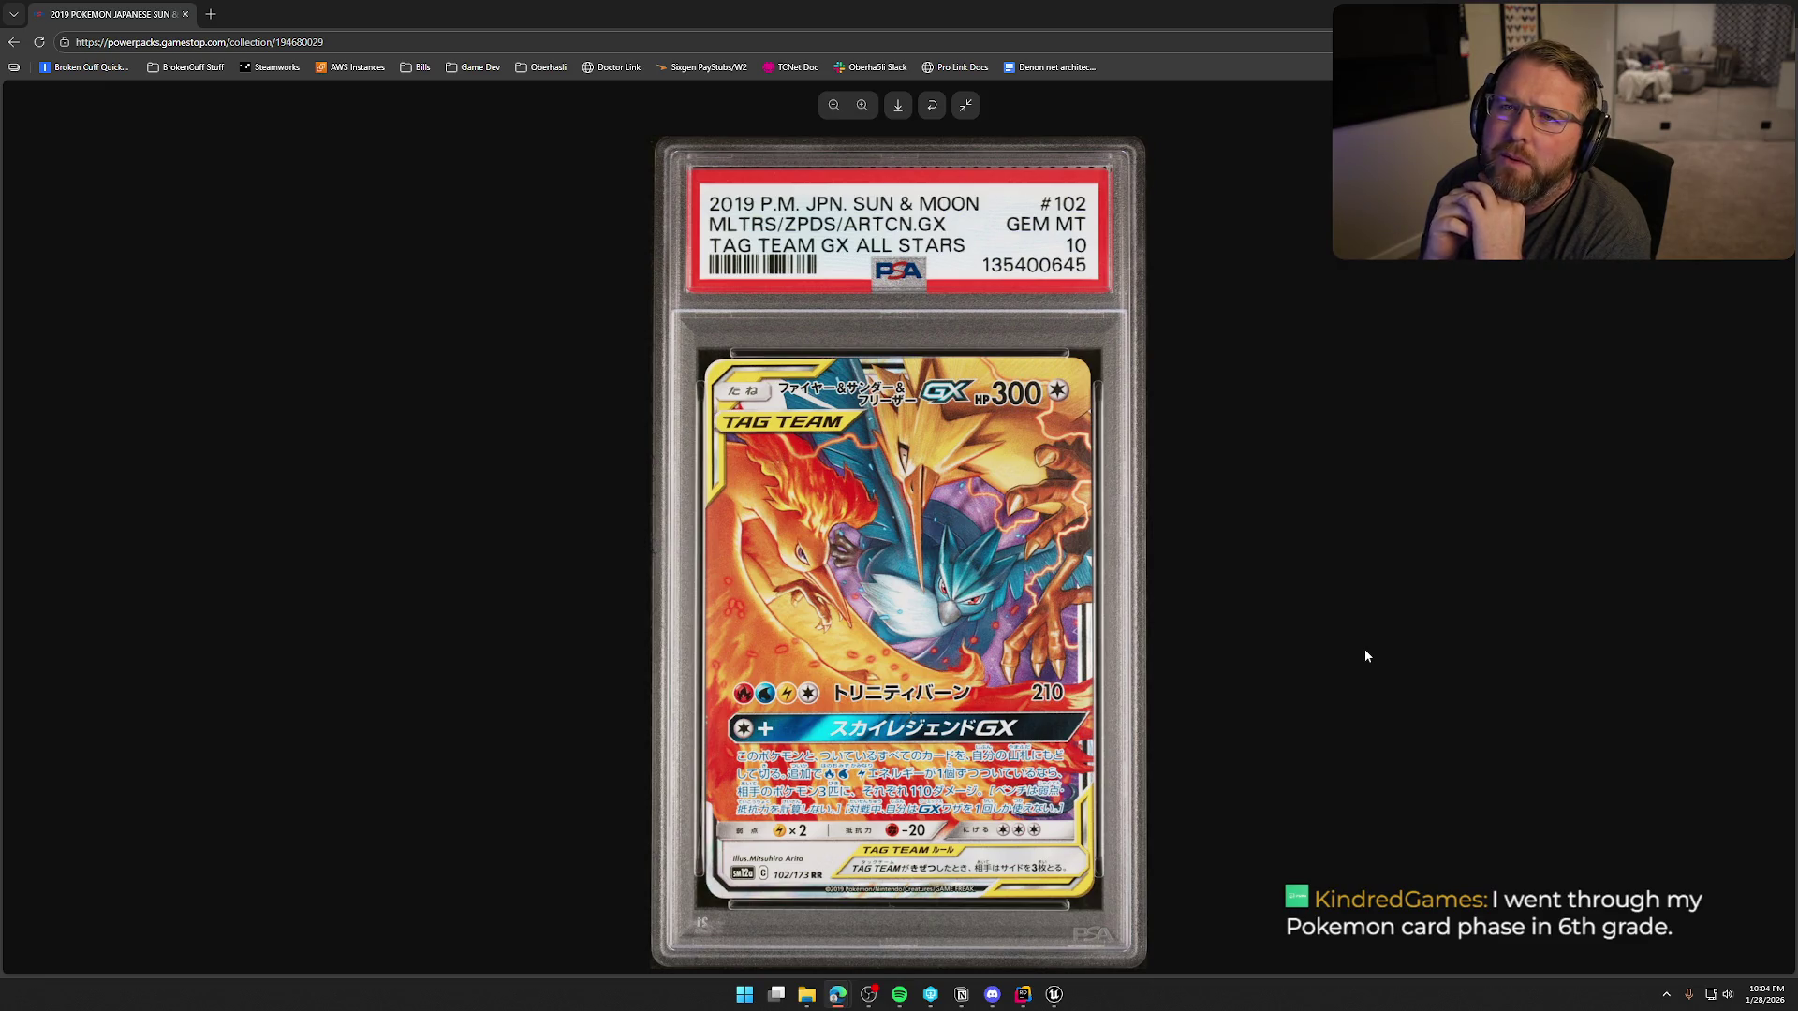
{"action": "left_click", "coordinate": [963, 108]}
{"action": "left_click", "coordinate": [495, 101]}
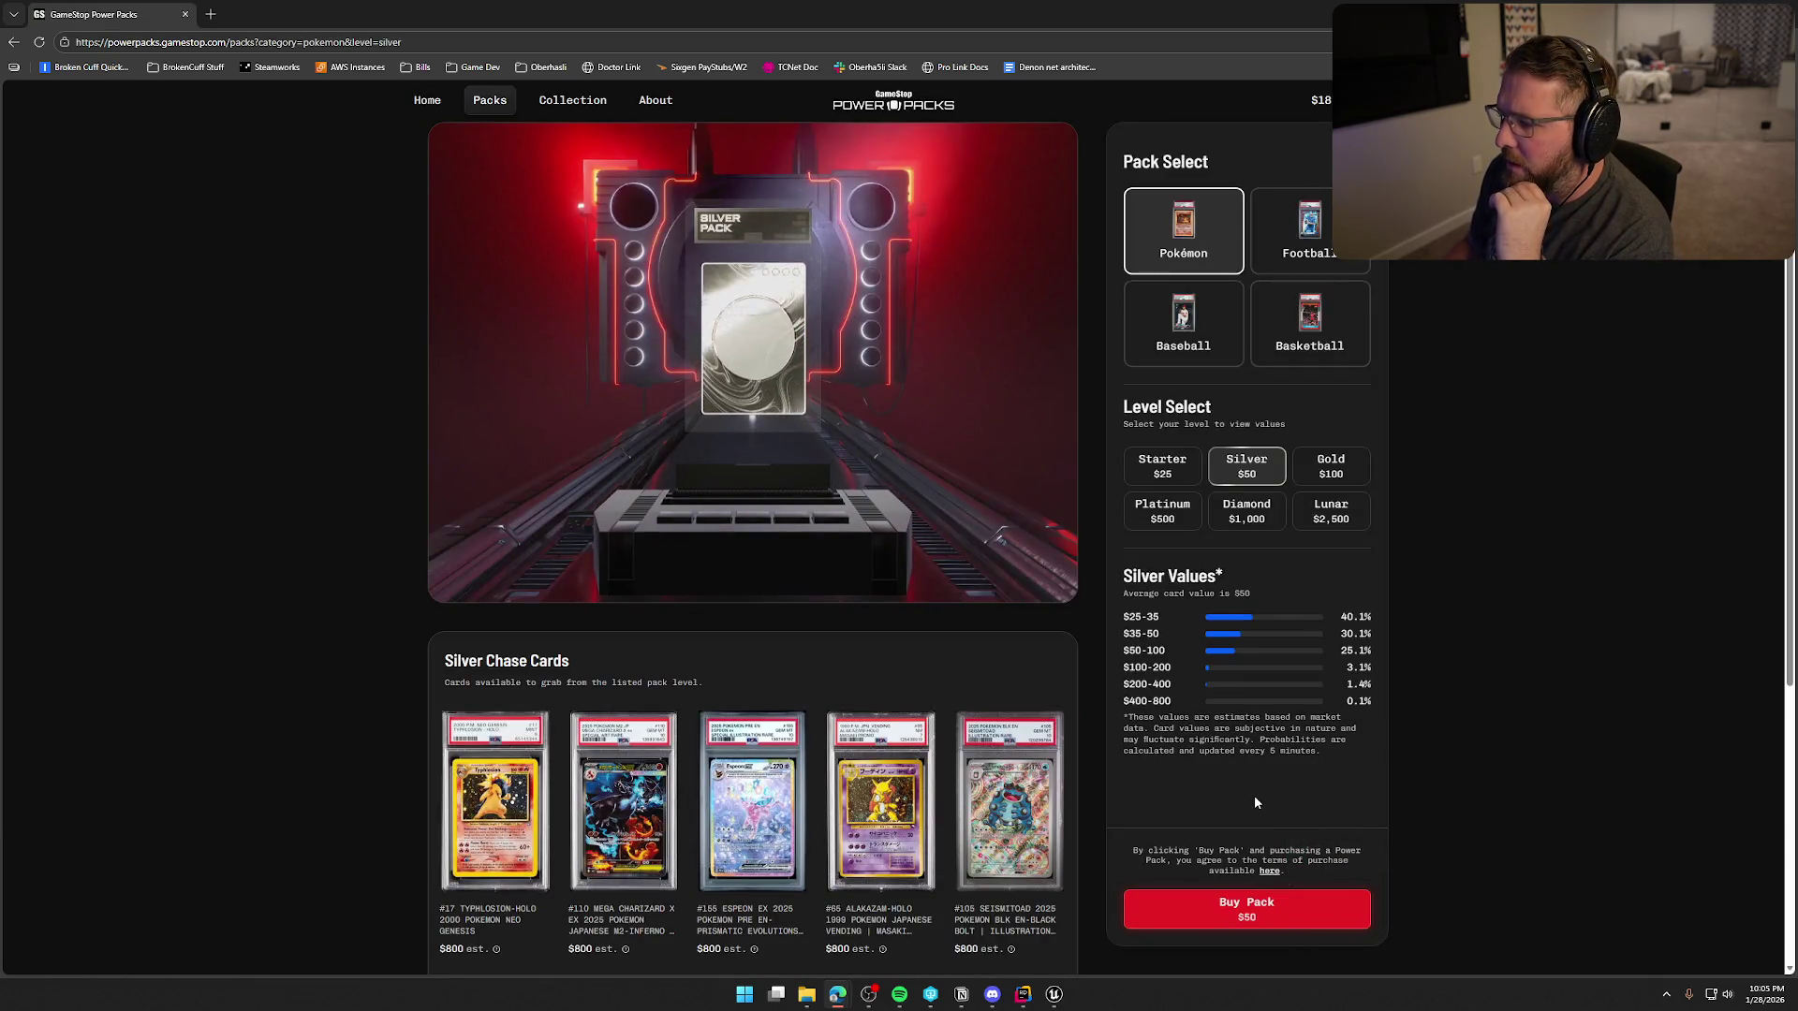
- Highlight the Silver pack's average card value and scroll through its chase cards grid
{"action": "left_click_drag", "start_coordinate": [1128, 594], "coordinate": [1292, 593]}
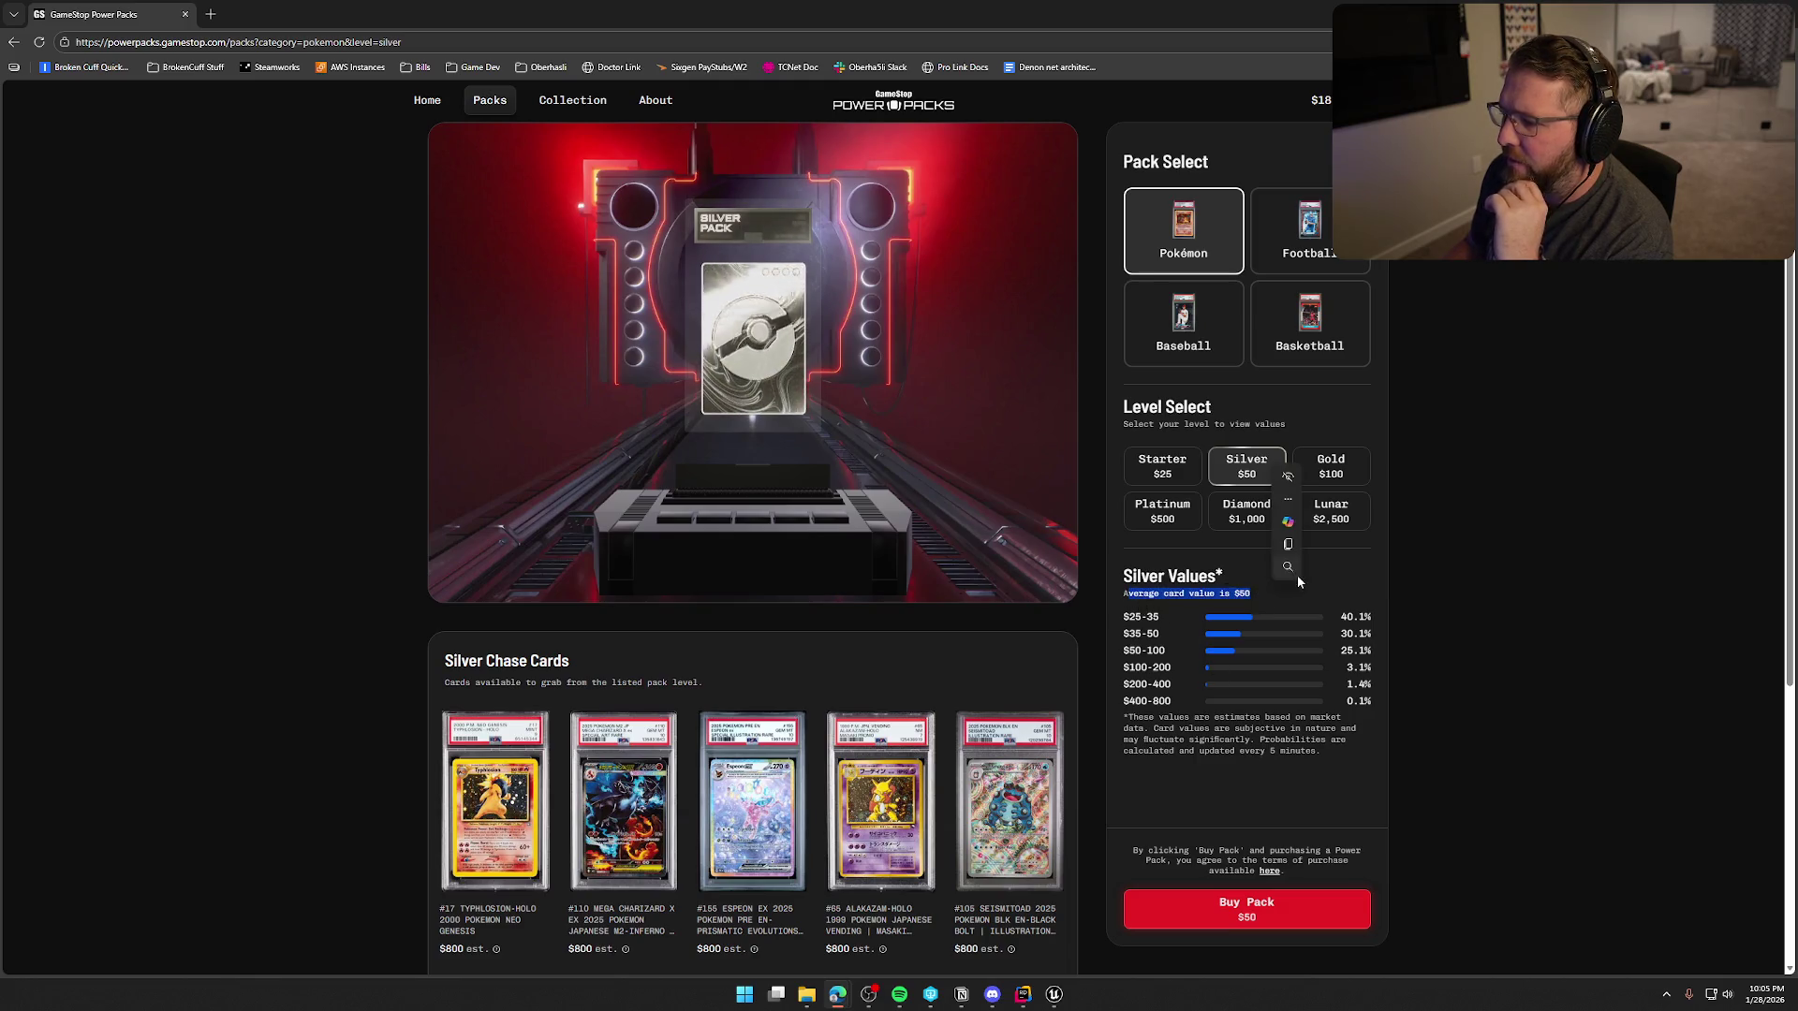
{"action": "left_click", "coordinate": [1291, 597]}
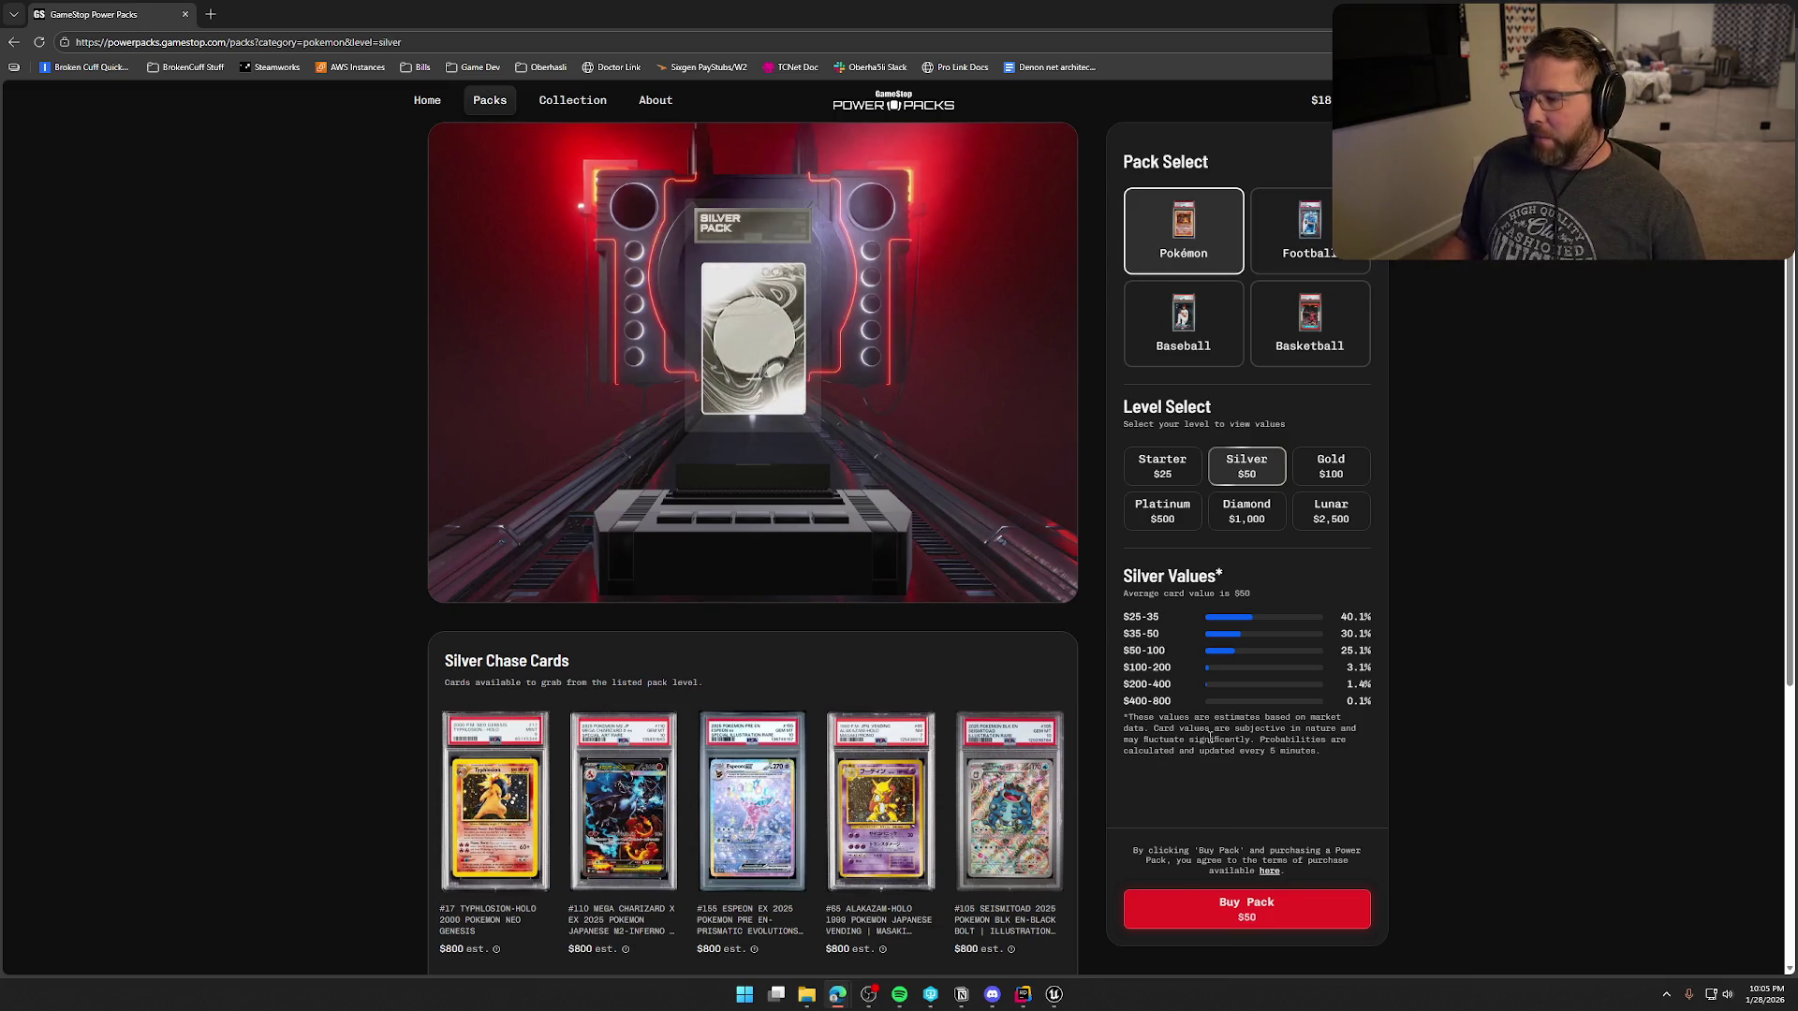
{"action": "scroll", "coordinate": [1208, 739], "scroll_direction": "down", "scroll_amount": 3}
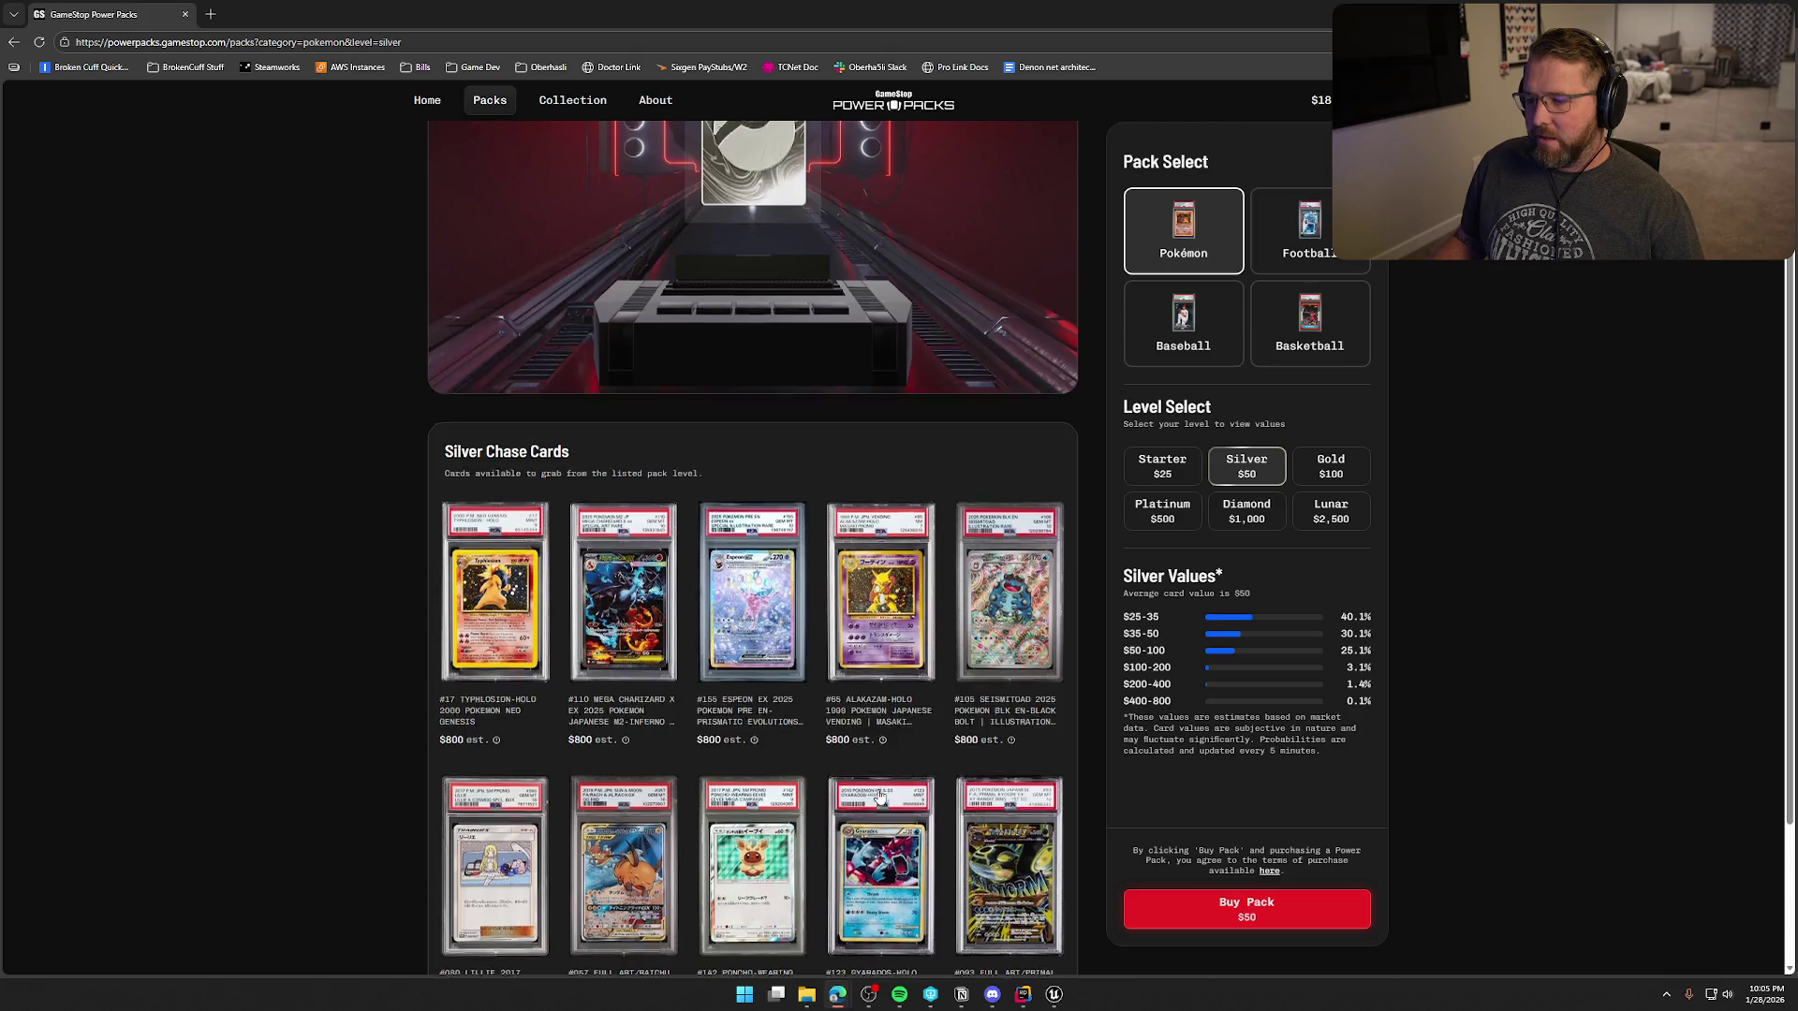
{"action": "scroll", "coordinate": [878, 796], "scroll_direction": "up", "scroll_amount": 3}
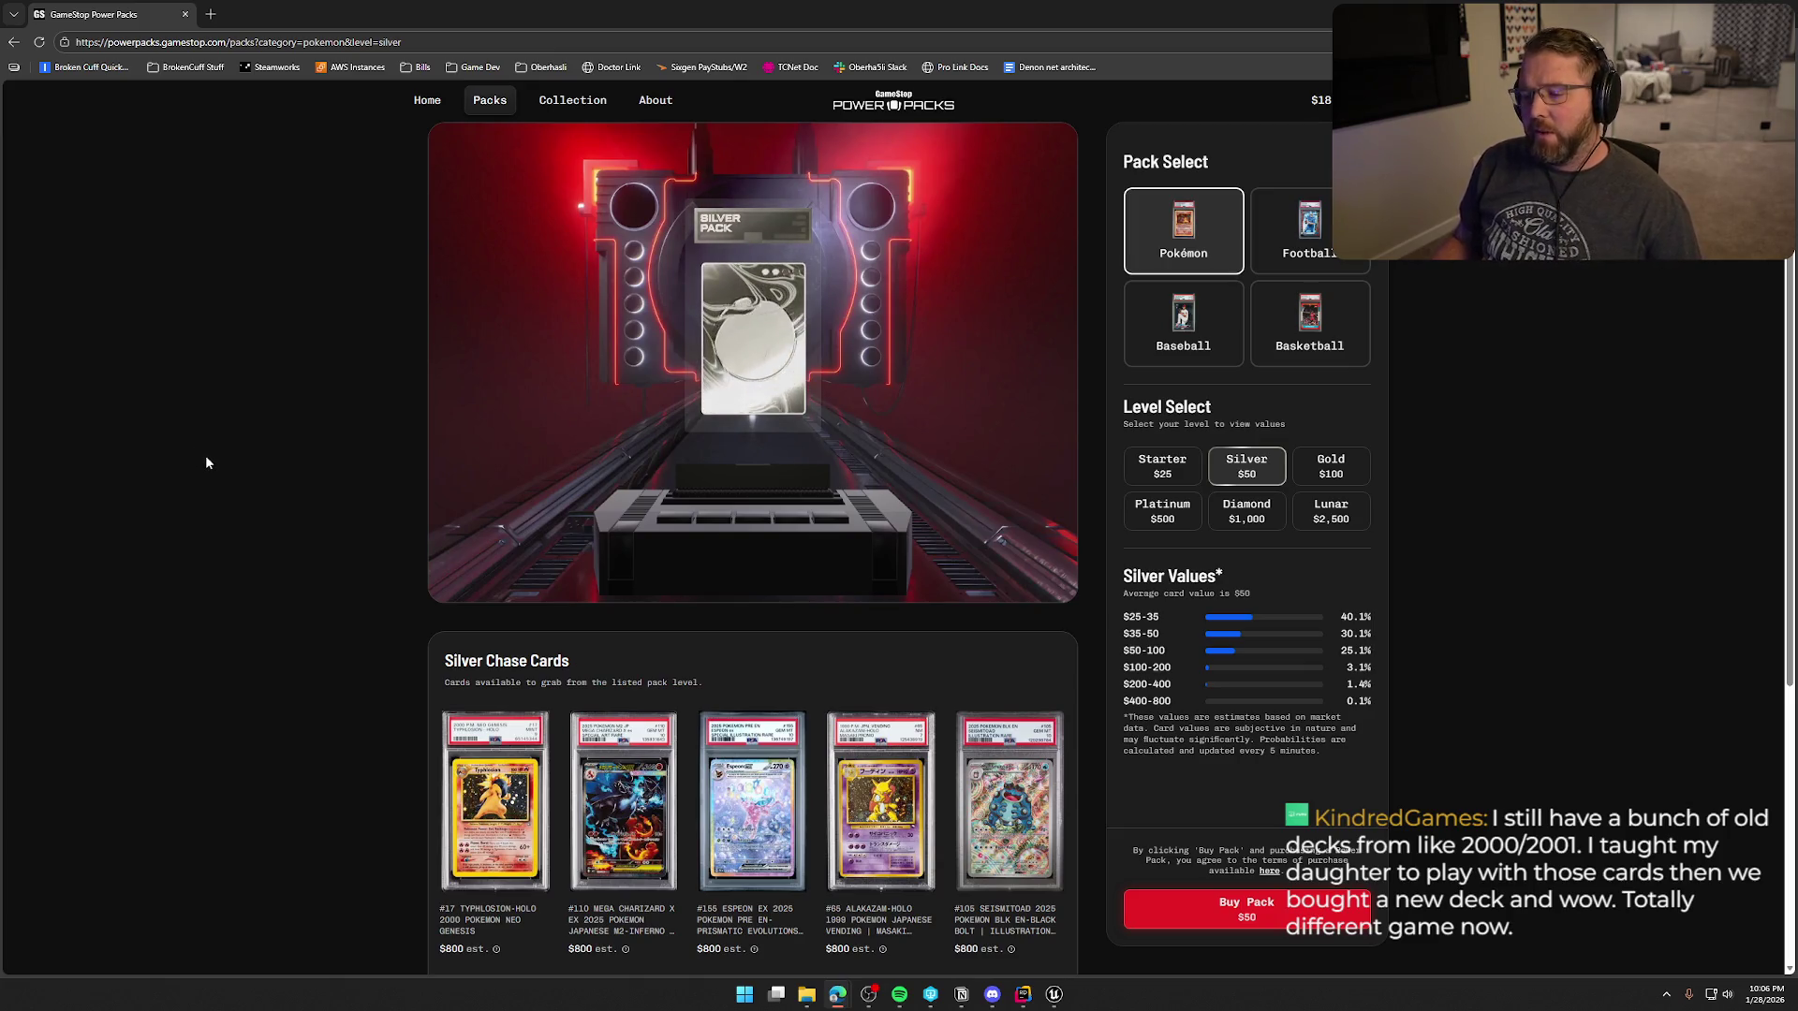
{"action": "scroll", "coordinate": [204, 459], "scroll_direction": "down", "scroll_amount": 3}
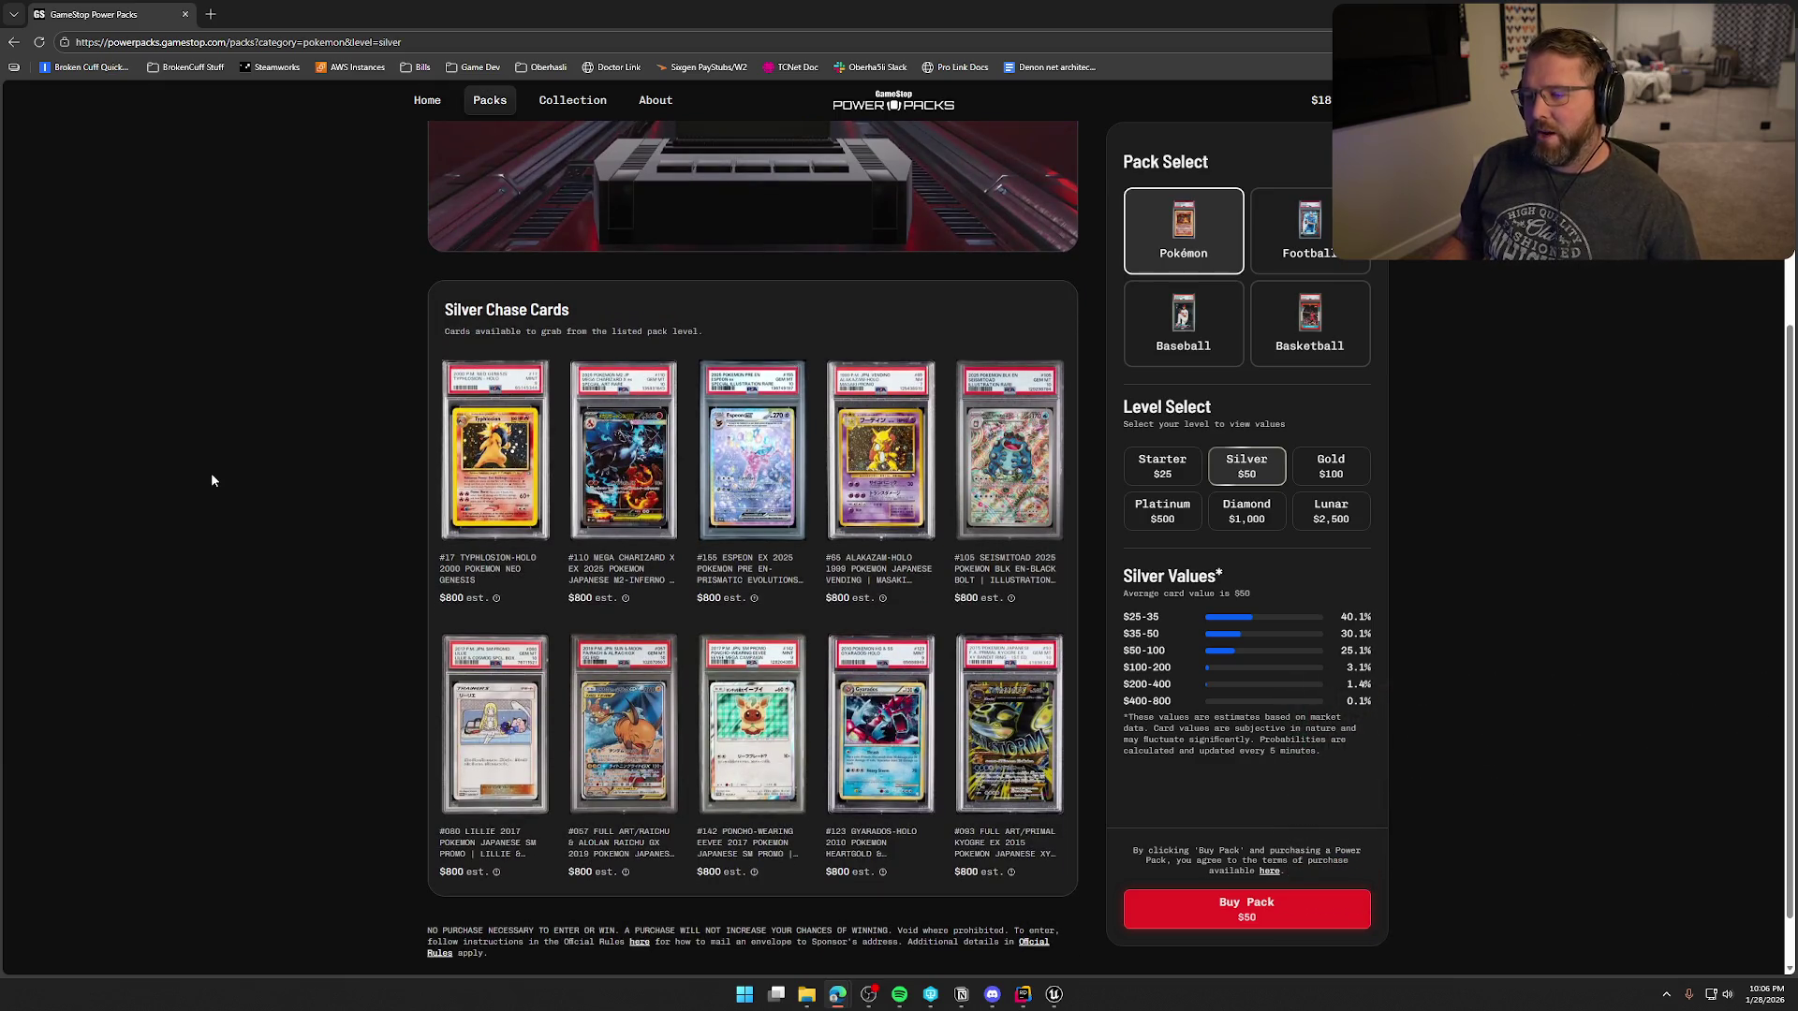
- Inspect the #080 Lillie chase card, close it, and go to the Collection page
{"action": "left_click", "coordinate": [460, 739]}
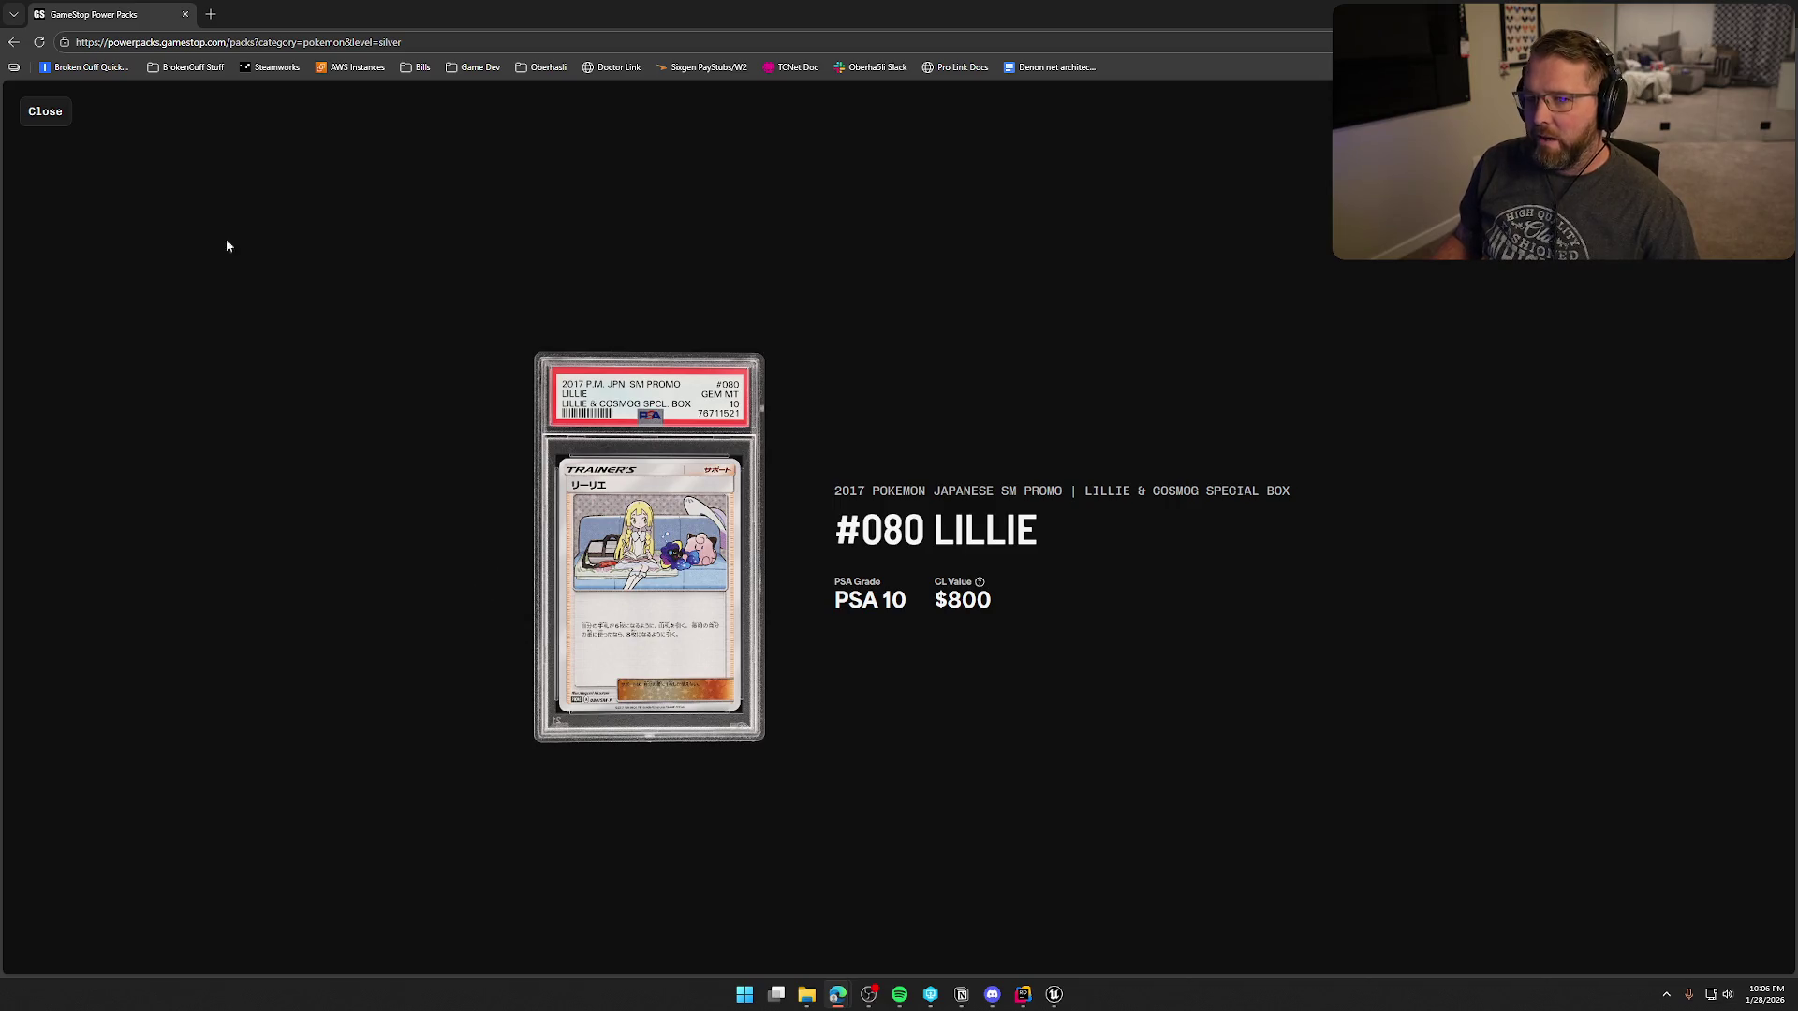
{"action": "left_click", "coordinate": [38, 112]}
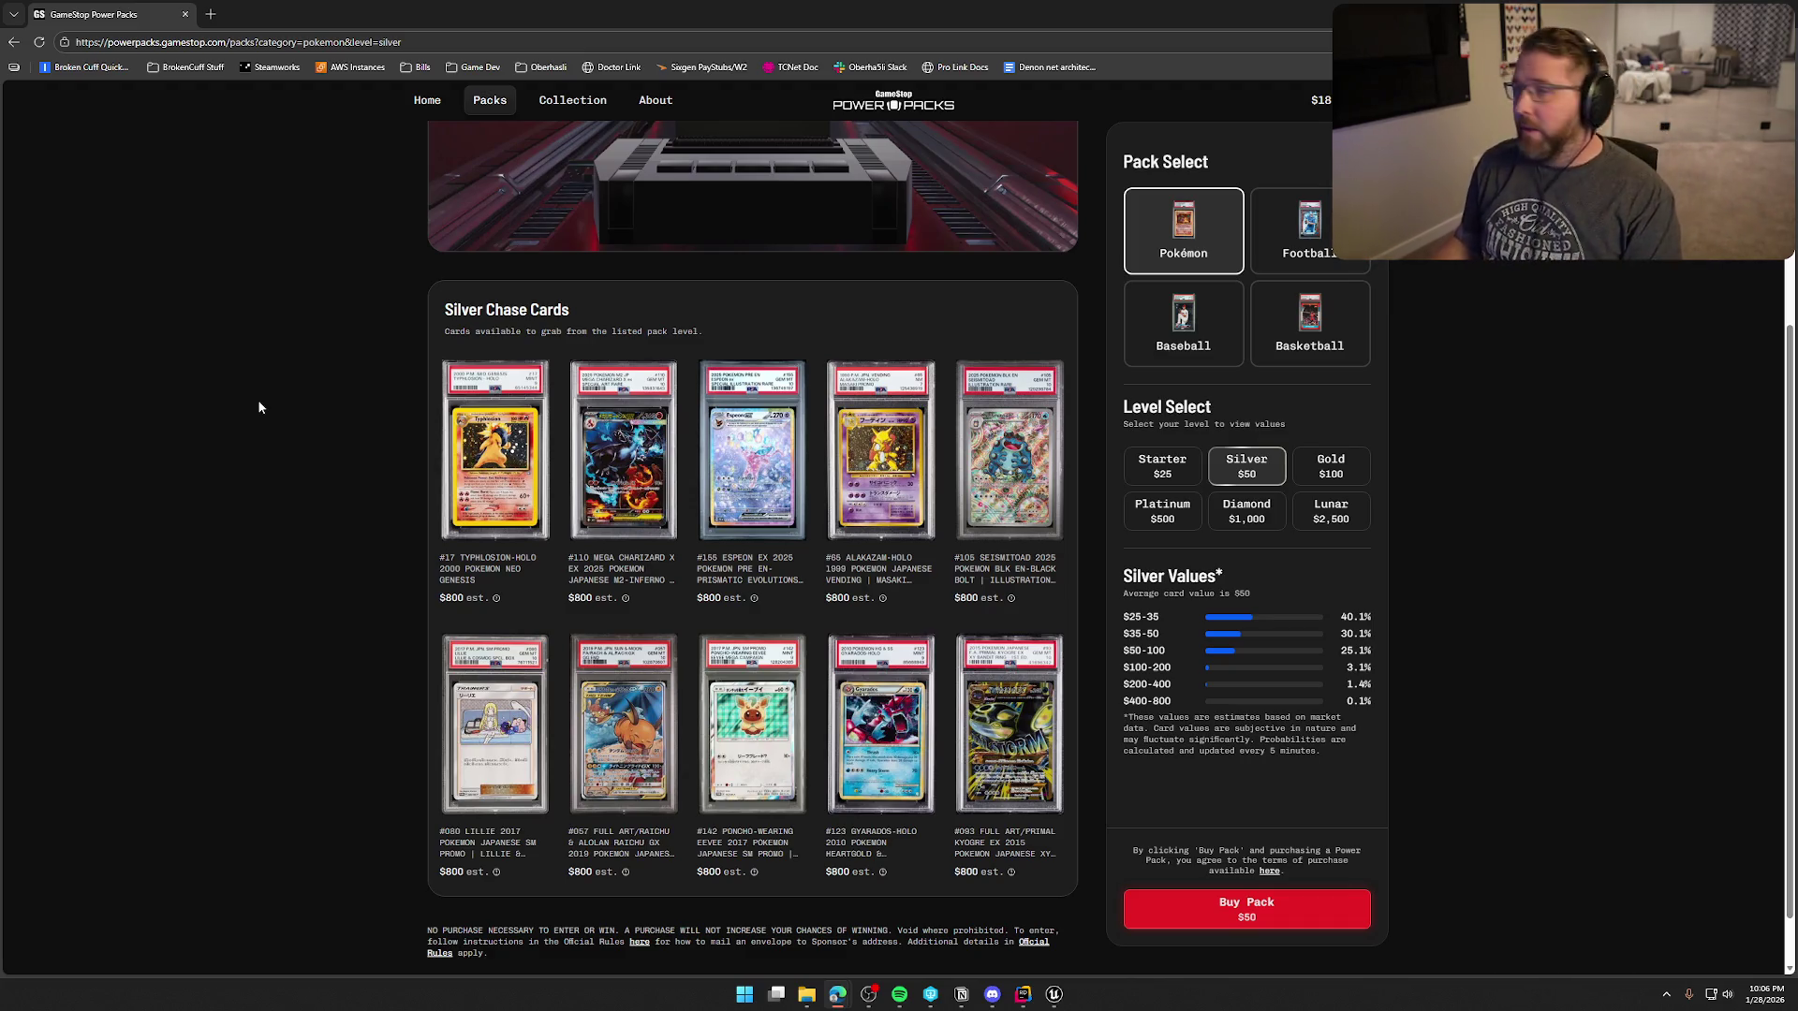
{"action": "left_click", "coordinate": [556, 103]}
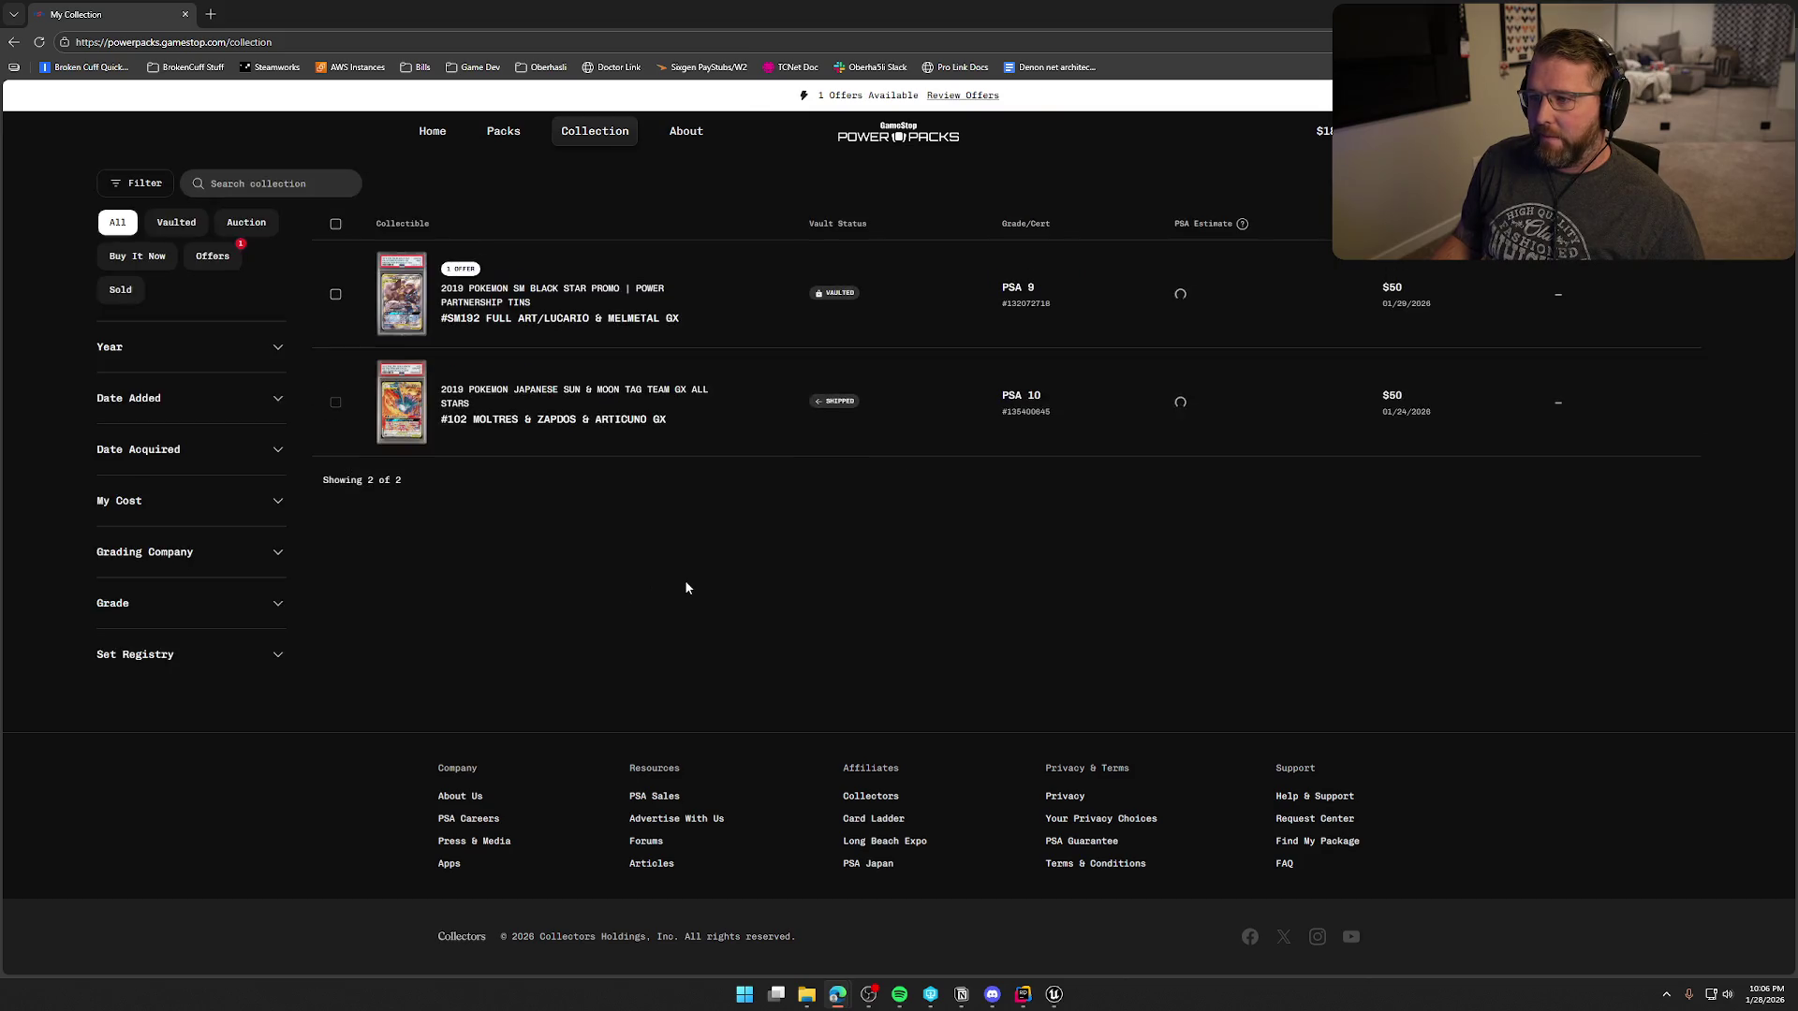
- Open the #SM192 Lucario & Melmetal GX card, view it full screen, and flip it to its back
{"action": "left_click", "coordinate": [625, 304]}
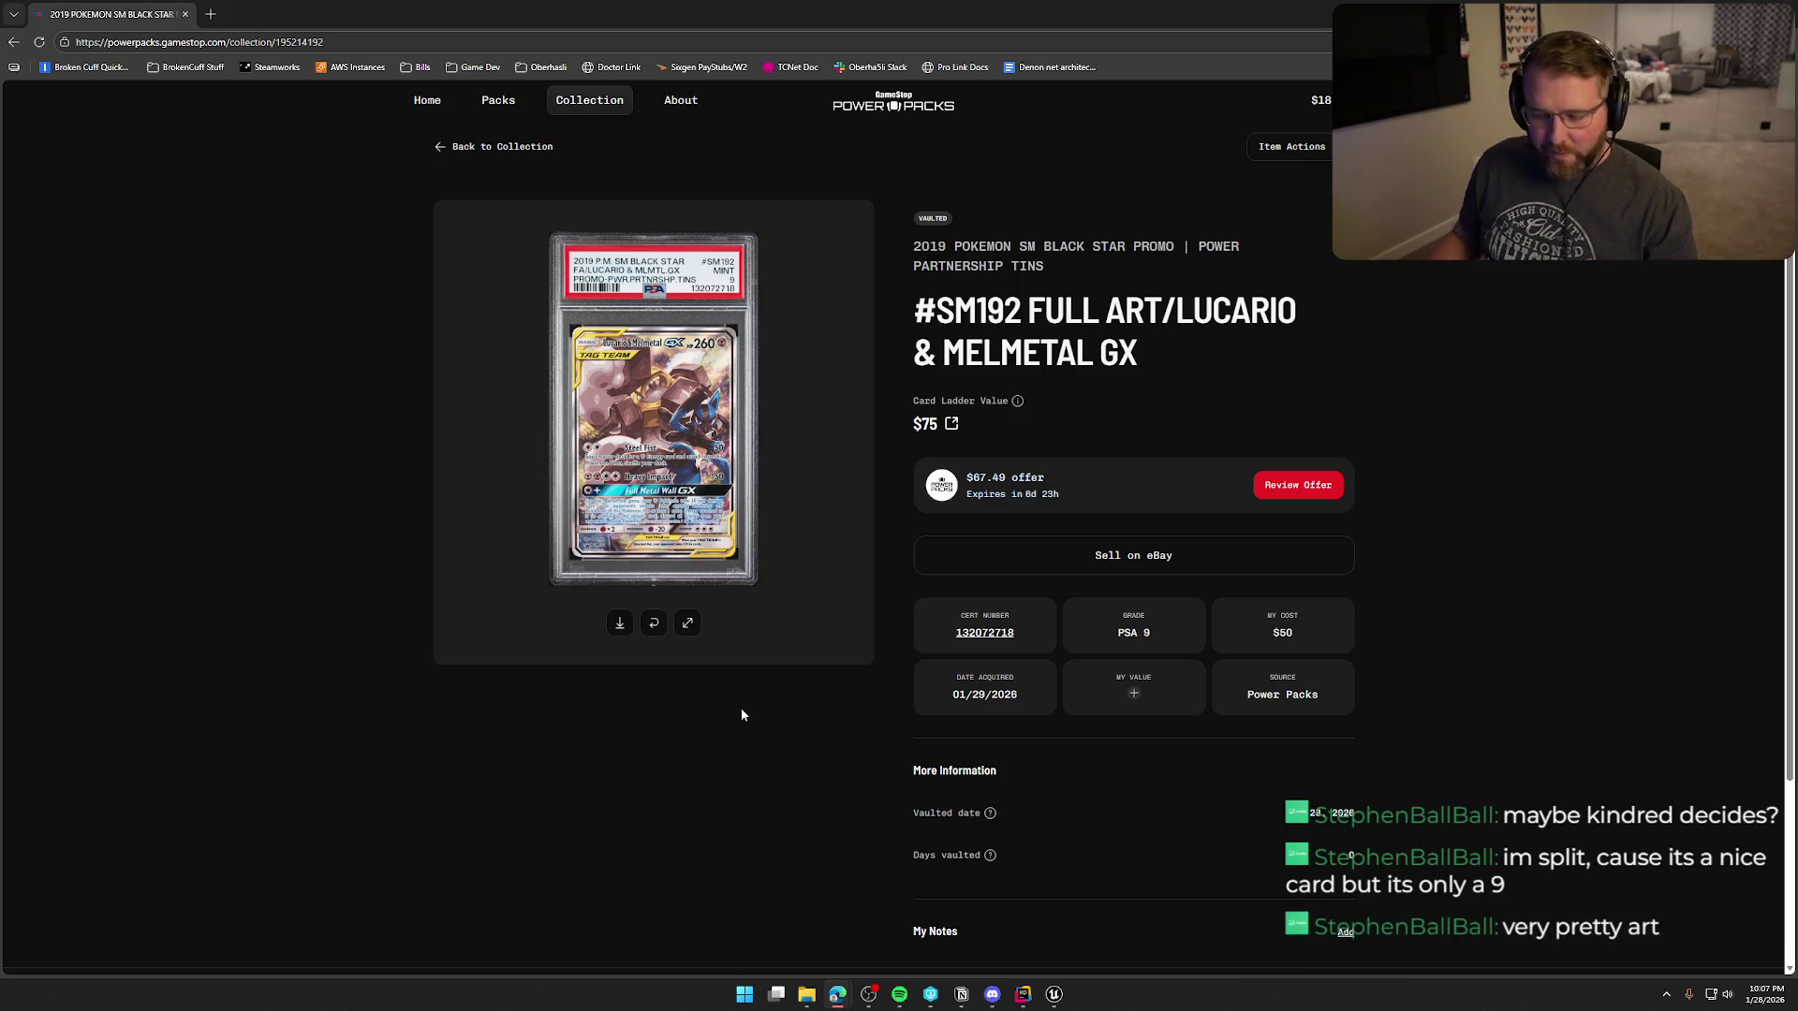
{"action": "left_click", "coordinate": [686, 624]}
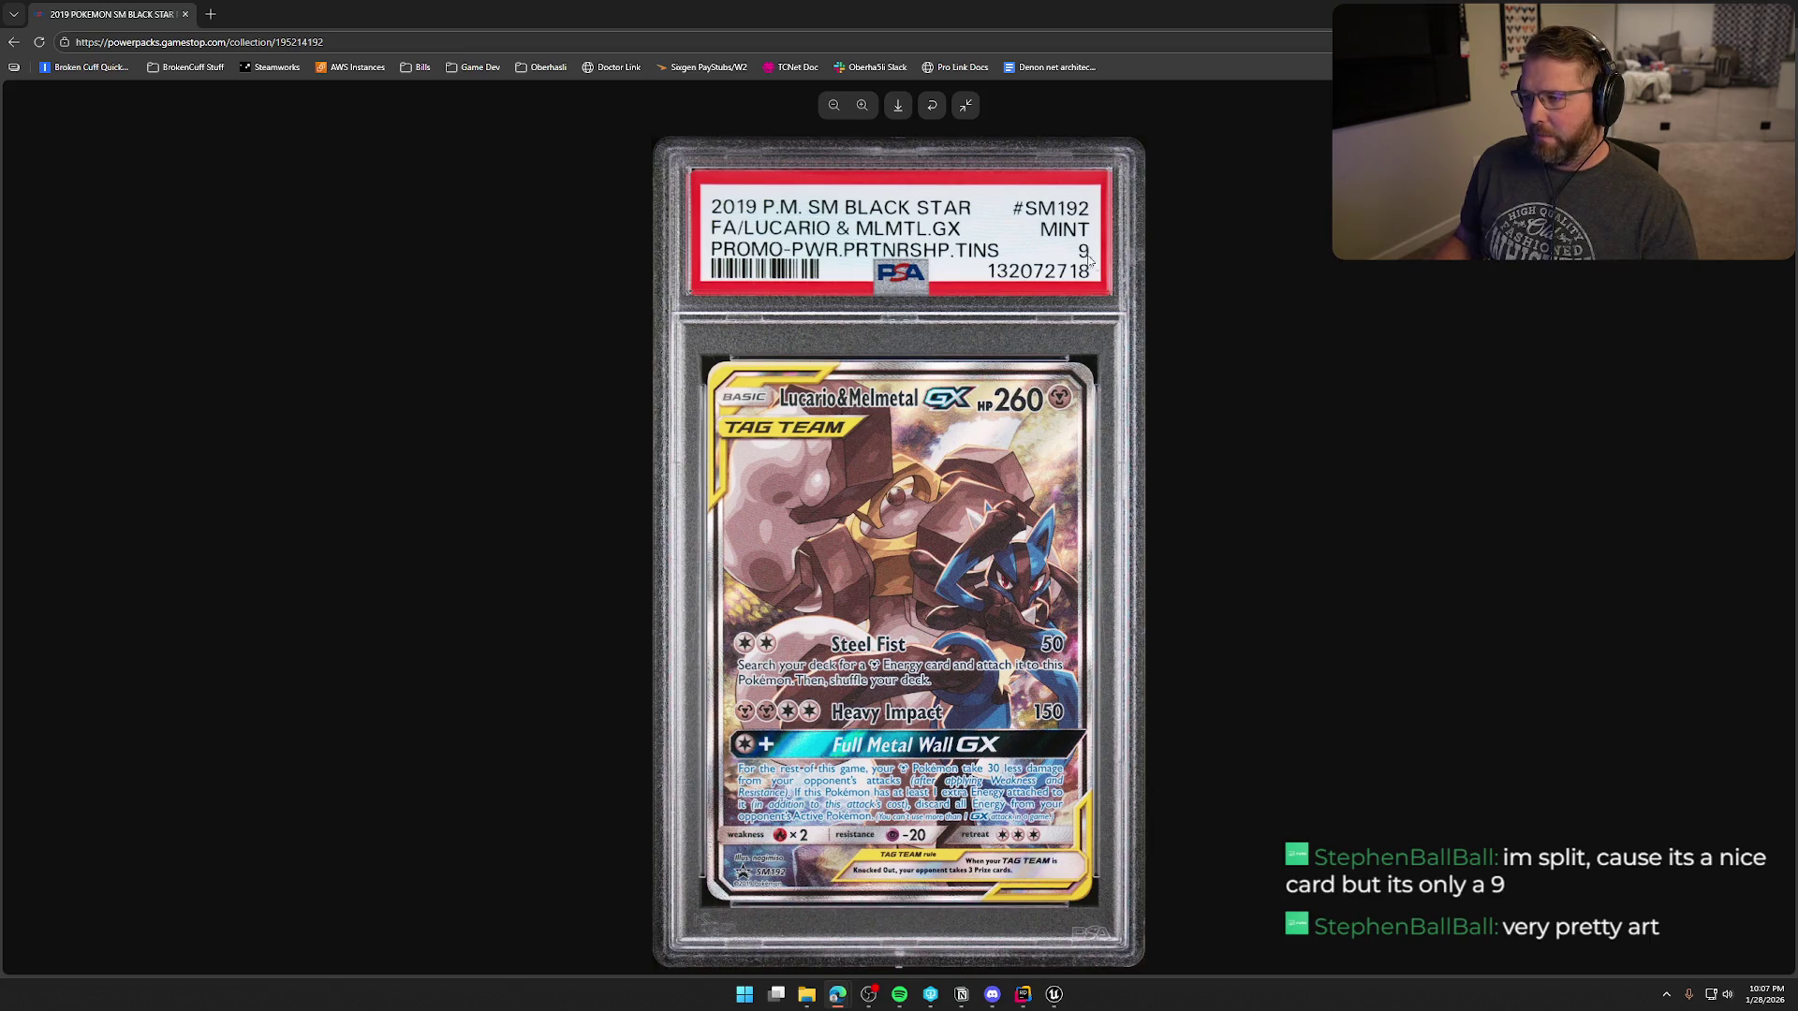
{"action": "left_click", "coordinate": [931, 105]}
- Flip the Lucario & Melmetal card back to its front and exit the full-screen view
{"action": "left_click", "coordinate": [931, 105]}
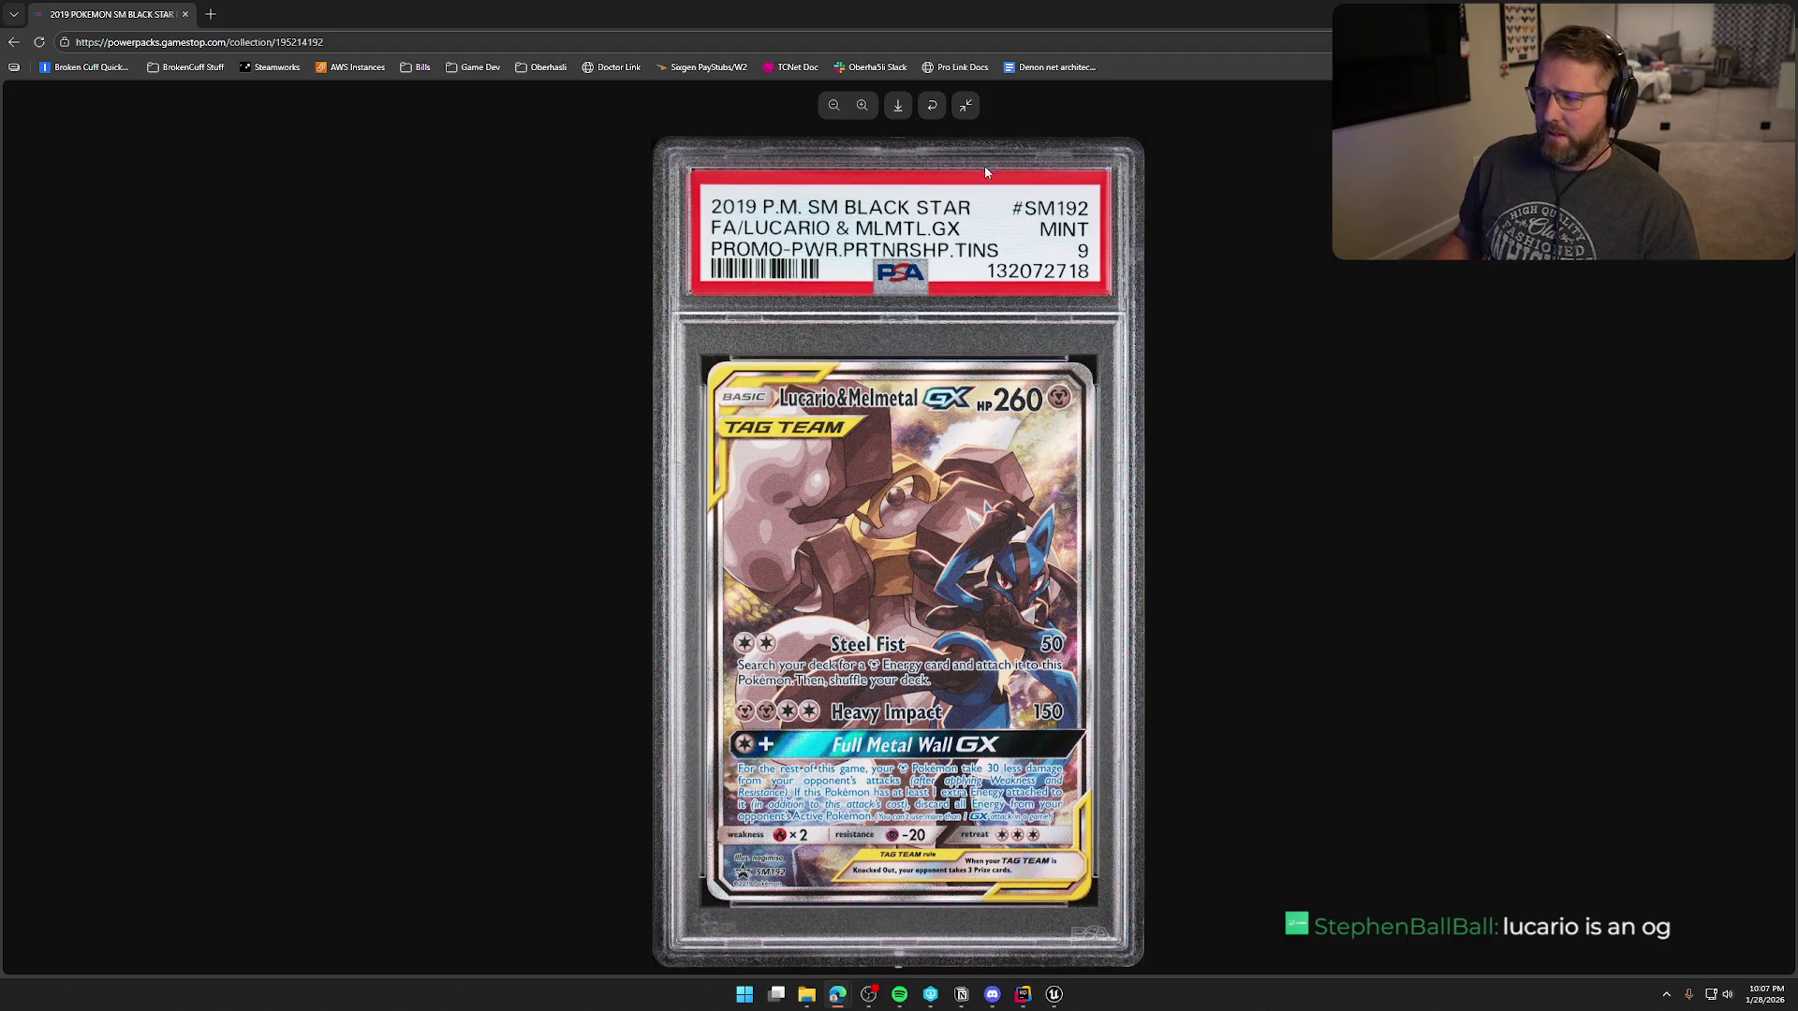
{"action": "left_click", "coordinate": [966, 108]}
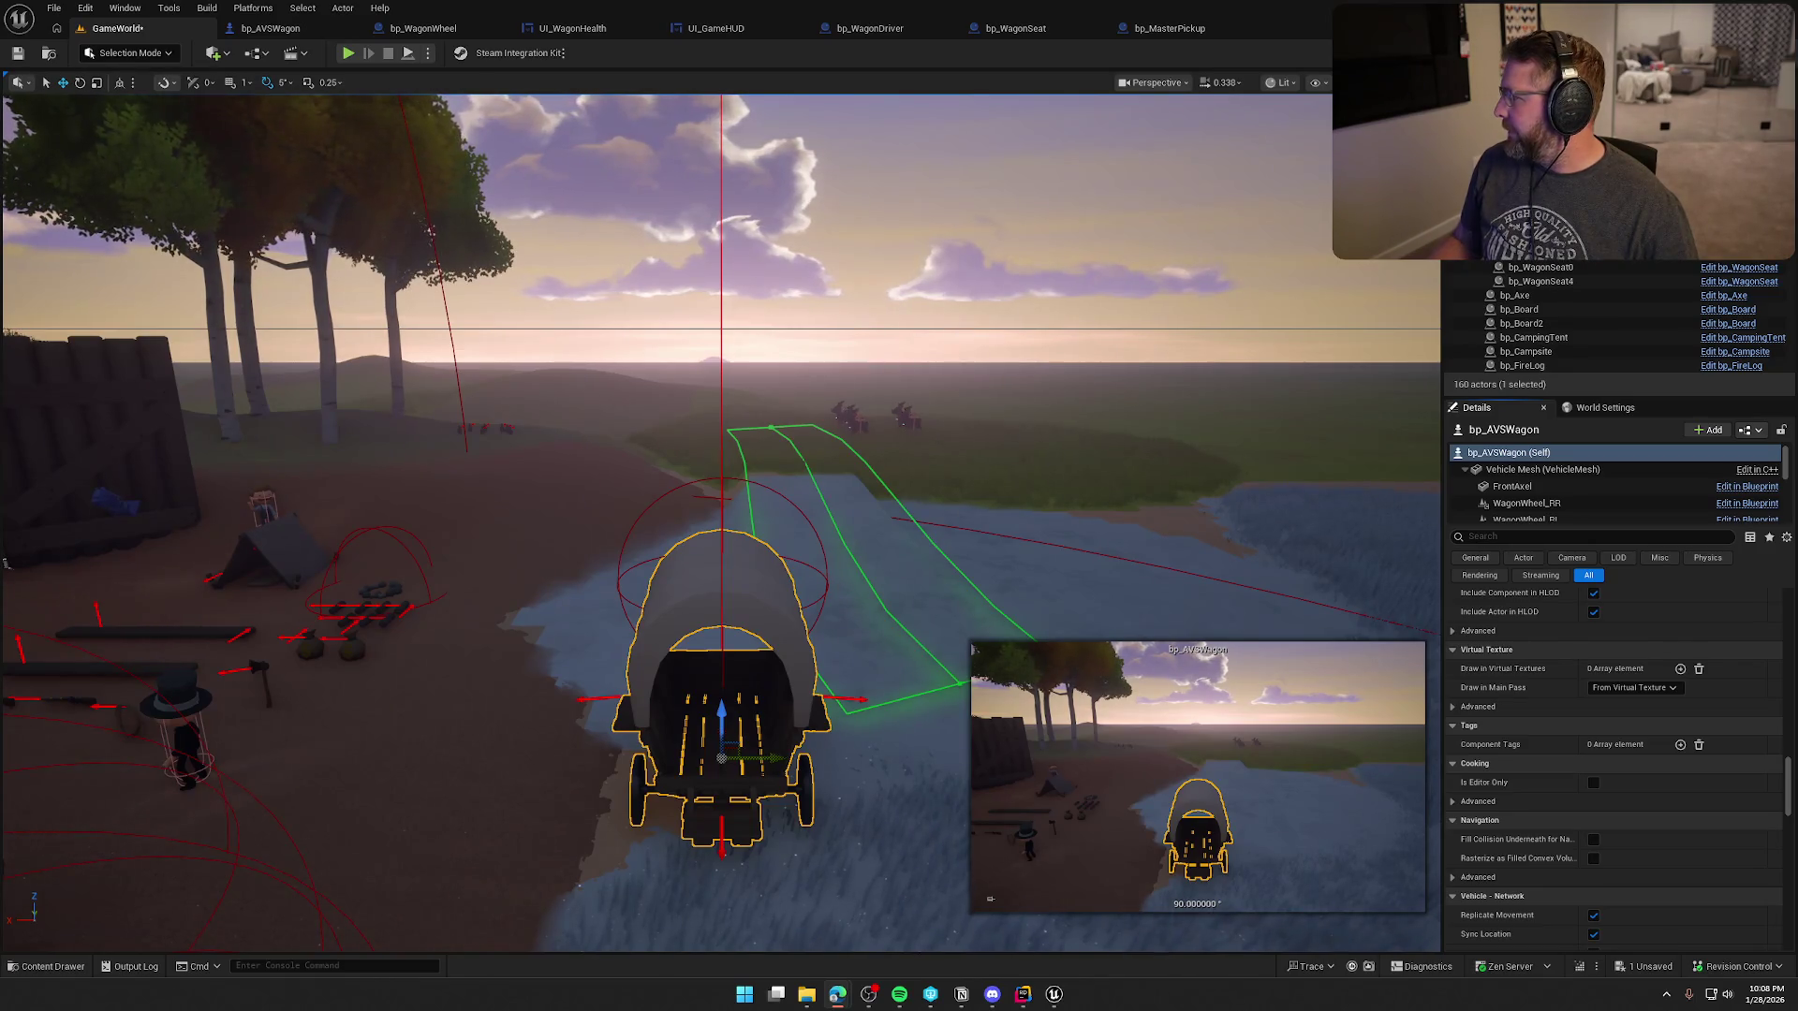
- Switch from the Unreal Editor to the GameStop Power Packs page in the browser
{"action": "key", "text": "alt+Tab"}
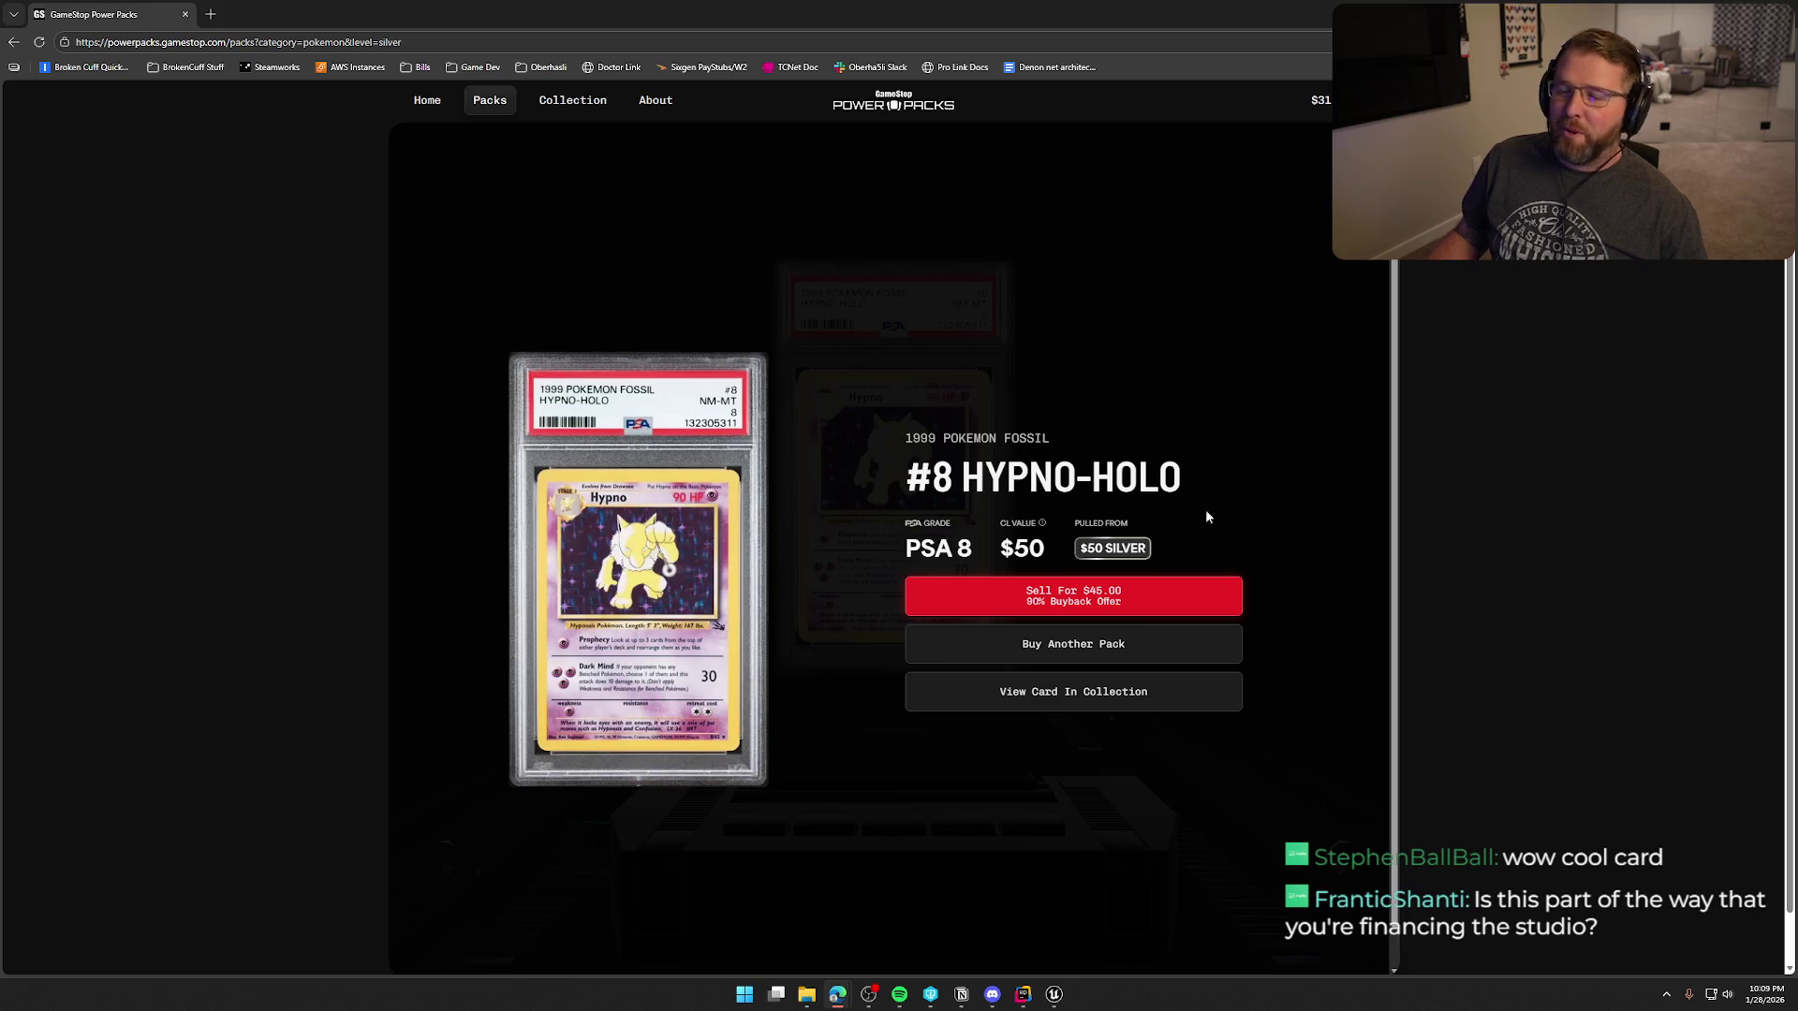
- Bring the packs browser back over the editor, maximize it, and turn the sound on
{"action": "key", "text": "alt+Tab"}
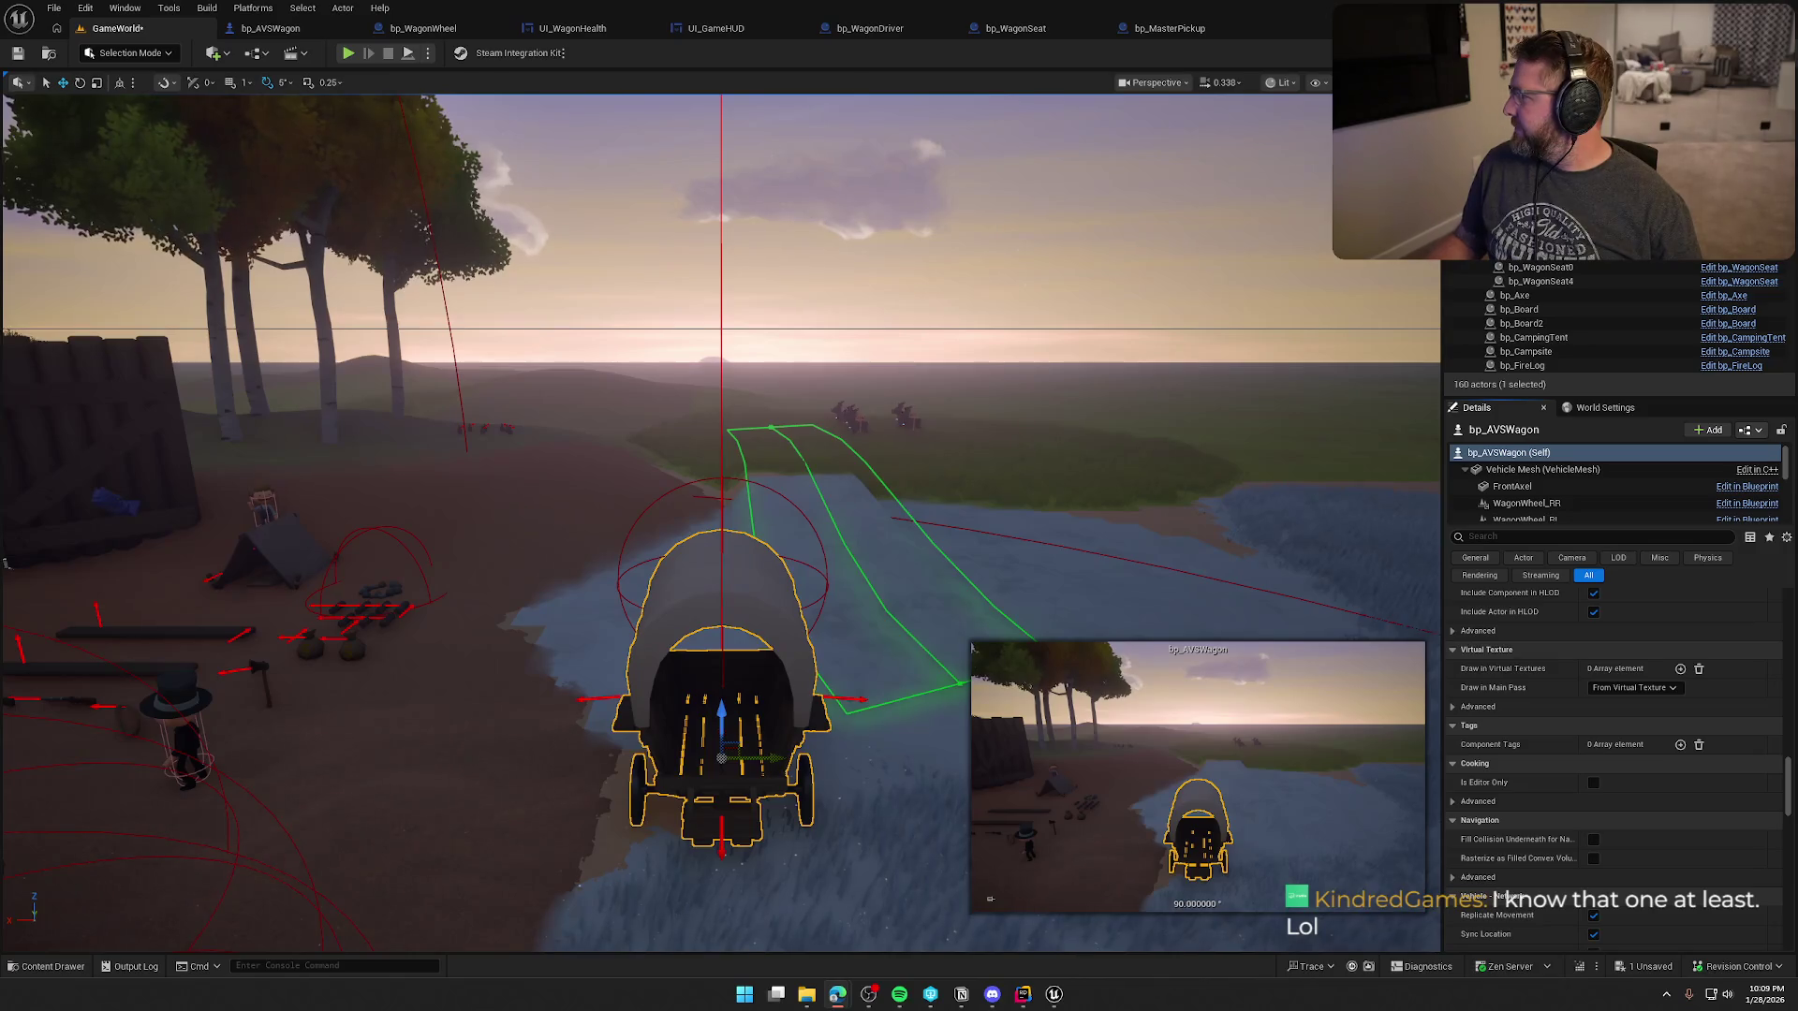
{"action": "left_click_drag", "start_coordinate": [1797, 243], "coordinate": [1099, 184]}
{"action": "double_click", "coordinate": [1100, 183]}
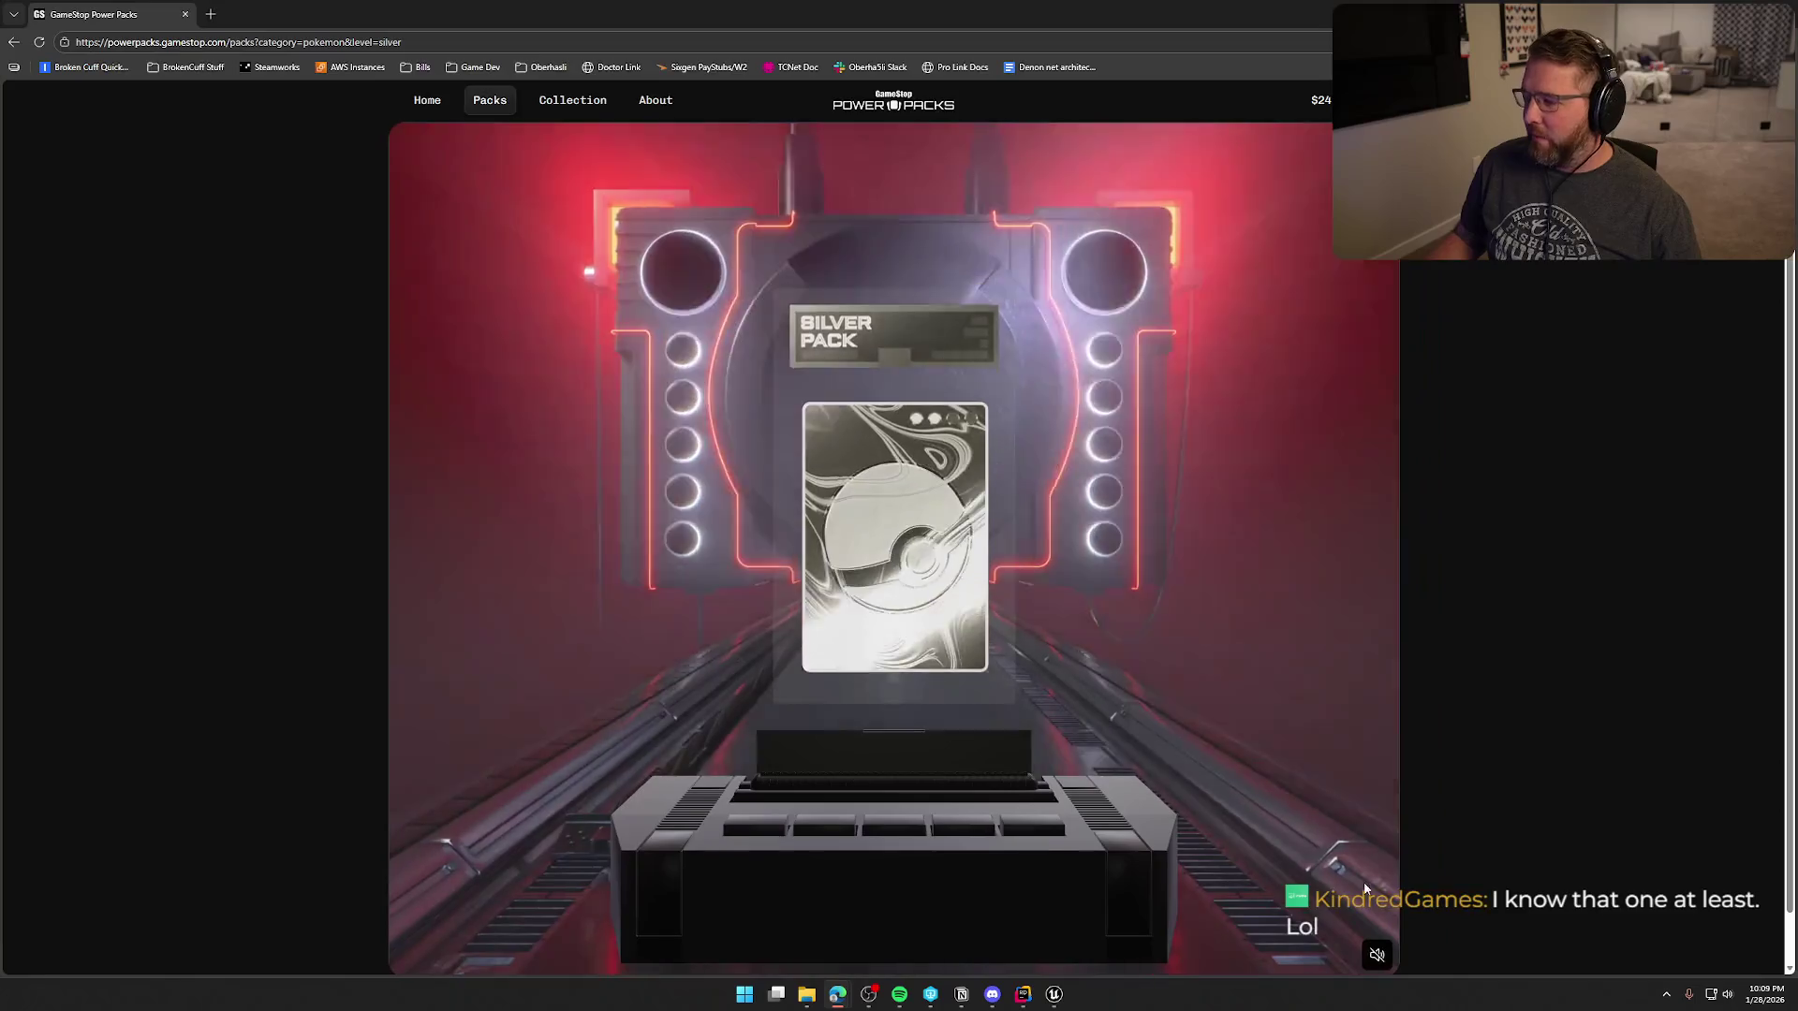
{"action": "left_click", "coordinate": [1377, 954]}
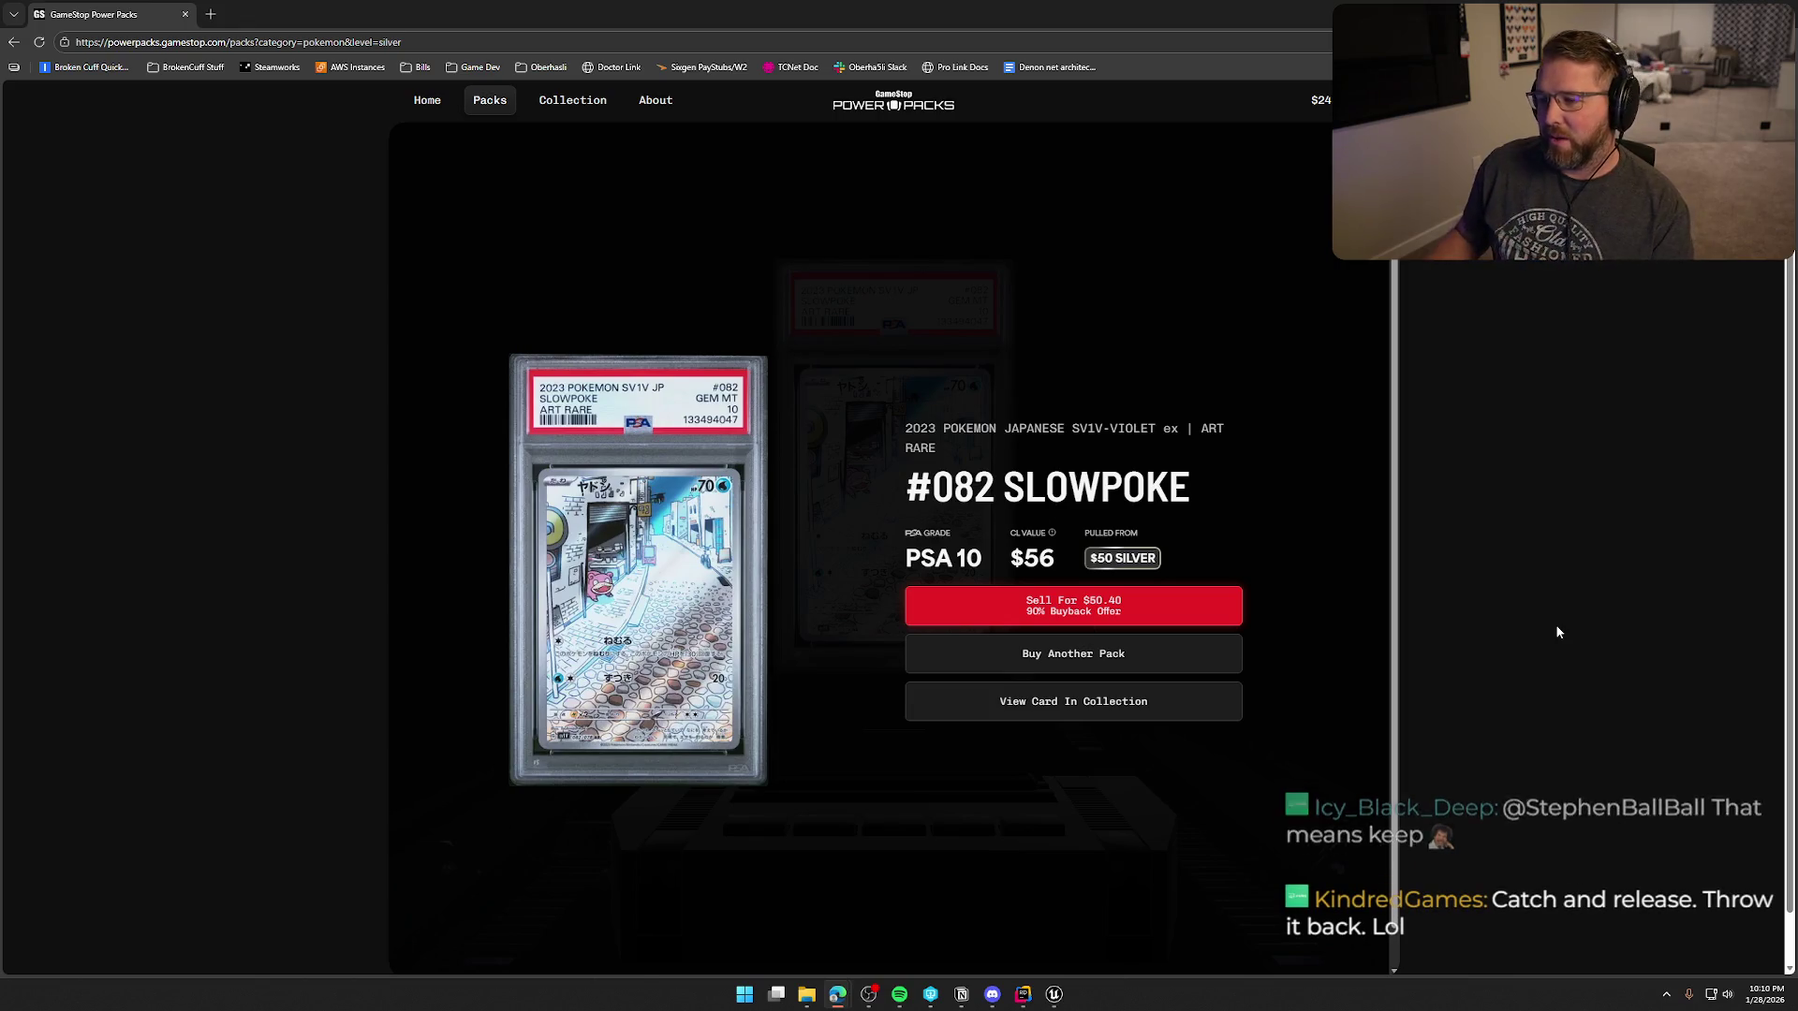
- Return from the editor to the Silver pack page and turn the pack sound on
{"action": "key", "text": "alt+Tab"}
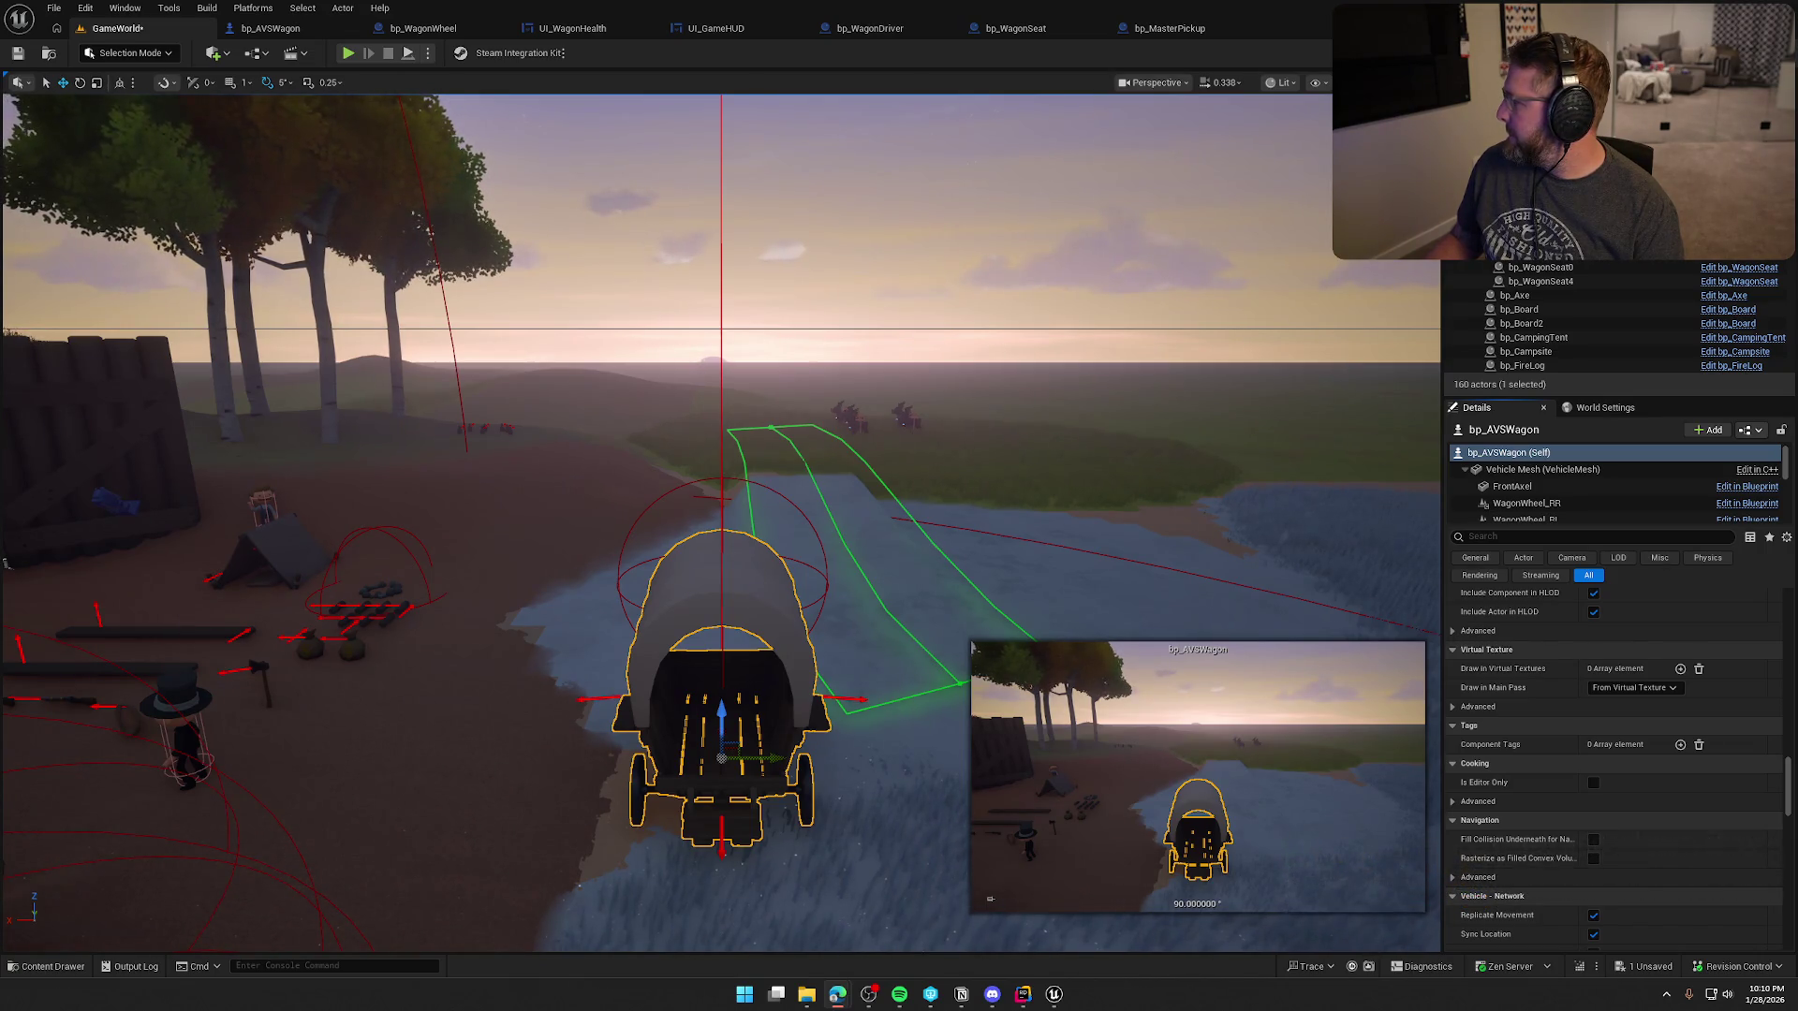
{"action": "key", "text": "alt+Tab"}
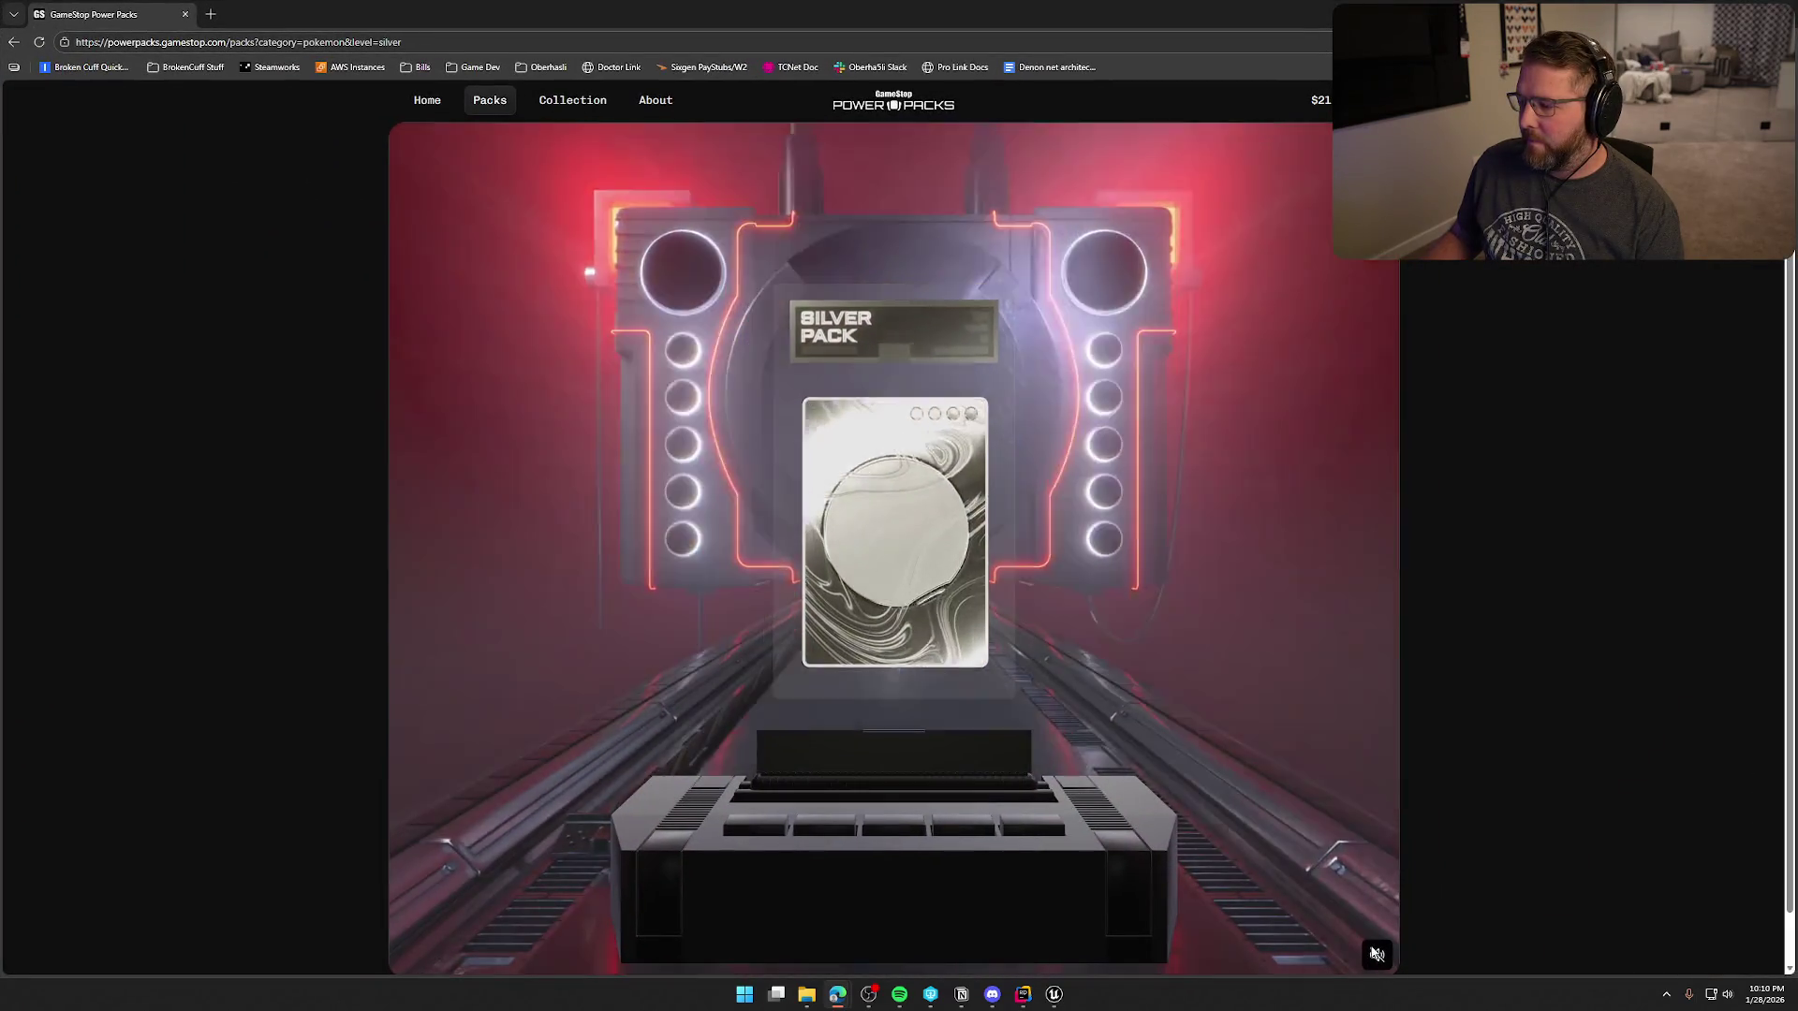
{"action": "left_click", "coordinate": [1375, 953]}
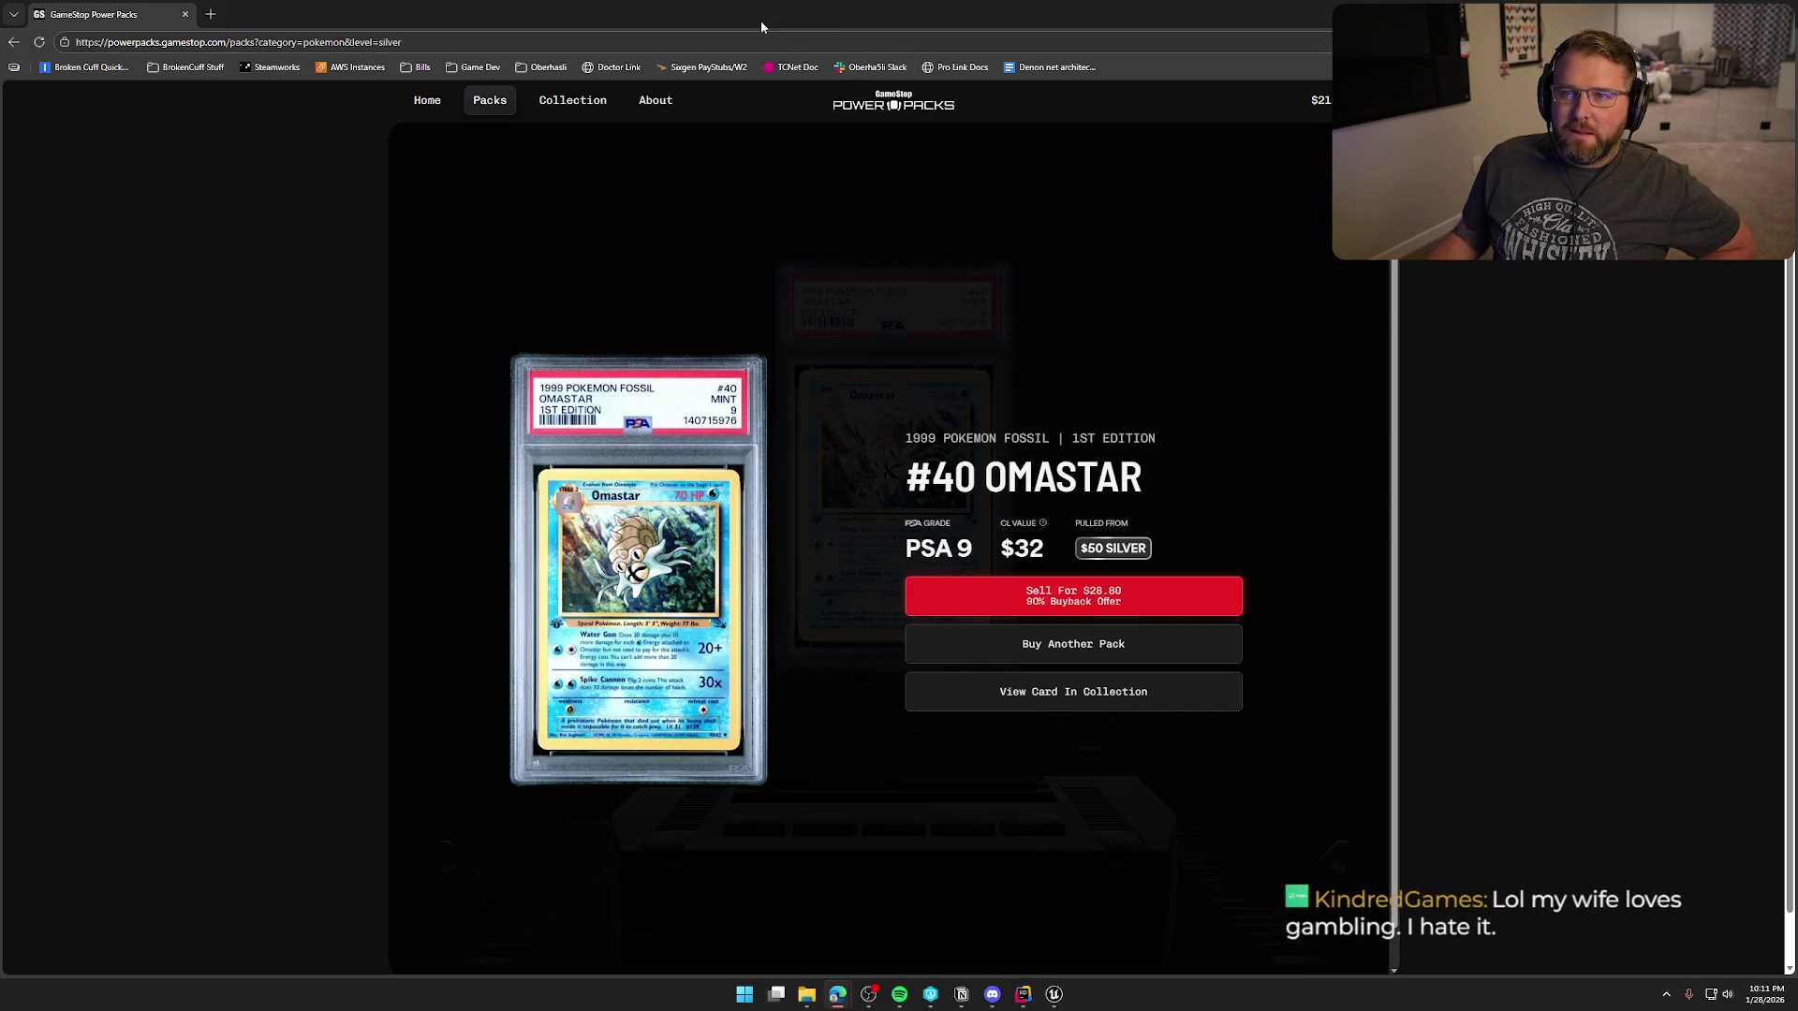
- Return from the editor to the Starter Pack page and maximize the browser window
{"action": "key", "text": "alt+Tab"}
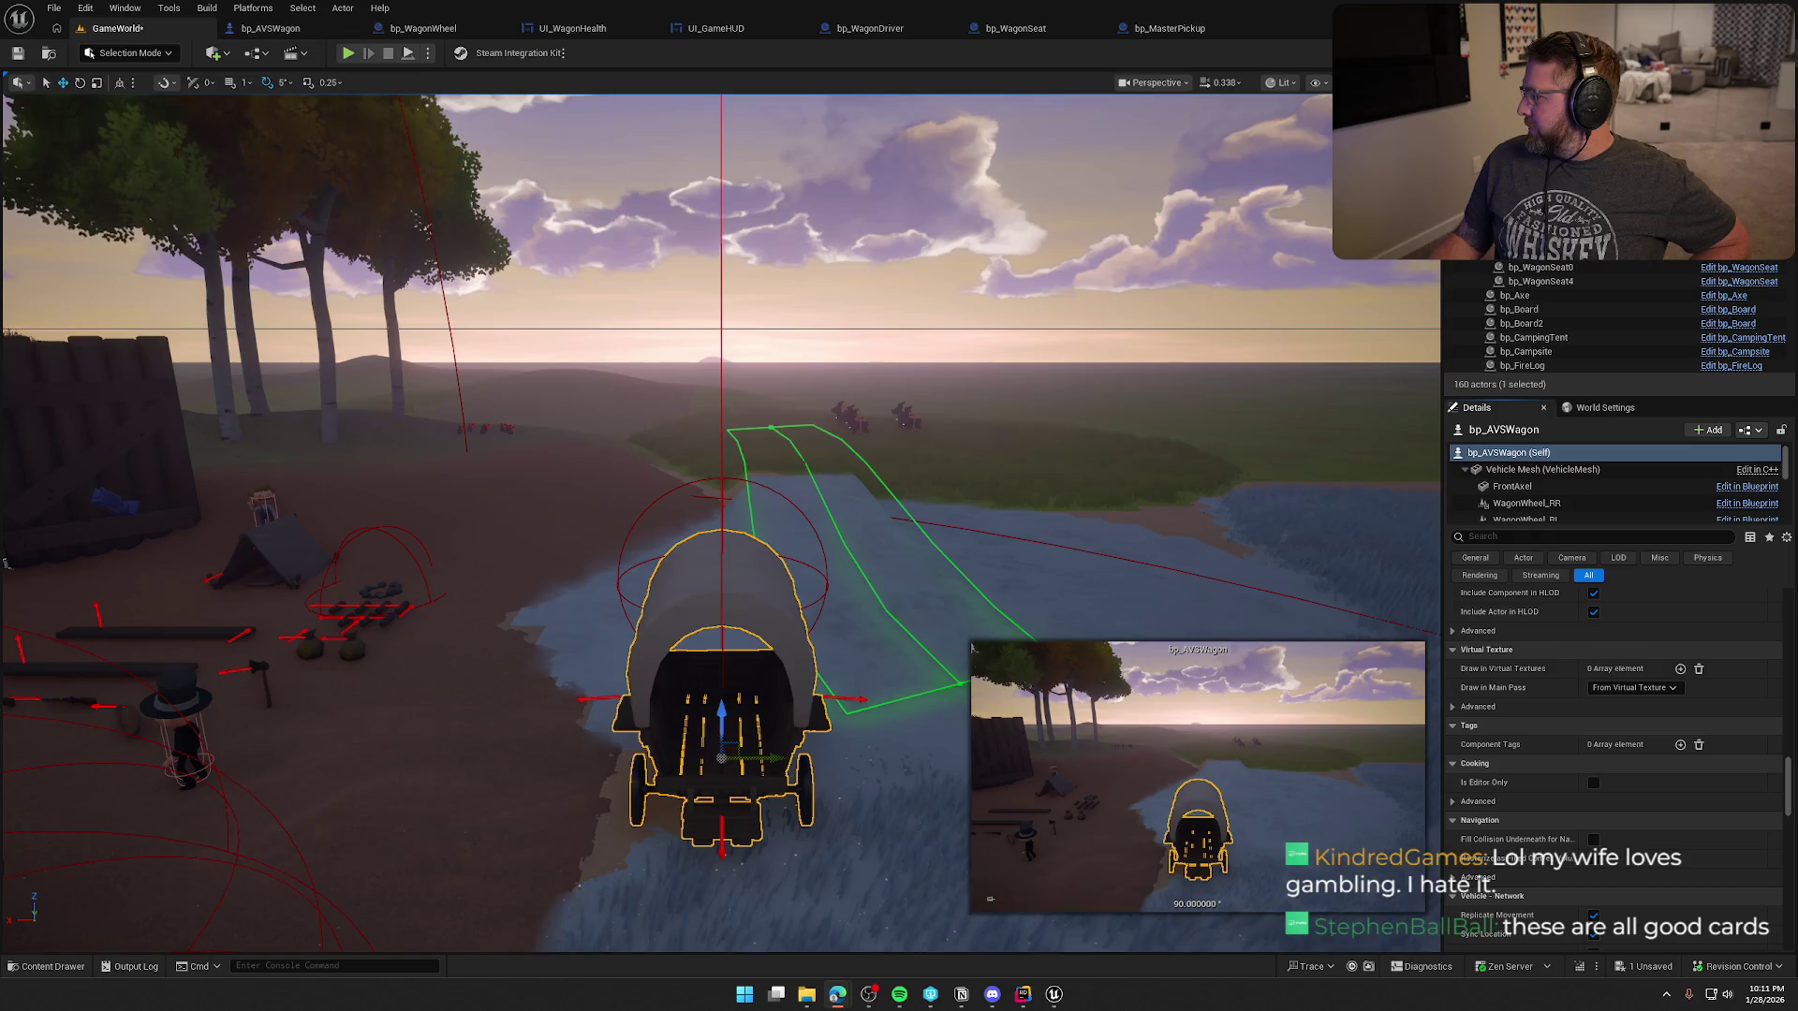
{"action": "key", "text": "alt+Tab"}
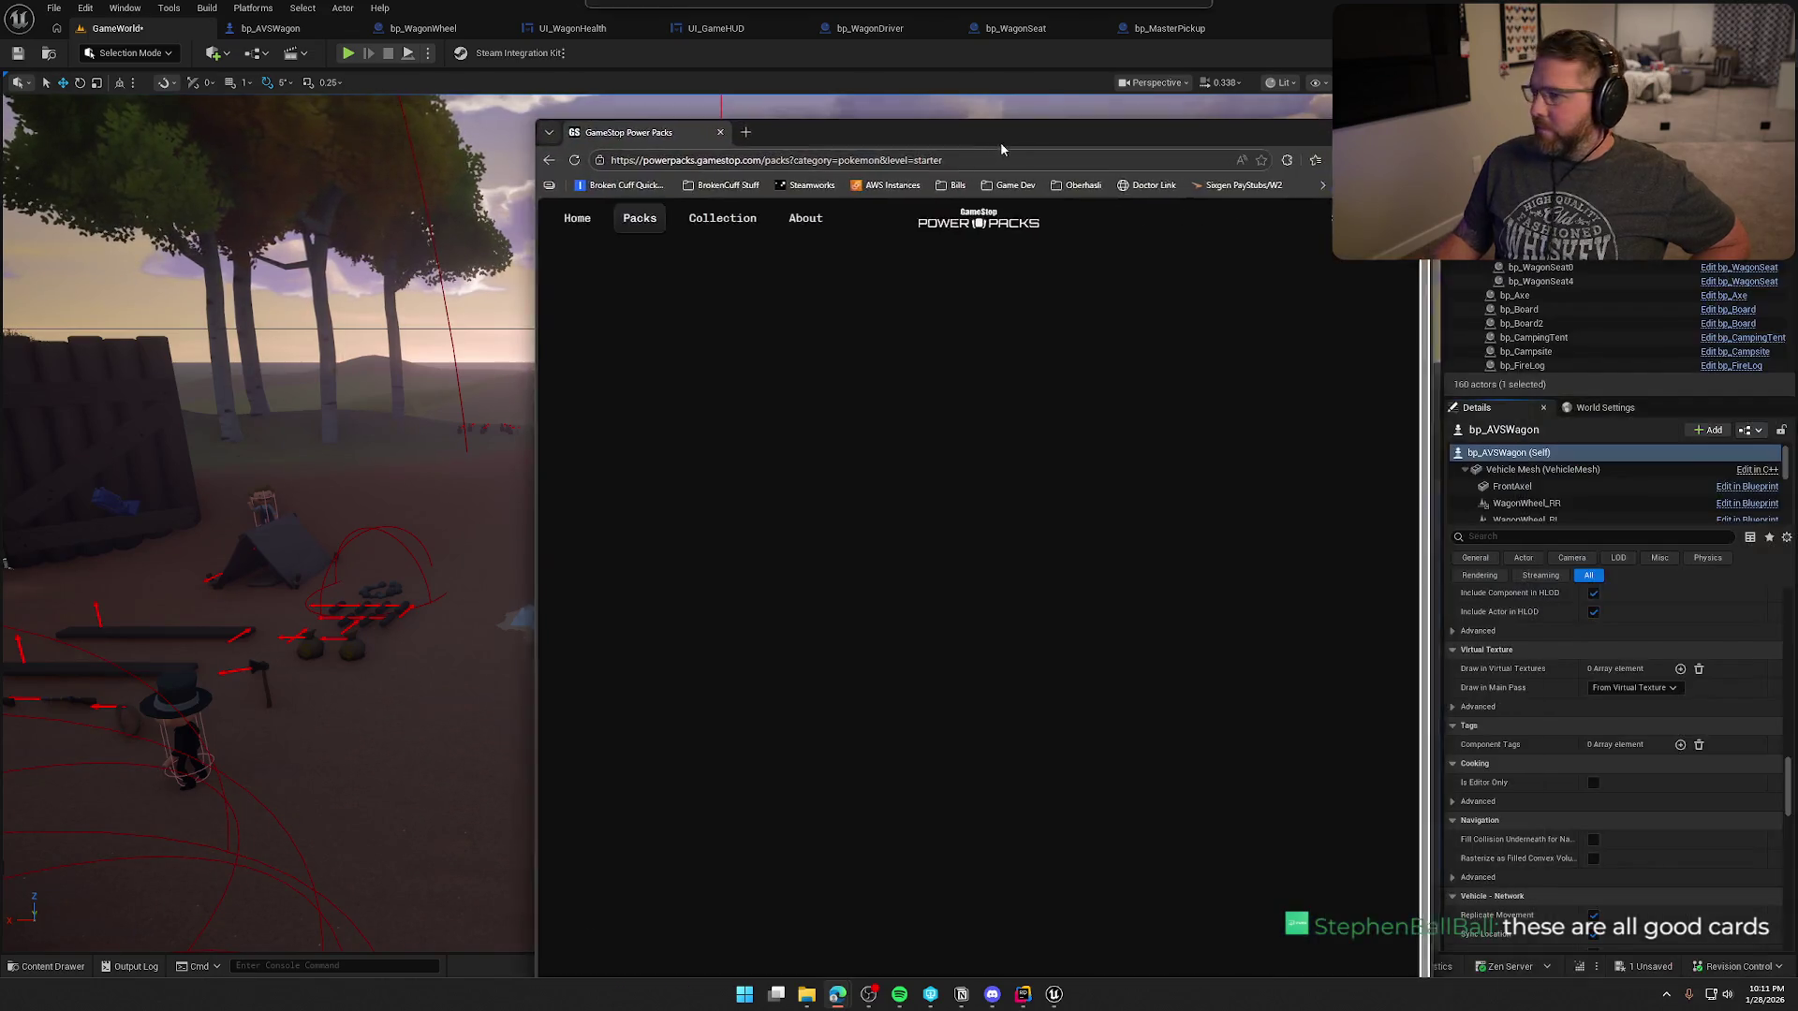
{"action": "double_click", "coordinate": [1001, 136]}
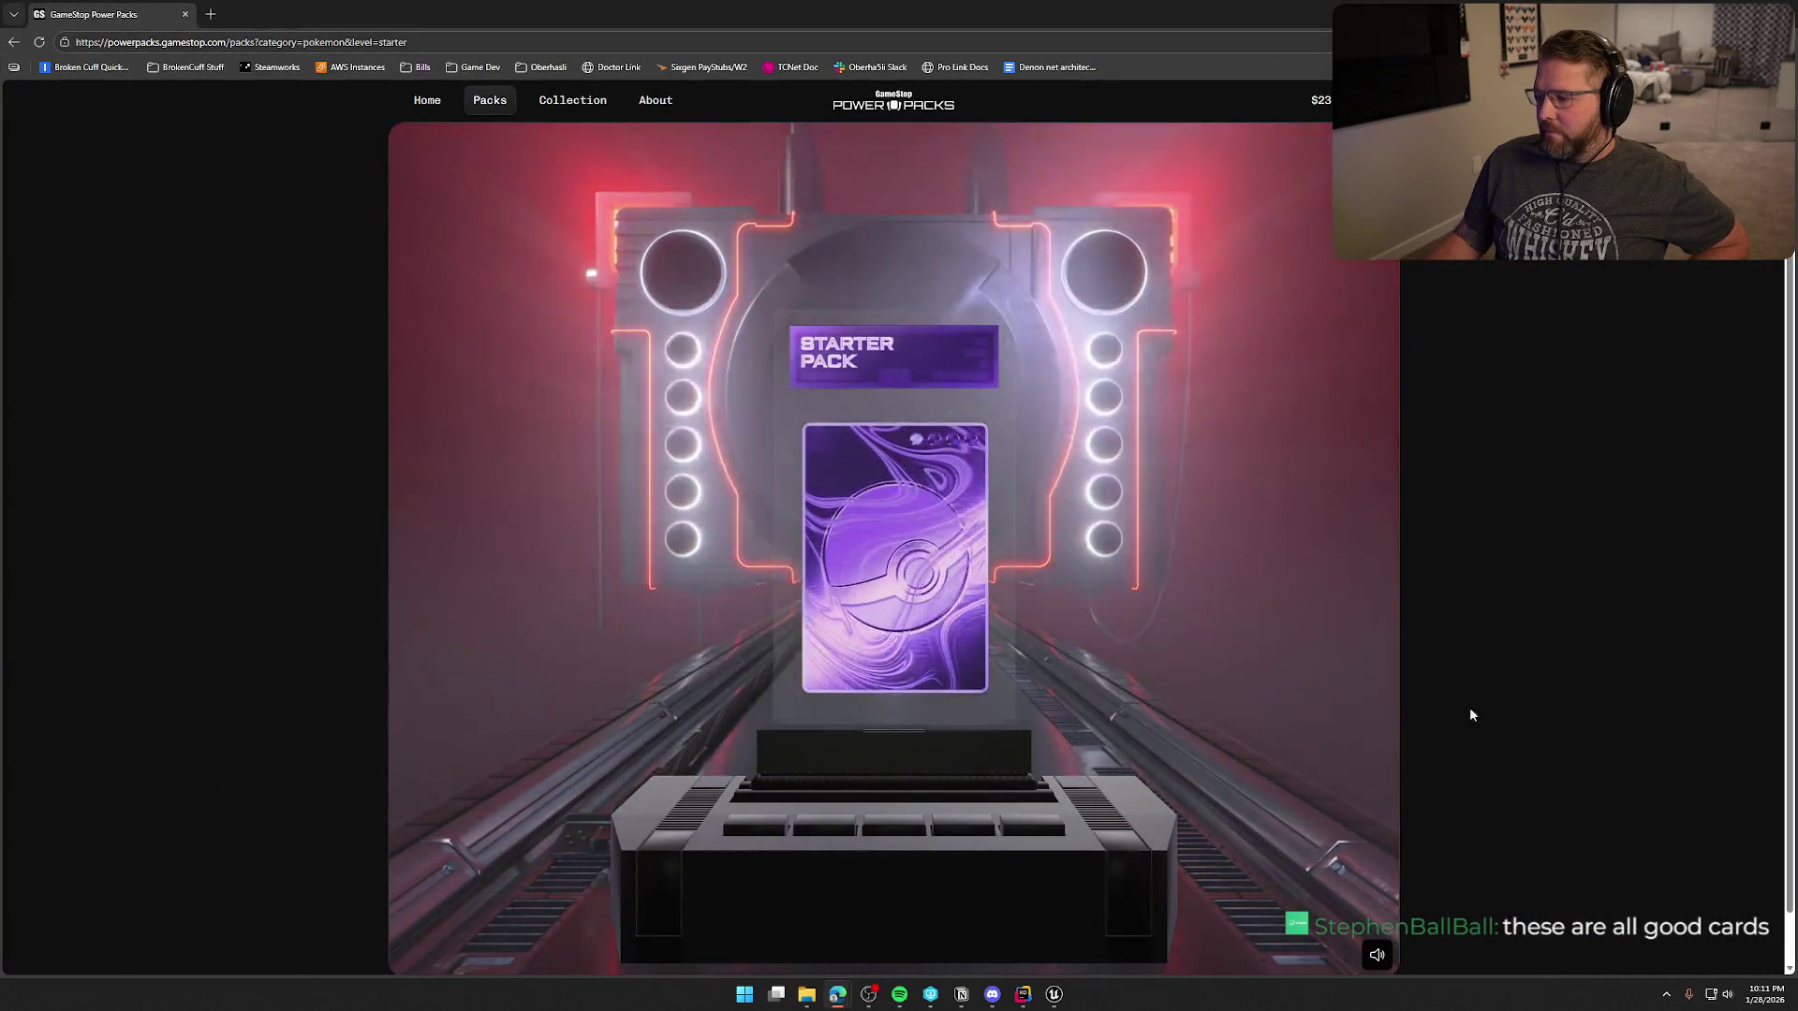
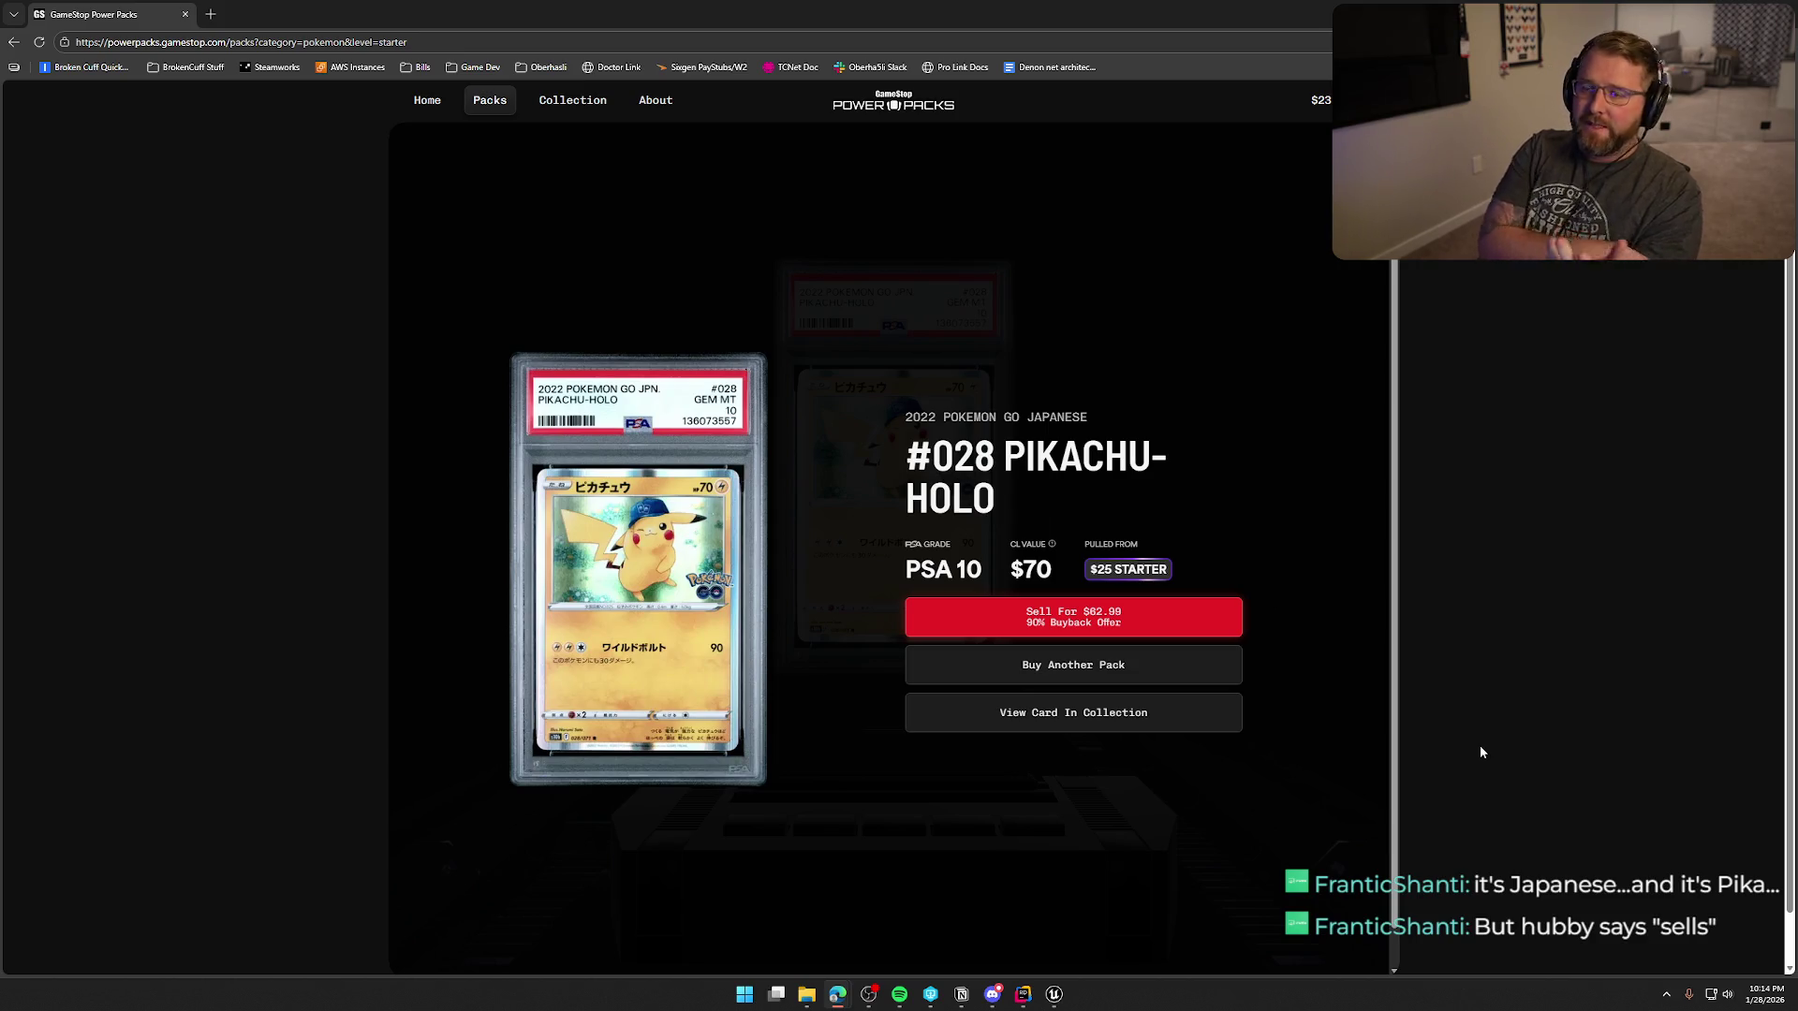
- Switch to the Unreal wagon level, then back to the Power Packs Silver pack page
{"action": "key", "text": "alt+Tab"}
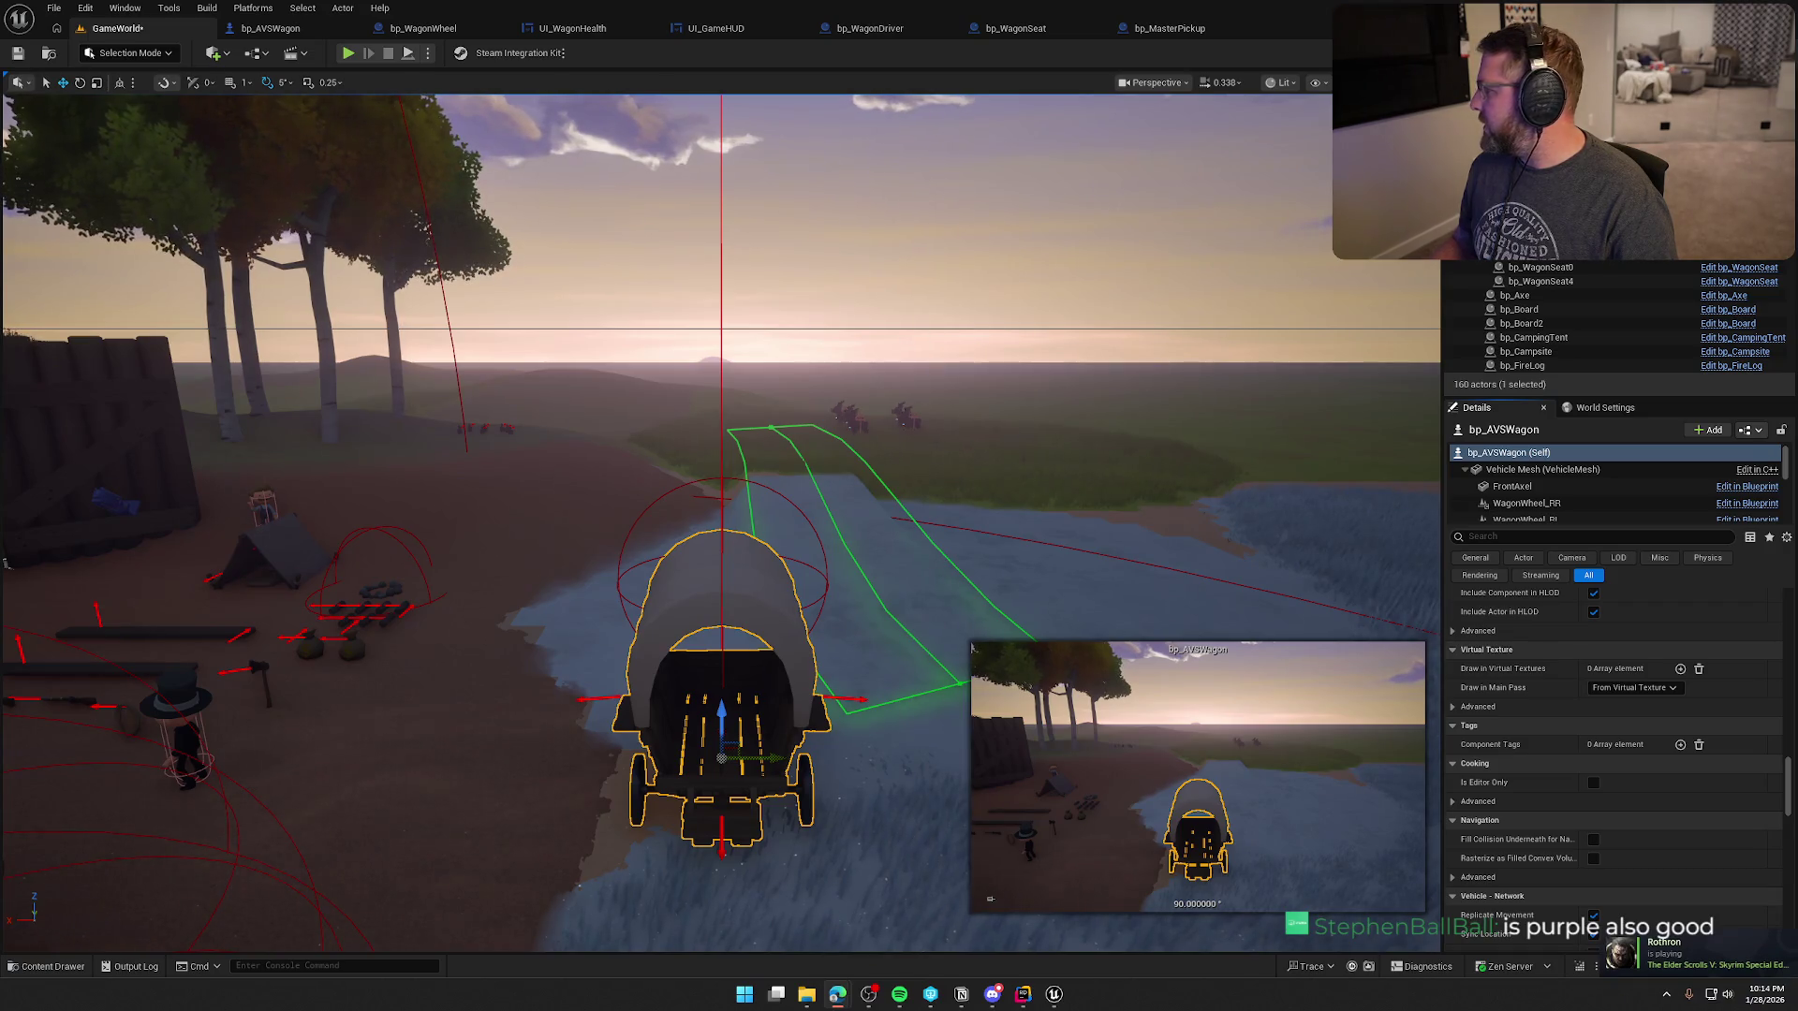
{"action": "key", "text": "alt+Tab"}
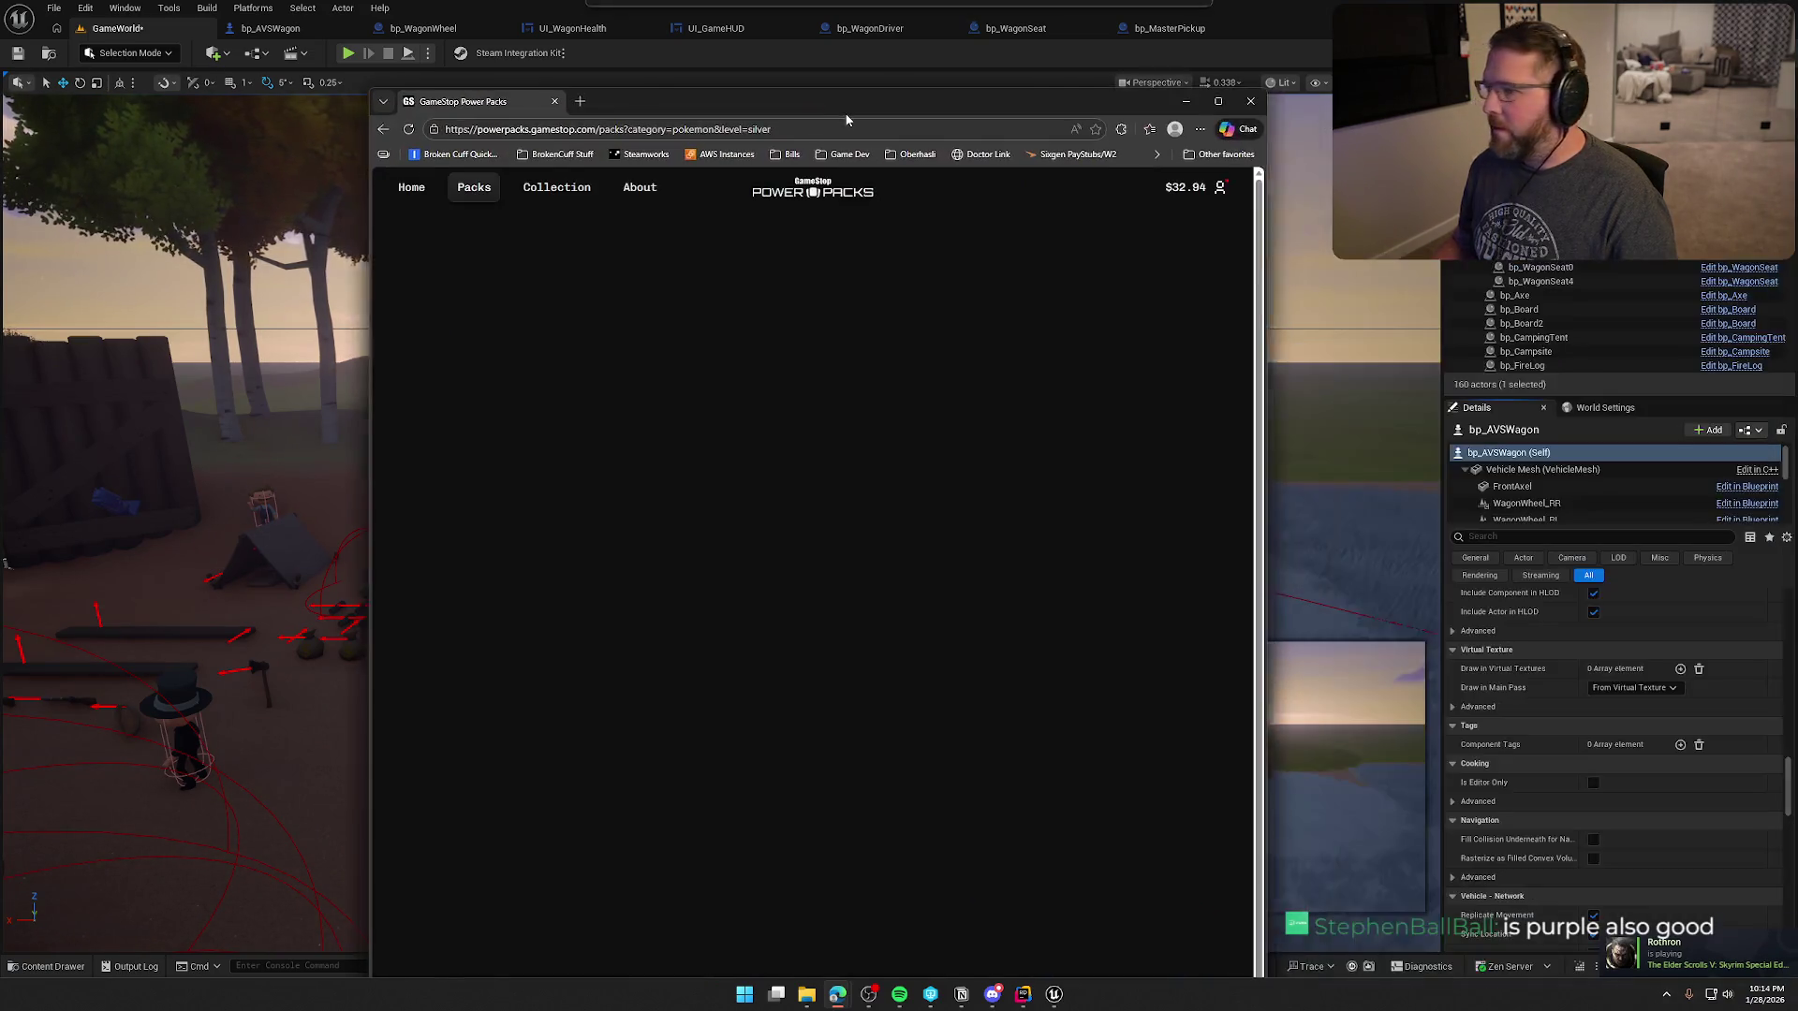
- Maximize Power Packs and play the $50 Silver pack with sound, moving the browser aside and back
{"action": "key", "text": "super+Up"}
{"action": "left_click", "coordinate": [1378, 955]}
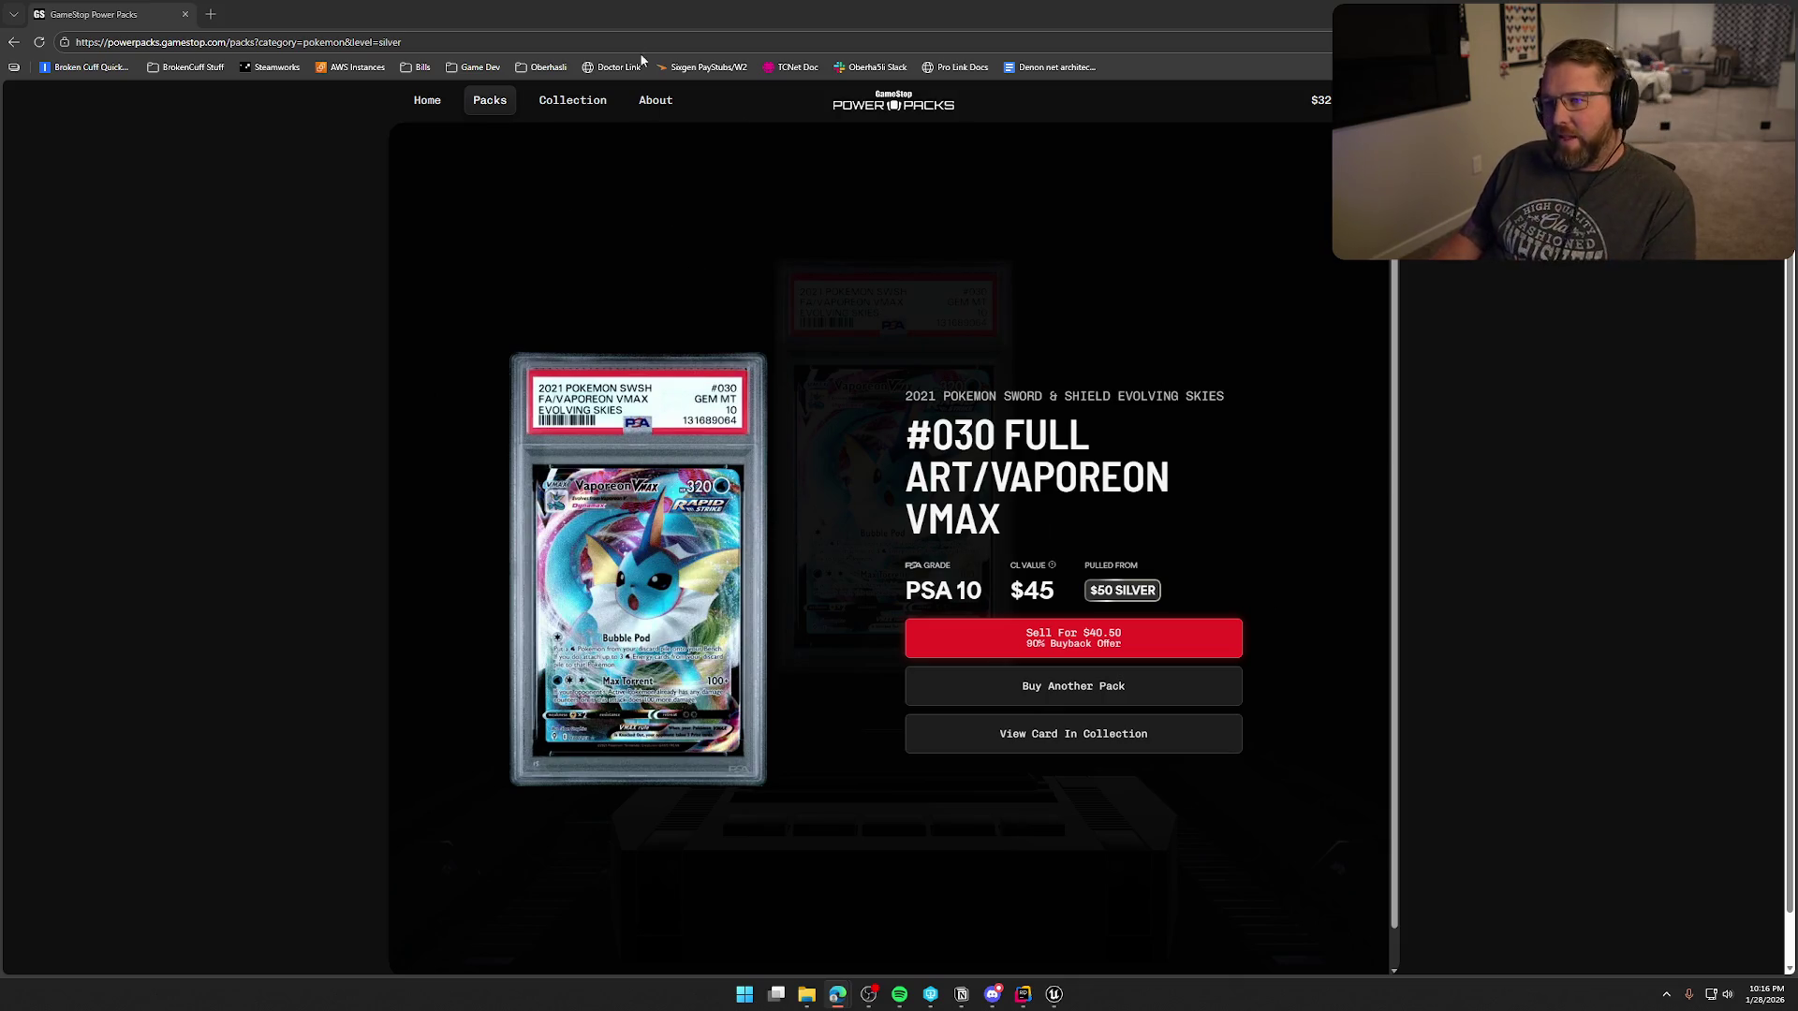
{"action": "left_click_drag", "start_coordinate": [651, 15], "coordinate": [1796, 328]}
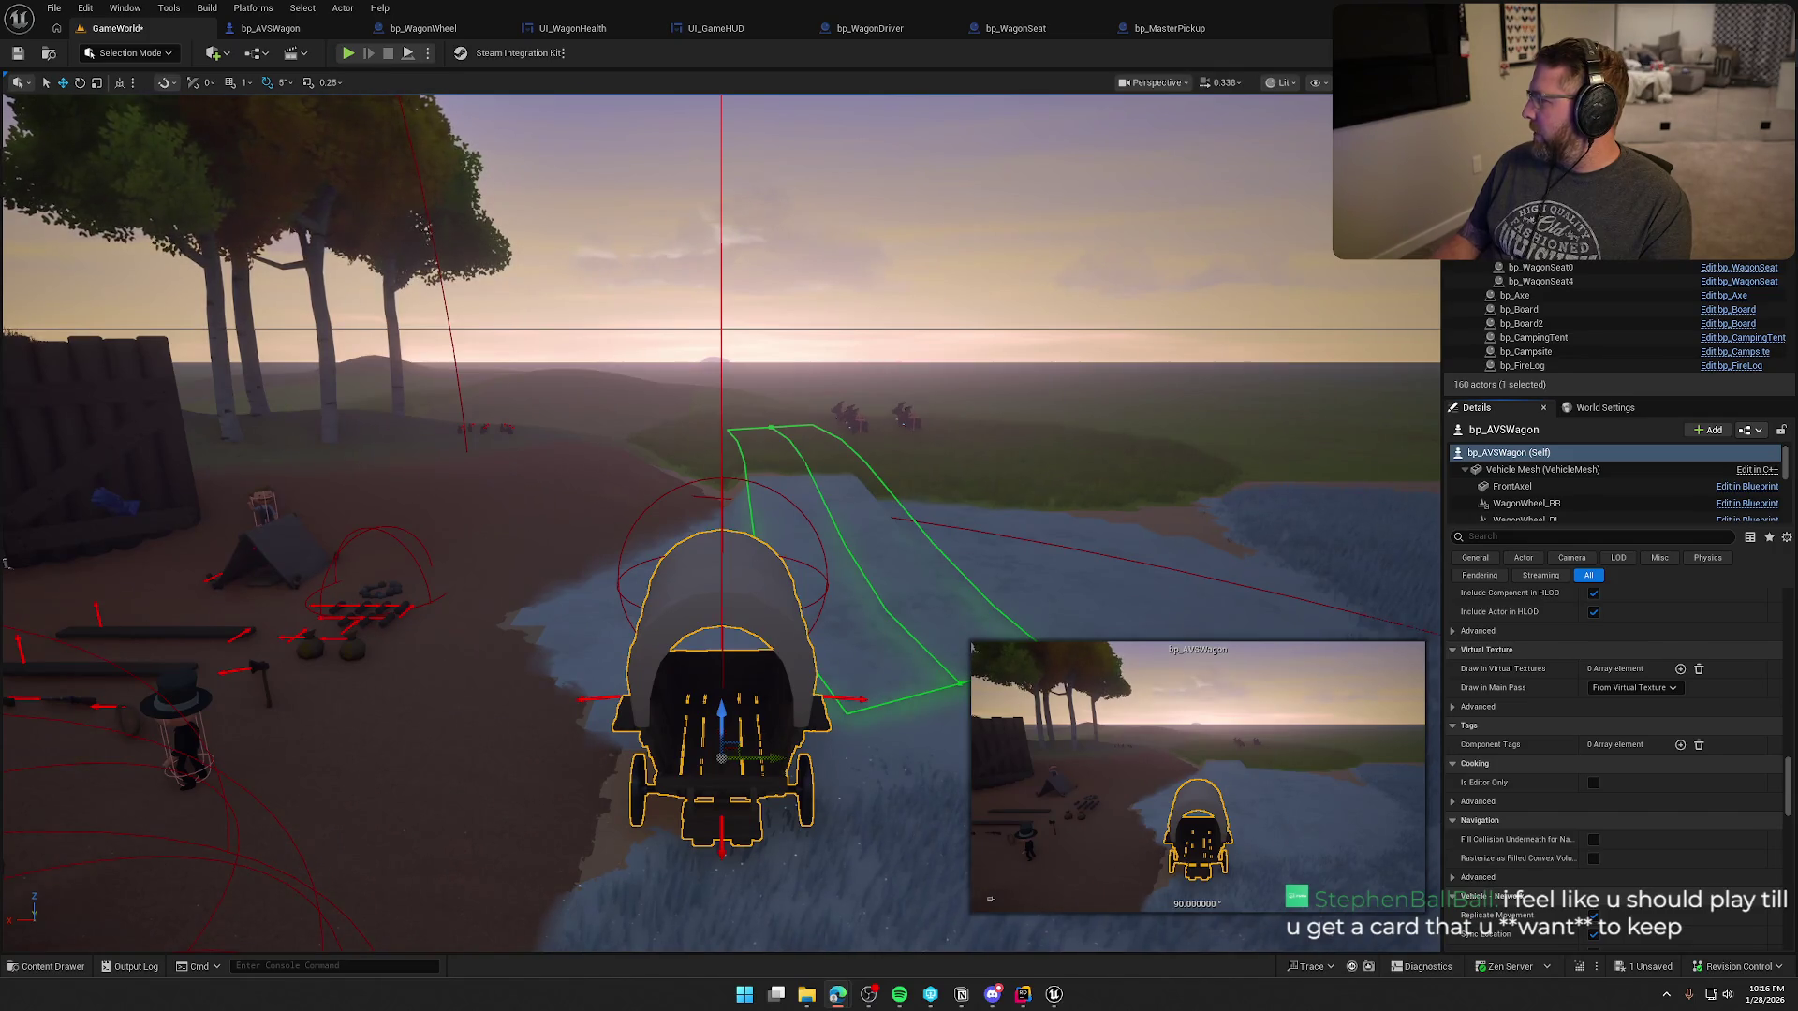
{"action": "mouse_move", "coordinate": [1797, 290]}
{"action": "left_mouse_down"}
{"action": "mouse_move", "coordinate": [1625, 291]}
{"action": "mouse_move", "coordinate": [1075, 212]}
{"action": "left_mouse_up"}
- Maximize the Power Packs window and unmute the Silver pack reveal of PSA 10 Mega Gardevoir ex
{"action": "double_click", "coordinate": [1075, 213]}
{"action": "left_click", "coordinate": [1378, 957]}
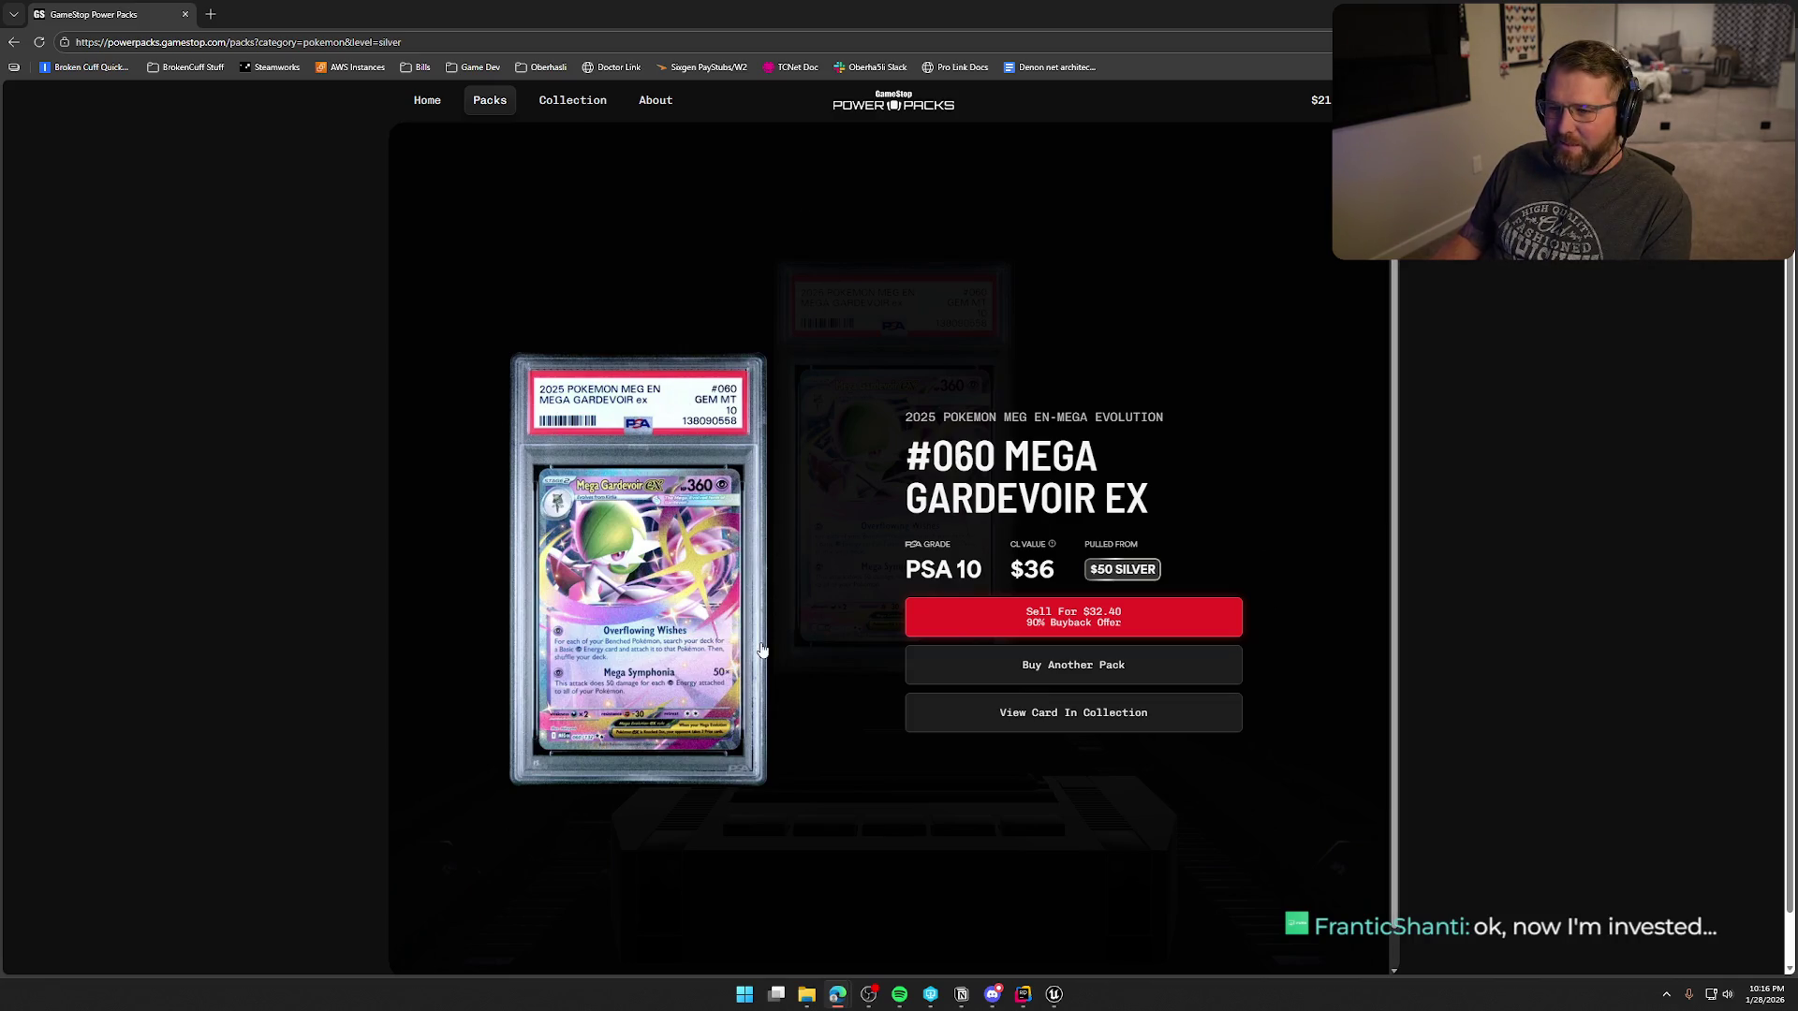
- Switch from the Mega Gardevoir ex result back to the Unreal Editor's wagon level
{"action": "key", "text": "alt+Tab"}
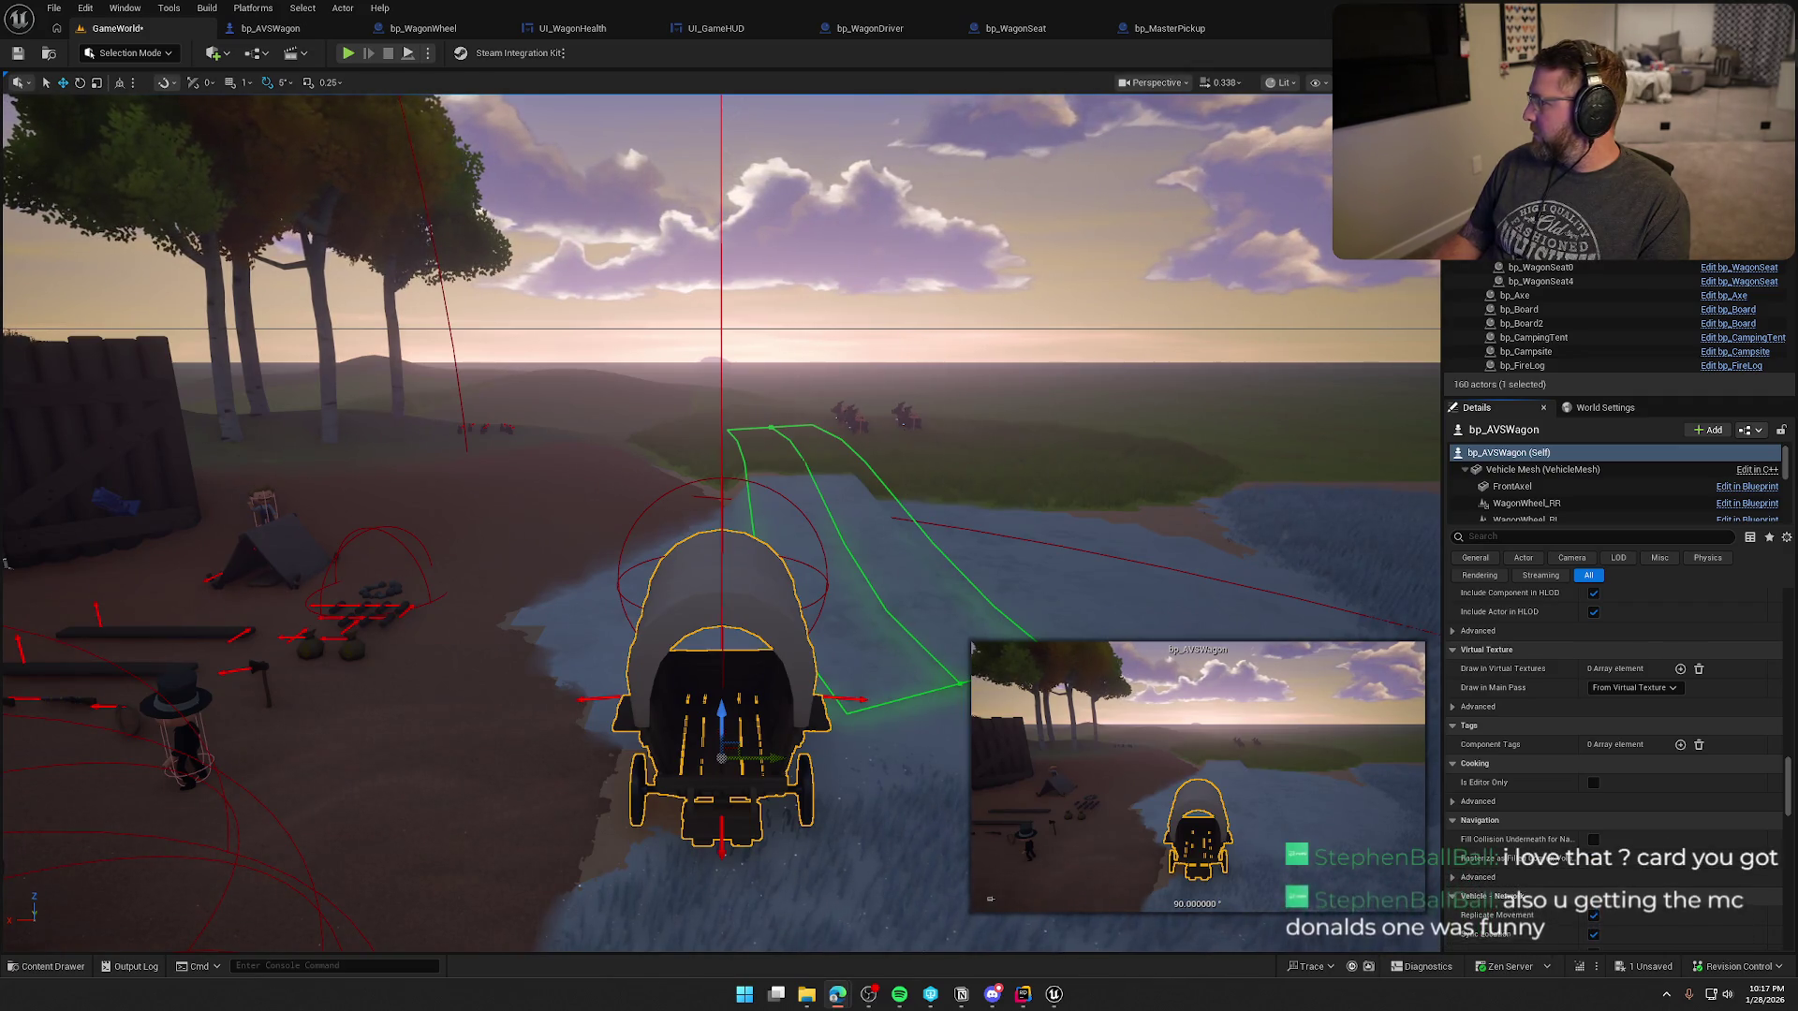
- Return to the Silver pack page and let the PSA 10 Rayquaza VMAX opening play
{"action": "key", "text": "alt+Tab"}
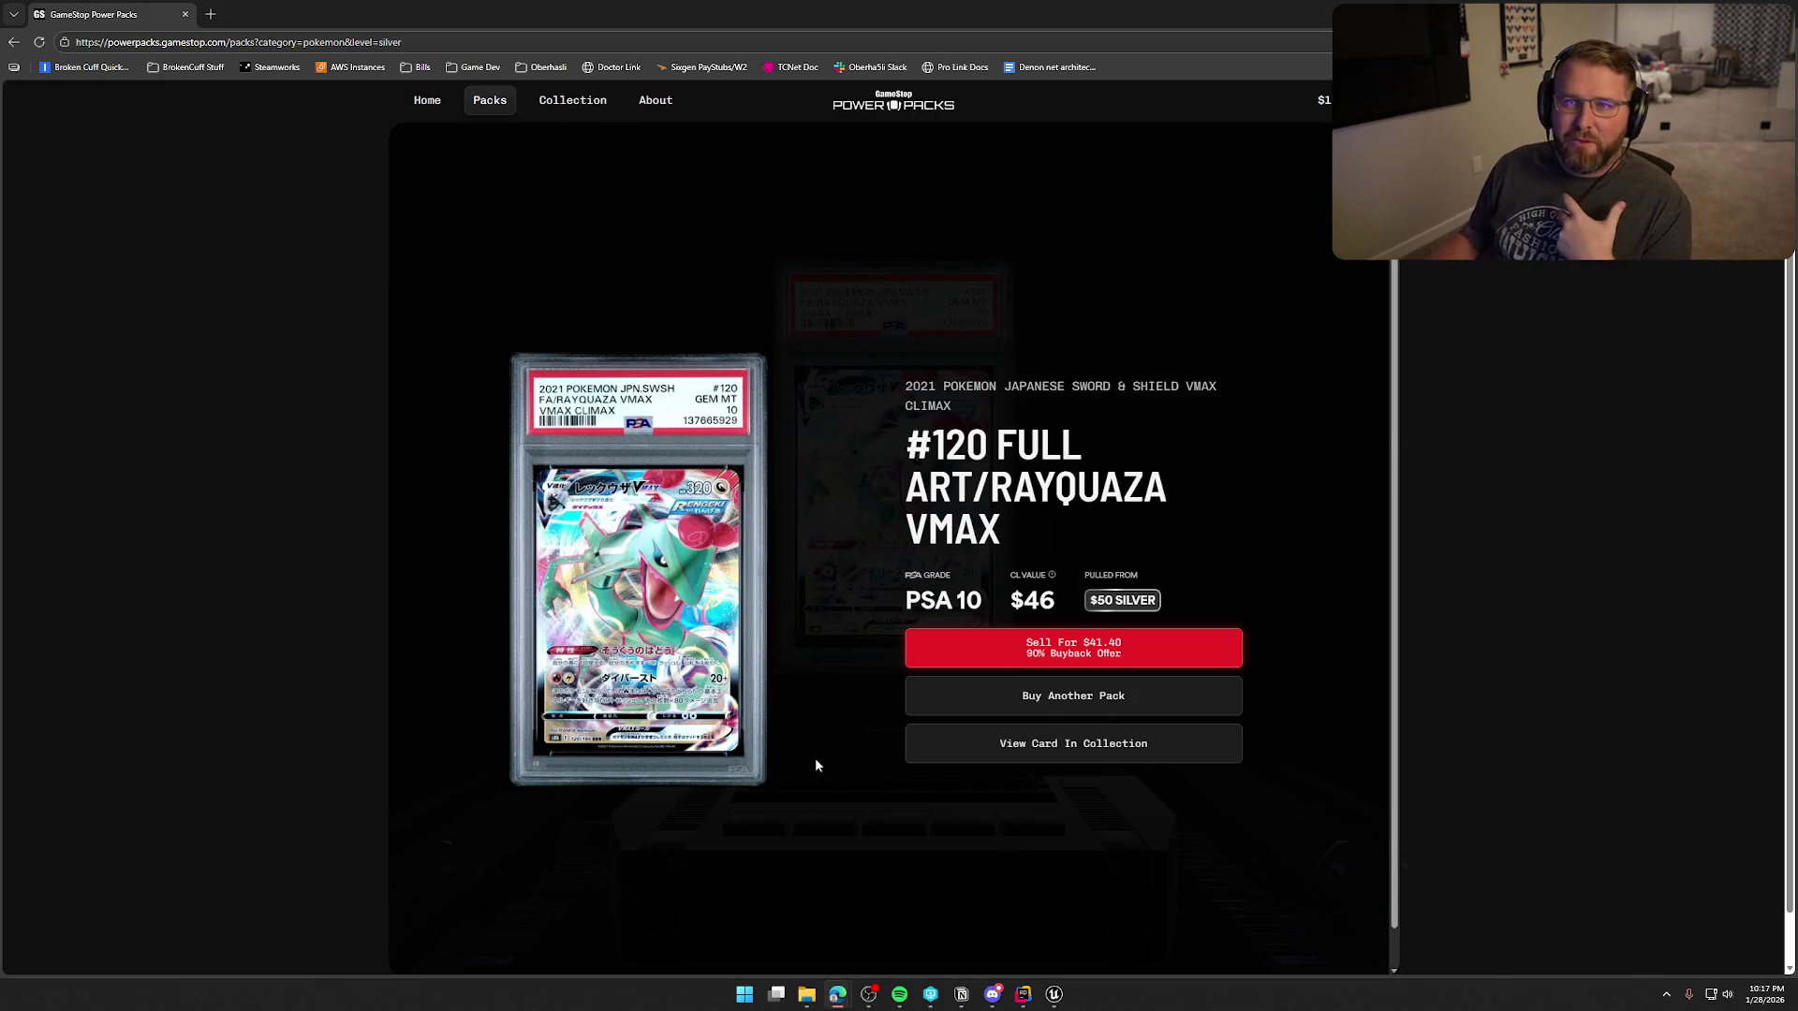
- Leave the Rayquaza VMAX result for the Unreal level showing the bp_AVSWagon on the riverbank
{"action": "mouse_move", "coordinate": [727, 134]}
{"action": "key", "text": "alt+Tab"}
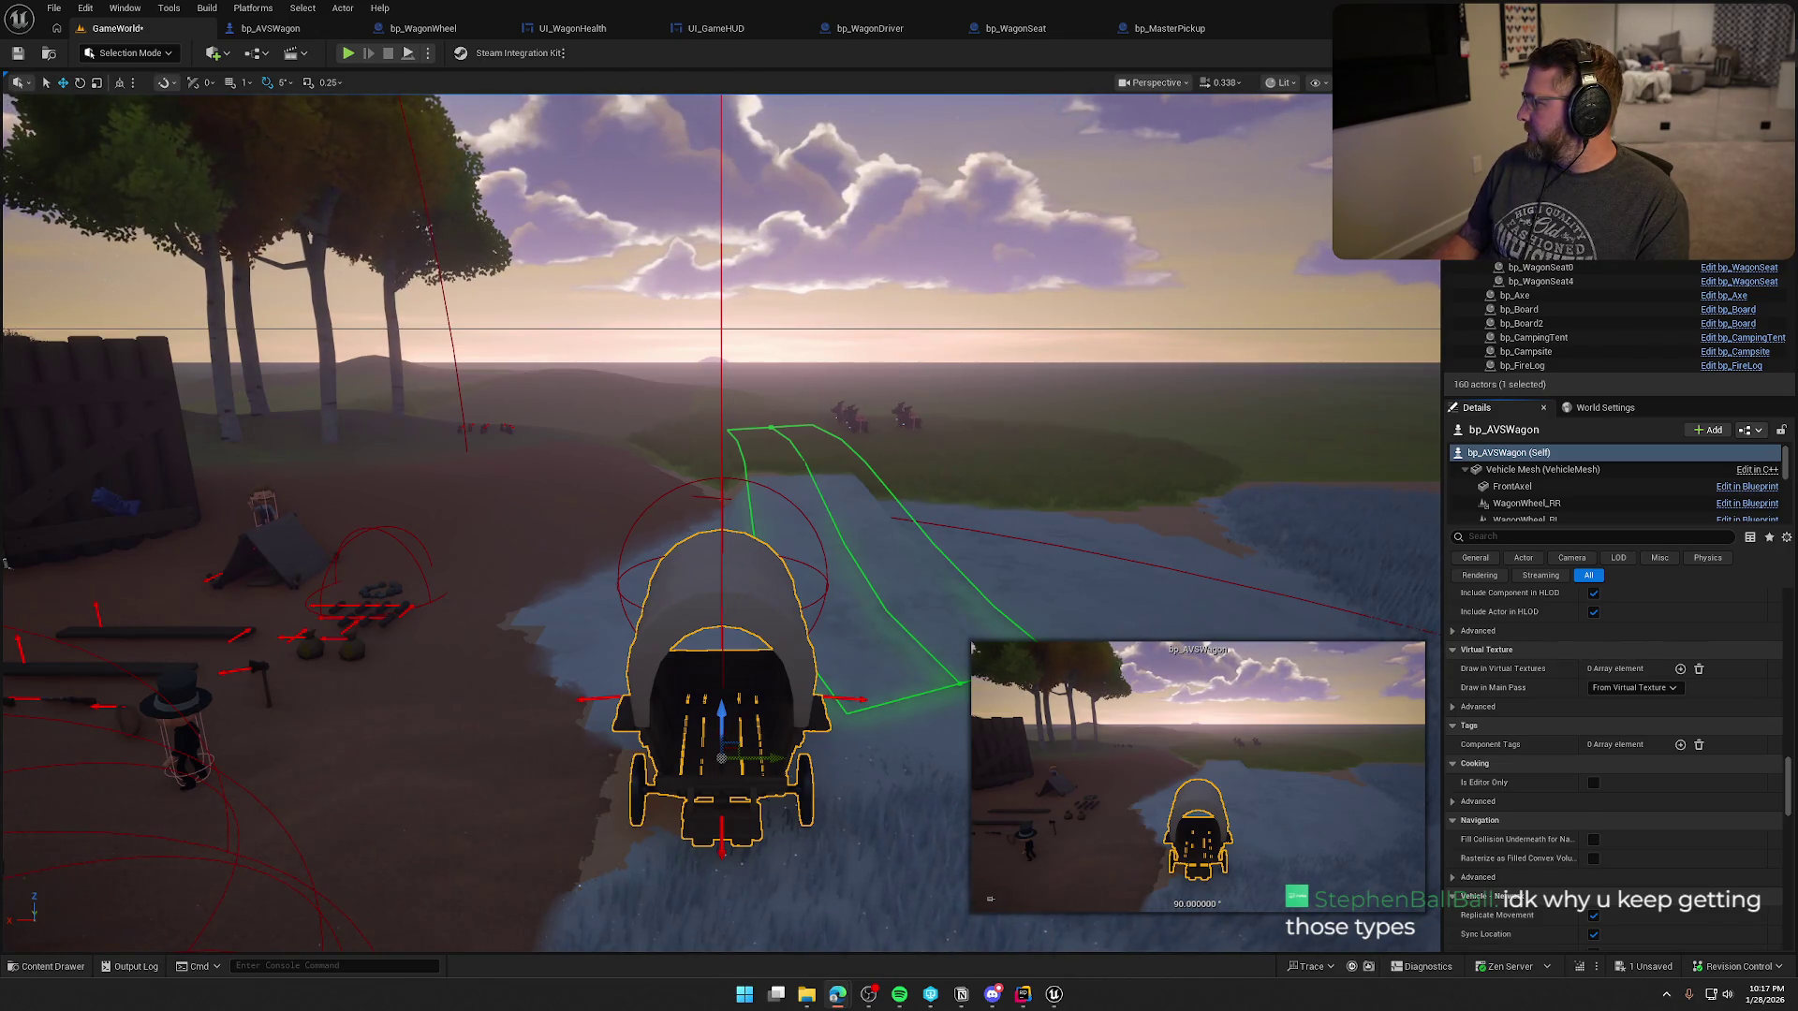
- Maximize Power Packs and unmute the $25 Starter pack, revealing a PSA 9 Meowscarada ex ($42)
{"action": "key", "text": "alt+Tab"}
{"action": "double_click", "coordinate": [1173, 133]}
{"action": "left_click", "coordinate": [1372, 958]}
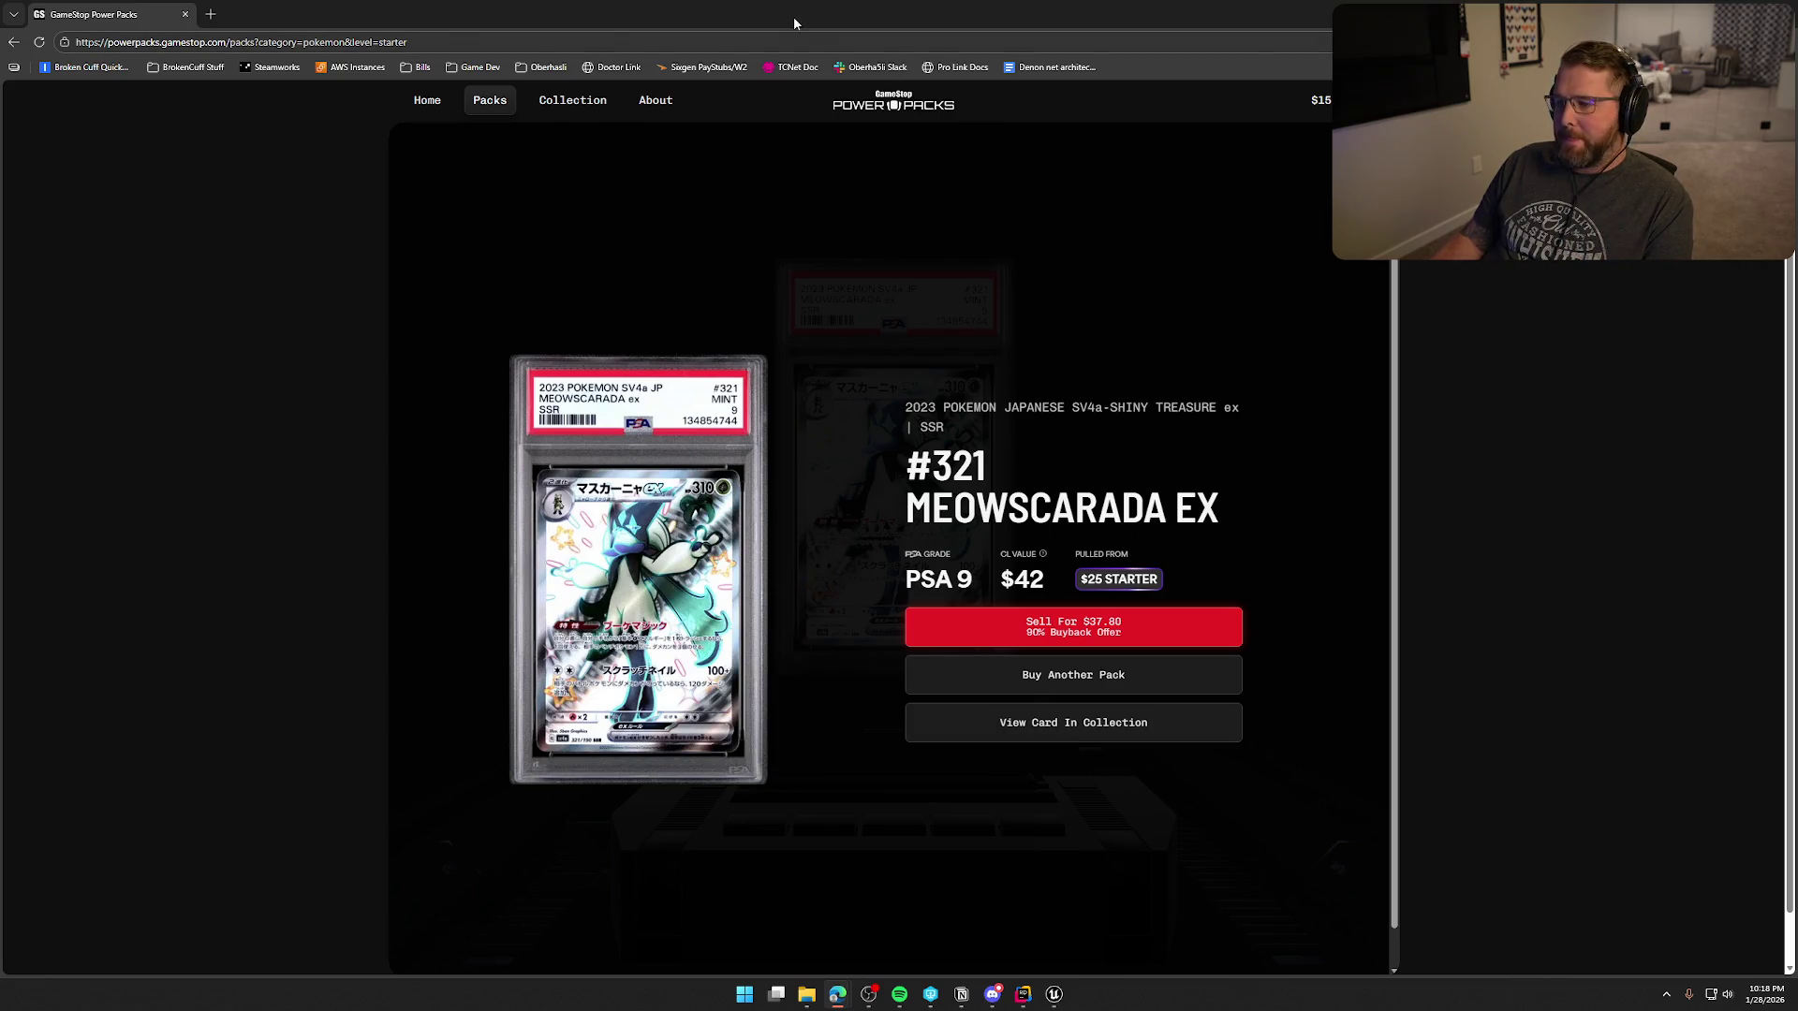
- Switch from the PSA 9 Meowscarada ex result ($42, $37.80 buyback) to the Unreal Editor
{"action": "key", "text": "alt+Tab"}
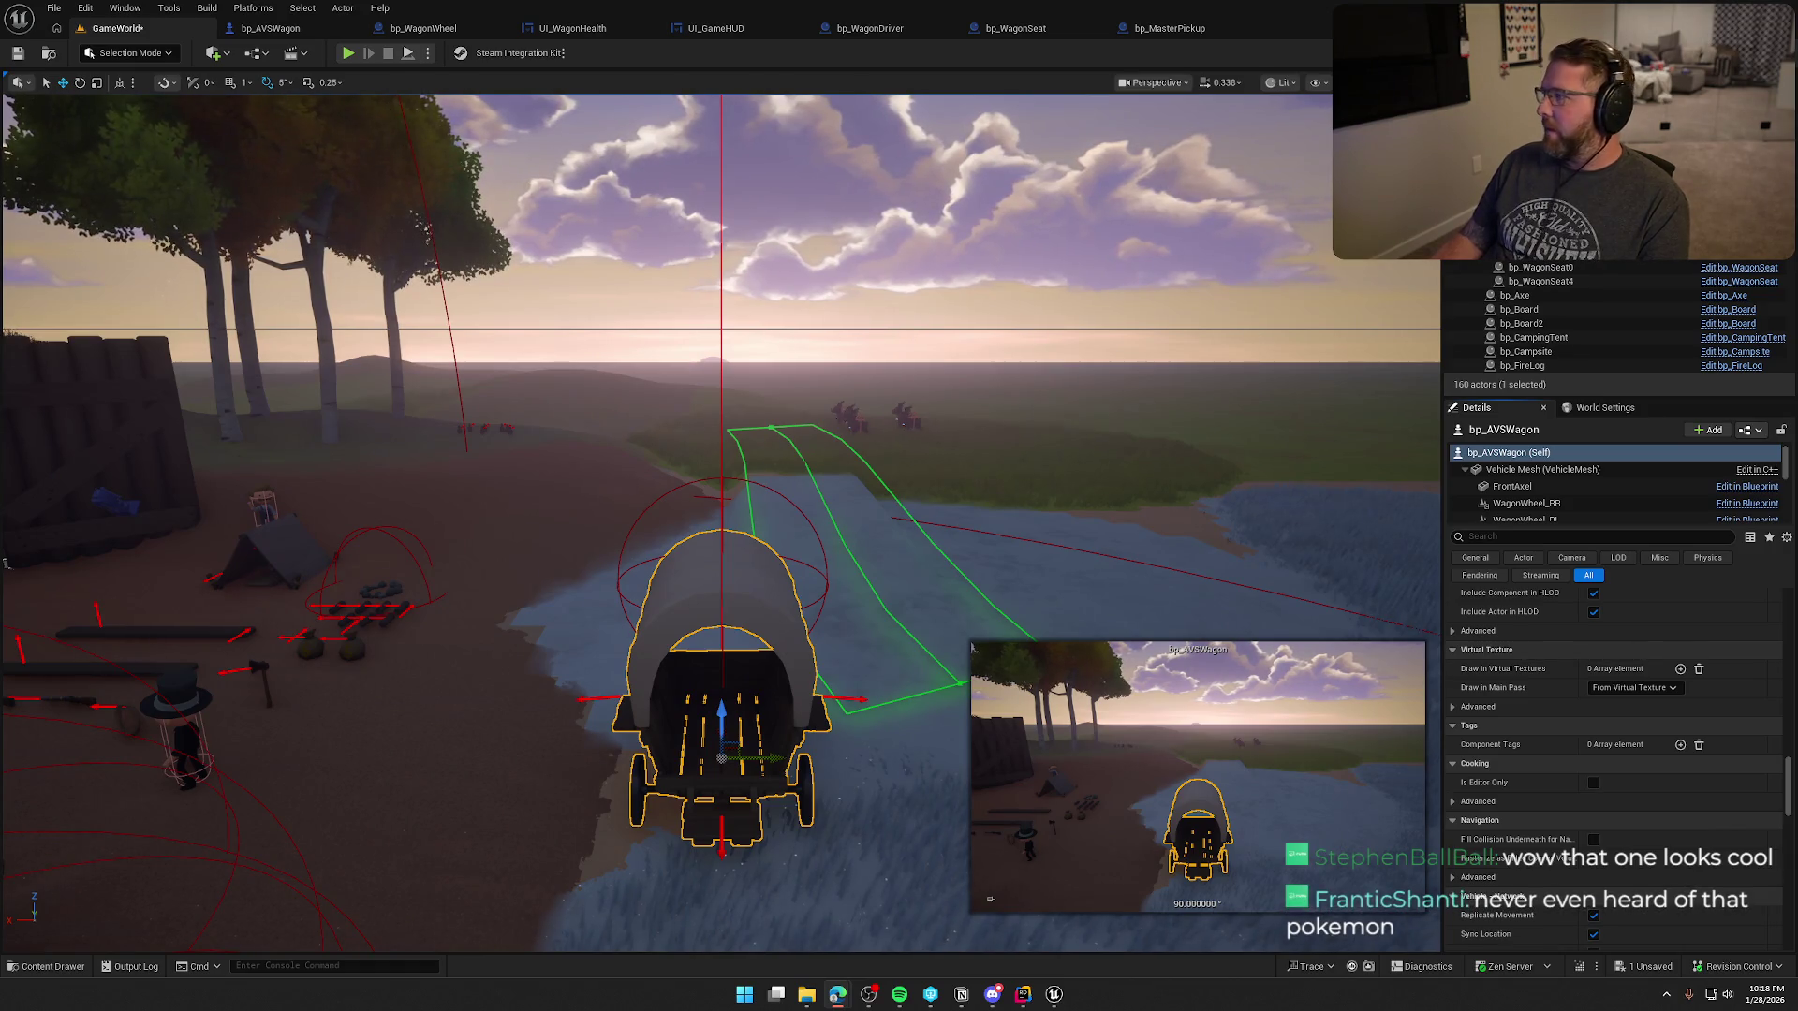
- Play the Silver pack reveal of PSA 9 #166 Arceus V with sound, then return to Unreal
{"action": "mouse_move", "coordinate": [1796, 141]}
{"action": "left_mouse_down"}
{"action": "mouse_move", "coordinate": [1220, 142]}
{"action": "mouse_move", "coordinate": [996, 93]}
{"action": "mouse_move", "coordinate": [996, 4]}
{"action": "left_mouse_up"}
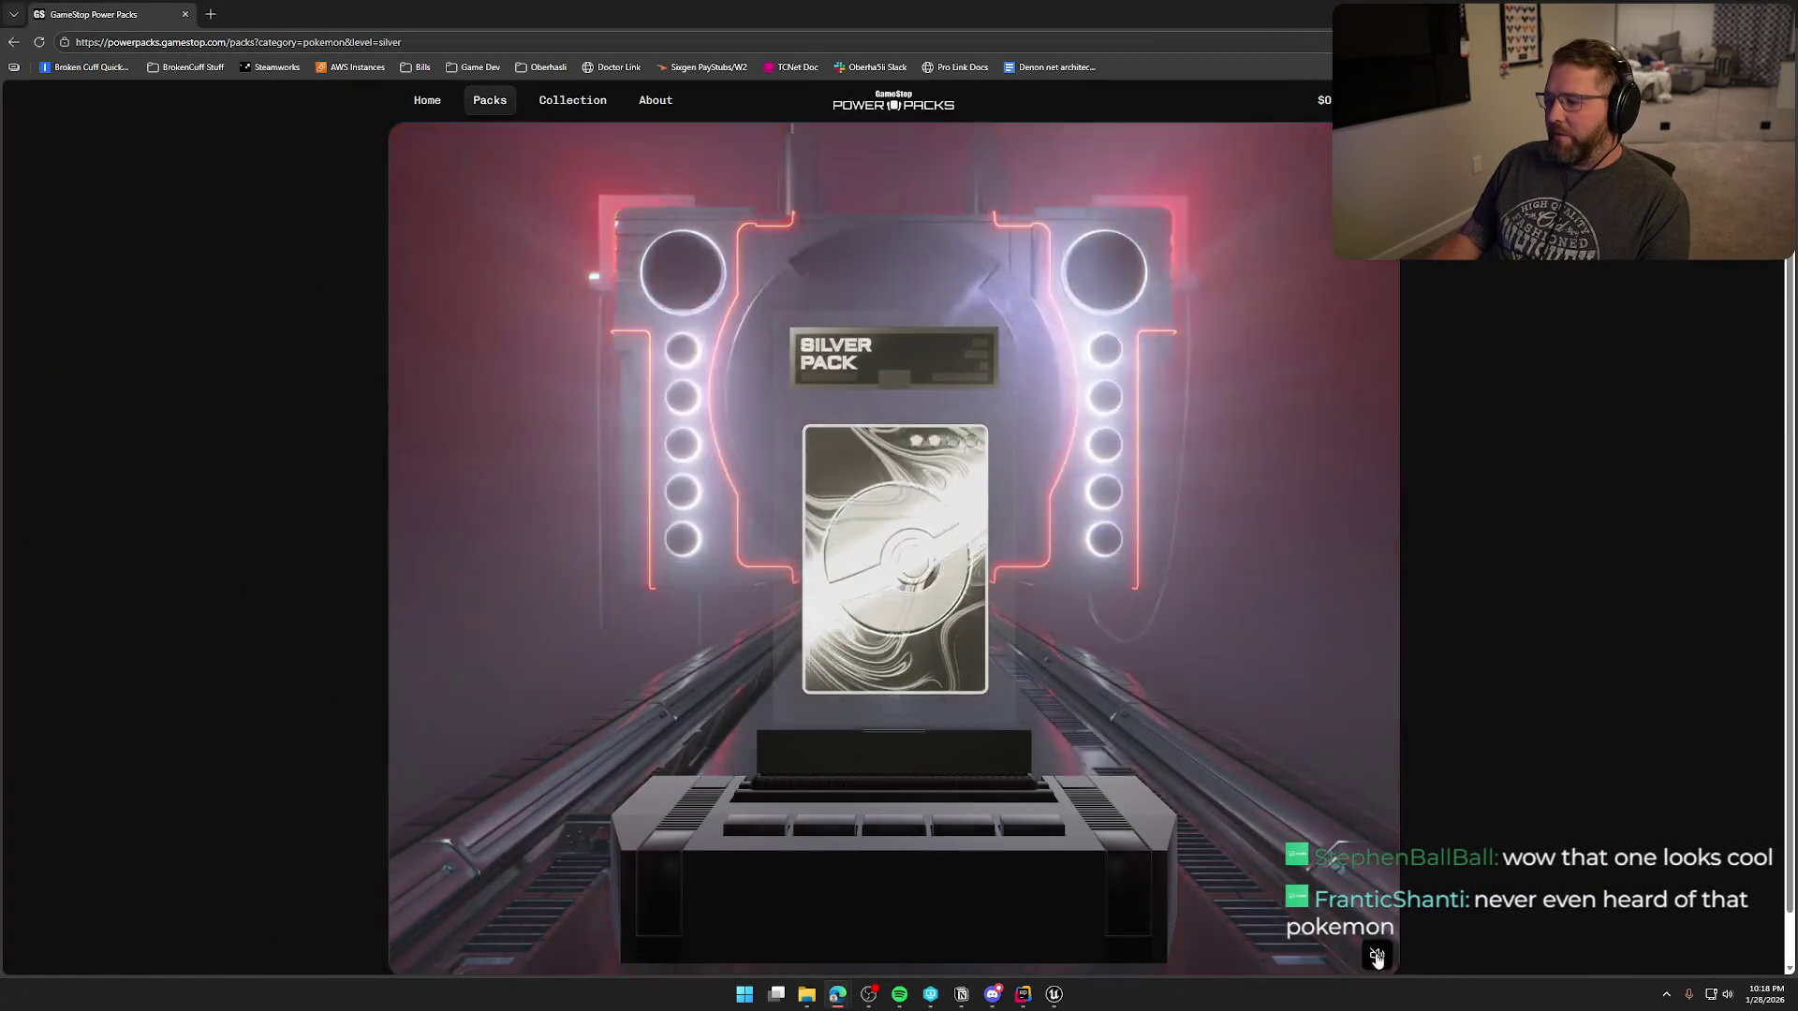
{"action": "left_click", "coordinate": [1377, 956]}
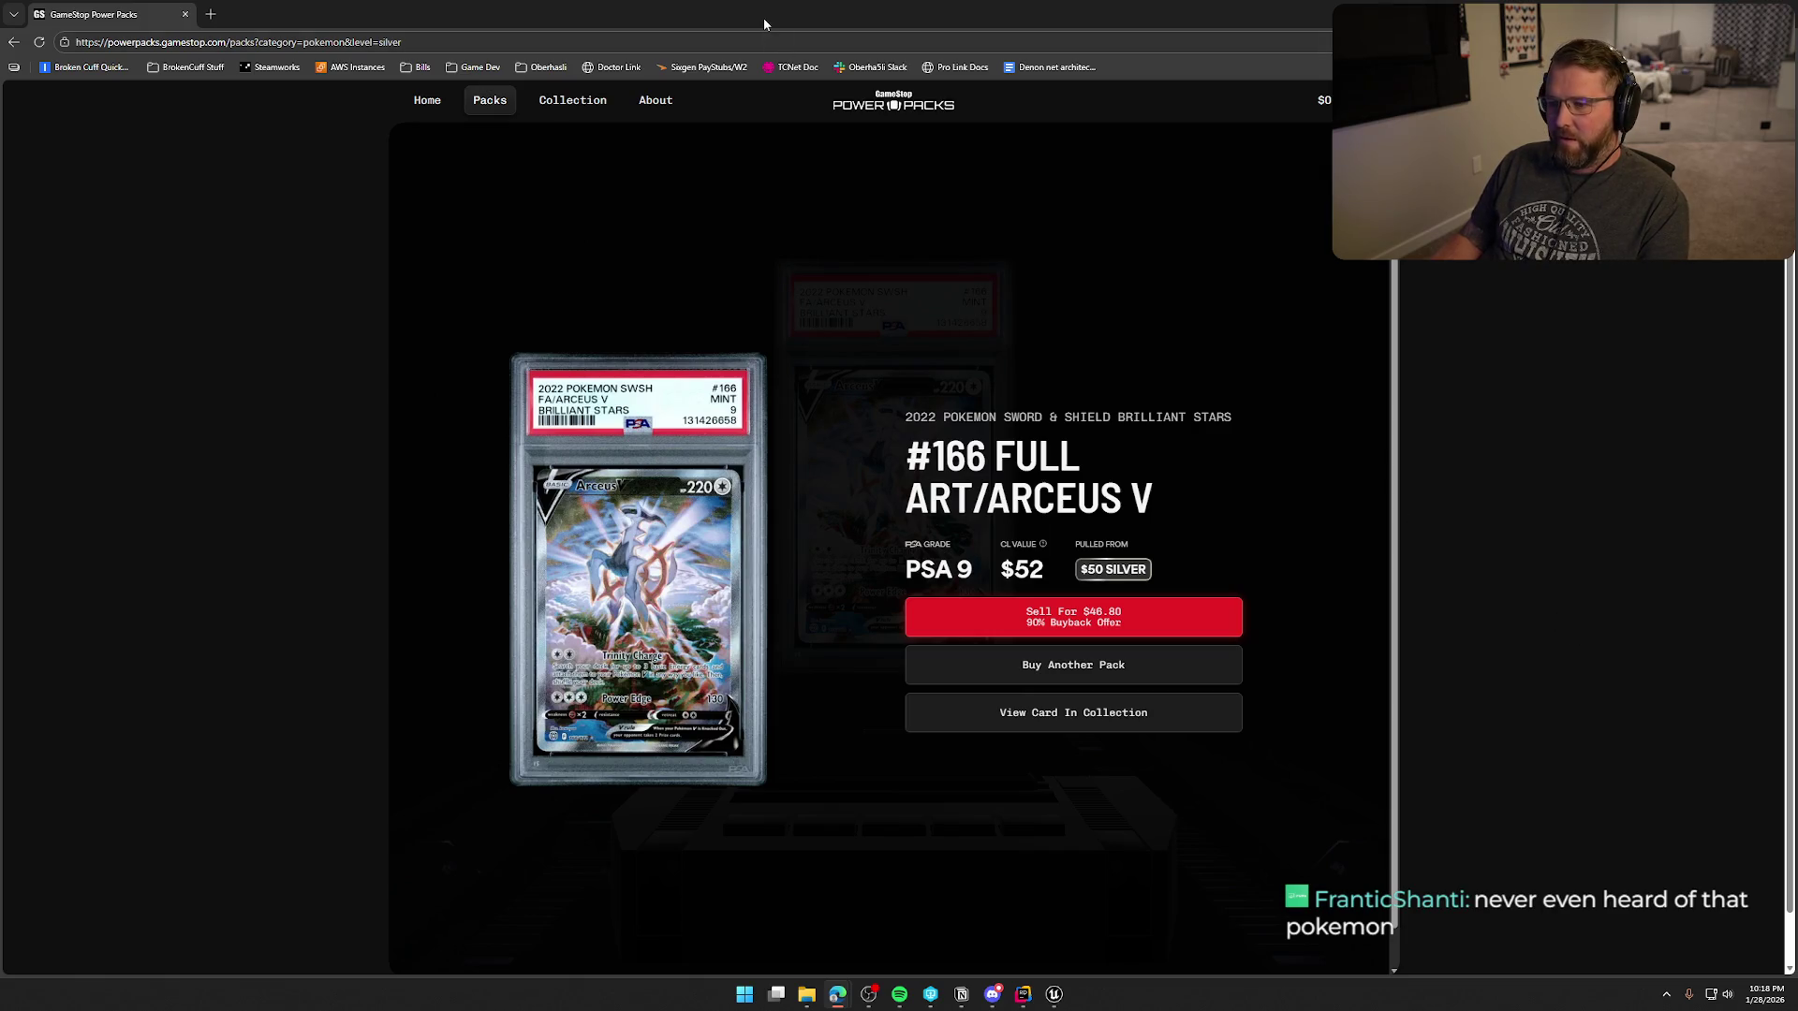
{"action": "key", "text": "alt+Tab"}
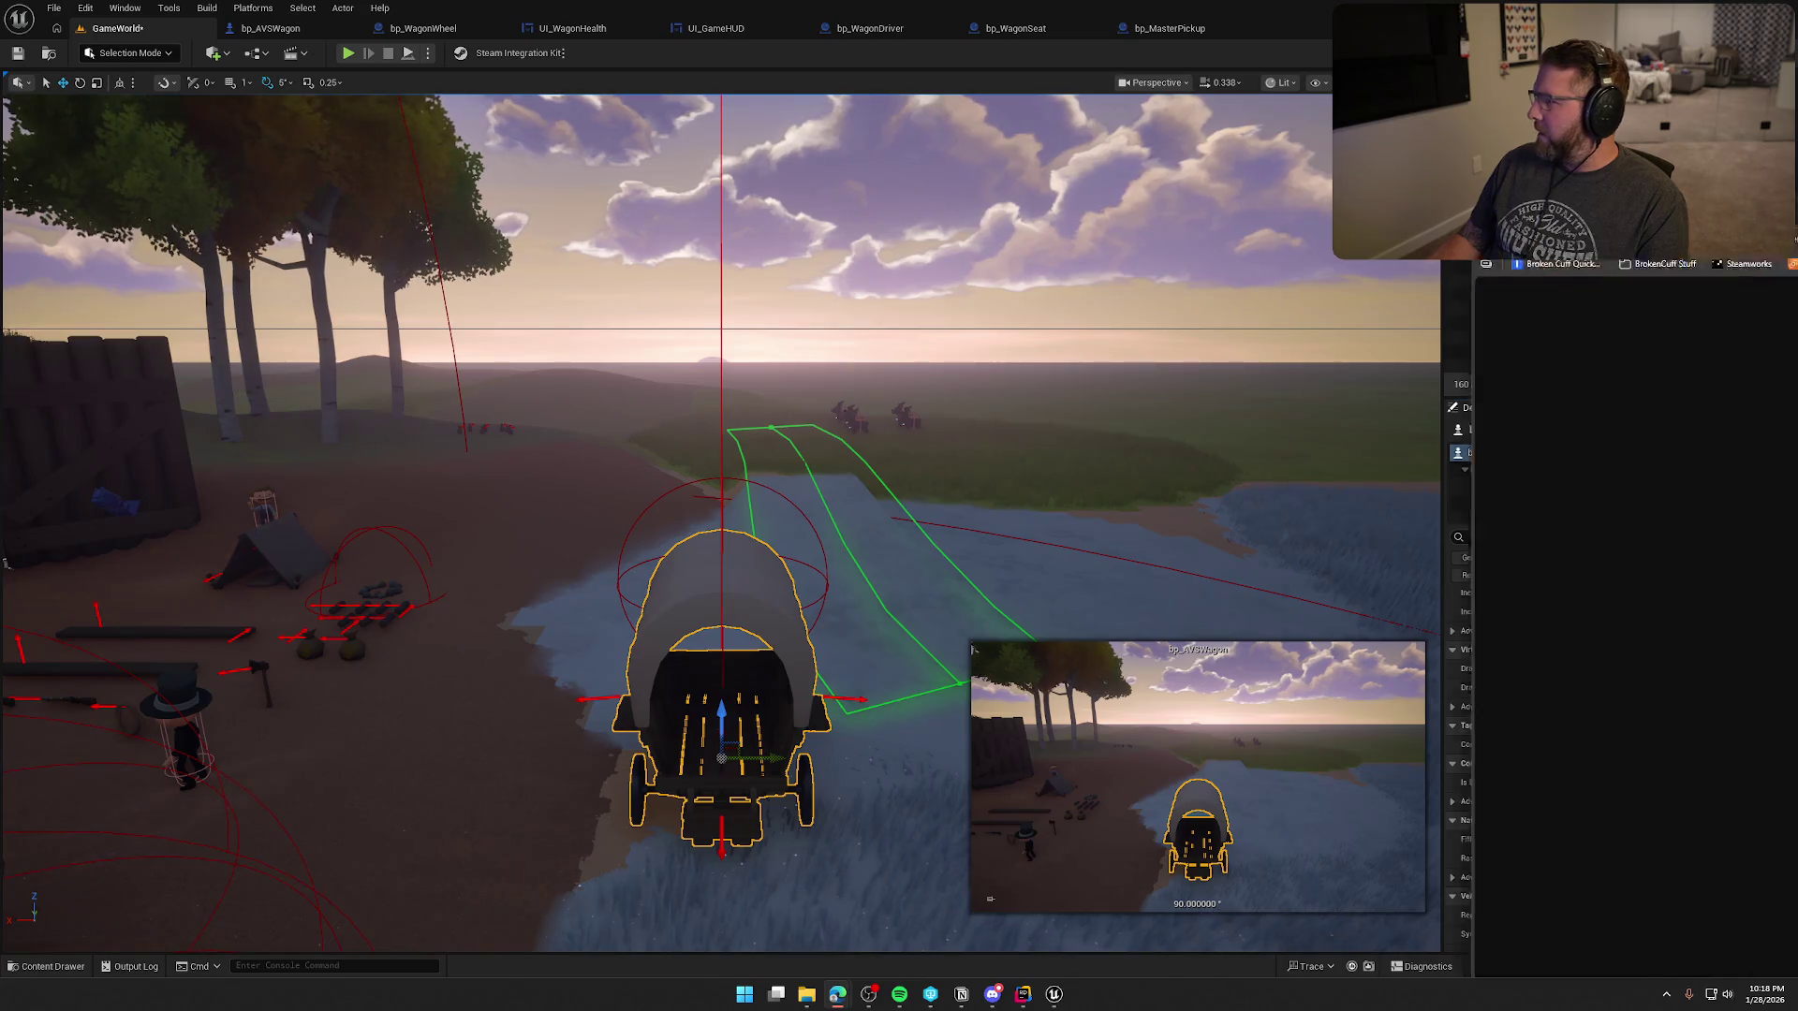
- Switch to Power Packs and unmute the $25 Starter pack reveal of PSA 9 #085 Piplup
{"action": "key", "text": "alt+Tab"}
{"action": "left_click", "coordinate": [1378, 955]}
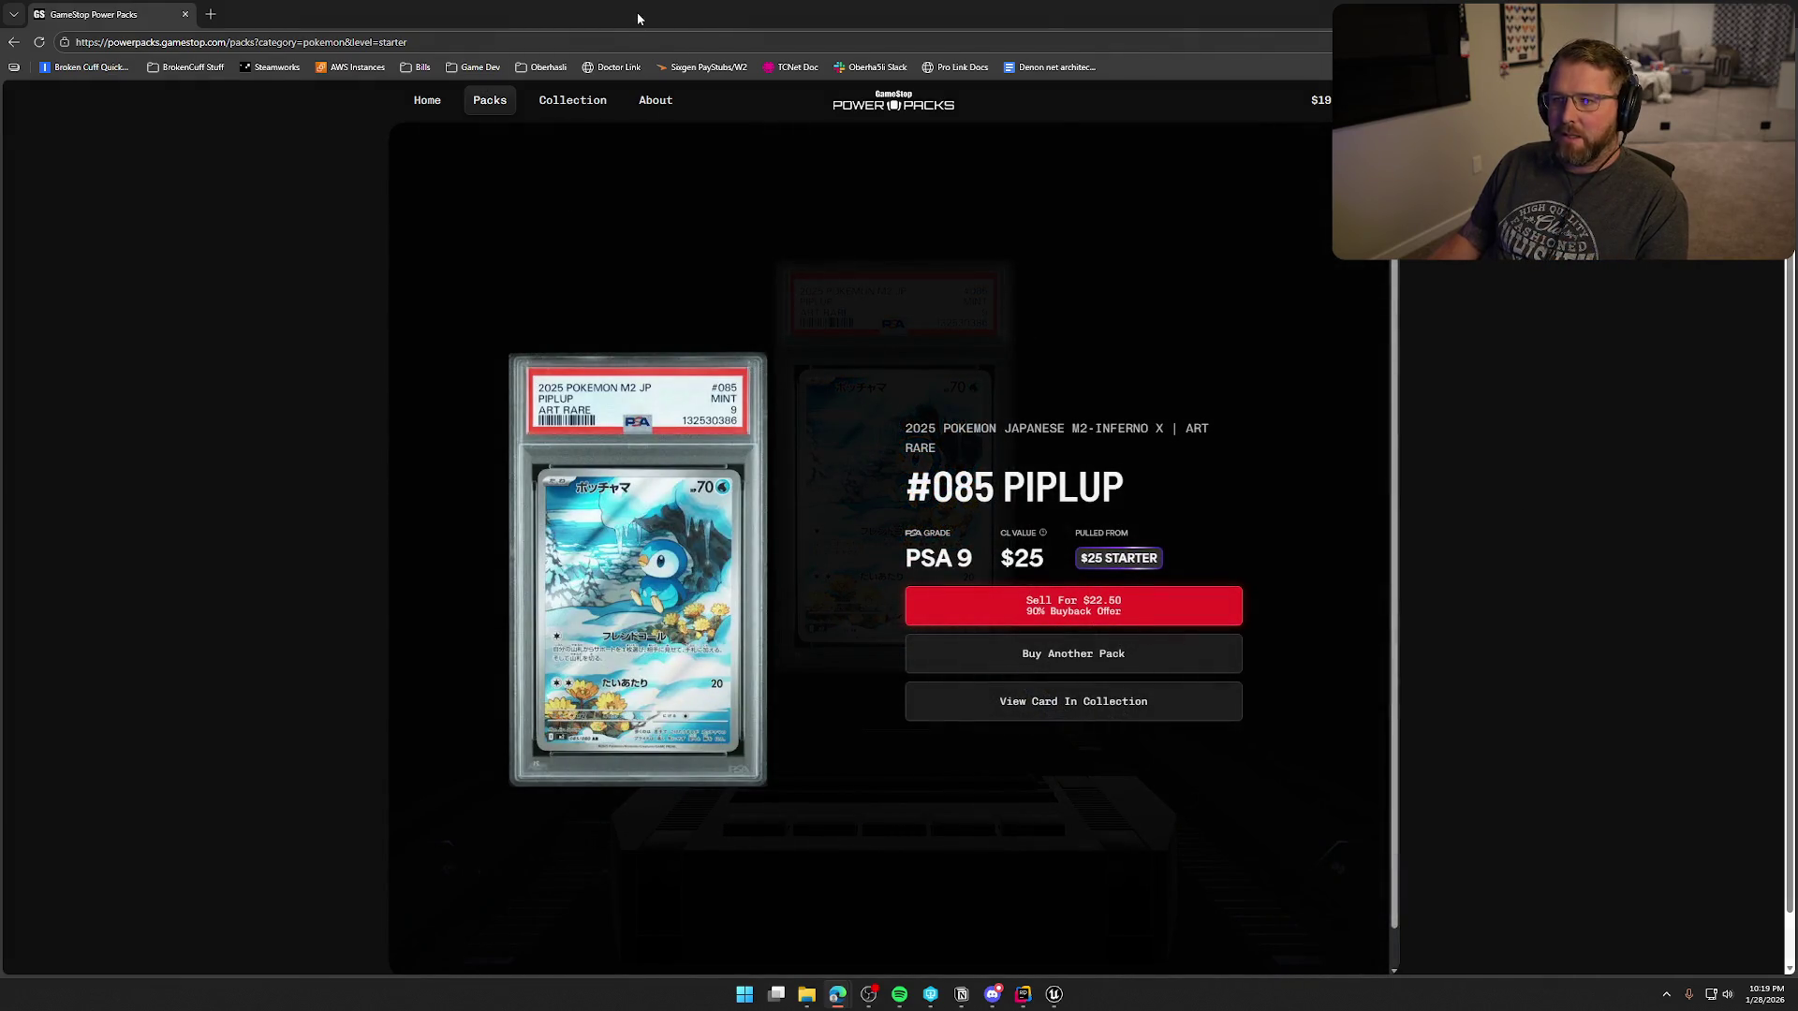
- Open another Starter pack in GameStop Power Packs, revealing a PSA 10 #074 Full Art/Gengar
{"action": "key", "text": "alt+Tab"}
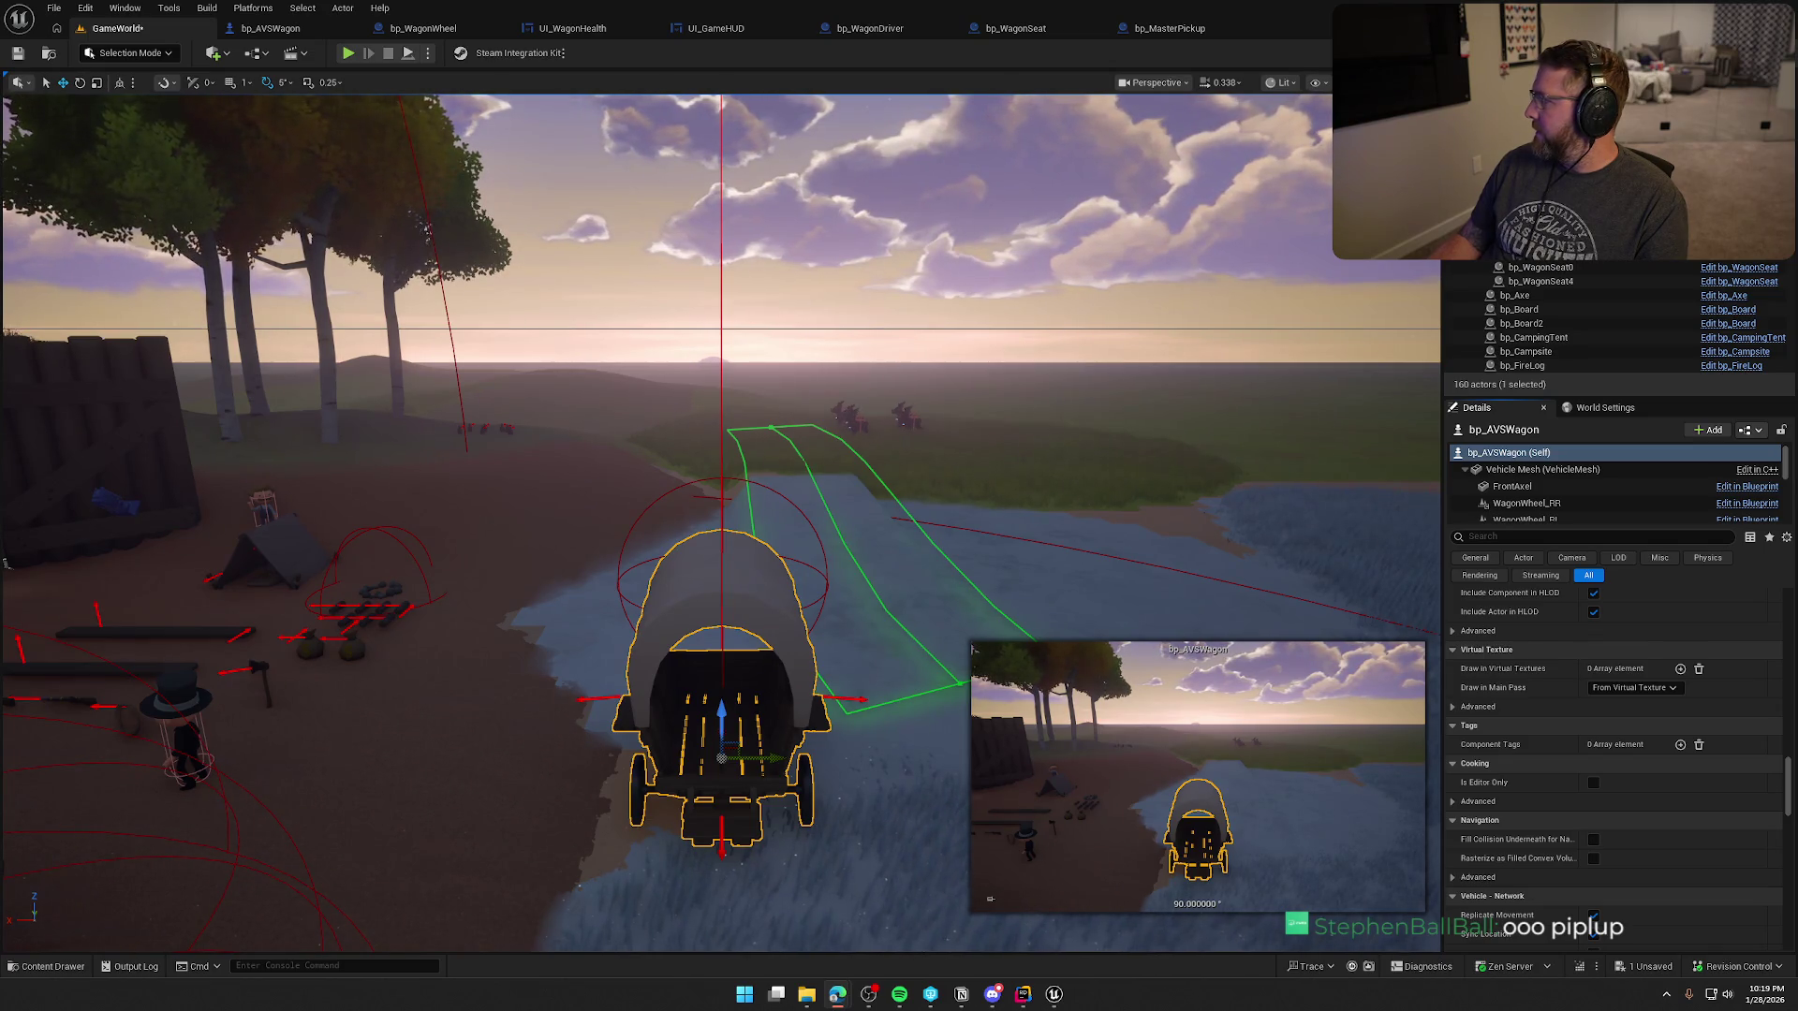
{"action": "key", "text": "alt+Tab"}
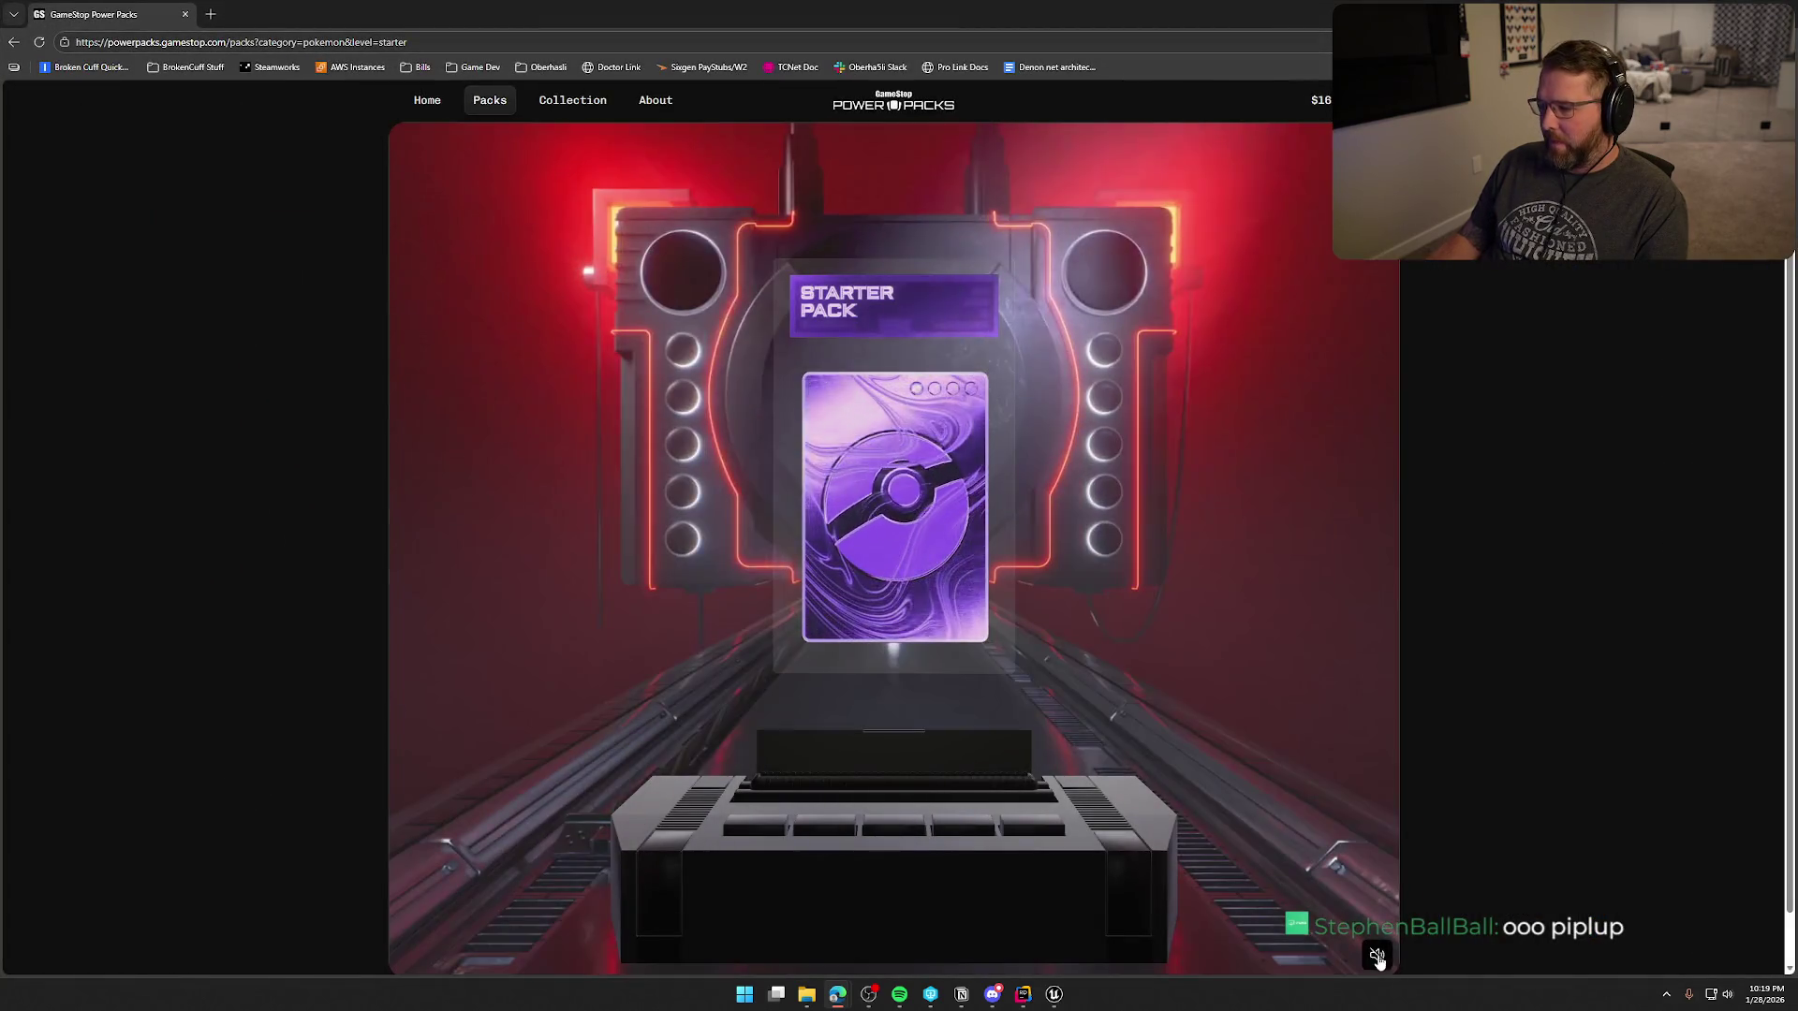
{"action": "left_click", "coordinate": [1377, 956]}
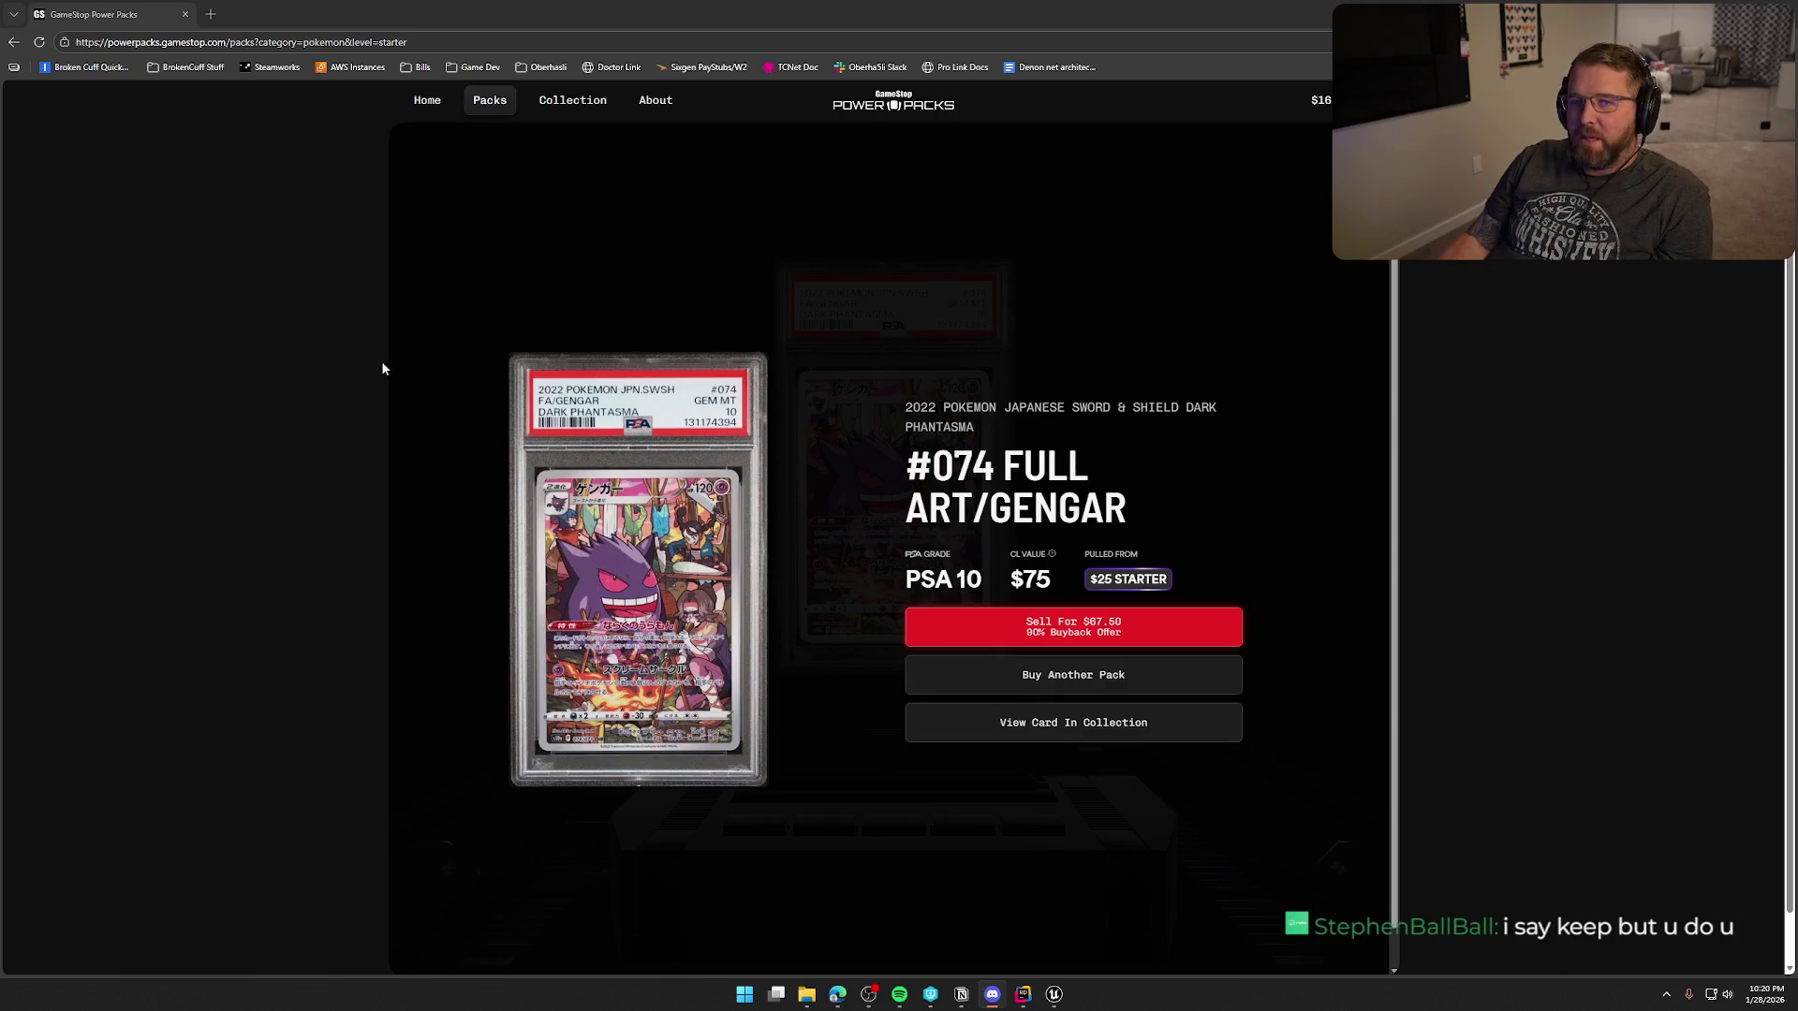
- Take a screenshot of the Gengar card and its details, then dismiss the notification
{"action": "key", "text": "super+shift+s"}
{"action": "mouse_move", "coordinate": [378, 282]}
{"action": "left_mouse_down"}
{"action": "mouse_move", "coordinate": [1253, 794]}
{"action": "mouse_move", "coordinate": [1433, 825]}
{"action": "left_mouse_up"}
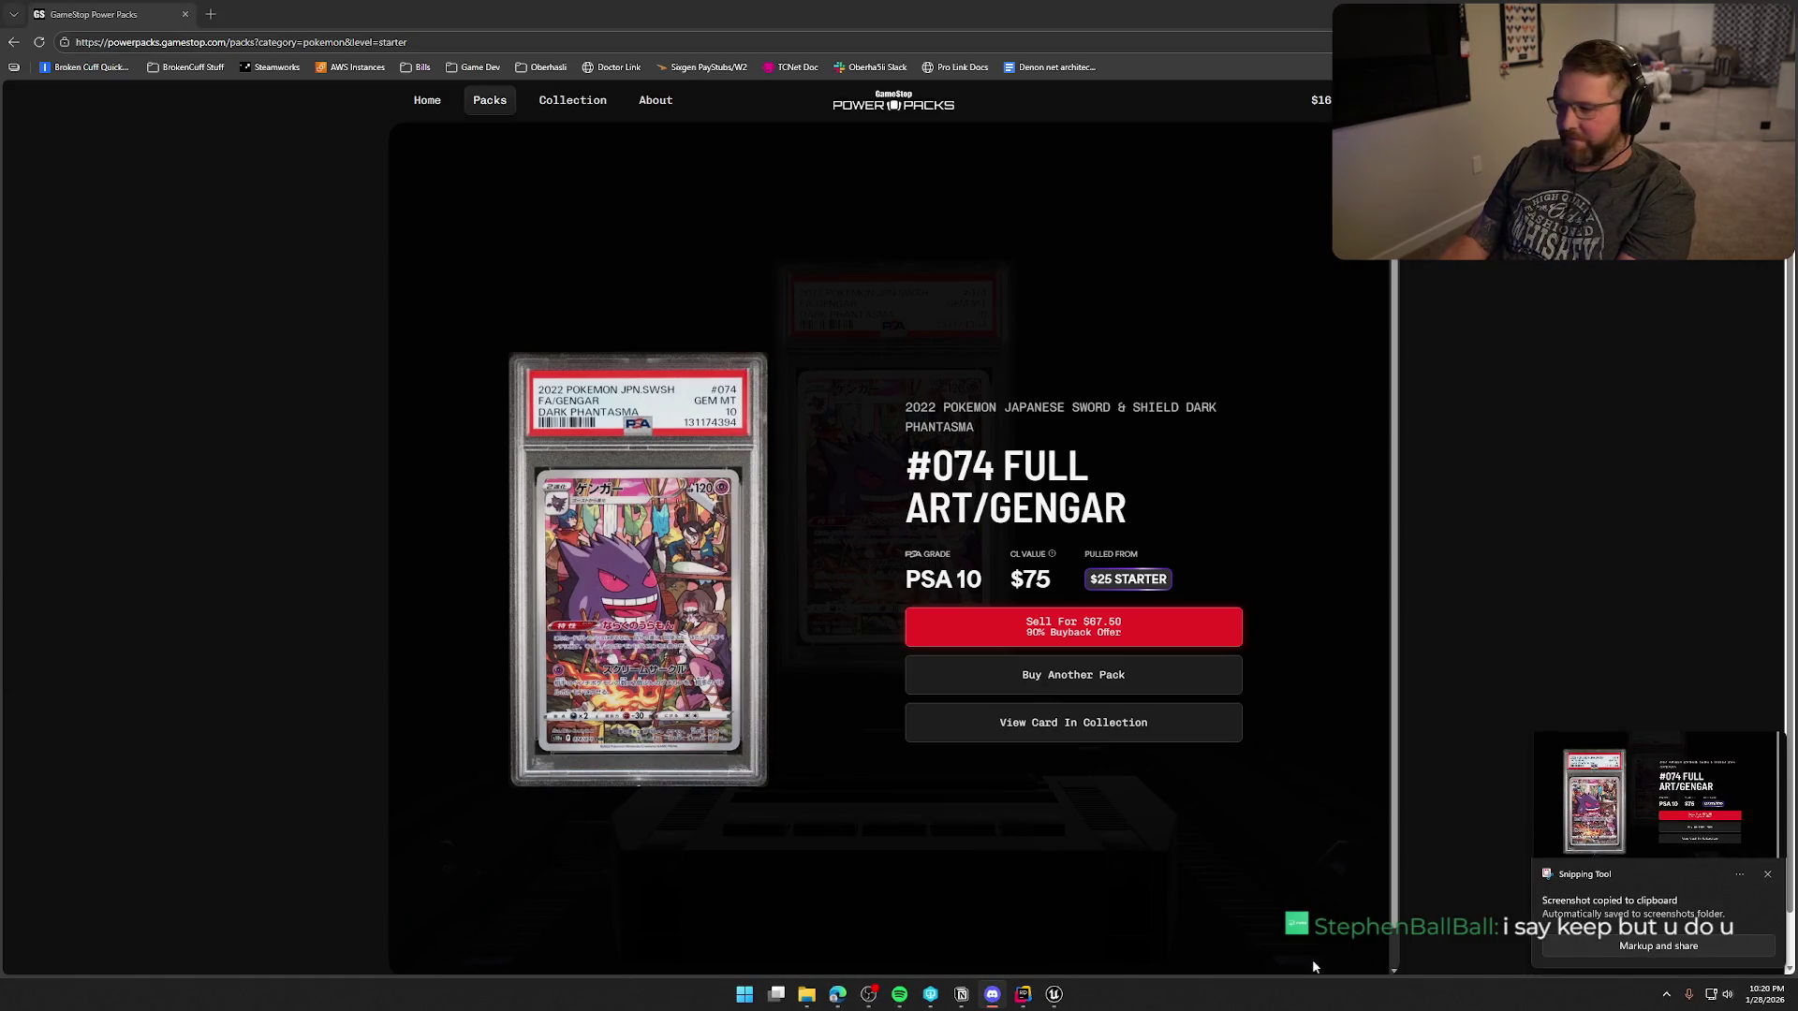
{"action": "left_click", "coordinate": [1767, 873]}
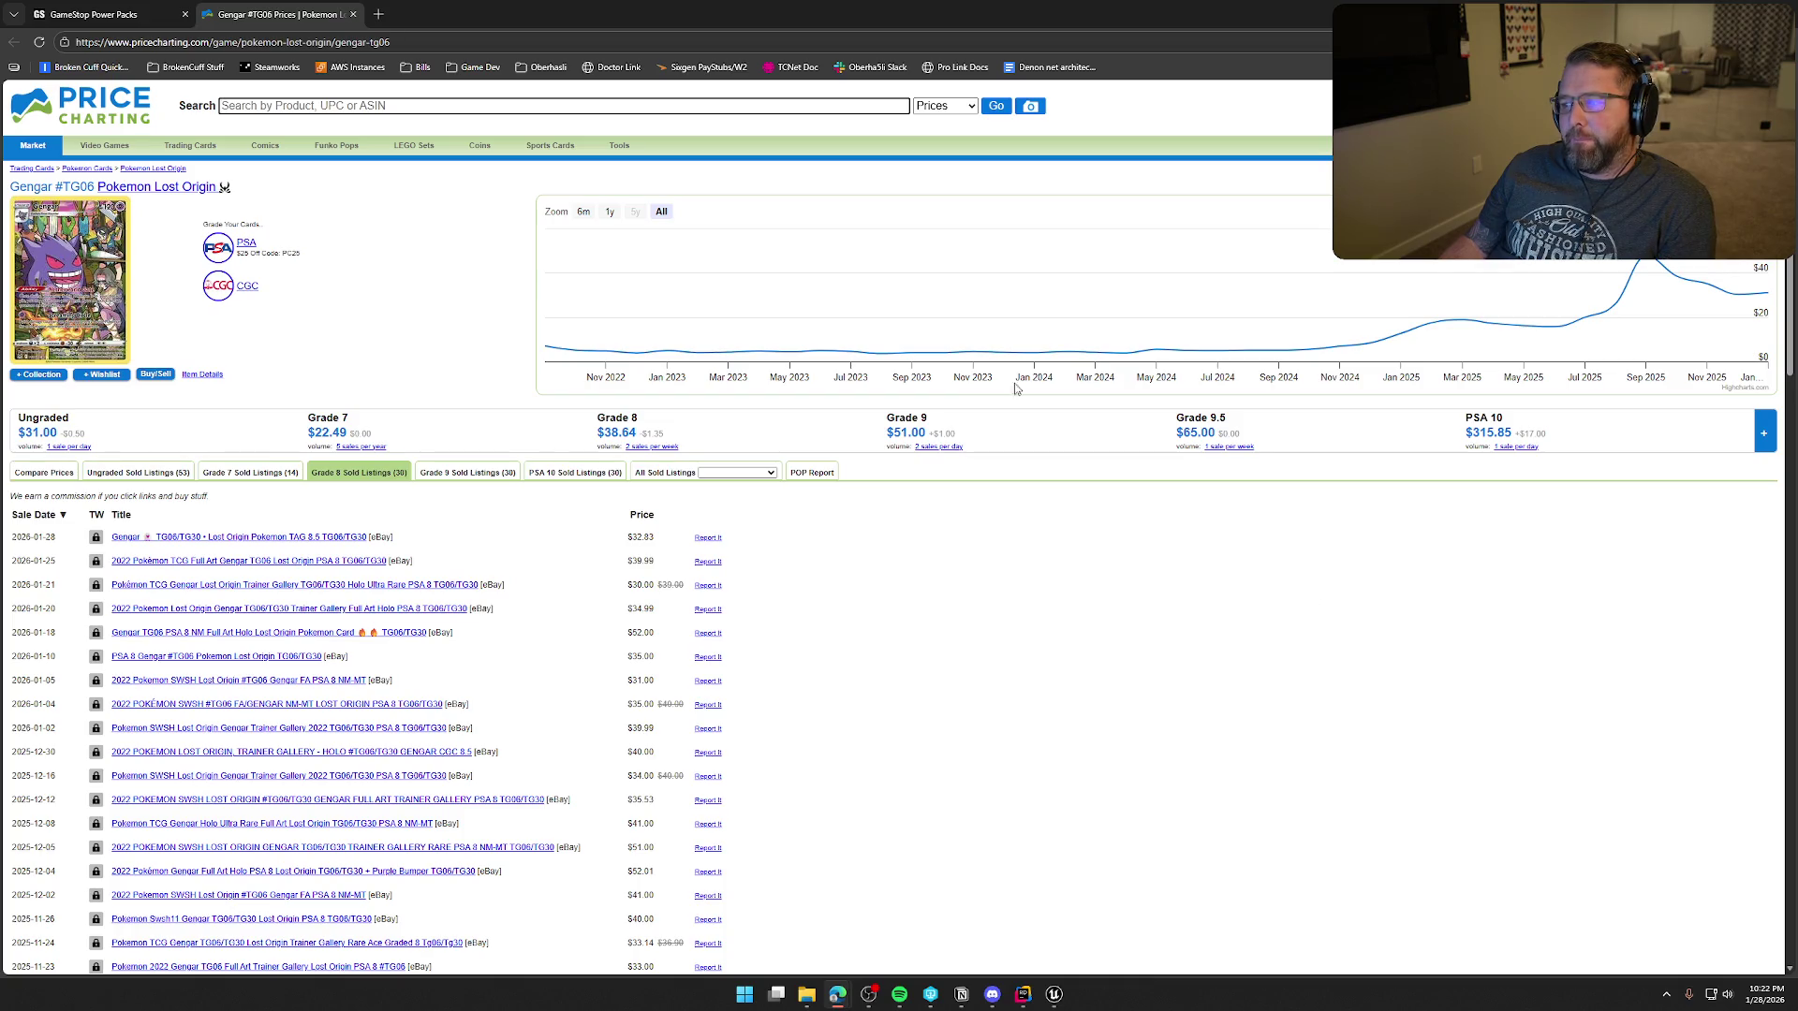
{"action": "middle_click", "coordinate": [297, 15]}
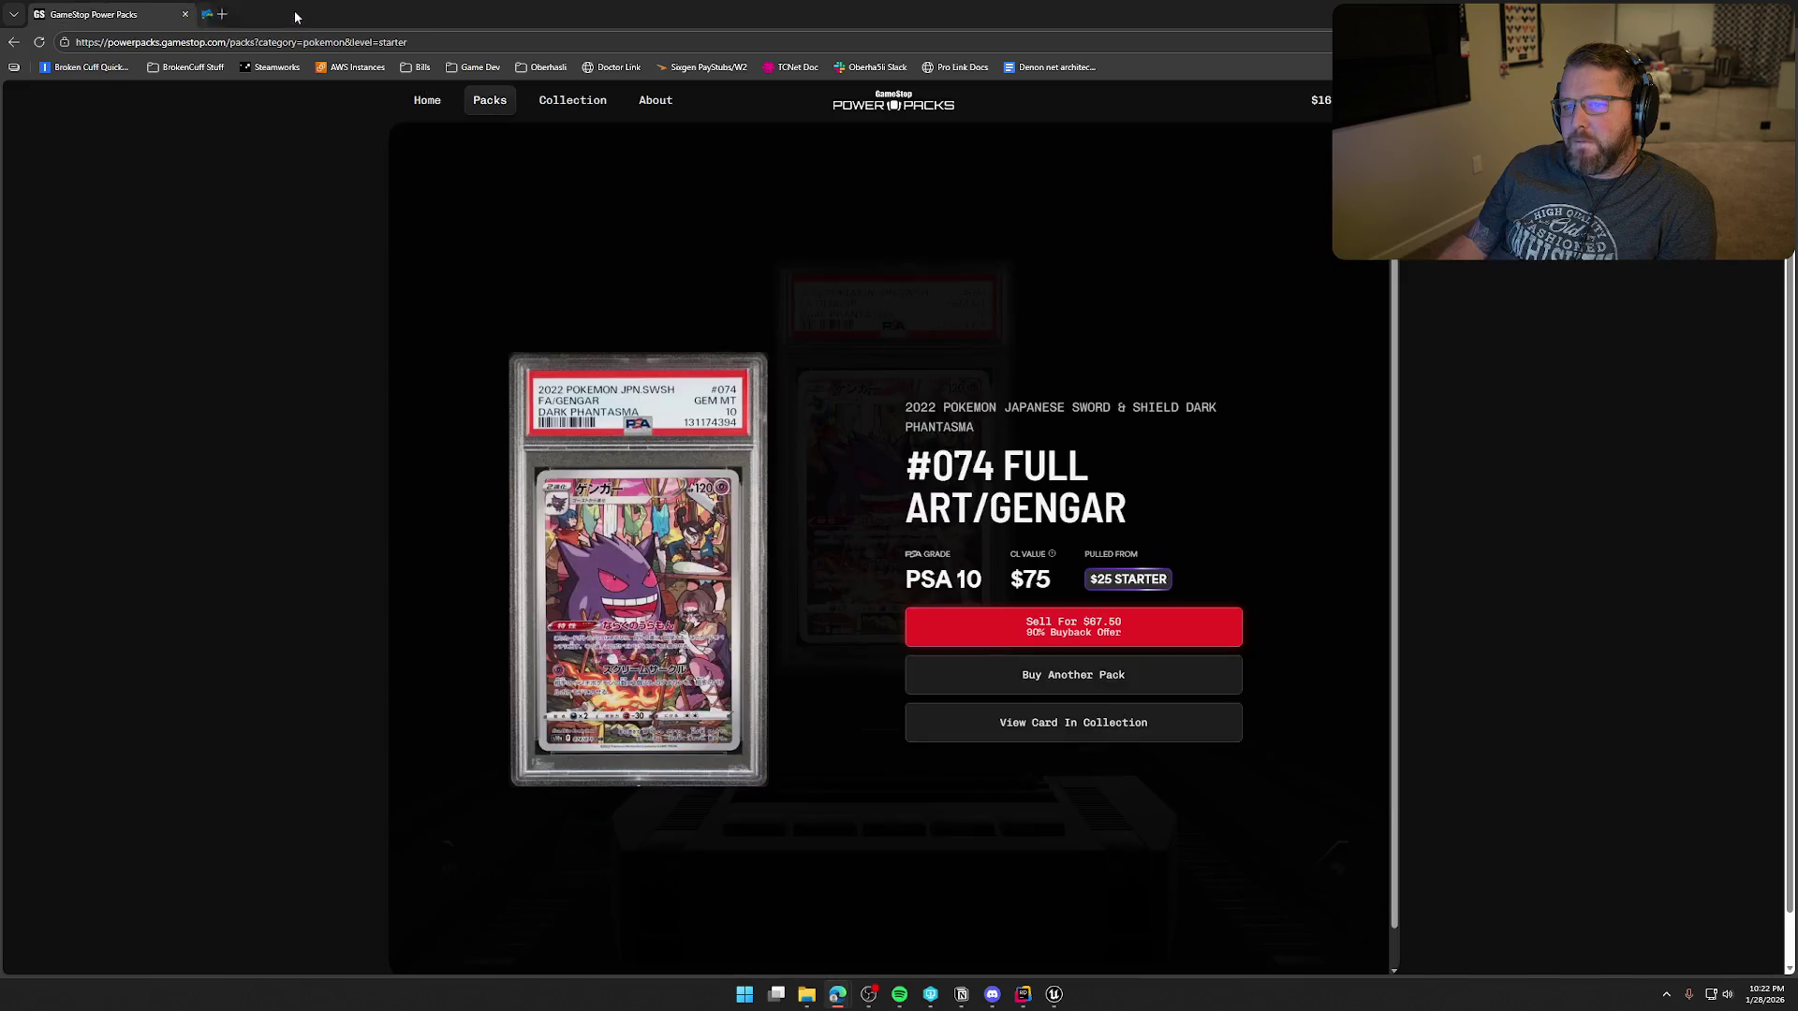